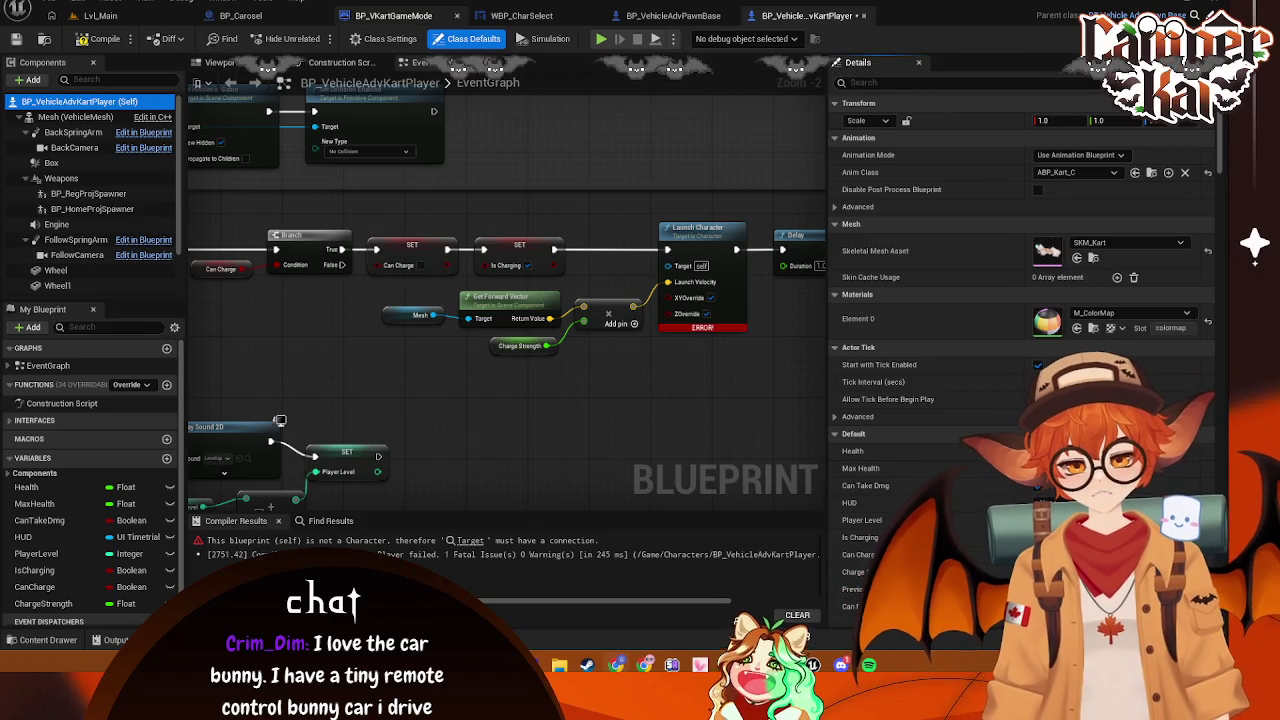
Delete the Weapons, BP_HomeProjSpawner and BP_RegProjSpawner components from BP_VehicleAdvKartPlayer
left_click(77, 180)
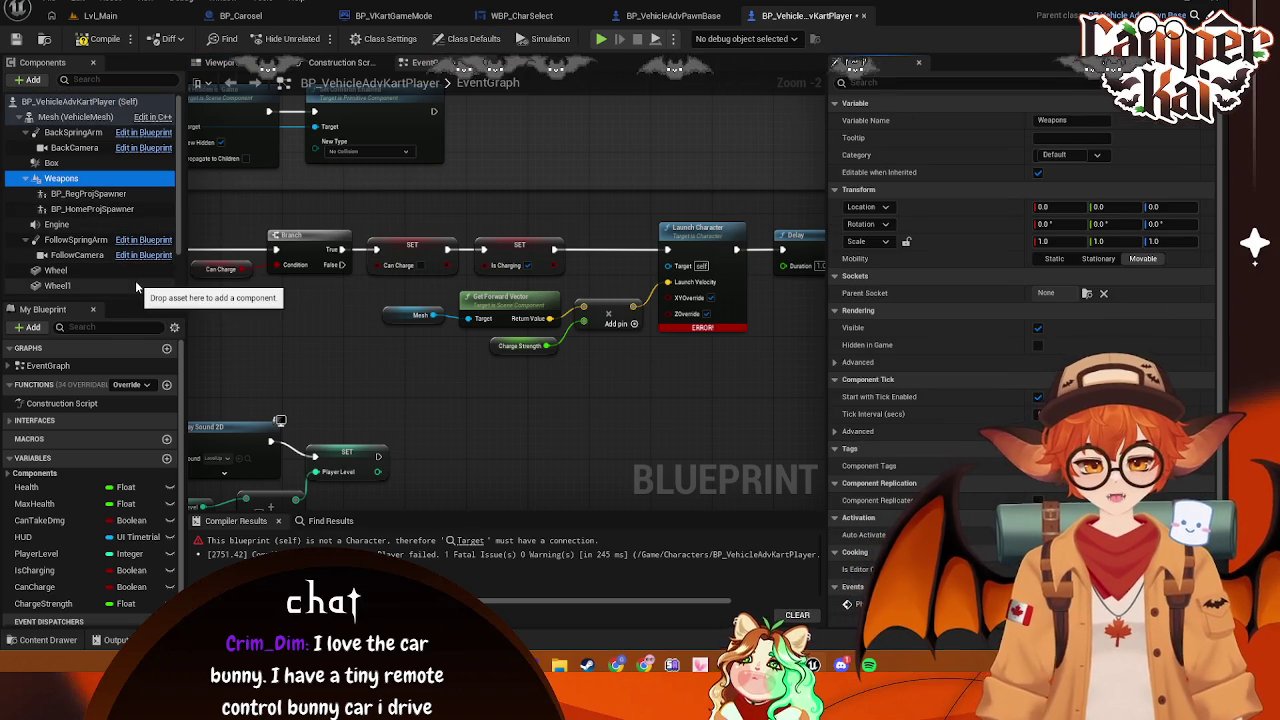
key("Delete")
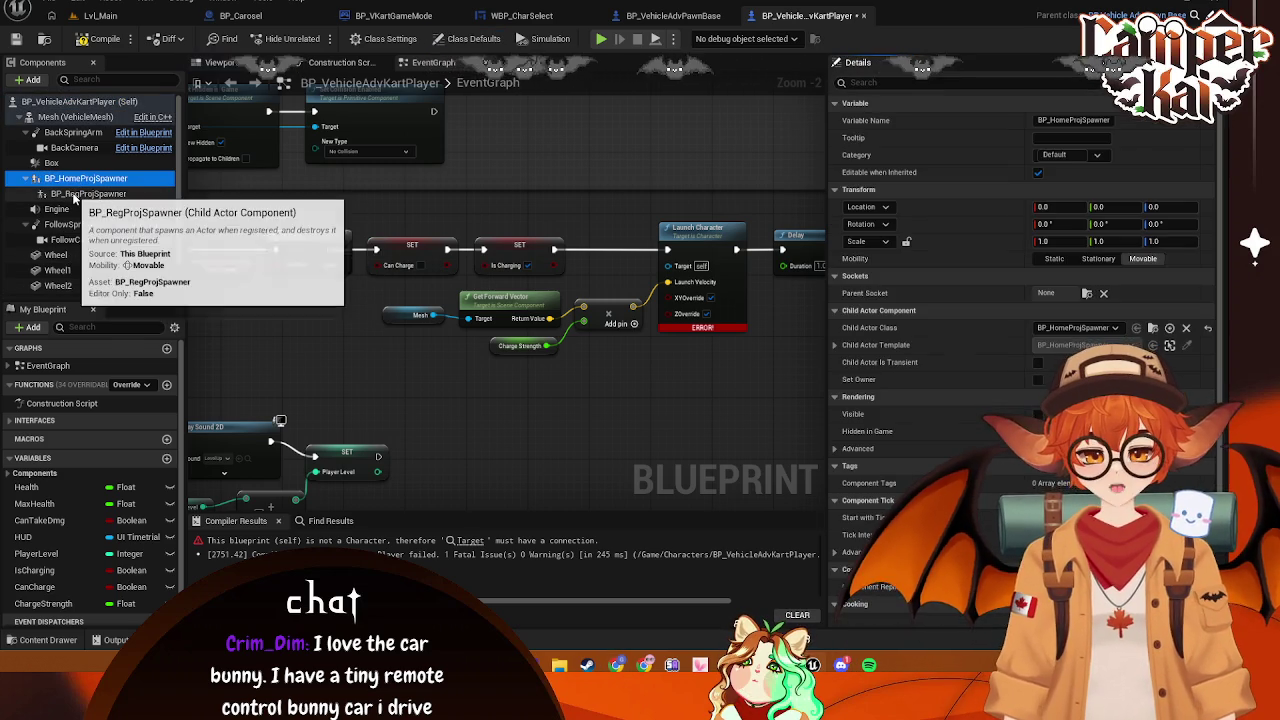
key("Delete")
left_click(94, 182)
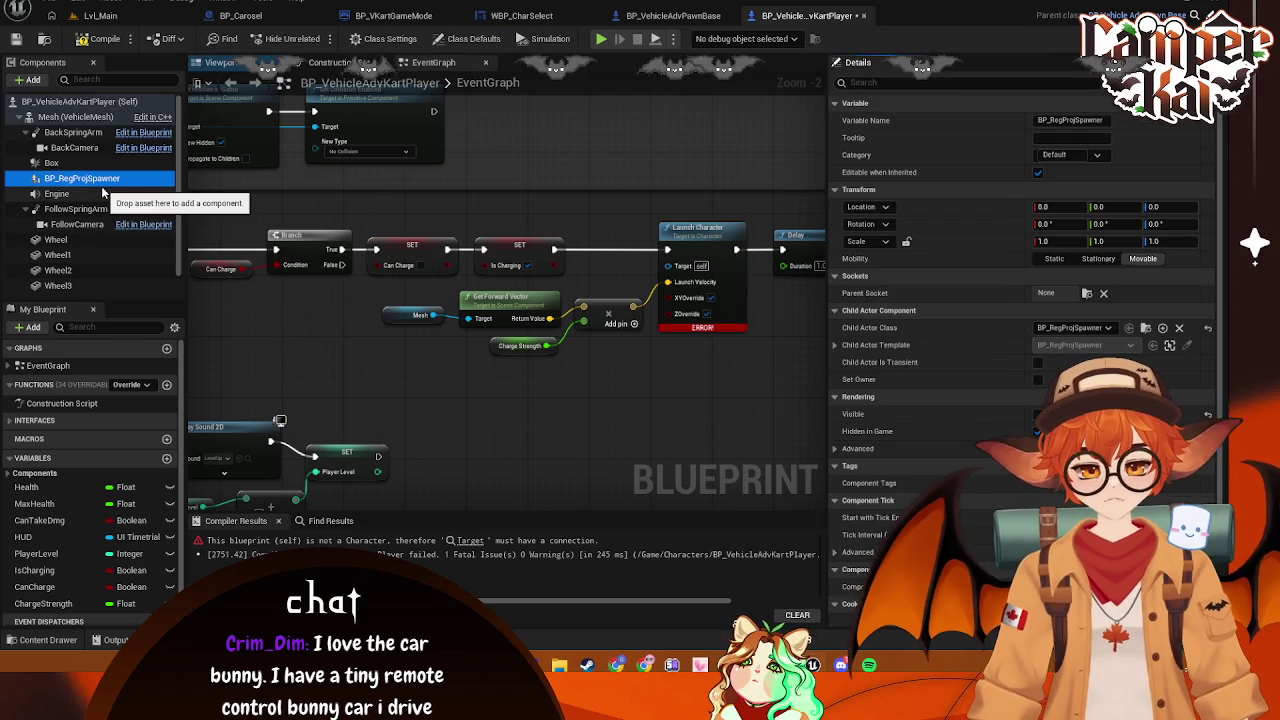
key("Delete")
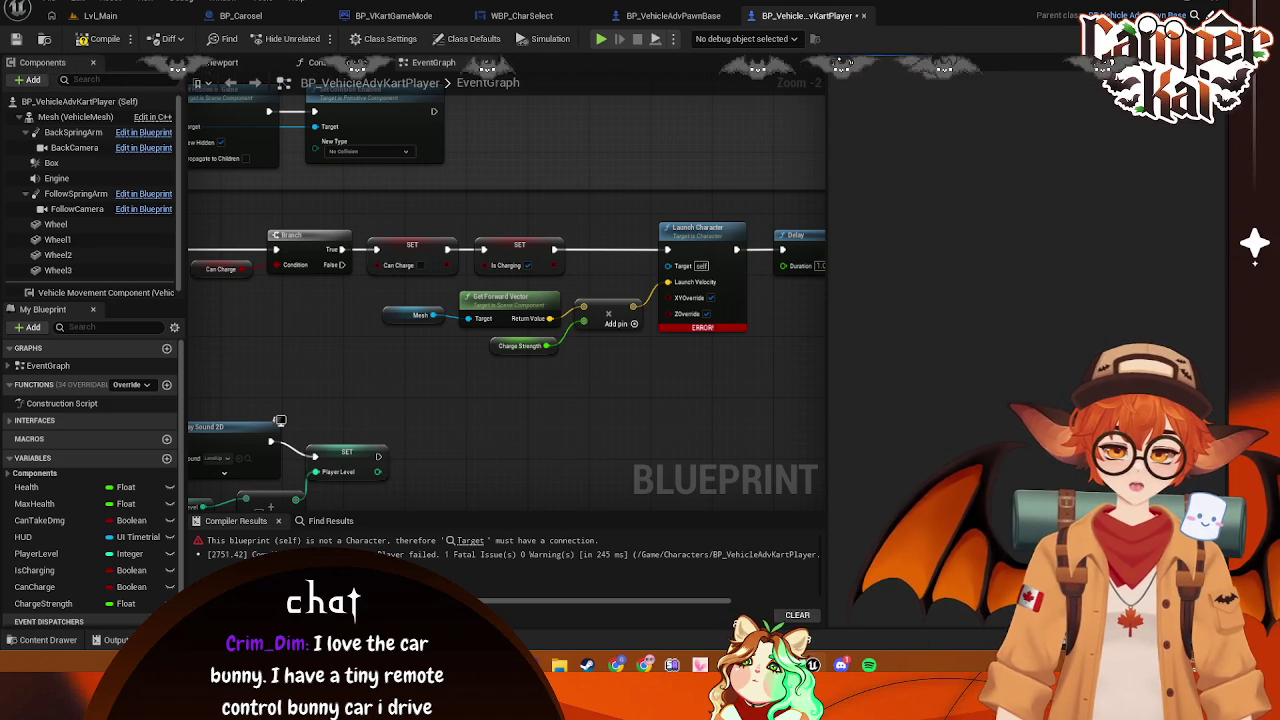
Delete the erroring Launch Character node and place a Physics Add Impulse node after the SET
mouse_move(640, 363)
left_mouse_down()
mouse_move(560, 247)
mouse_move(548, 250)
left_mouse_up()
key("Delete")
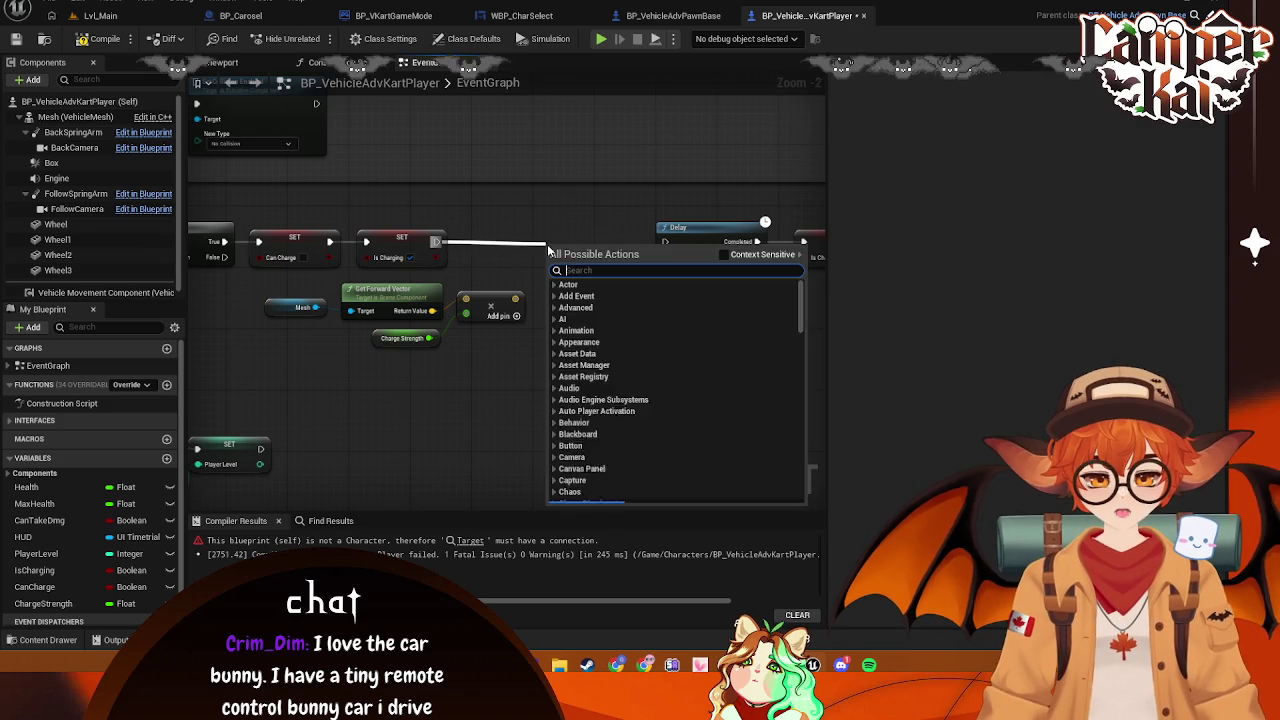
type("add imp")
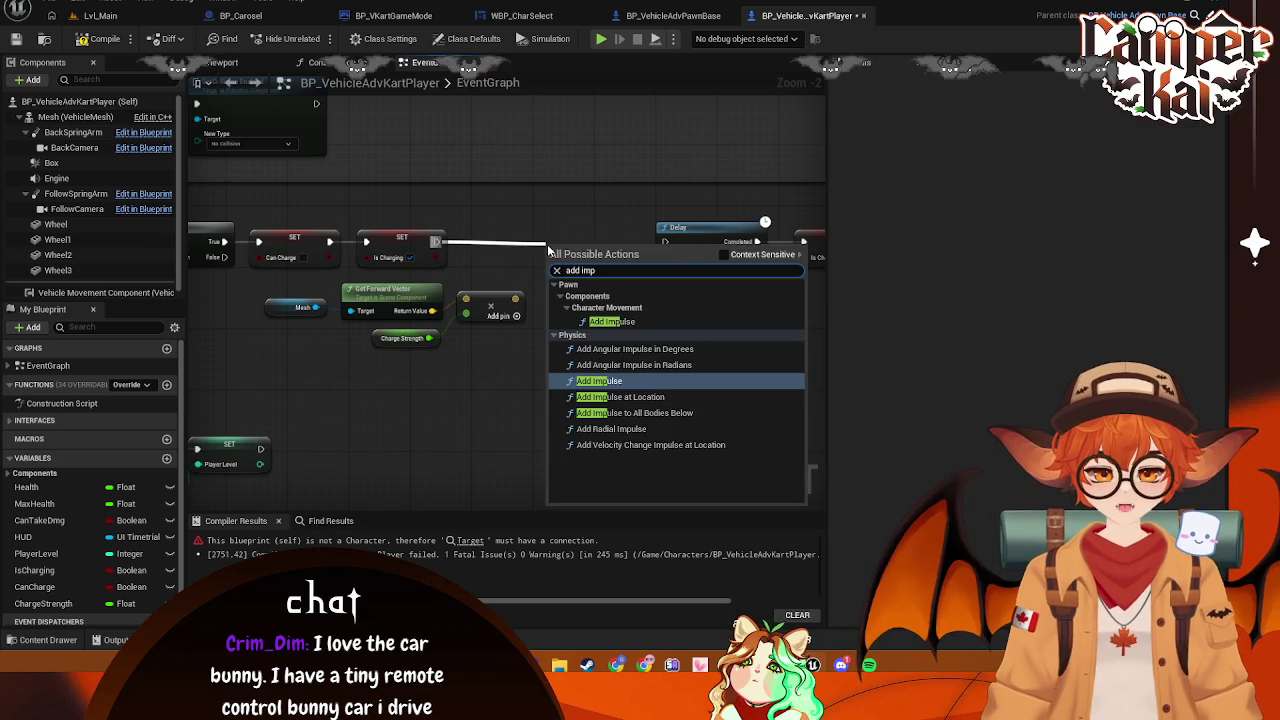
left_click(611, 382)
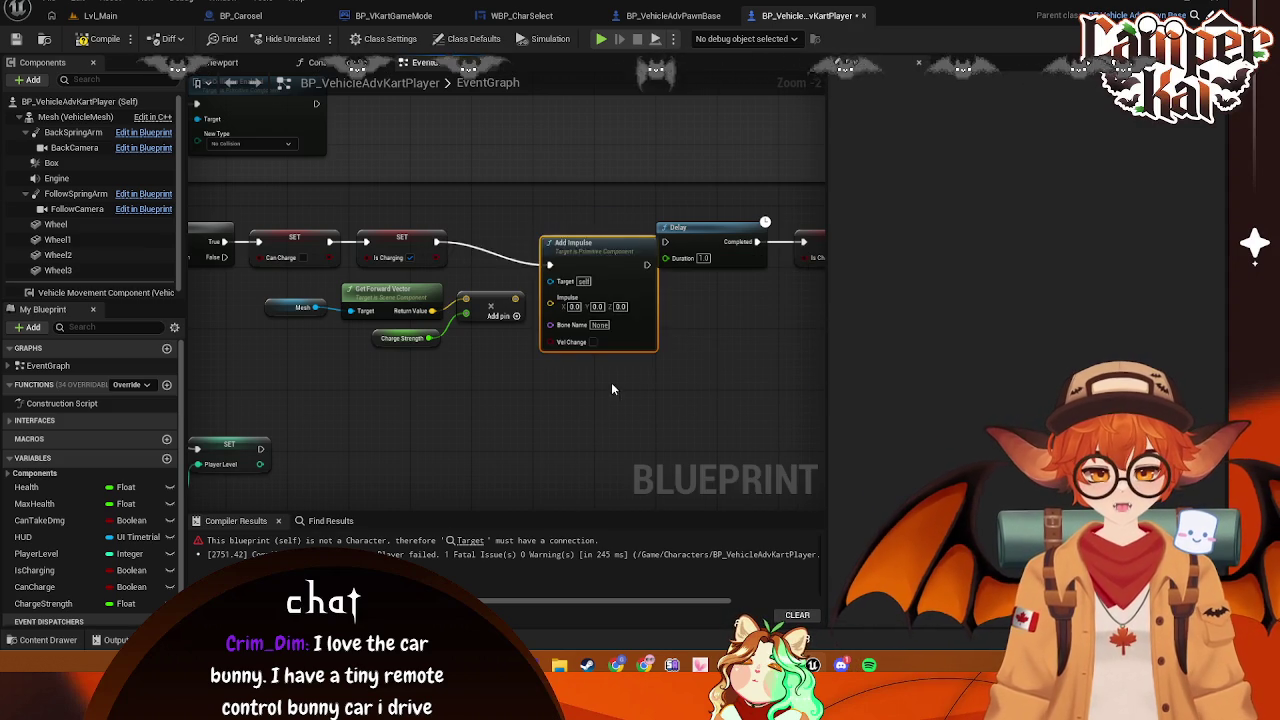
Wire the forward-vector Add result into Add Impulse's Impulse input and line the node up
left_click_drag(560, 224, 552, 224)
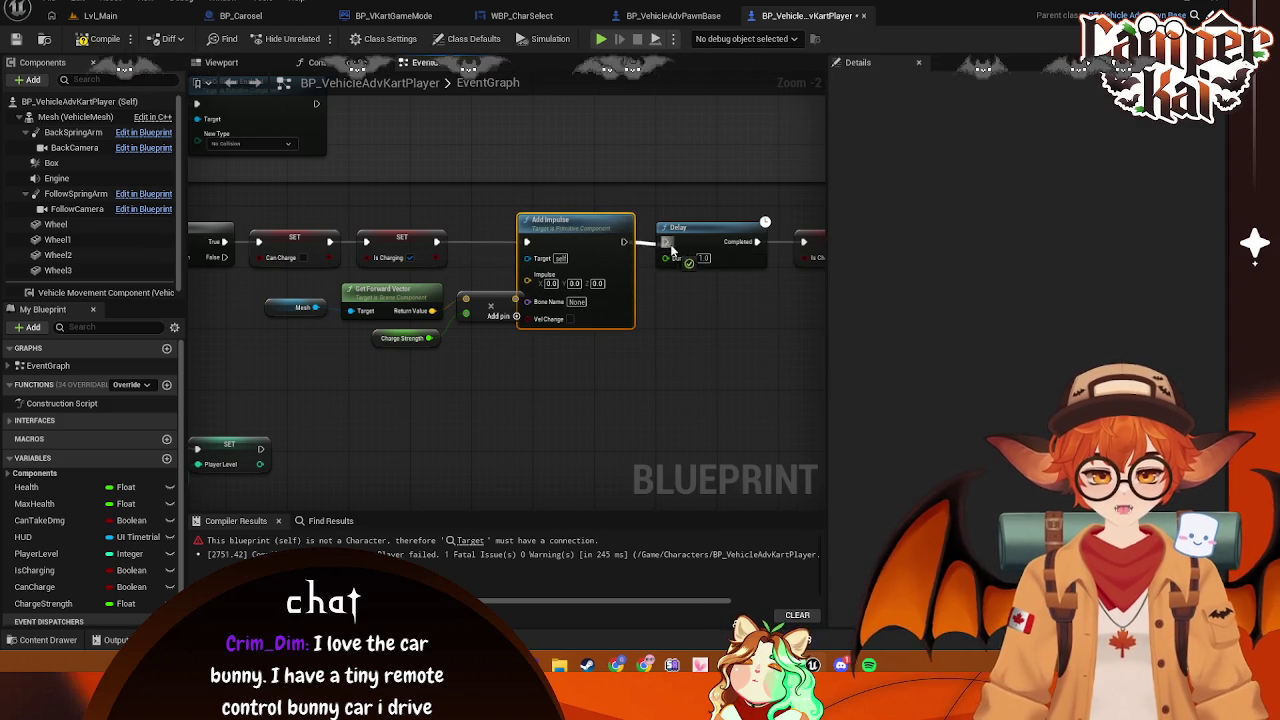
left_click(492, 306)
left_click_drag(500, 298, 527, 274)
left_click_drag(575, 234, 592, 234)
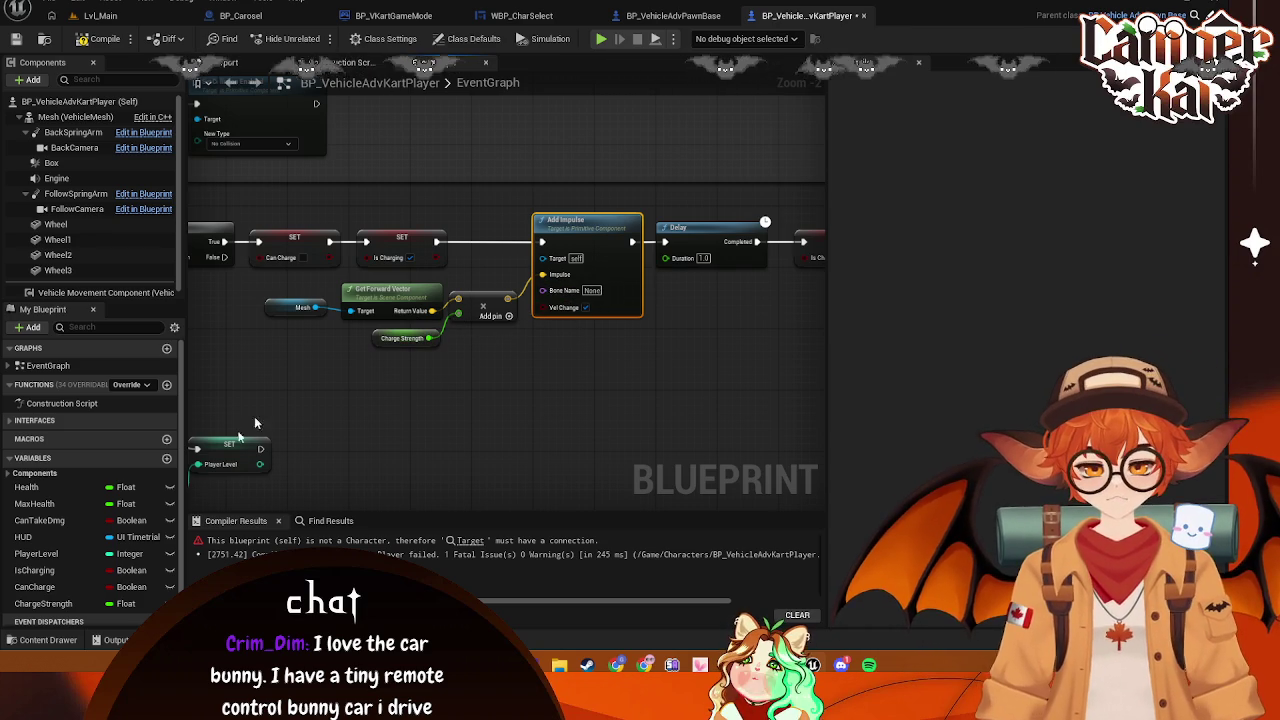
left_click(84, 603)
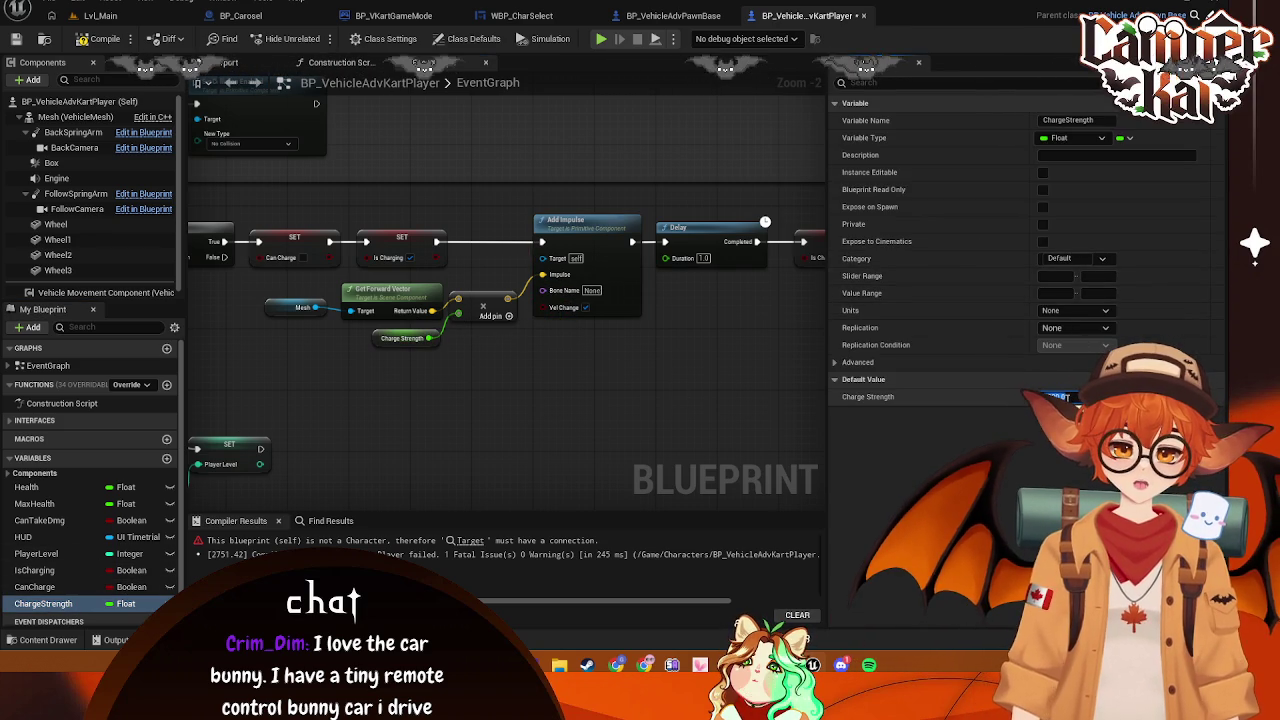
Raise ChargeStrength's default value to 3000 and wire the Mesh reference into Add Impulse's Target
left_click(1066, 397)
type("5")
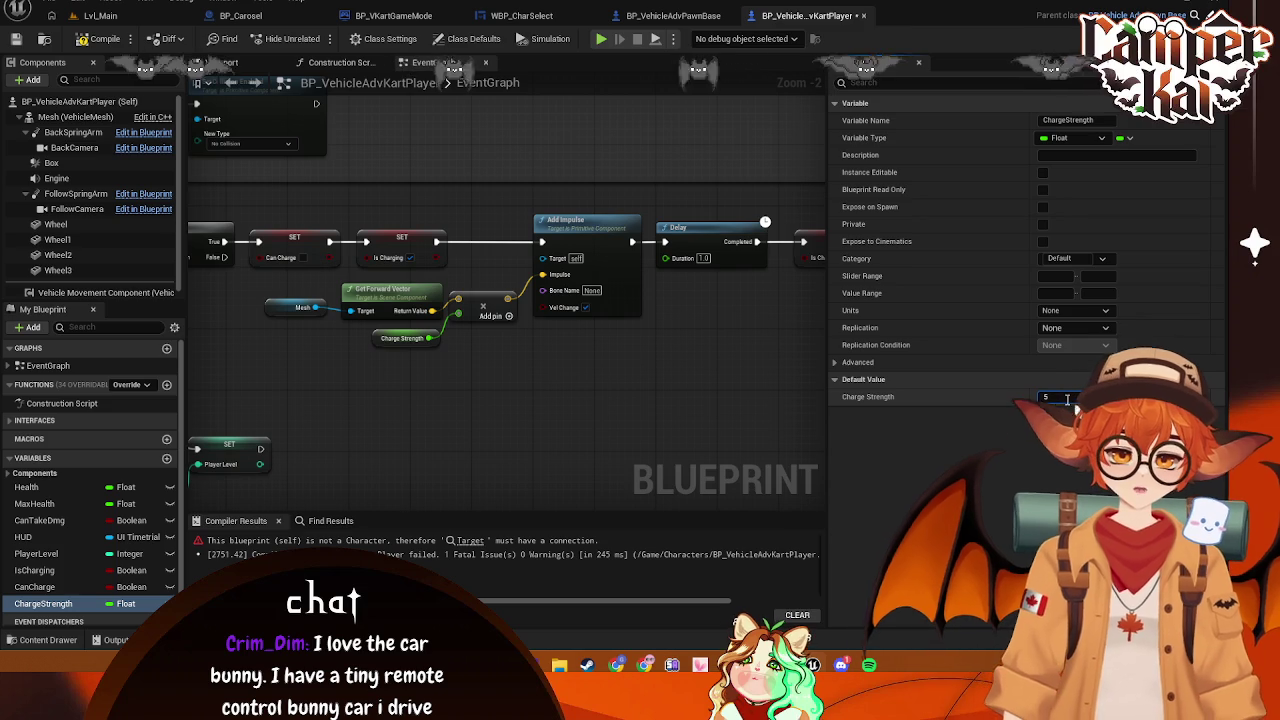
type("000")
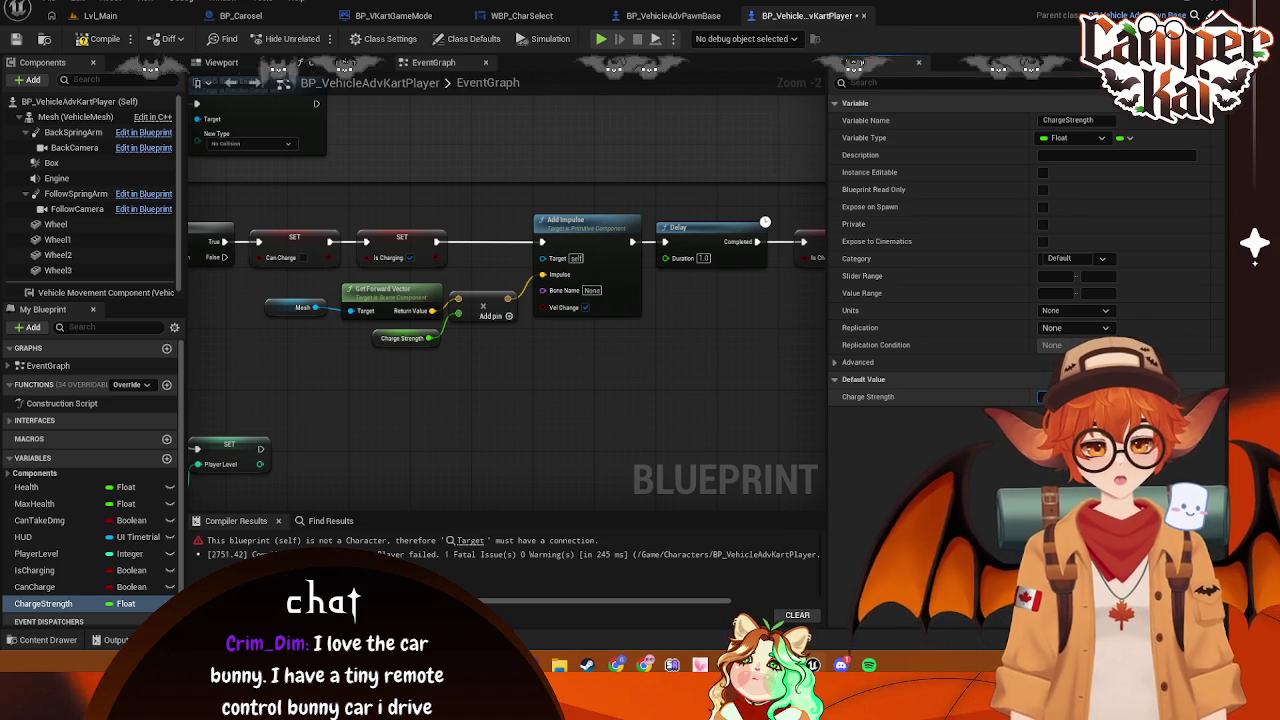
key("BackSpace")
key("BackSpace")
key("BackSpace")
type("300")
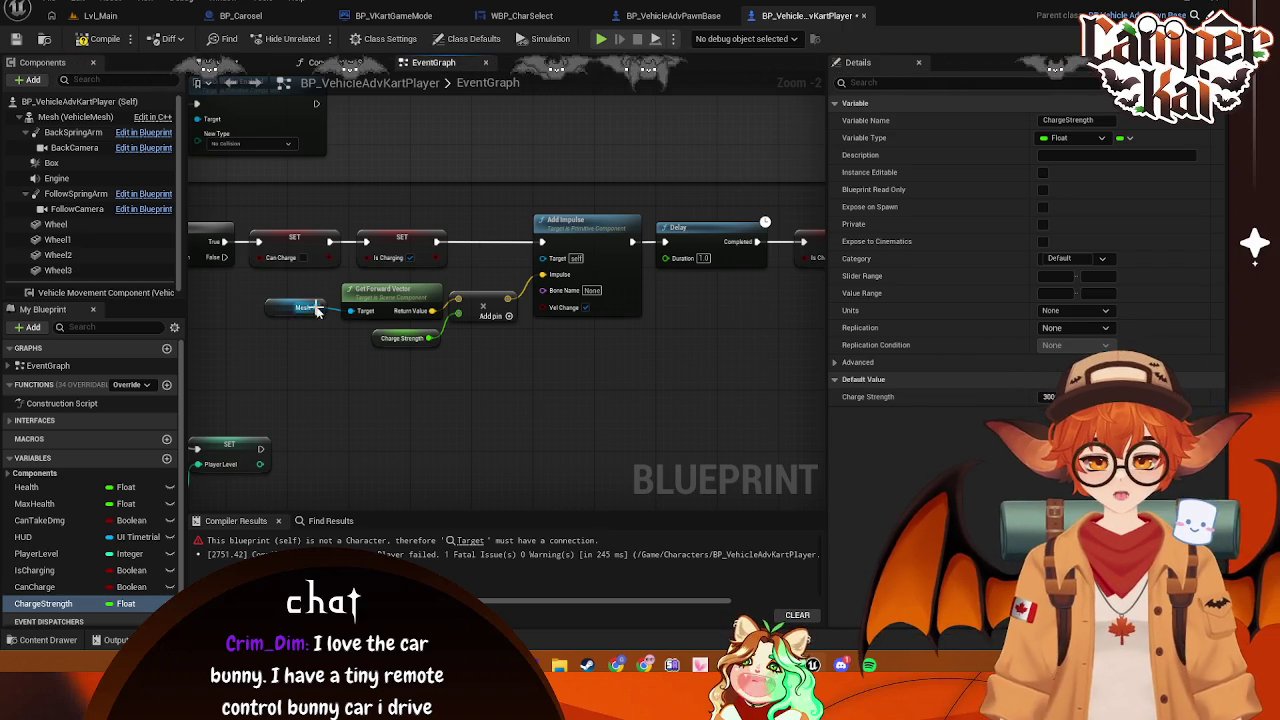
left_click_drag(316, 311, 541, 258)
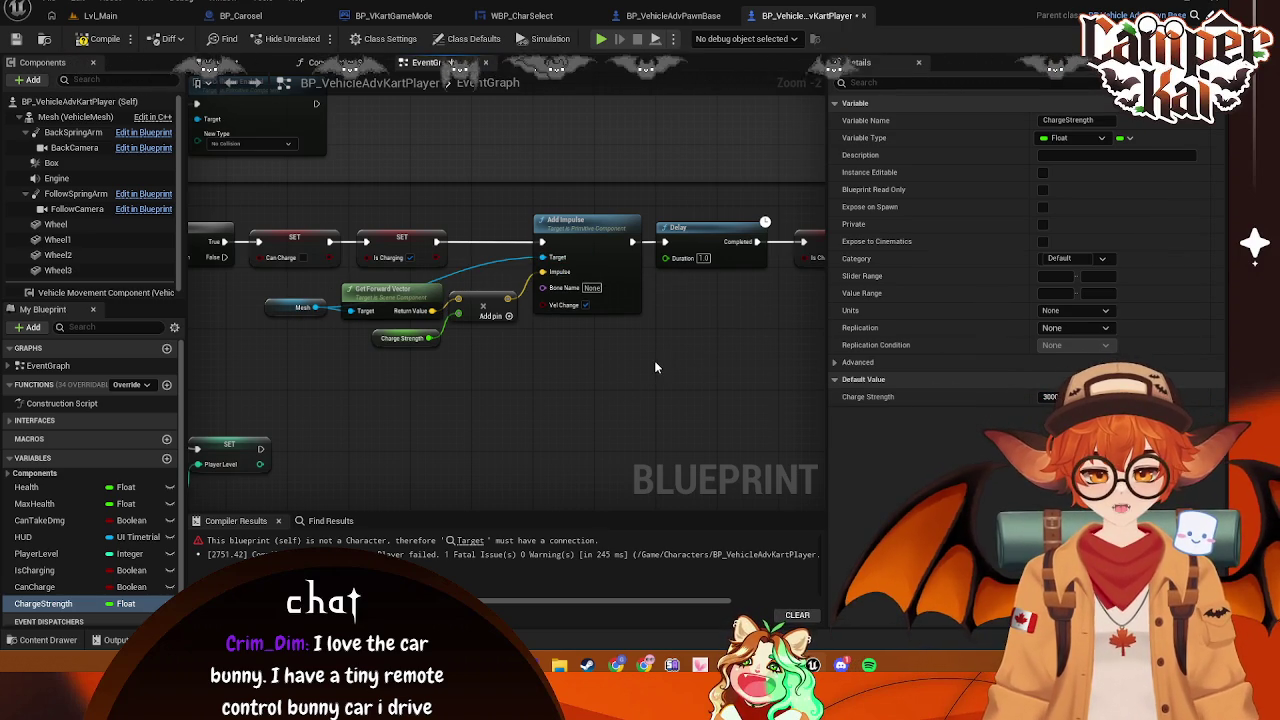
left_click_drag(731, 350, 773, 380)
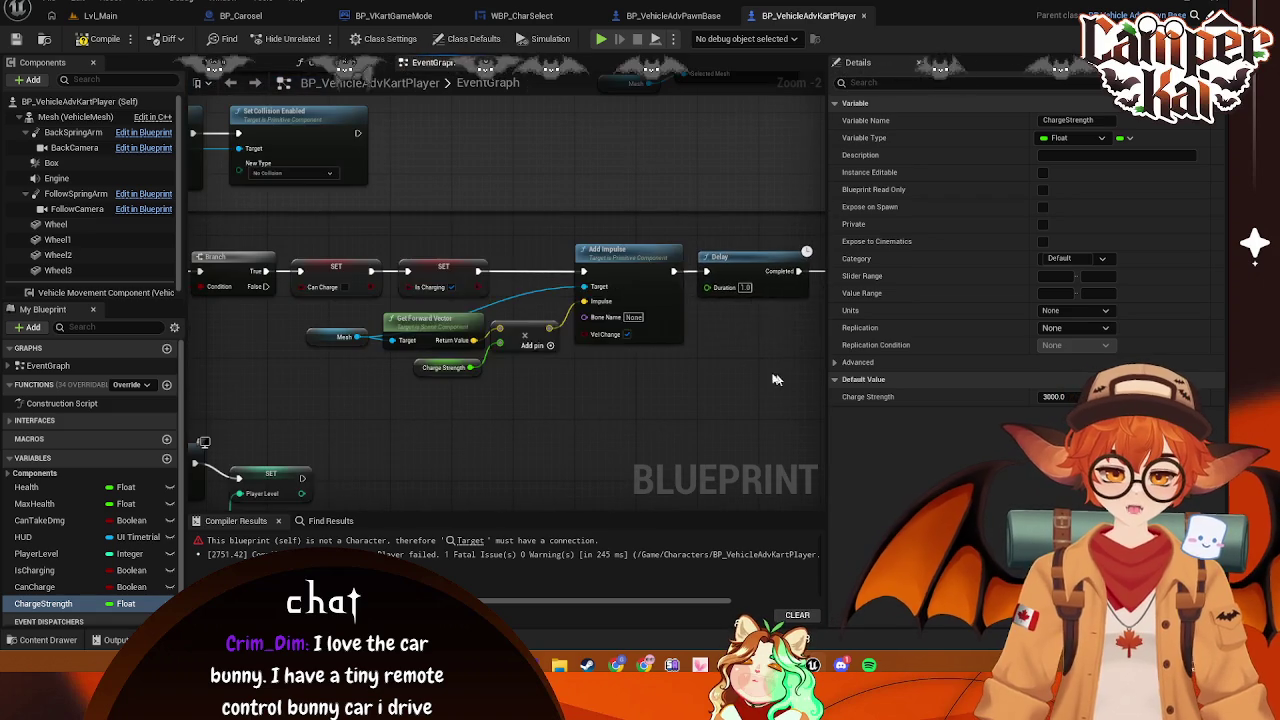
Compile the blueprint and jump to the first error in Compiler Results
left_click(105, 16)
left_click(808, 15)
mouse_move(407, 405)
left_mouse_down()
mouse_move(294, 363)
mouse_move(674, 337)
mouse_move(518, 260)
mouse_move(509, 223)
mouse_move(384, 286)
mouse_move(420, 400)
mouse_move(560, 400)
mouse_move(704, 375)
left_mouse_up()
scroll(704, 375, "down", 4)
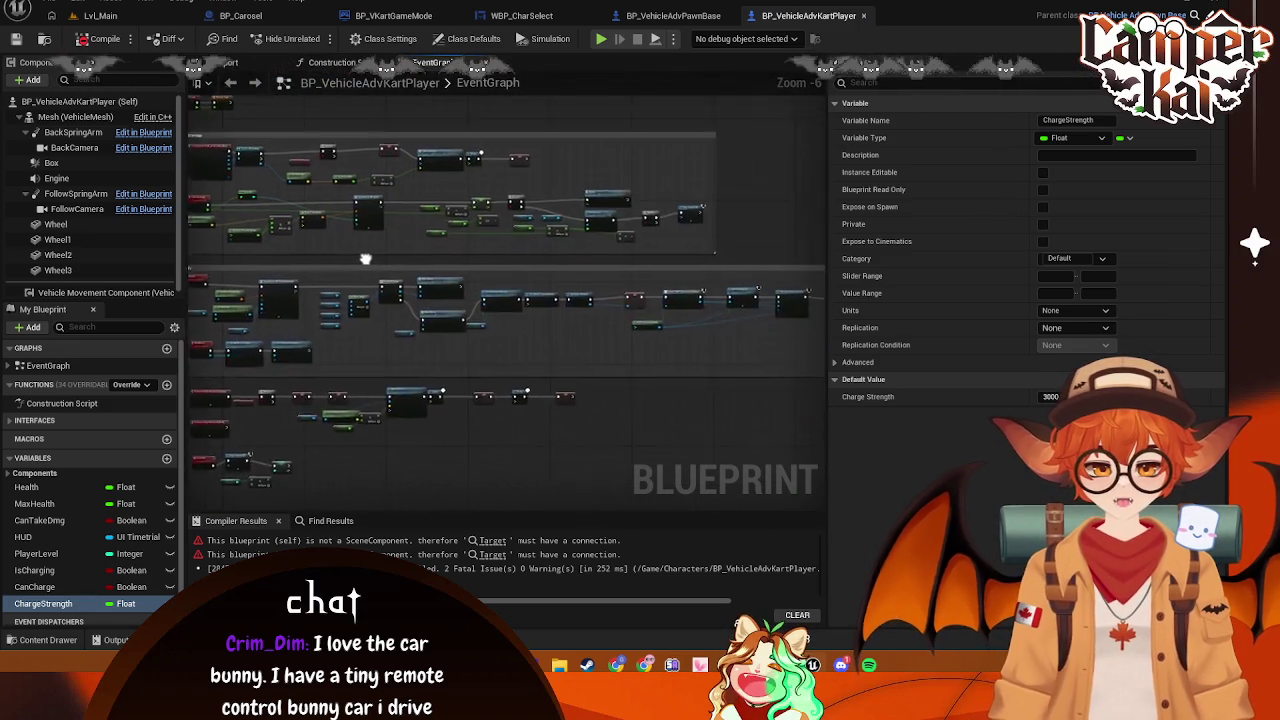
left_click(395, 538)
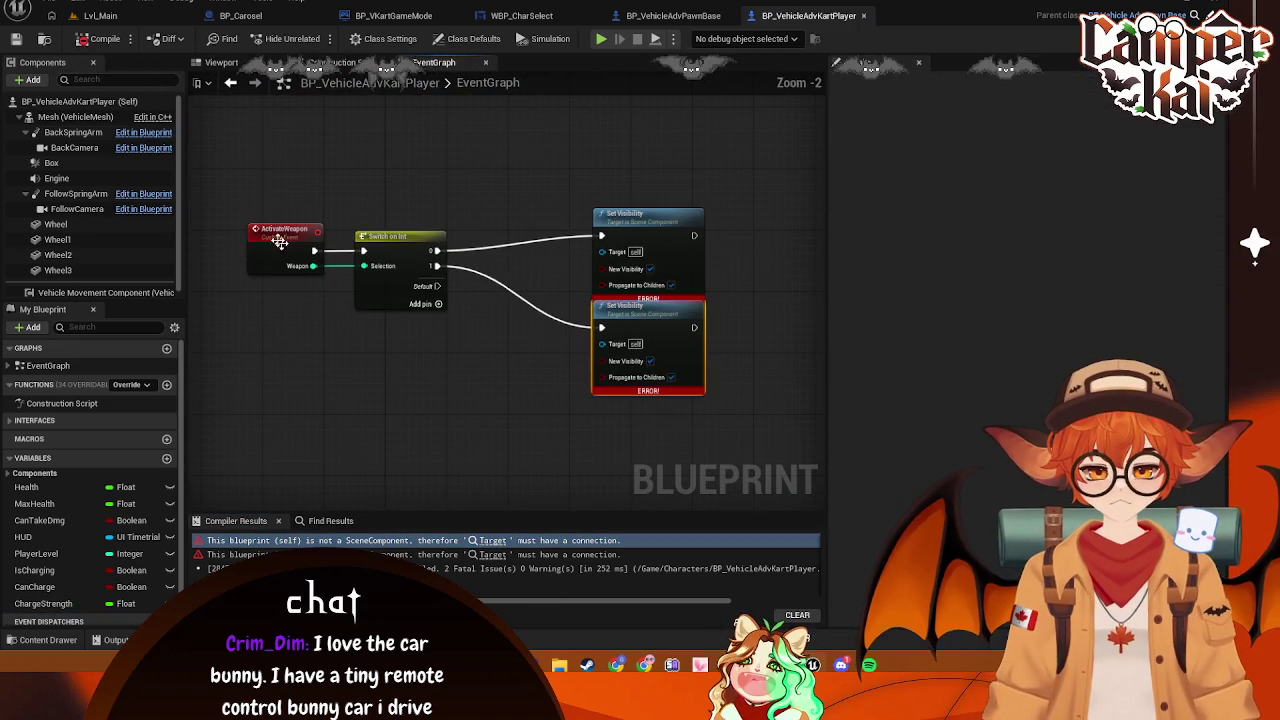
Delete the ActivateWeapon, Switch on Int and Set Visibility nodes, then go to Lvl_Main
left_click_drag(221, 204, 779, 432)
key("Delete")
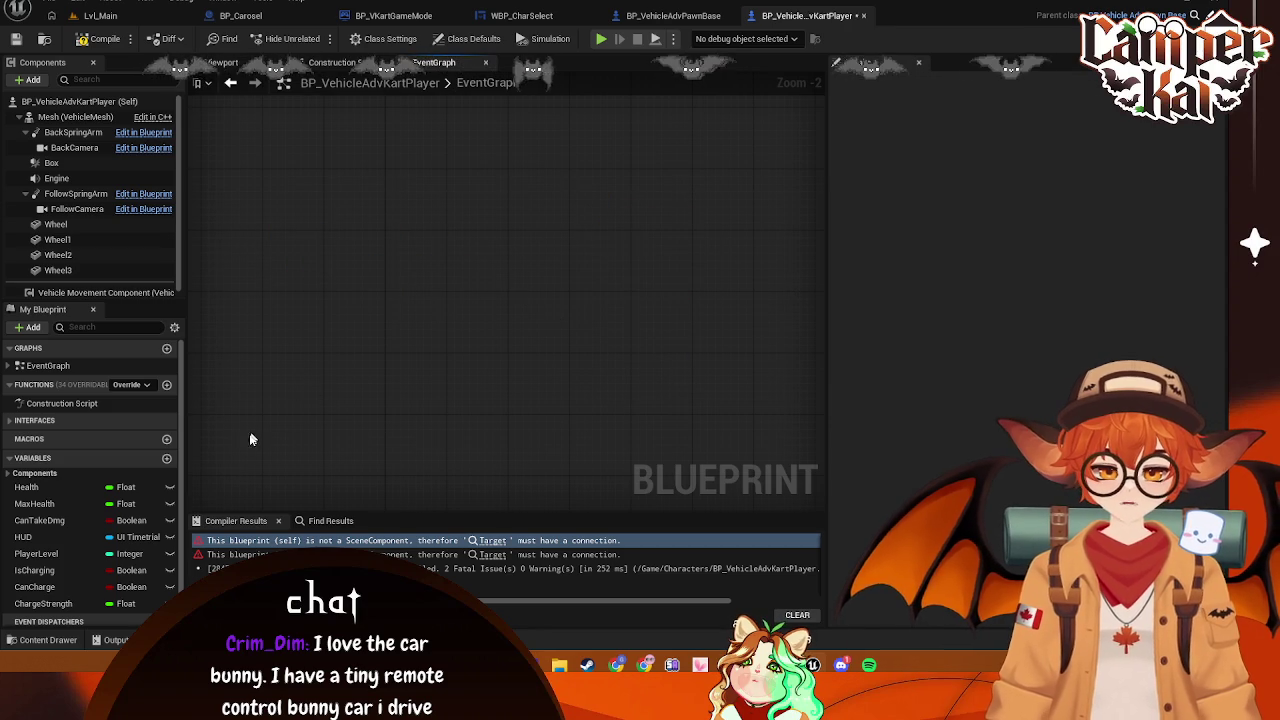
scroll(148, 567, "down", 1)
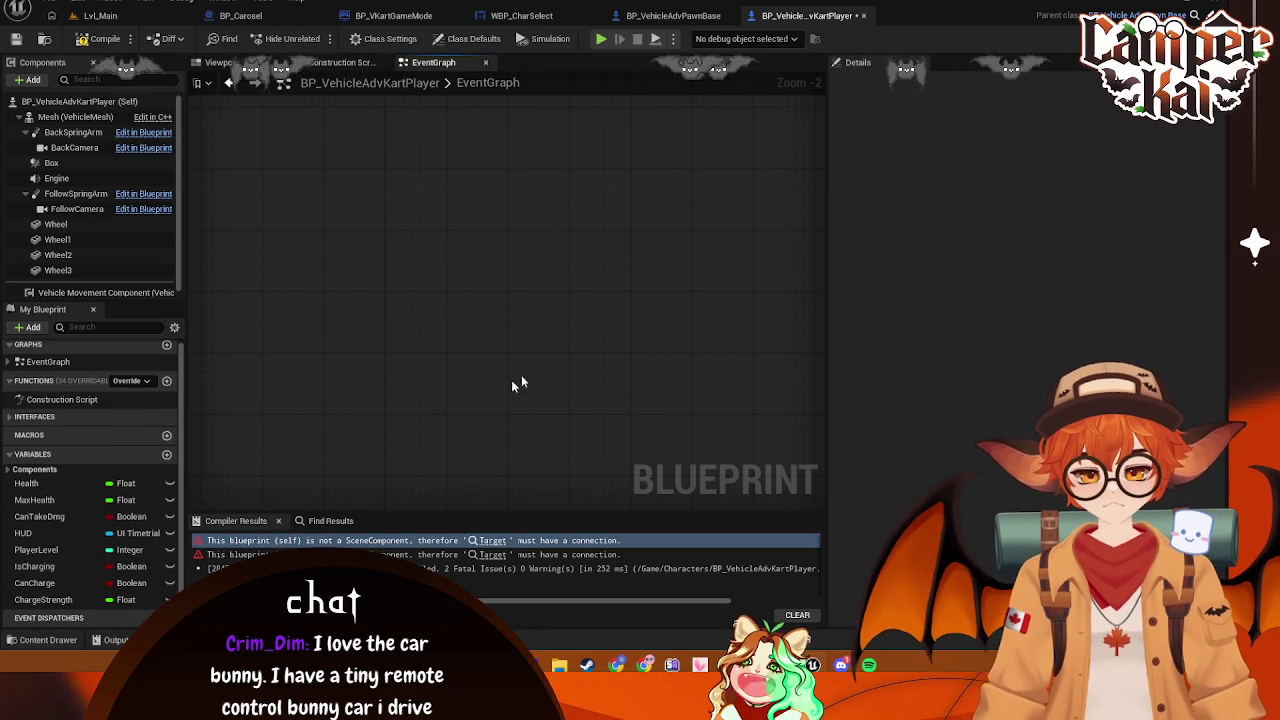
left_click(128, 25)
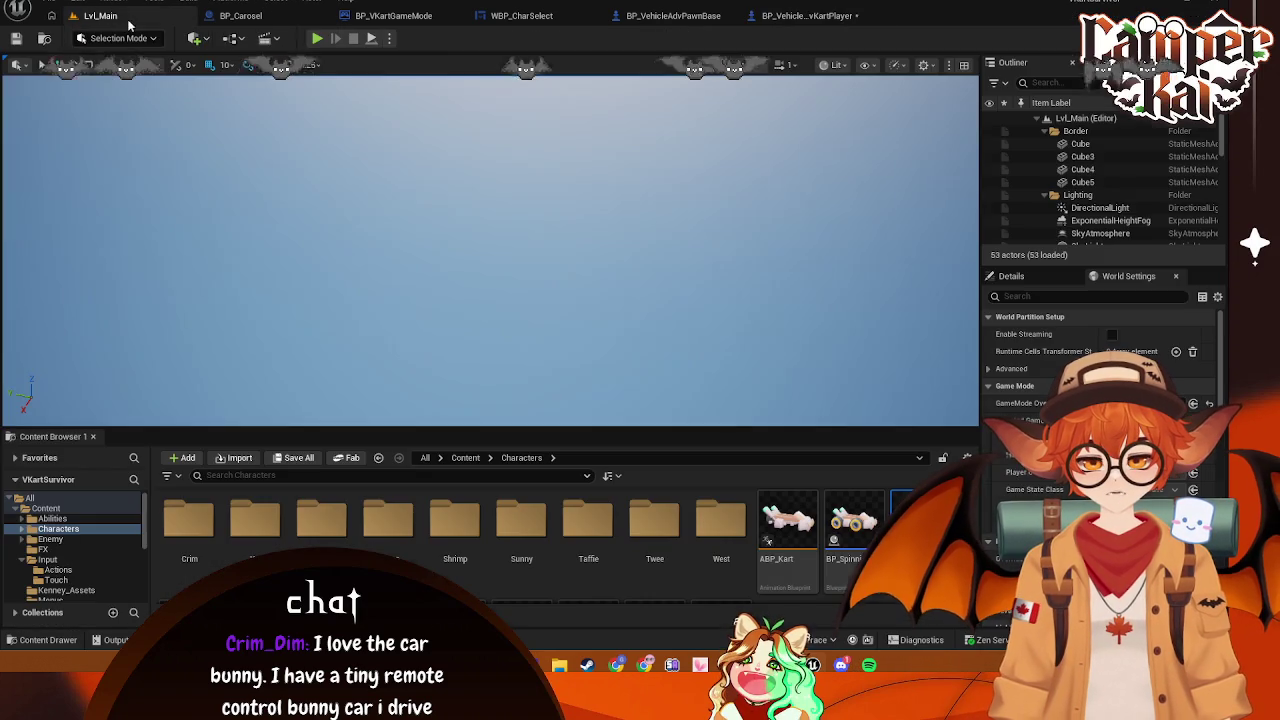
Play Lvl_Main in the editor, pick the bunny kart, and drive it down the track
left_click(315, 40)
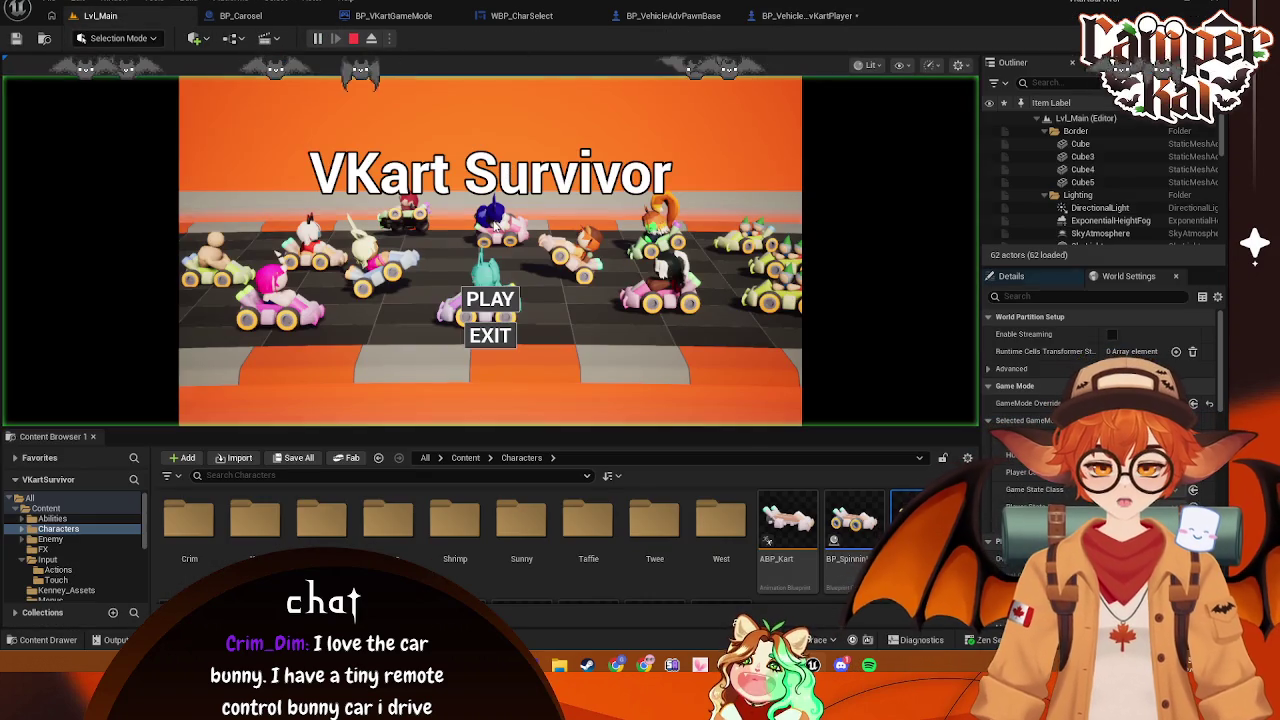
left_click(515, 308)
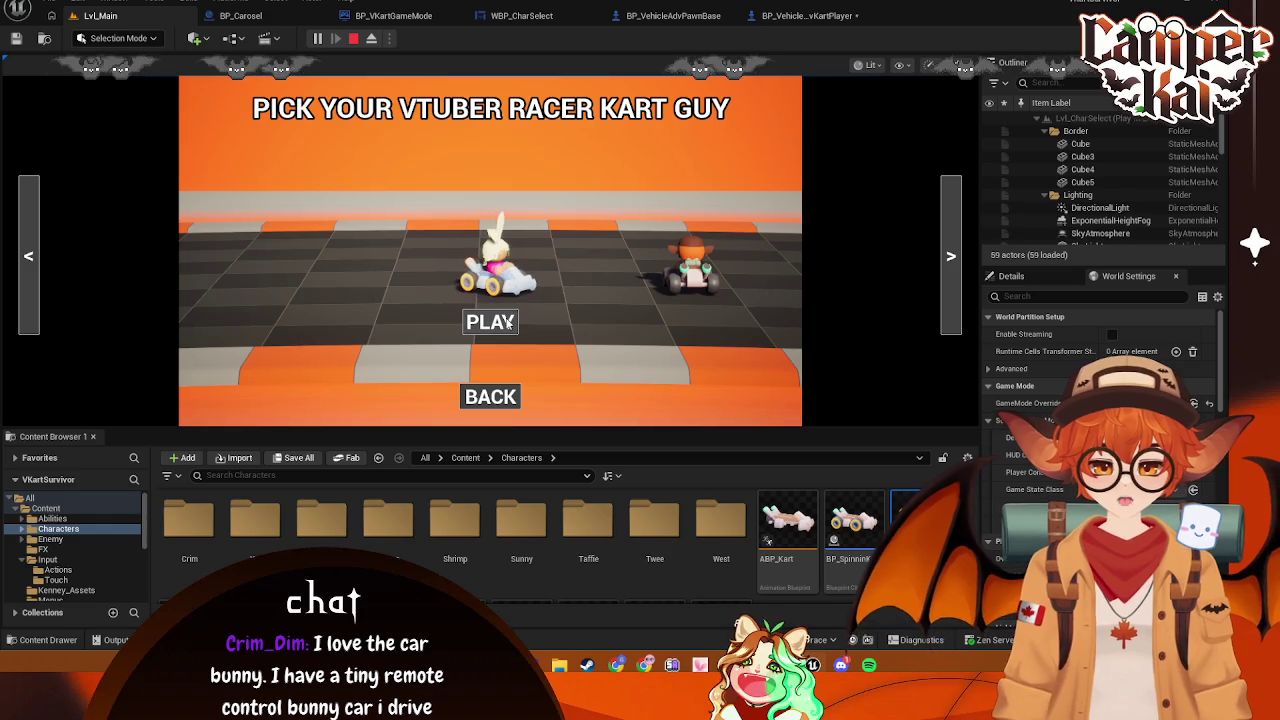
left_click(588, 265)
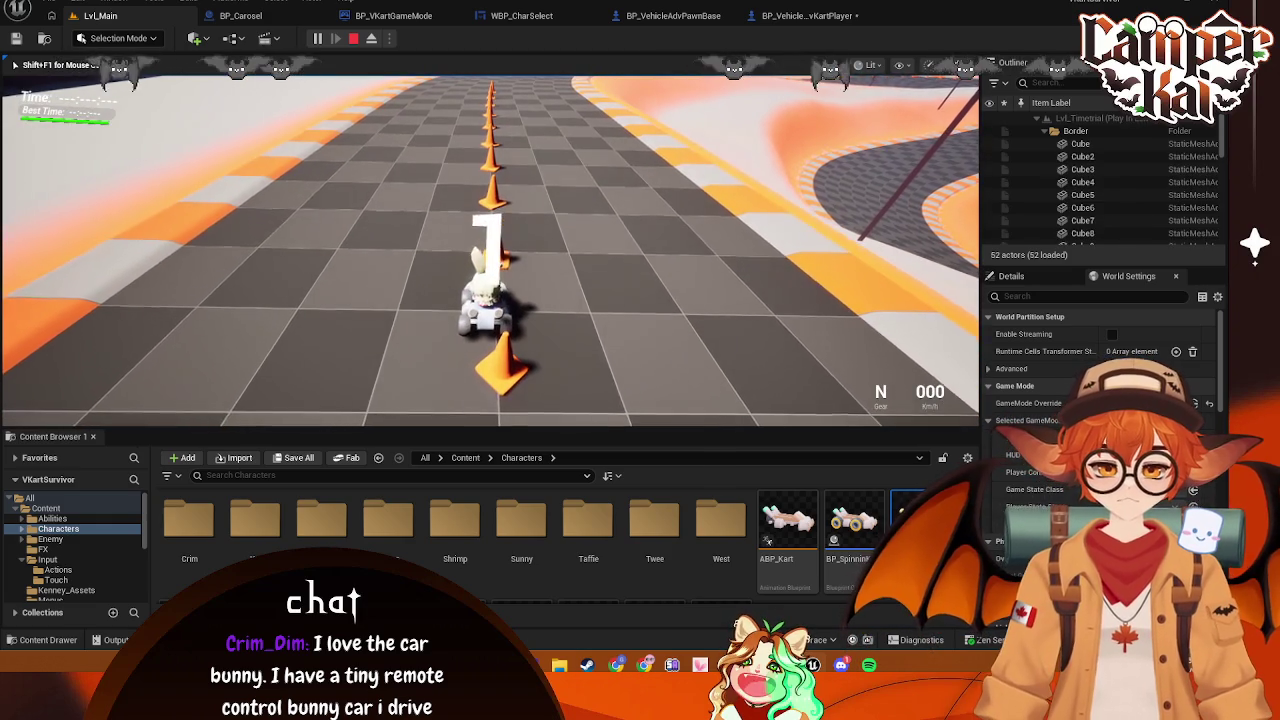
key("w")
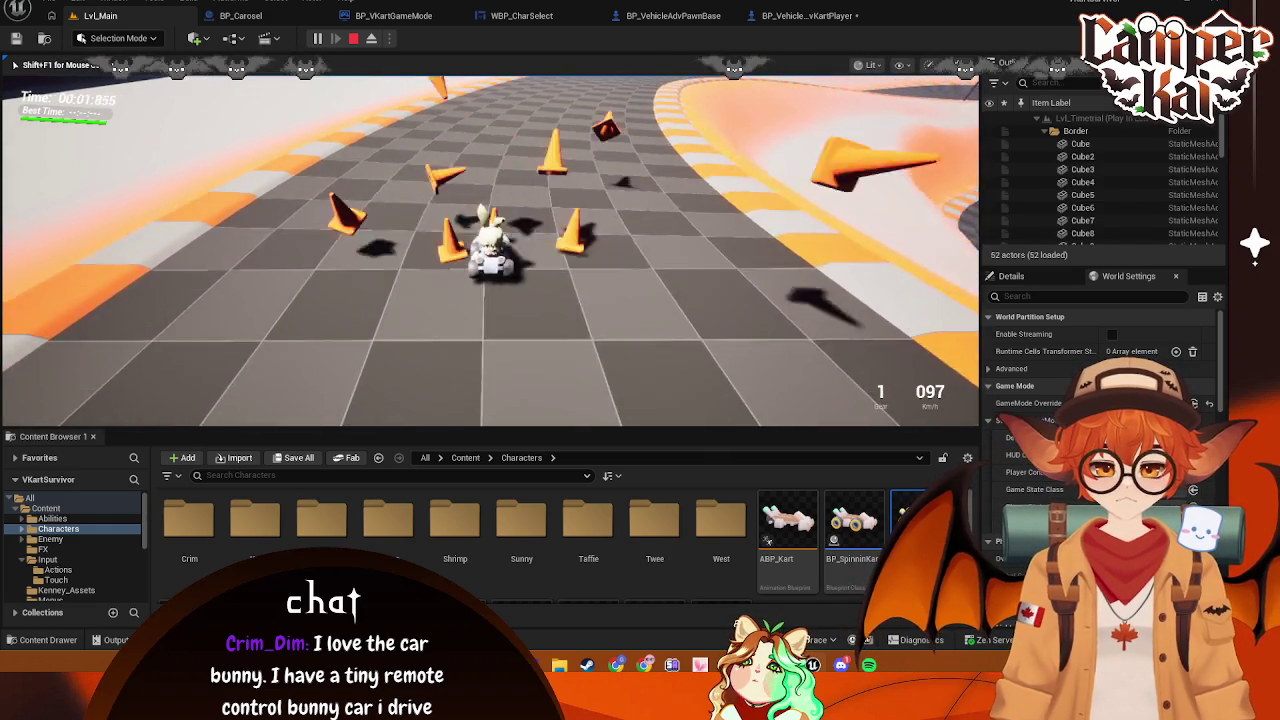
key("s")
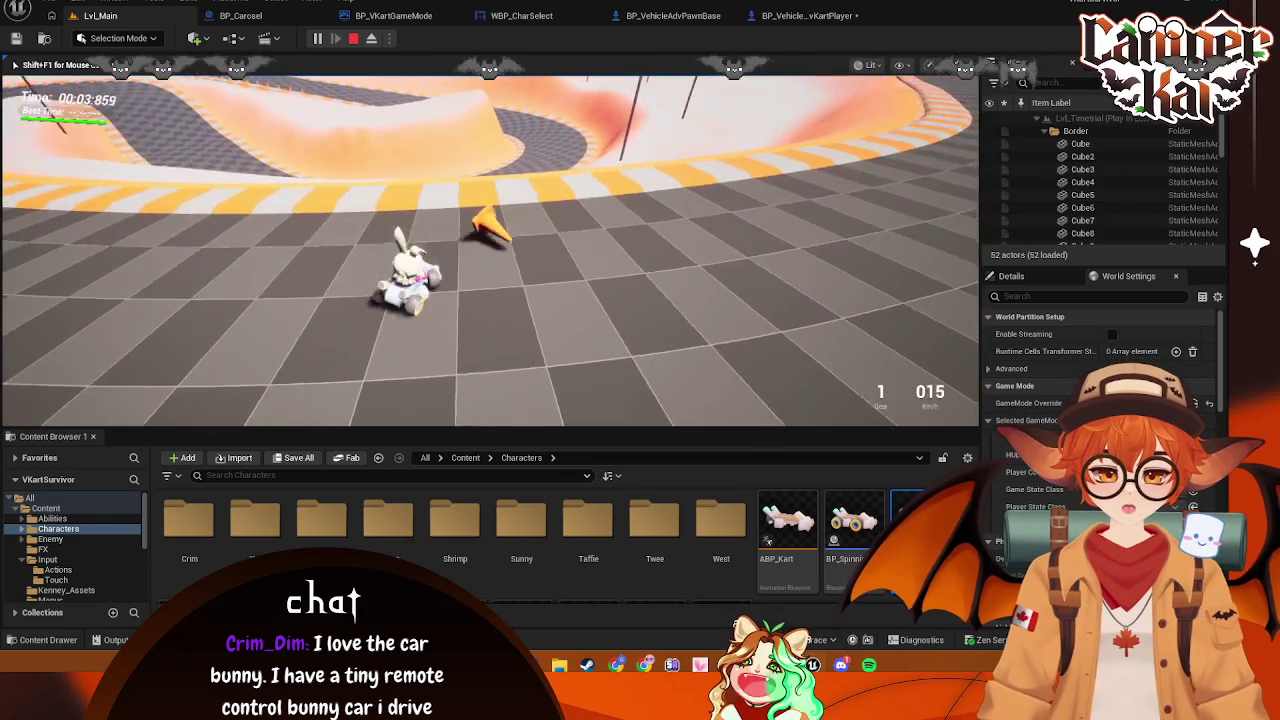
key("w")
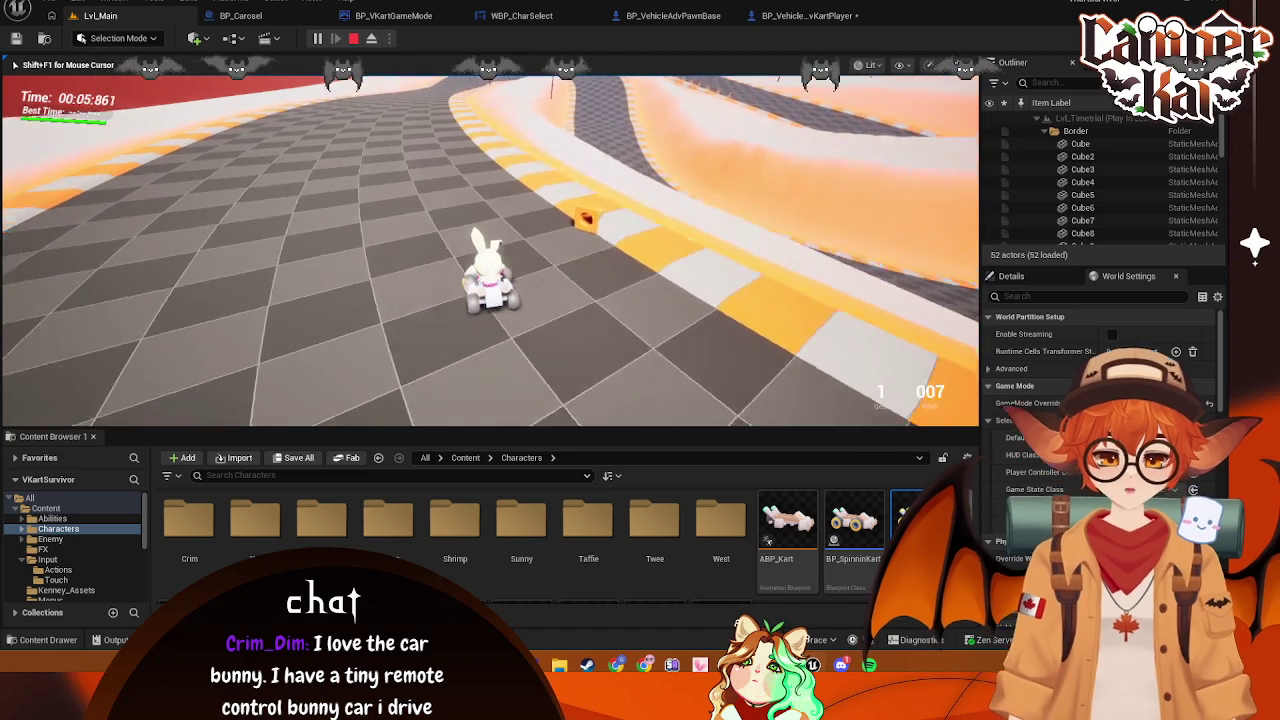
key("d")
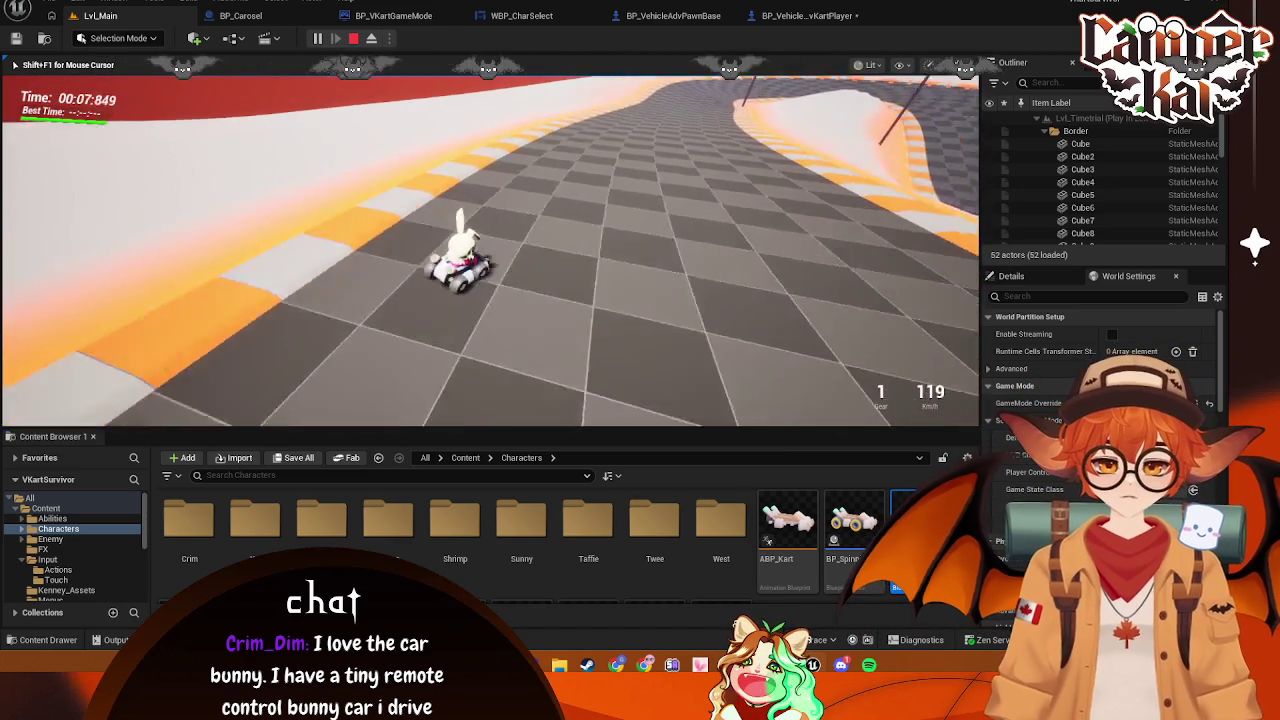
key("a")
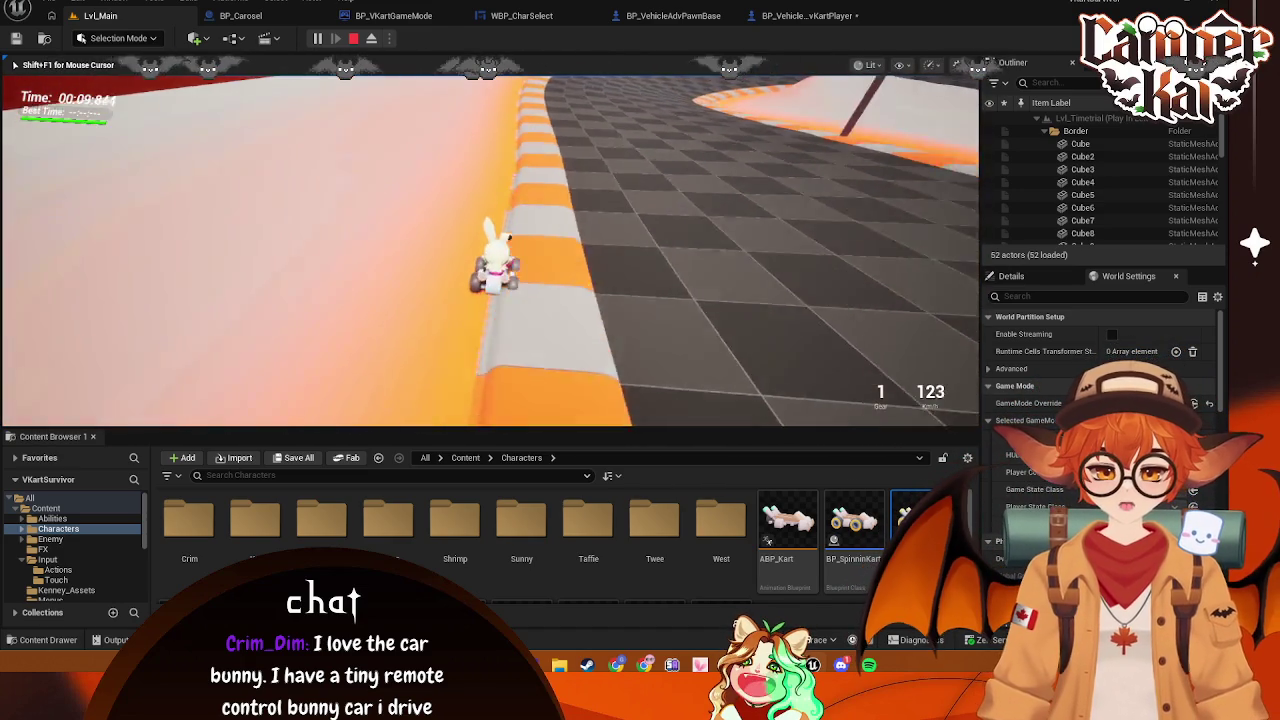
Steer the kart around the banked curve, then stop play and return to BP_VehicleAdvKartPlayer
key("d")
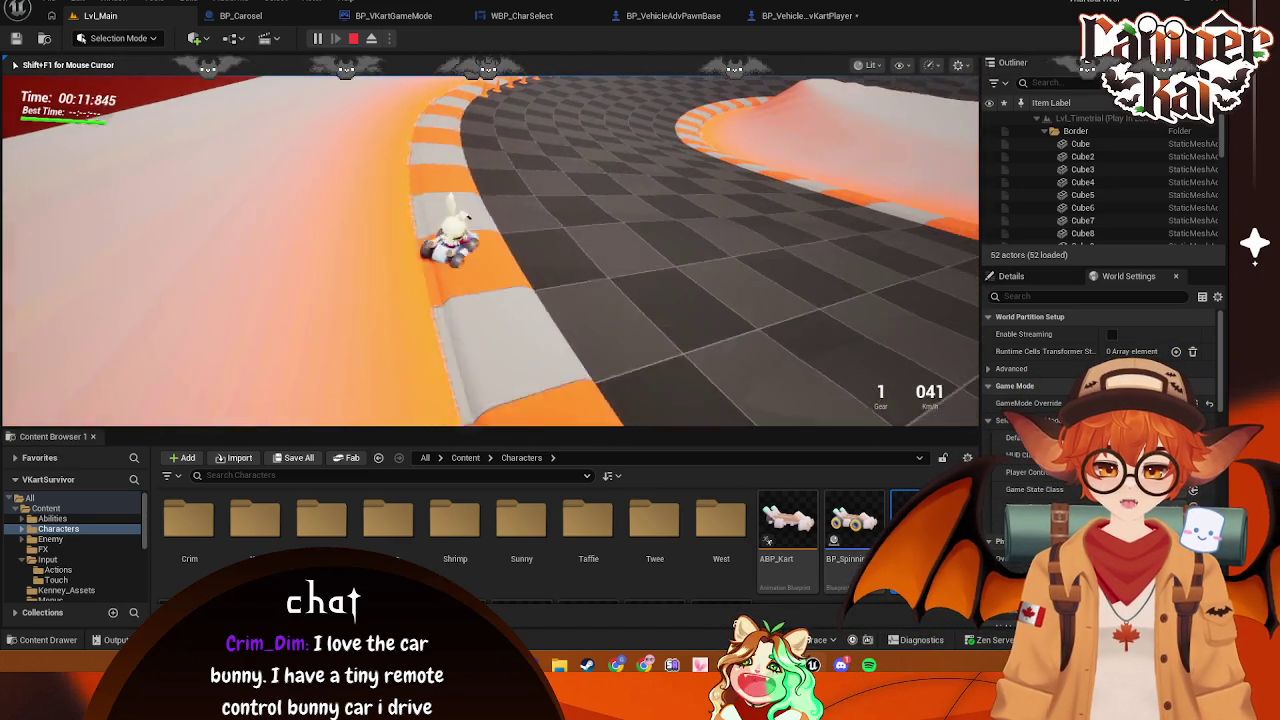
key("w")
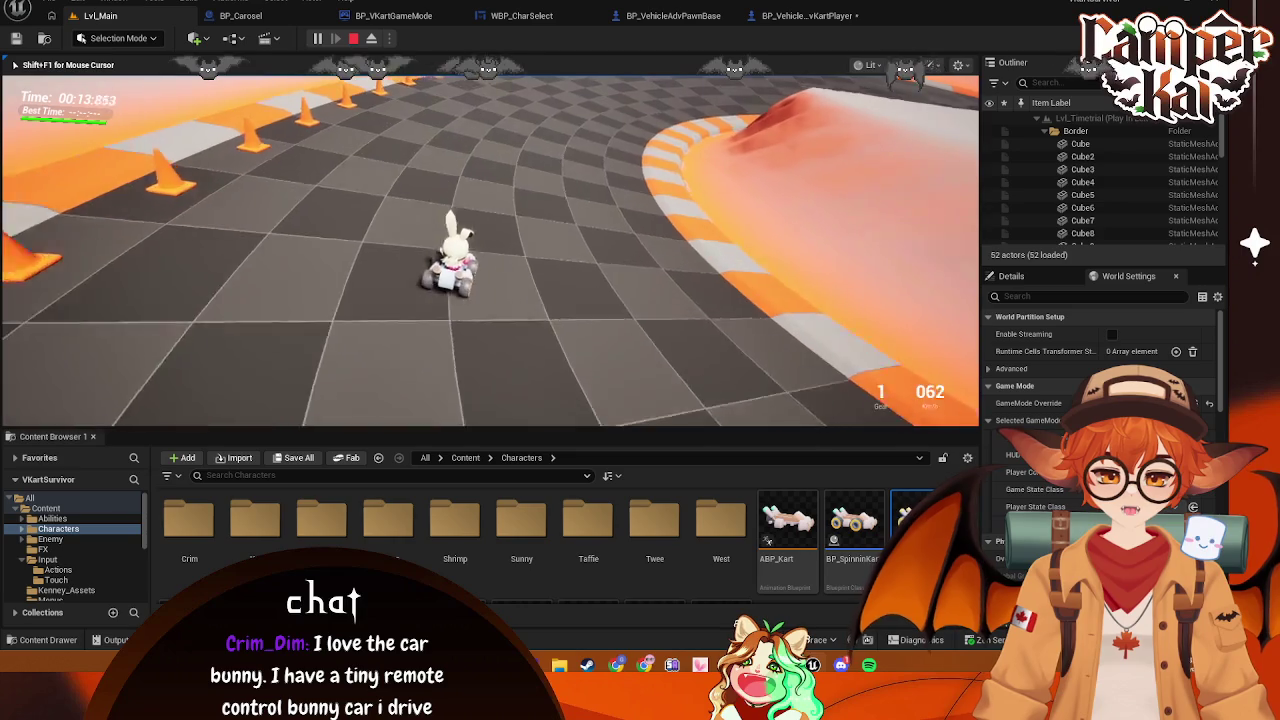
key("d")
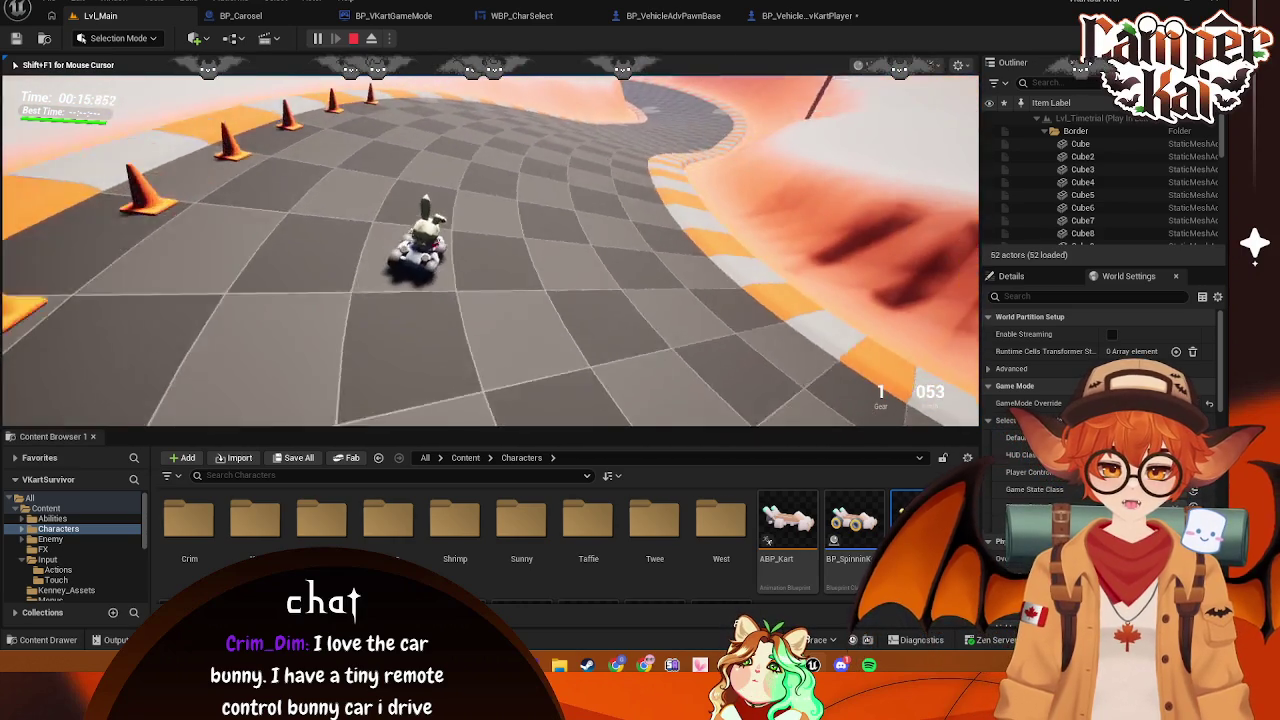
key("w")
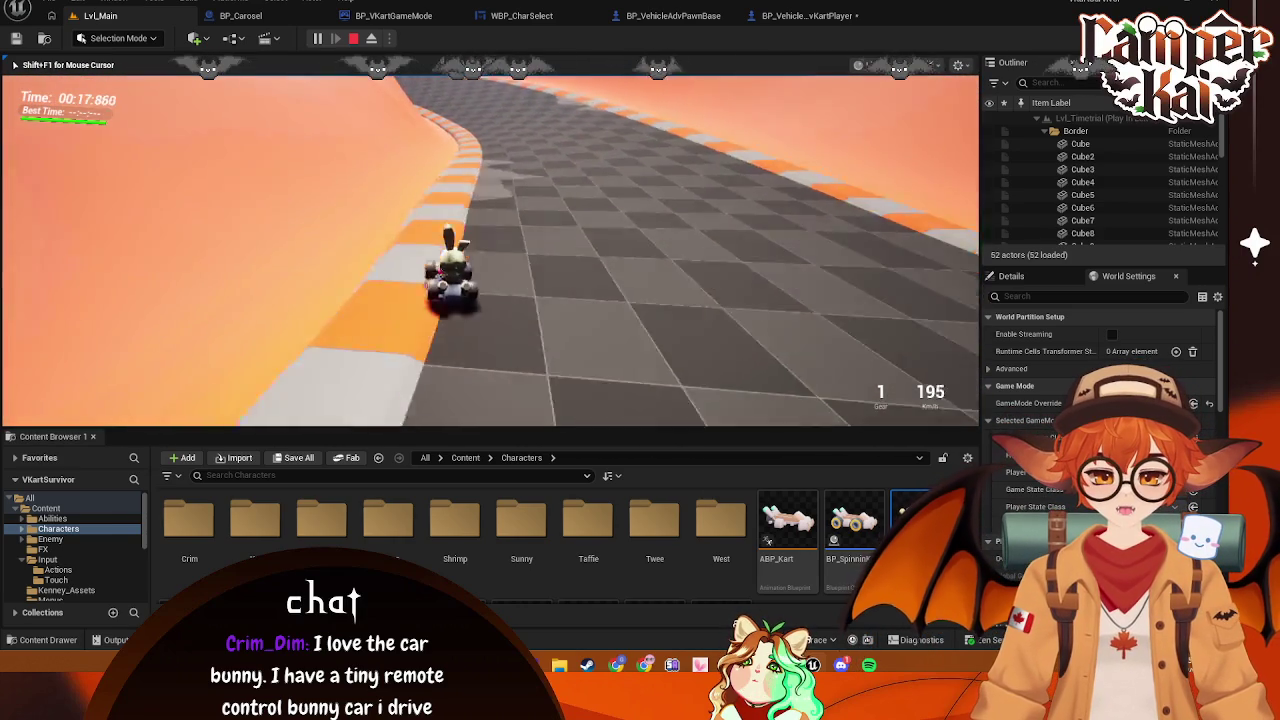
key("w")
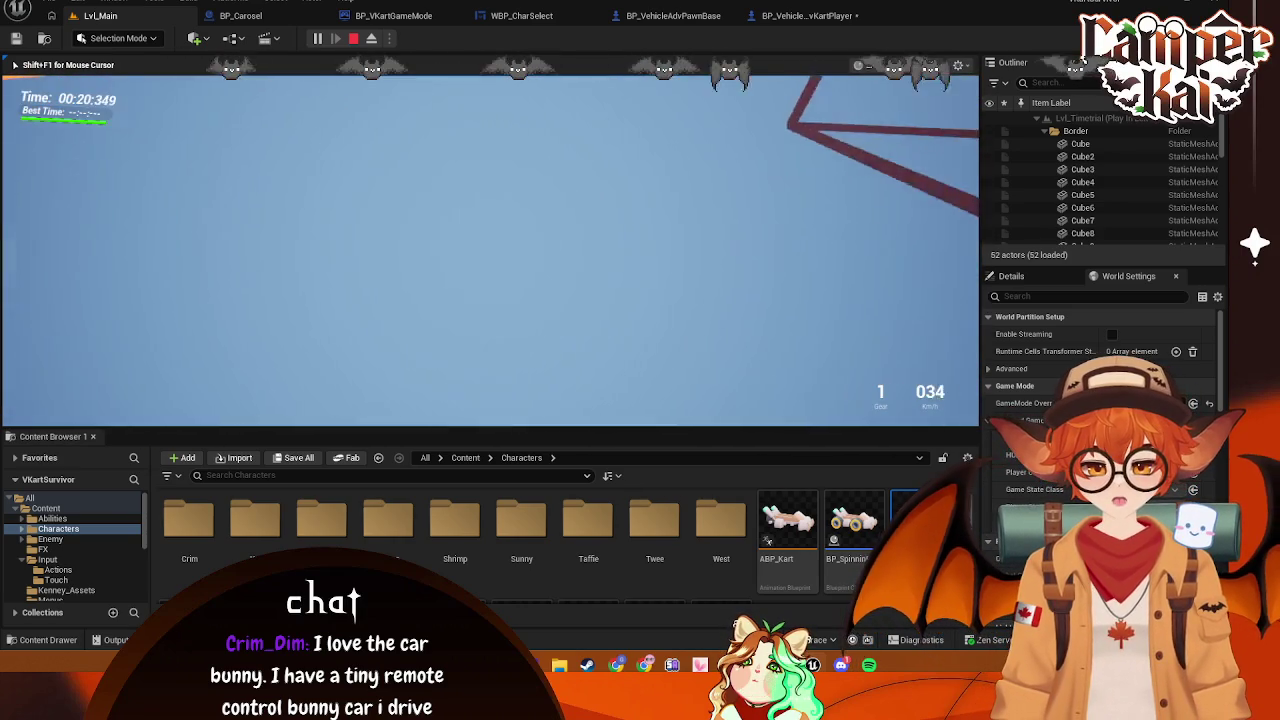
key("Escape")
left_click(800, 16)
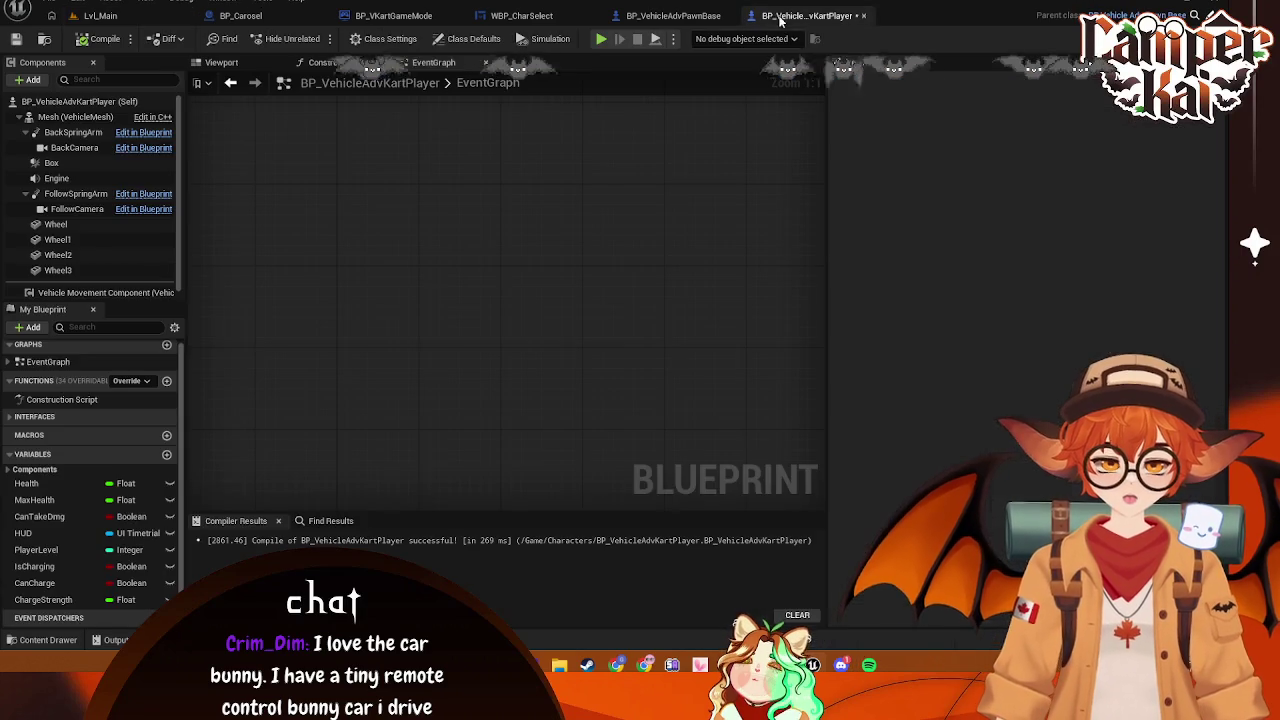
left_click(631, 17)
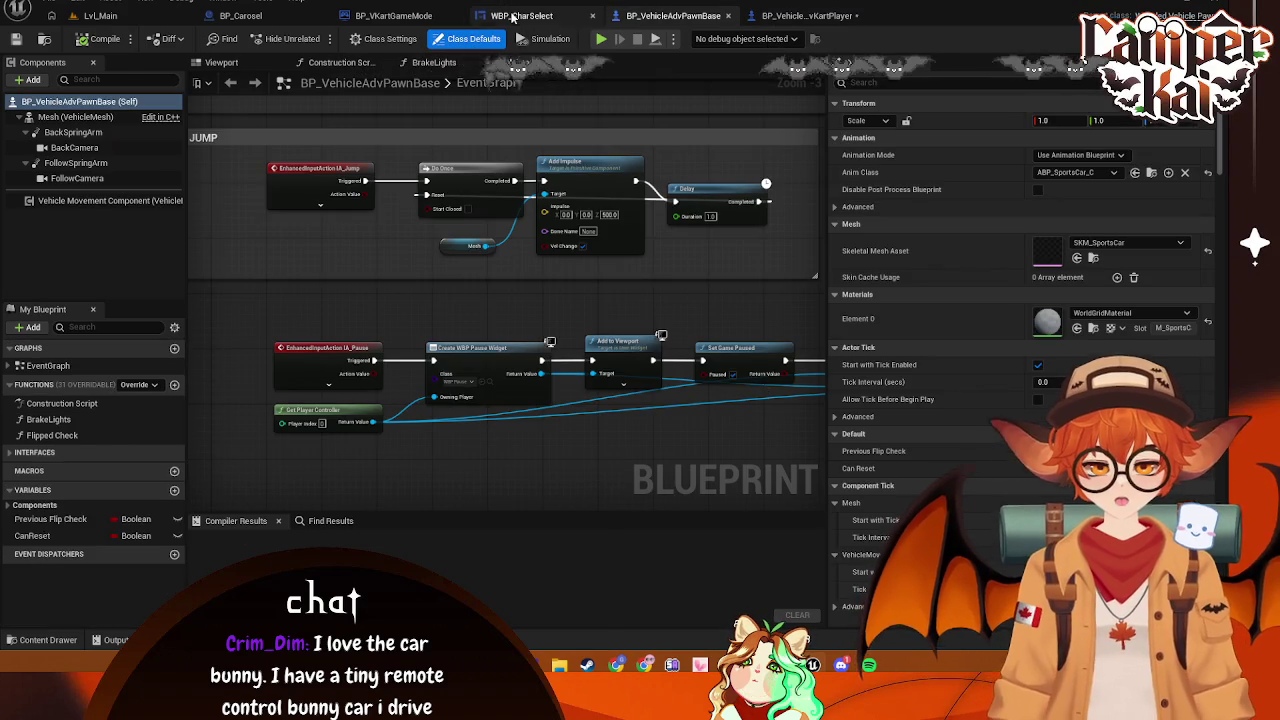
left_click(513, 17)
left_click(393, 16)
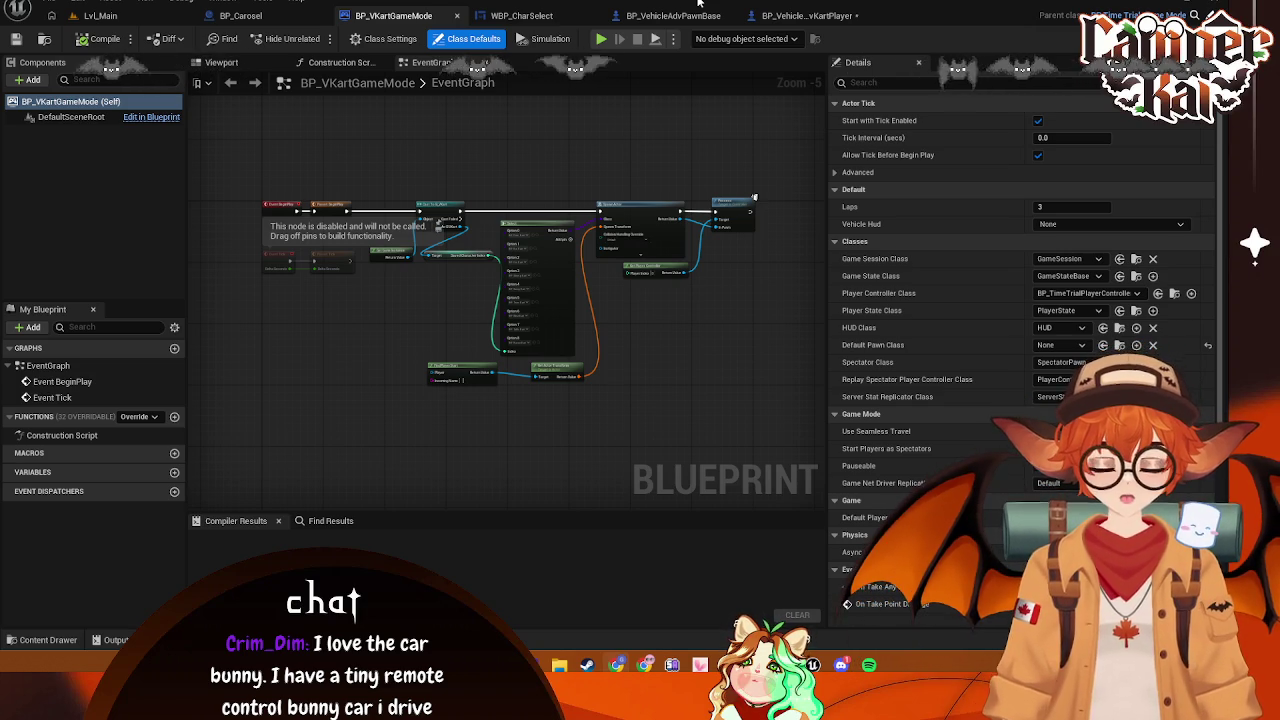
scroll(658, 185, "up", 3)
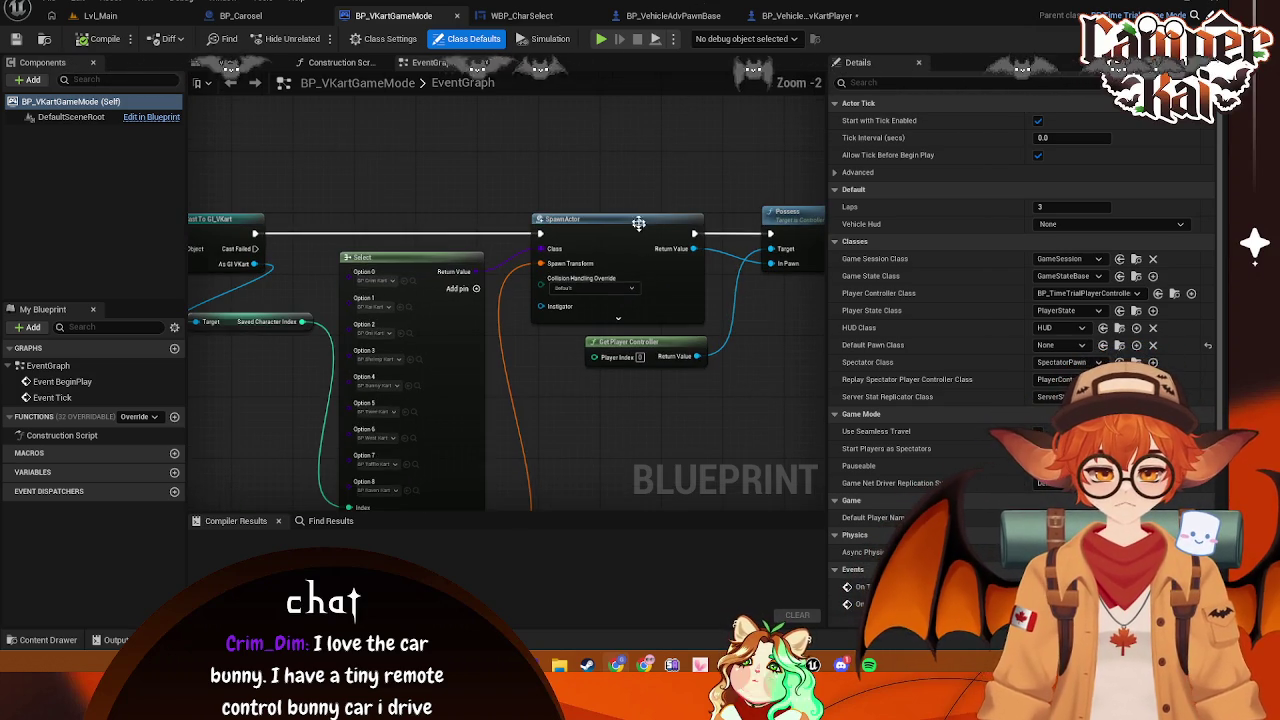
left_click(664, 16)
left_click(812, 16)
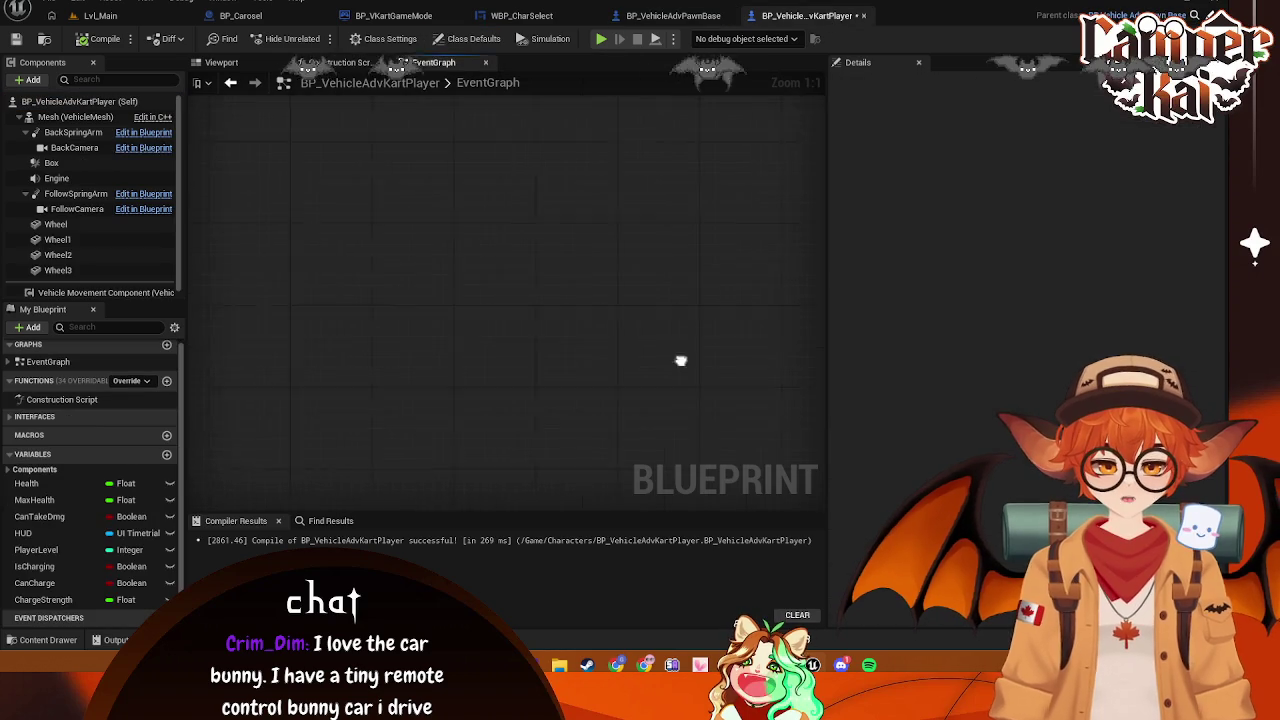
Check that the Charge Strength getter's default value is 1500, then pan to the Delay nodes
scroll(546, 343, "up", 4)
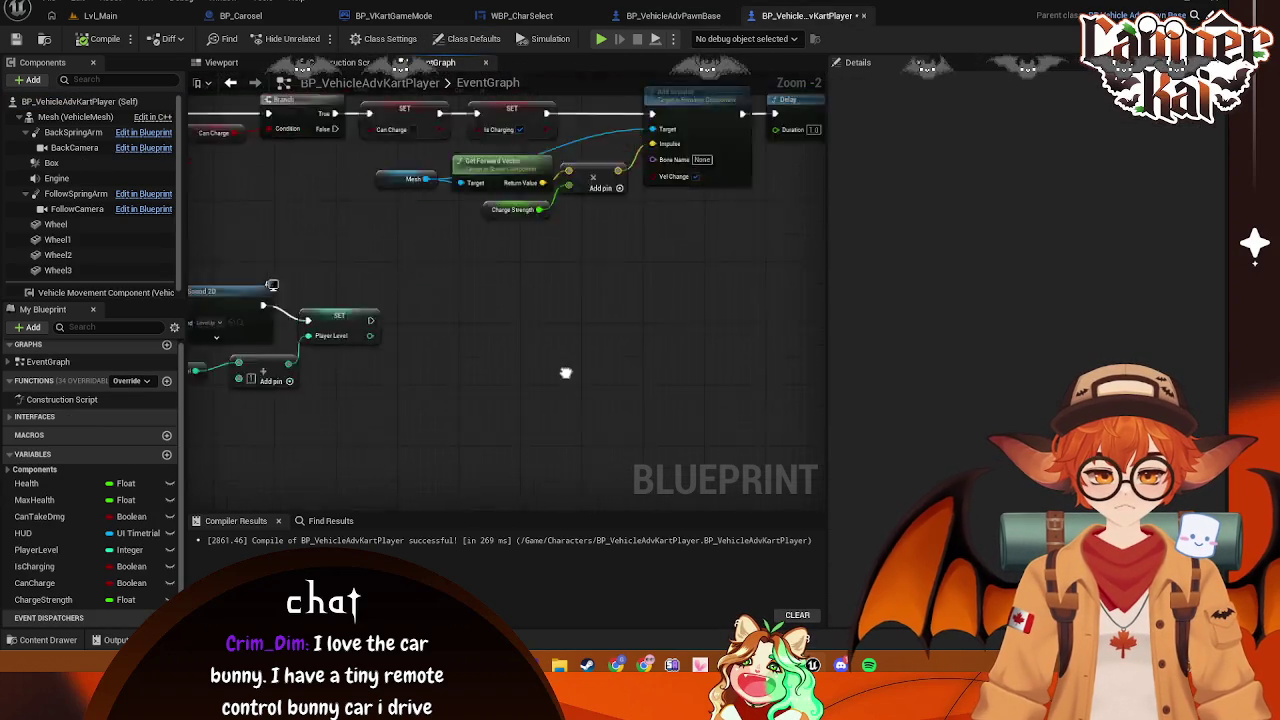
scroll(594, 319, "down", 2)
scroll(659, 210, "up", 2)
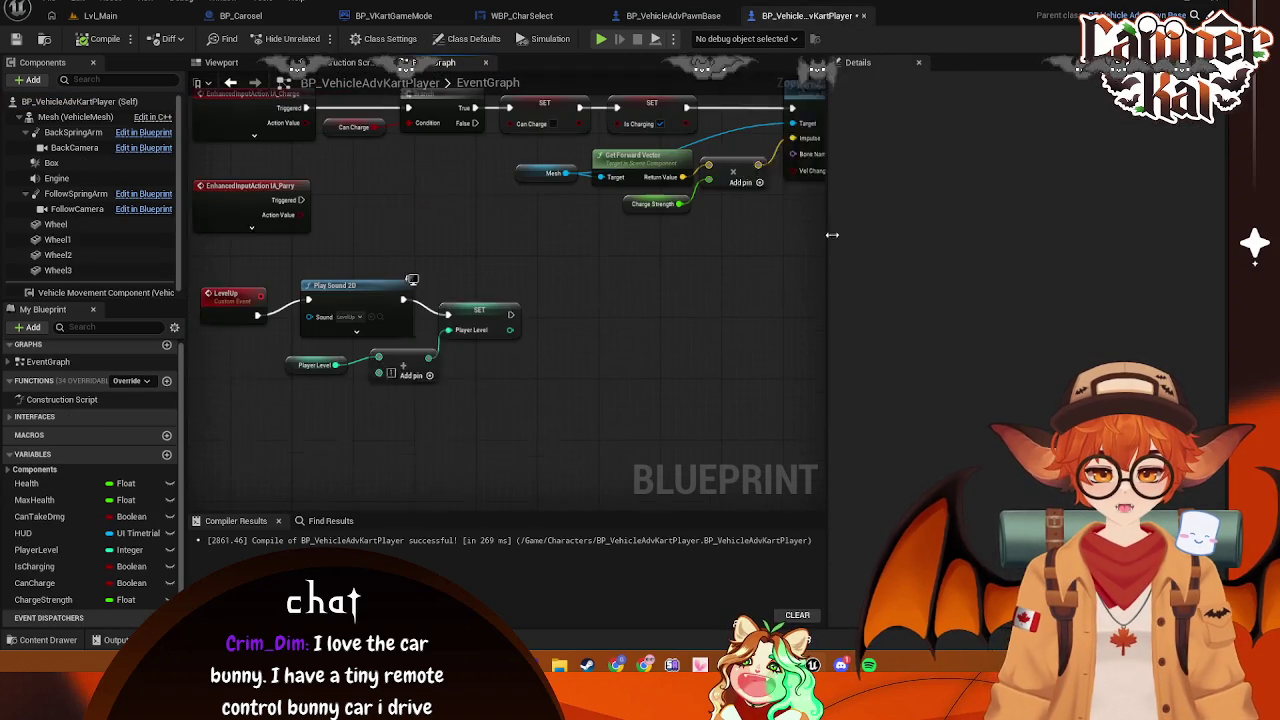
left_click(645, 202)
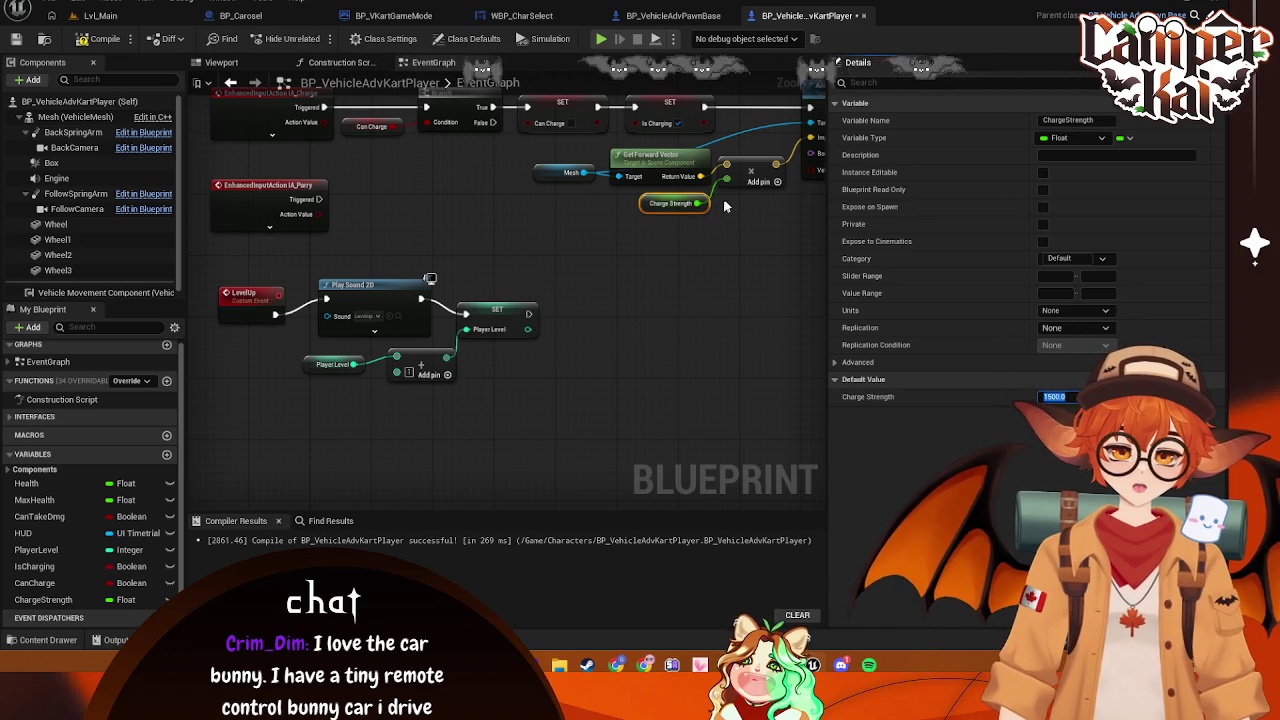
scroll(740, 197, "down", 3)
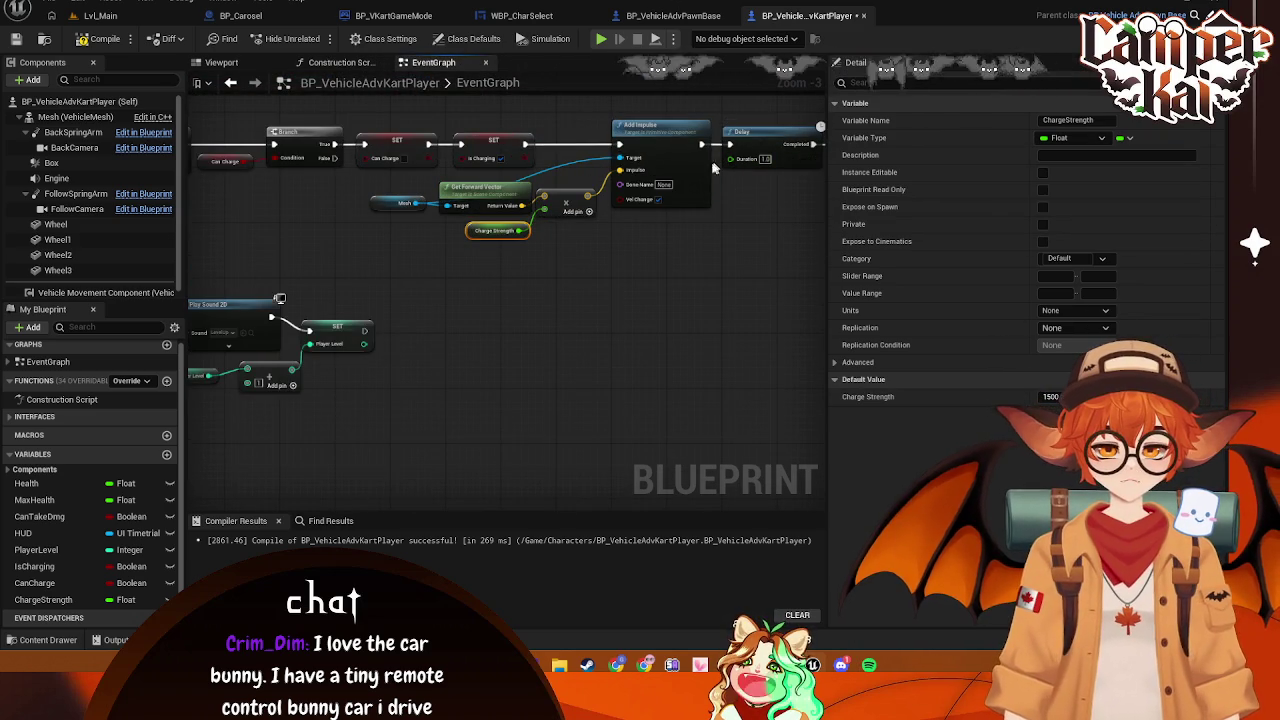
mouse_move(720, 224)
left_mouse_down()
mouse_move(694, 251)
mouse_move(526, 276)
left_mouse_up()
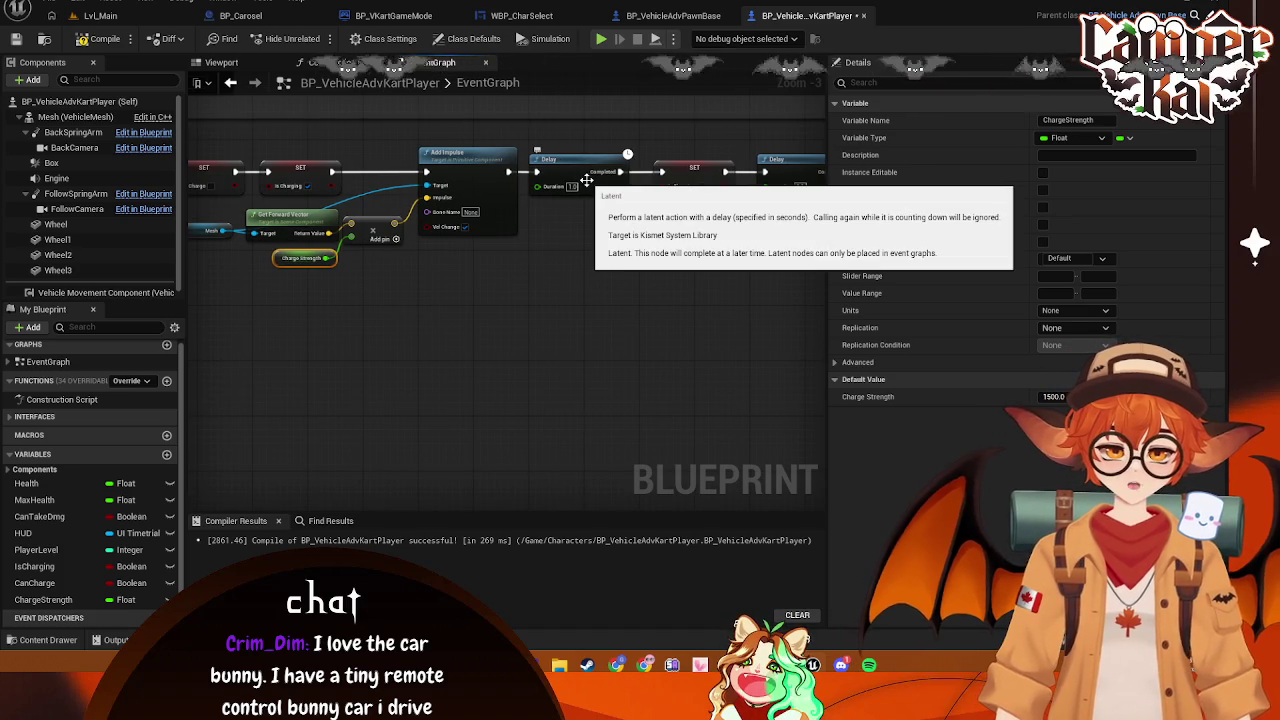
left_click(572, 253)
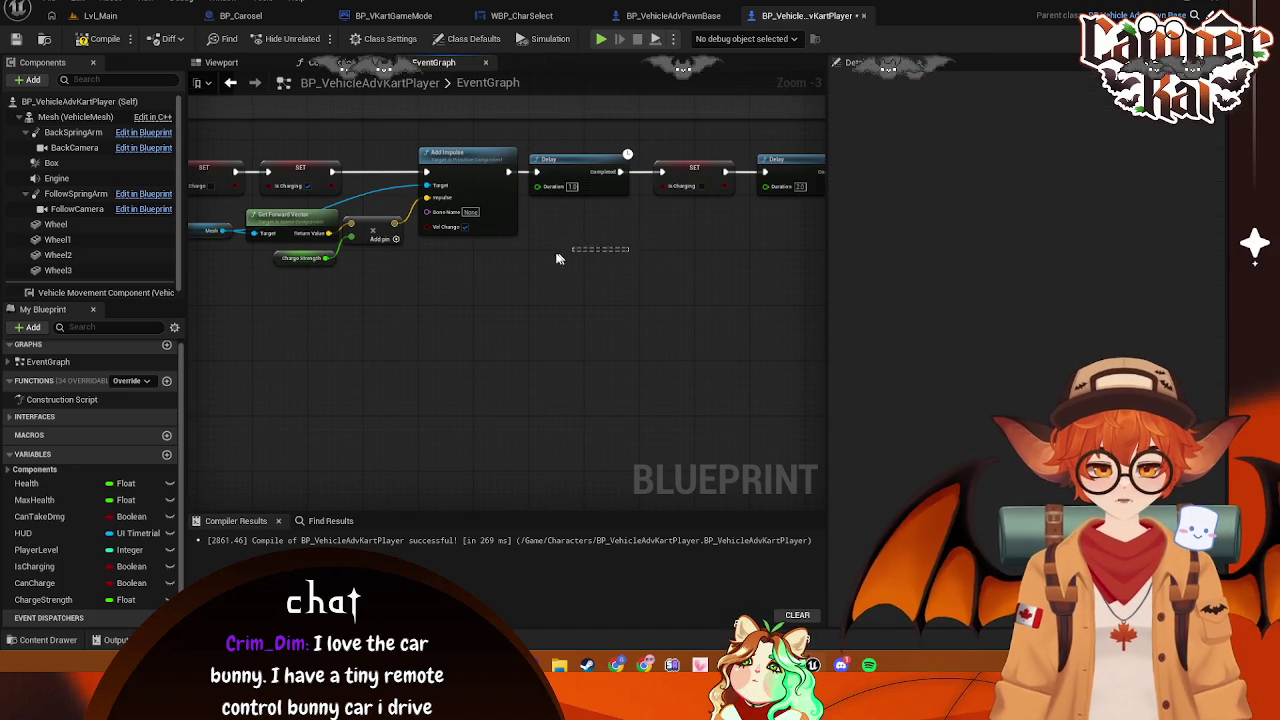
Enter 0.5 and move the SET and Delay nodes further right to make room
left_click_drag(572, 253, 520, 253)
type("0.5")
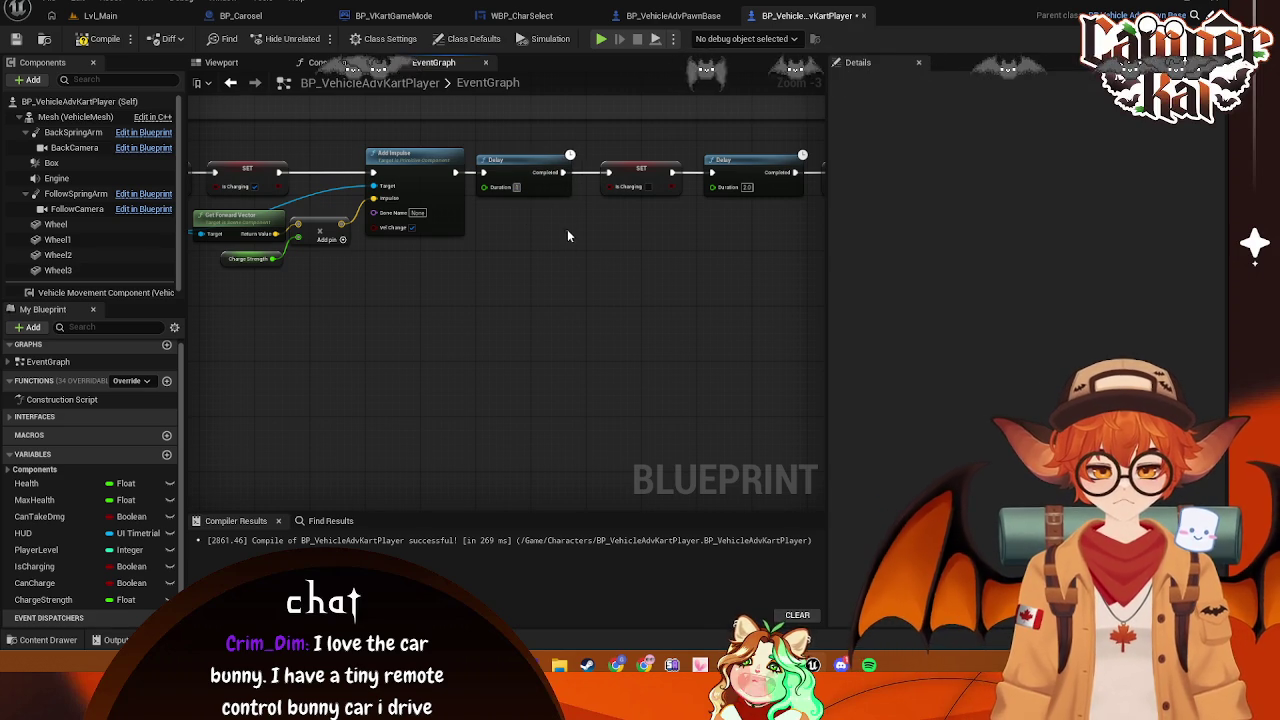
mouse_move(567, 237)
left_mouse_down()
mouse_move(607, 200)
mouse_move(449, 277)
mouse_move(626, 329)
mouse_move(493, 208)
left_mouse_up()
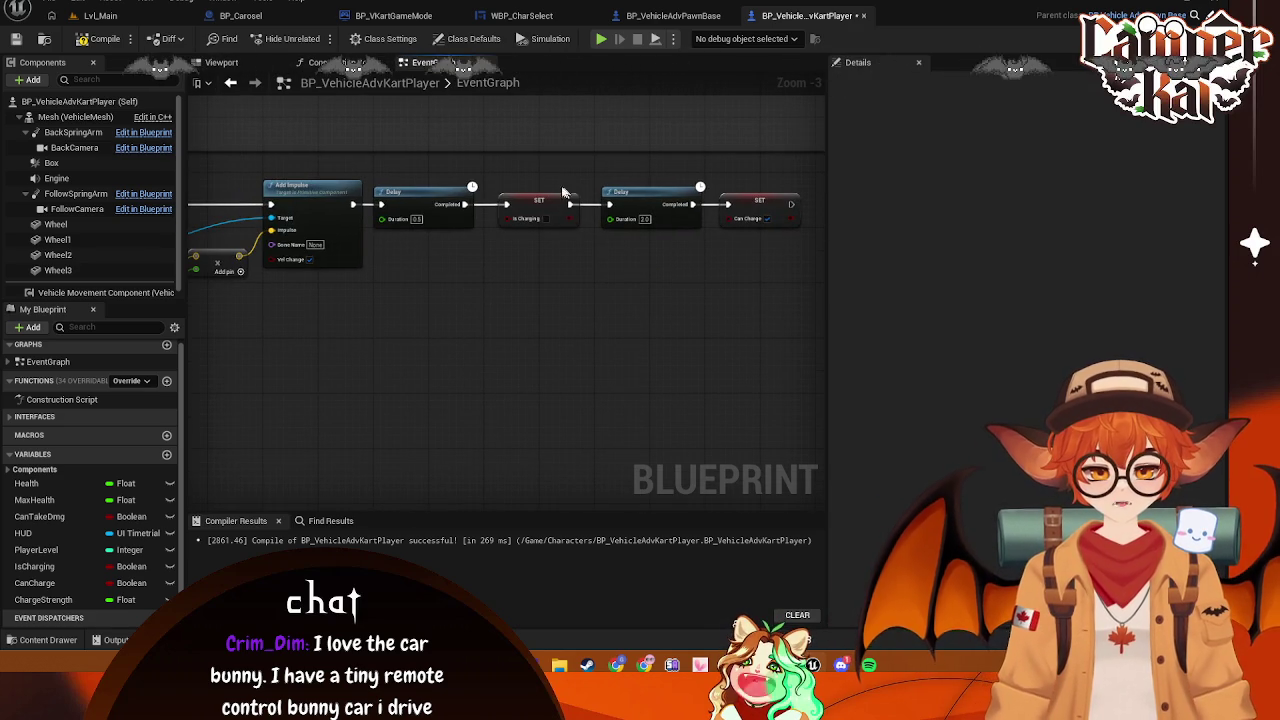
left_click_drag(487, 158, 723, 262)
left_click_drag(538, 200, 638, 211)
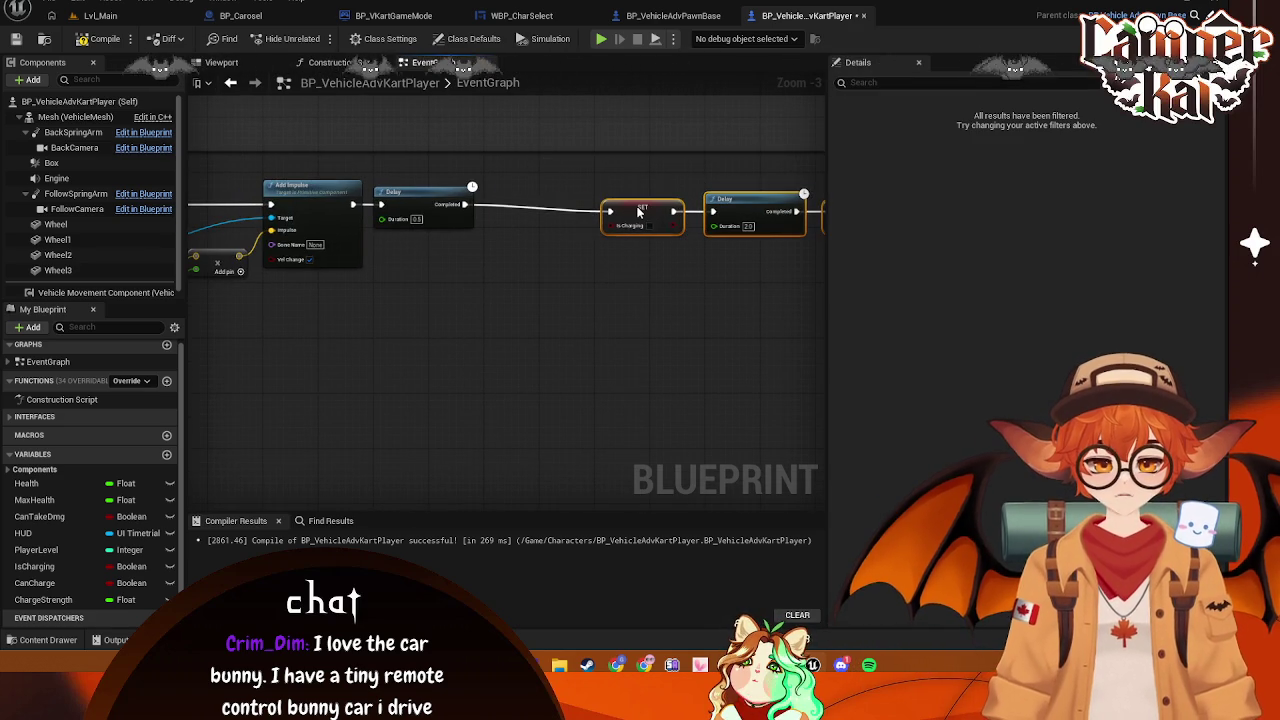
left_click_drag(489, 277, 541, 310)
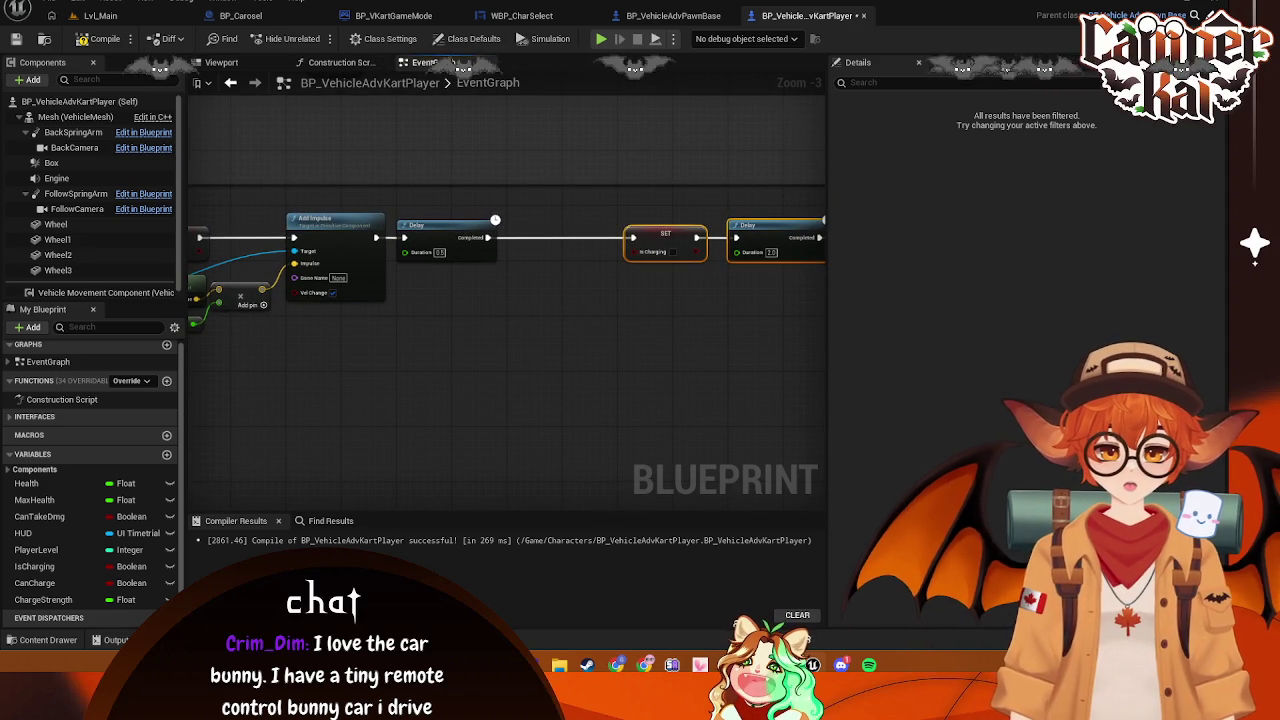
Start a node from the first Delay's Completed output, then cancel it
mouse_move(481, 240)
left_mouse_down()
mouse_move(531, 320)
mouse_move(542, 313)
left_mouse_up()
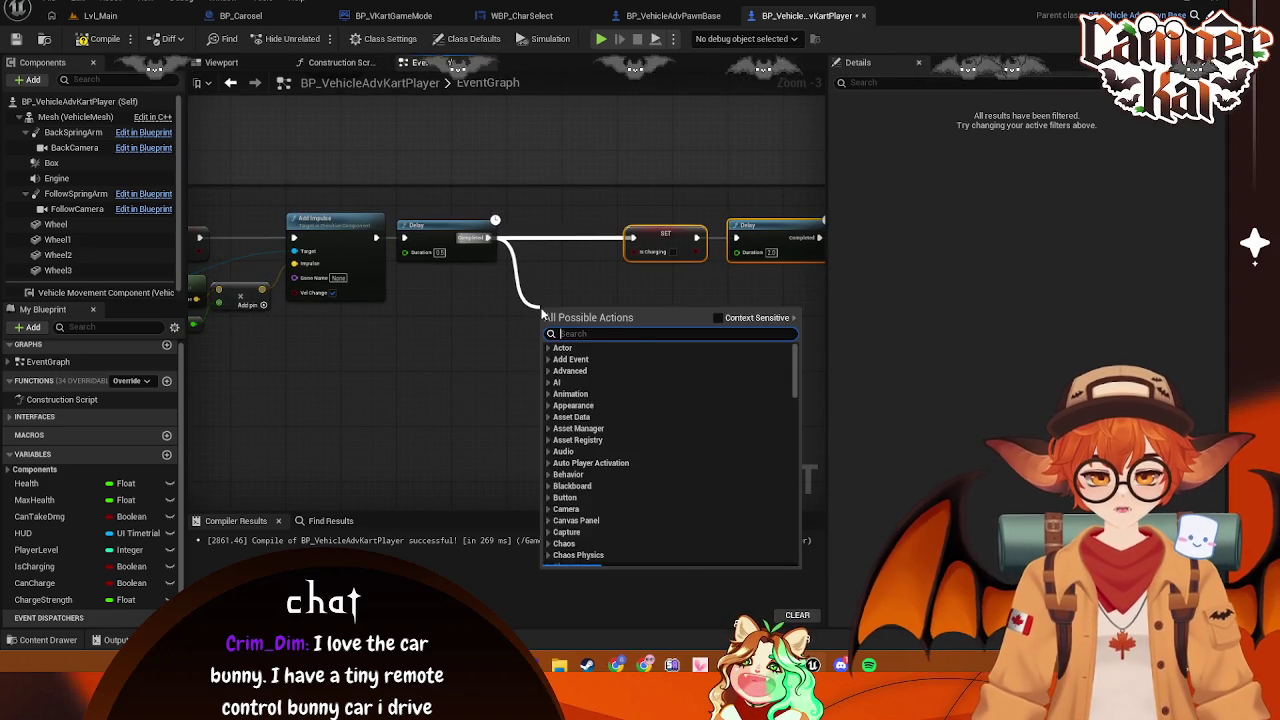
type("se")
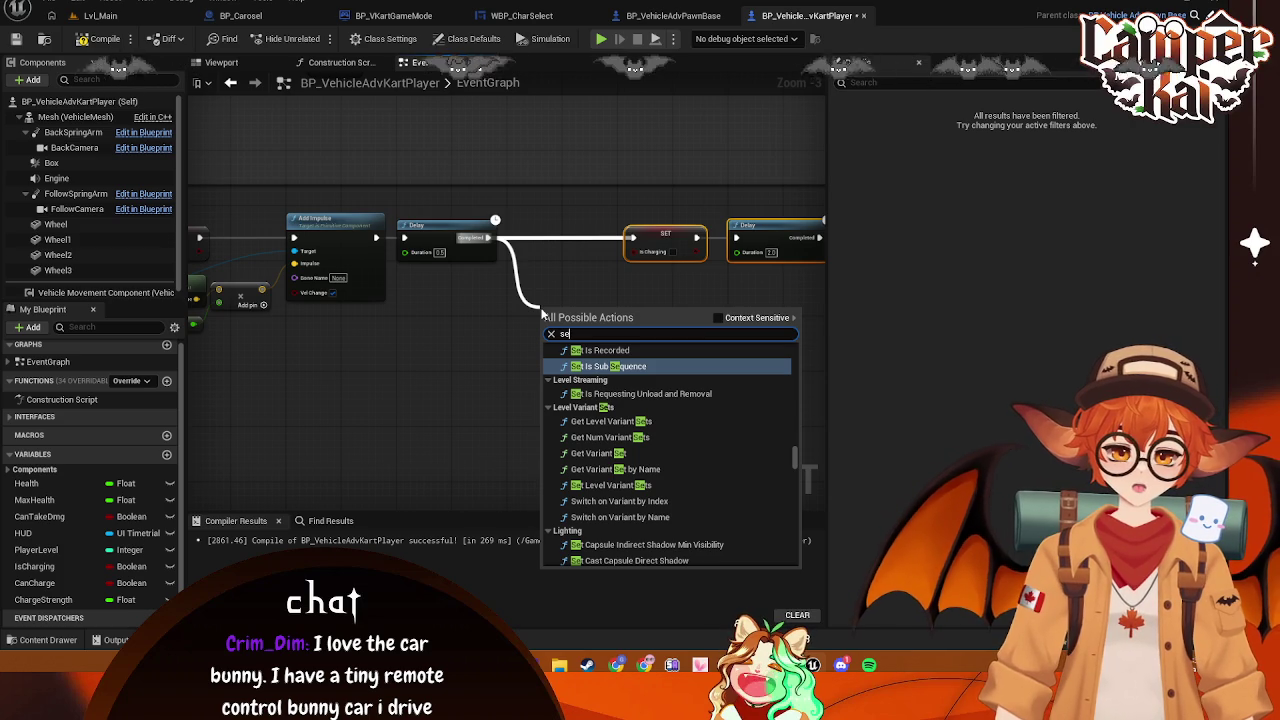
key("BackSpace")
key("BackSpace")
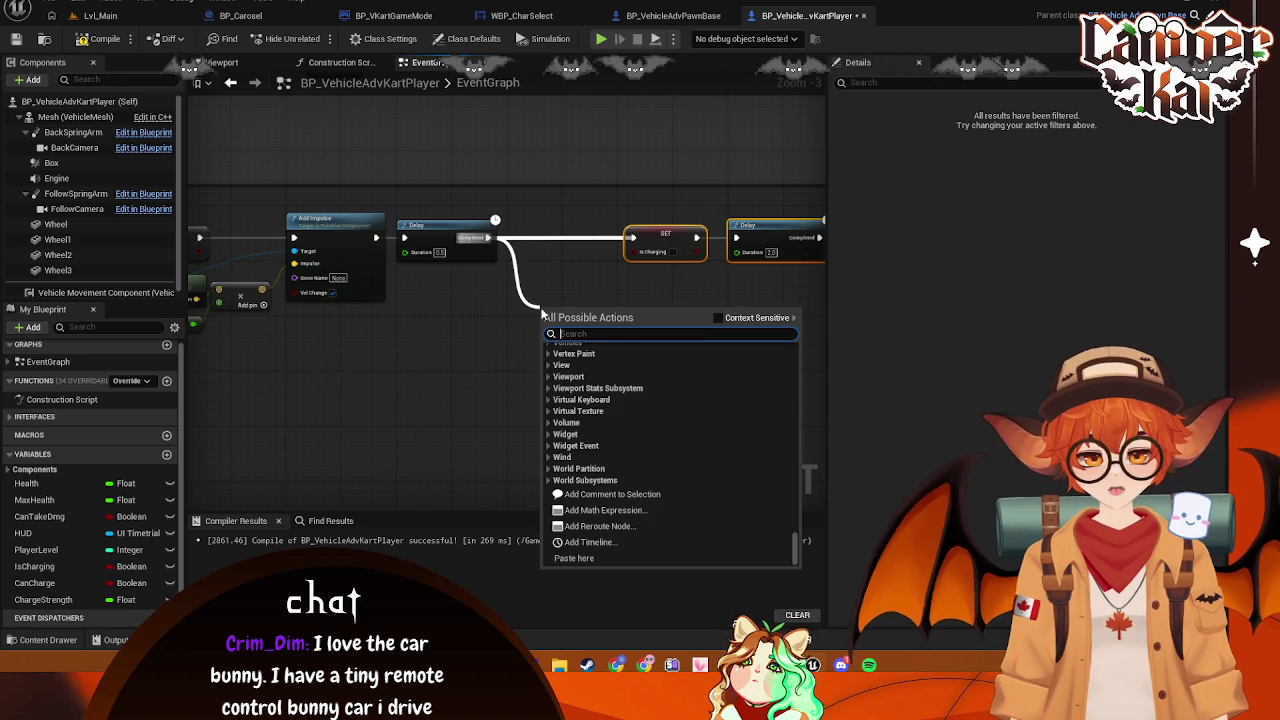
key("Escape")
mouse_move(467, 340)
left_mouse_down()
mouse_move(352, 294)
mouse_move(253, 302)
mouse_move(597, 308)
left_mouse_up()
Search 'get velocity' and place a Get Velocity node below the dash chain
type("get")
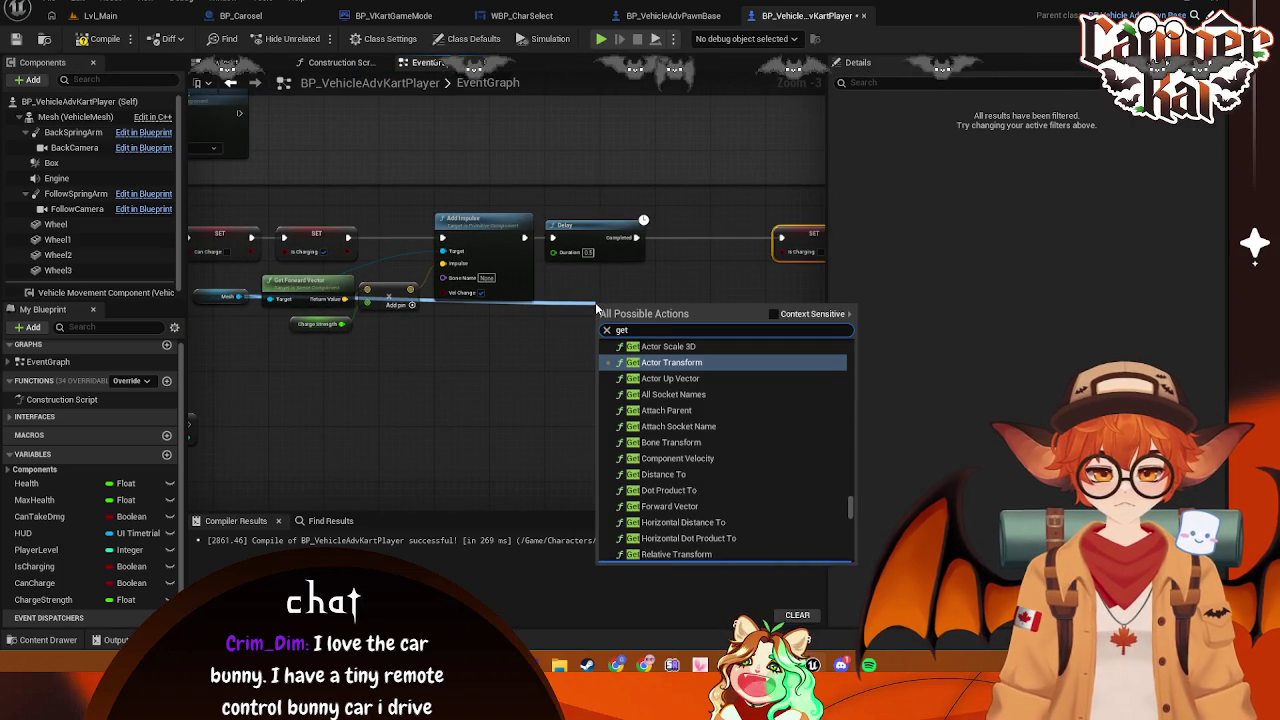
type(" veloci")
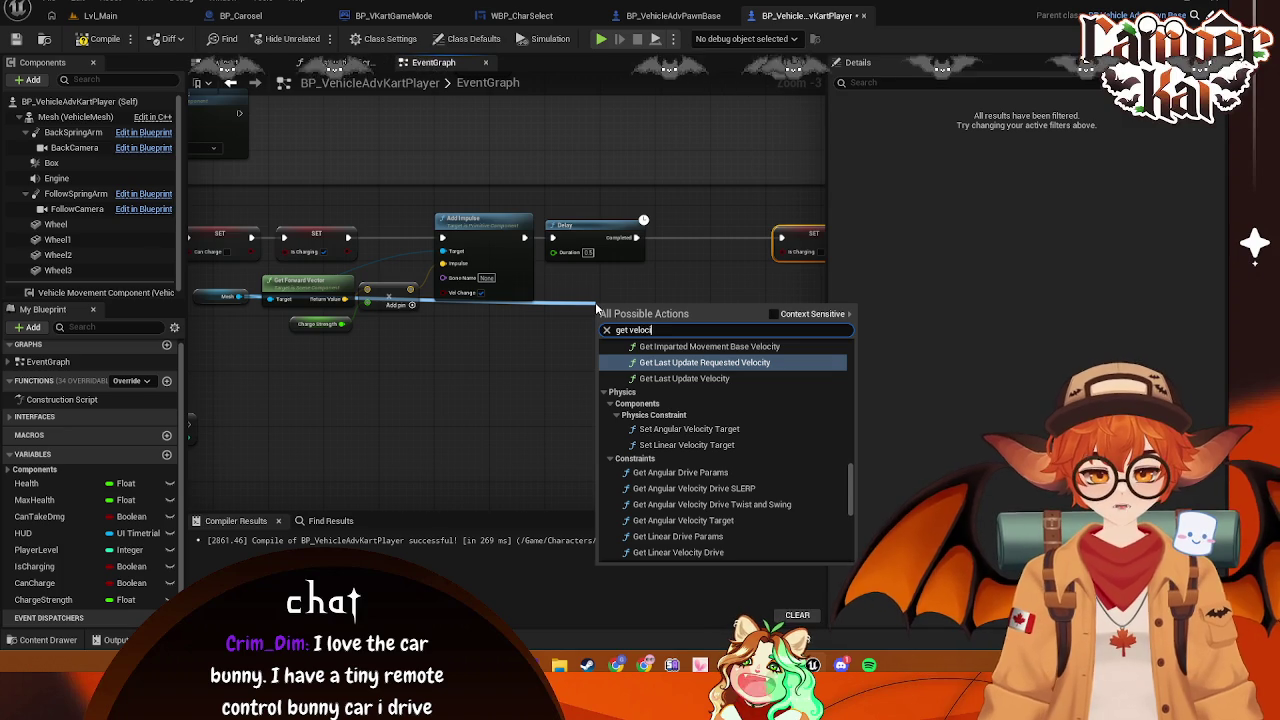
type("ty")
scroll(739, 460, "up", 3)
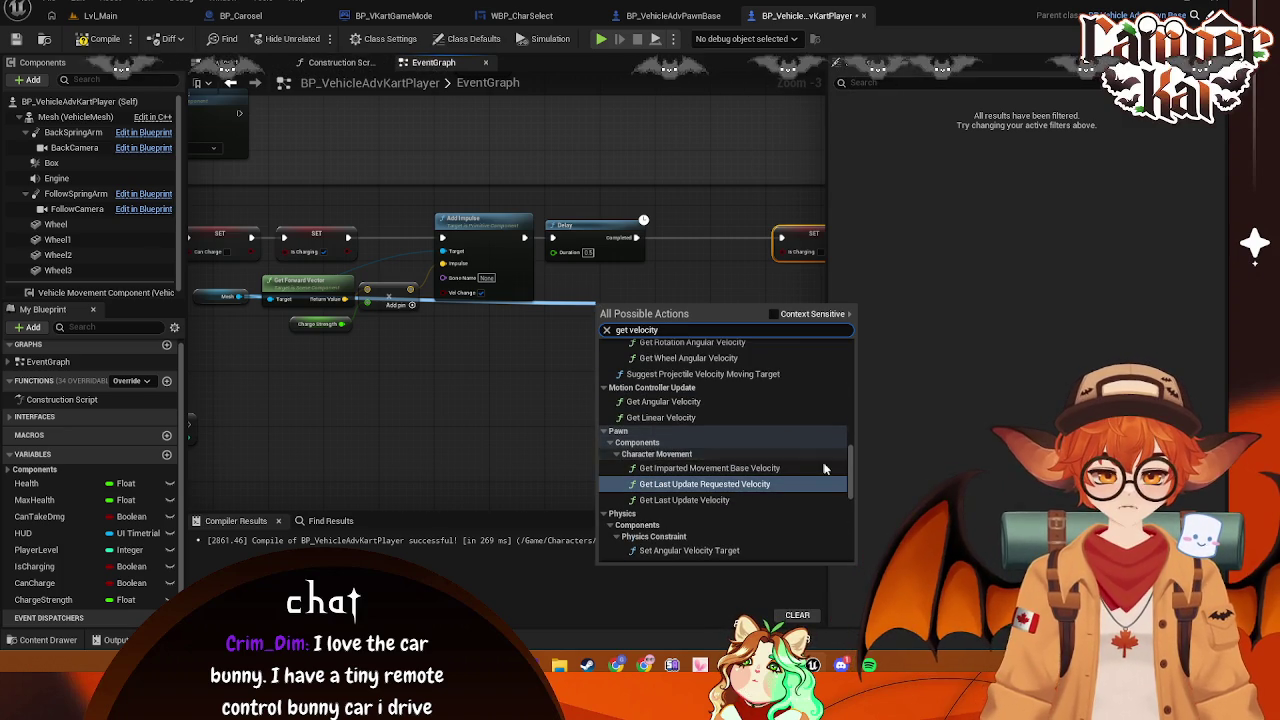
scroll(850, 450, "up", 3)
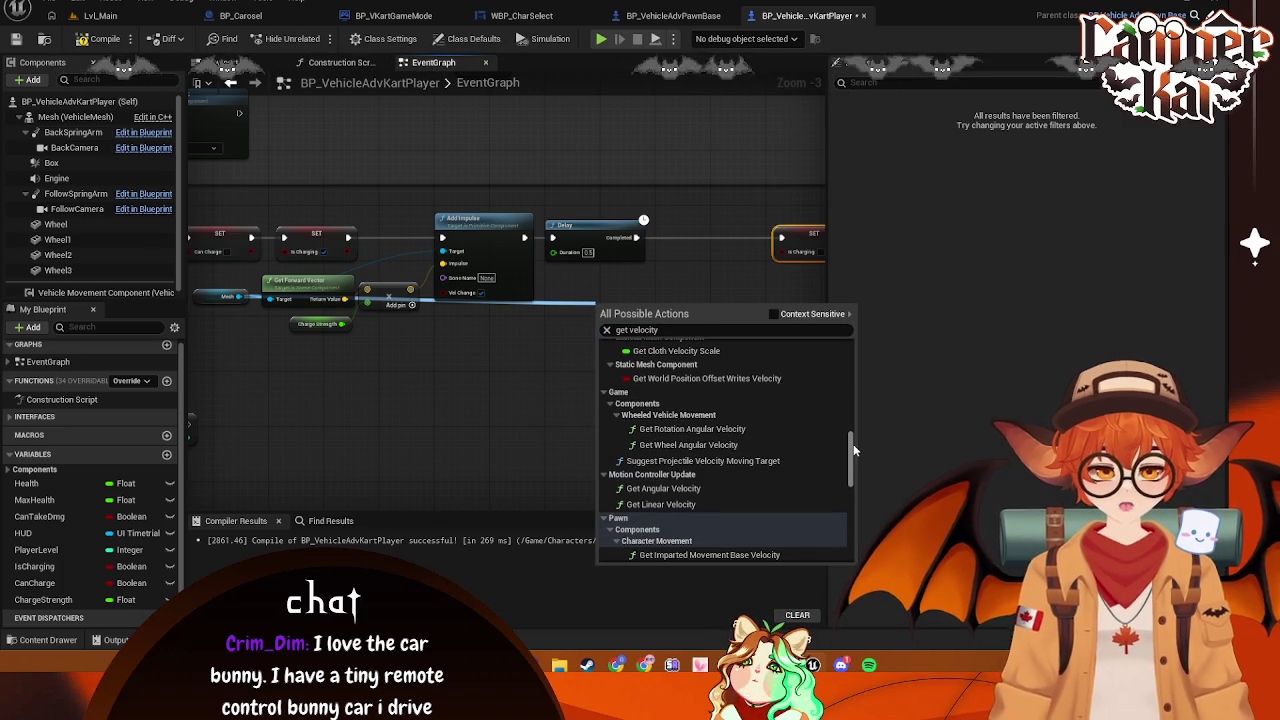
left_click_drag(853, 444, 853, 359)
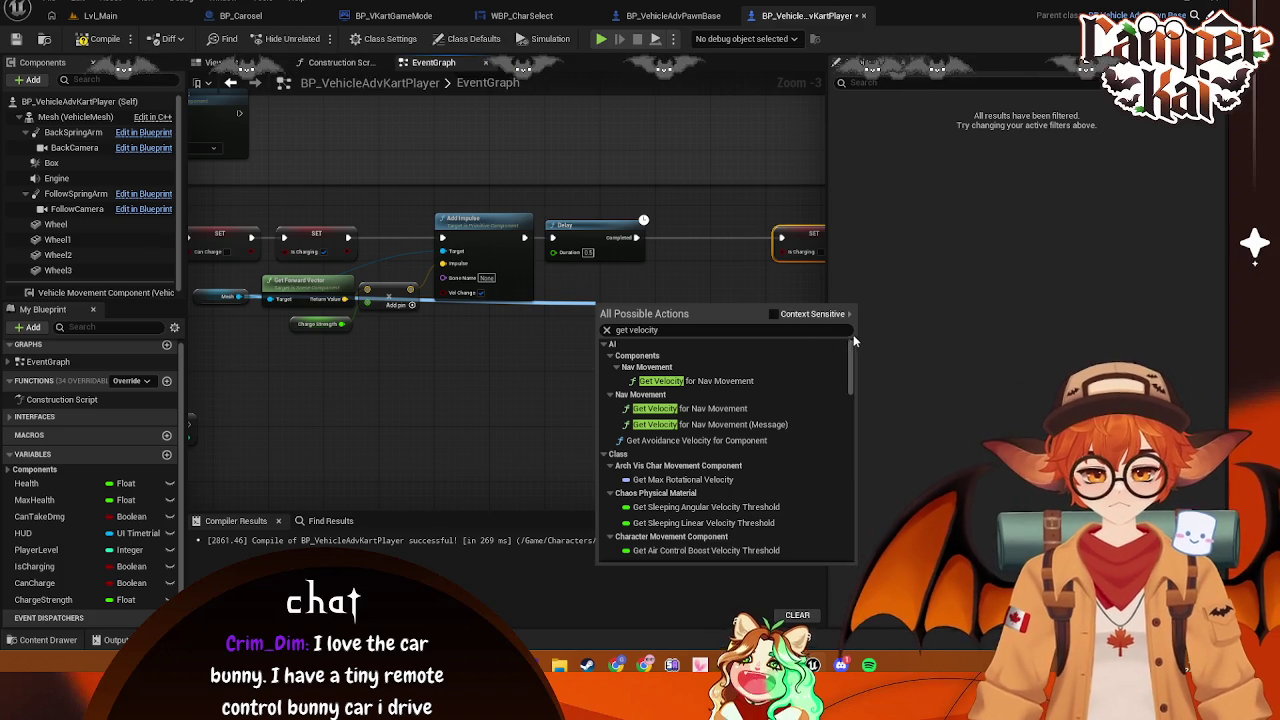
left_click(631, 331)
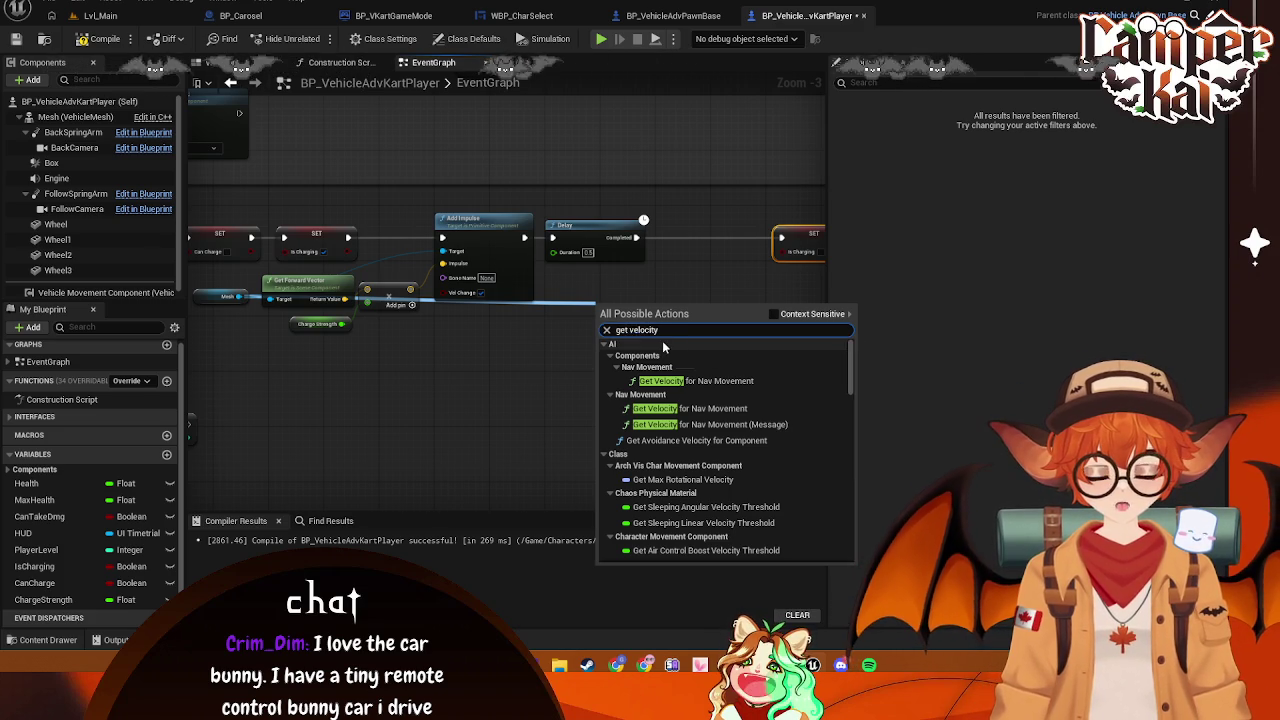
type("forward")
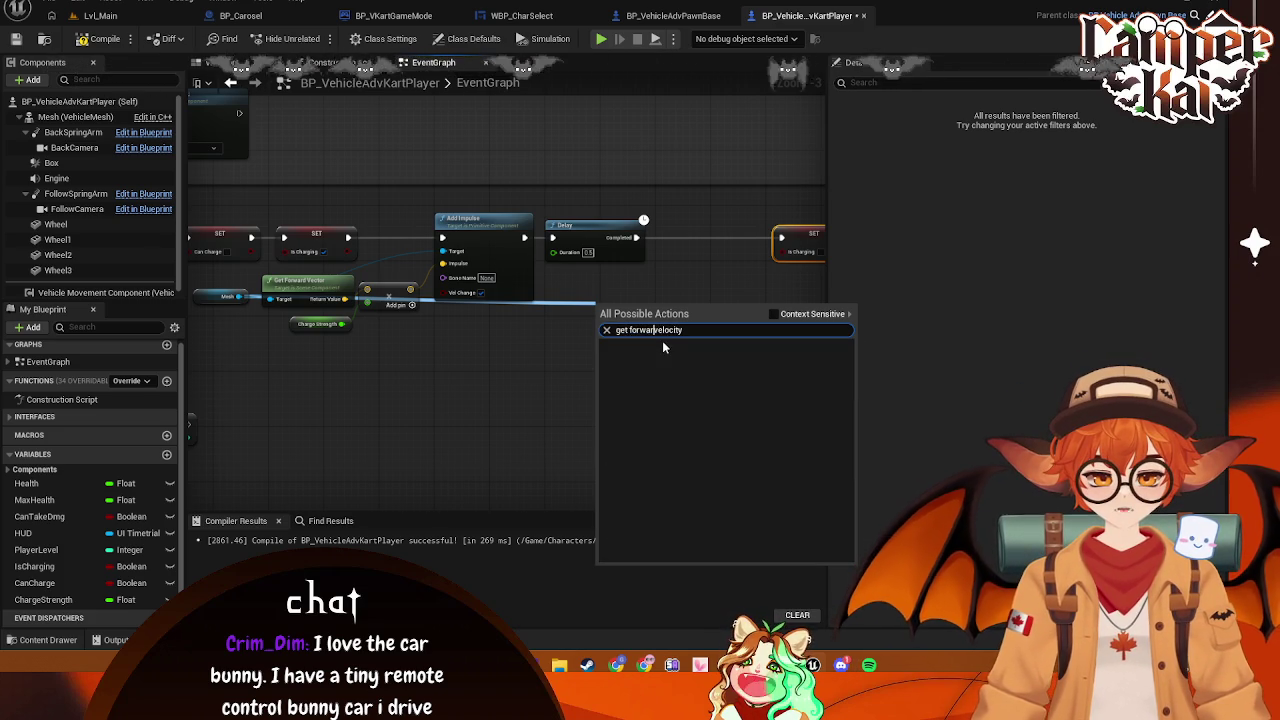
key("BackSpace")
key("BackSpace")
key("BackSpace")
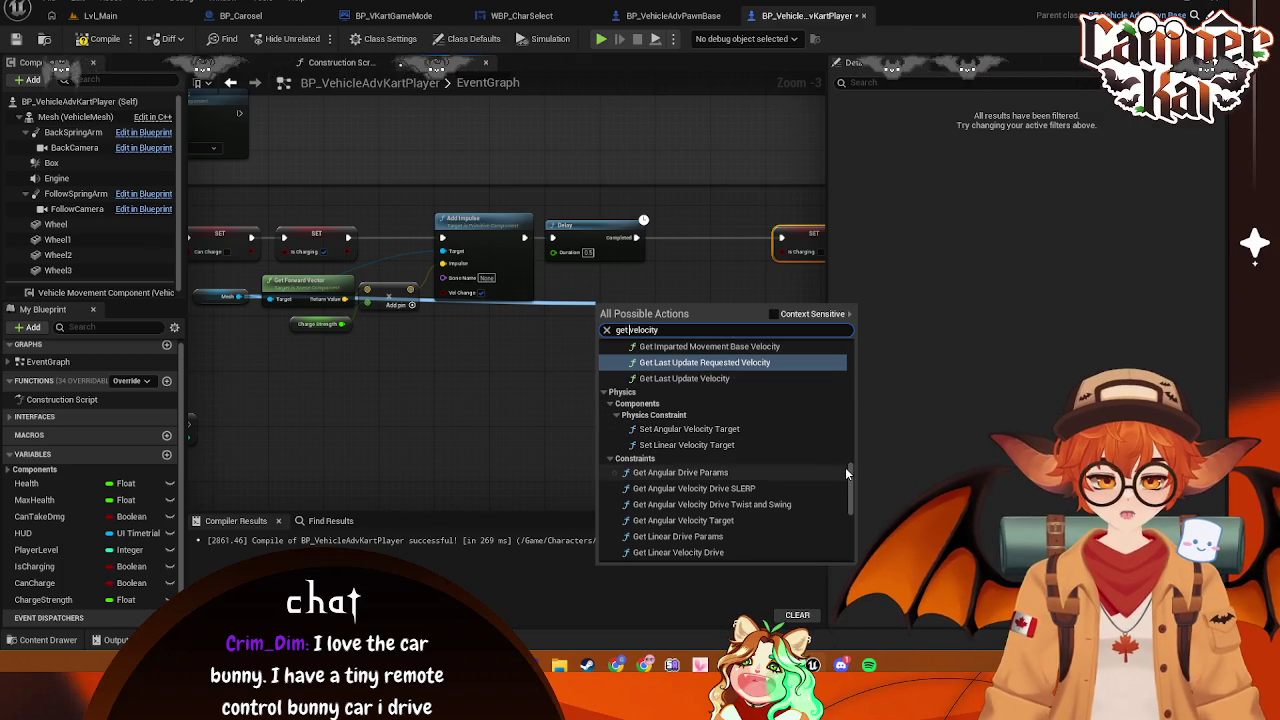
left_click_drag(850, 470, 860, 523)
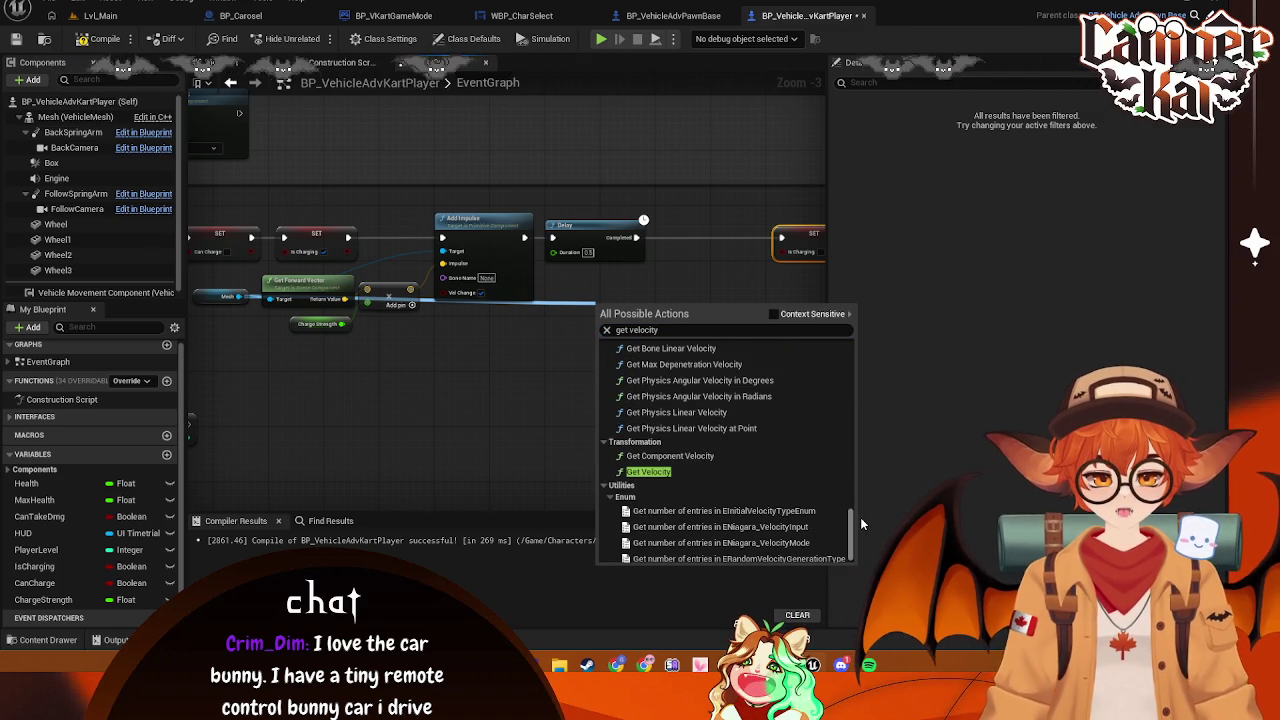
left_click(650, 476)
scroll(702, 360, "up", 2)
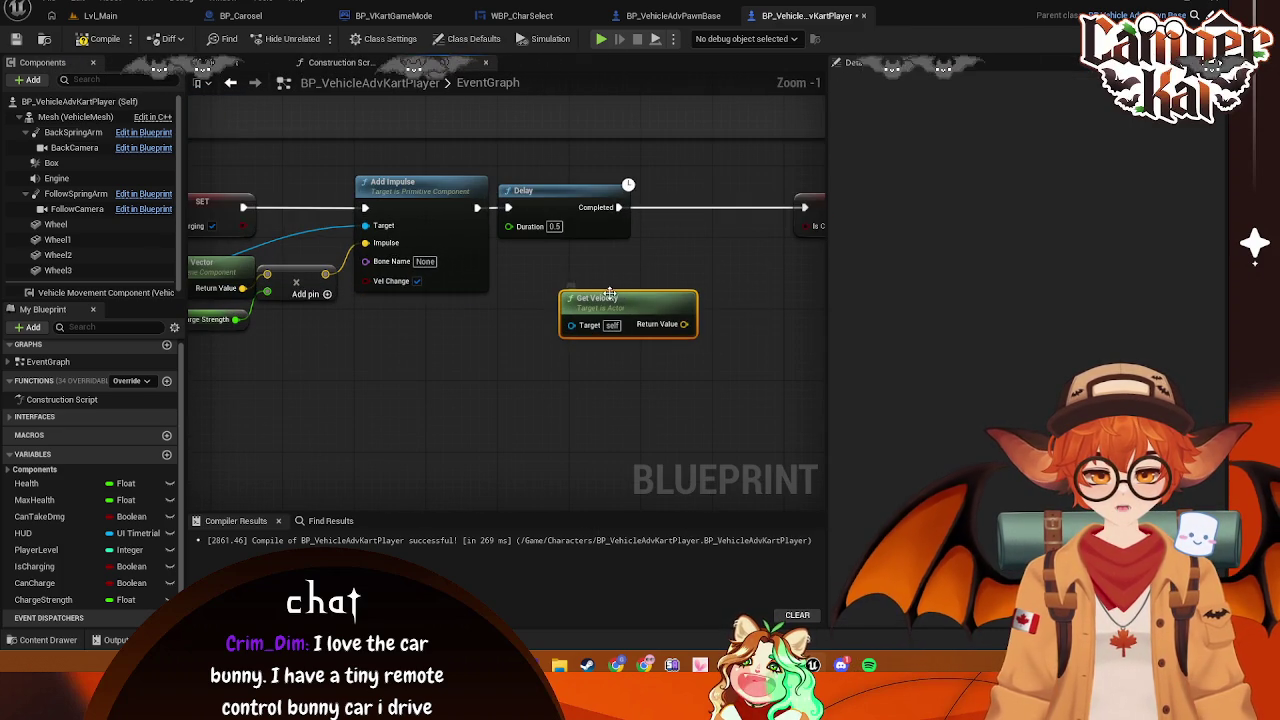
Move the Get Velocity node beneath the Delay node
left_click_drag(620, 298, 597, 283)
mouse_move(560, 420)
left_mouse_down()
mouse_move(300, 330)
mouse_move(196, 310)
mouse_move(571, 363)
mouse_move(643, 337)
mouse_move(648, 352)
left_mouse_up()
key("Escape")
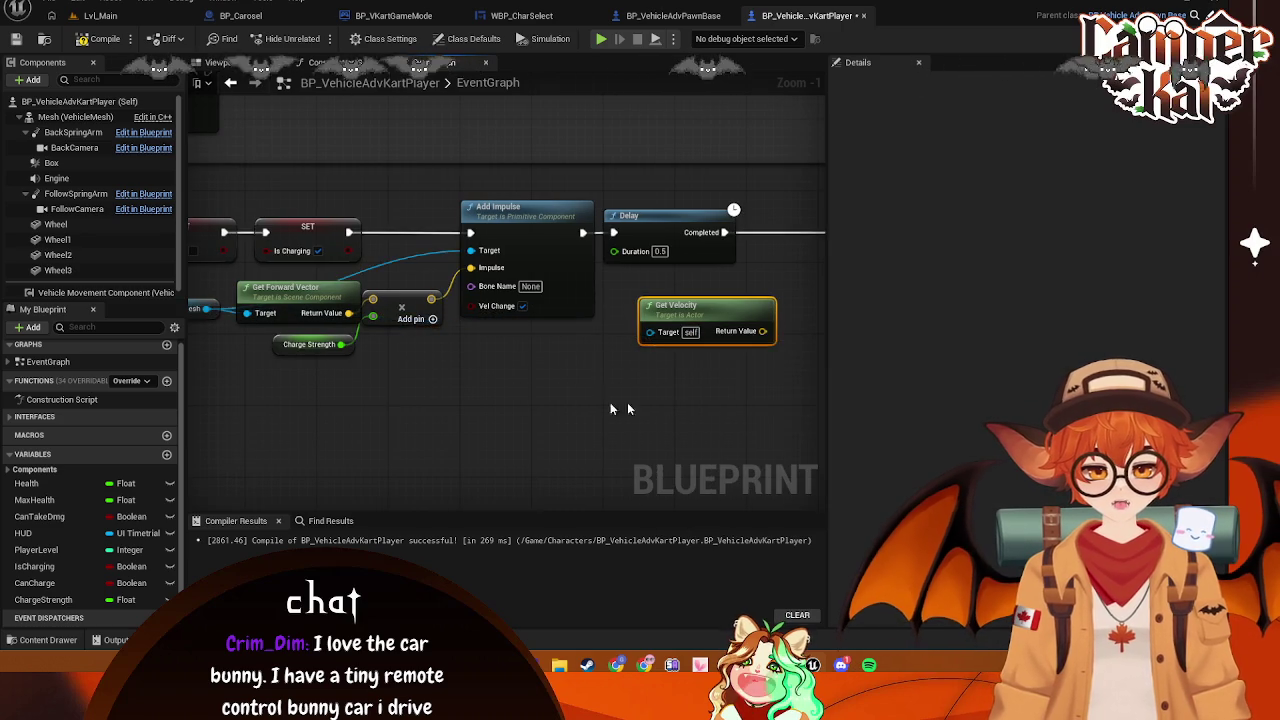
left_click_drag(627, 402, 466, 446)
mouse_move(535, 361)
left_mouse_down()
mouse_move(505, 330)
mouse_move(558, 360)
mouse_move(577, 301)
left_mouse_up()
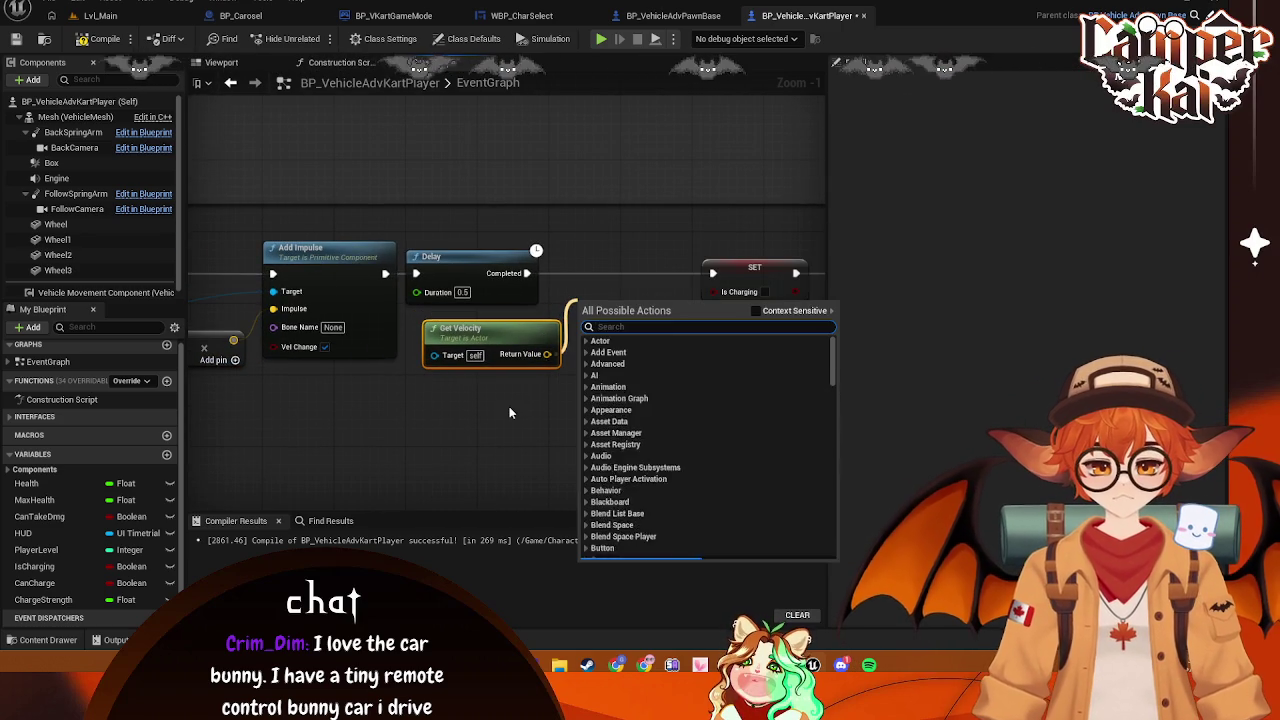
key("Escape")
left_click_drag(415, 405, 476, 409)
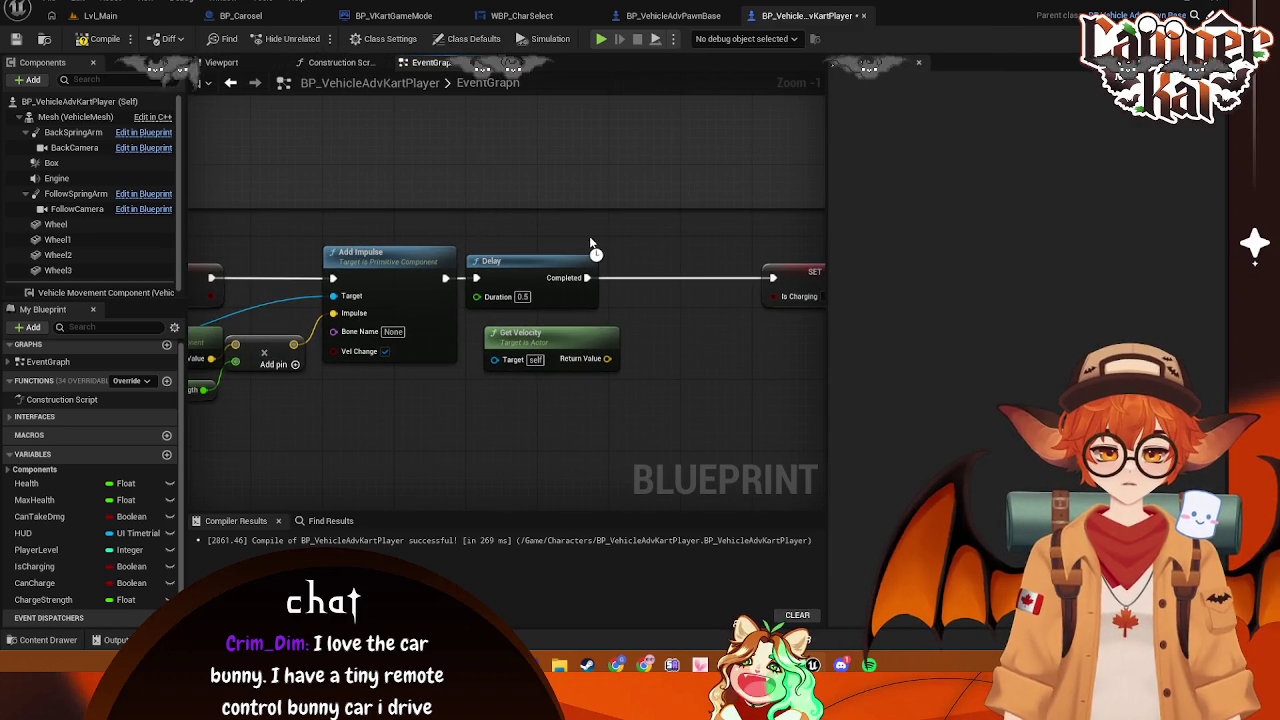
Add a Set Physics Linear Velocity node after the Delay's Completed output
left_click_drag(587, 278, 640, 315)
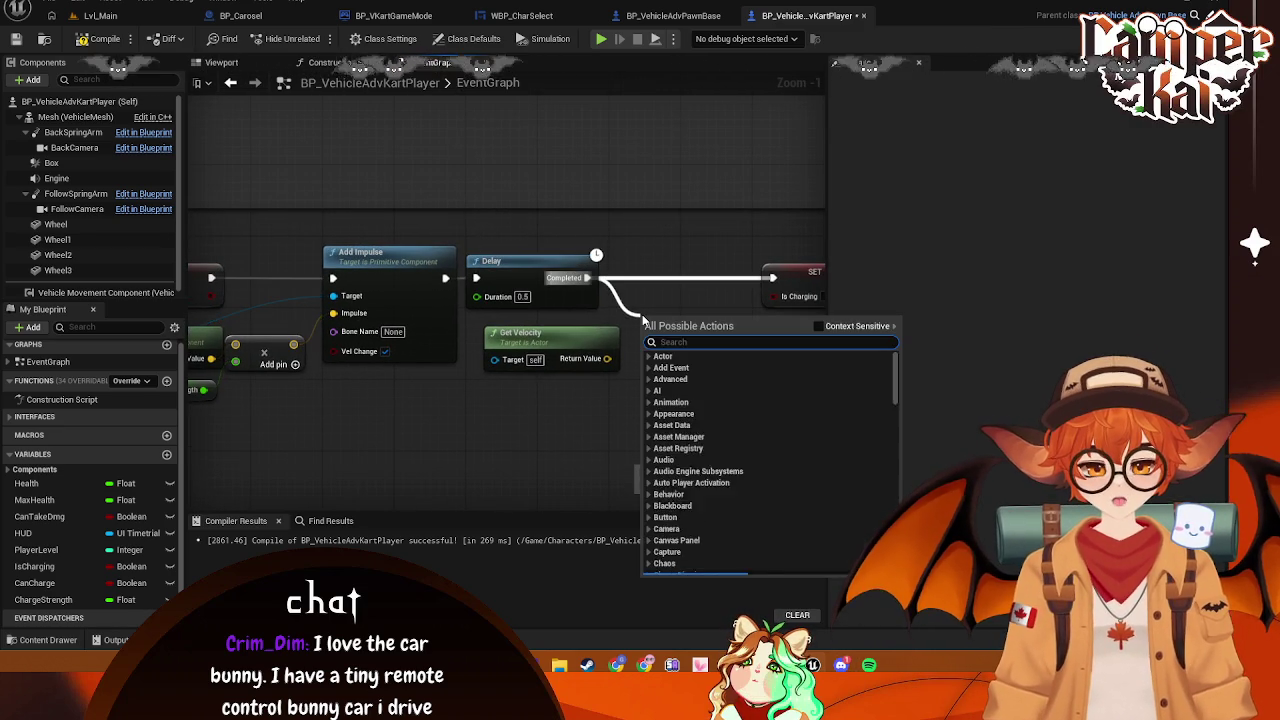
type("set ve")
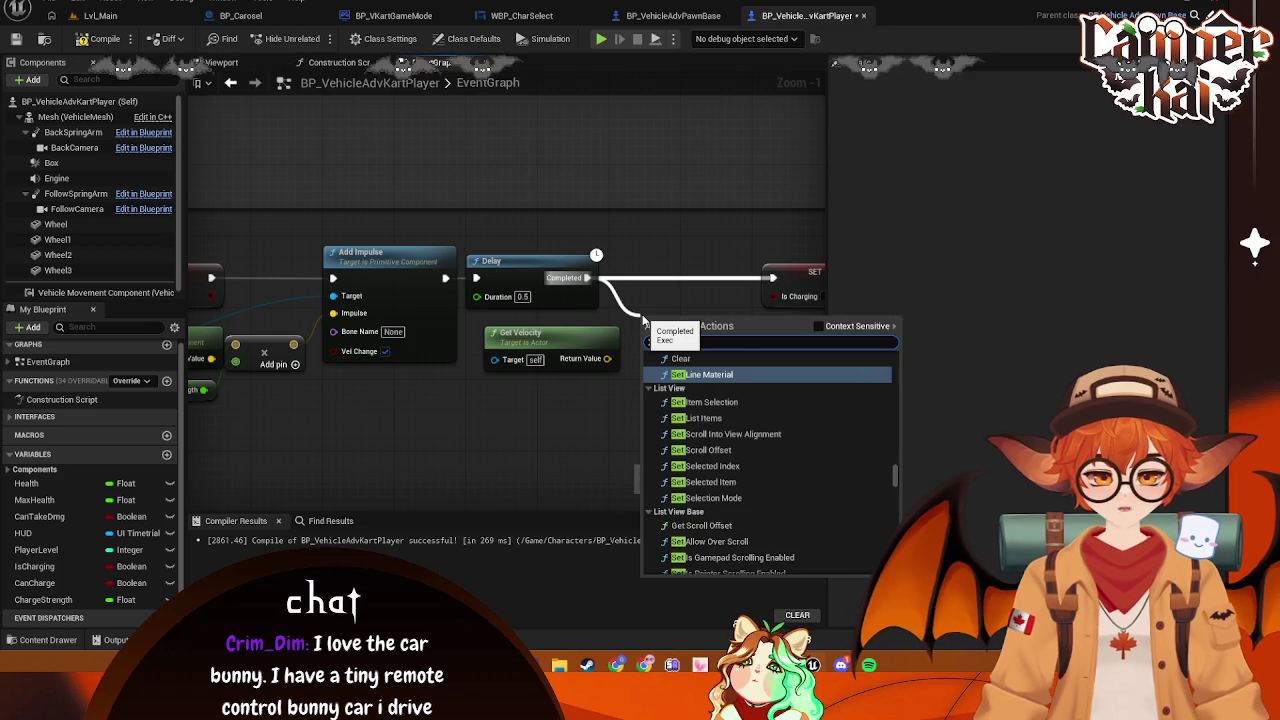
type("locity")
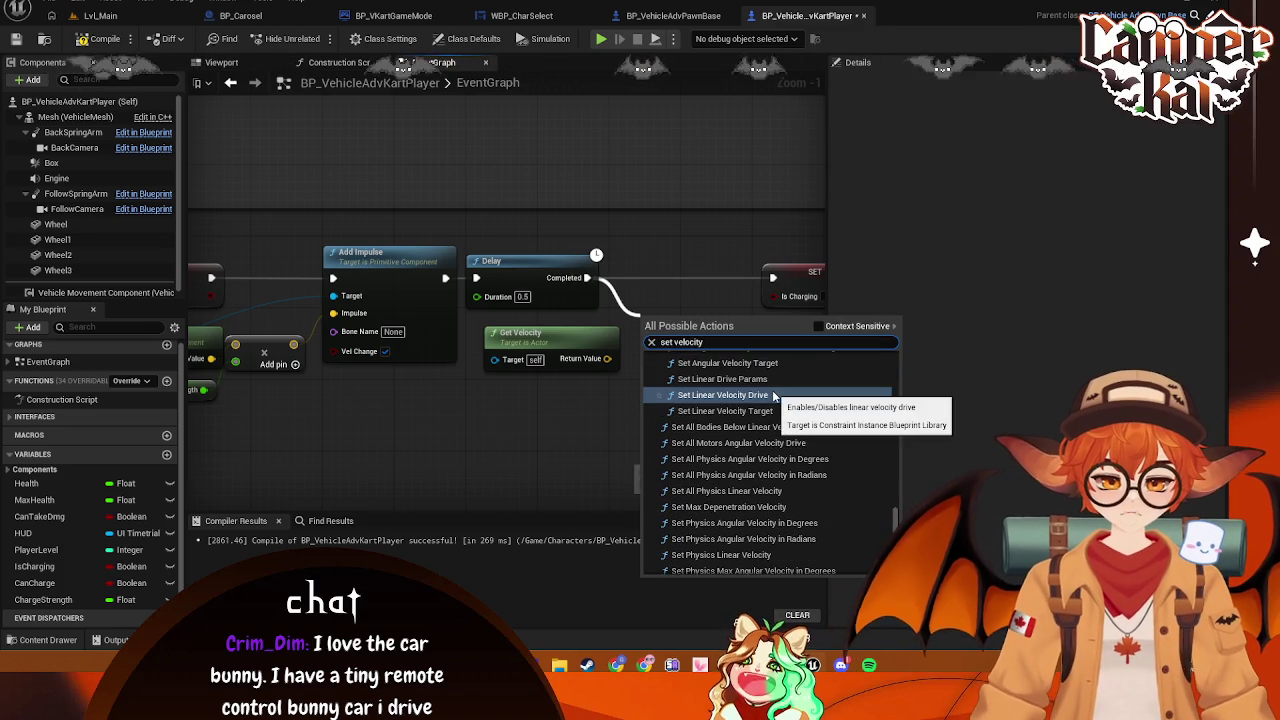
scroll(690, 400, "up", 1)
left_click(677, 342)
type("linear")
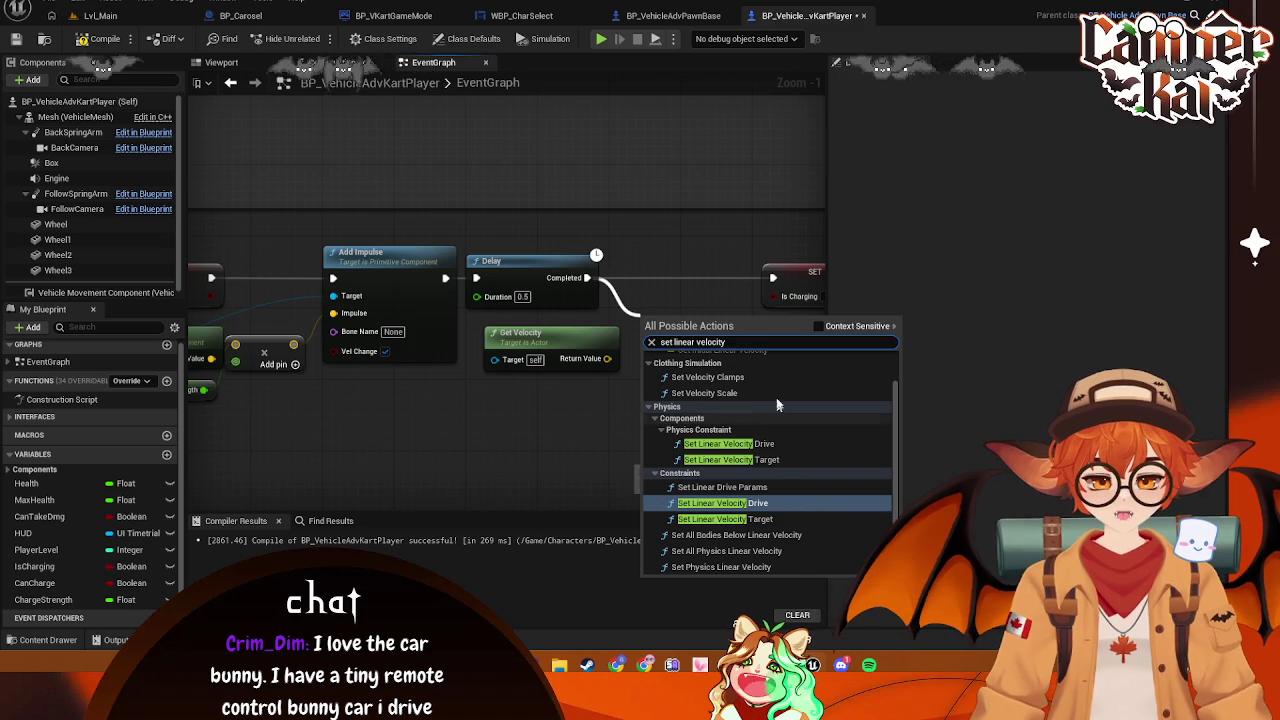
scroll(817, 500, "up", 2)
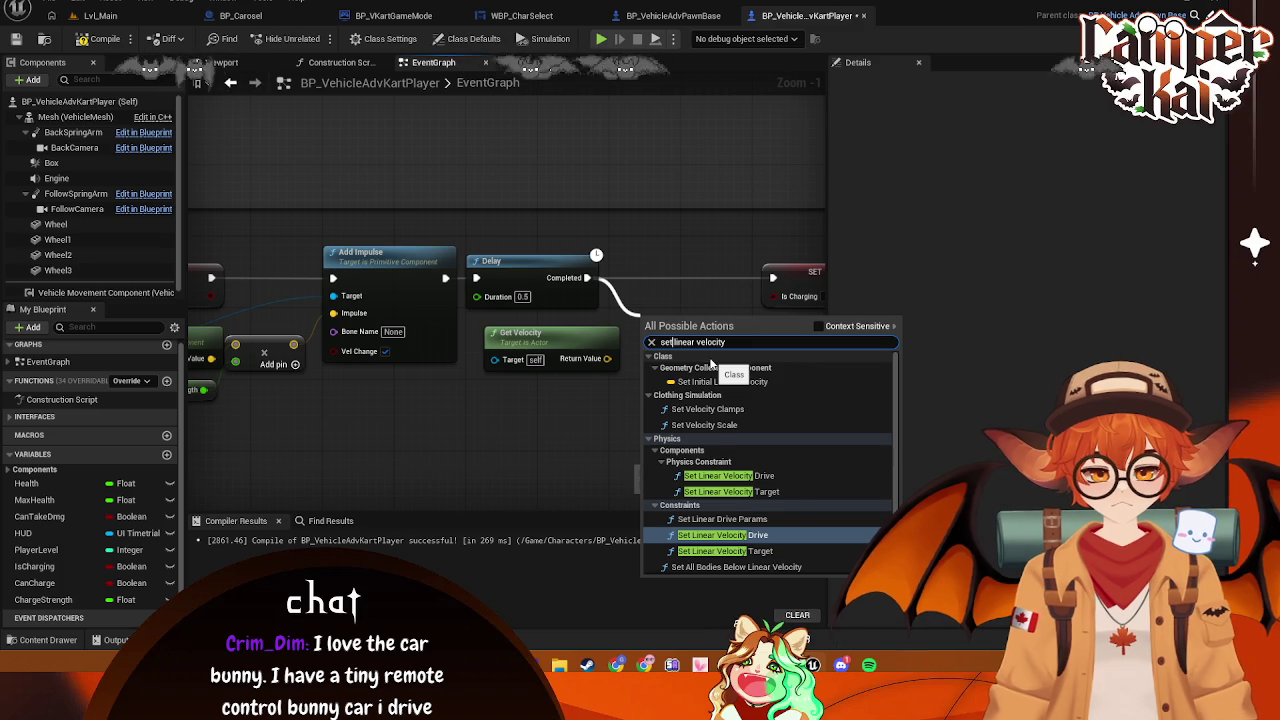
type("ph")
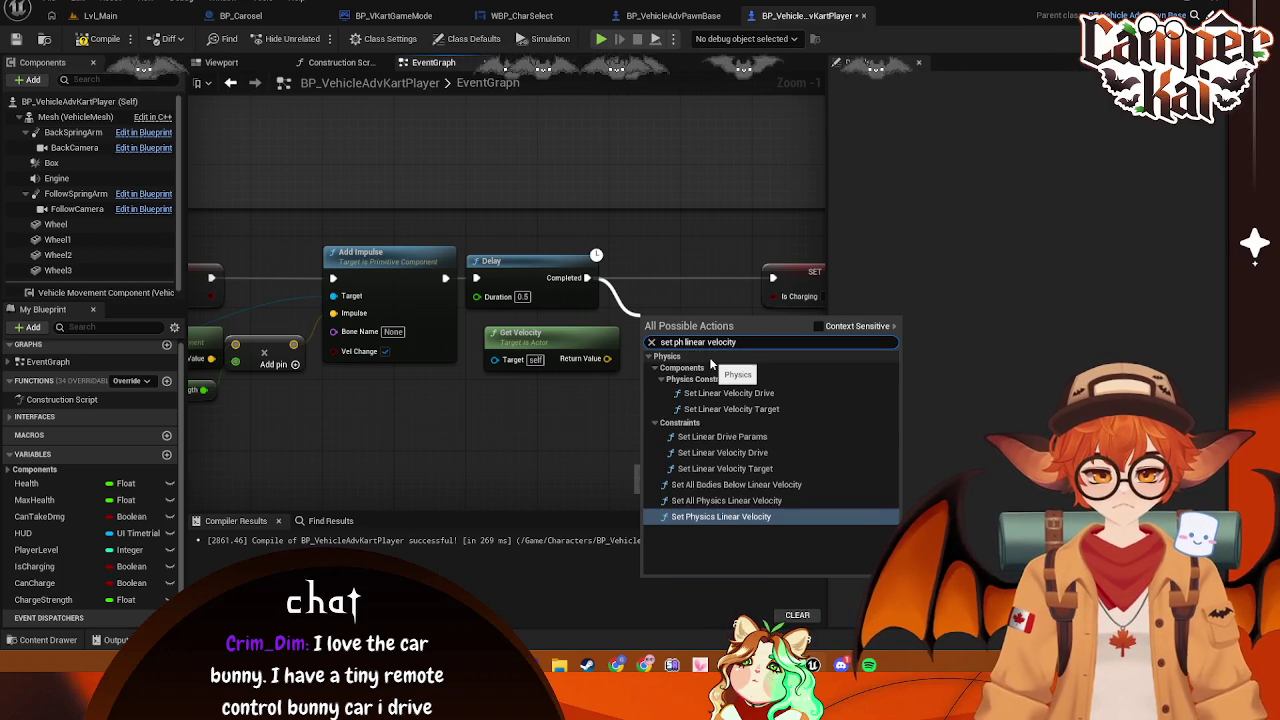
left_click(748, 517)
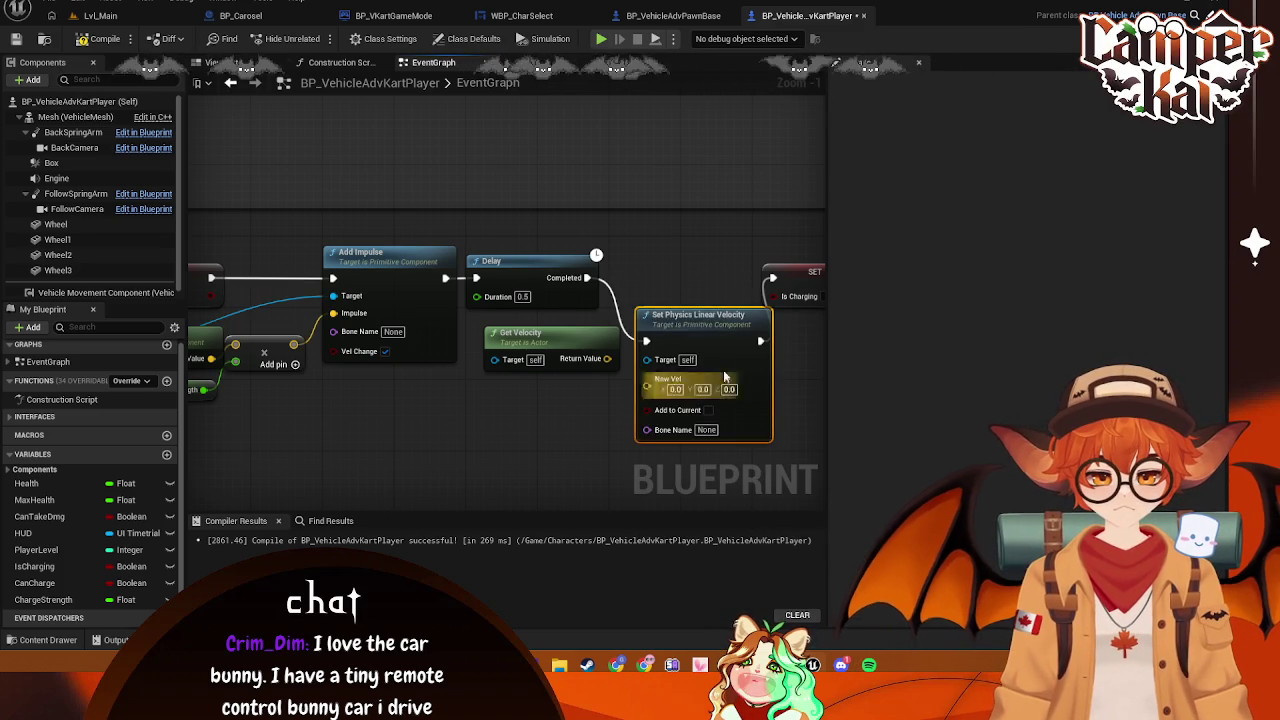
scroll(670, 355, "down", 2)
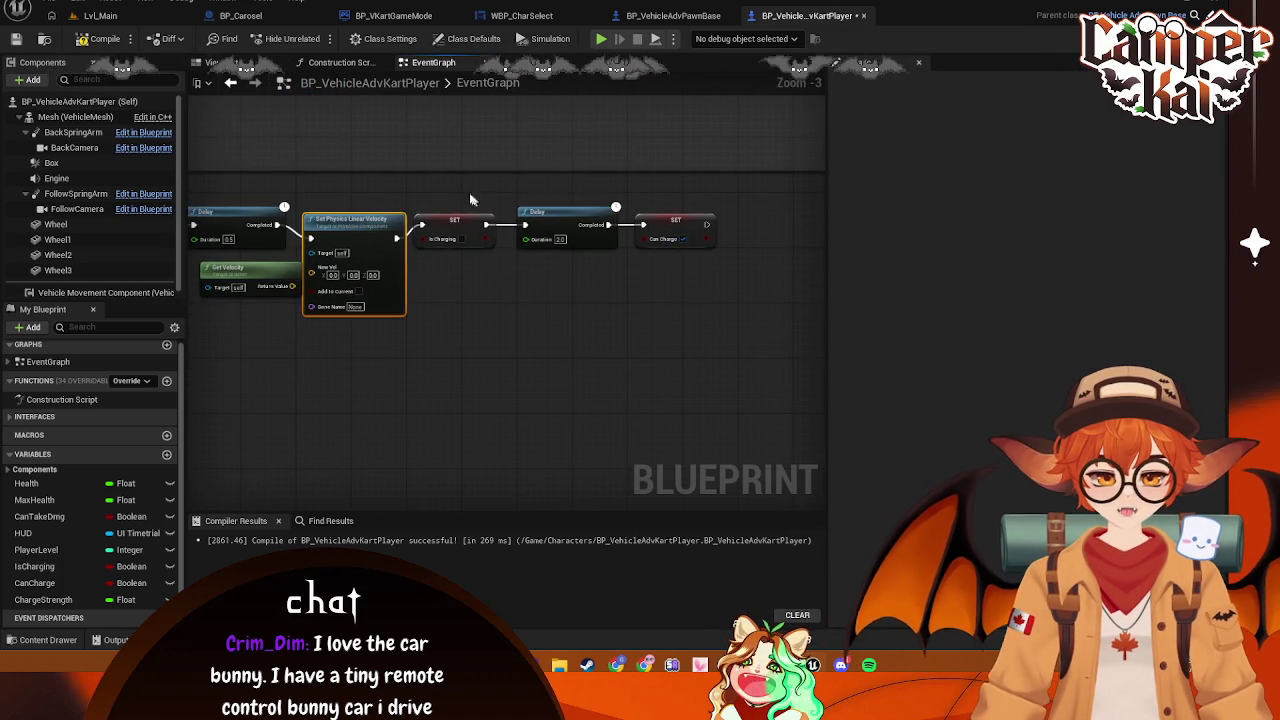
Push the SET, Delay and SET nodes right and line up Set Physics Linear Velocity
left_click_drag(453, 183, 663, 290)
left_click_drag(565, 213, 606, 213)
left_click_drag(360, 222, 378, 209)
scroll(511, 285, "up", 2)
Add a Multiply node from Get Velocity with a float 0.2 factor, wired into New Vel
mouse_move(352, 305)
left_mouse_down()
mouse_move(398, 277)
mouse_move(334, 374)
left_mouse_up()
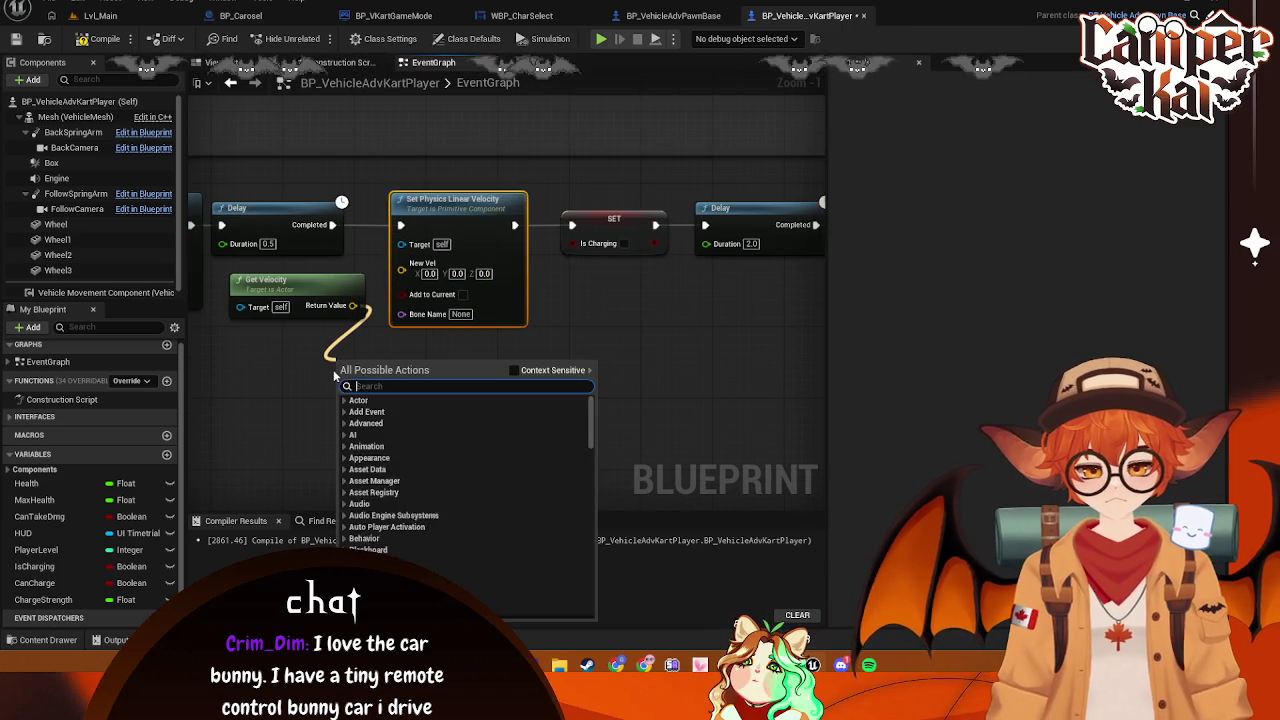
type("mult")
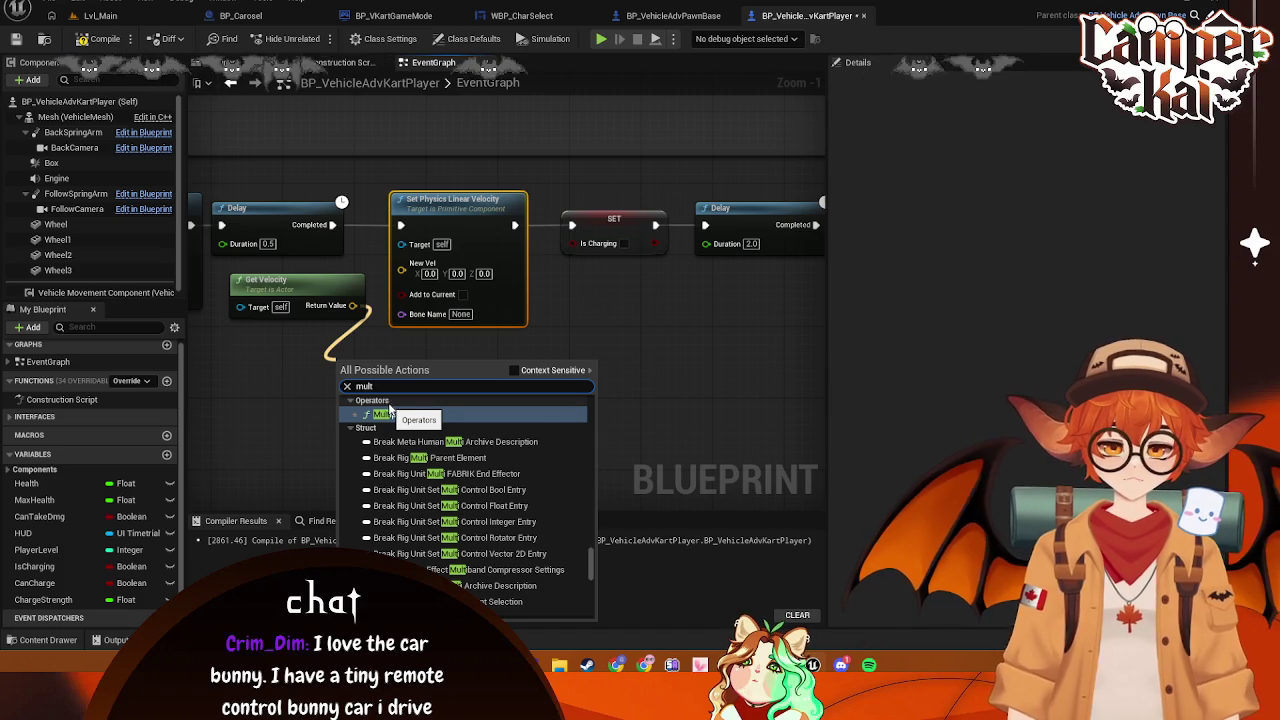
left_click(392, 413)
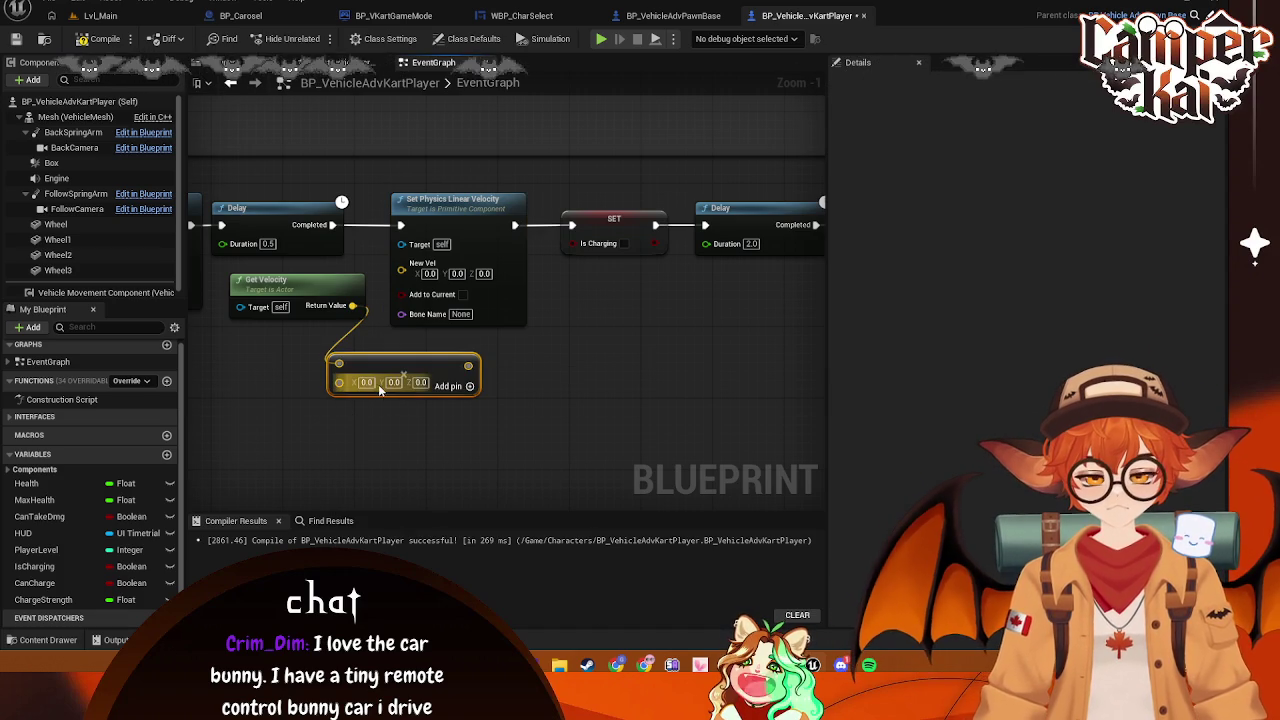
right_click(357, 390)
left_click(425, 254)
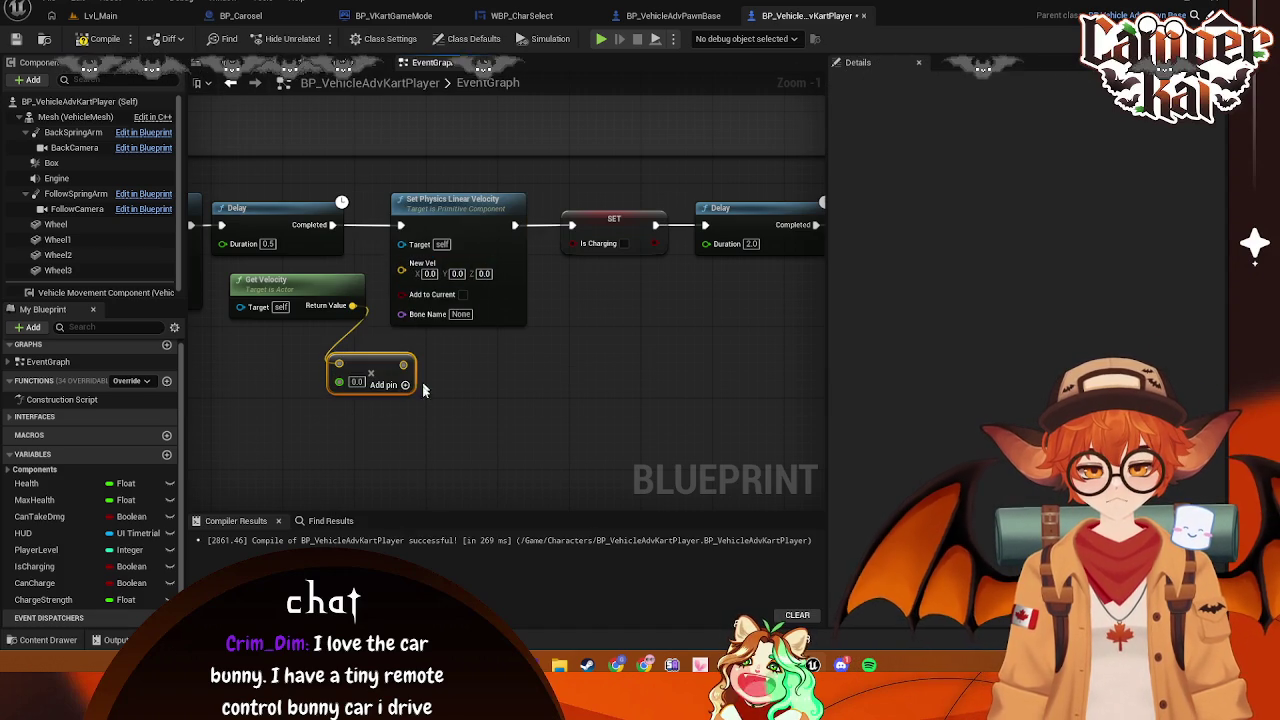
type("0.2")
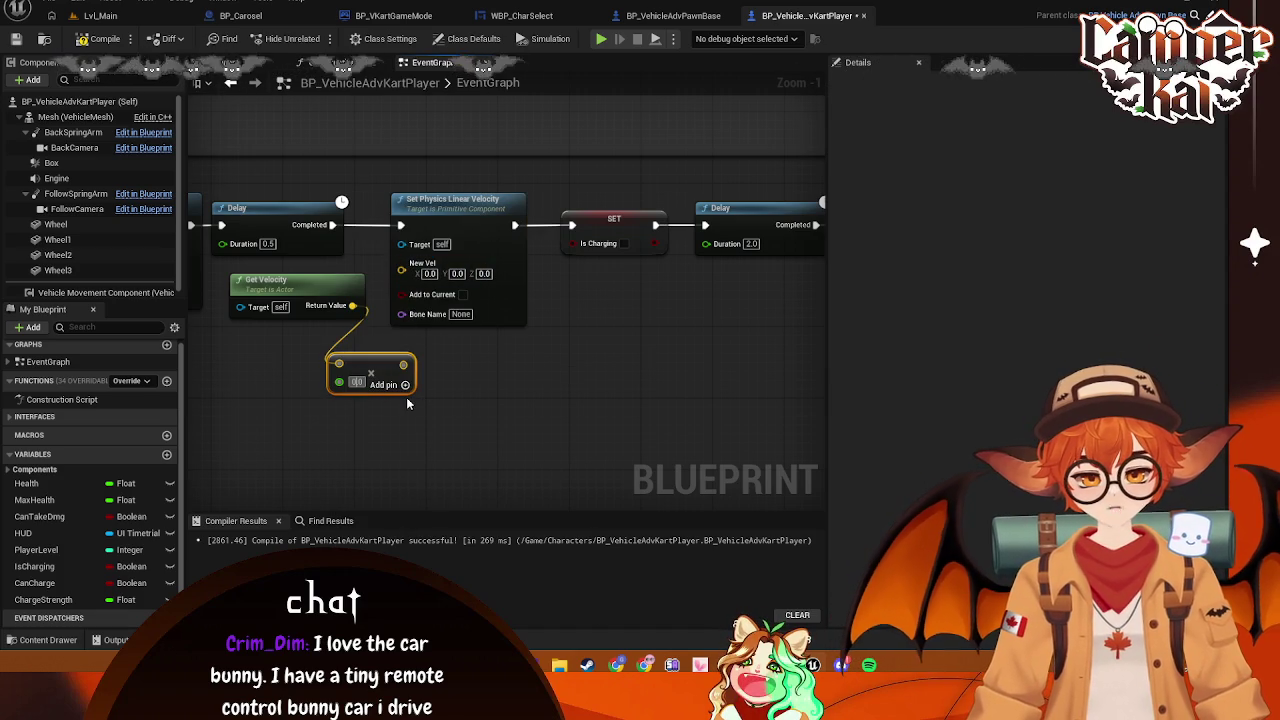
left_click(406, 397)
left_click_drag(403, 364, 401, 270)
Delete the Get Velocity node and pull a wire from Set Physics Linear Velocity's Target
left_click_drag(198, 385, 438, 386)
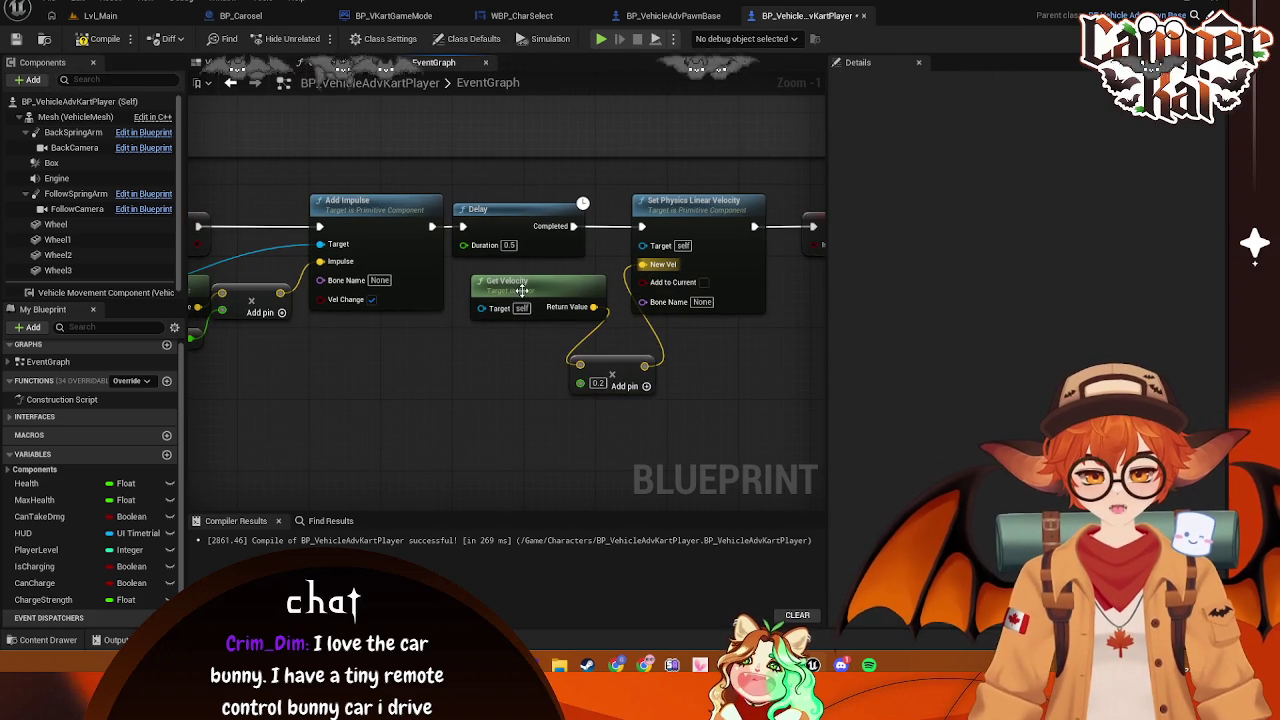
left_click(562, 281)
left_click_drag(562, 281, 543, 283)
left_click(603, 370)
left_click_drag(526, 380, 496, 398)
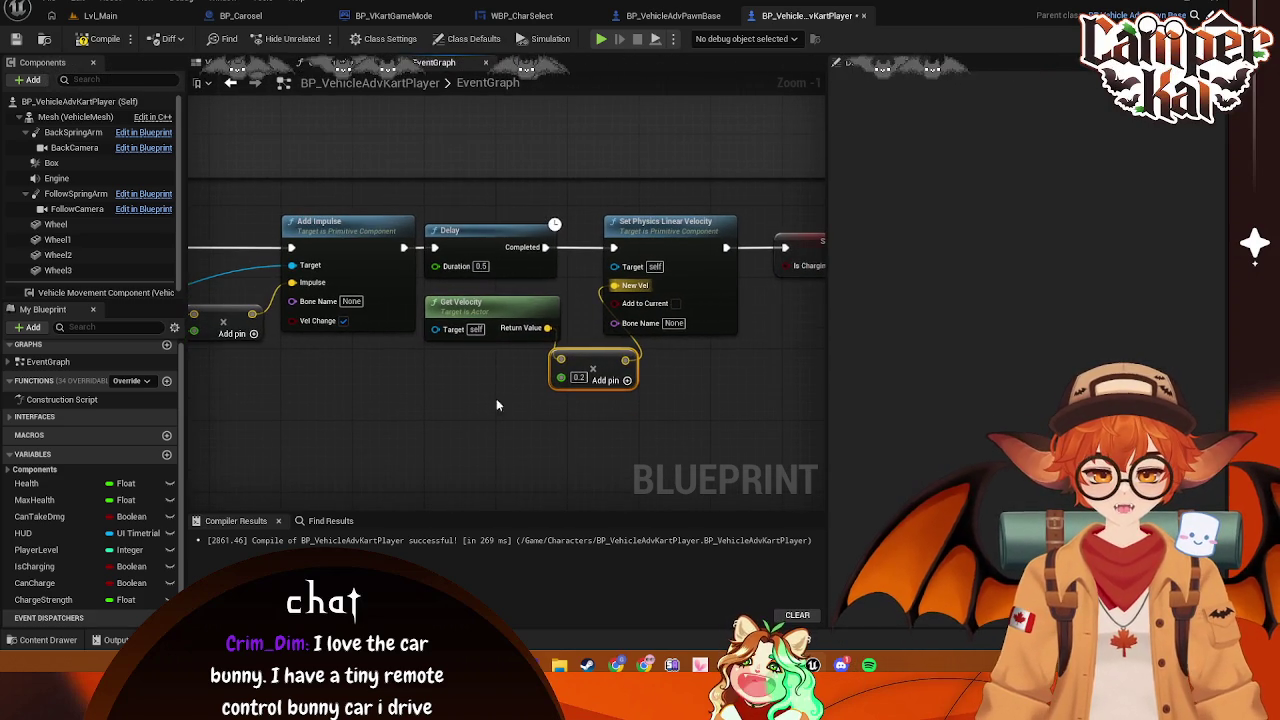
left_click(495, 306)
key("Delete")
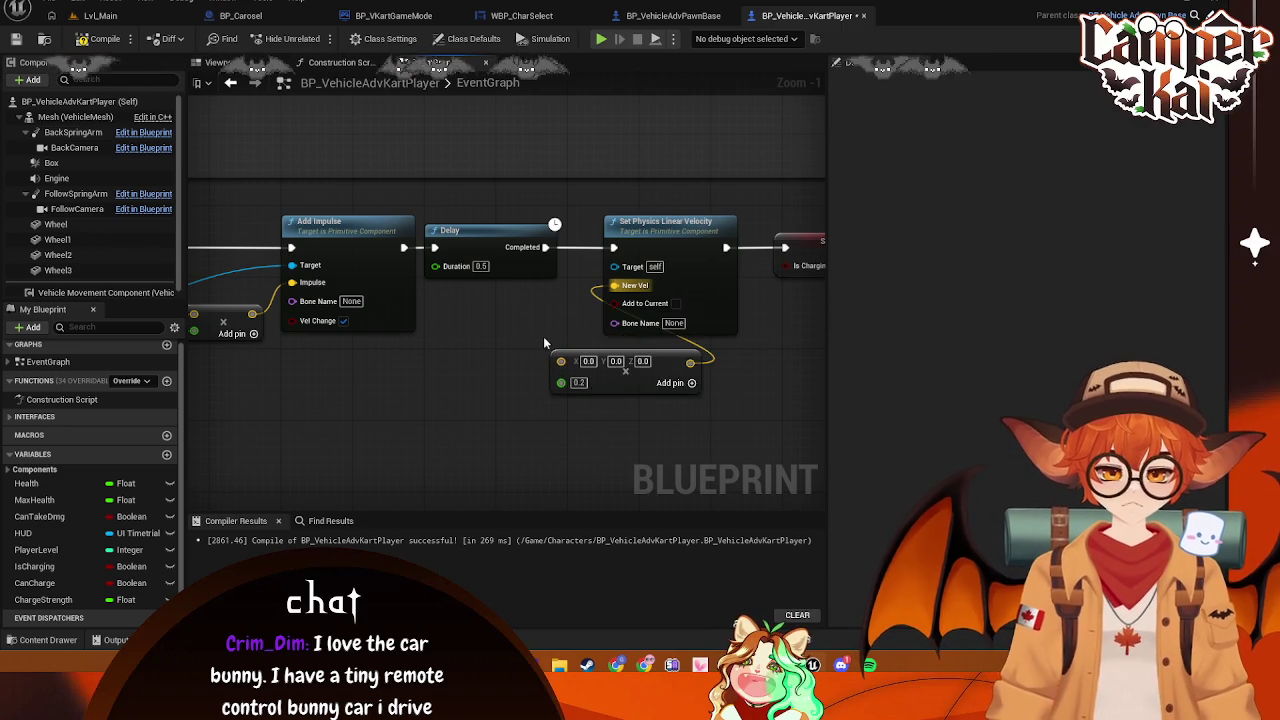
left_click_drag(475, 391, 513, 400)
left_click_drag(659, 284, 480, 408)
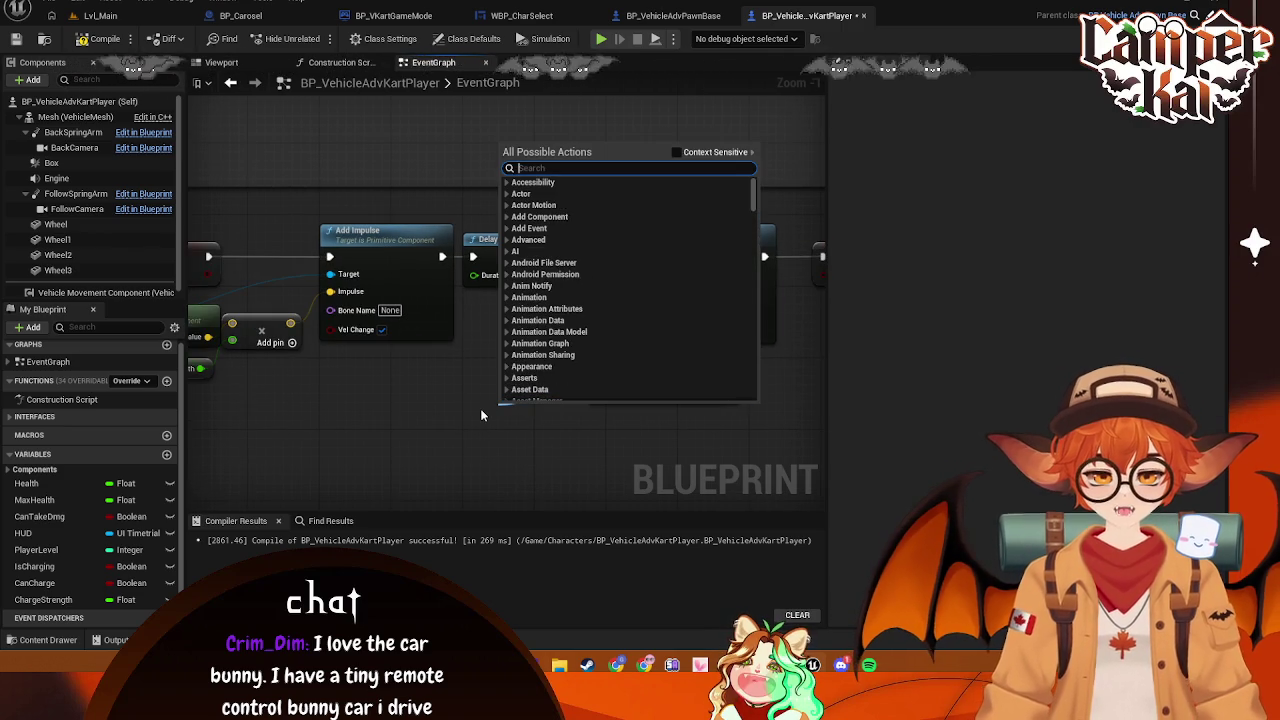
Add a new Get Velocity and route it through the 0.2 multiply into New Vel
type("get")
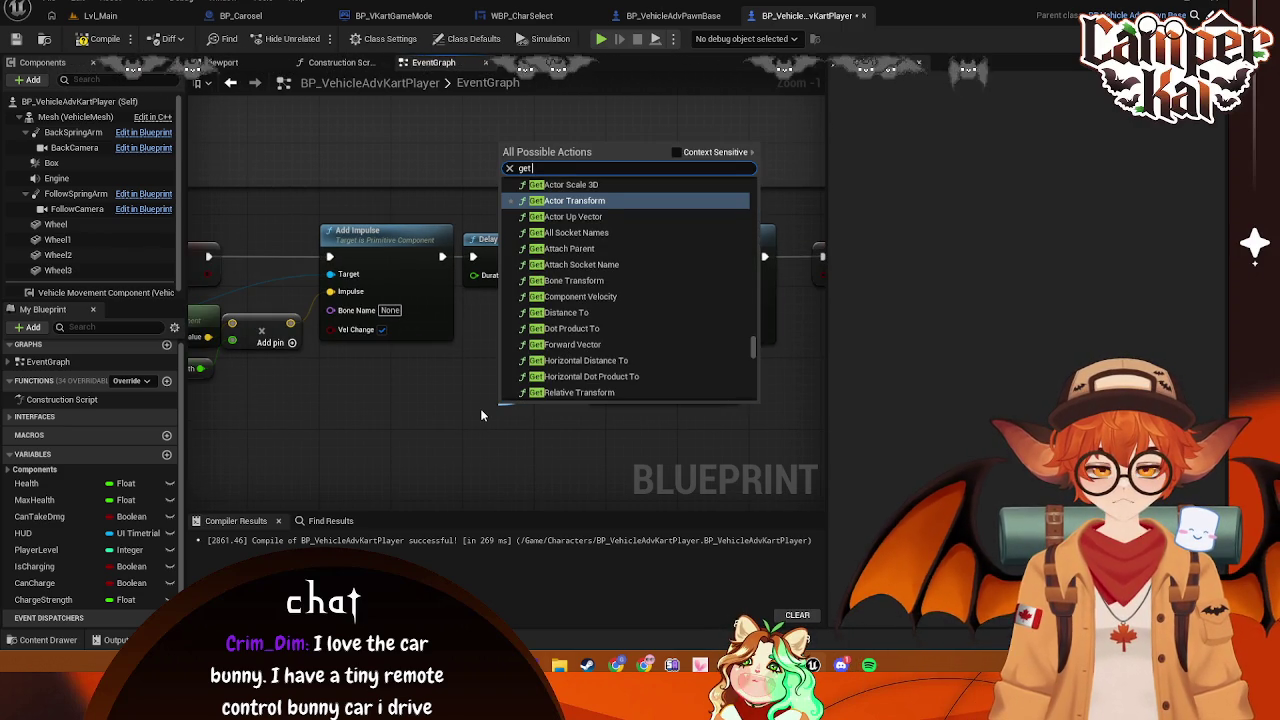
type(" velocity")
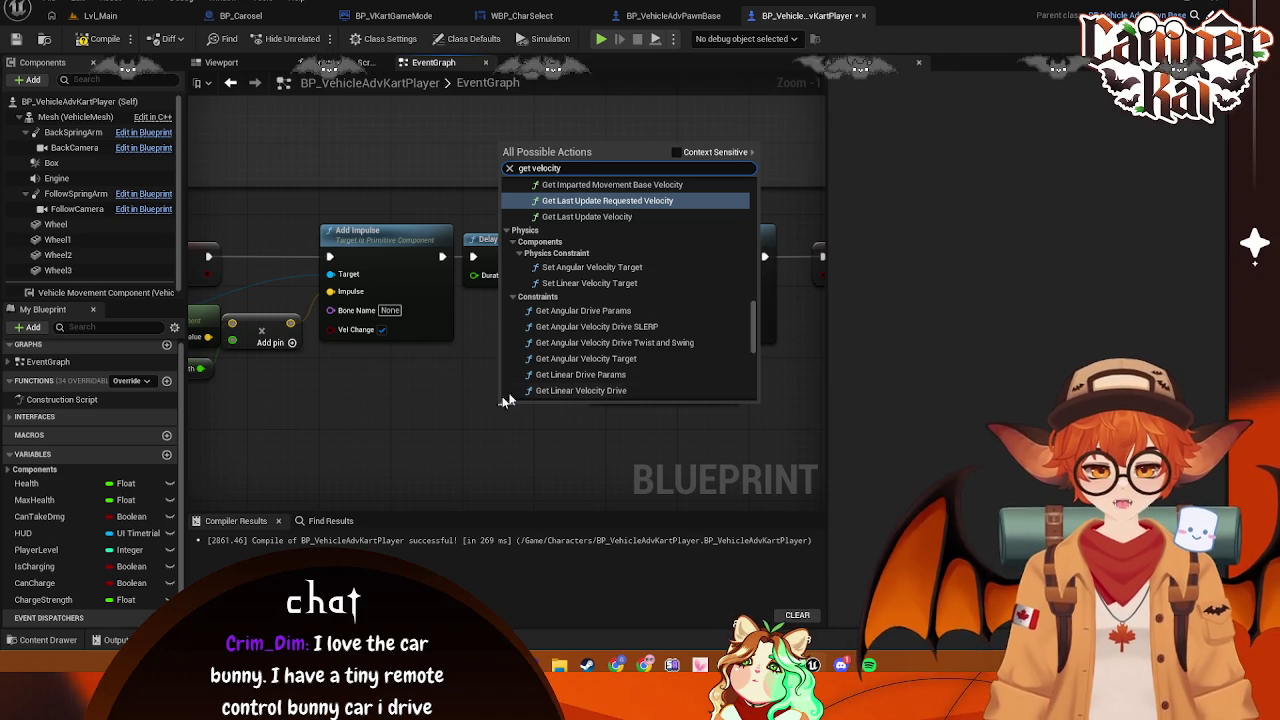
scroll(505, 403, "up", 1)
scroll(606, 395, "down", 2)
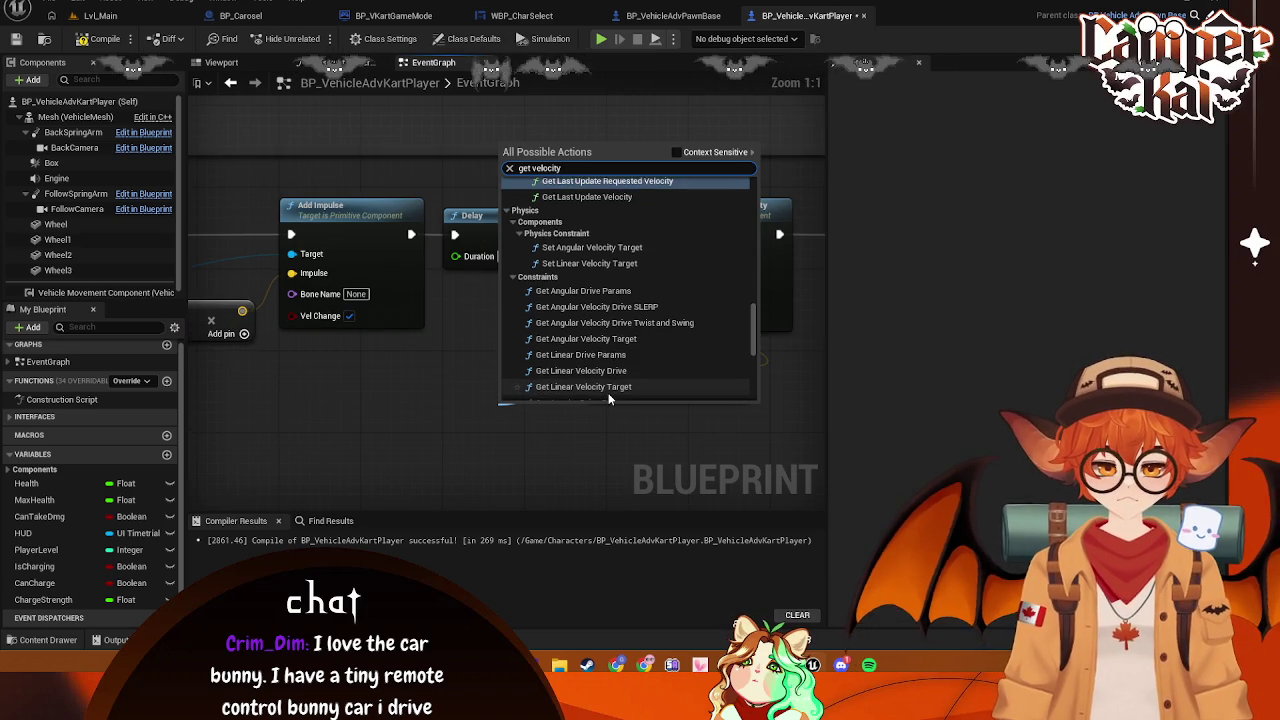
left_click_drag(753, 324, 758, 357)
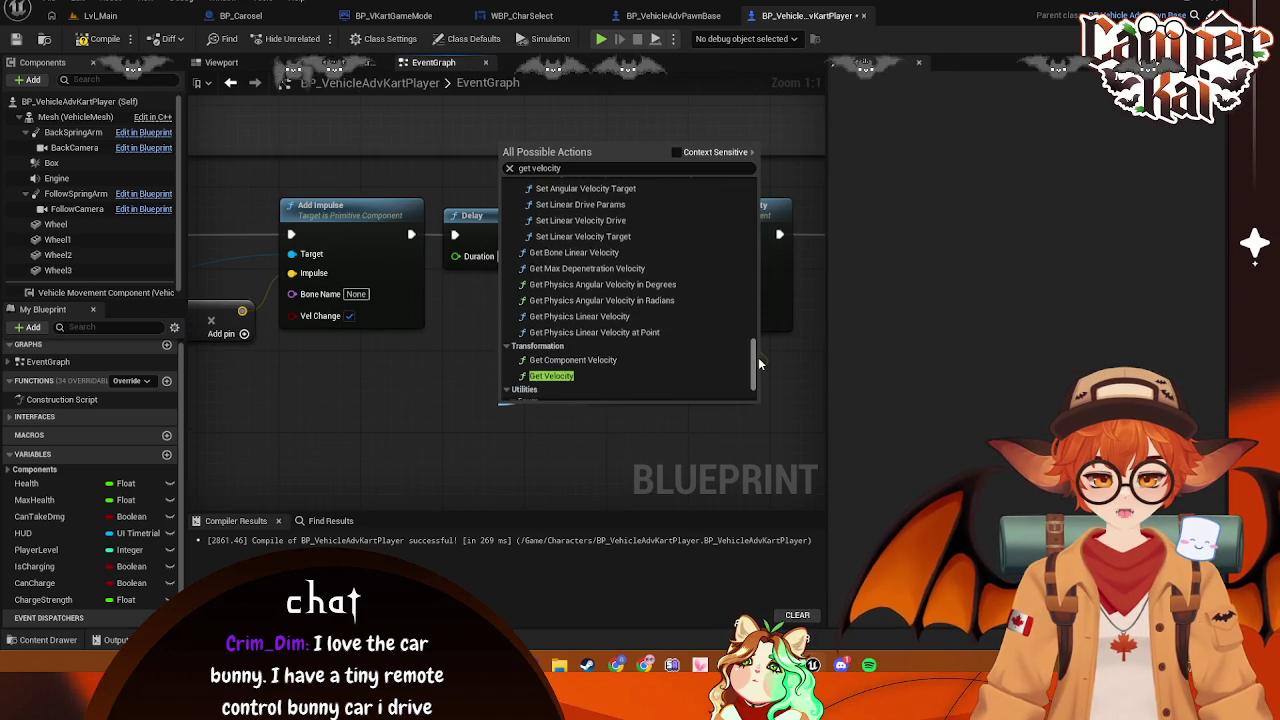
left_click(551, 375)
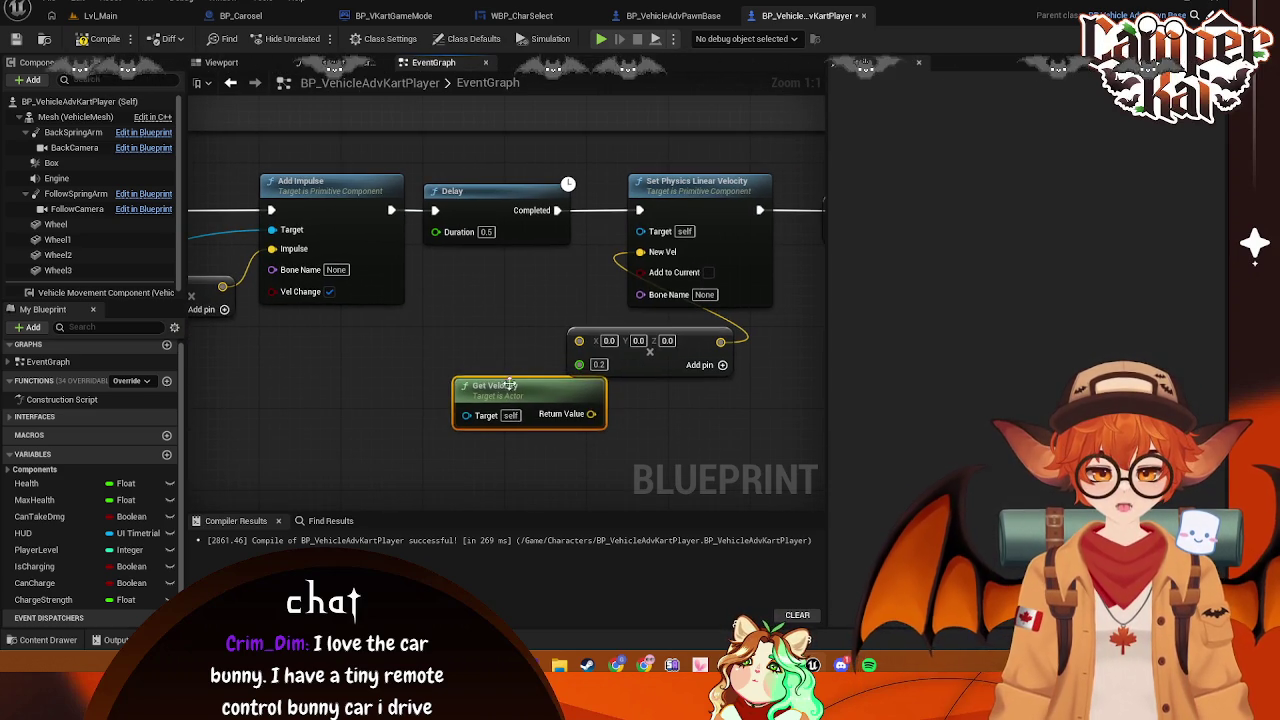
left_click_drag(520, 382, 467, 345)
left_click_drag(530, 373, 638, 252)
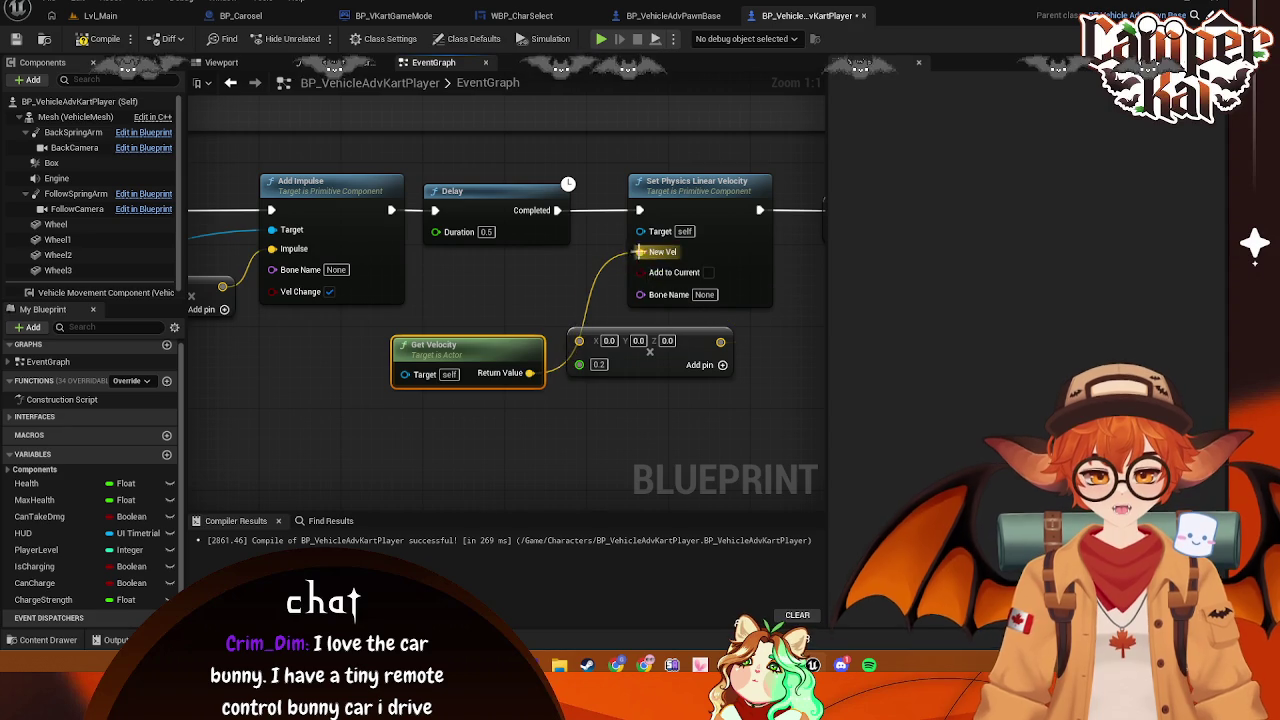
mouse_move(530, 373)
left_mouse_down()
mouse_move(575, 350)
mouse_move(641, 252)
left_mouse_up()
mouse_move(405, 374)
left_mouse_down()
mouse_move(632, 262)
mouse_move(500, 308)
left_mouse_up()
Tidy Get Velocity and the 0.2 multiply node just beneath the Delay
key("Escape")
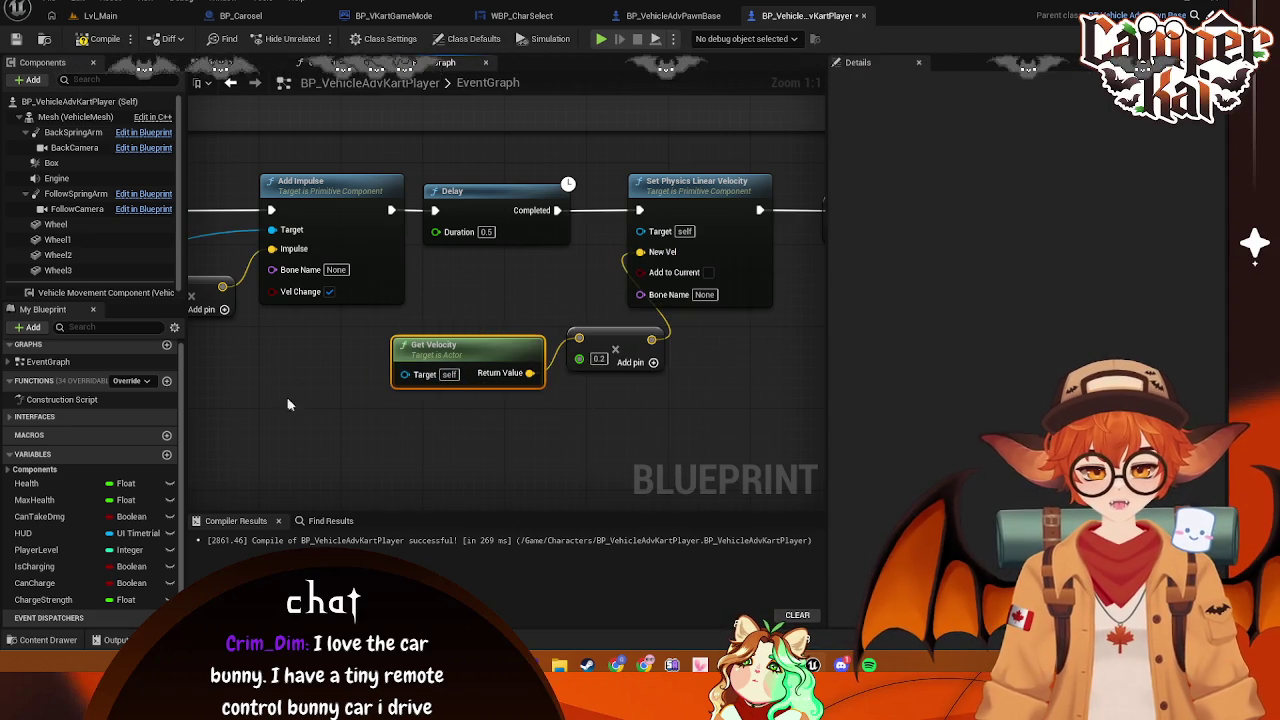
mouse_move(258, 298)
left_mouse_down()
mouse_move(284, 288)
mouse_move(702, 345)
left_mouse_up()
key("Escape")
left_click_drag(606, 348, 317, 401)
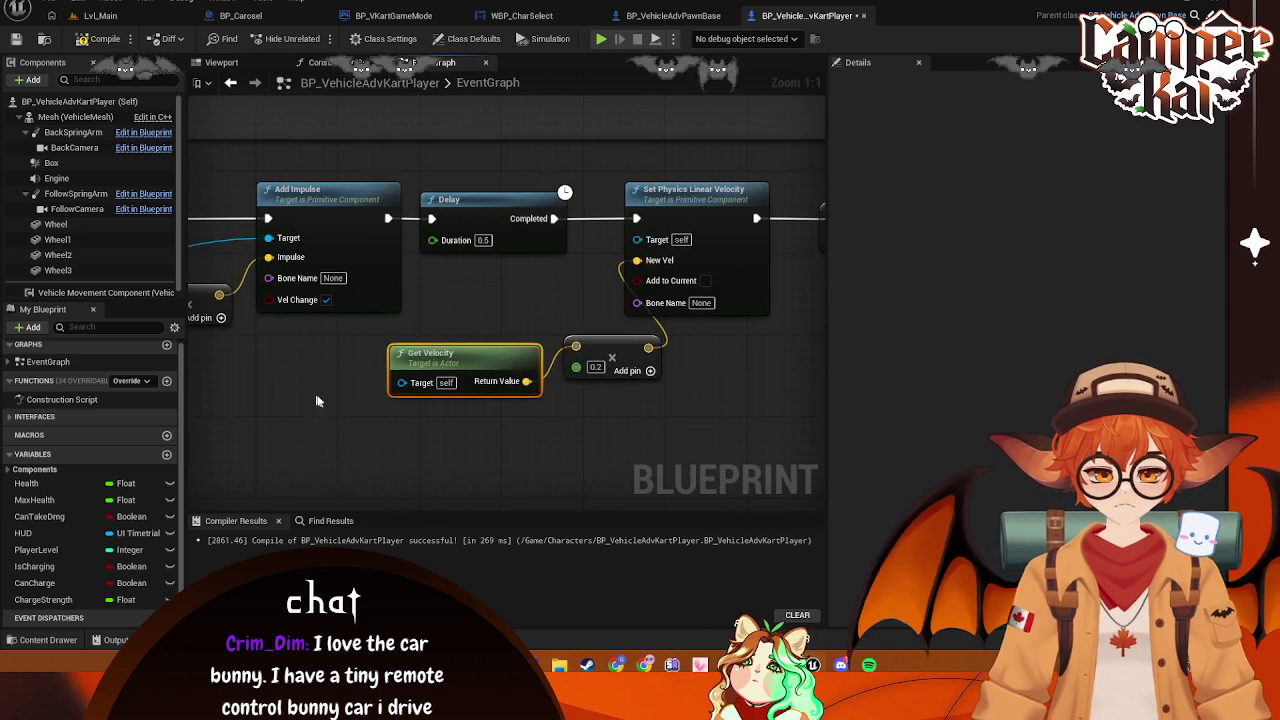
left_click_drag(491, 344, 512, 277)
mouse_move(607, 352)
left_mouse_down()
mouse_move(469, 352)
mouse_move(506, 352)
left_mouse_up()
left_click_drag(669, 316, 646, 338)
Reconnect the forward-vector multiply result to Add Impulse's Impulse input
scroll(648, 339, "down", 1)
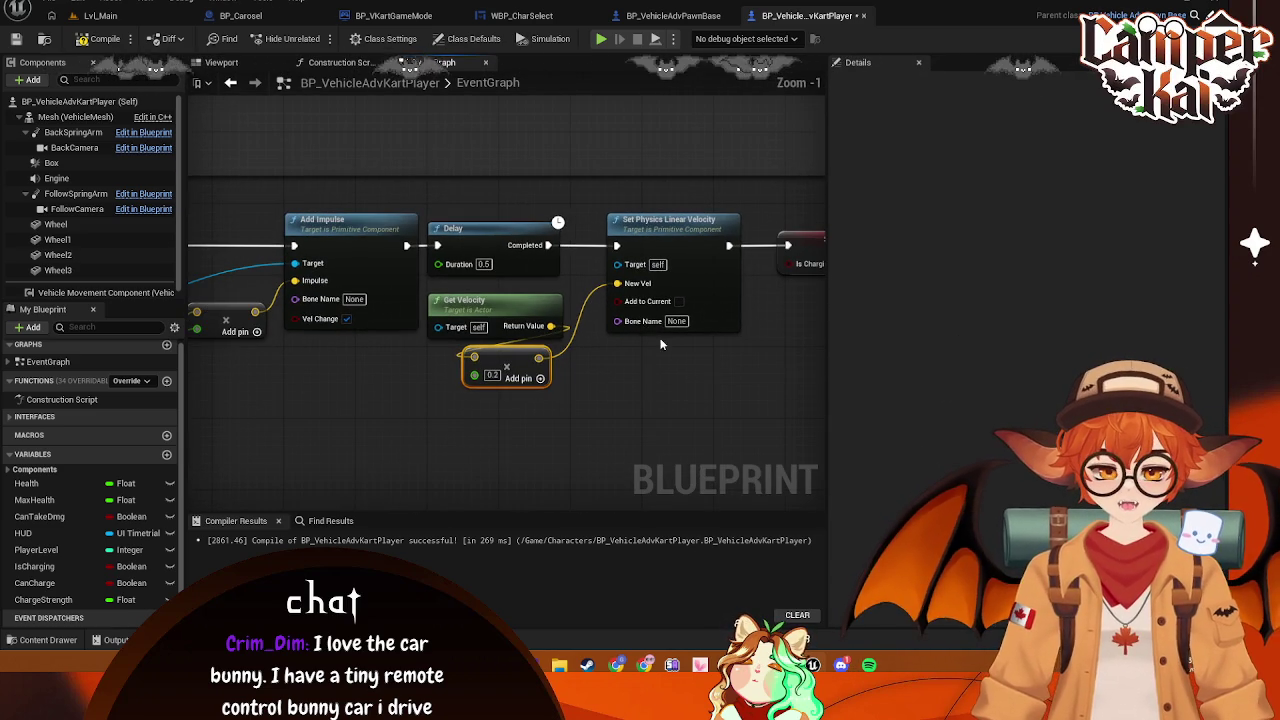
left_click_drag(400, 431, 572, 440)
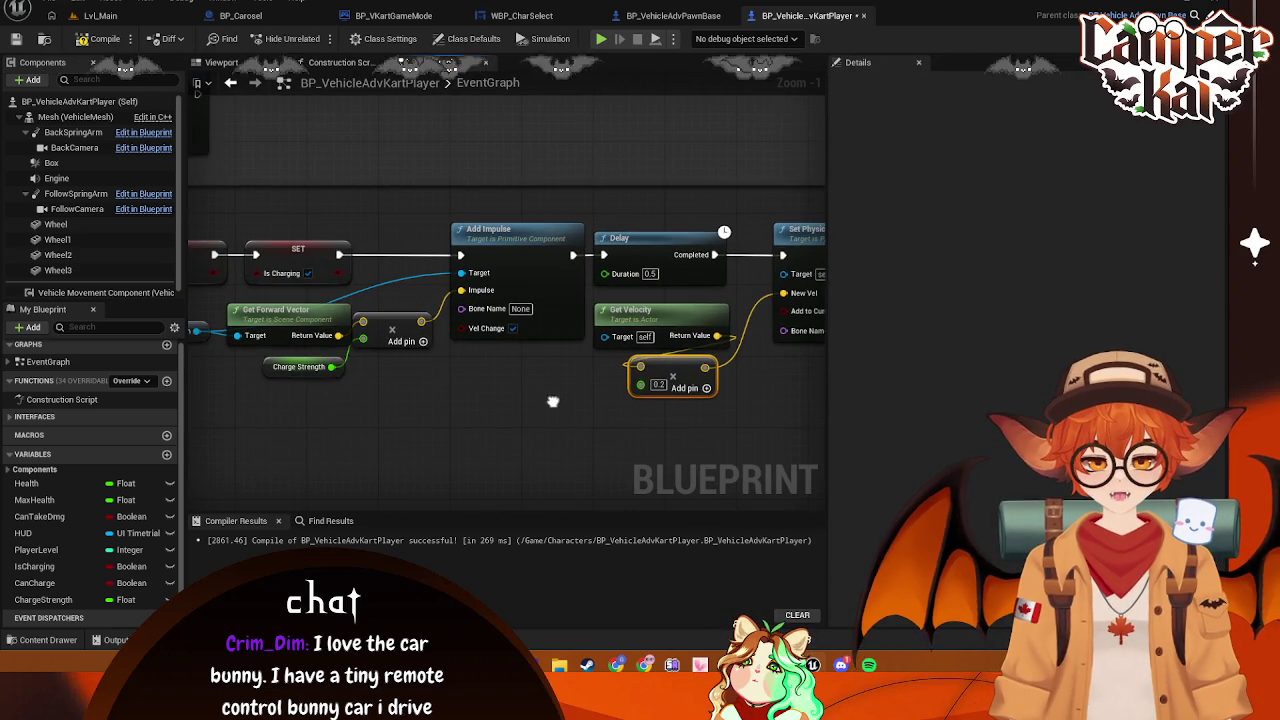
left_click_drag(502, 292, 502, 292)
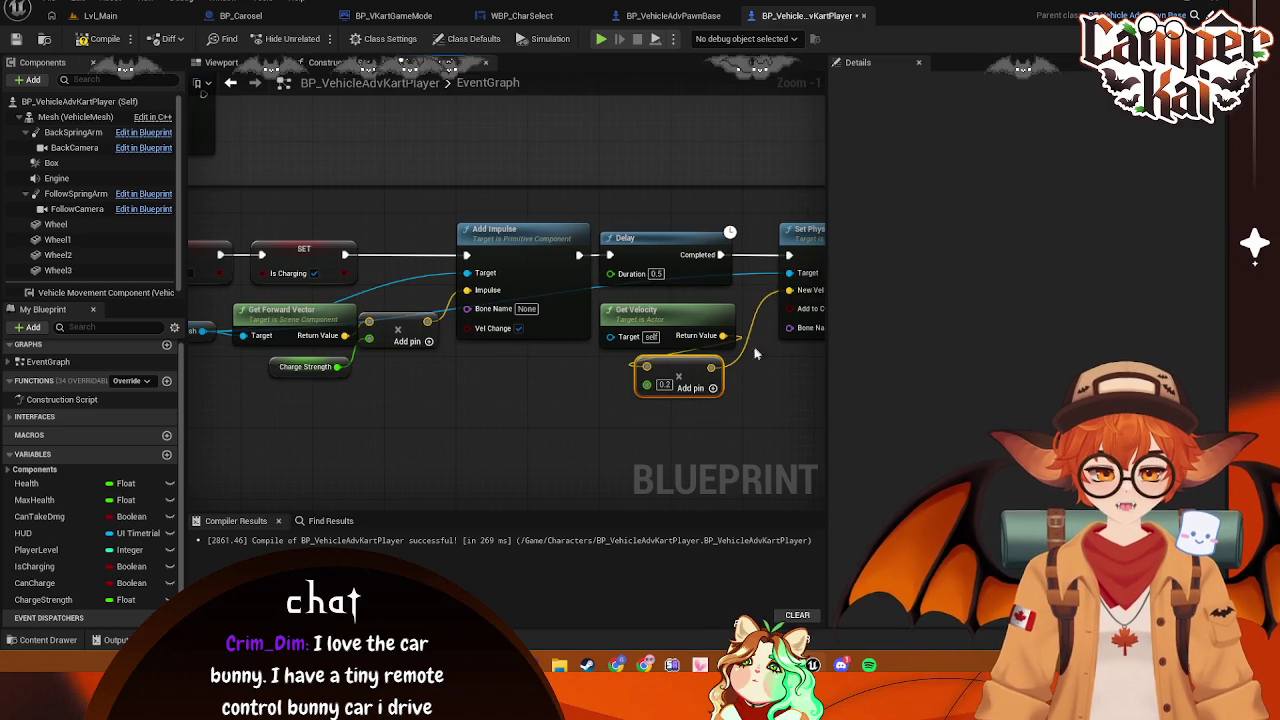
left_click_drag(682, 407, 472, 413)
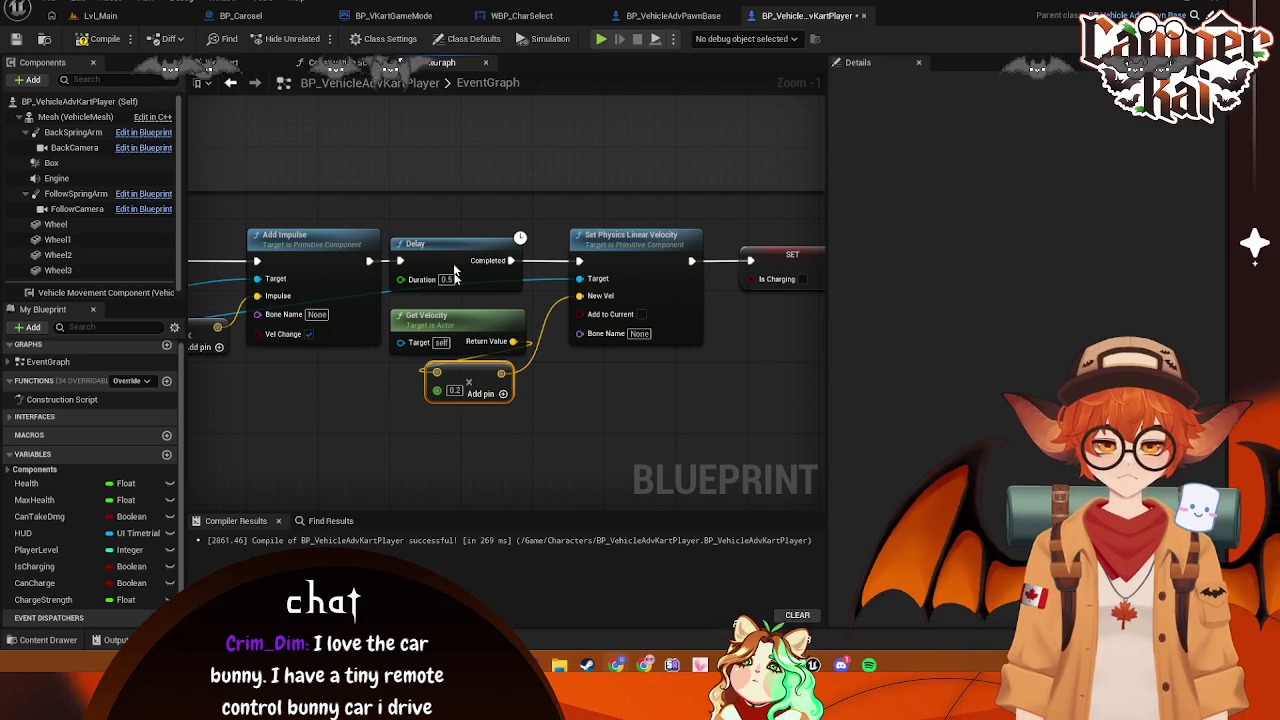
key("alt+Left")
mouse_move(393, 311)
left_mouse_down()
mouse_move(615, 334)
mouse_move(565, 345)
left_mouse_up()
type("get")
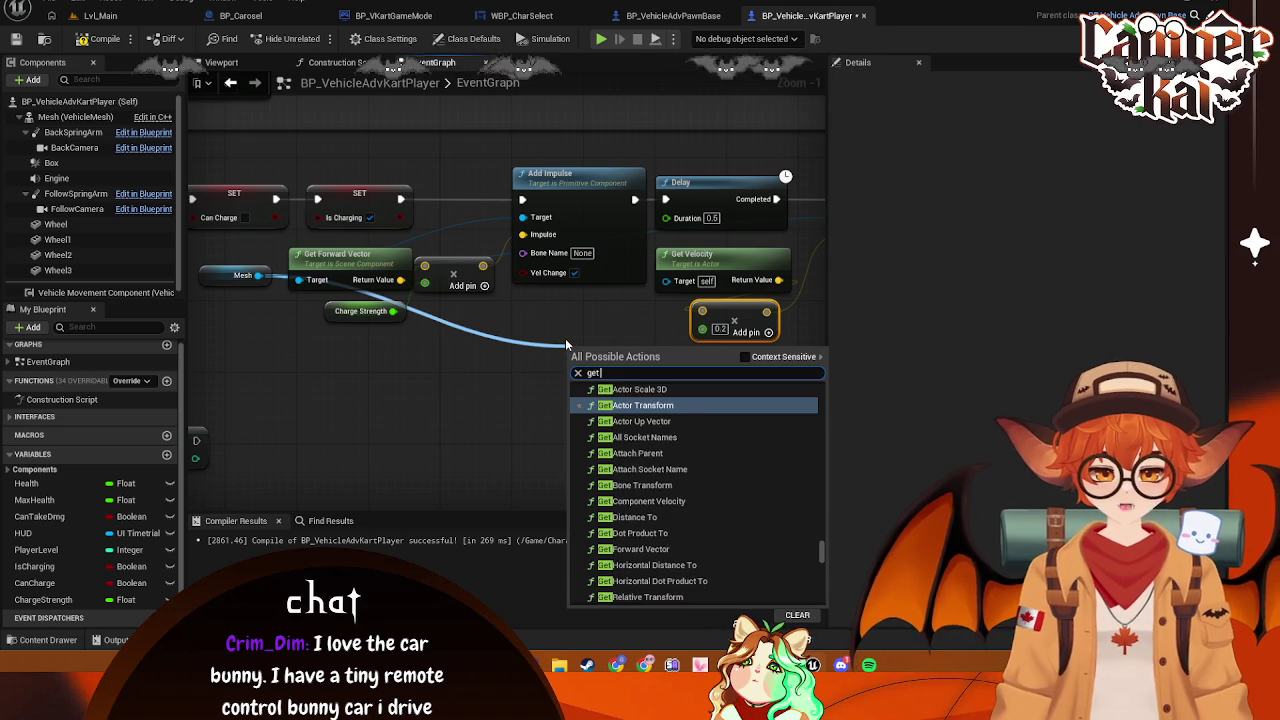
type(" velocity")
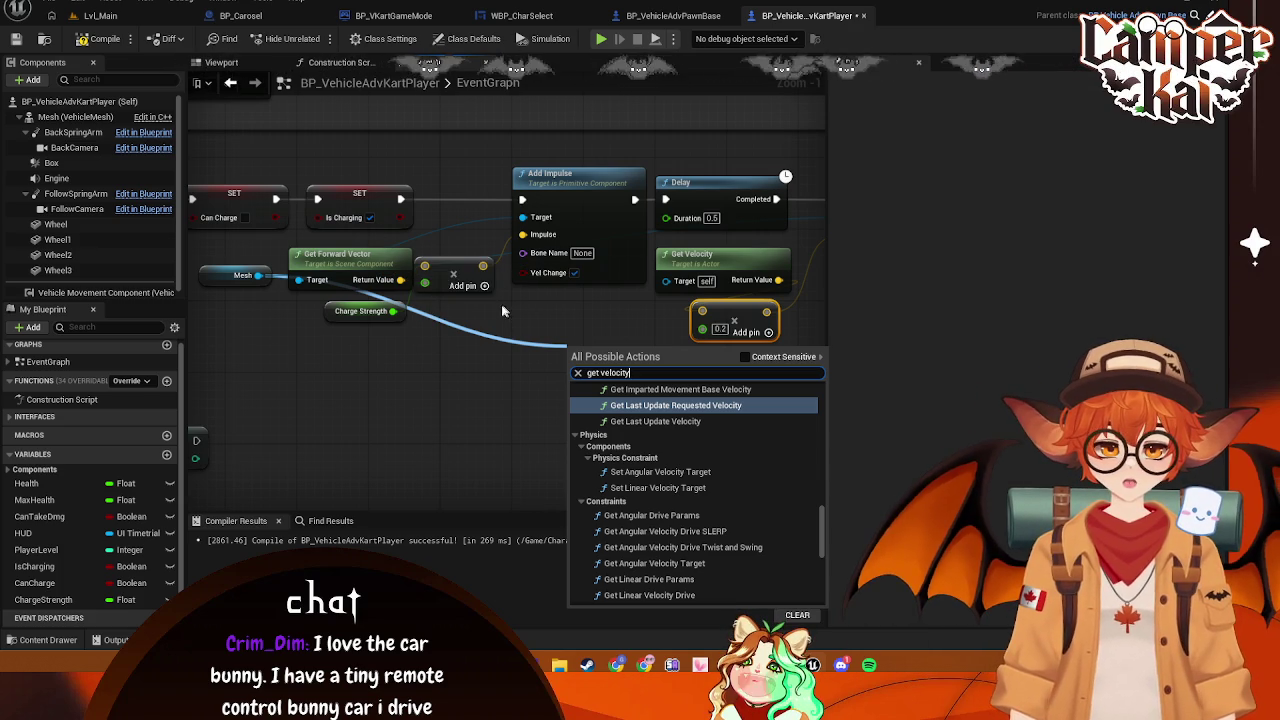
key("Escape")
left_click_drag(792, 334, 570, 352)
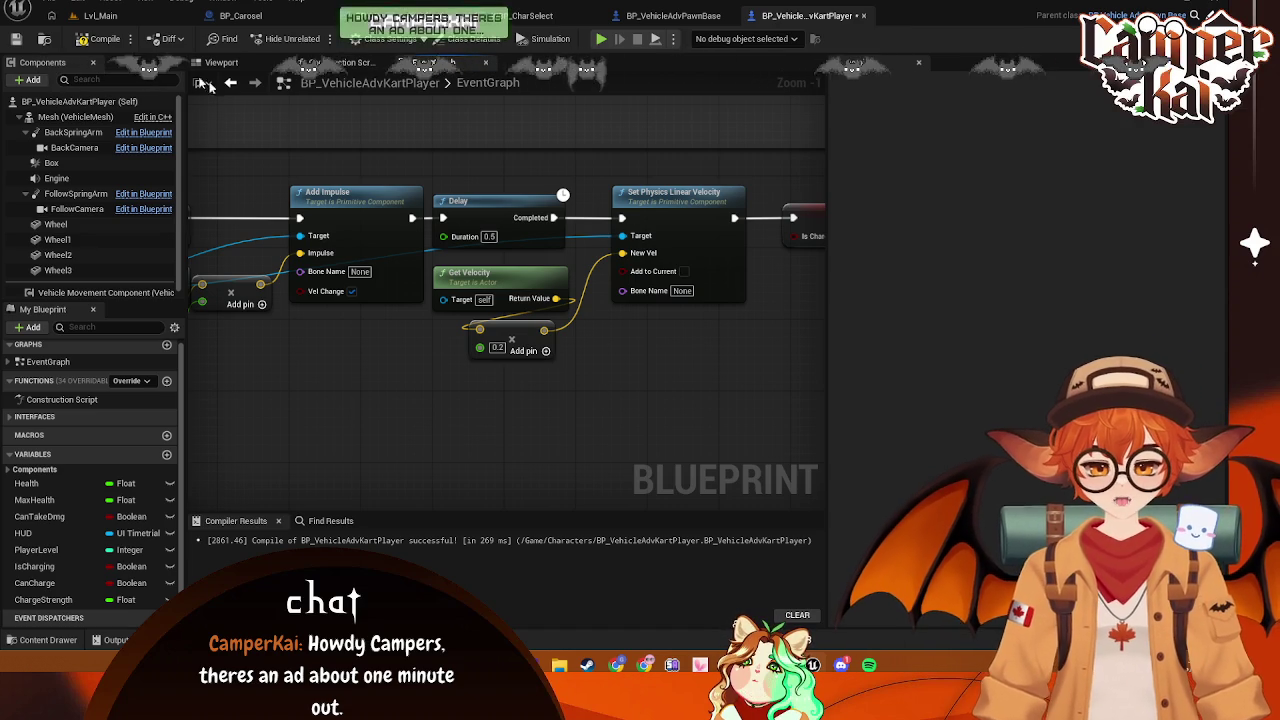
Start a Play-In-Editor session on Lvl_Main and begin the race with the chosen kart
left_click(112, 16)
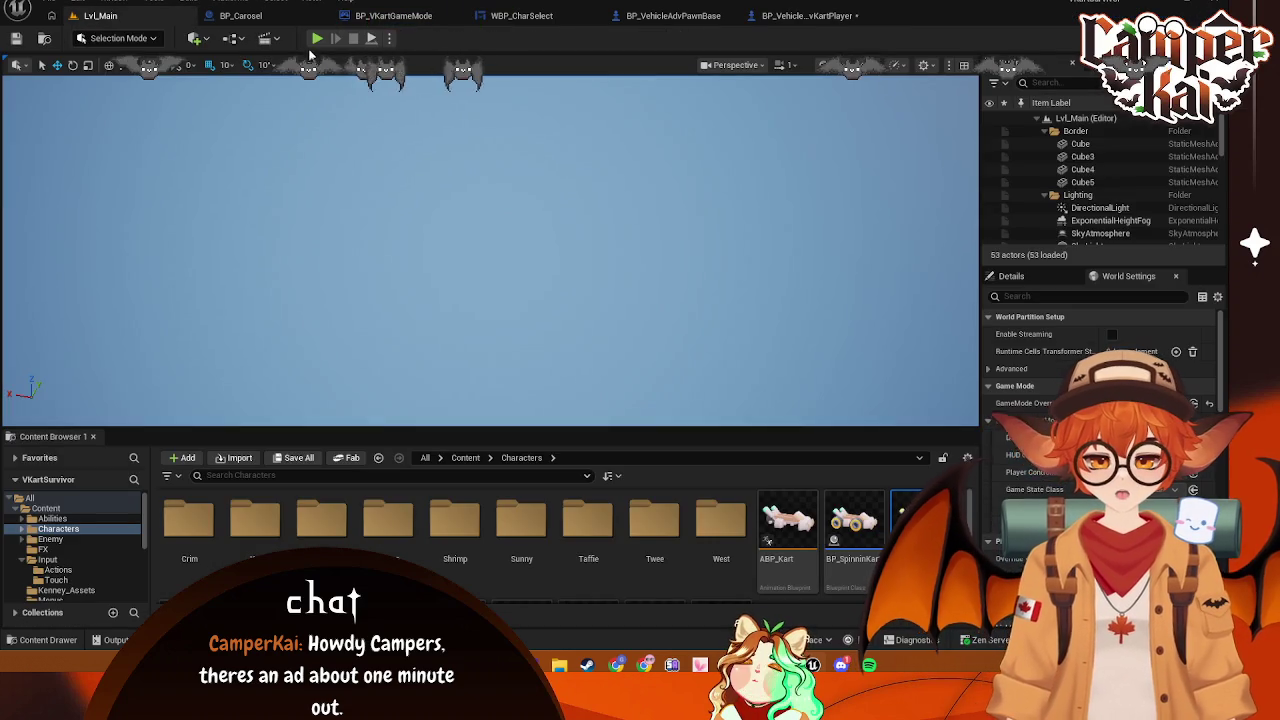
left_click(317, 40)
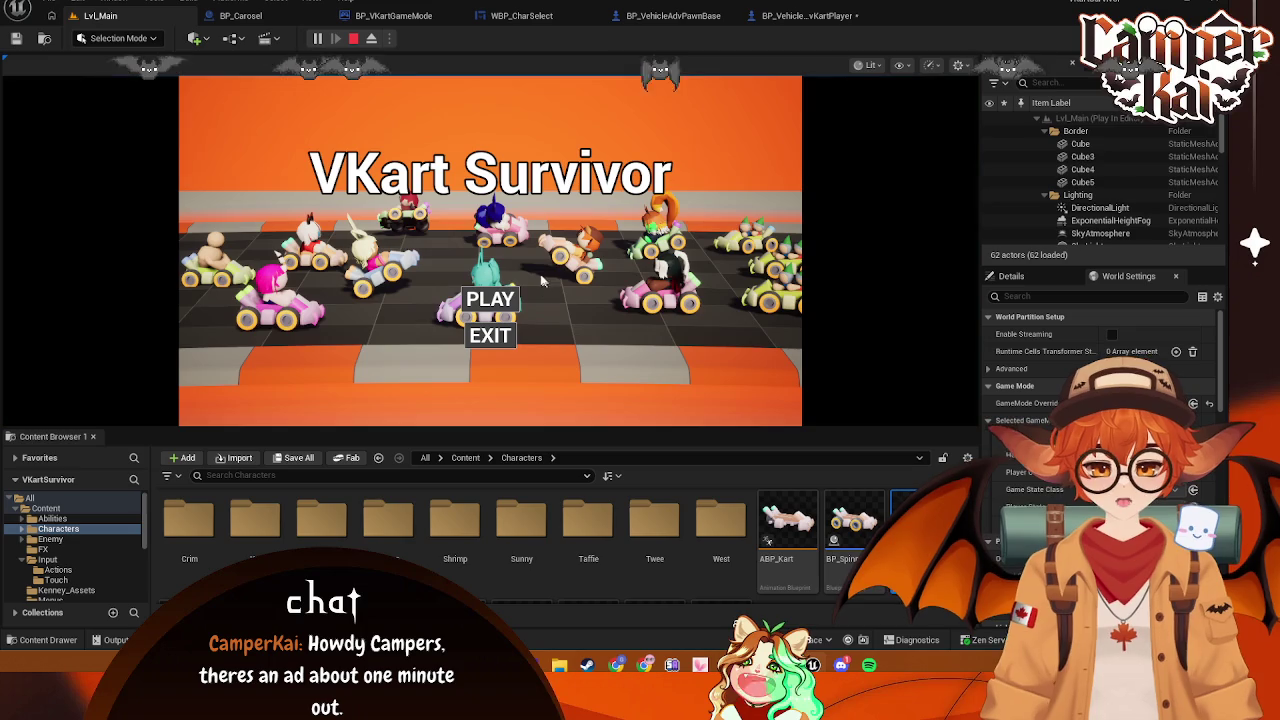
key("Return")
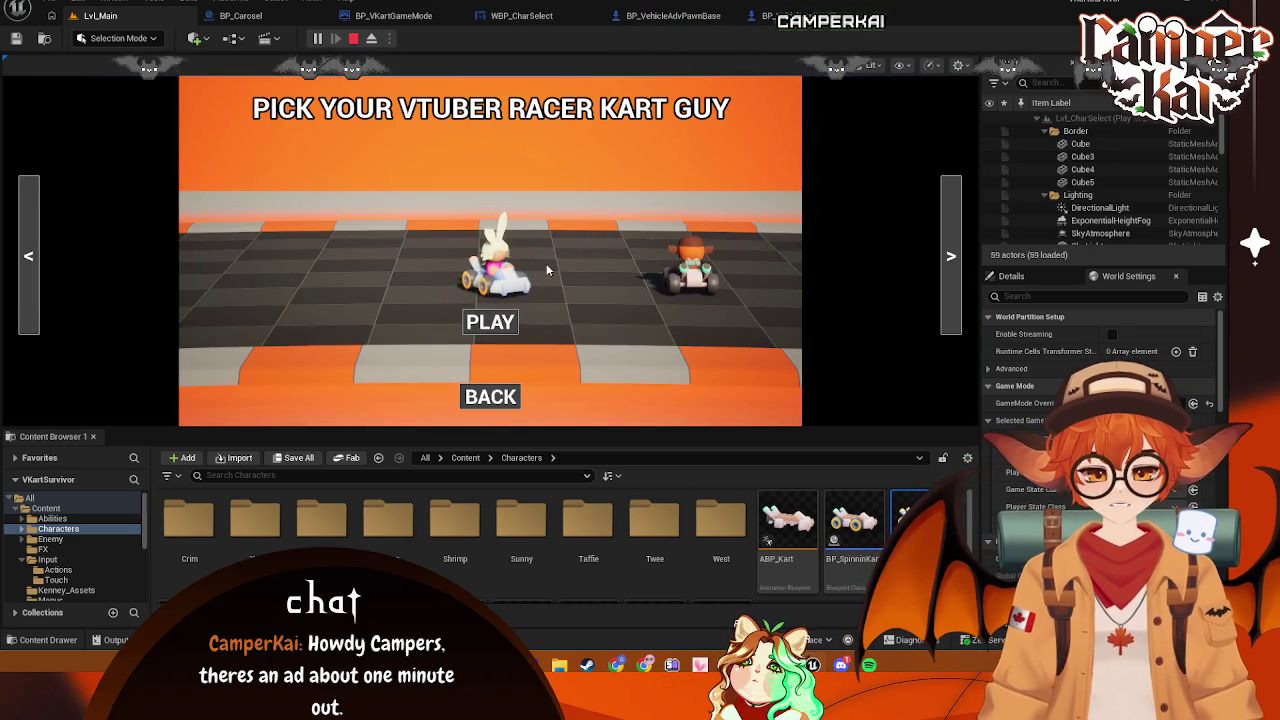
key("Return")
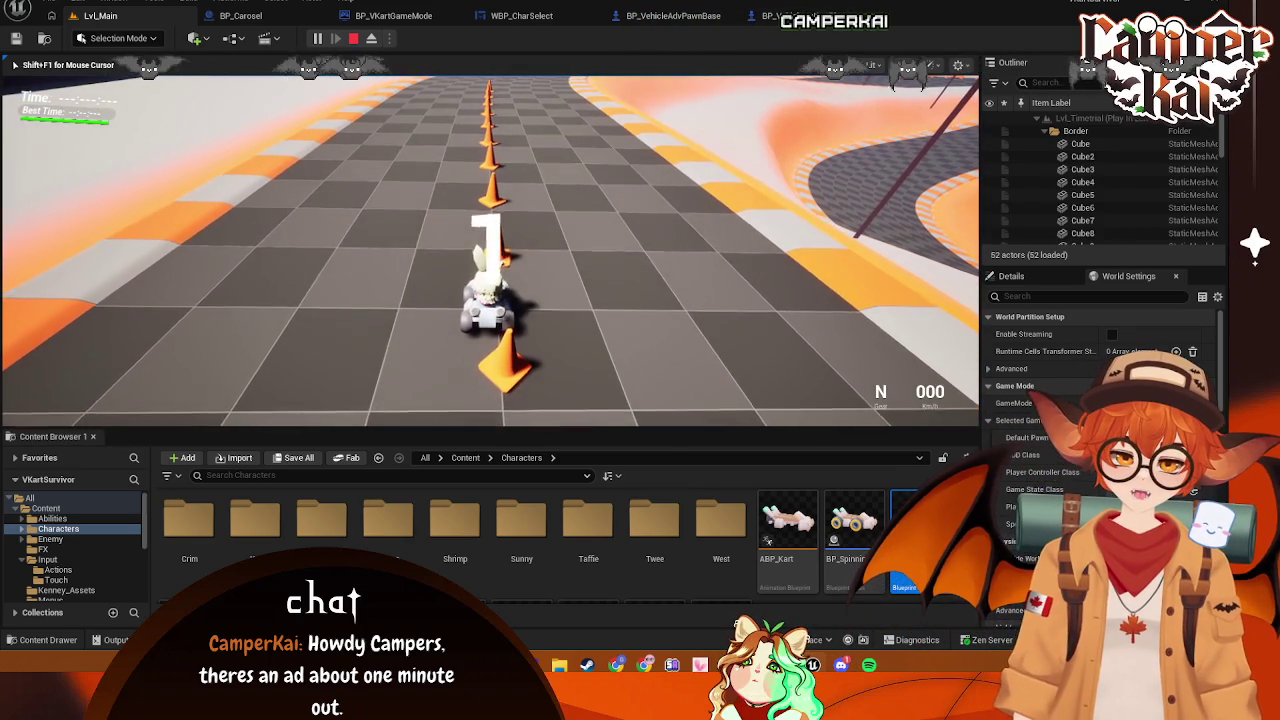
Drive the kart around the track, testing the charge dash burst on the straight
key("w")
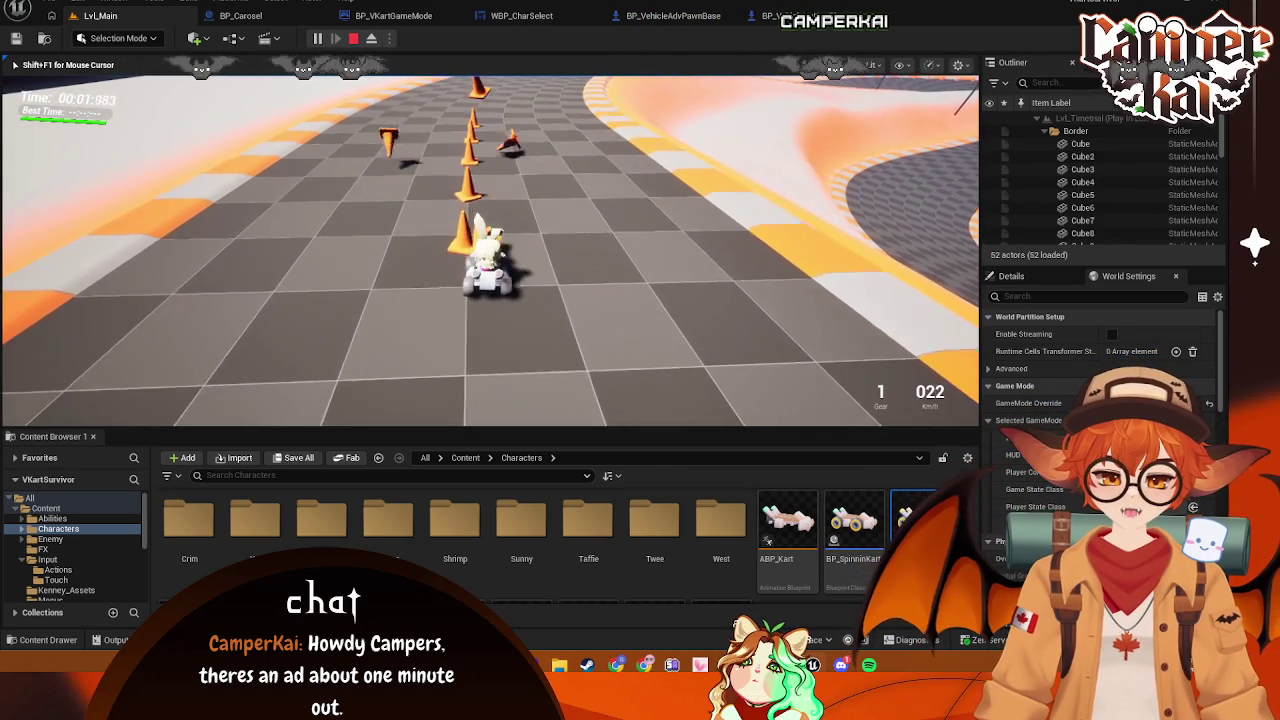
key("w")
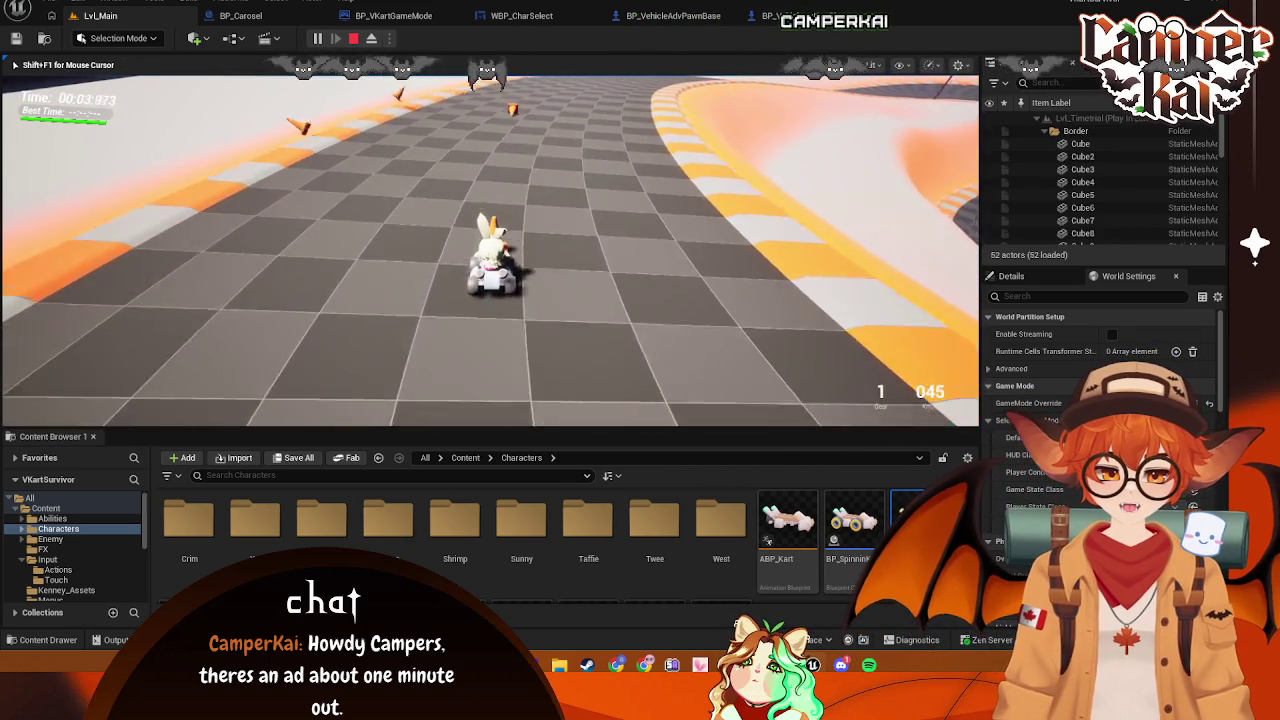
key("w")
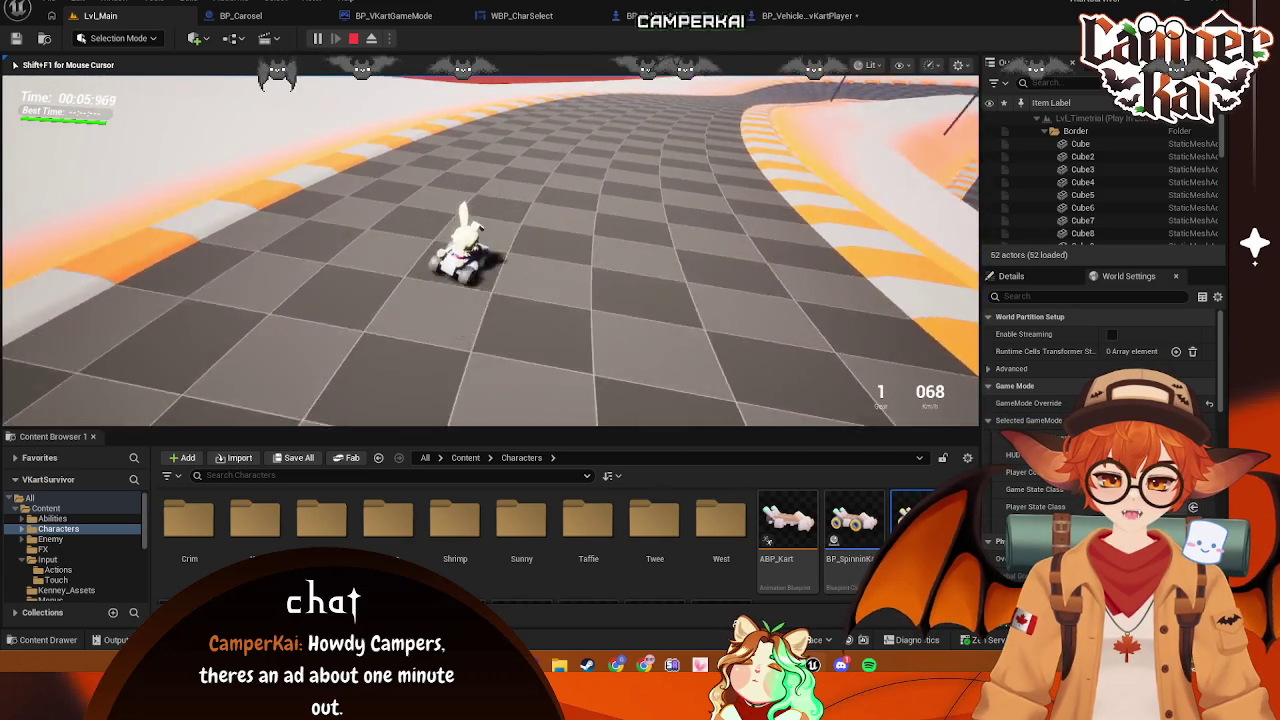
key("w")
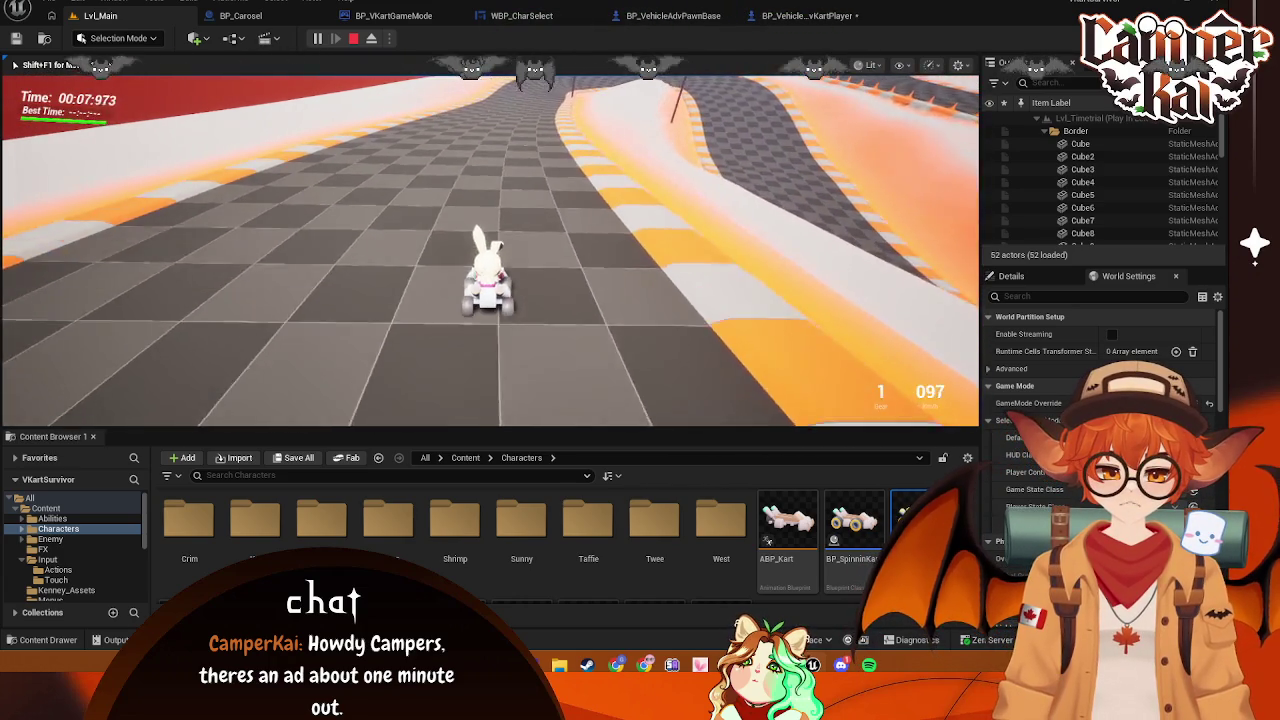
key("w")
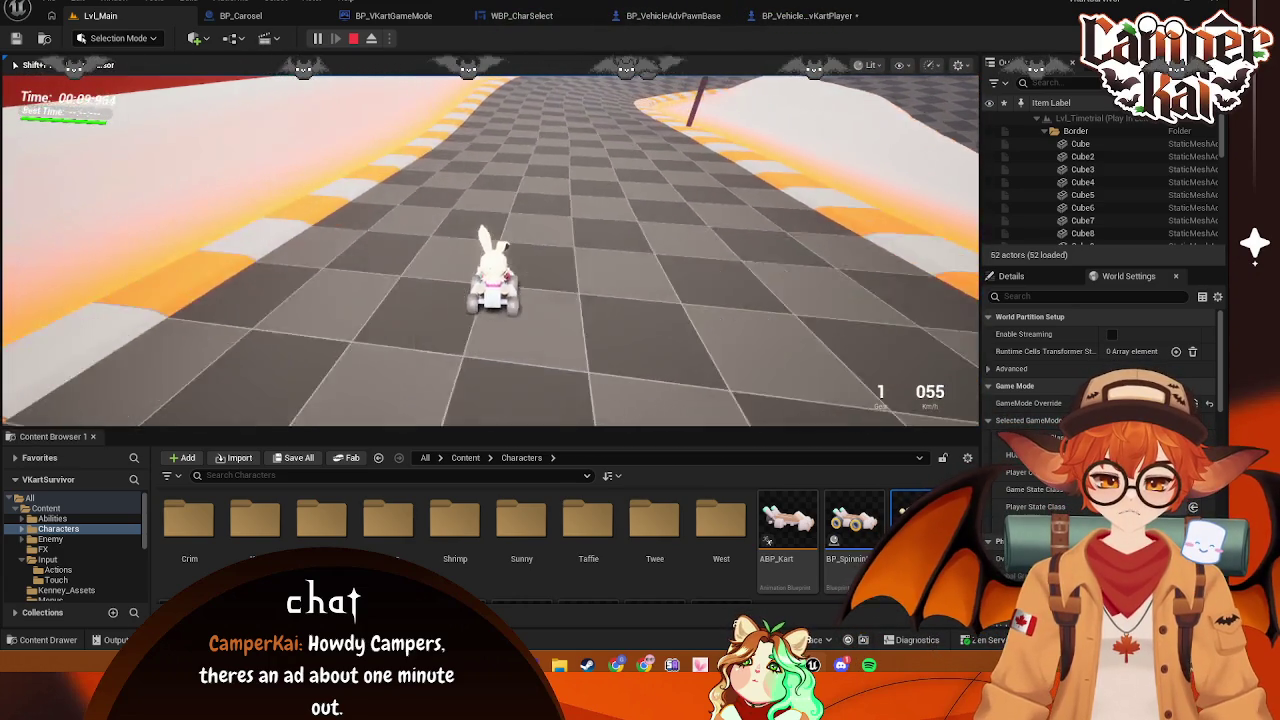
key("w")
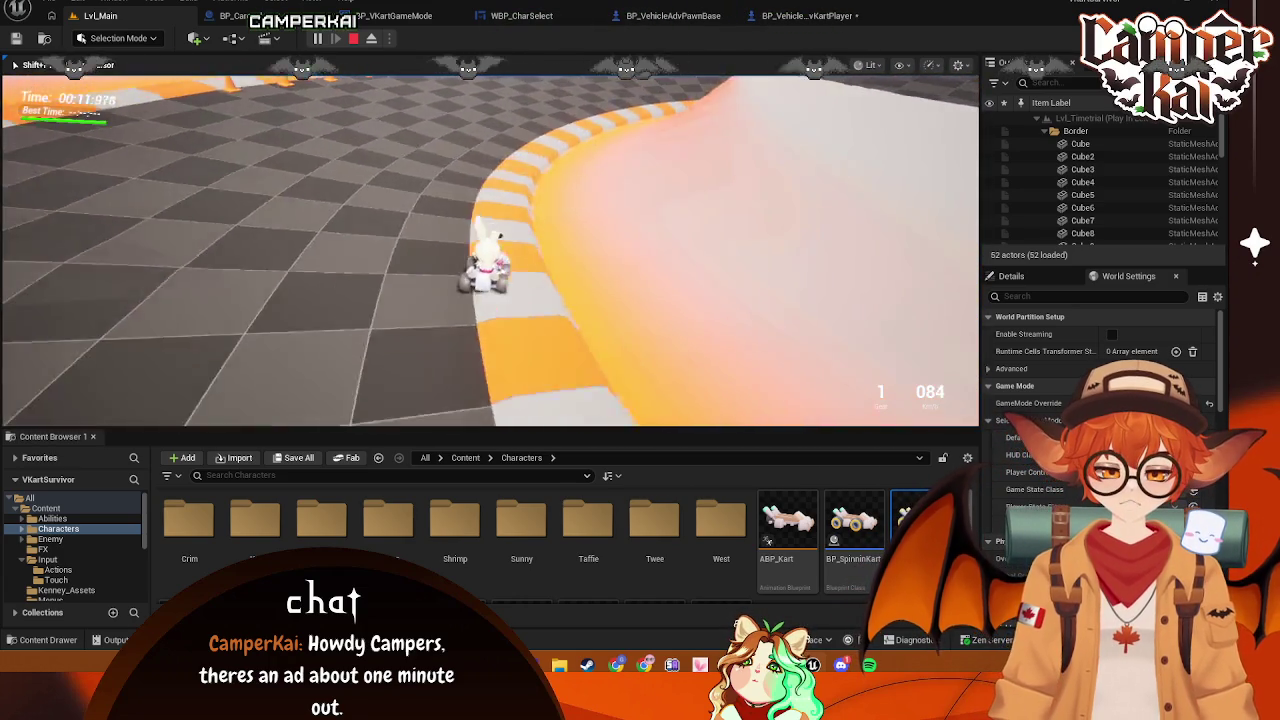
key("w")
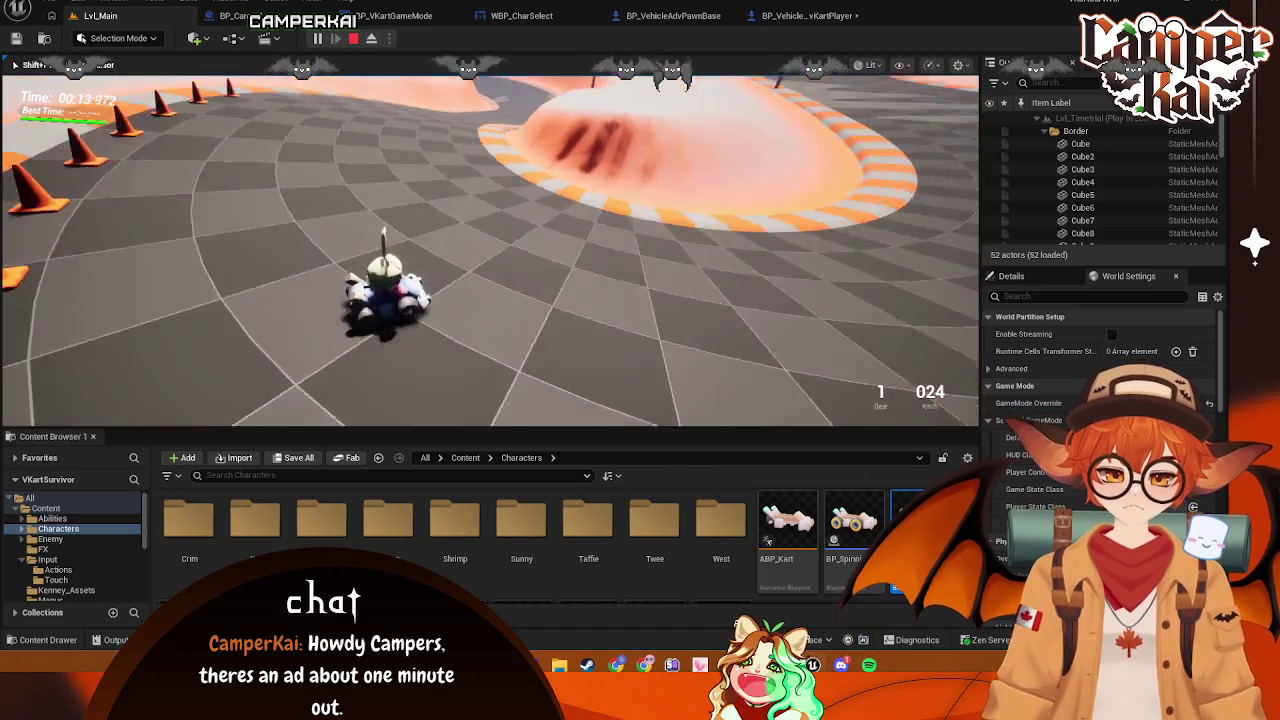
key("w")
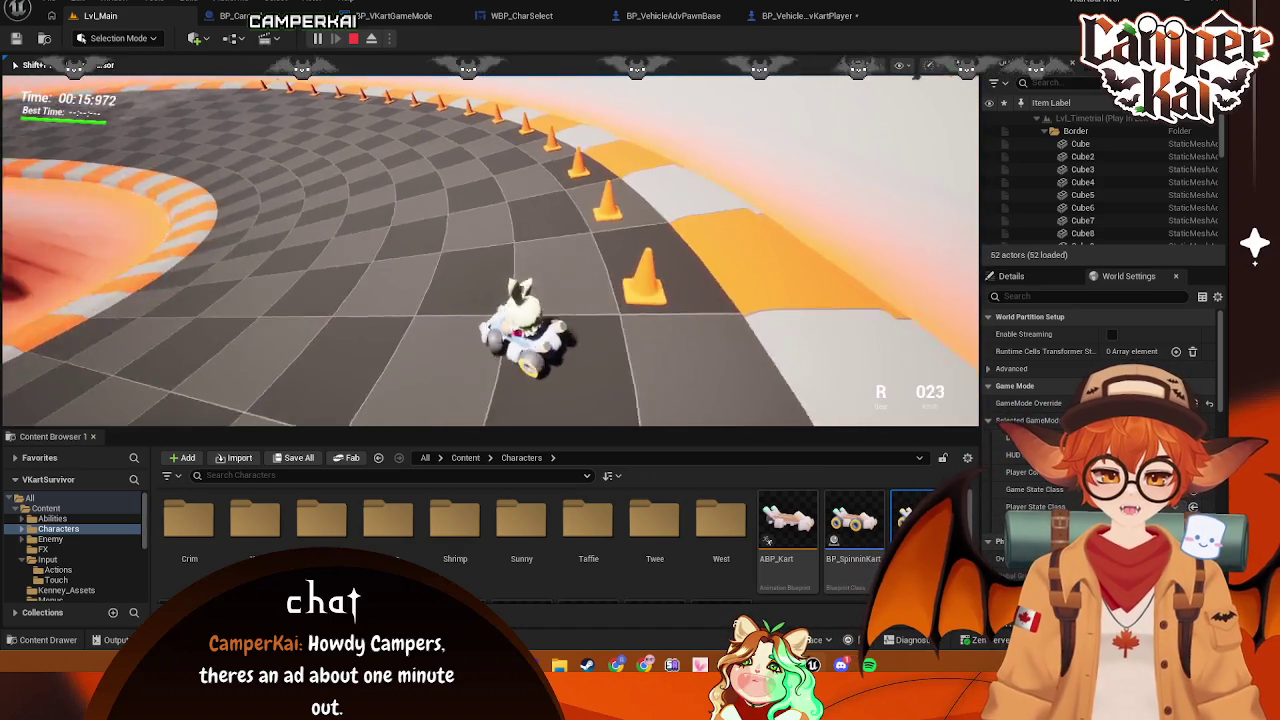
key("w")
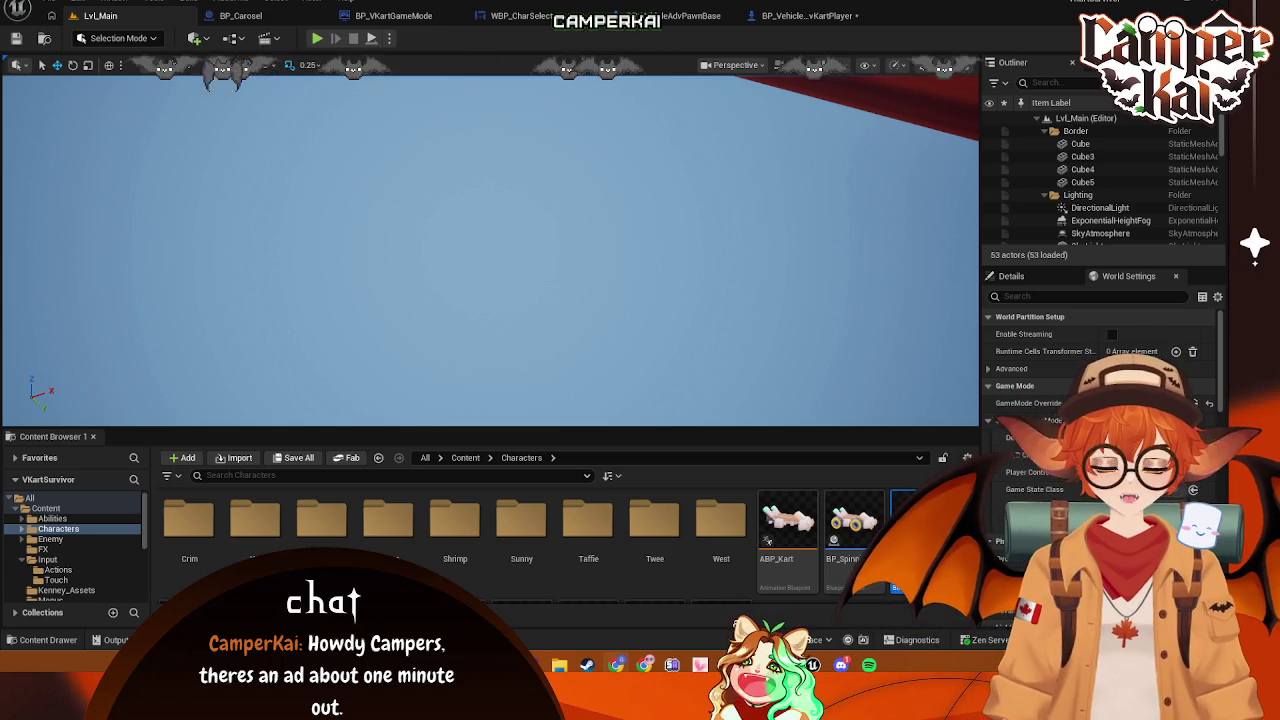
Delete the Set Physics Linear Velocity node from the BP_VehicleAdvKartPlayer Event Graph
left_click(772, 17)
left_click_drag(663, 337, 520, 347)
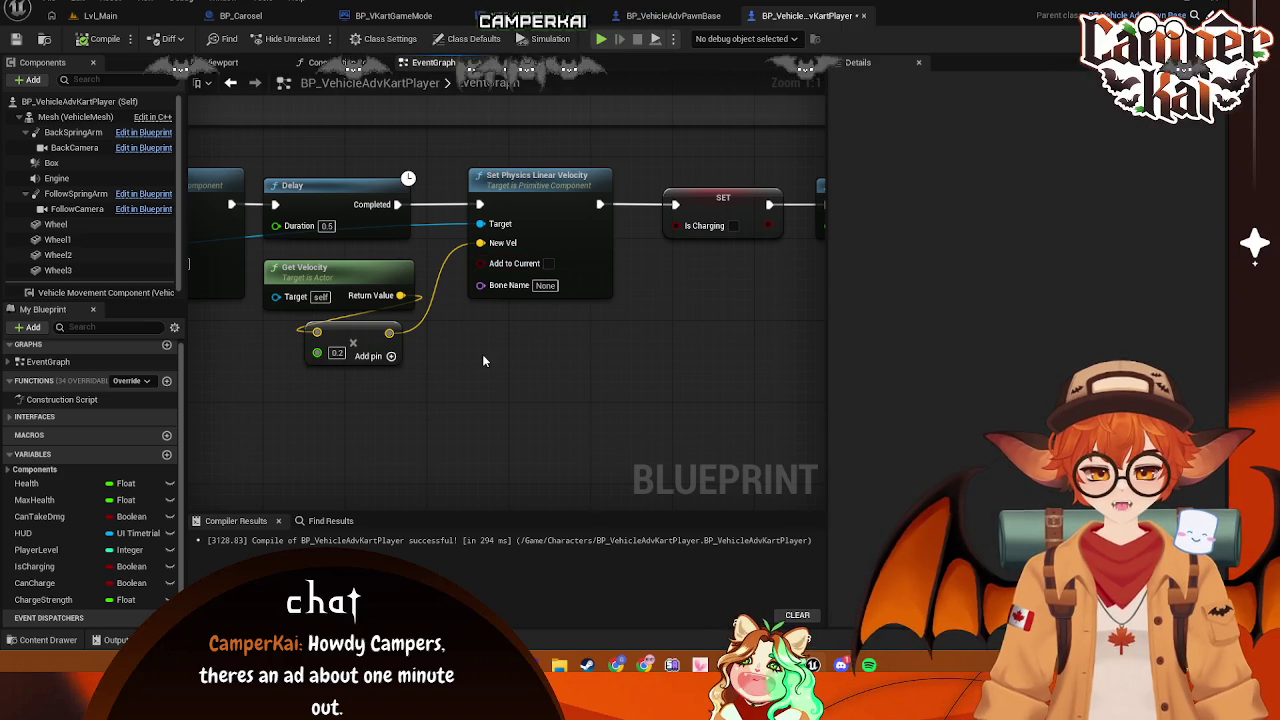
left_click_drag(486, 353, 583, 360)
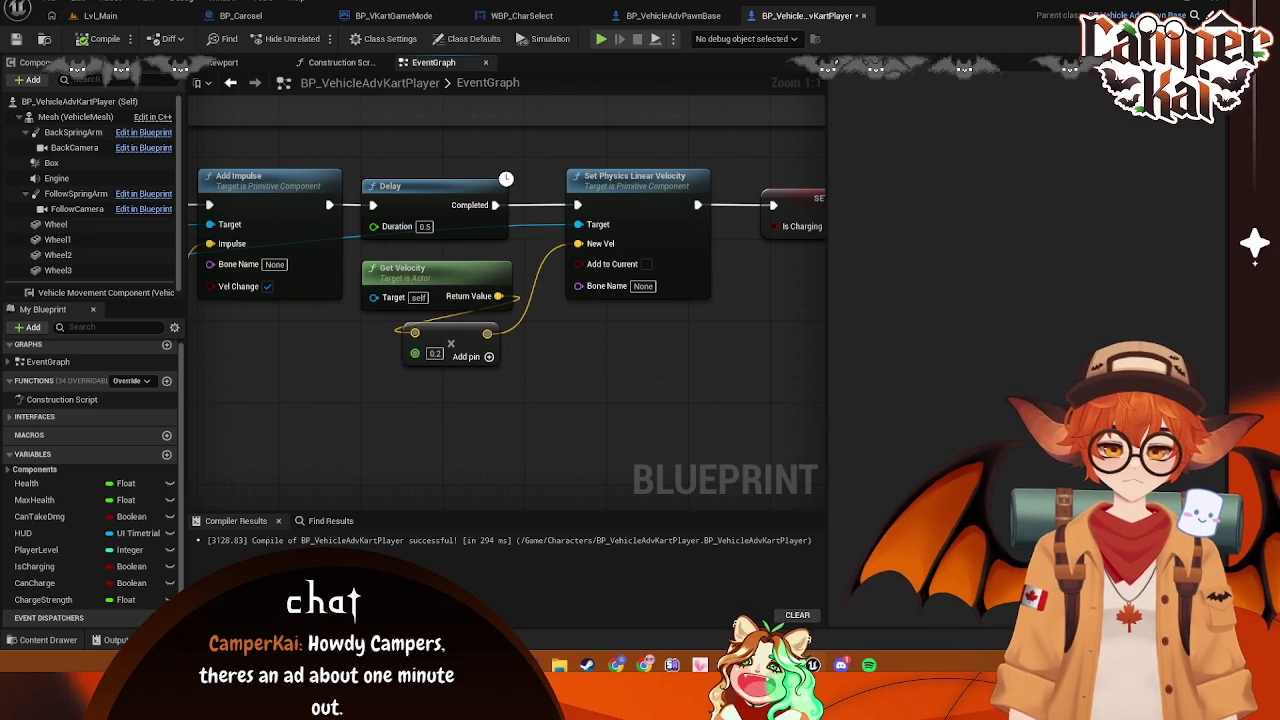
left_click_drag(393, 355, 384, 348)
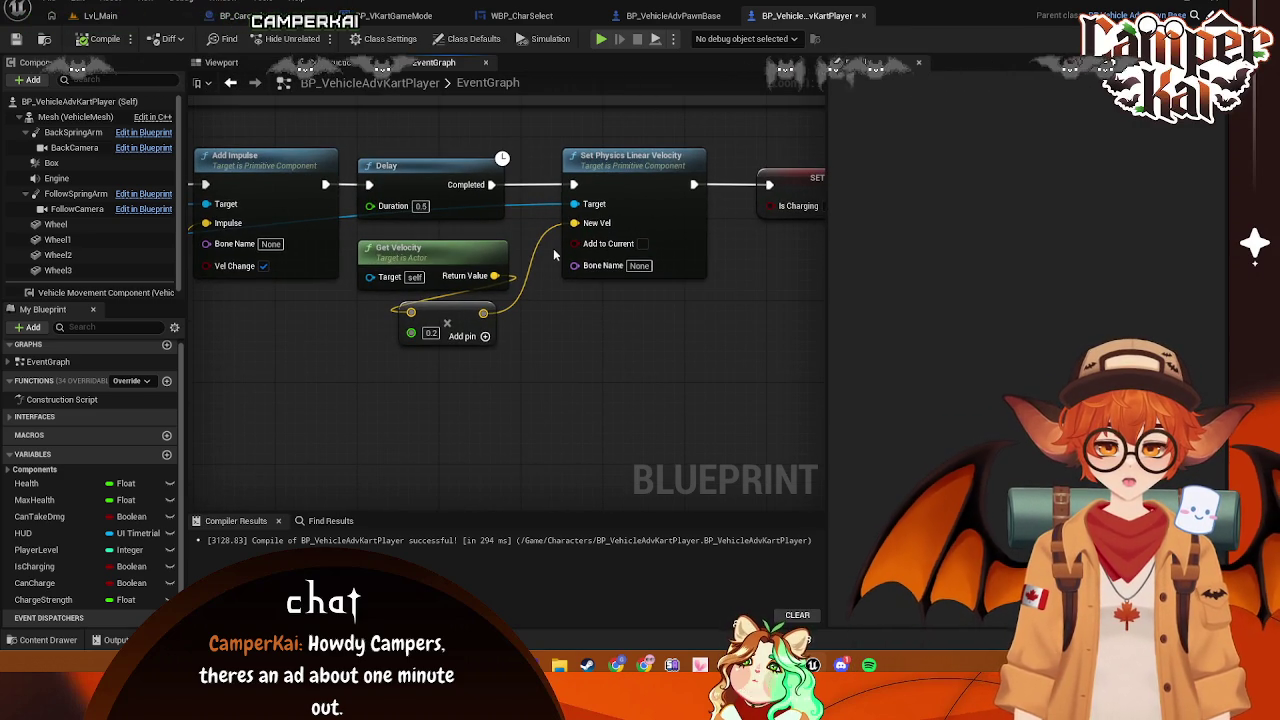
left_click_drag(553, 255, 486, 289)
left_click(527, 208)
key("Delete")
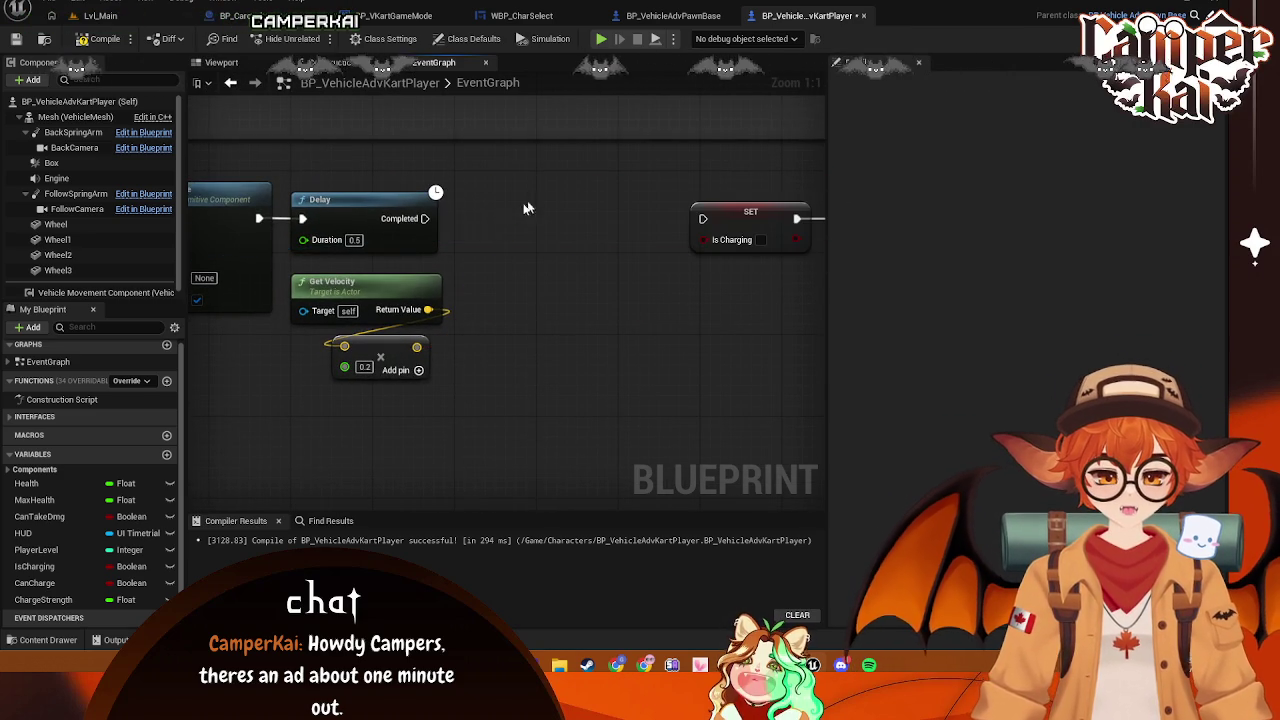
Pull a new wire from the Delay's Completed output to place a new node
mouse_move(425, 218)
left_mouse_down()
mouse_move(500, 277)
mouse_move(482, 265)
left_mouse_up()
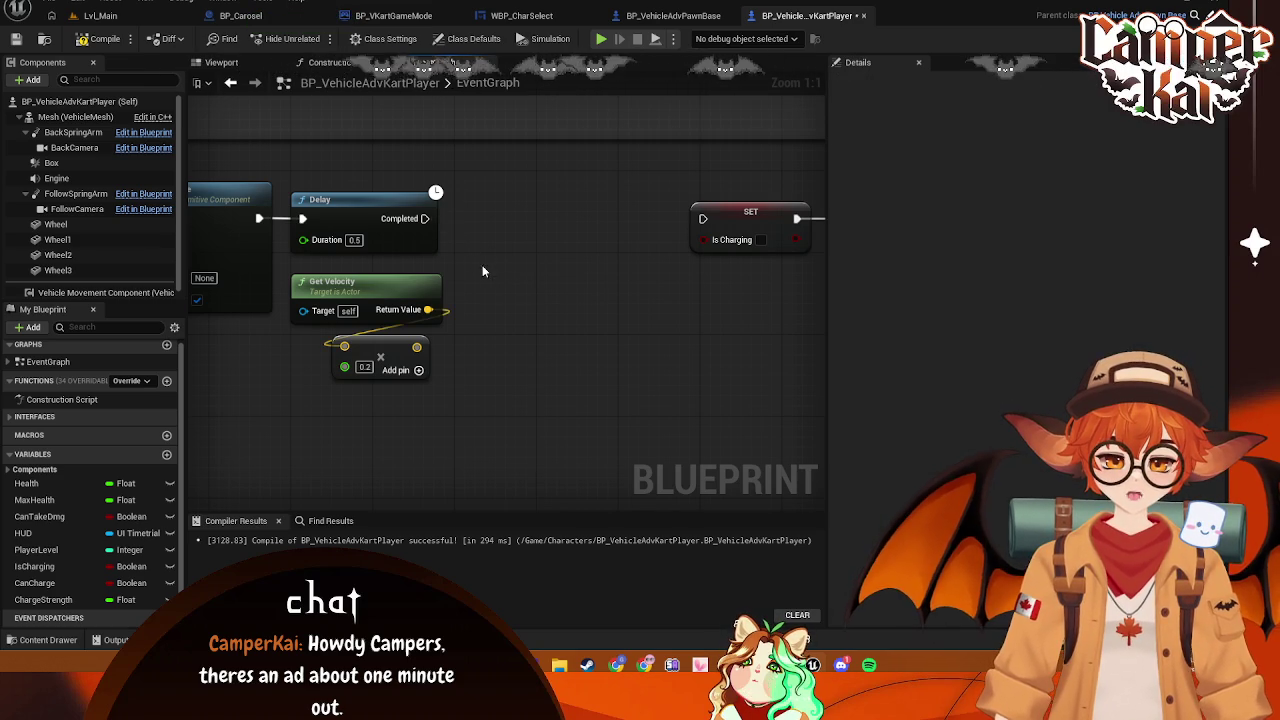
left_click_drag(358, 425, 714, 428)
mouse_move(195, 306)
left_mouse_down()
mouse_move(826, 352)
mouse_move(845, 325)
mouse_move(548, 262)
mouse_move(544, 272)
left_mouse_up()
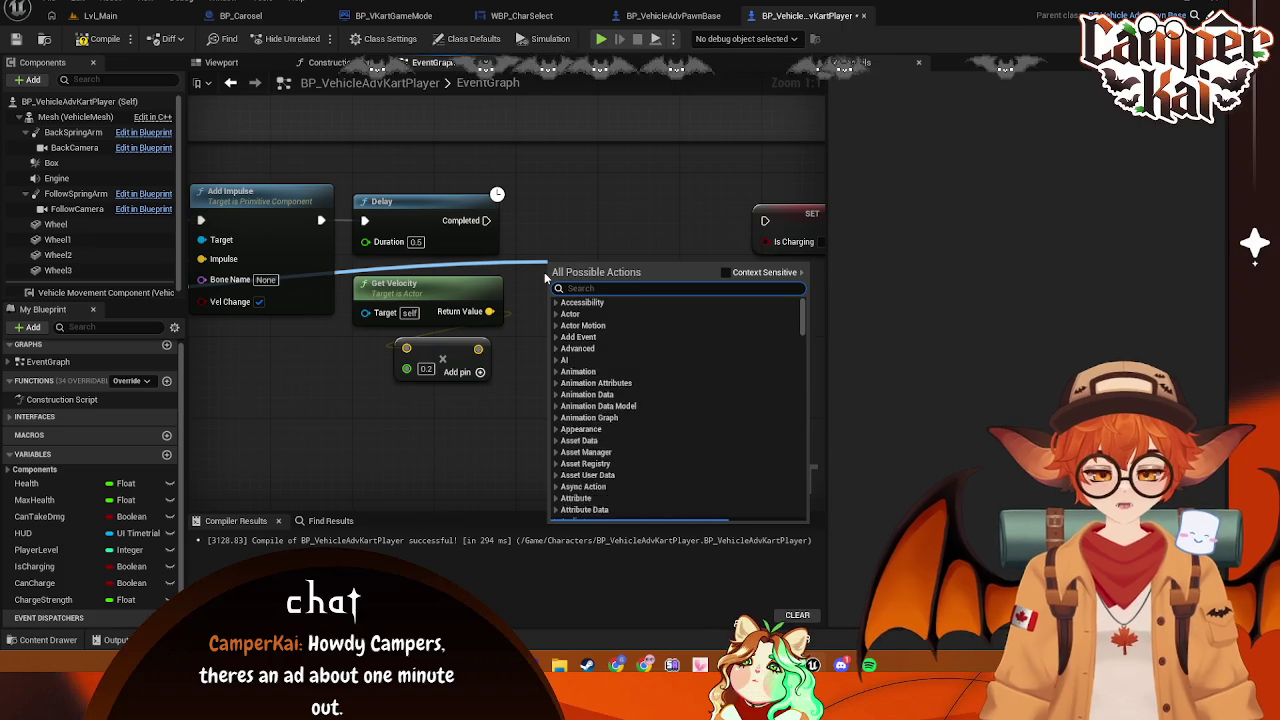
Find and place a Set Linear Damping node after the Can Charge SET
type("linear")
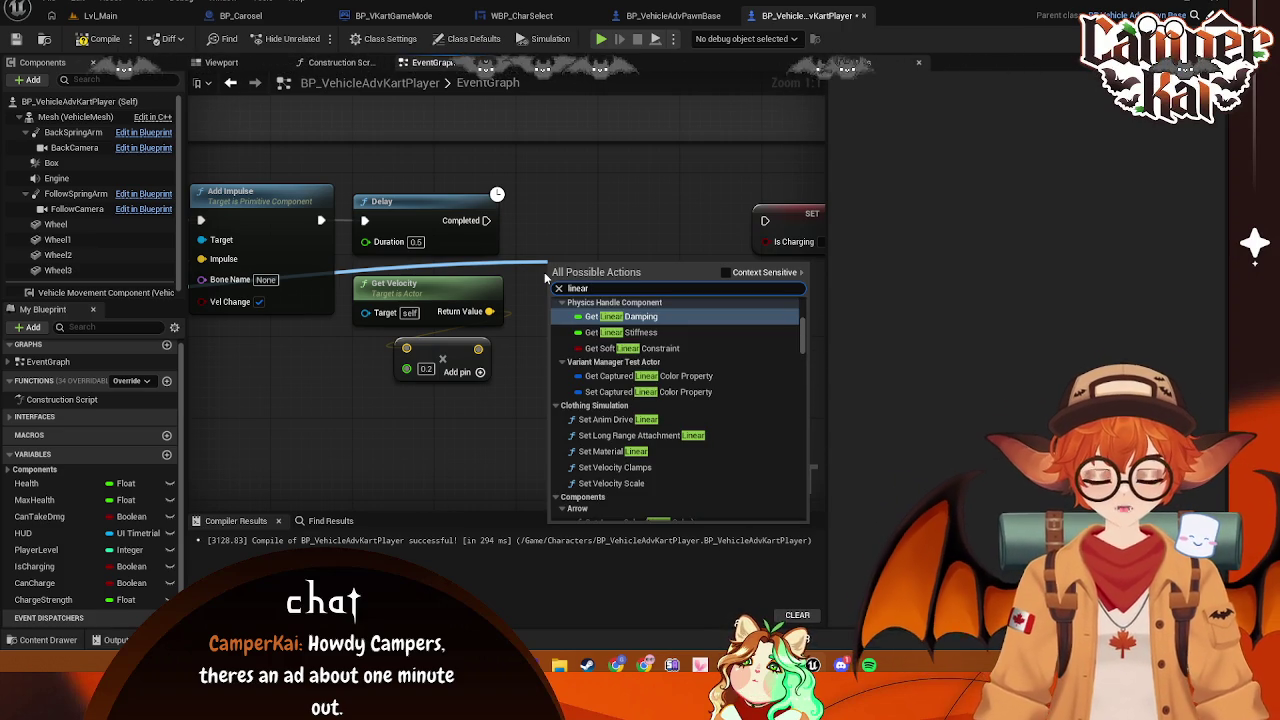
scroll(679, 426, "down", 4)
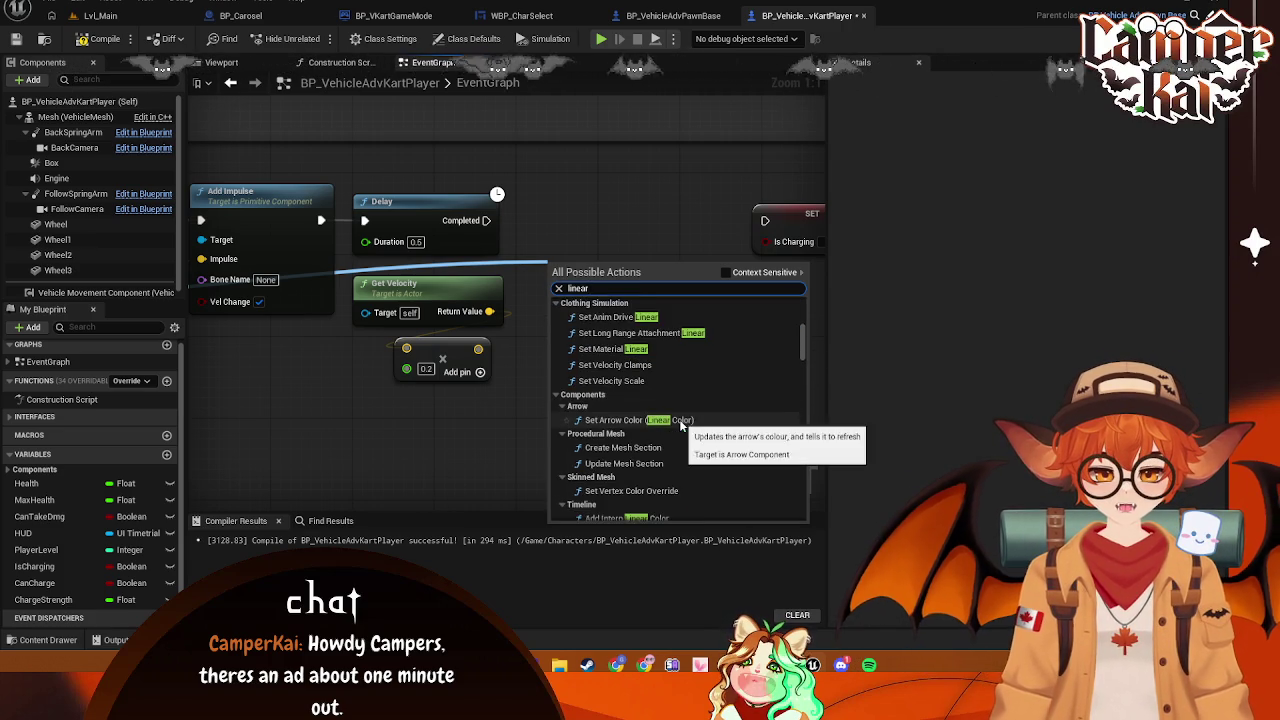
scroll(682, 430, "down", 5)
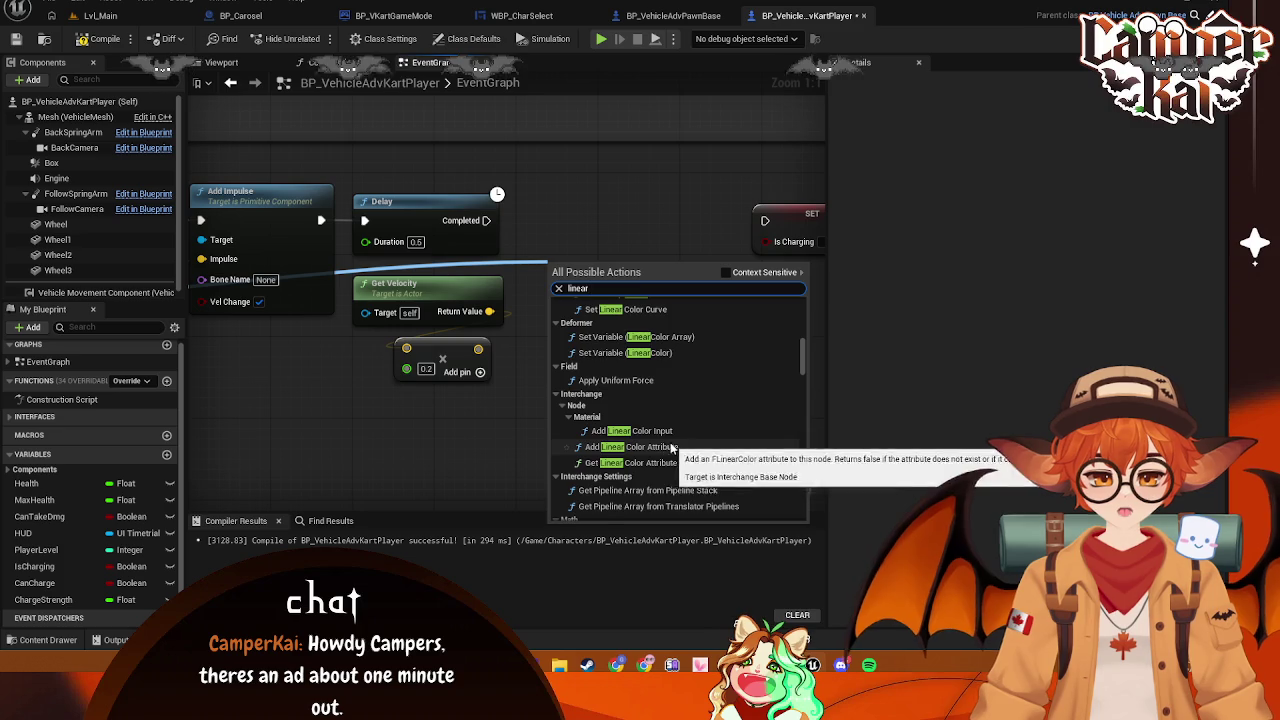
key("ctrl+a")
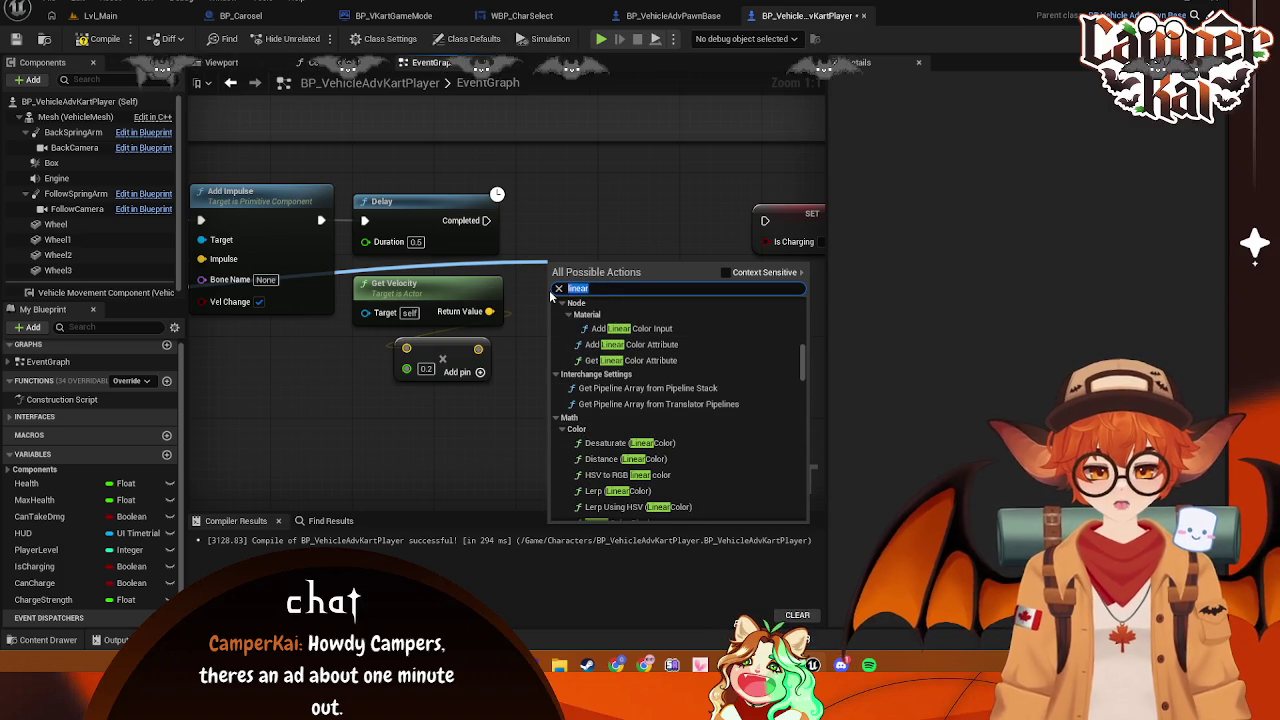
type("lp")
key("BackSpace")
key("BackSpace")
type("physcis")
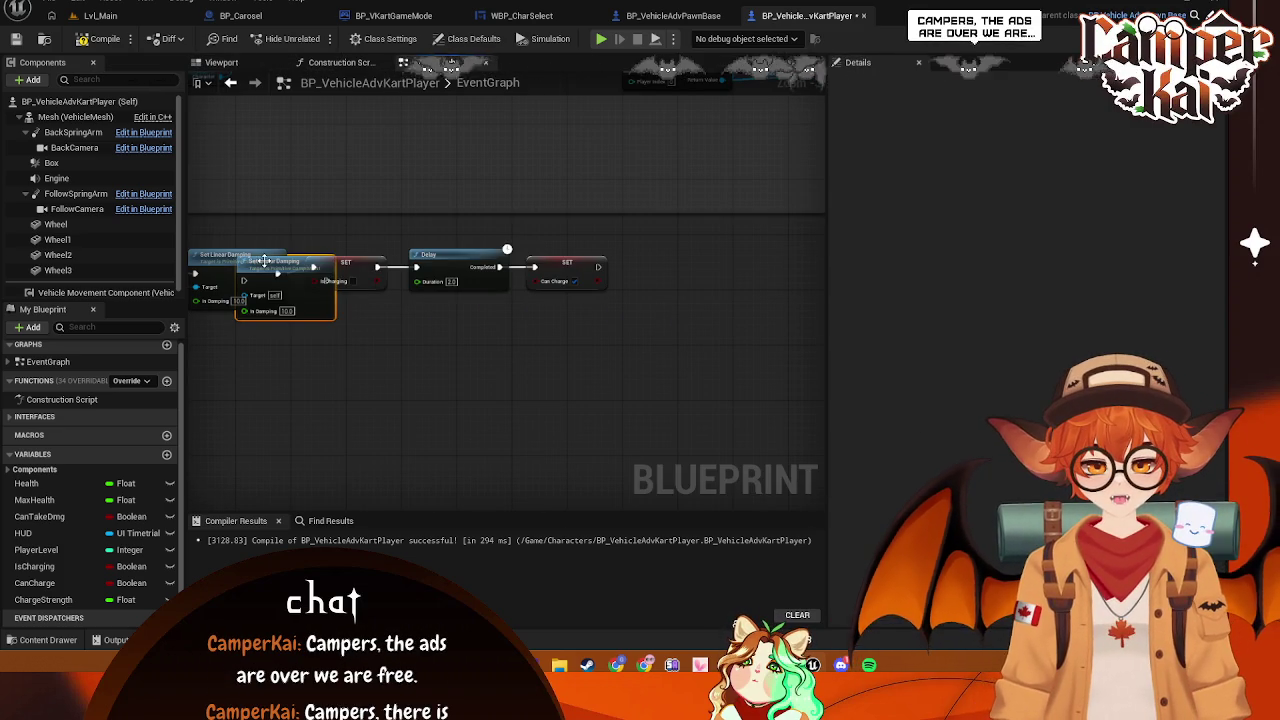
left_click_drag(470, 325, 678, 250)
left_click_drag(598, 267, 637, 272)
Set In Damping to 0.0, wire the Mesh to its Target, and save the blueprint
scroll(712, 327, "up", 3)
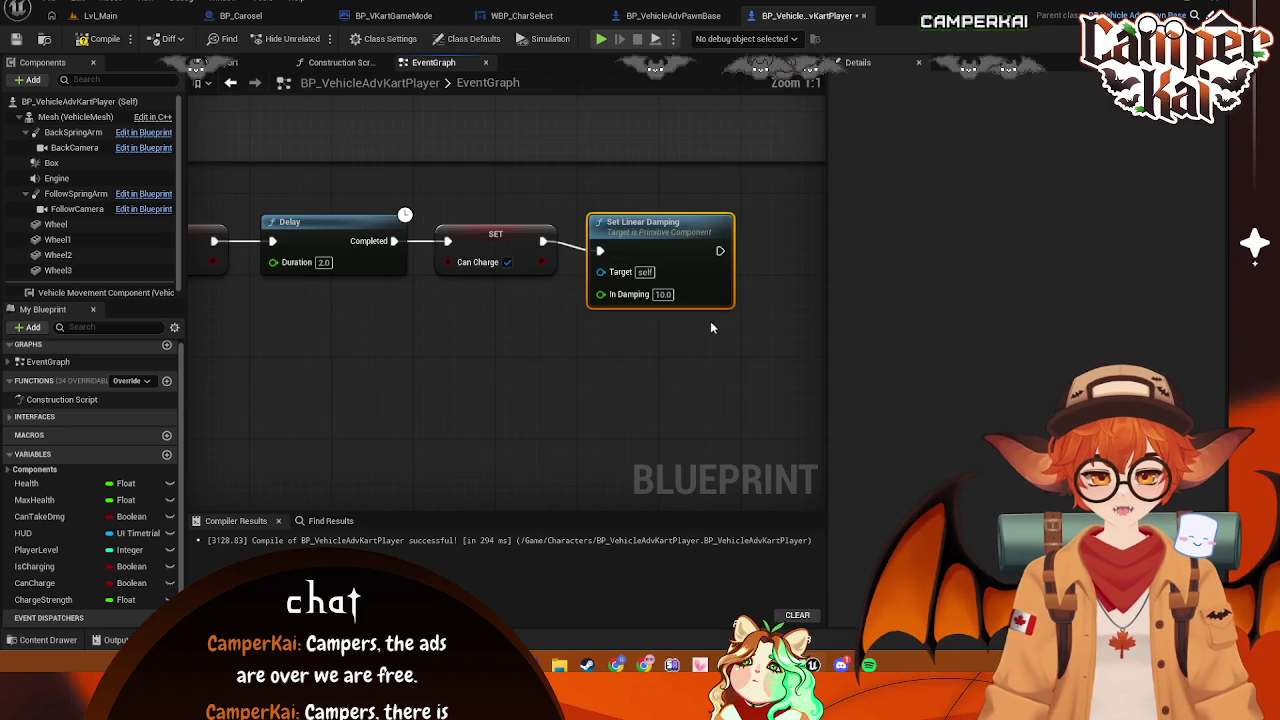
left_click(663, 294)
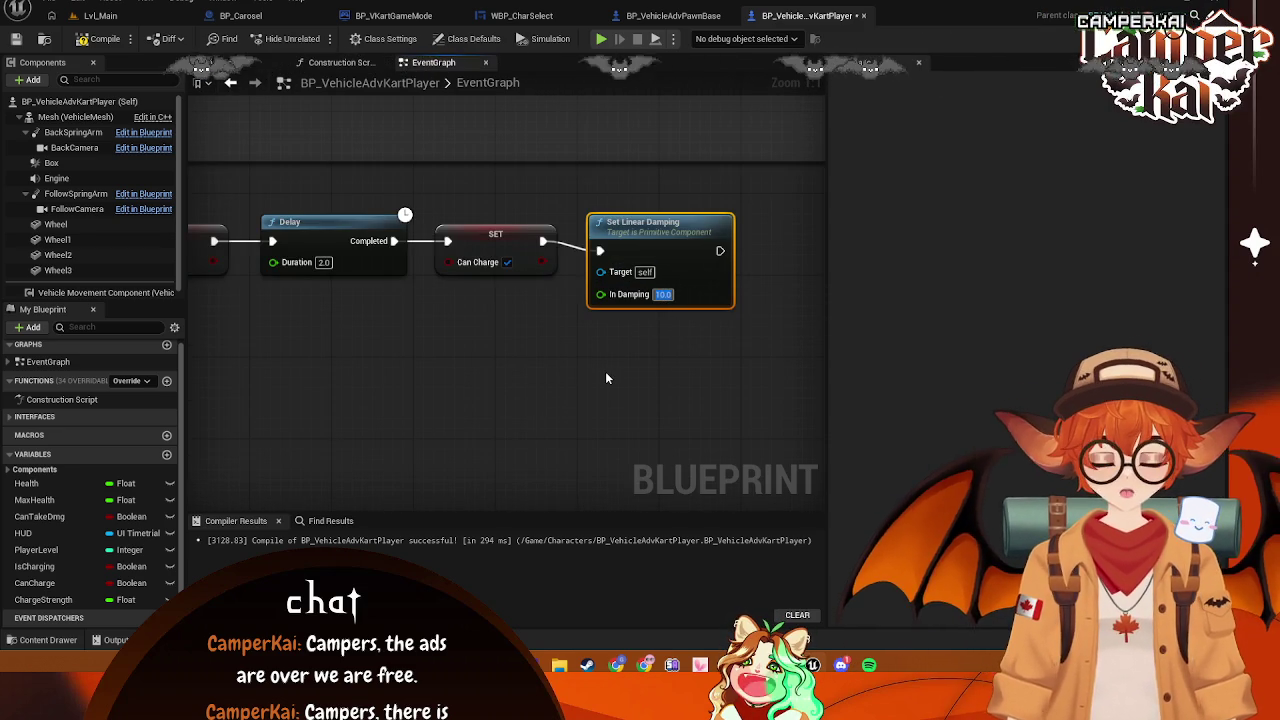
type("0")
left_click_drag(411, 348, 635, 328)
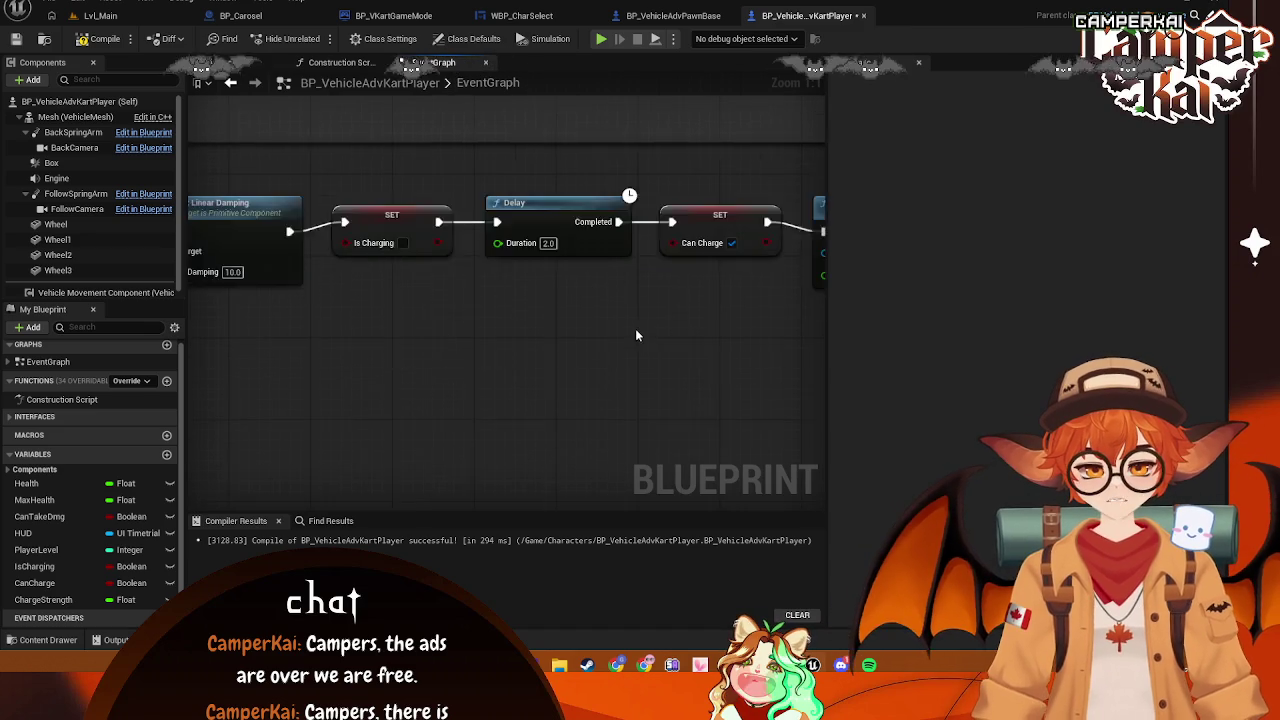
scroll(635, 335, "down", 2)
left_click_drag(551, 343, 823, 365)
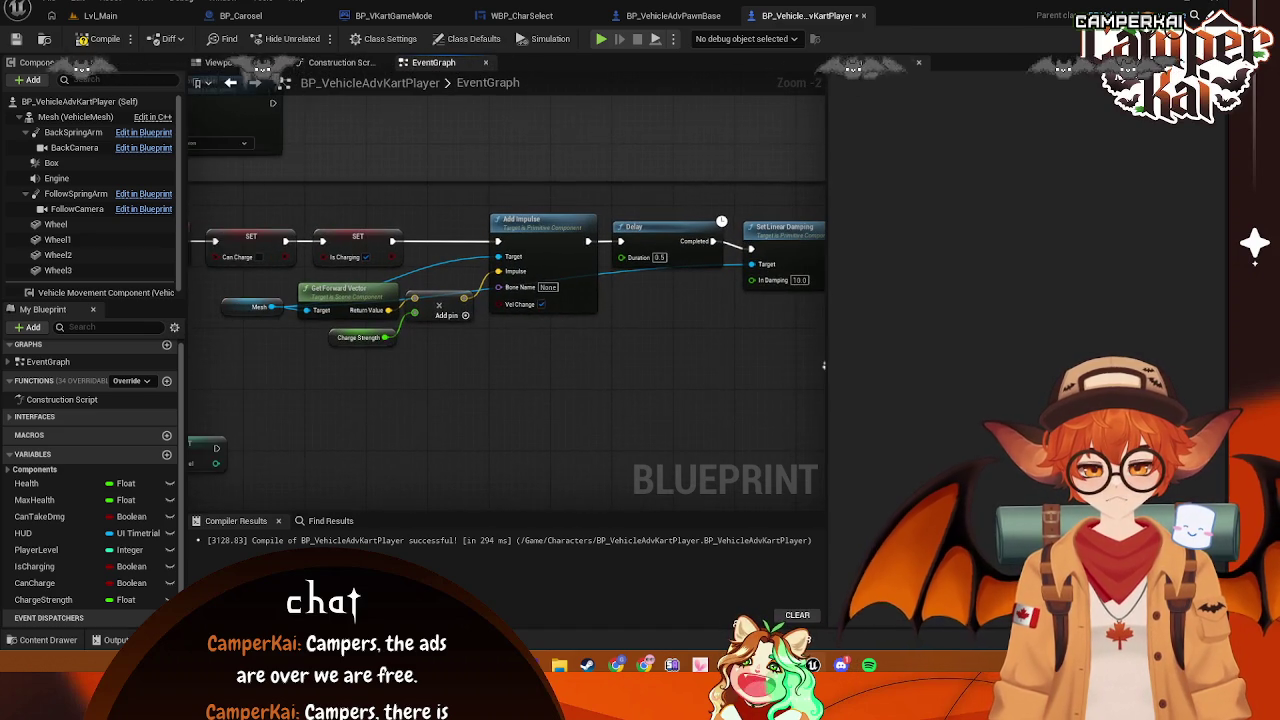
mouse_move(270, 307)
left_mouse_down()
mouse_move(912, 295)
mouse_move(646, 297)
mouse_move(775, 268)
left_mouse_up()
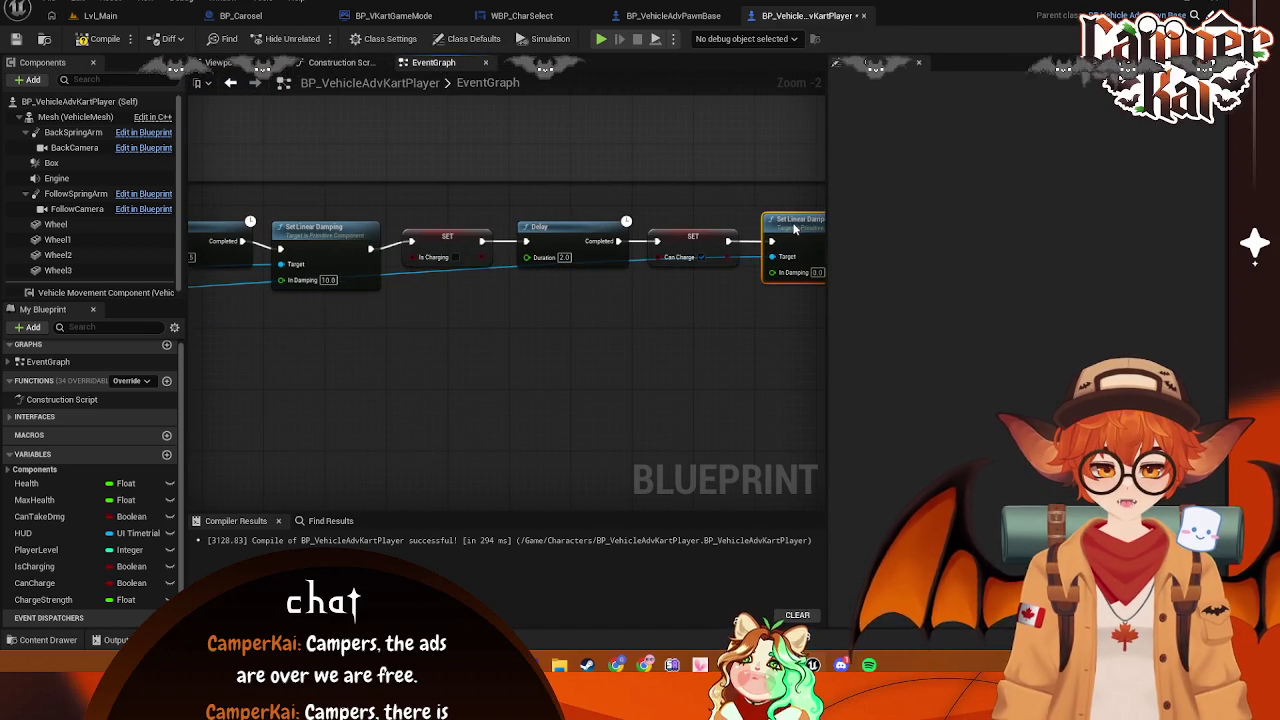
key("ctrl+s")
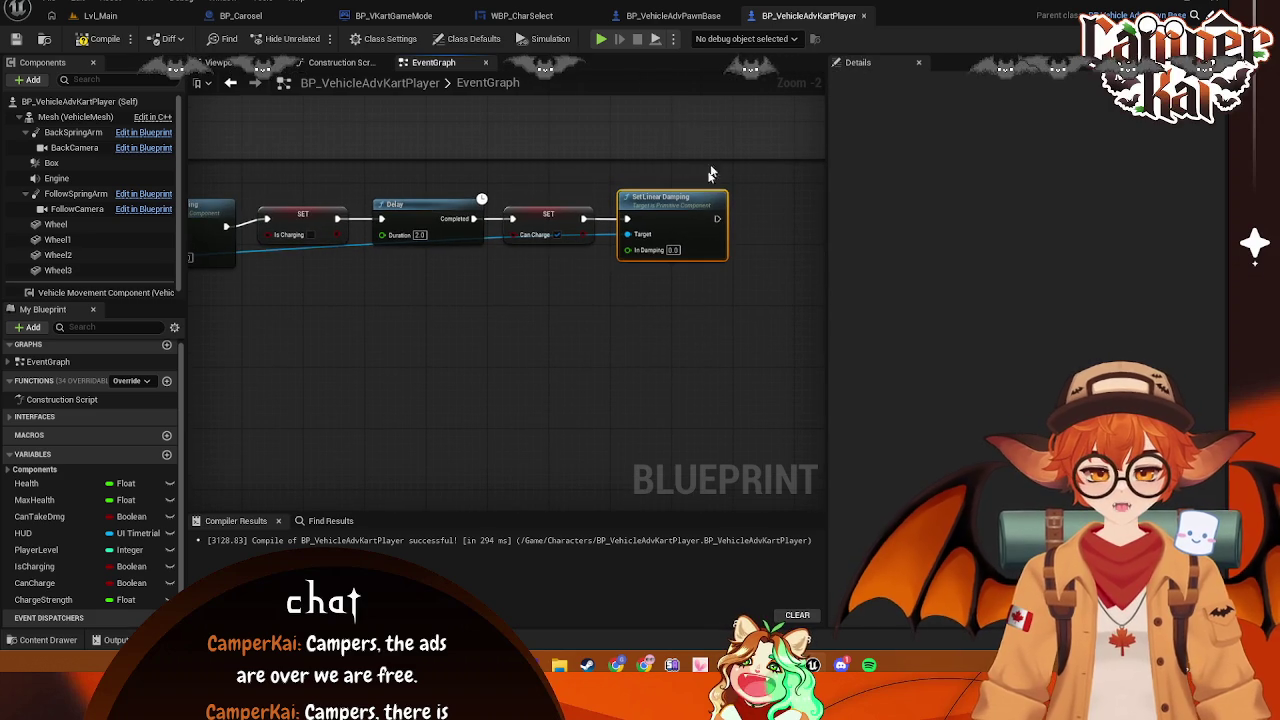
left_click(100, 16)
left_click(316, 39)
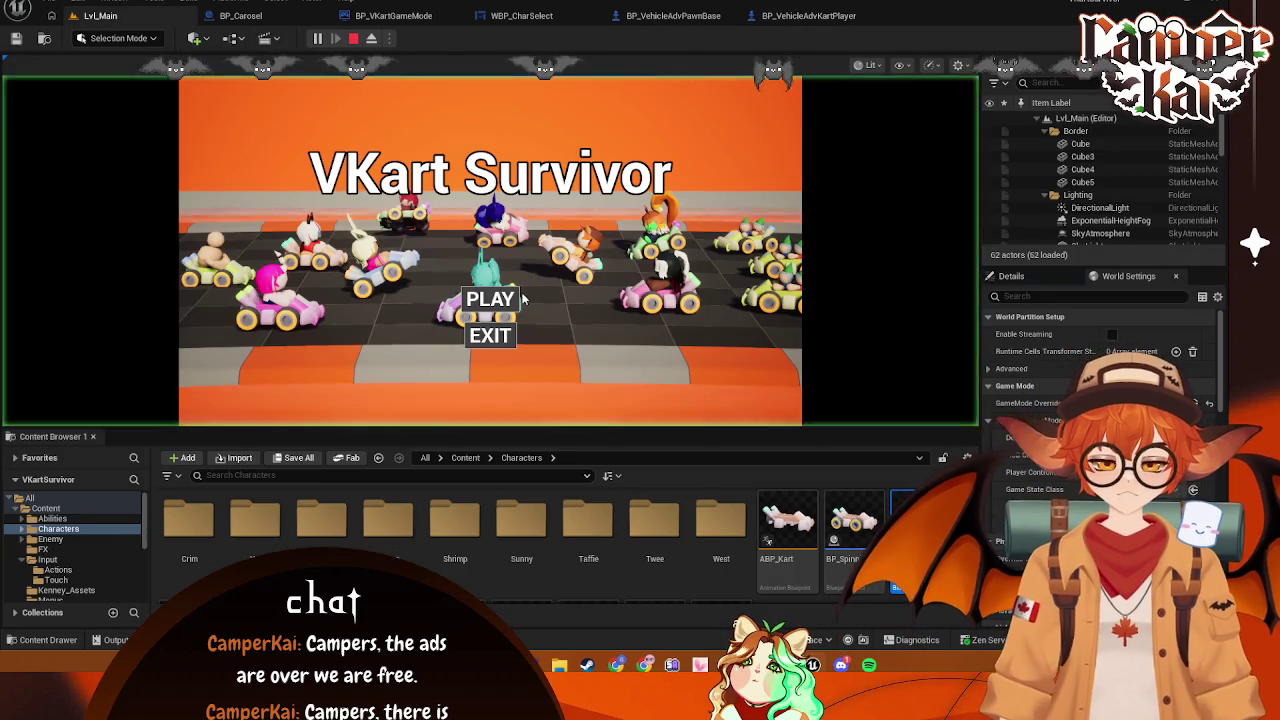
left_click(476, 301)
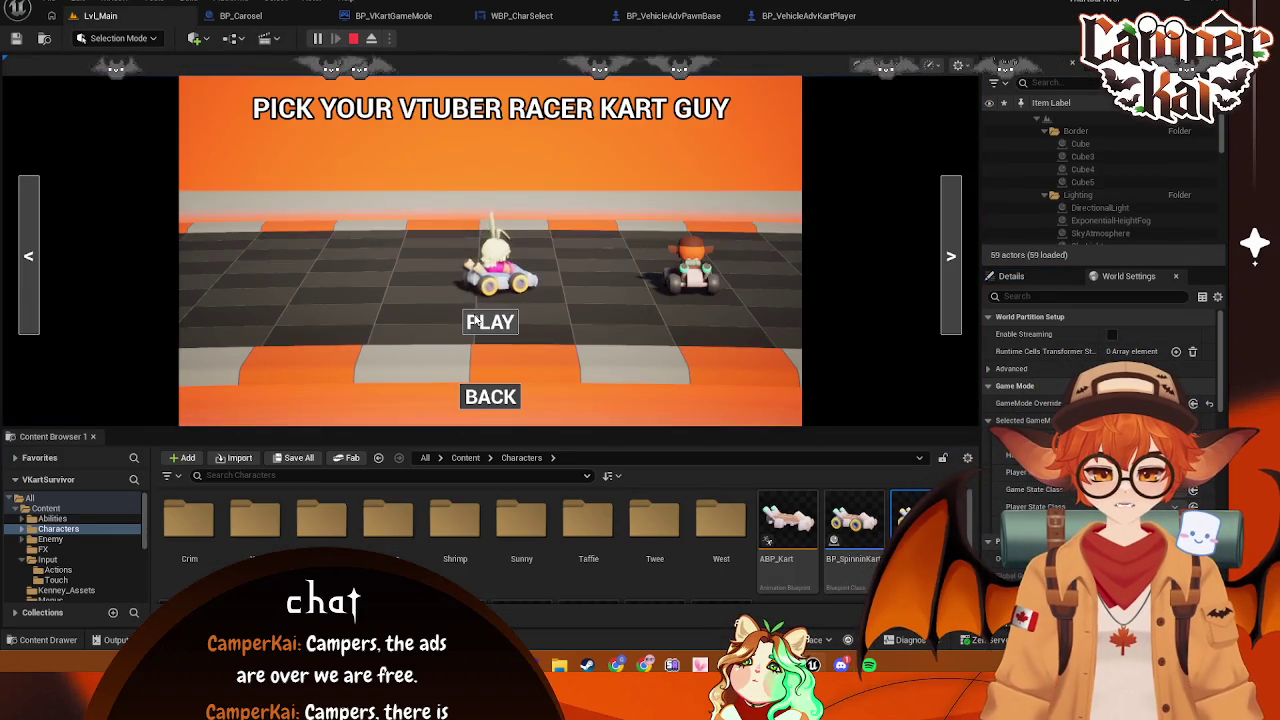
left_click(491, 320)
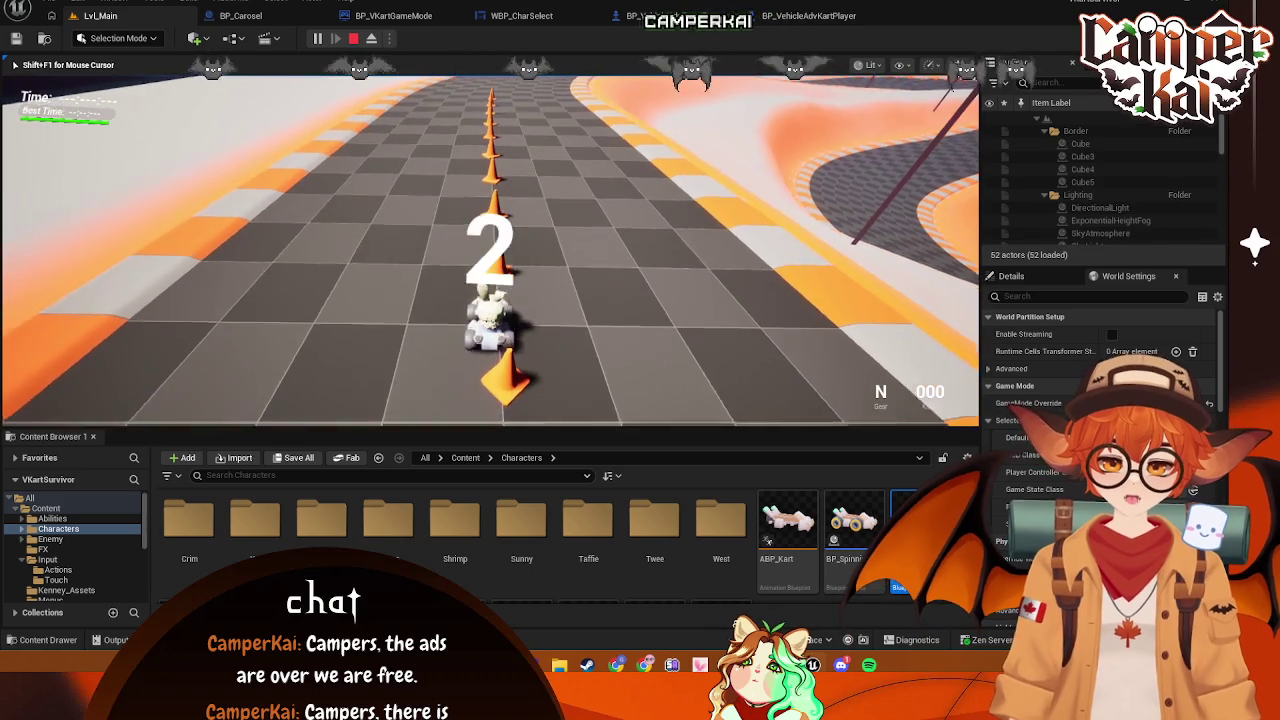
key("w")
key("a")
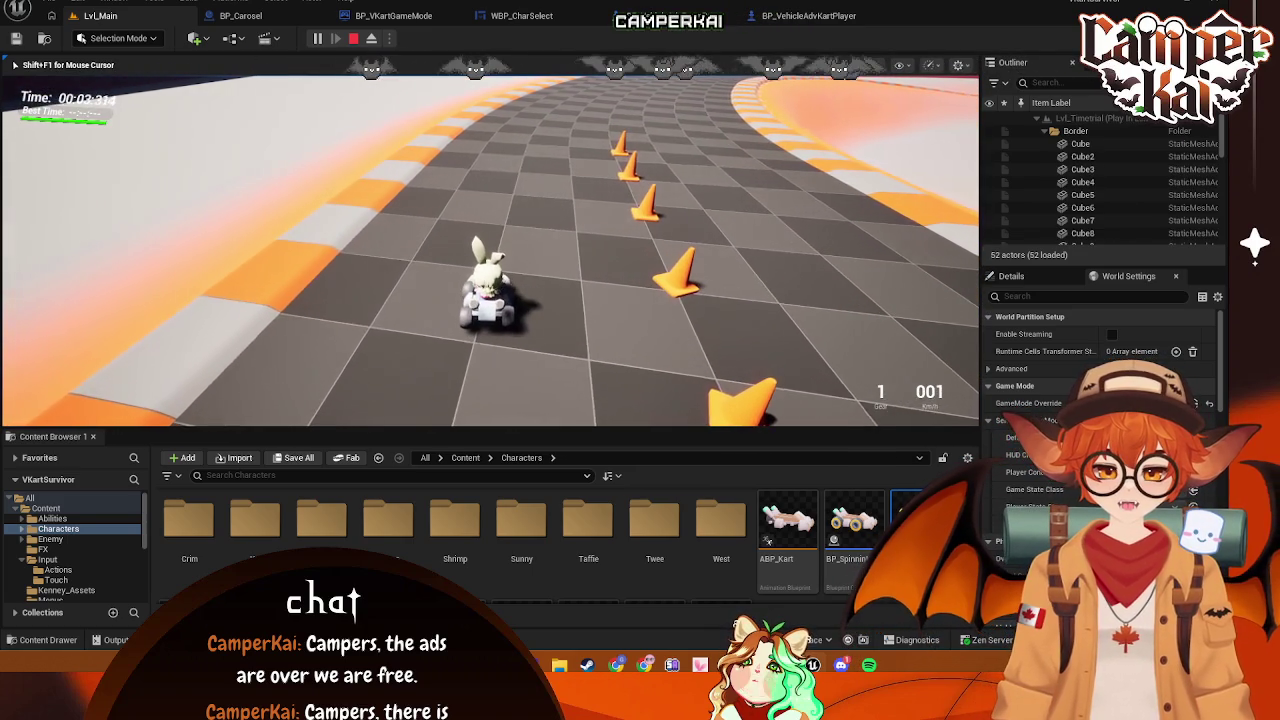
key("Escape")
left_click(803, 12)
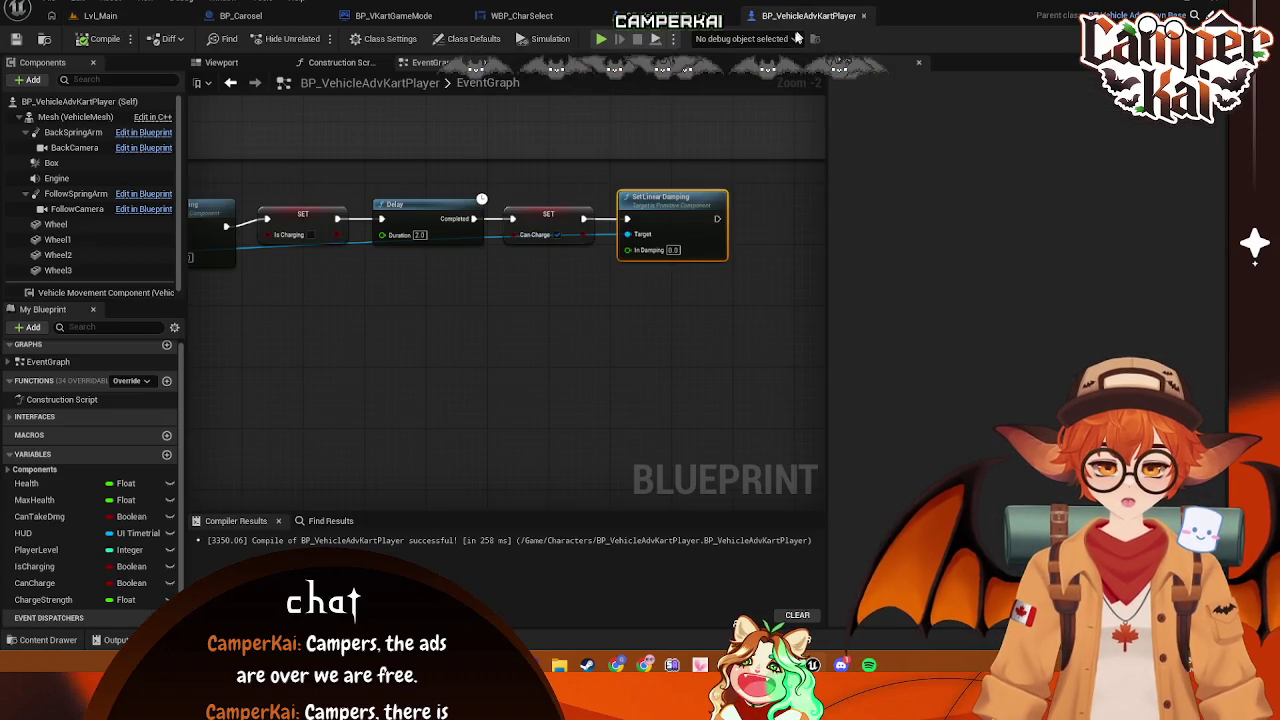
left_click_drag(436, 297, 577, 307)
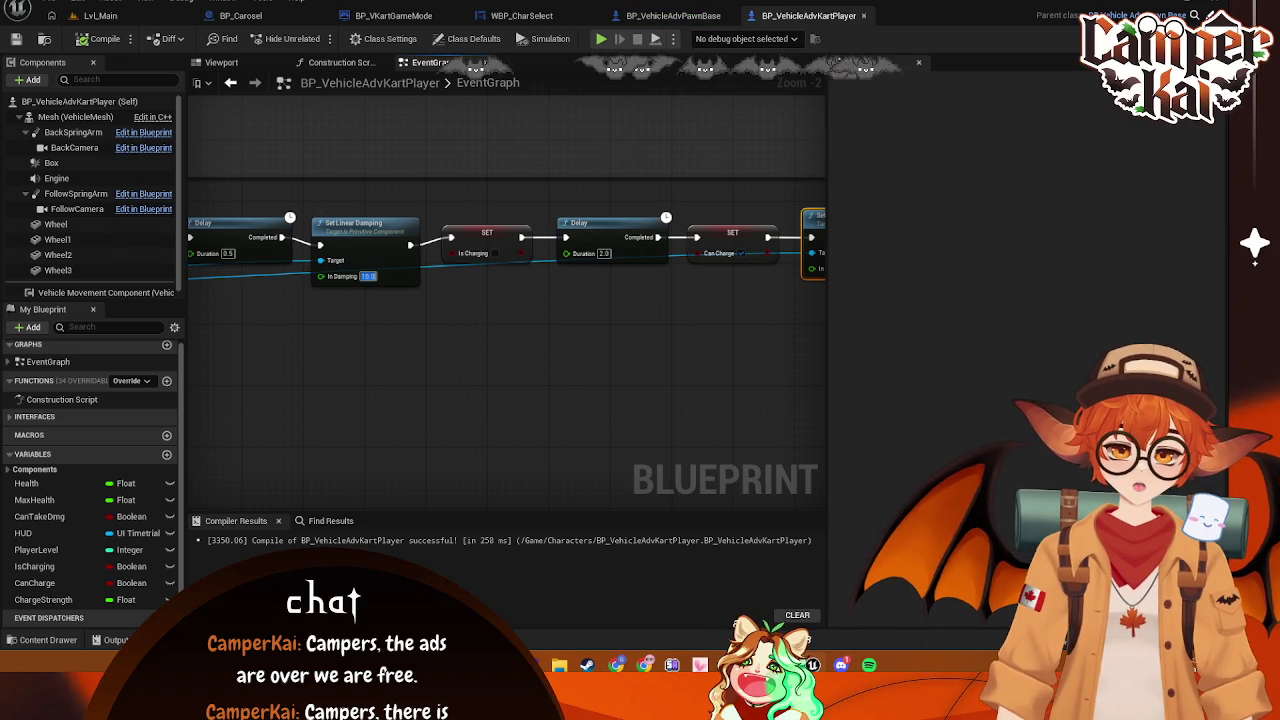
Shift the SET, Delay and SET nodes right to make room after Set Linear Damping
mouse_move(638, 292)
left_mouse_down()
mouse_move(580, 251)
mouse_move(434, 229)
mouse_move(457, 249)
mouse_move(559, 272)
mouse_move(376, 220)
left_mouse_up()
scroll(434, 229, "down", 1)
scroll(559, 272, "up", 1)
left_click(539, 218)
key("ctrl+a")
left_click_drag(585, 252, 489, 248)
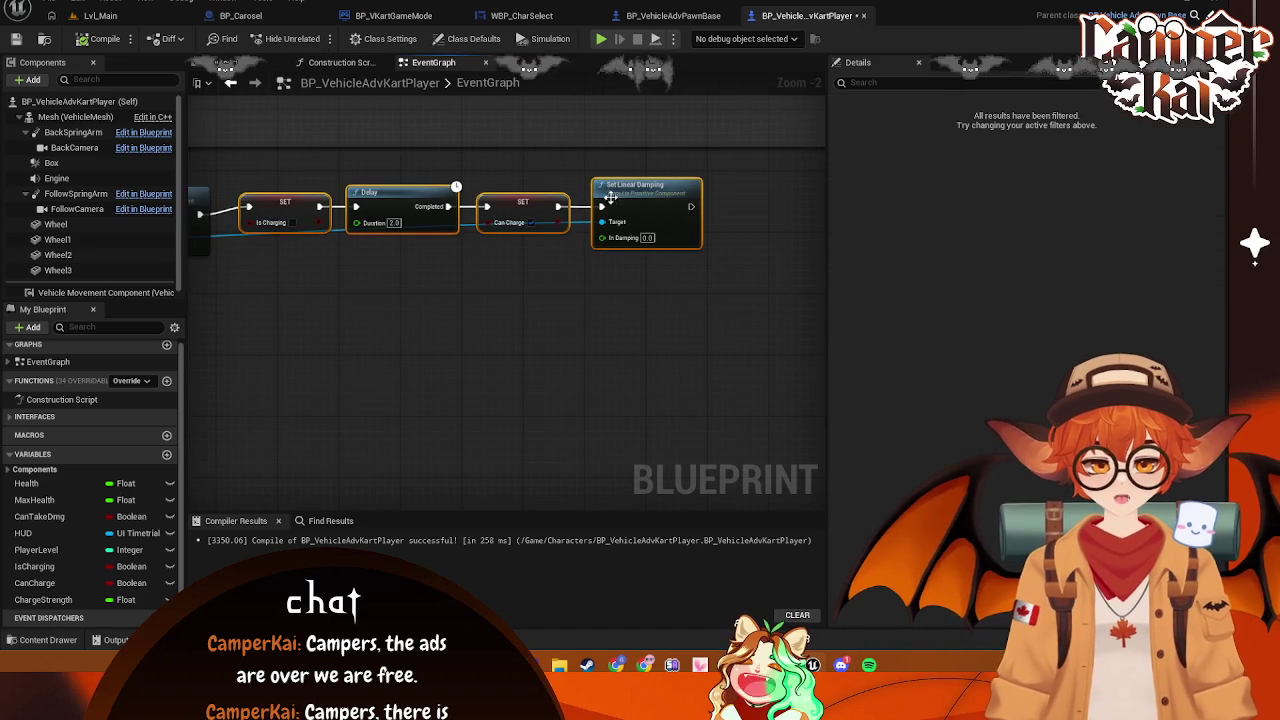
mouse_move(297, 170)
left_mouse_down()
mouse_move(643, 185)
mouse_move(622, 181)
mouse_move(856, 268)
mouse_move(655, 258)
left_mouse_up()
left_click_drag(527, 208, 665, 208)
left_click_drag(304, 247, 588, 241)
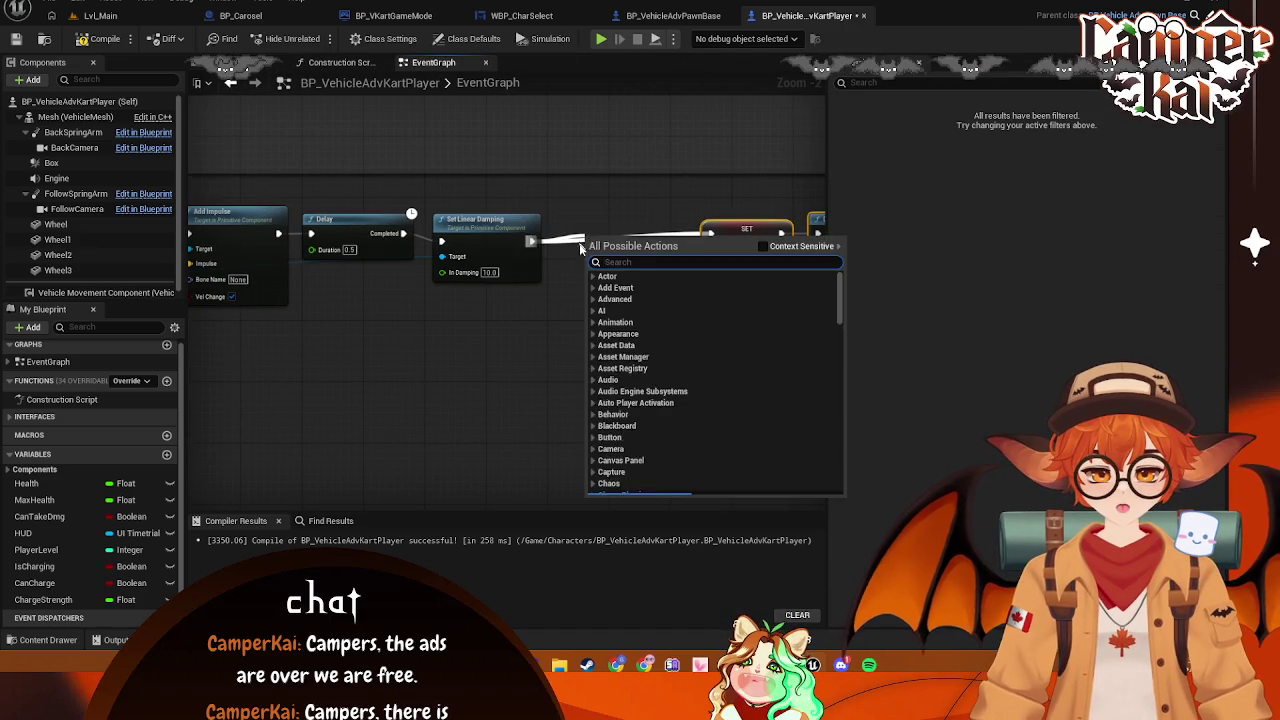
Add a 0.1-second Delay after Set Linear Damping, then search 'set linear' from its output
type("delay")
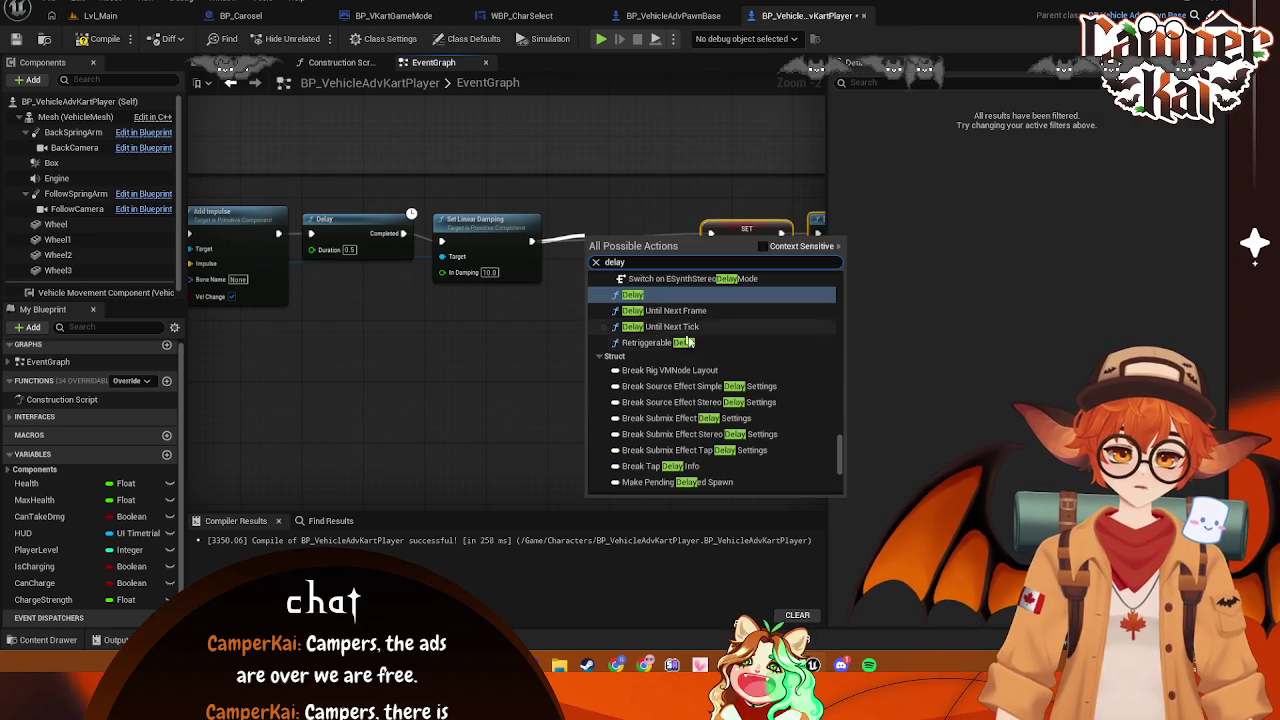
left_click(655, 296)
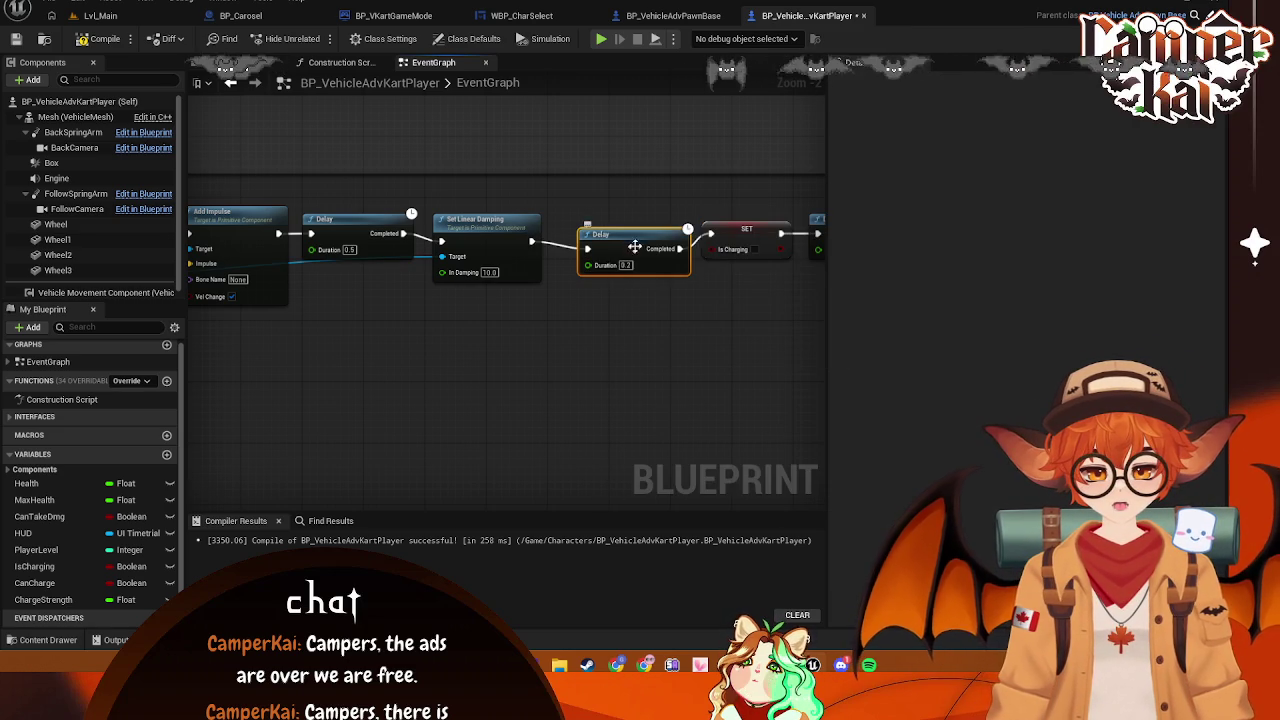
left_click_drag(634, 246, 611, 238)
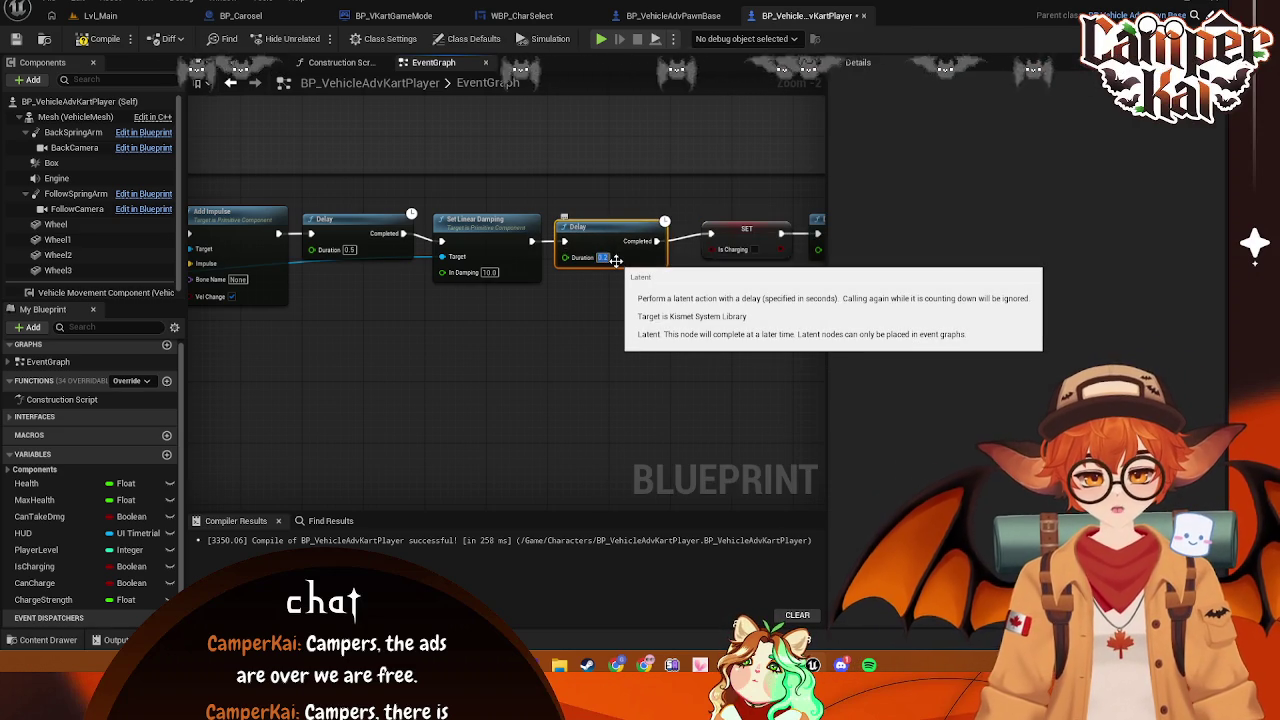
type("0.1")
left_click_drag(720, 334, 481, 321)
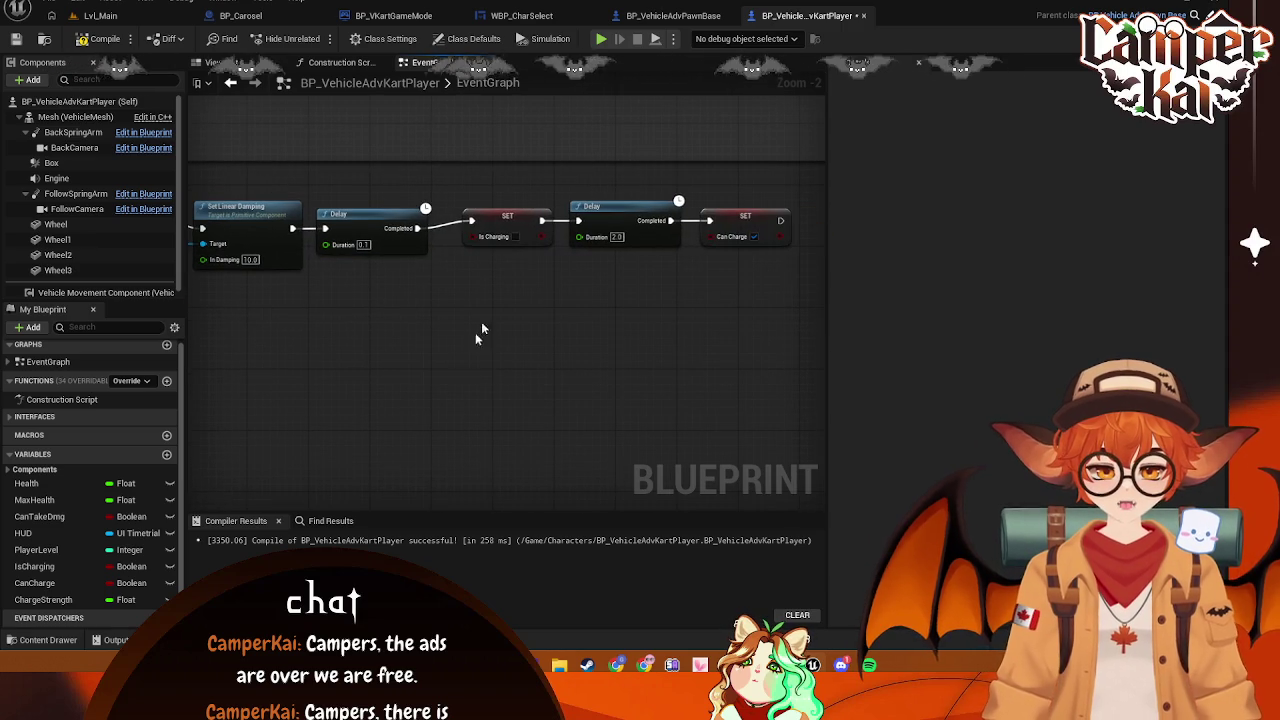
left_click_drag(428, 247, 470, 285)
type("set linear")
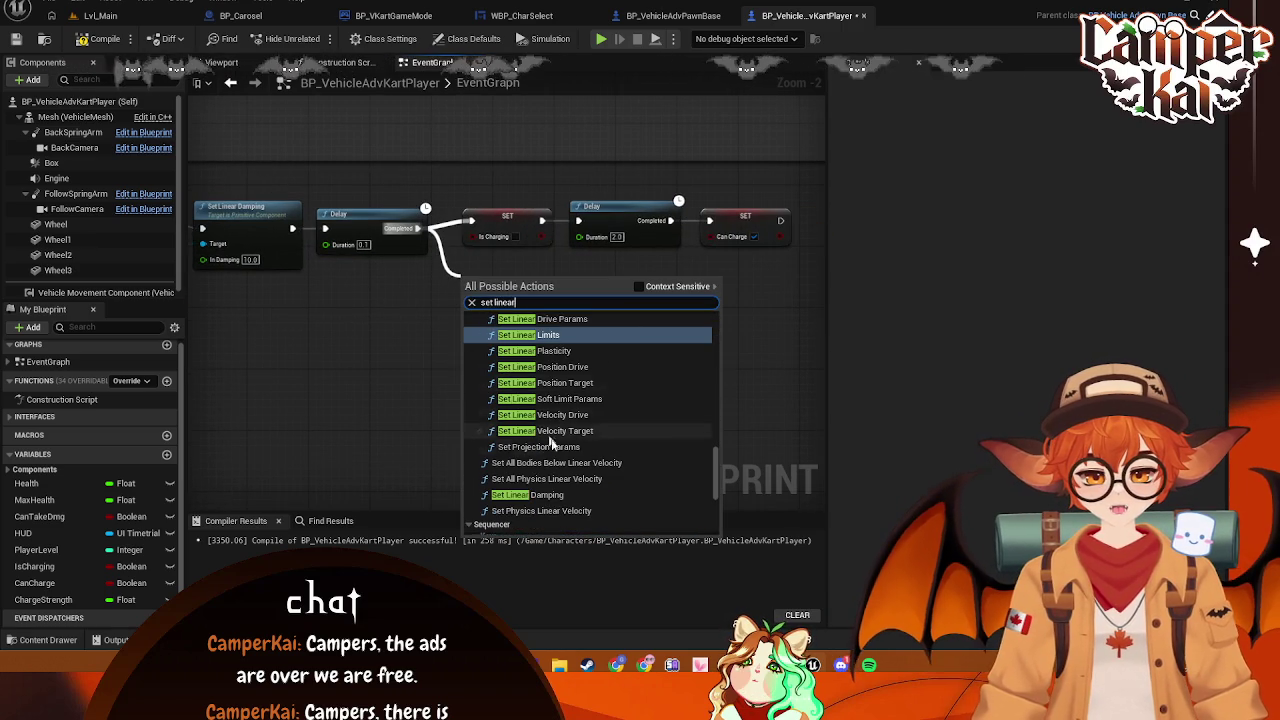
Place a Set Linear Damping node after the Delay with the Mesh wired to its Target
left_click(550, 494)
left_click_drag(510, 331, 651, 340)
mouse_move(255, 308)
left_mouse_down()
mouse_move(849, 335)
mouse_move(537, 330)
mouse_move(541, 342)
left_mouse_up()
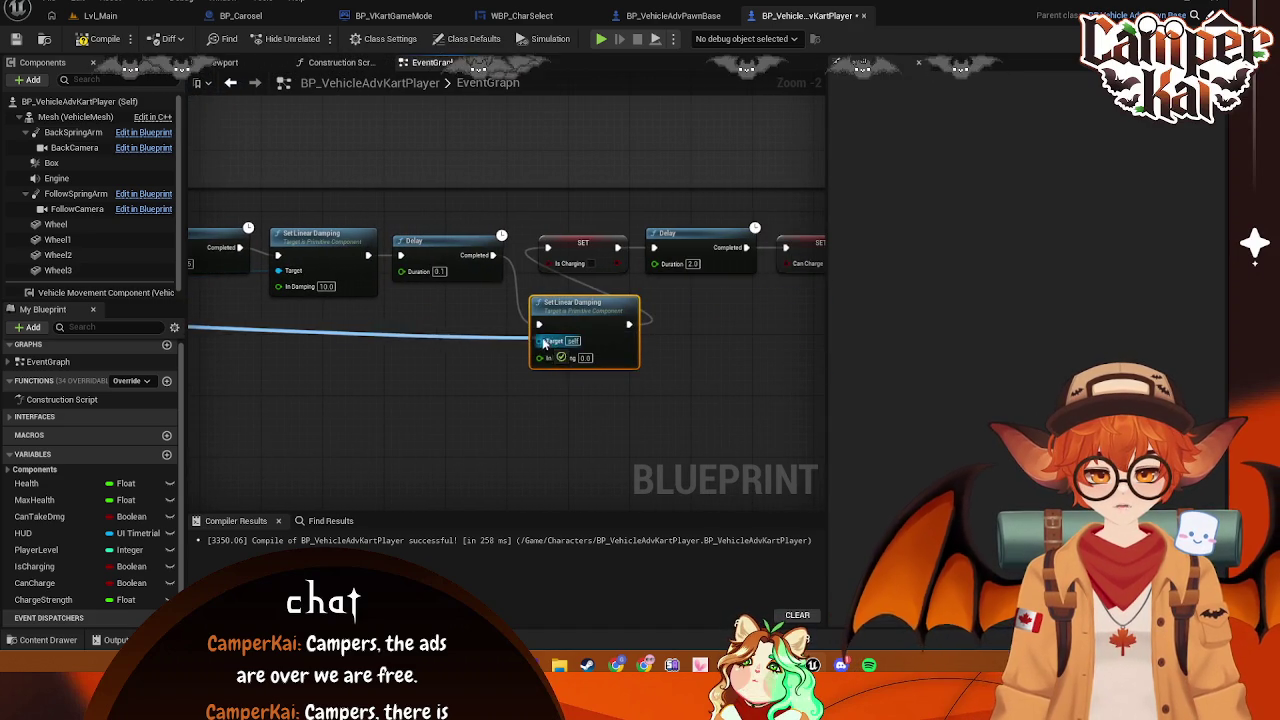
scroll(530, 300, "down", 1)
Rearrange the trailing SET and Delay nodes so the new damping node fits the chain
left_click_drag(424, 170, 680, 230)
left_click_drag(440, 197, 550, 197)
left_click_drag(400, 260, 400, 205)
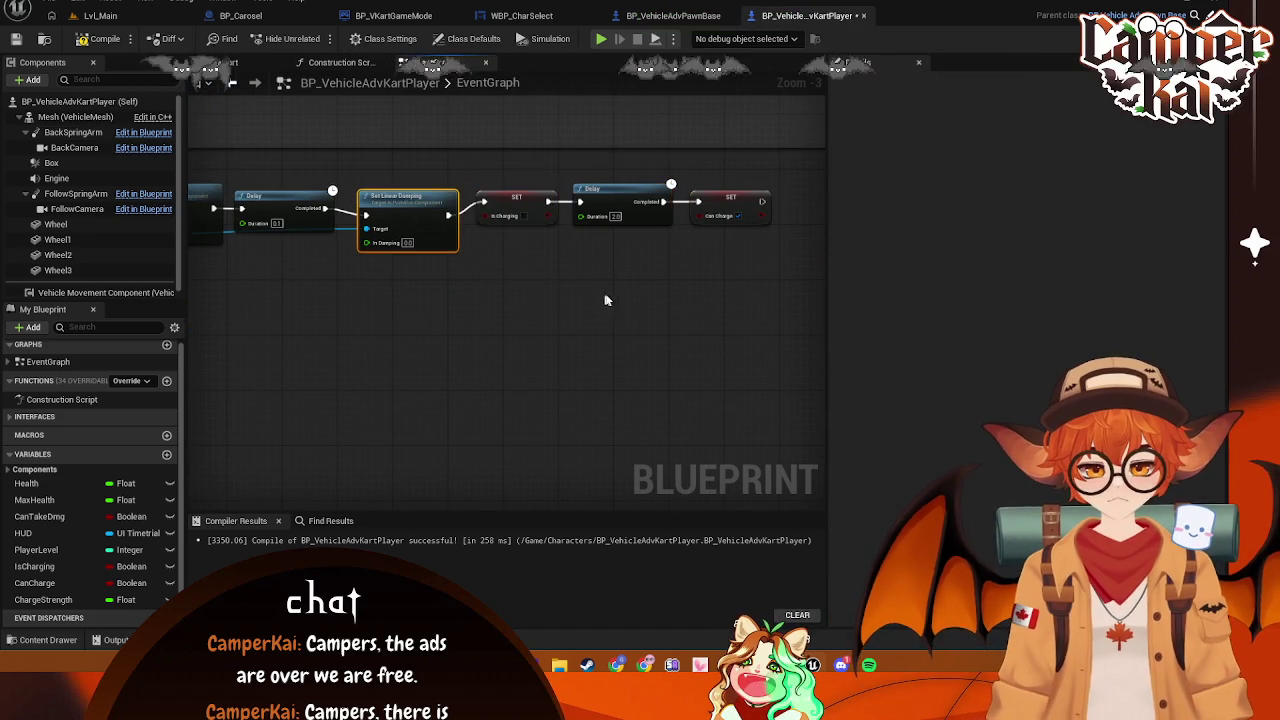
left_click_drag(724, 180, 505, 262)
left_click(505, 262)
left_click(516, 200)
left_click_drag(511, 160, 703, 254)
left_click_drag(610, 195, 602, 210)
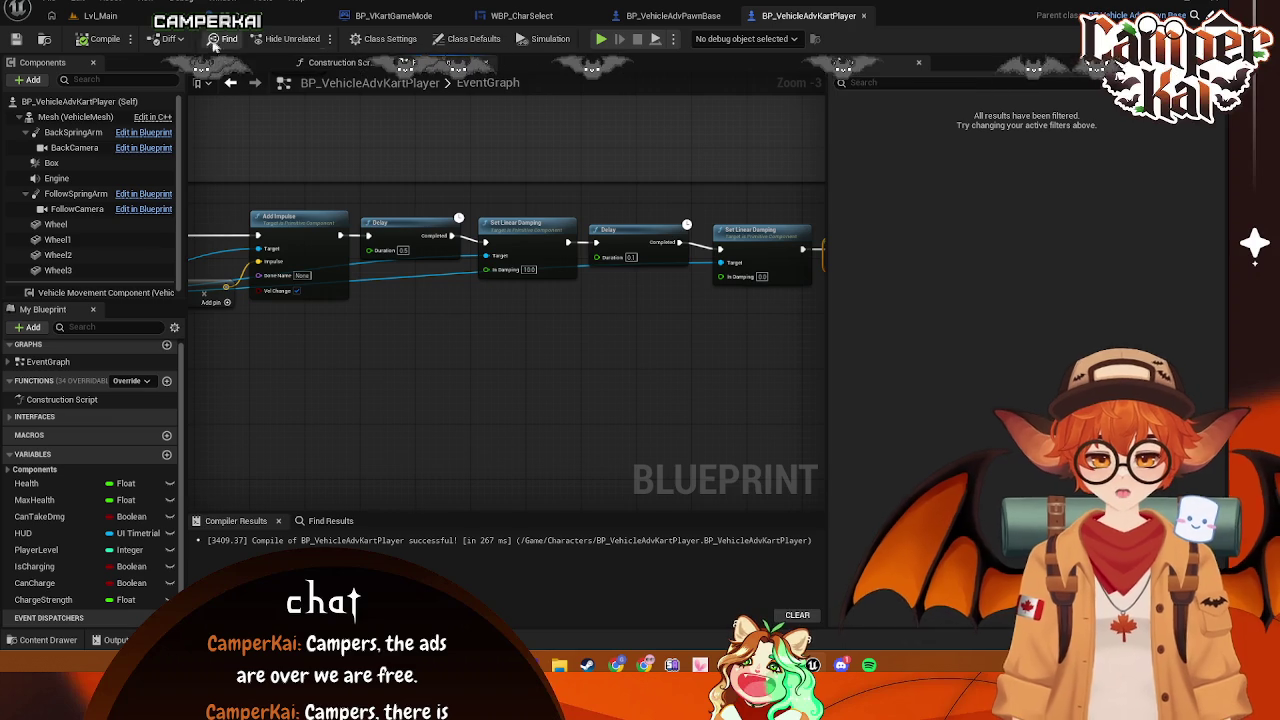
left_click(100, 15)
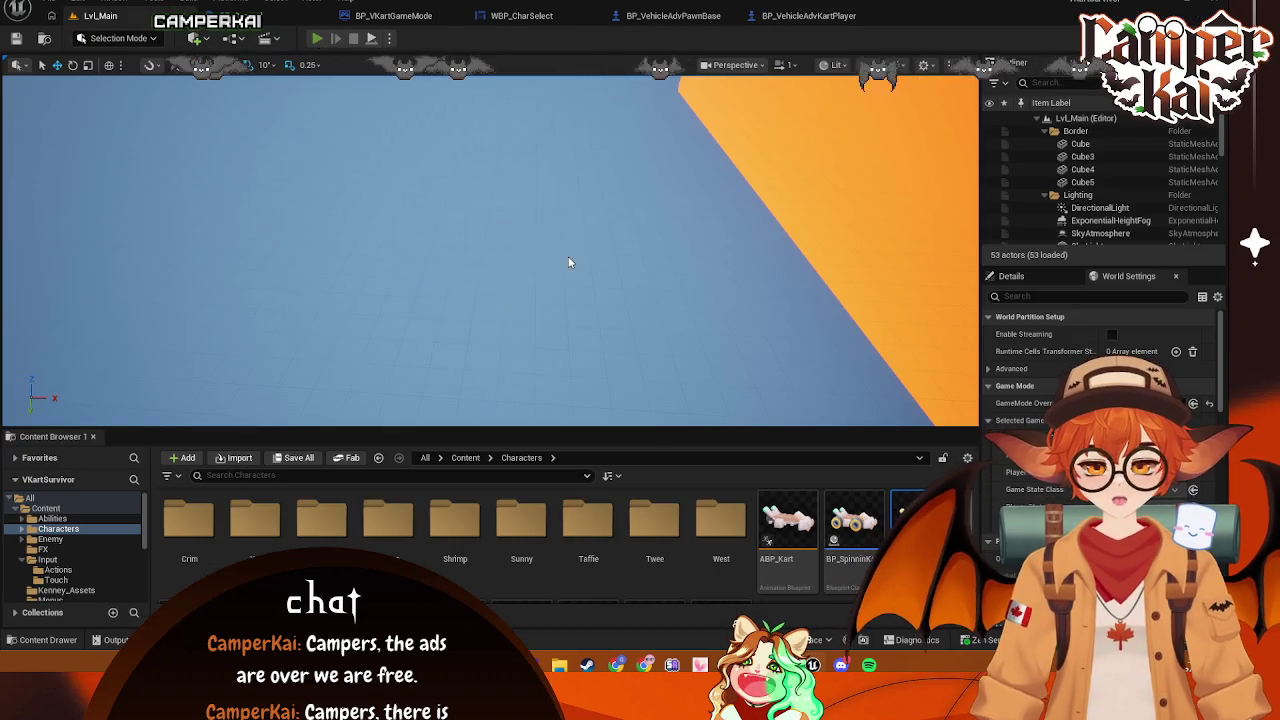
Start a play session, pick the kart and load the race
key("alt+p")
left_click(502, 312)
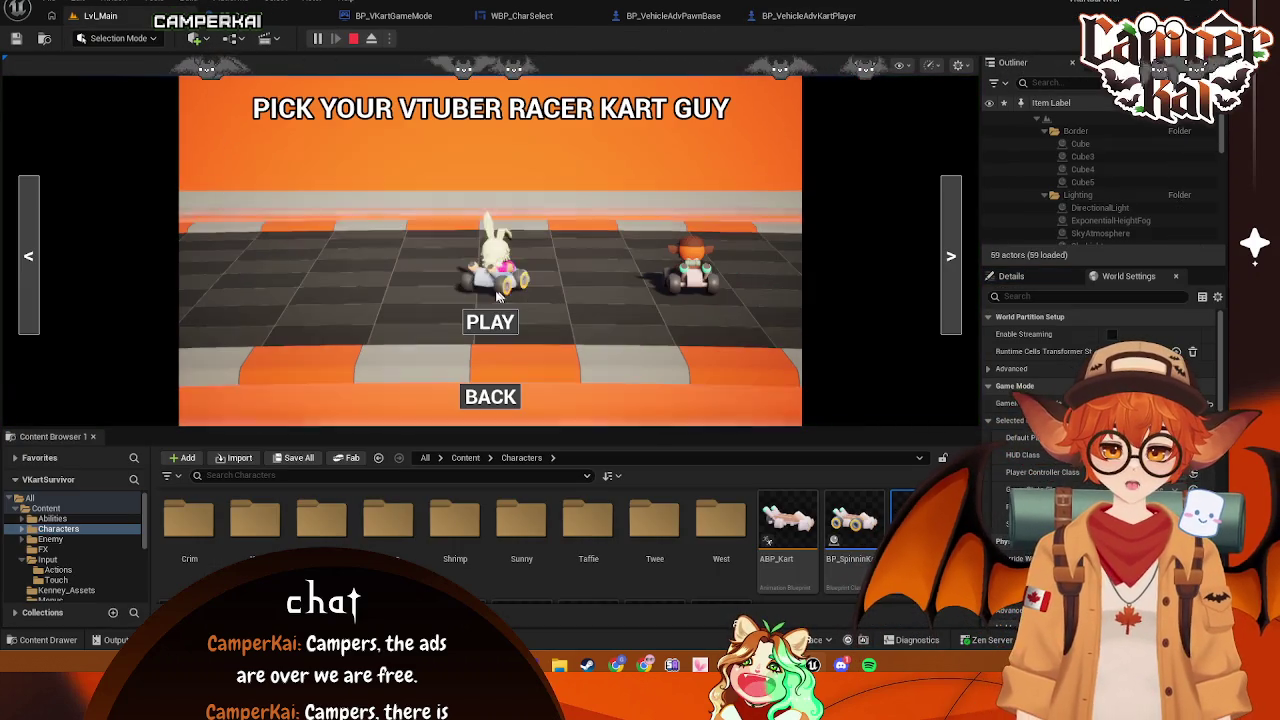
left_click(490, 321)
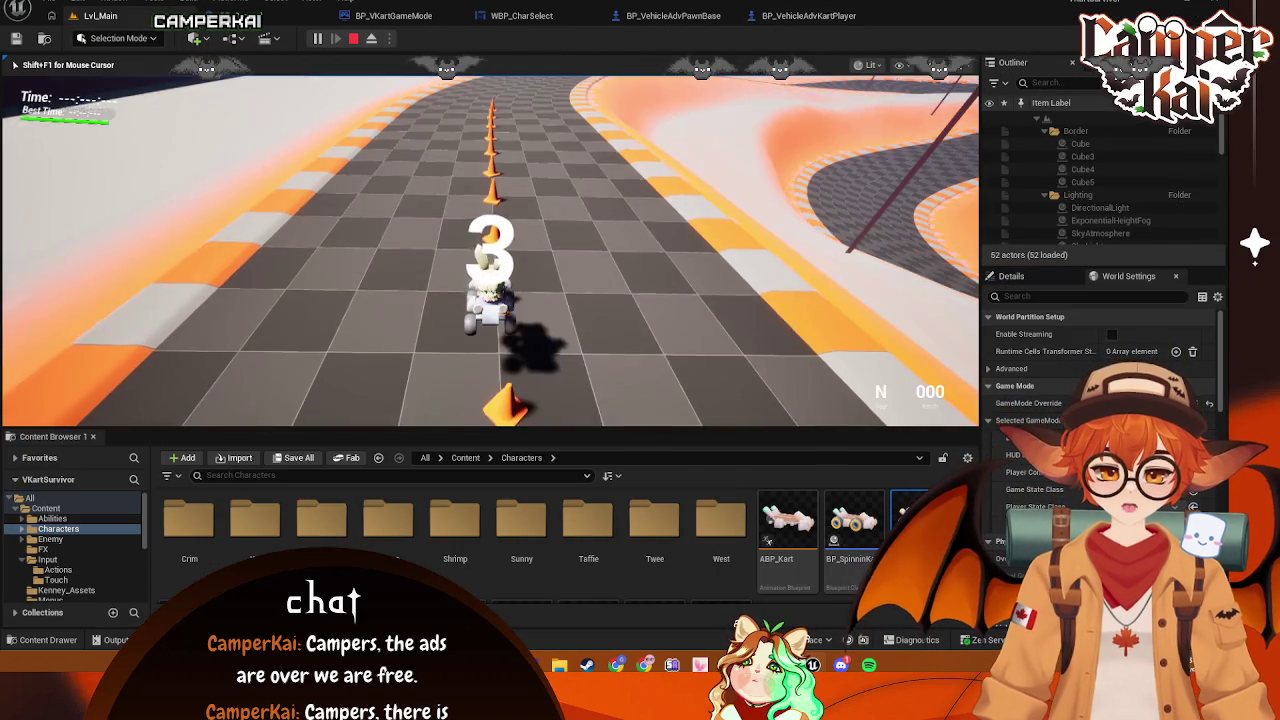
Drive the kart down the track through the right curve and a sharp left turn
key("w")
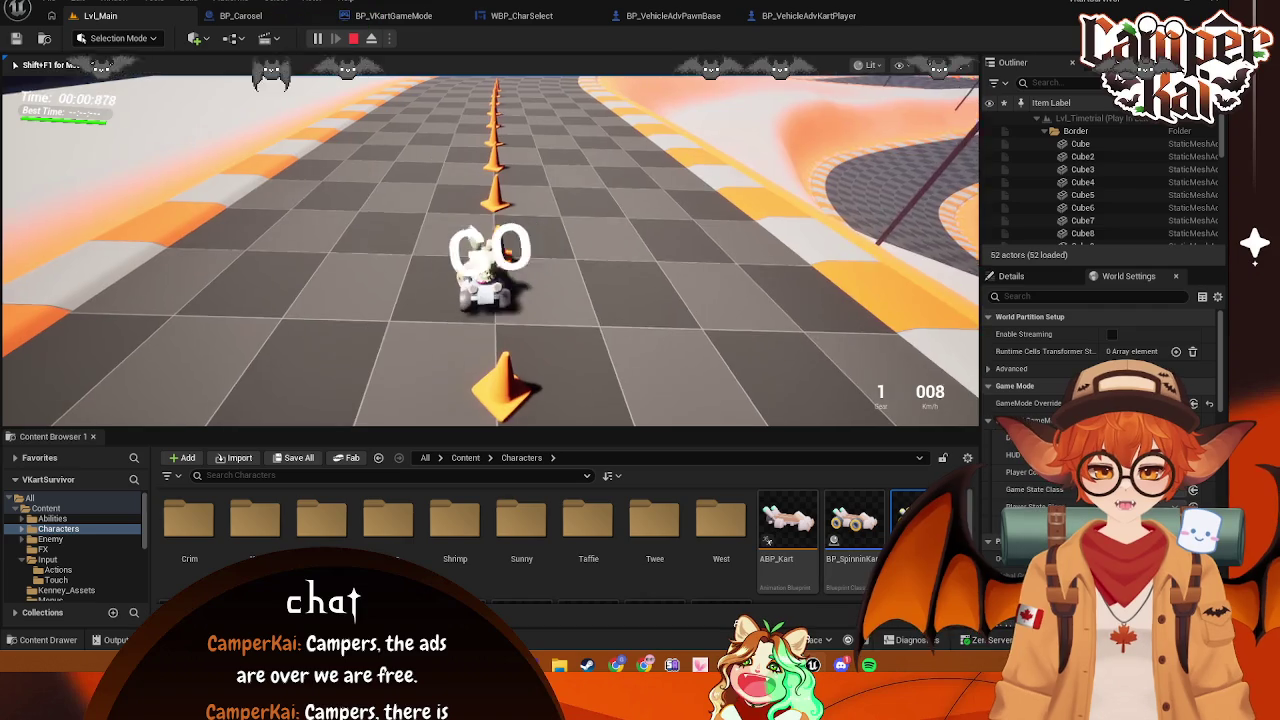
key("d")
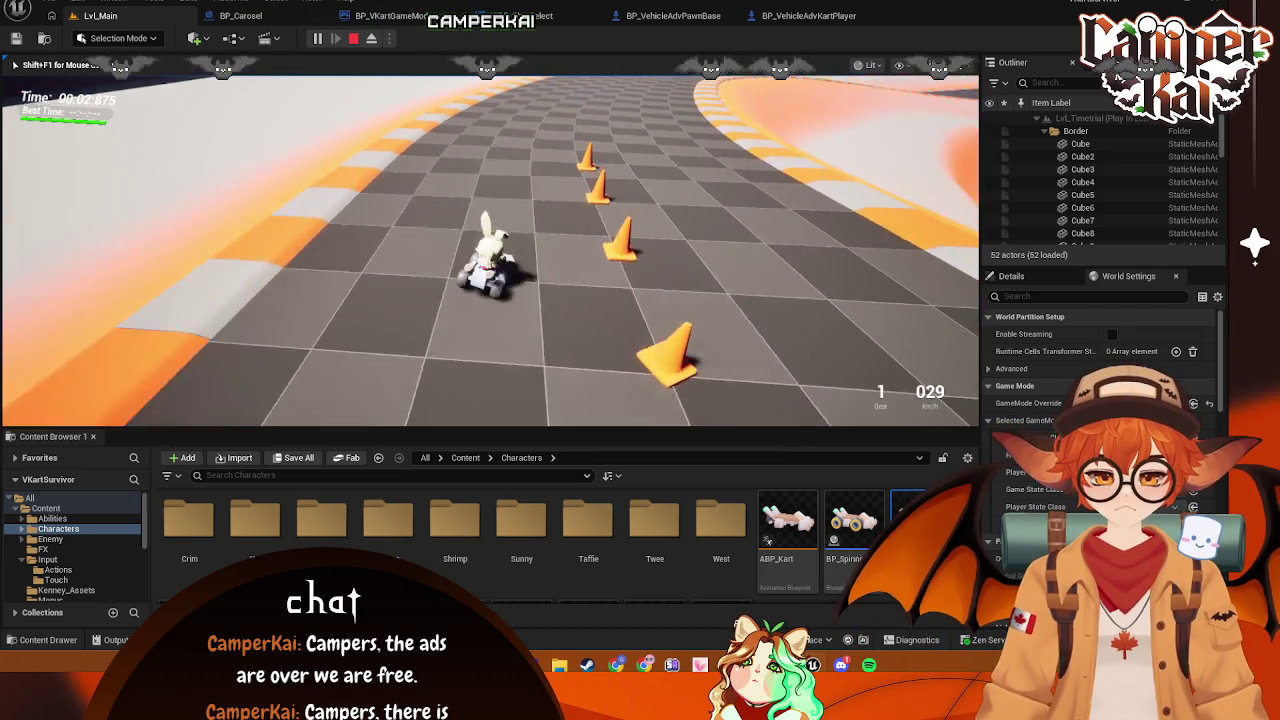
key("d")
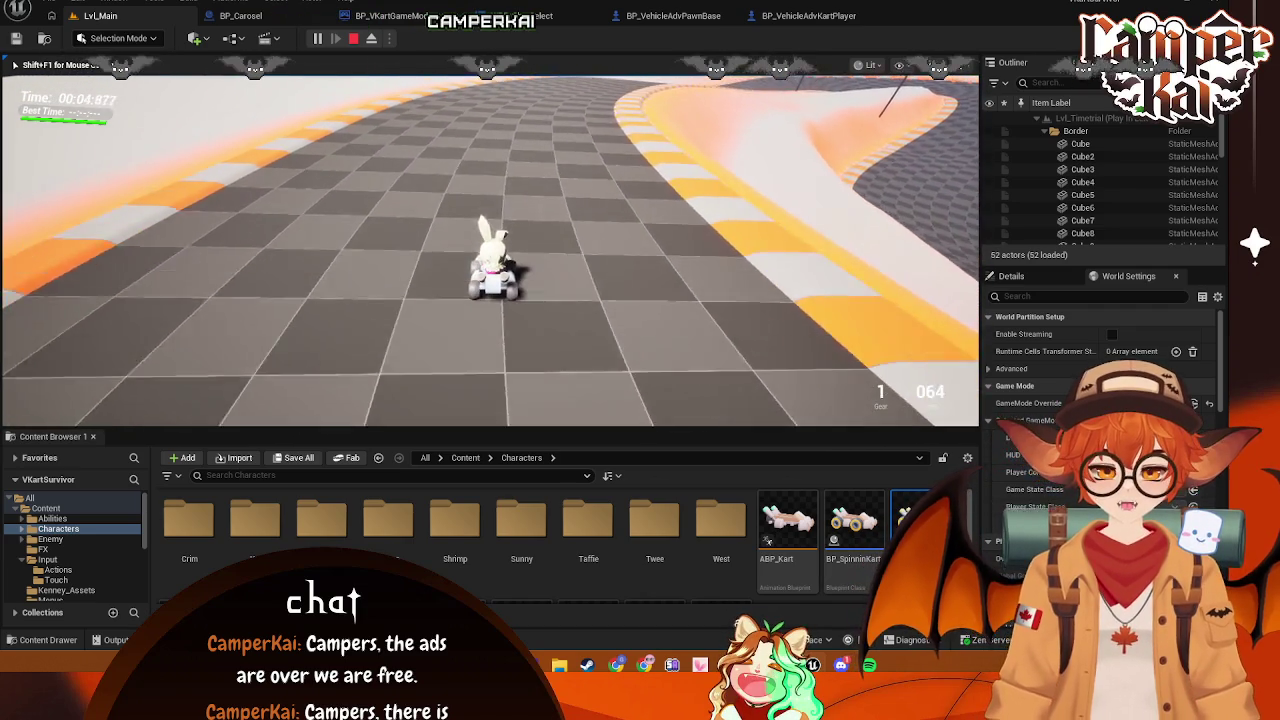
key("a")
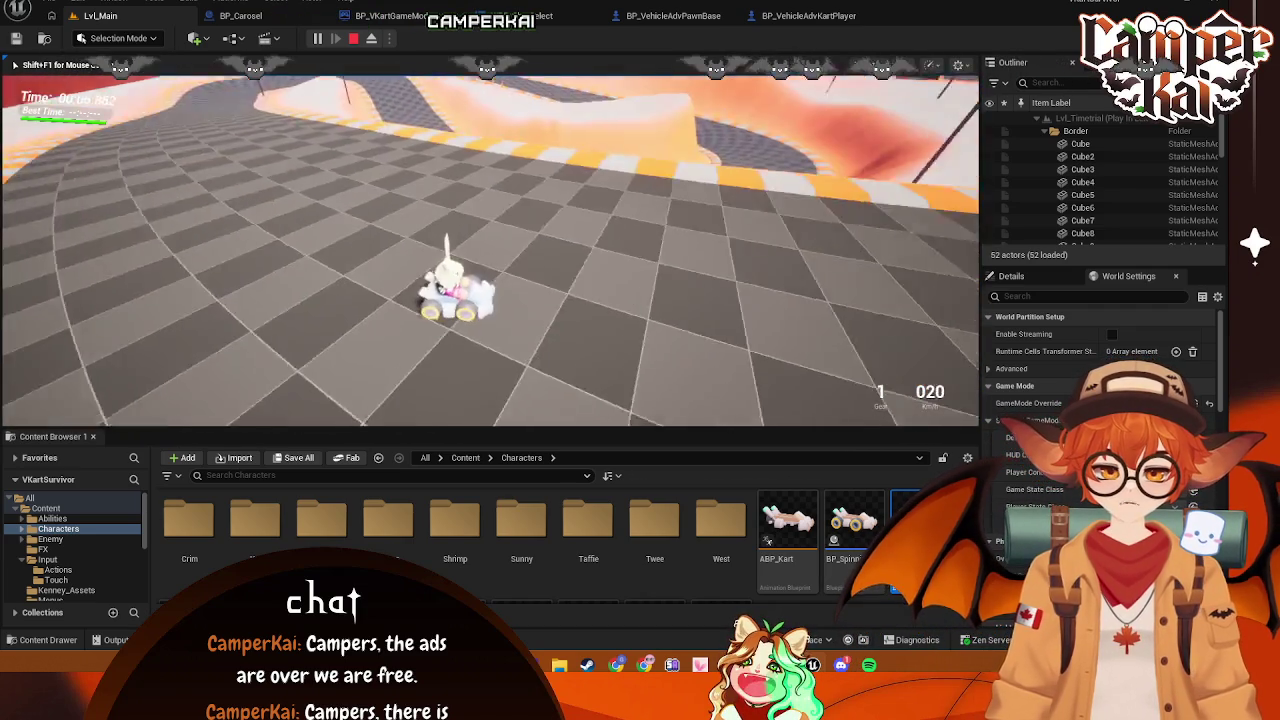
key("w")
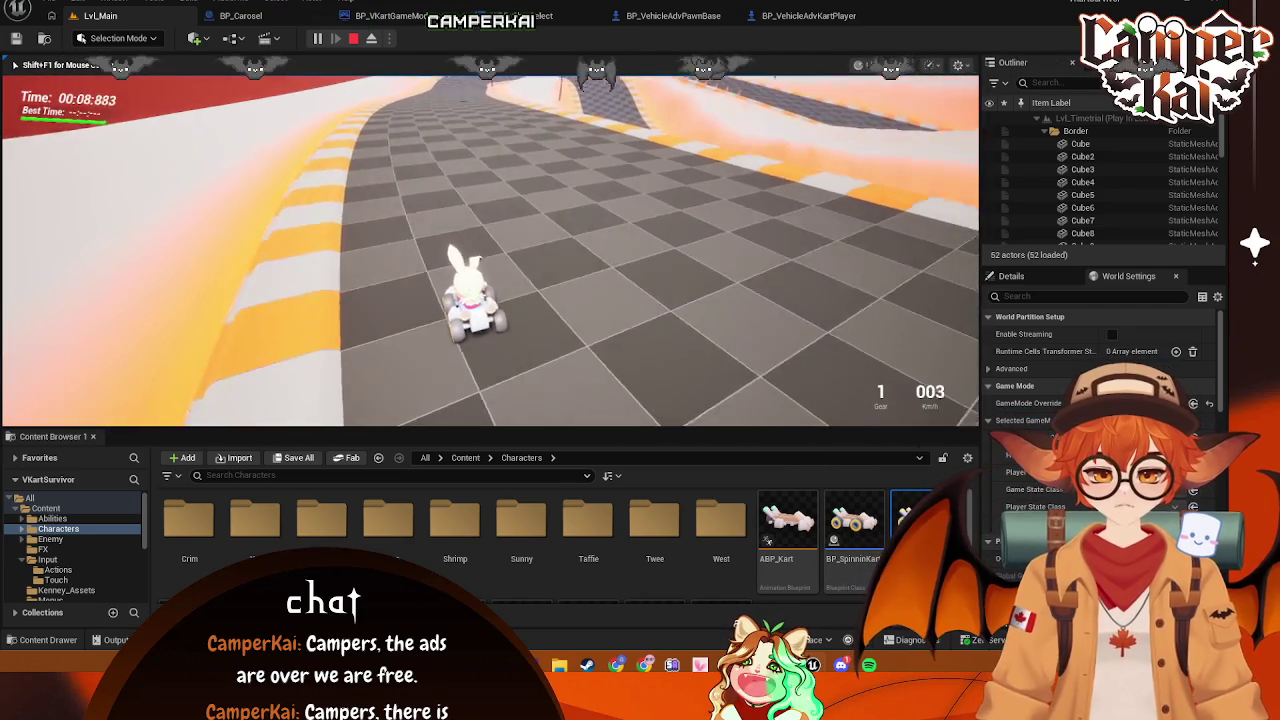
key("w")
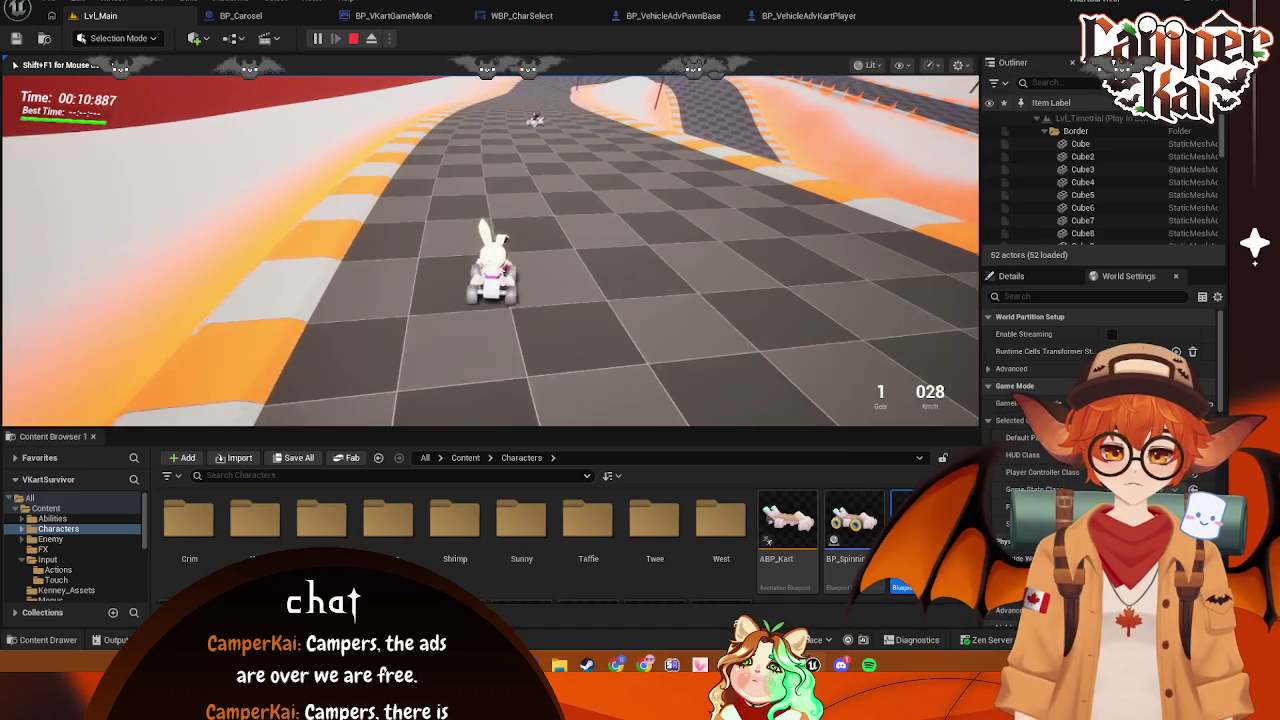
key("w")
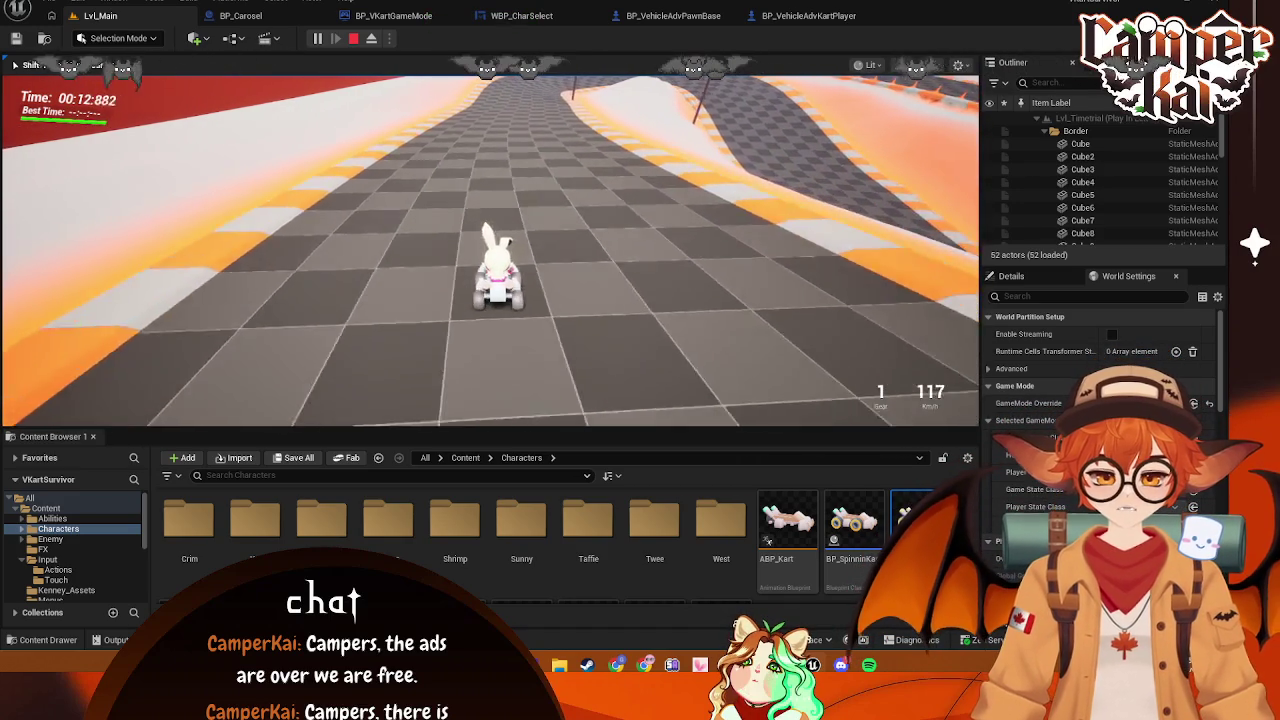
Keep driving through the curves, then stop play and return to BP_VehicleAdvKartPlayer
key("w")
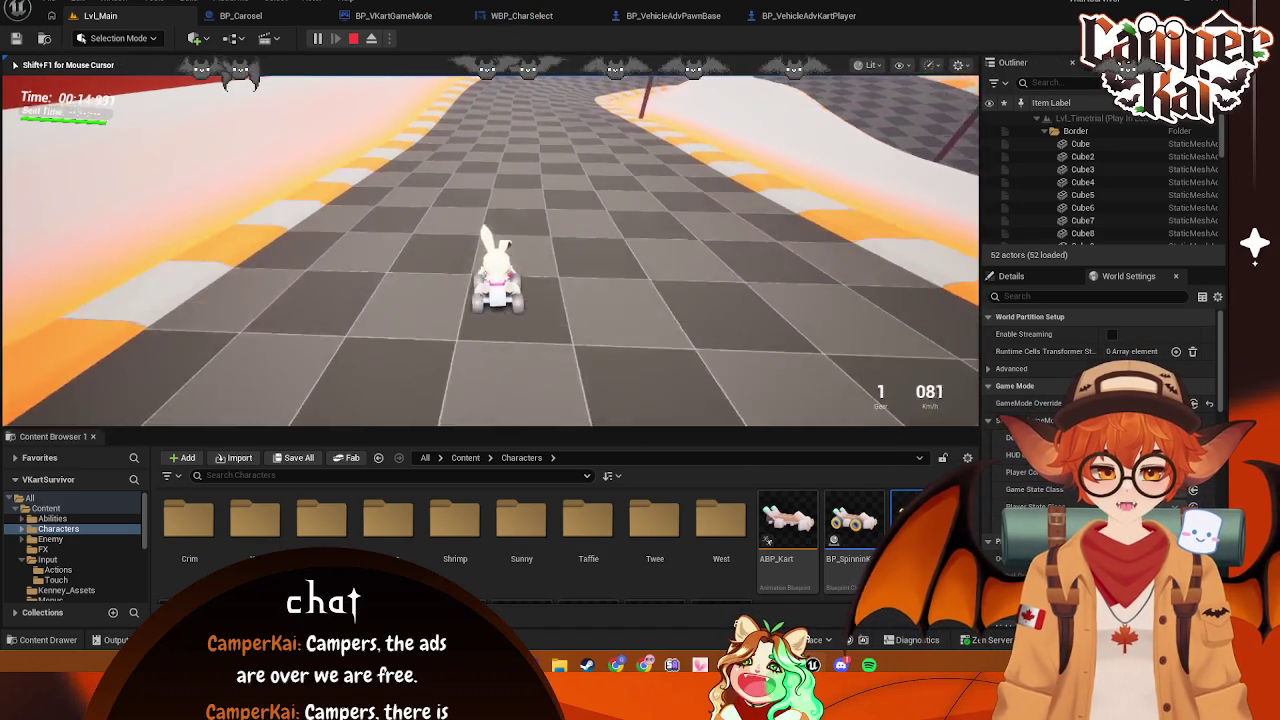
key("w")
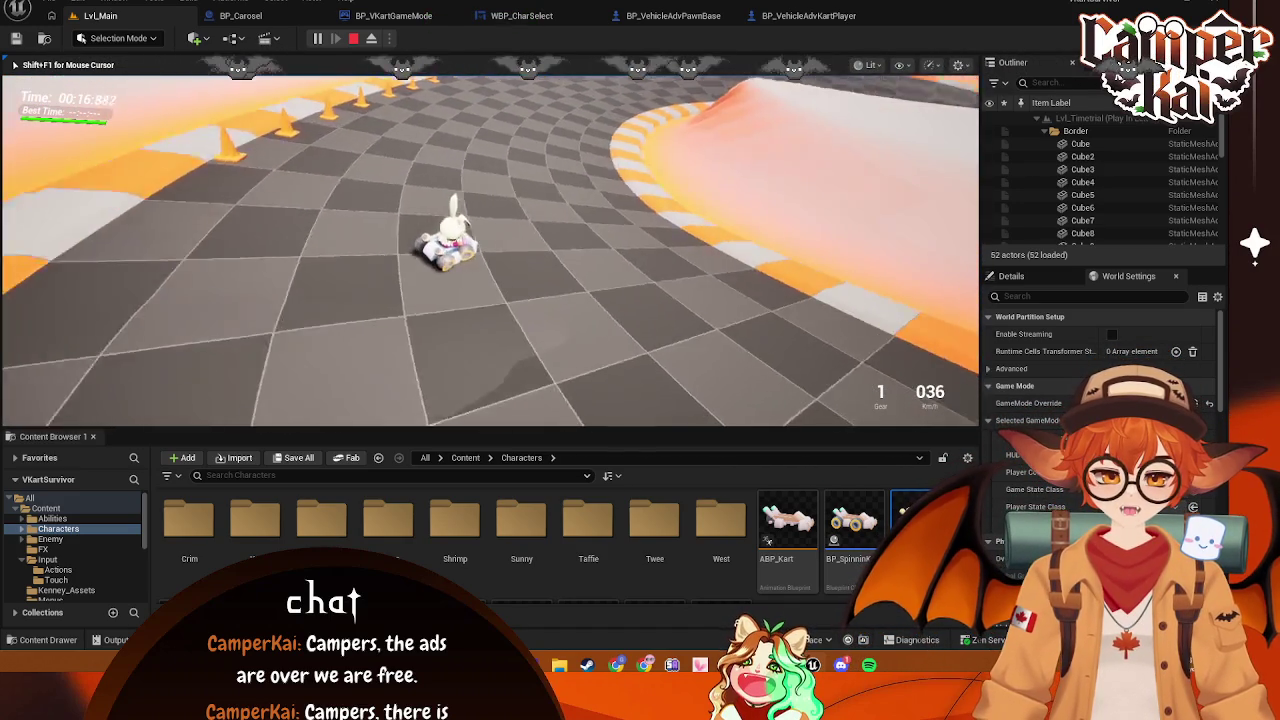
key("w")
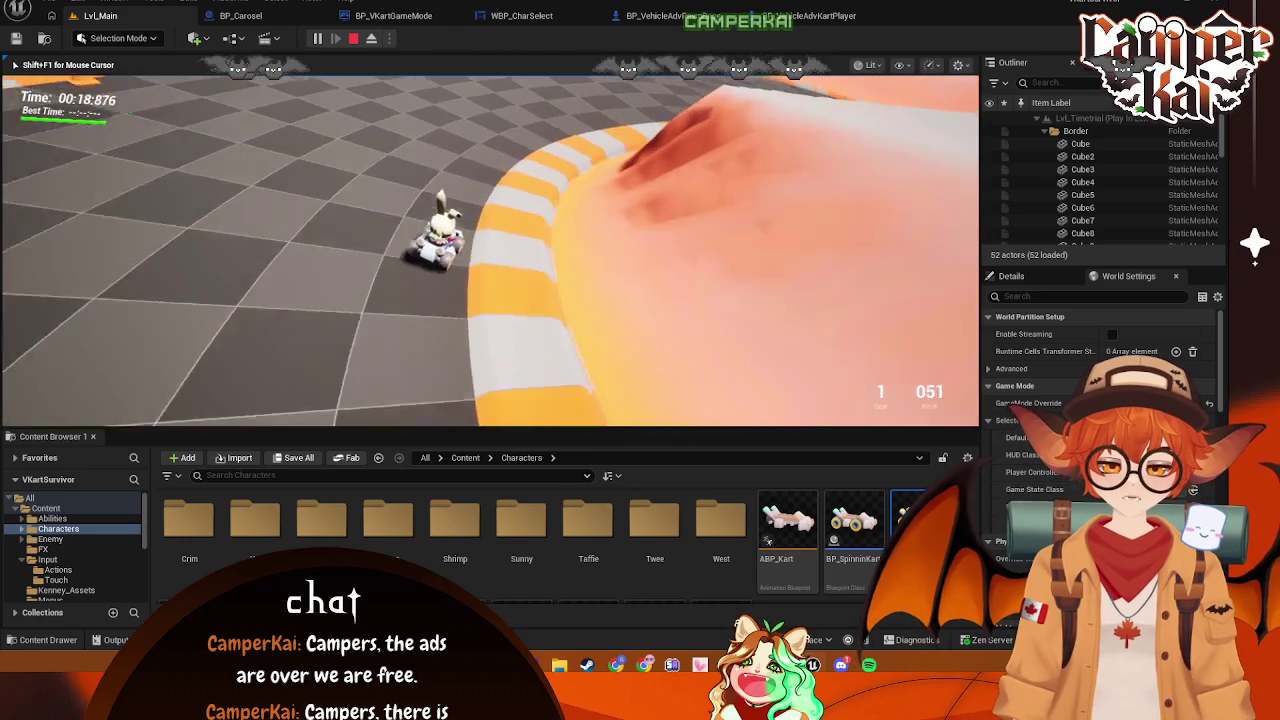
key("w")
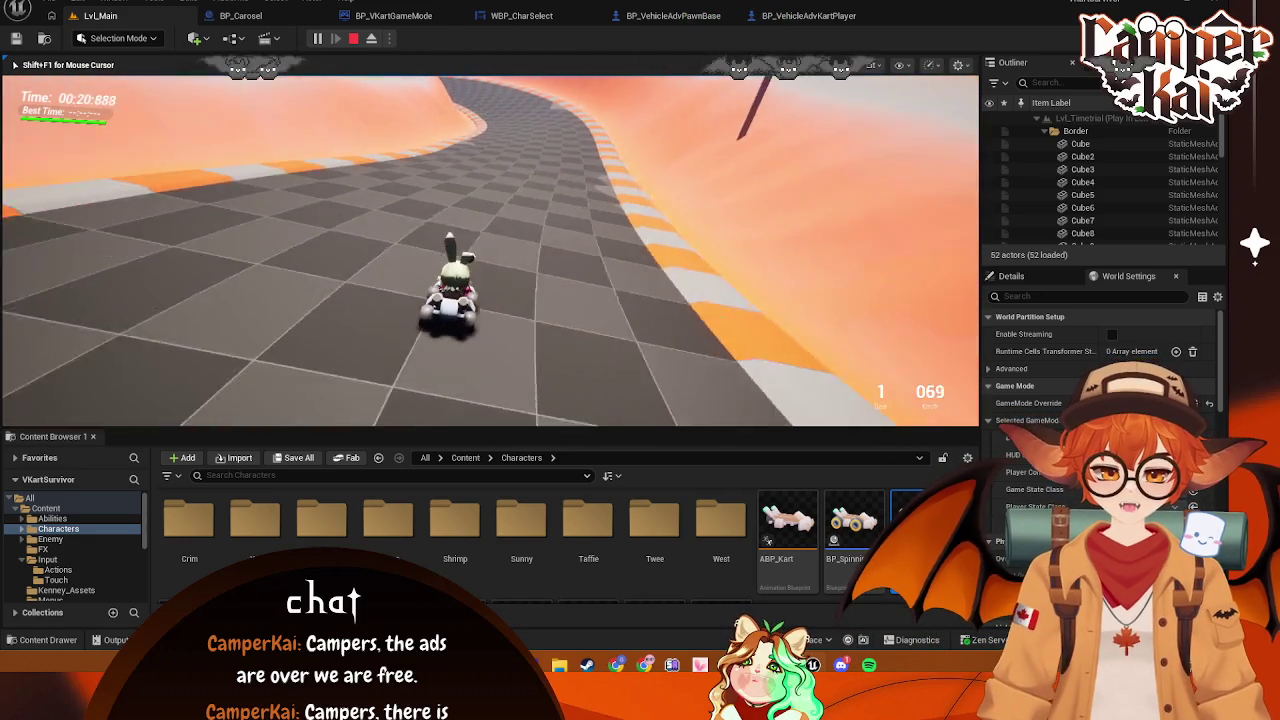
key("w")
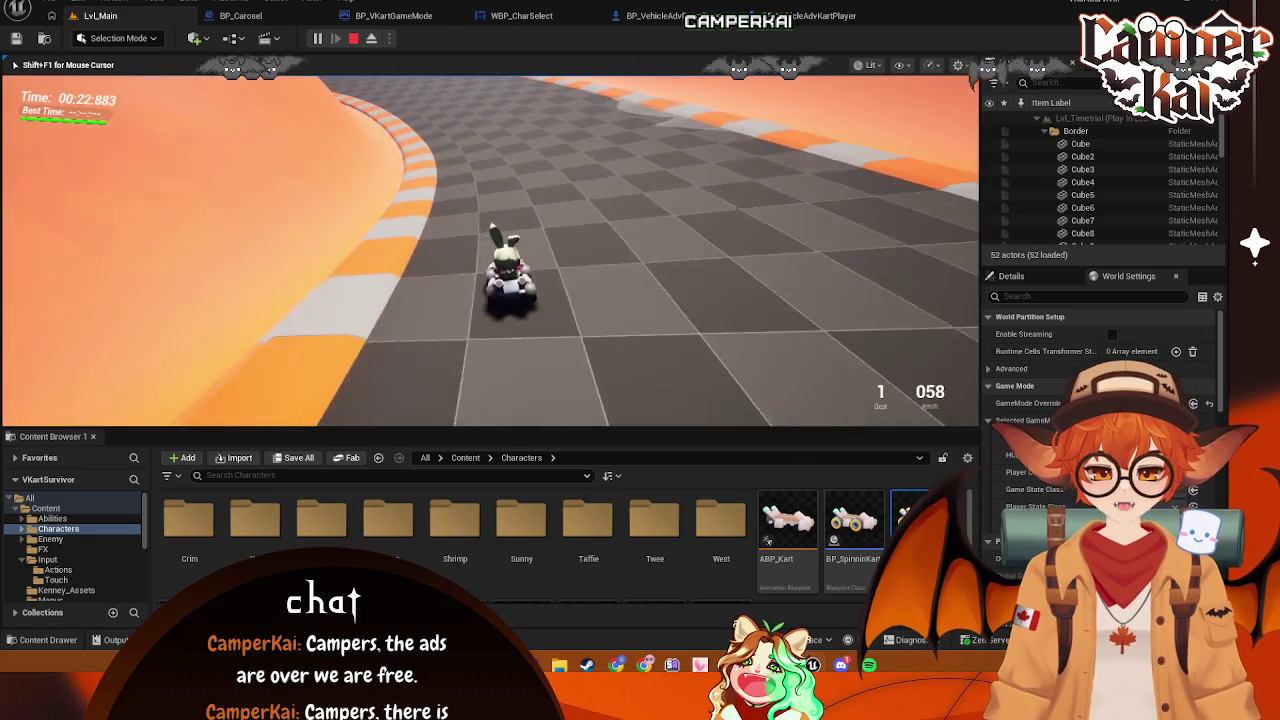
key("Escape")
left_click(824, 15)
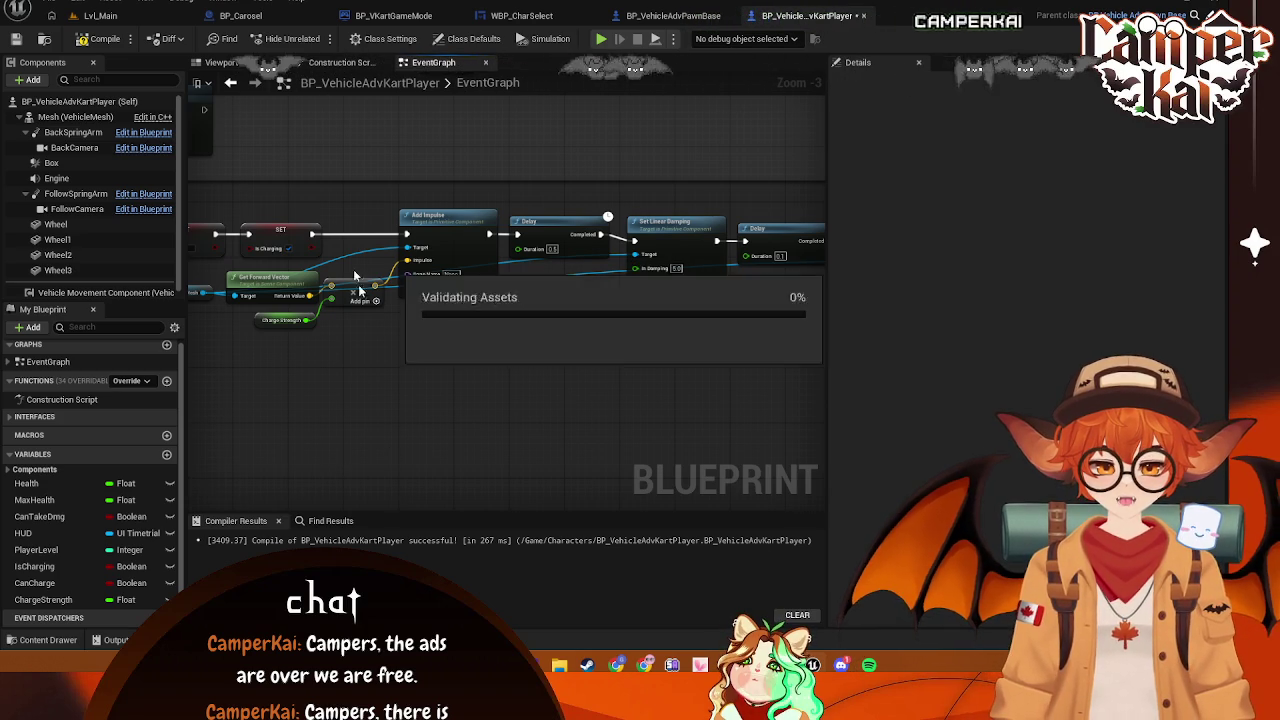
left_click(100, 16)
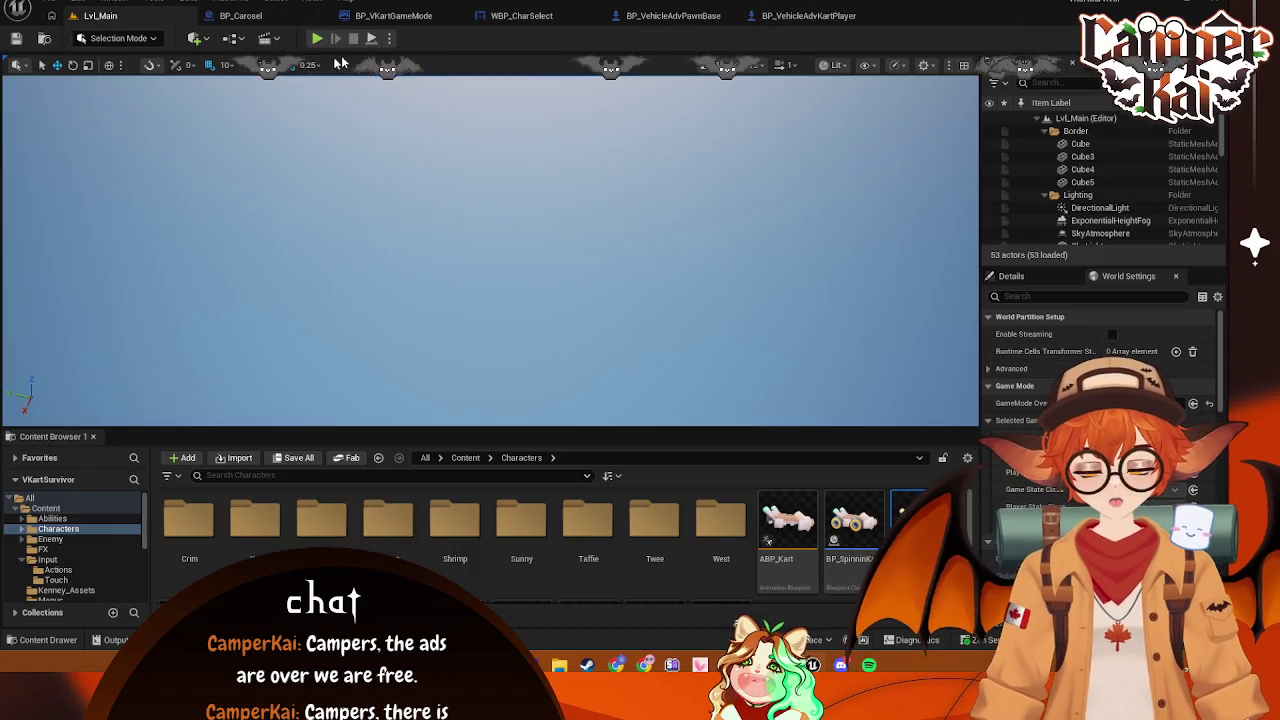
left_click(316, 38)
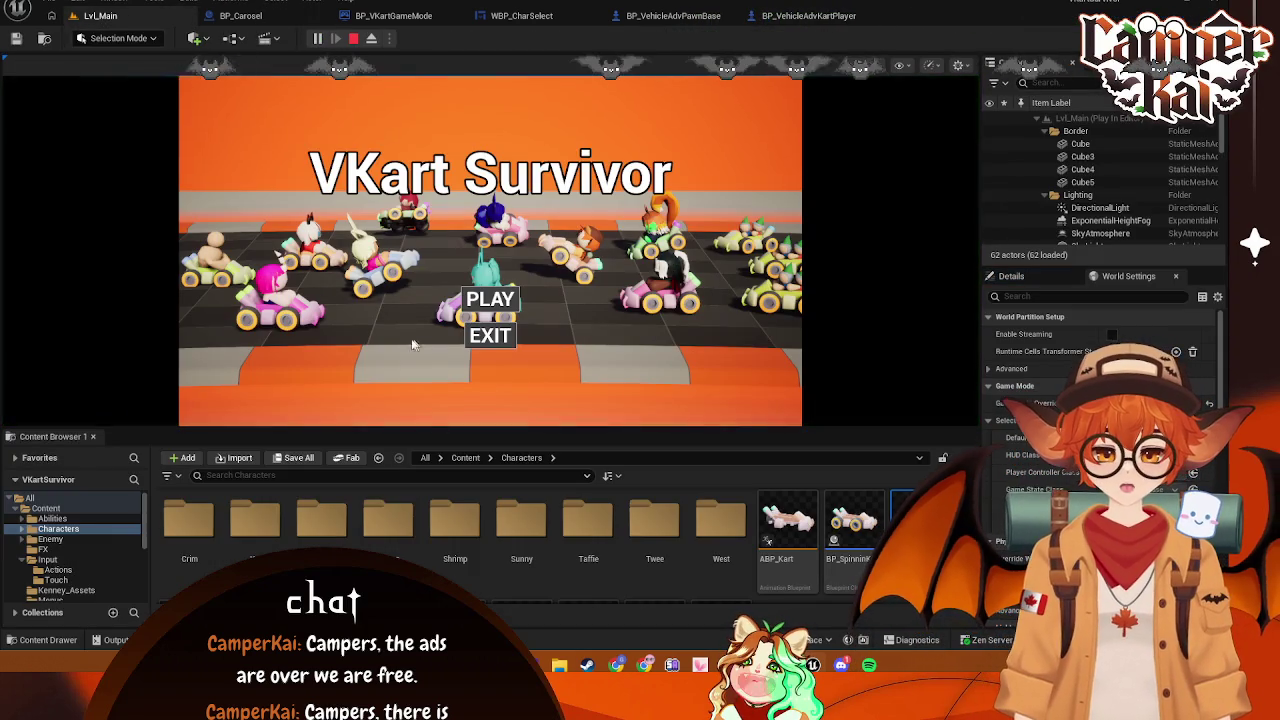
left_click(483, 312)
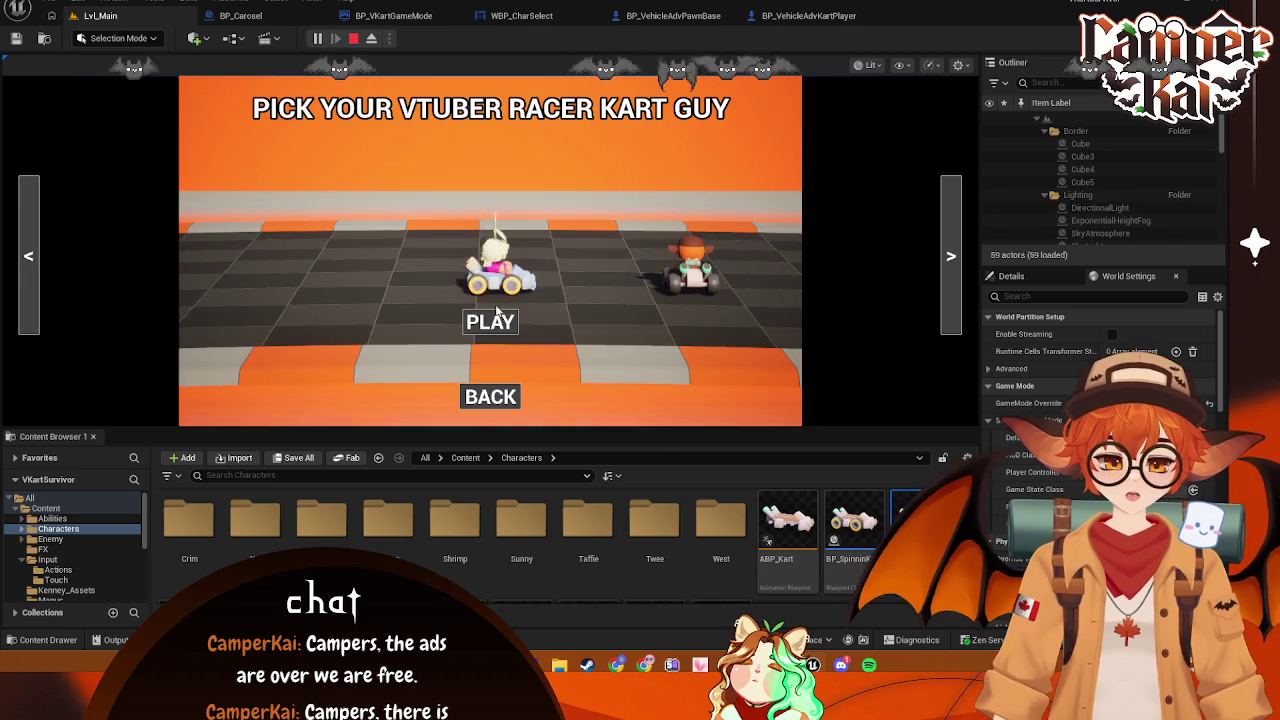
left_click(490, 321)
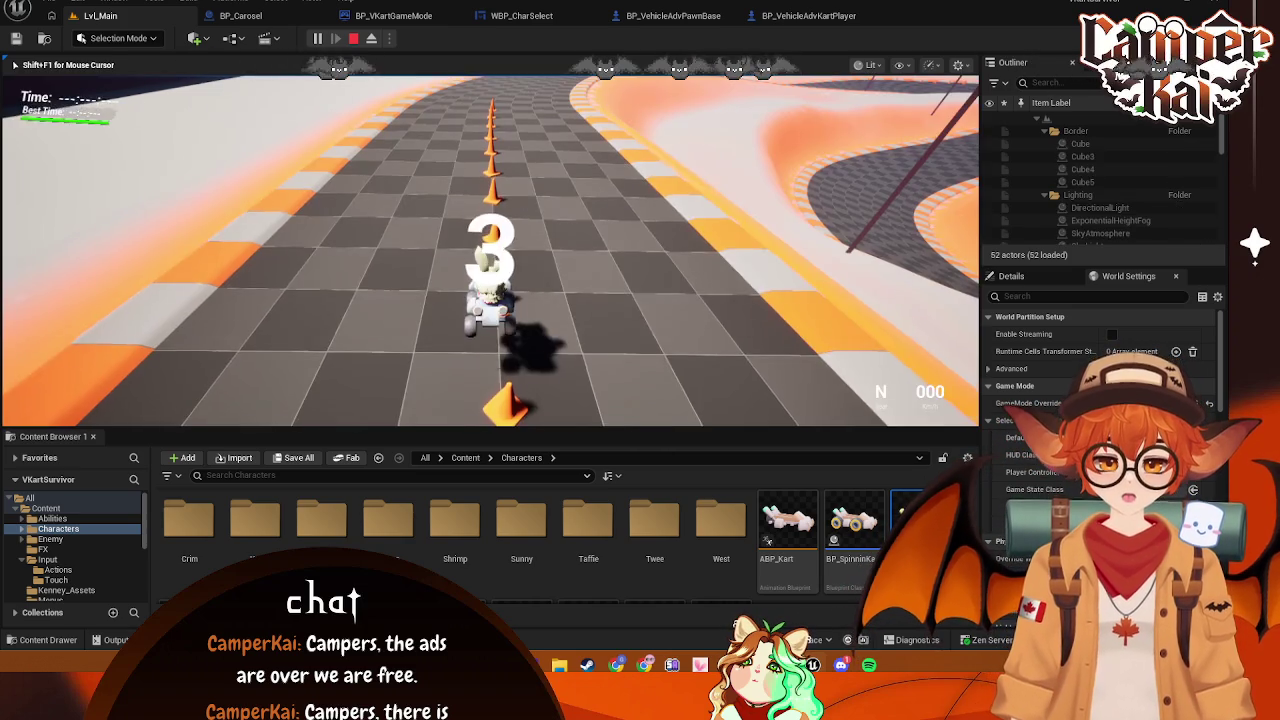
key("w")
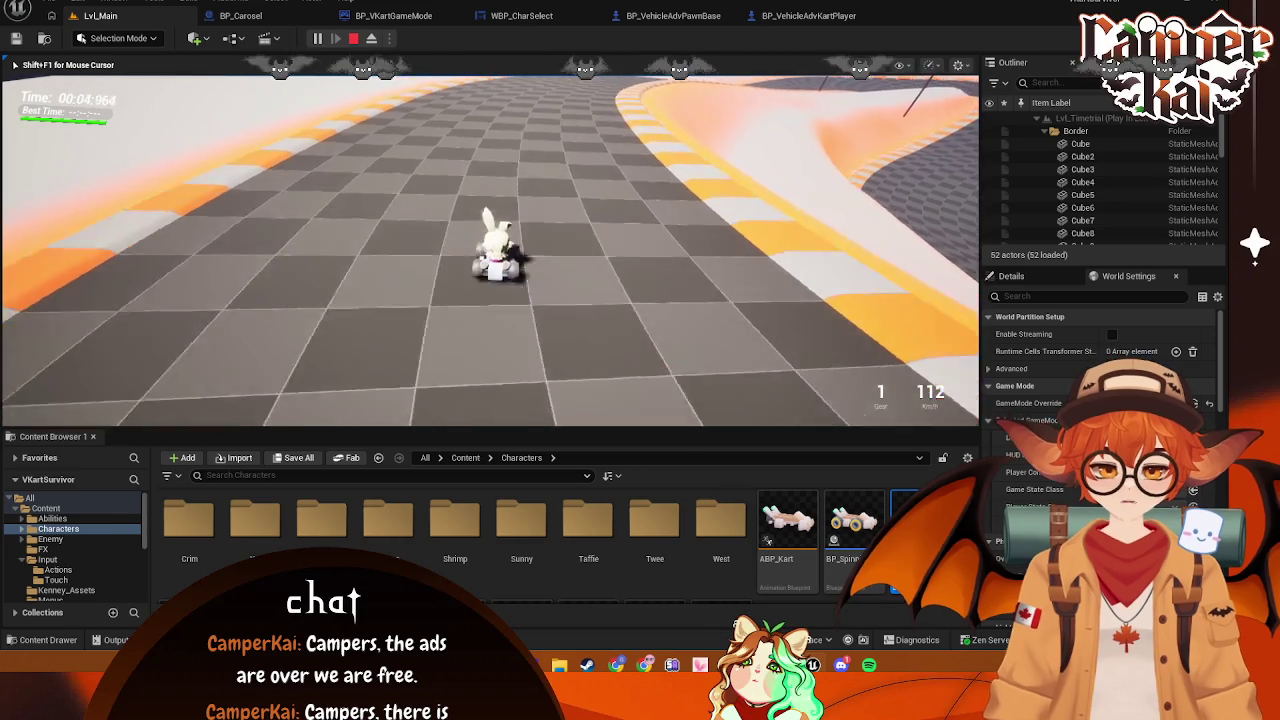
key("s")
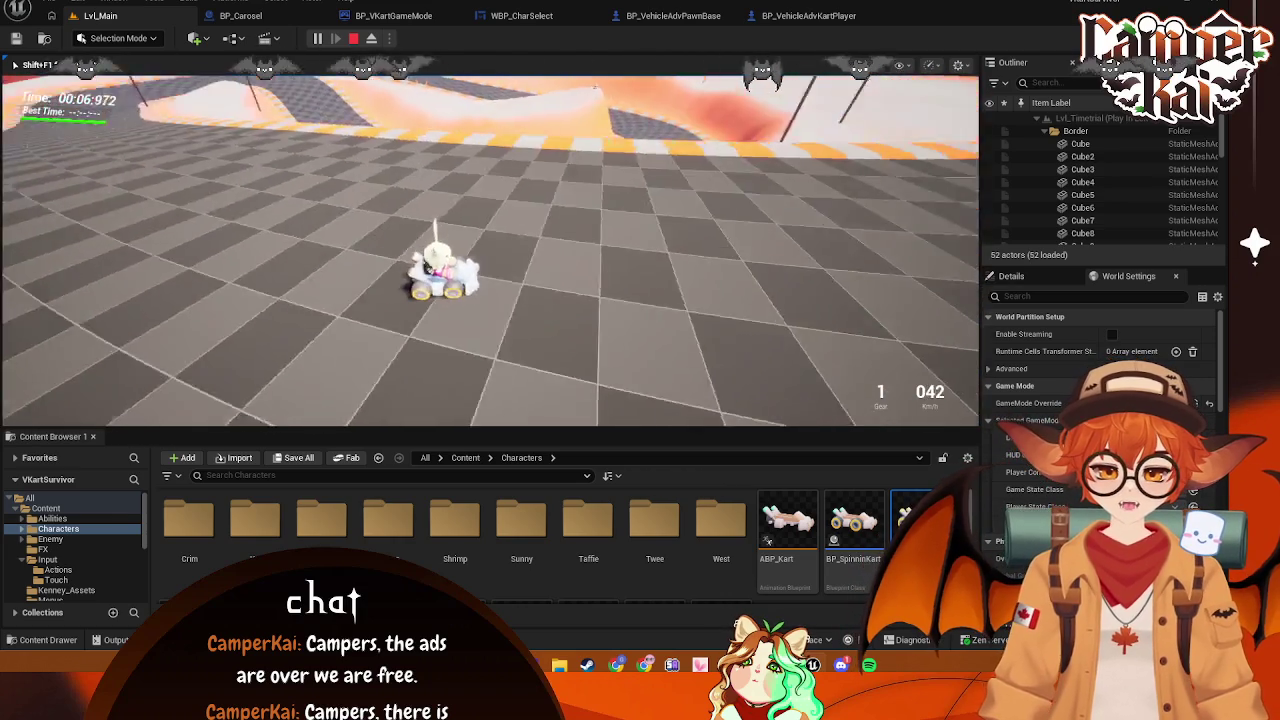
key("w")
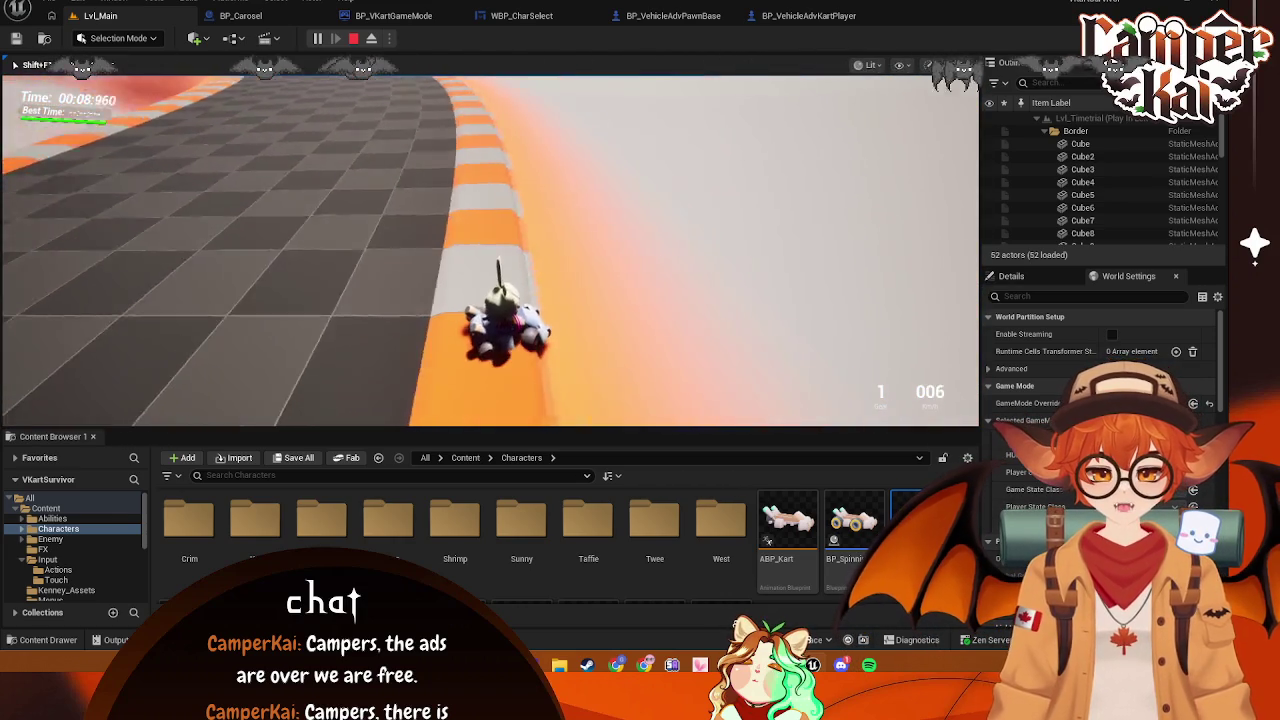
key("d")
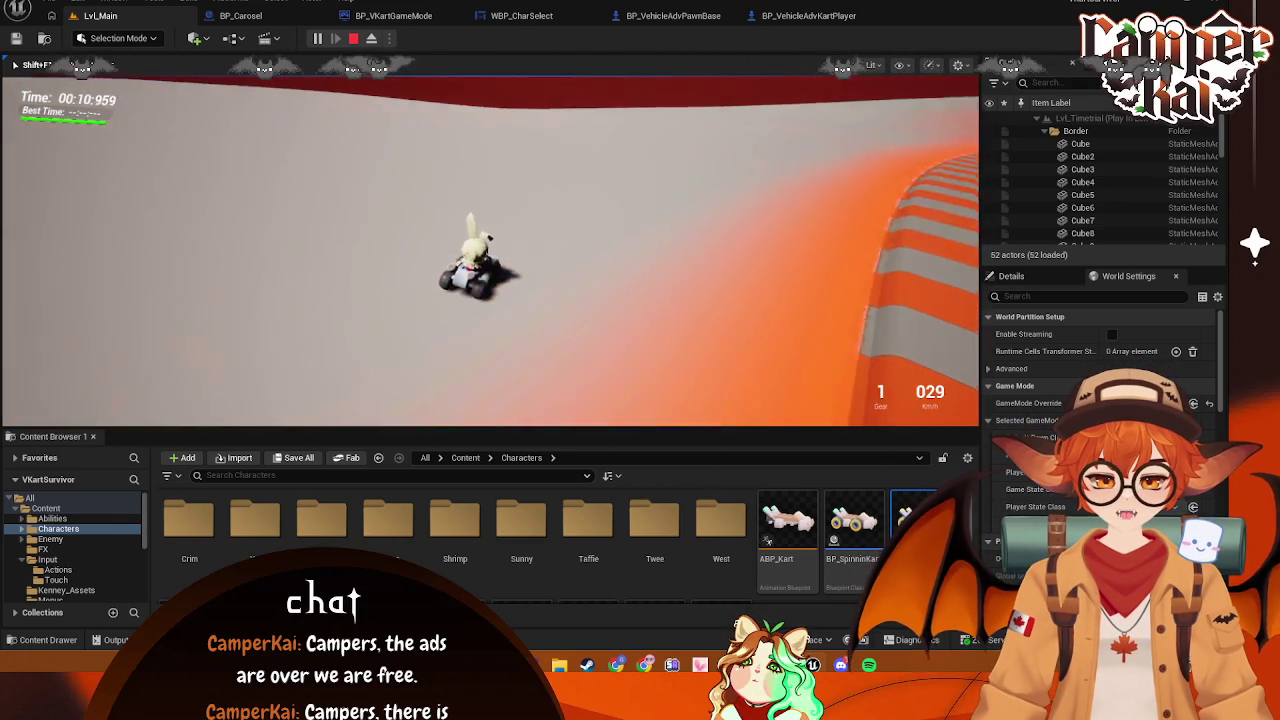
key("d")
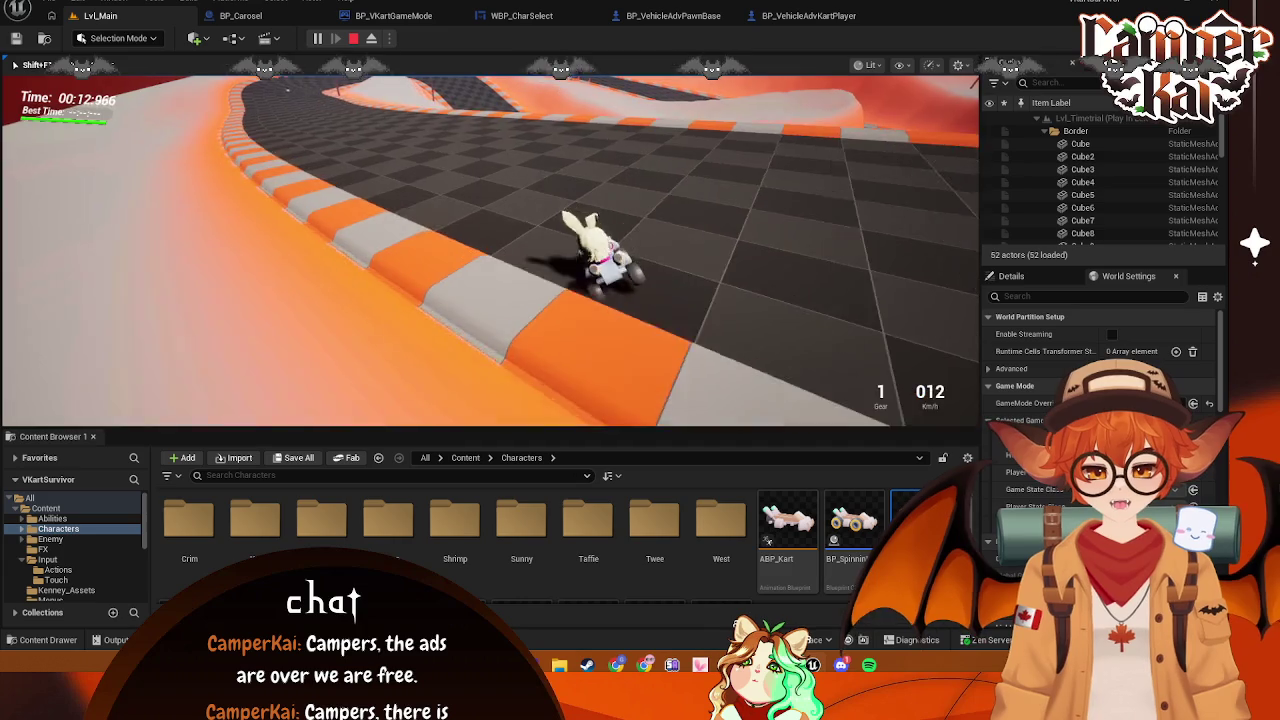
key("w")
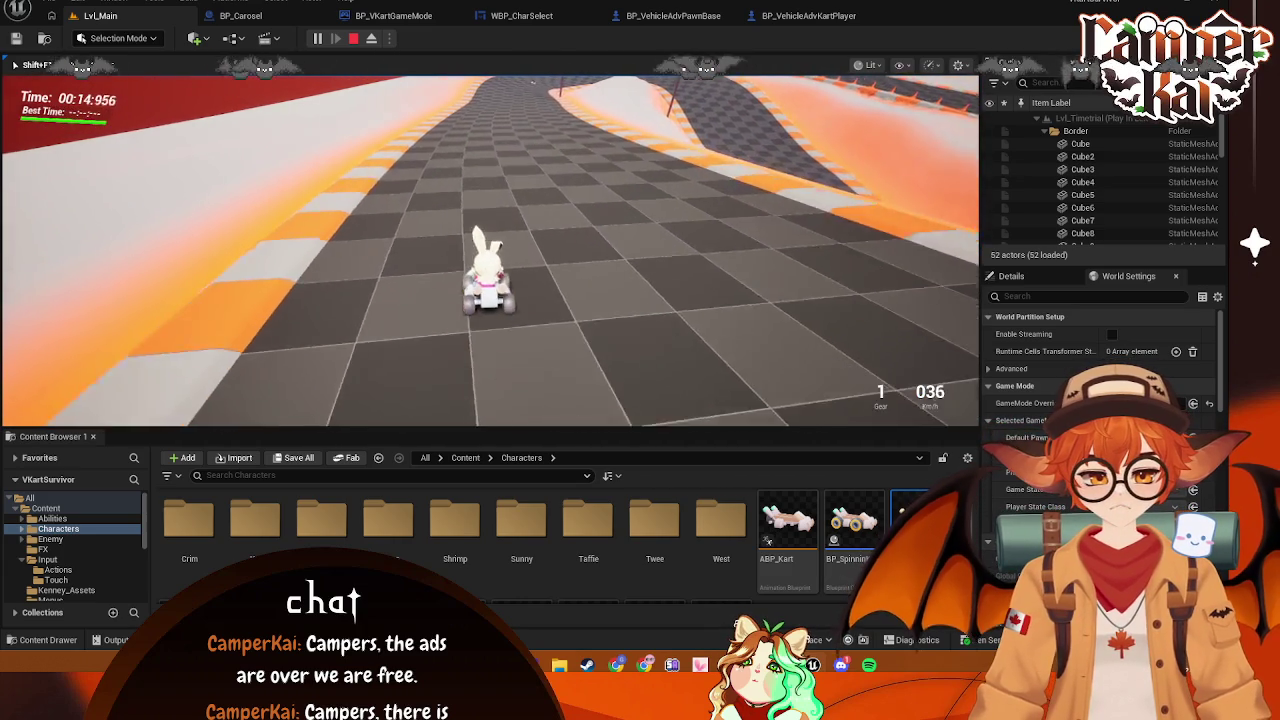
key("w")
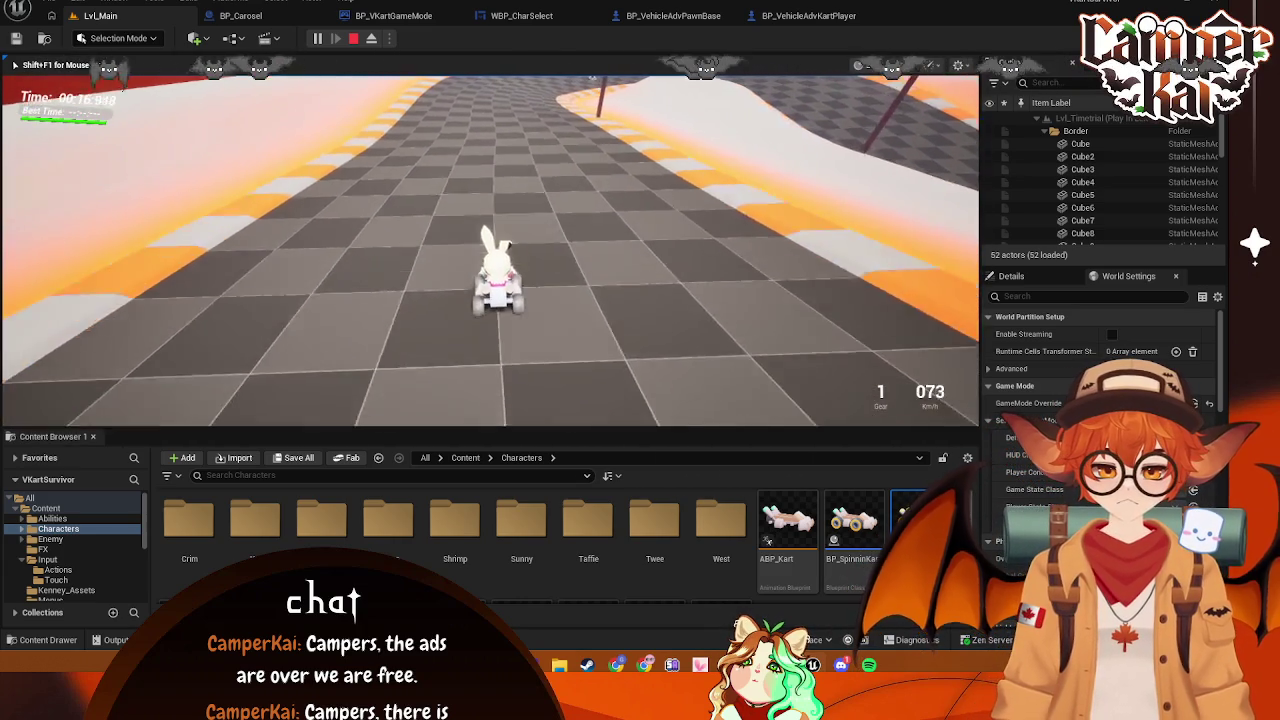
key("a")
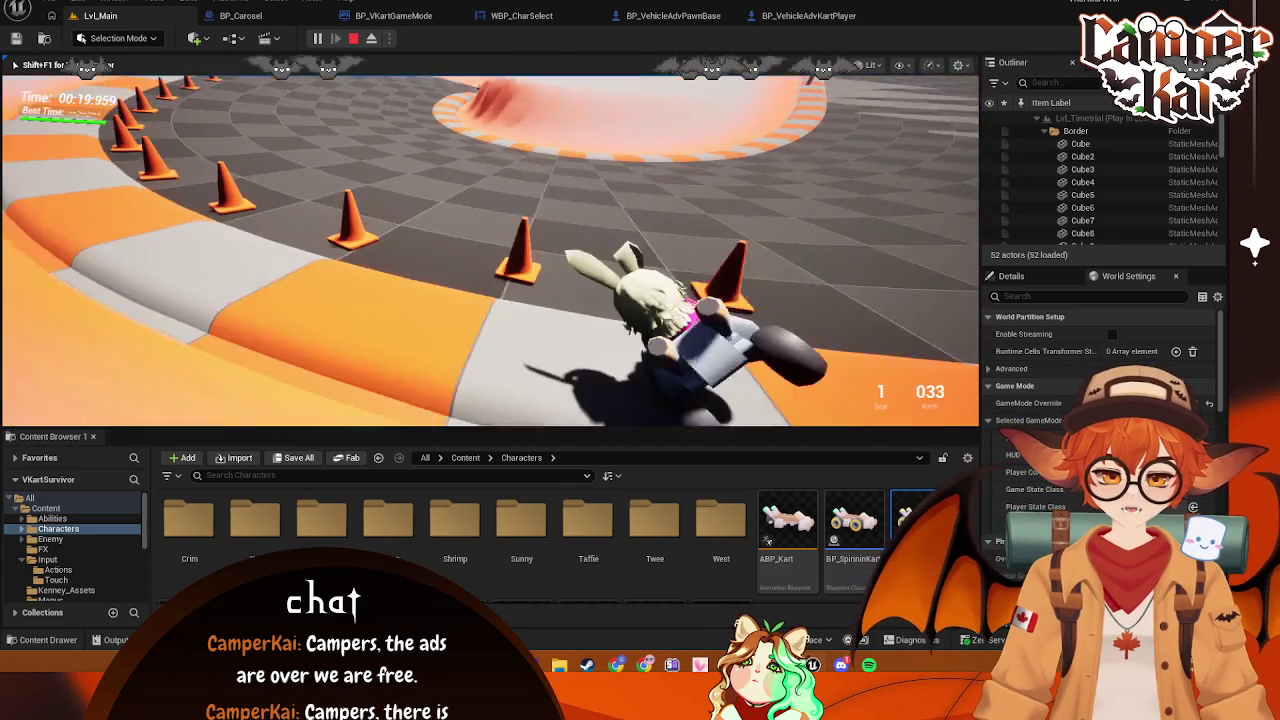
key("Escape")
left_click(800, 17)
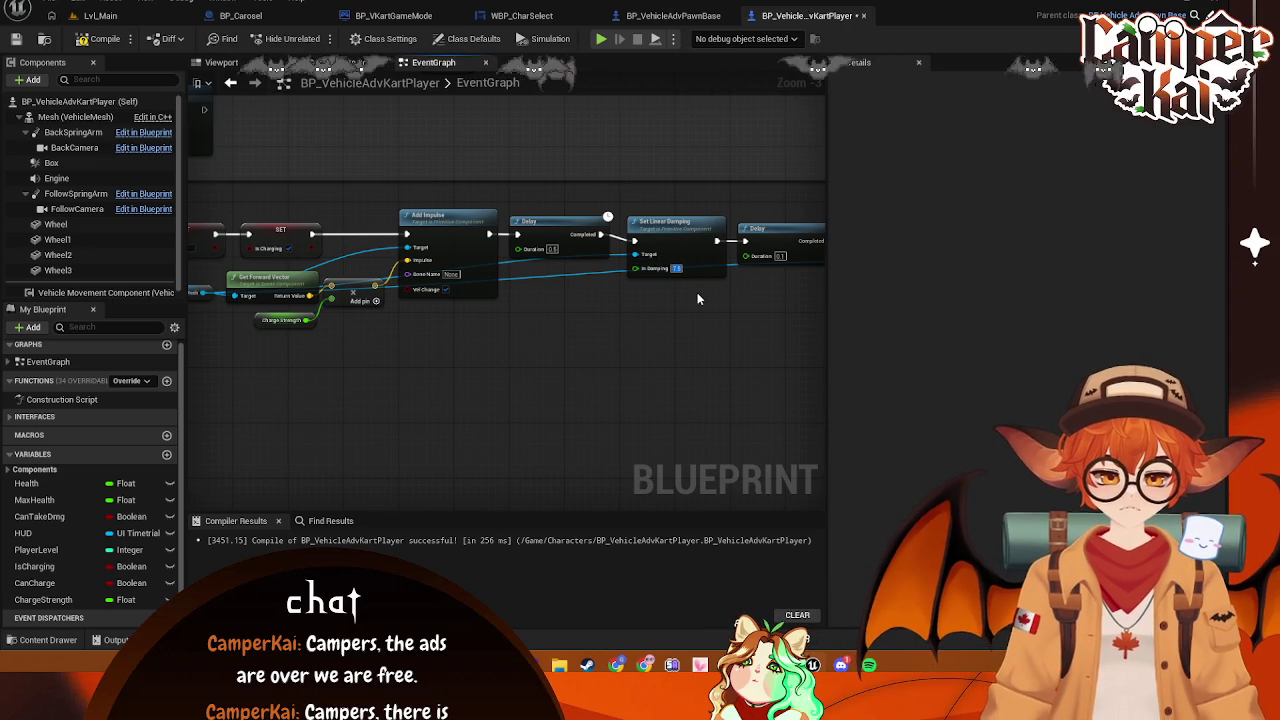
Enter .5 in the blueprint value field, then start a Lvl_Main playtest with the kart
type(".5")
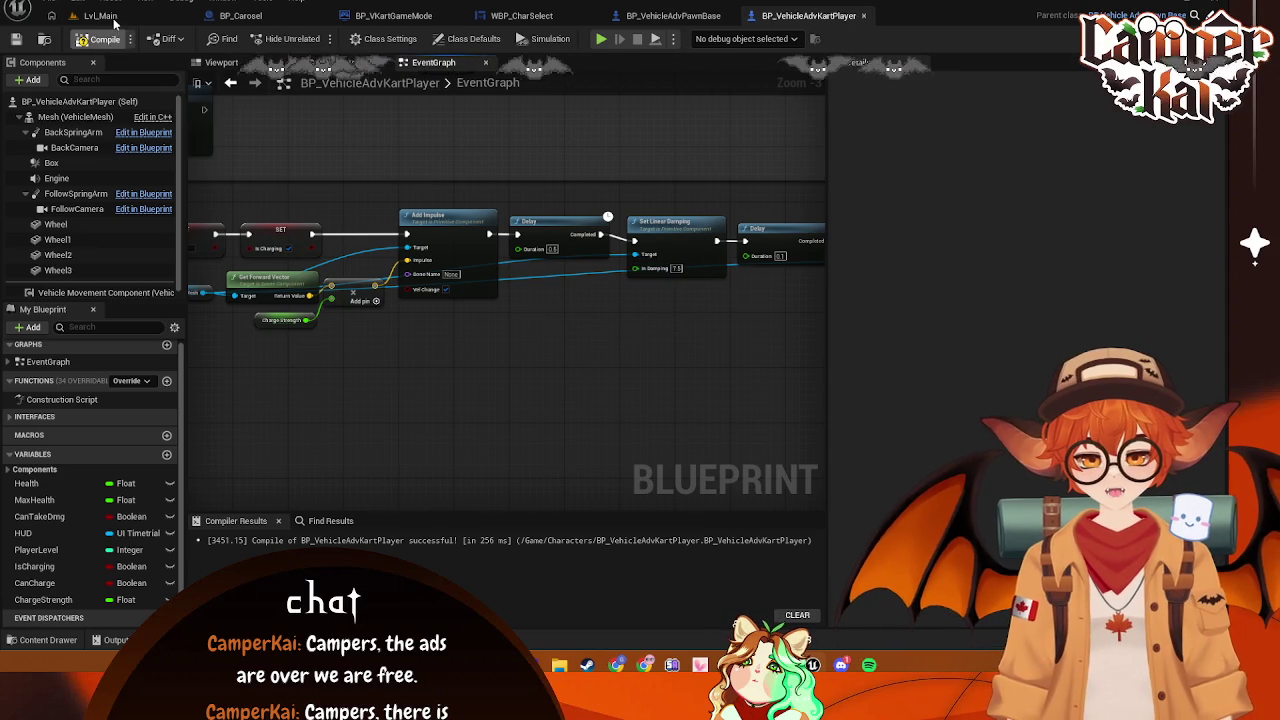
left_click(100, 16)
key("alt+p")
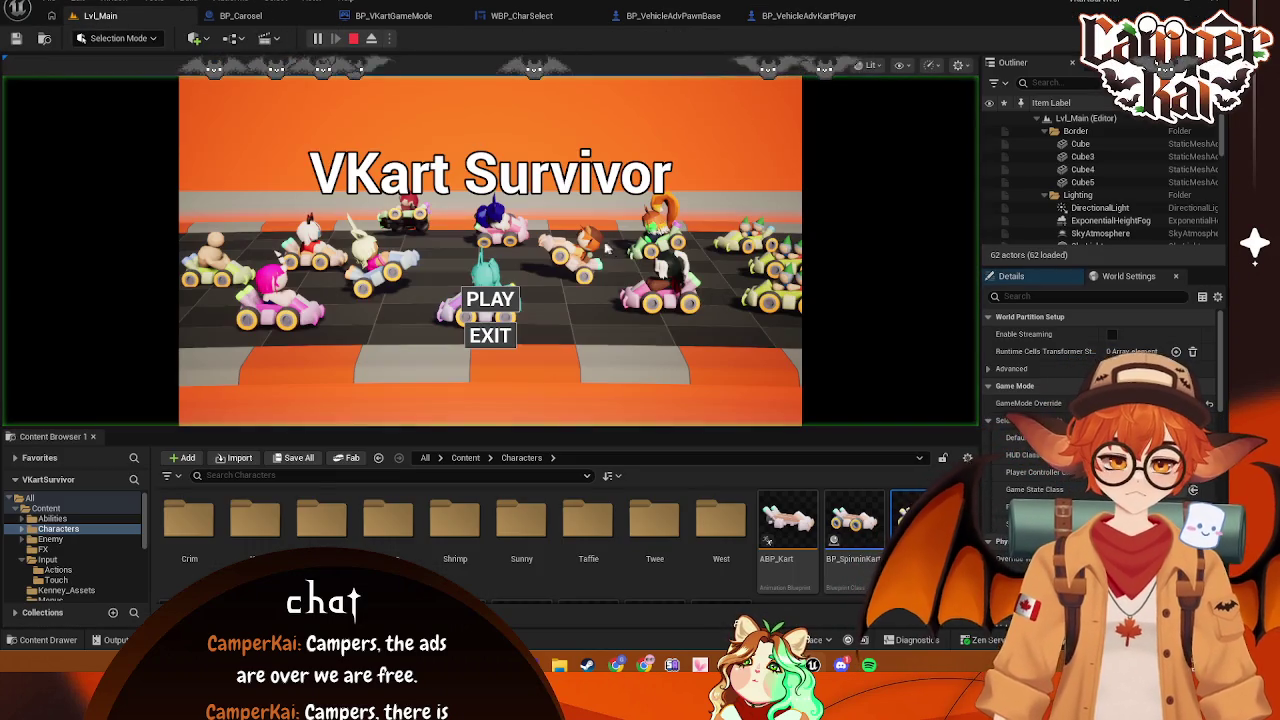
left_click(471, 301)
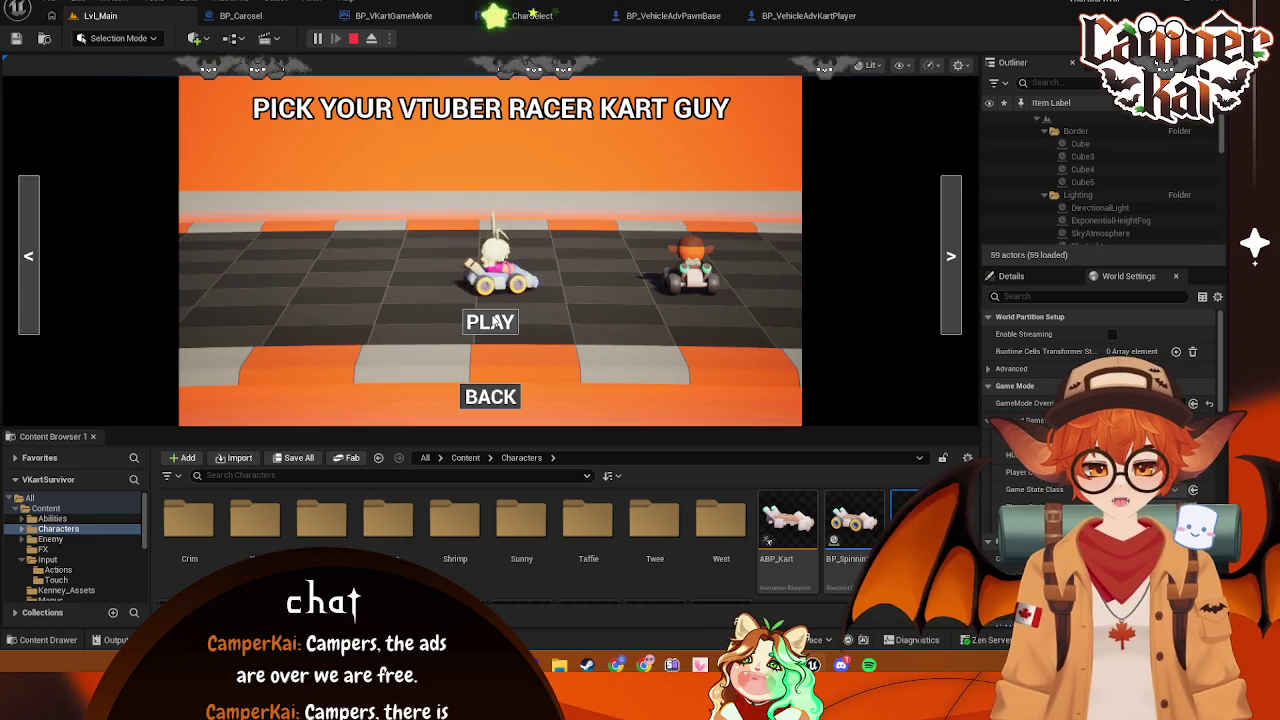
left_click(490, 321)
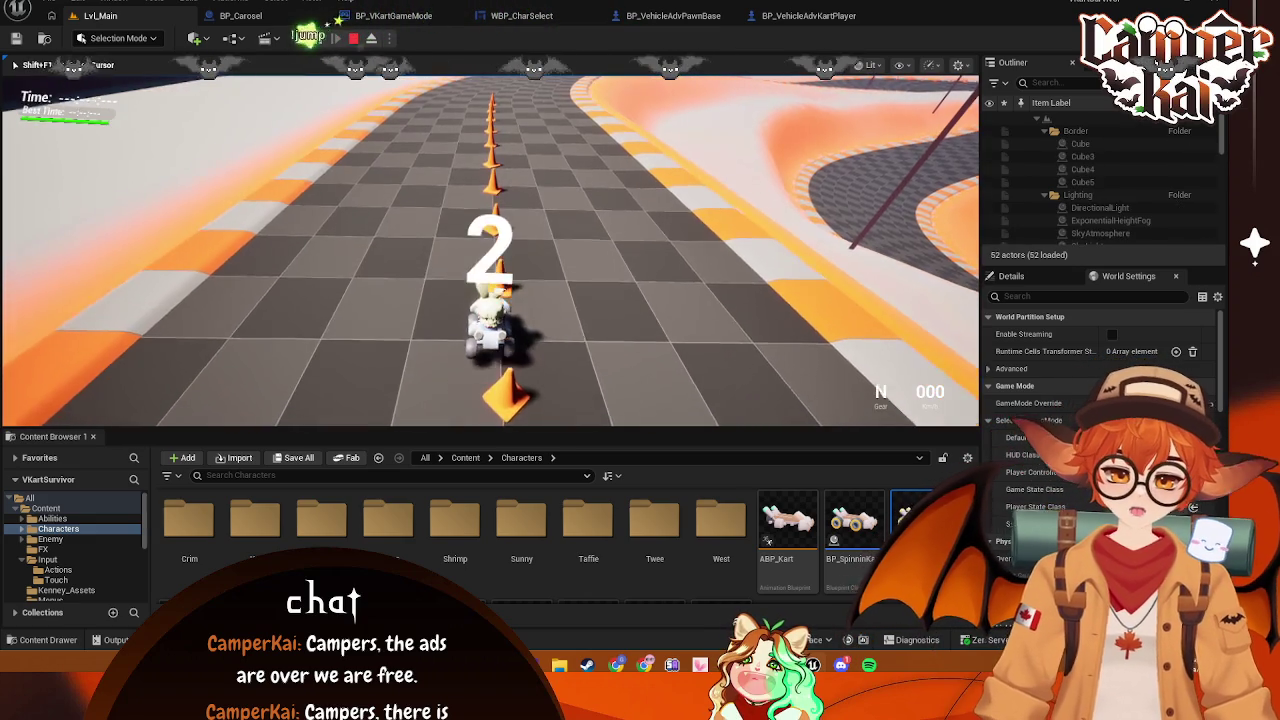
Drive the time trial through the right-hand curve and straight, then stop the session
key("w")
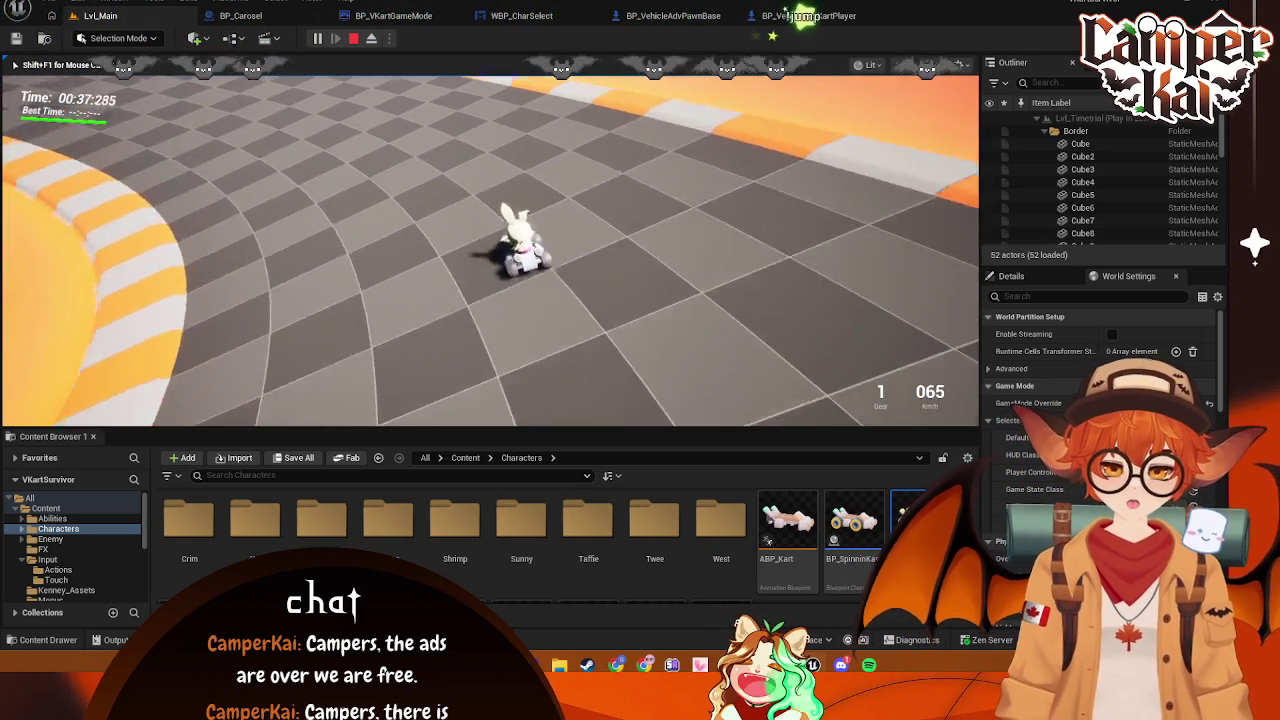
key("w")
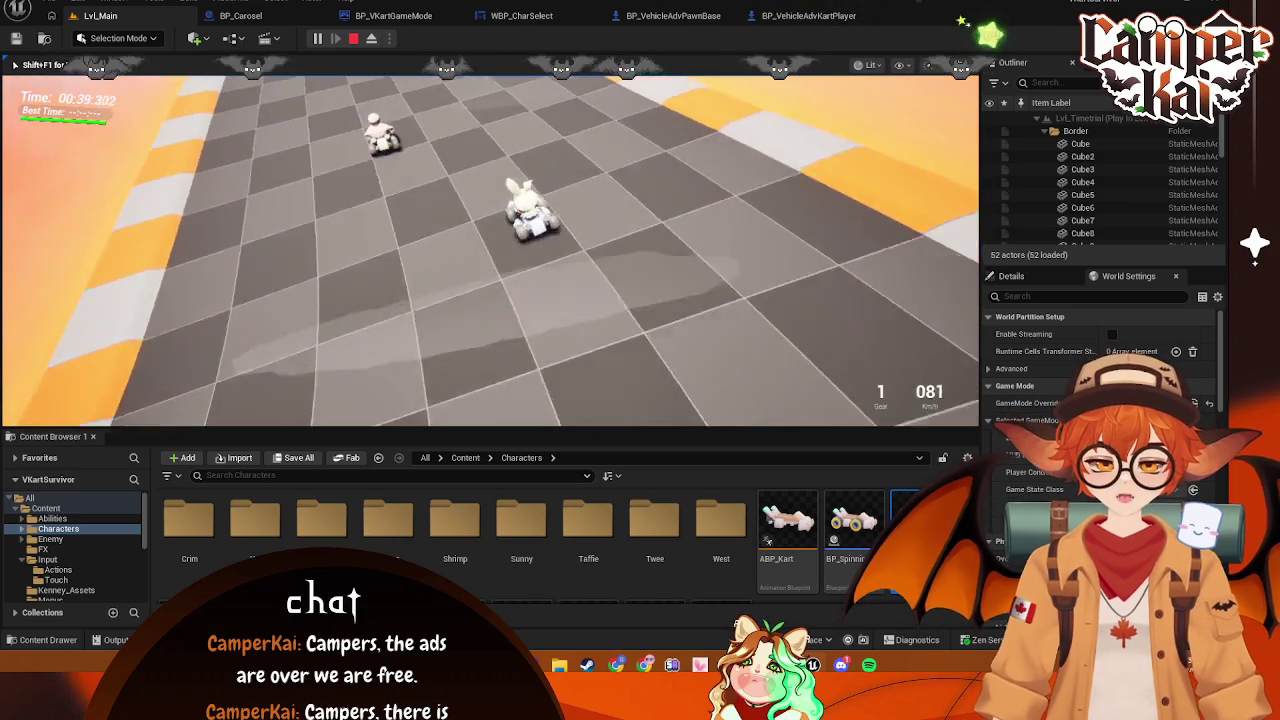
key("d")
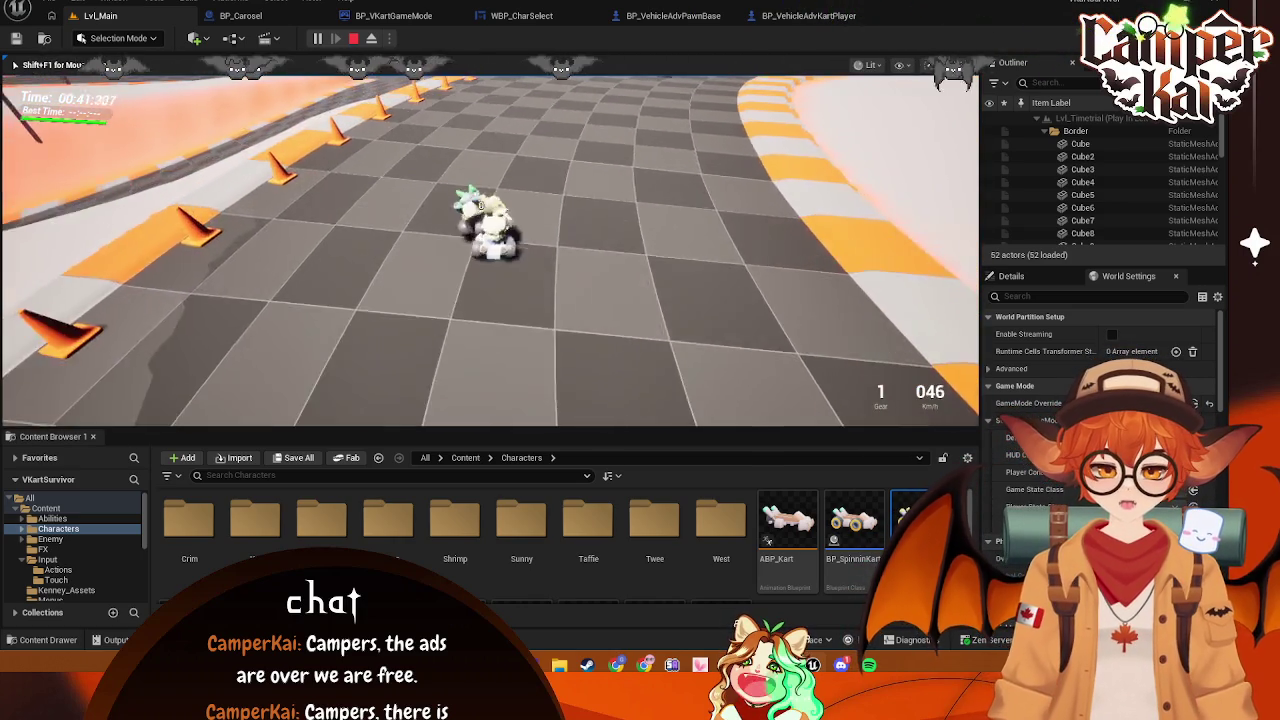
key("d")
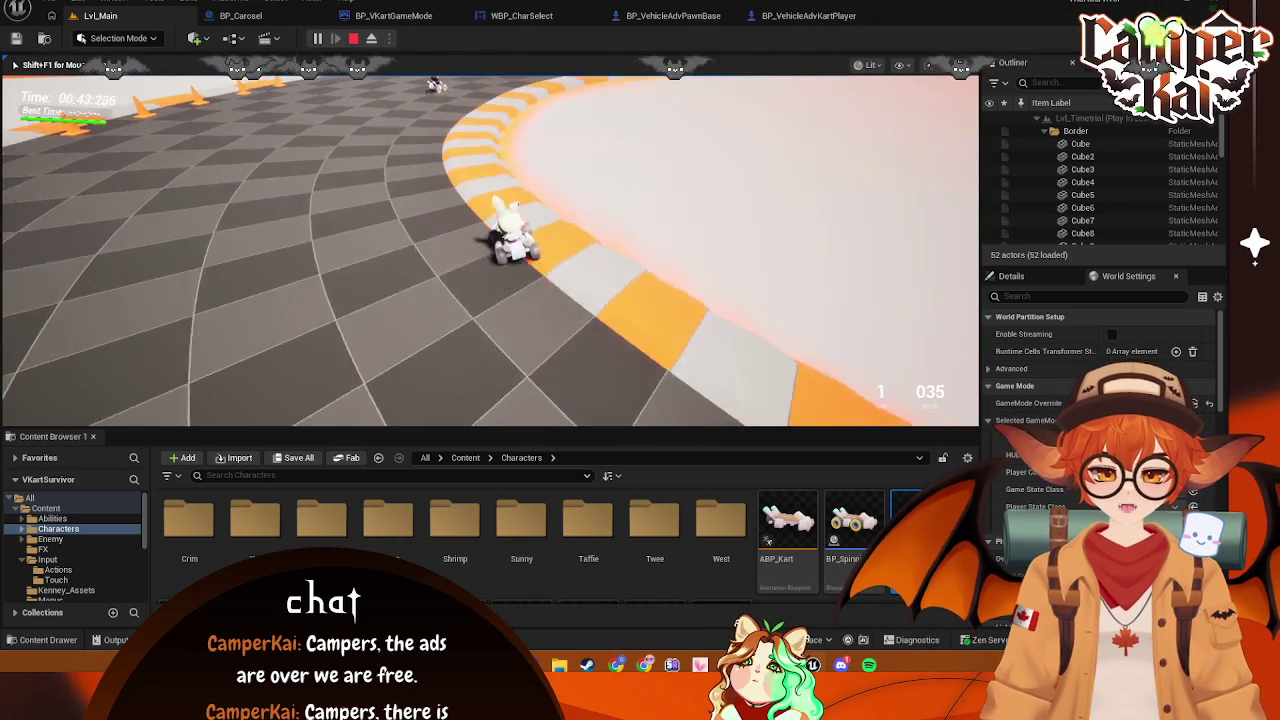
key("d")
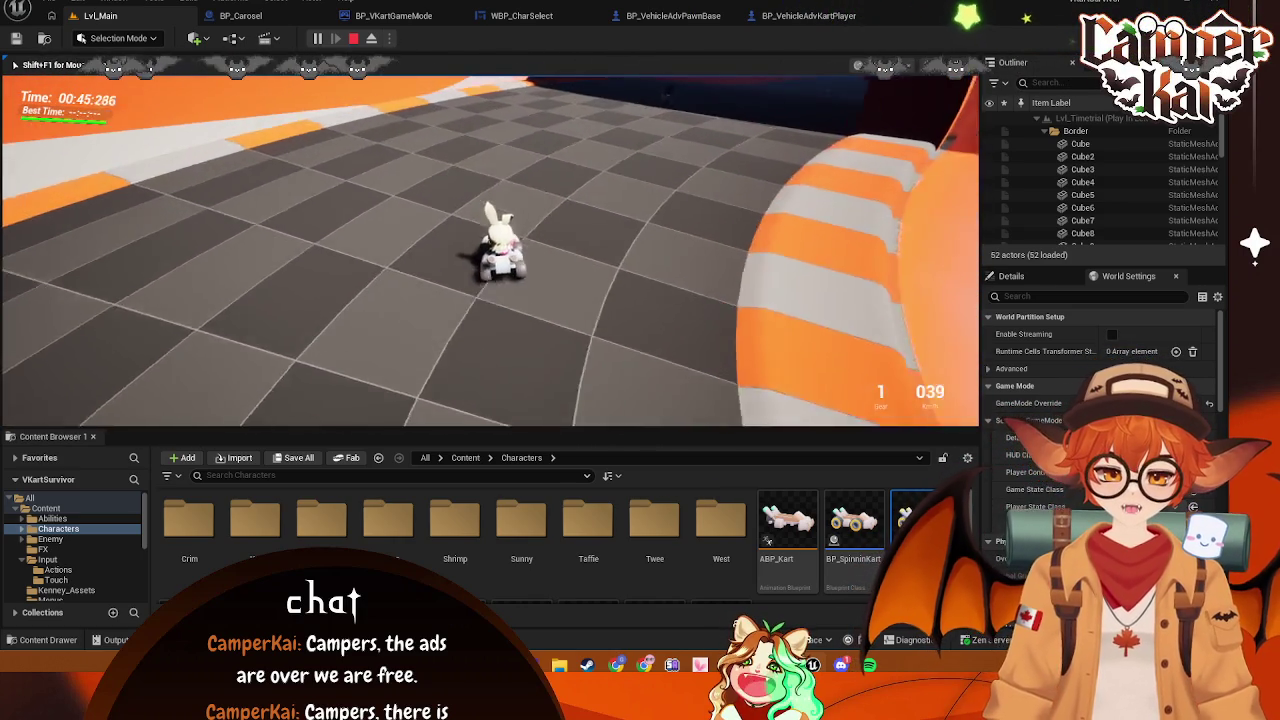
key("d")
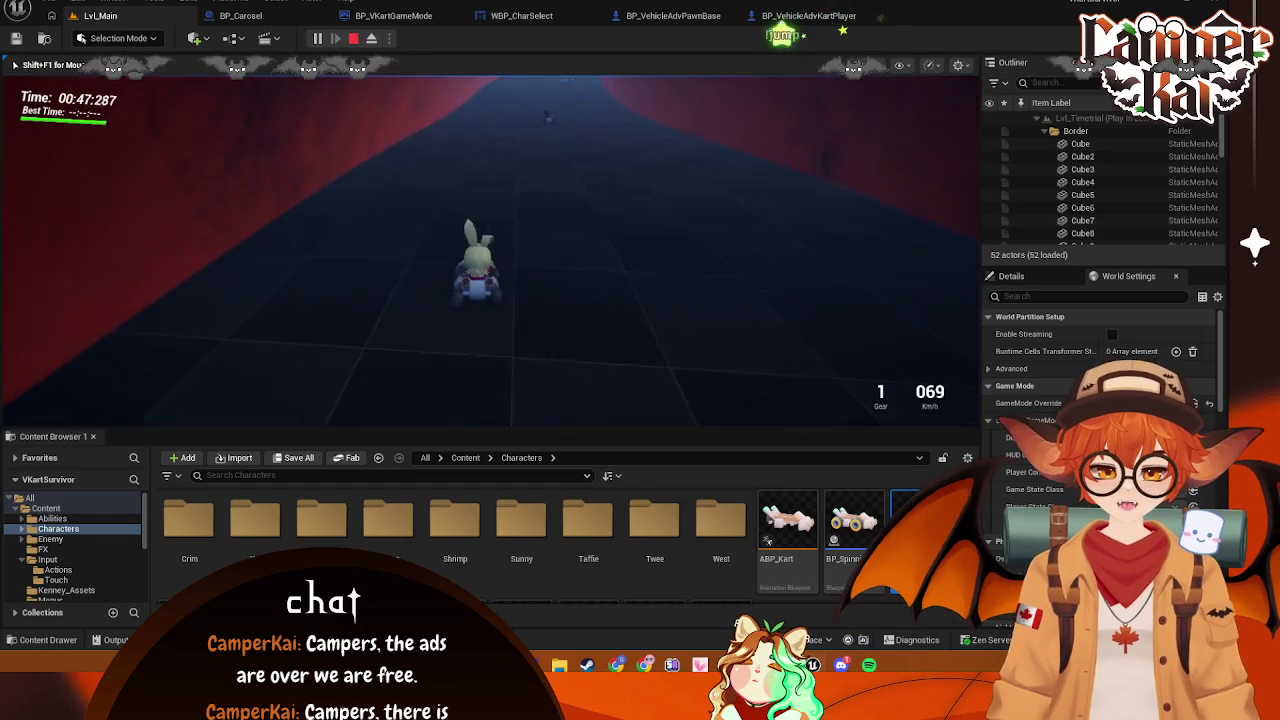
key("w")
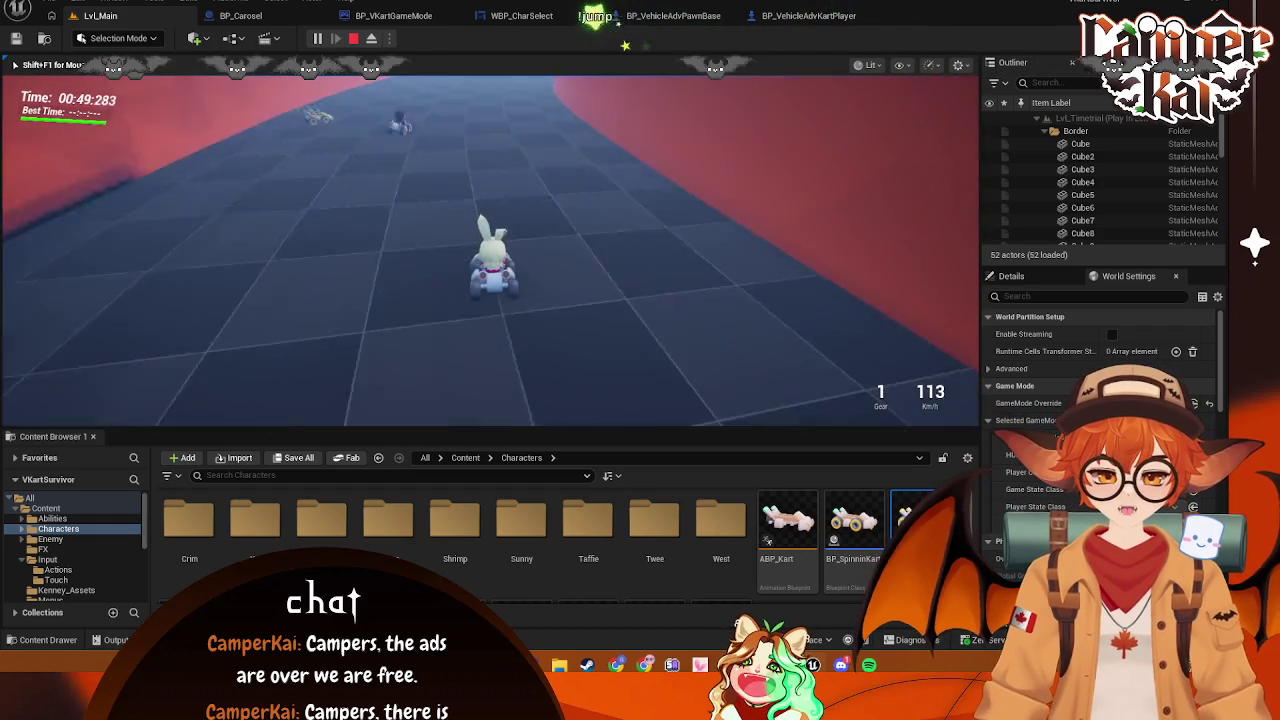
key("w")
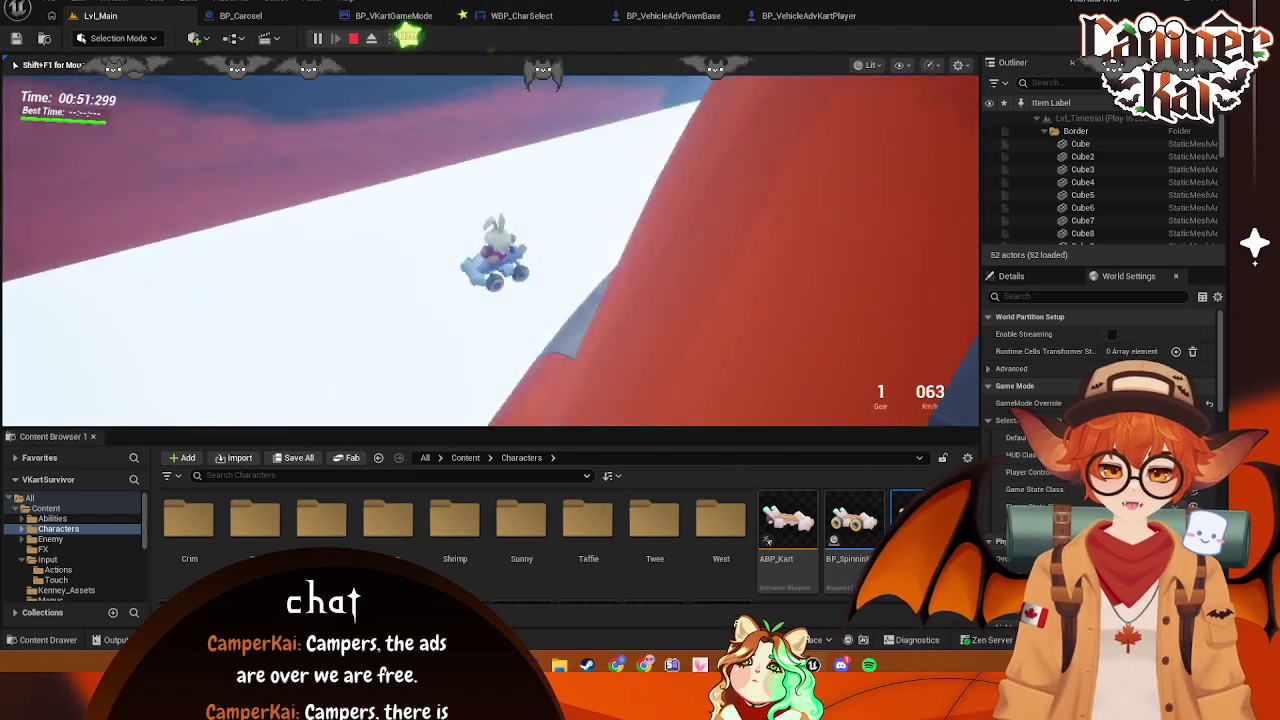
key("Escape")
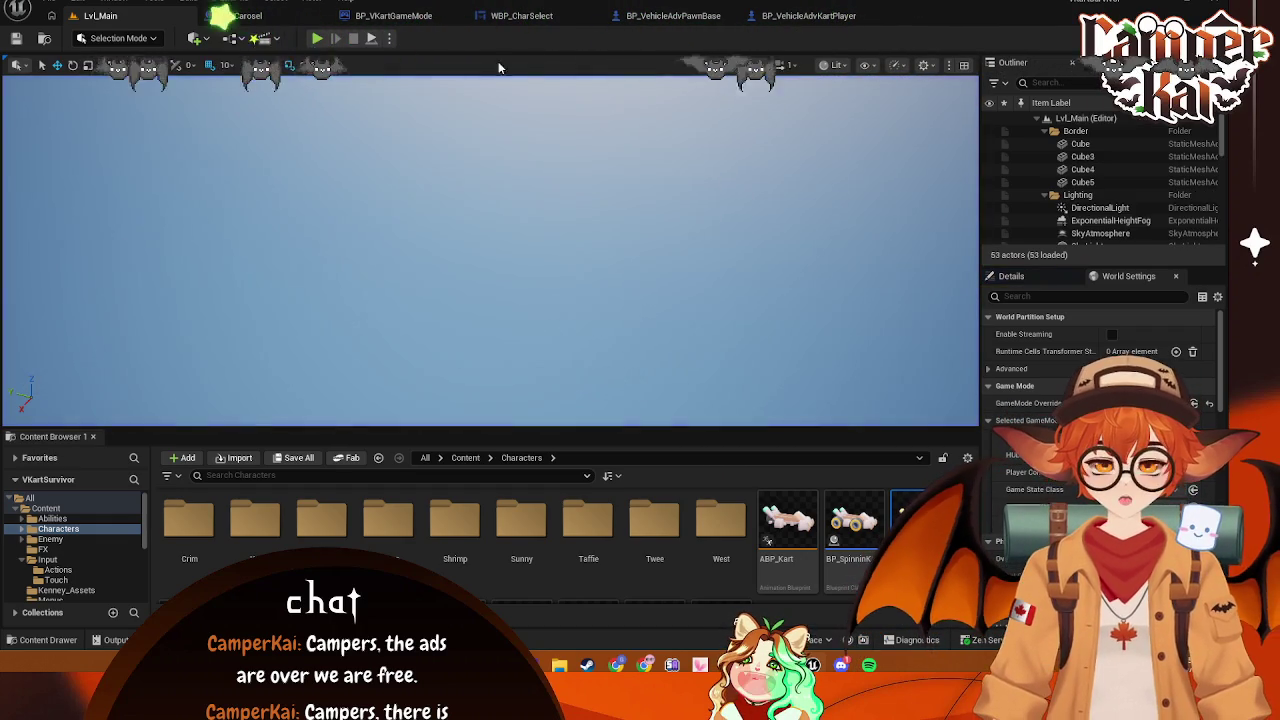
Set BP_VehicleAdvKartPlayer's Set Linear Damping In Damping to 0.5 and launch Play on Lvl_Main
left_click(672, 15)
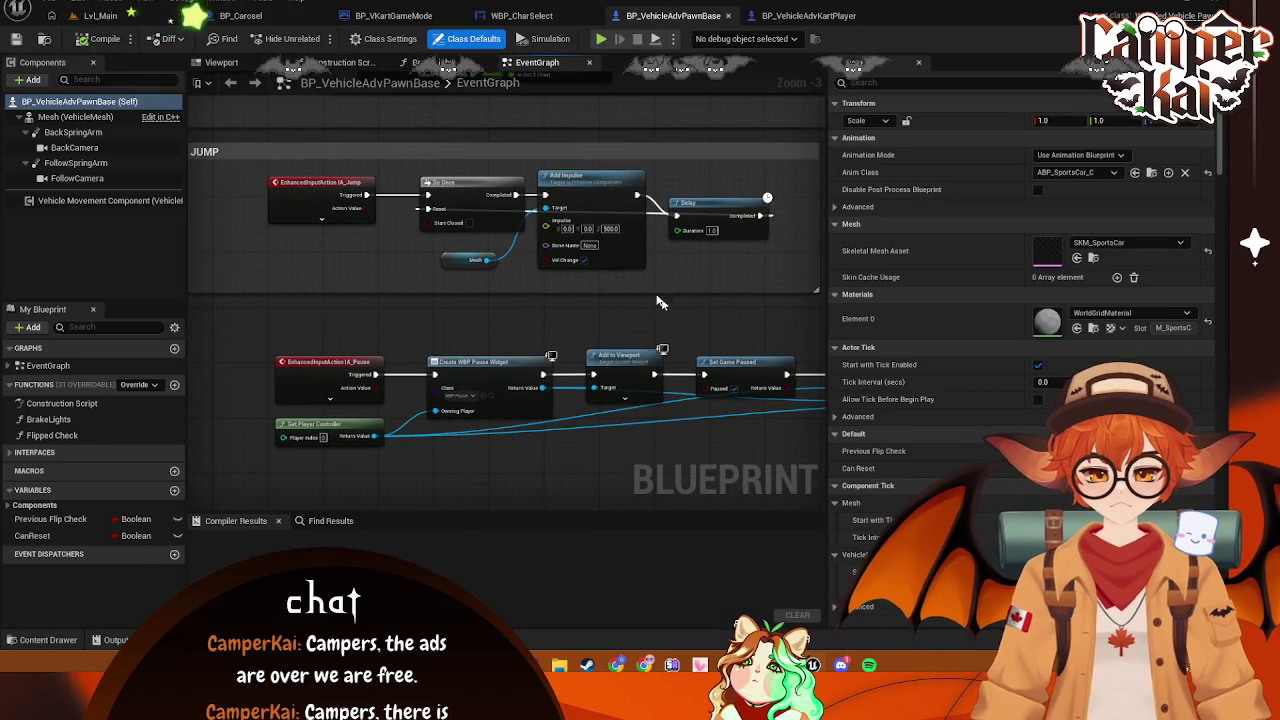
left_click(798, 17)
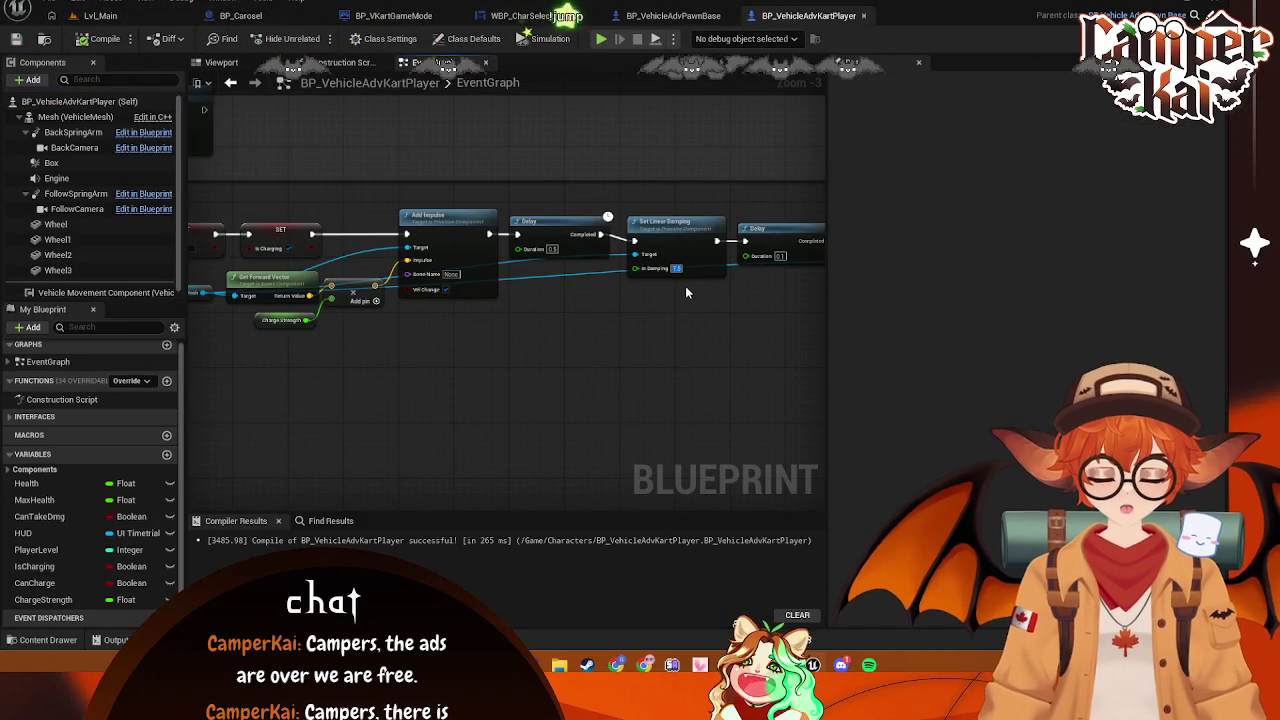
type(".5")
key("Return")
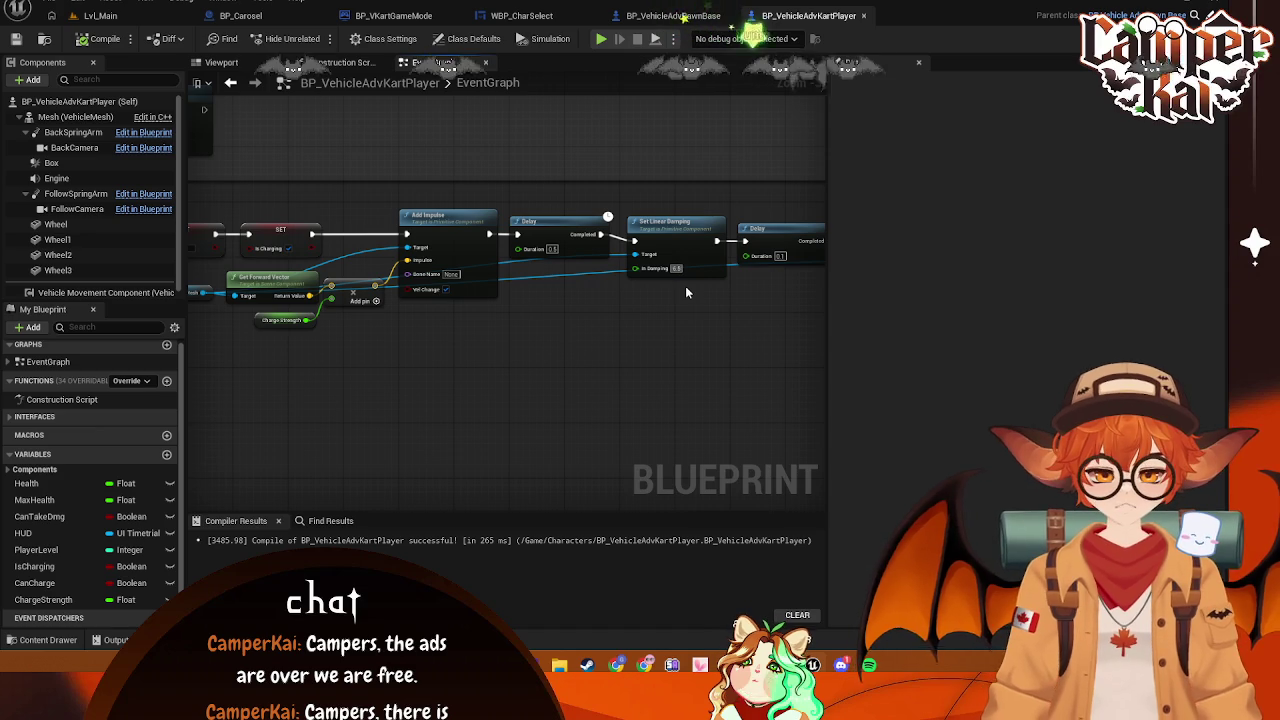
left_click(112, 17)
left_click(318, 39)
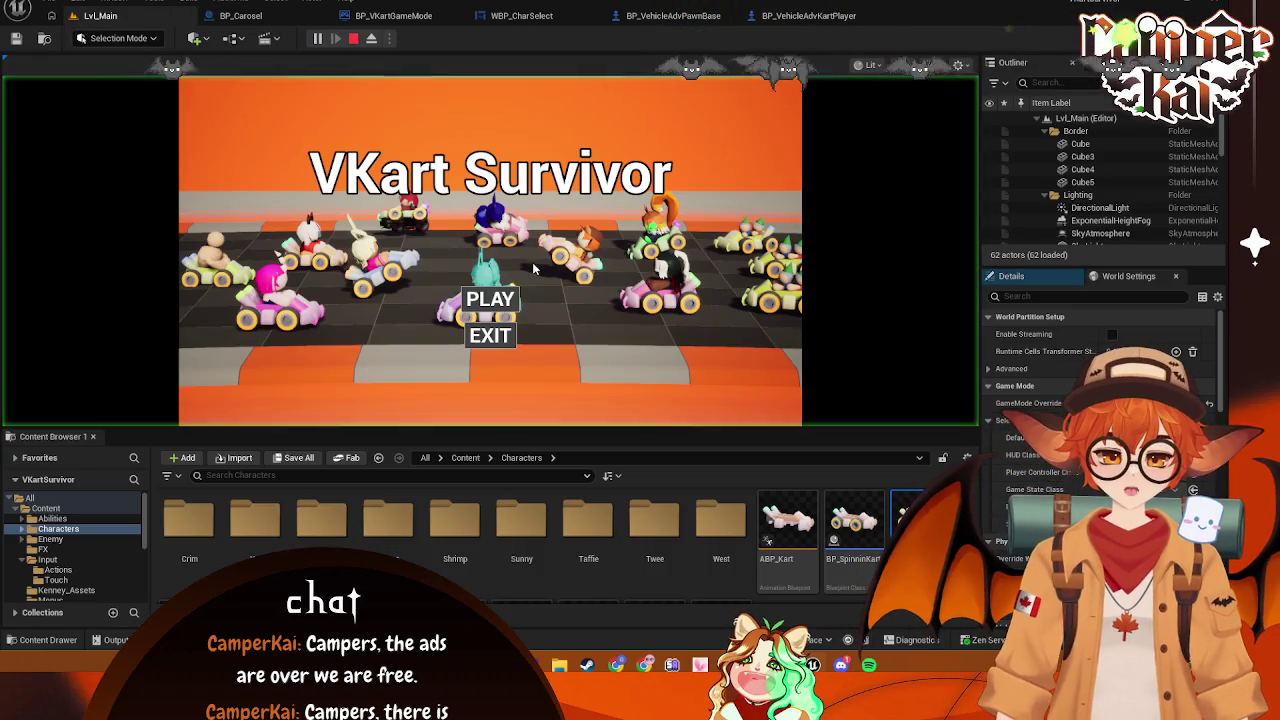
Choose the kart, start the race and drive along the curving cone-lined track
left_click(471, 304)
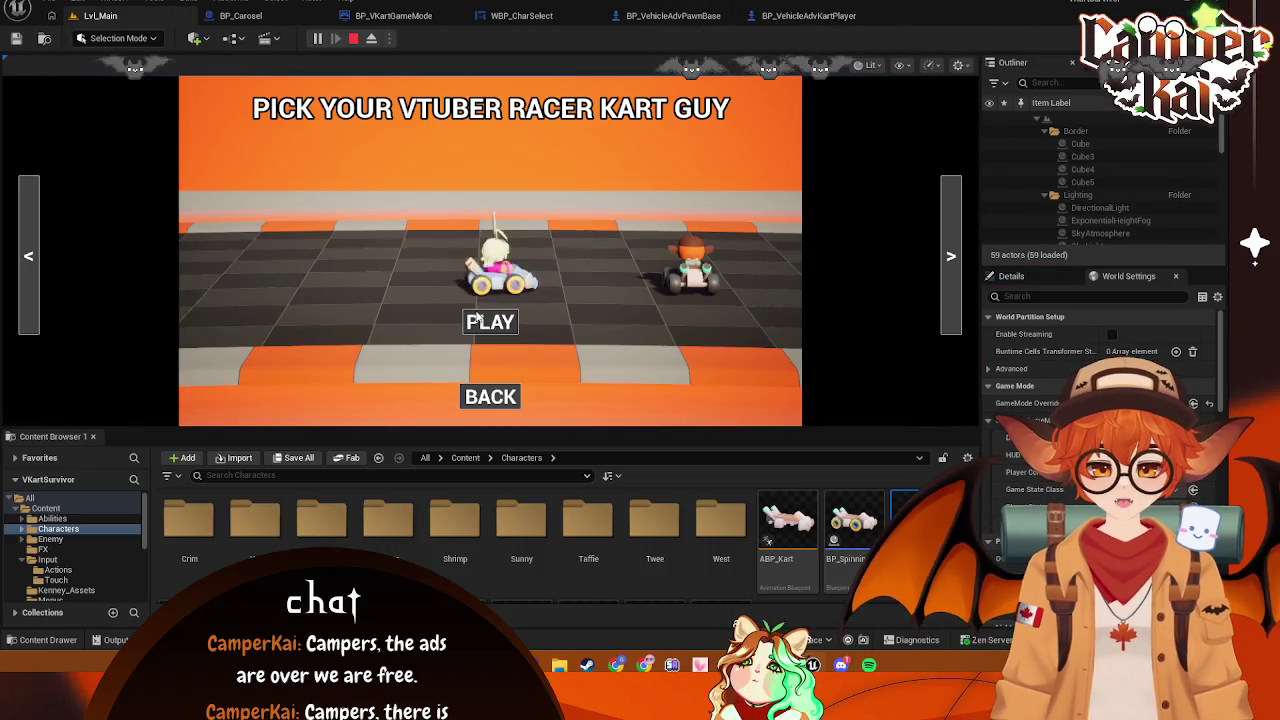
left_click(476, 318)
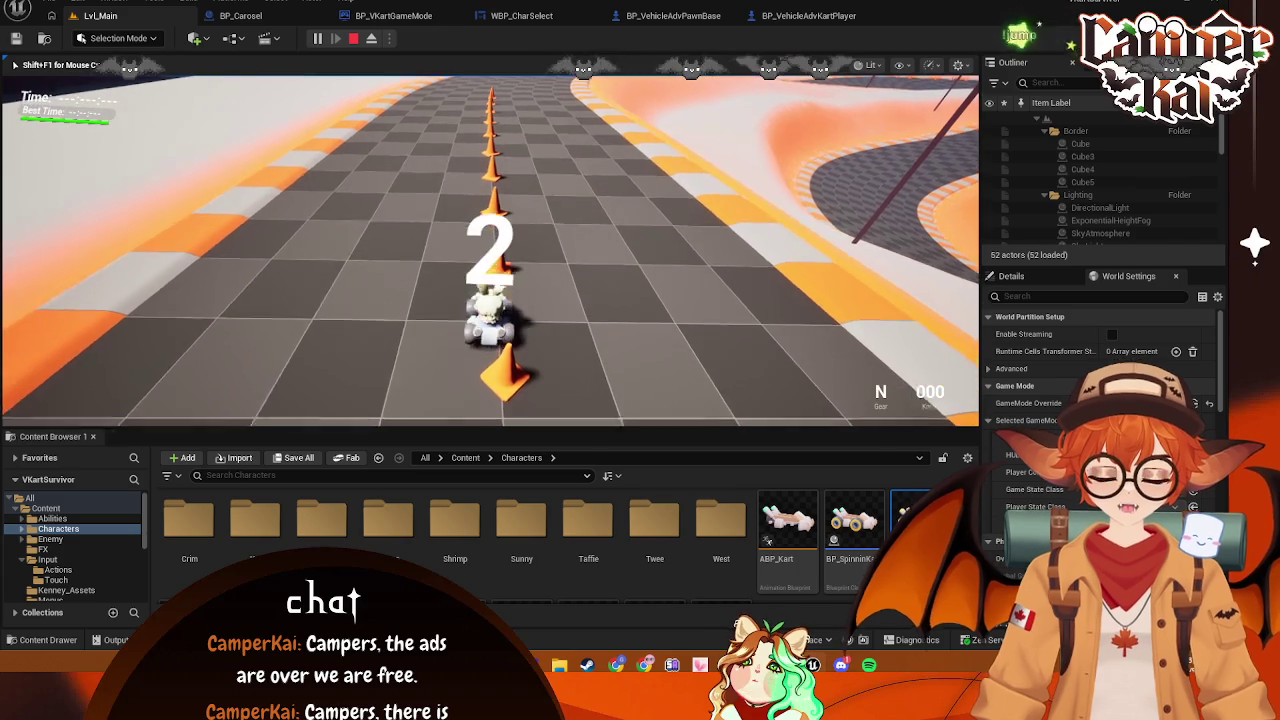
key("w")
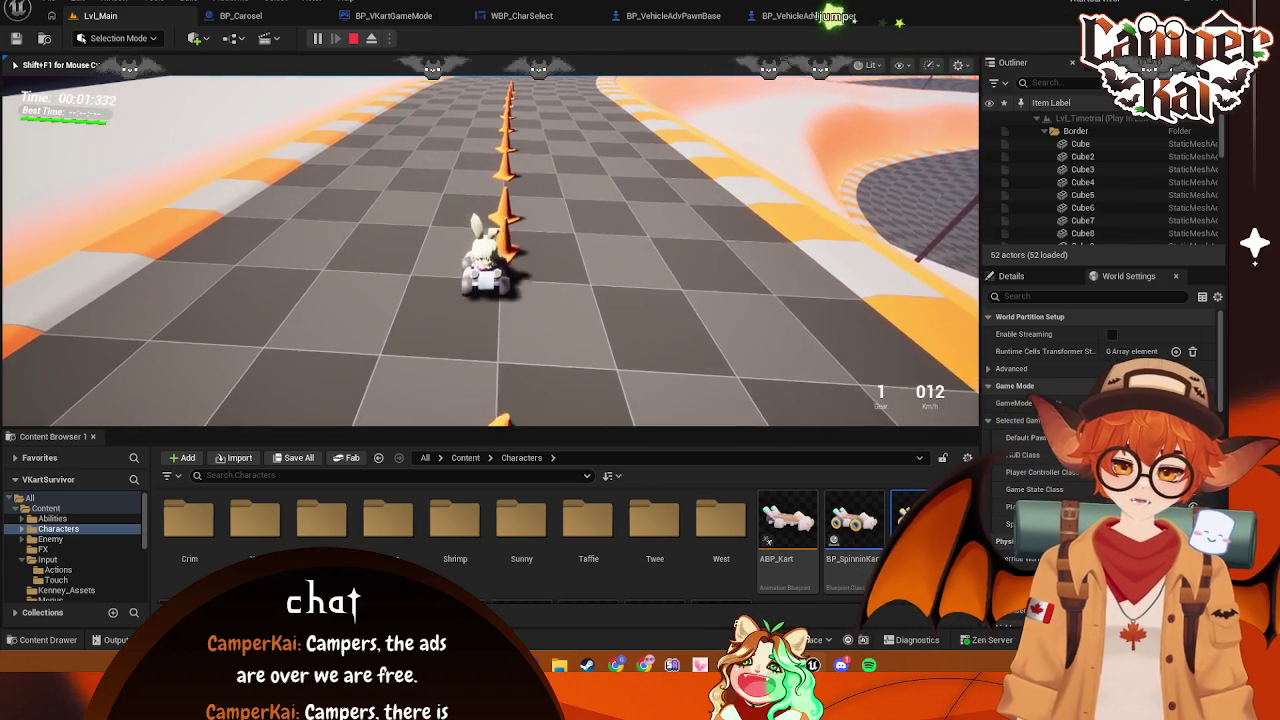
key("w")
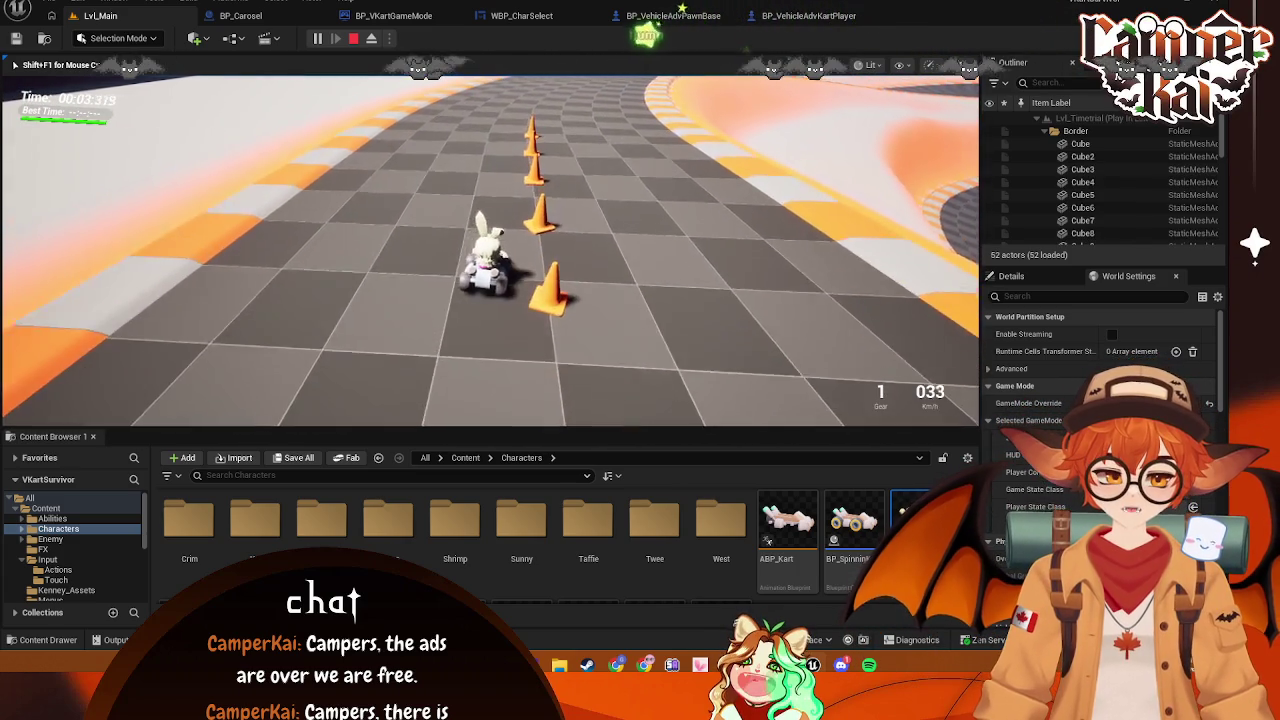
key("w")
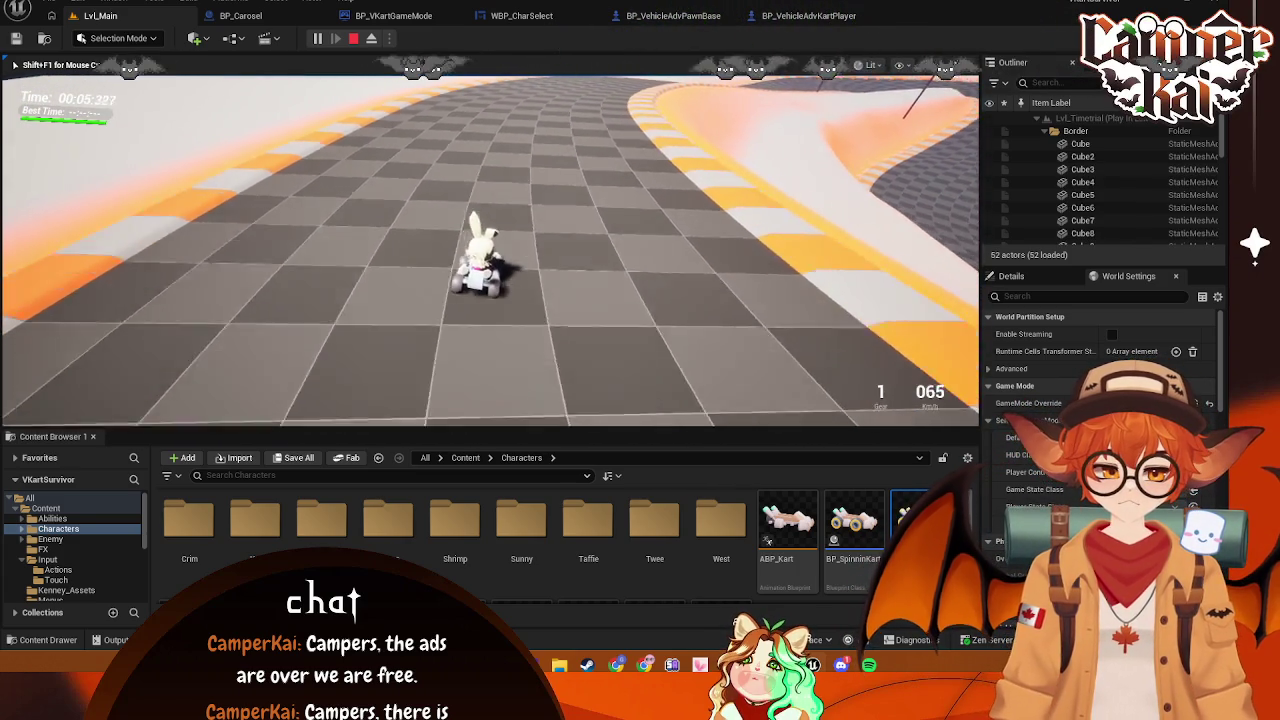
key("w")
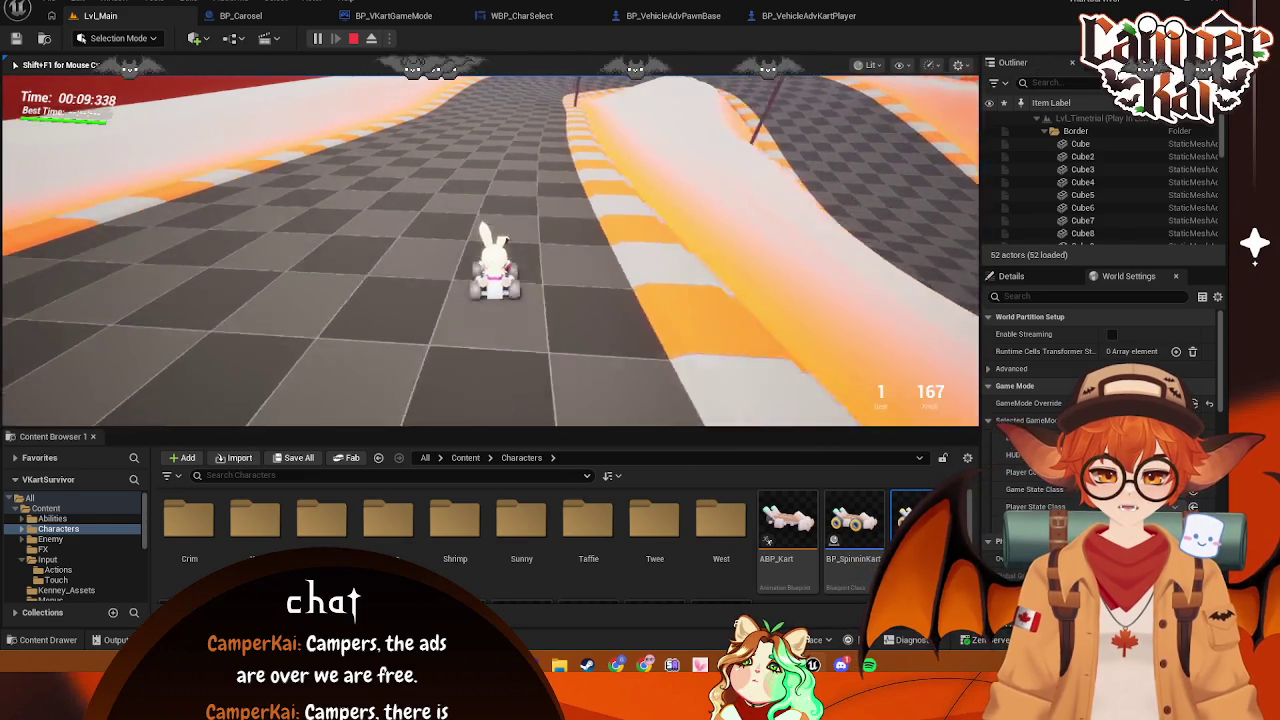
key("w")
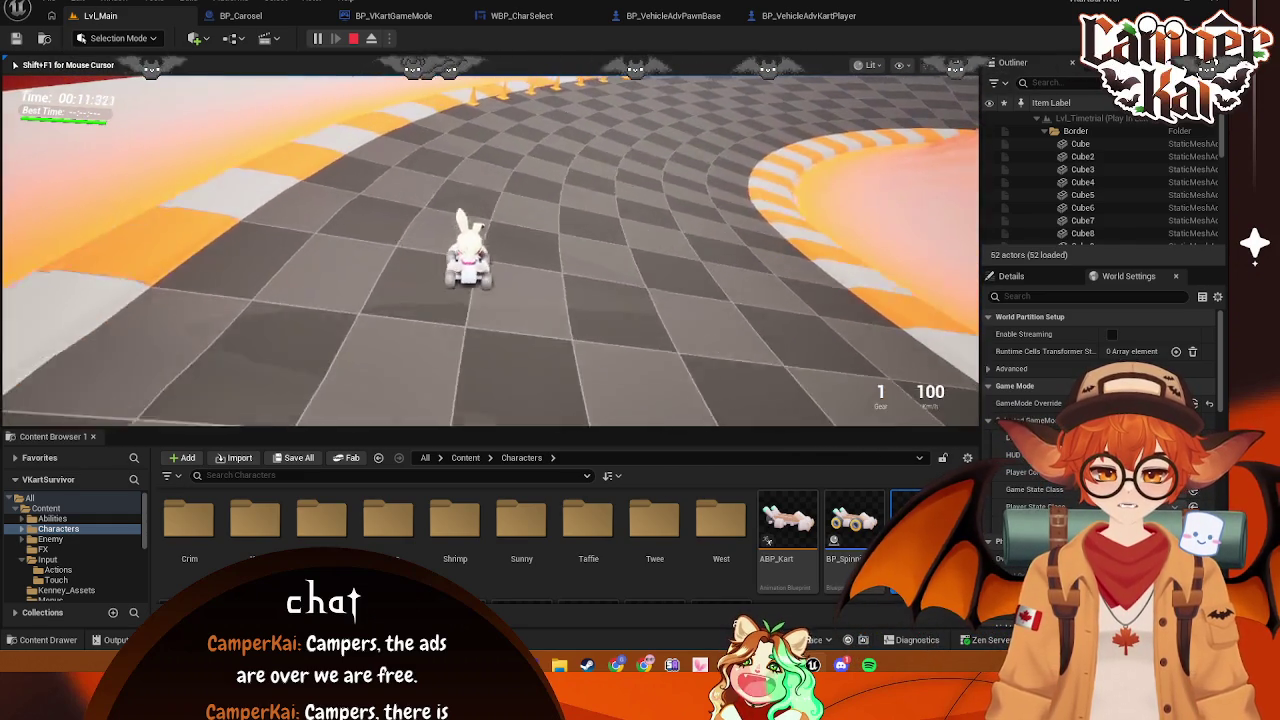
Keep driving around the curves, then stop play and bring up BP_VehicleAdvPawnBase
key("w")
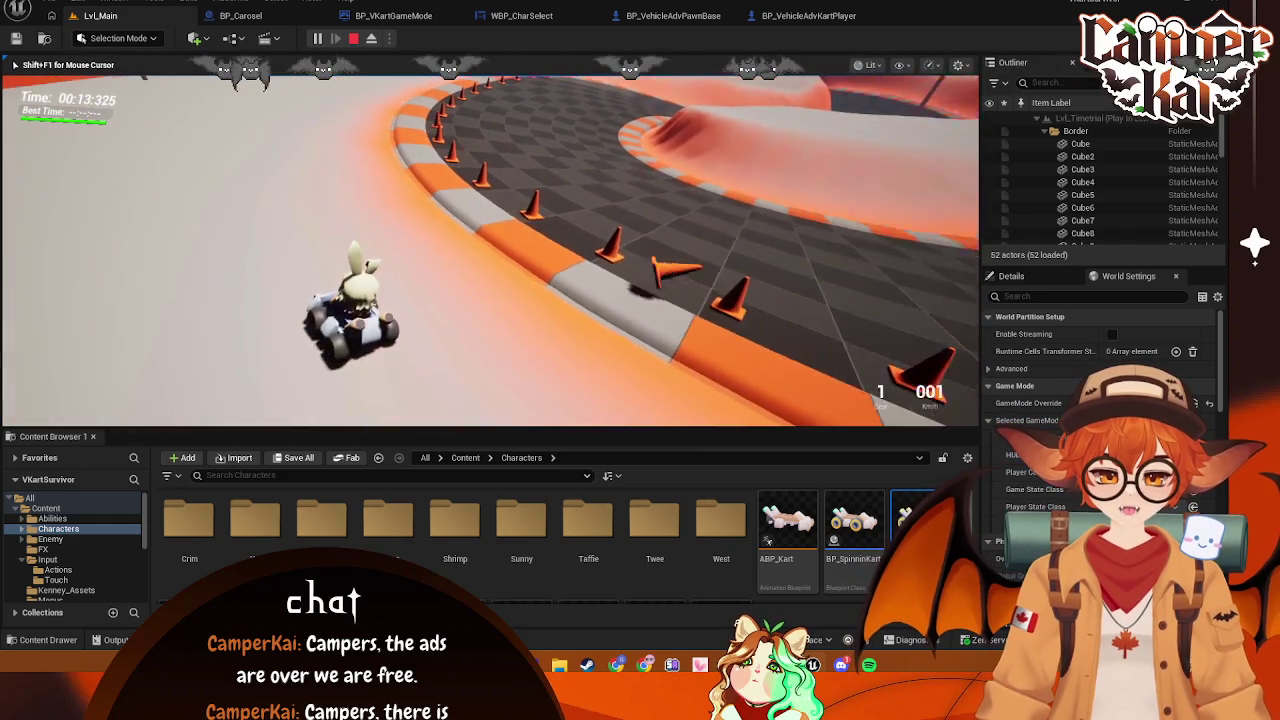
key("w")
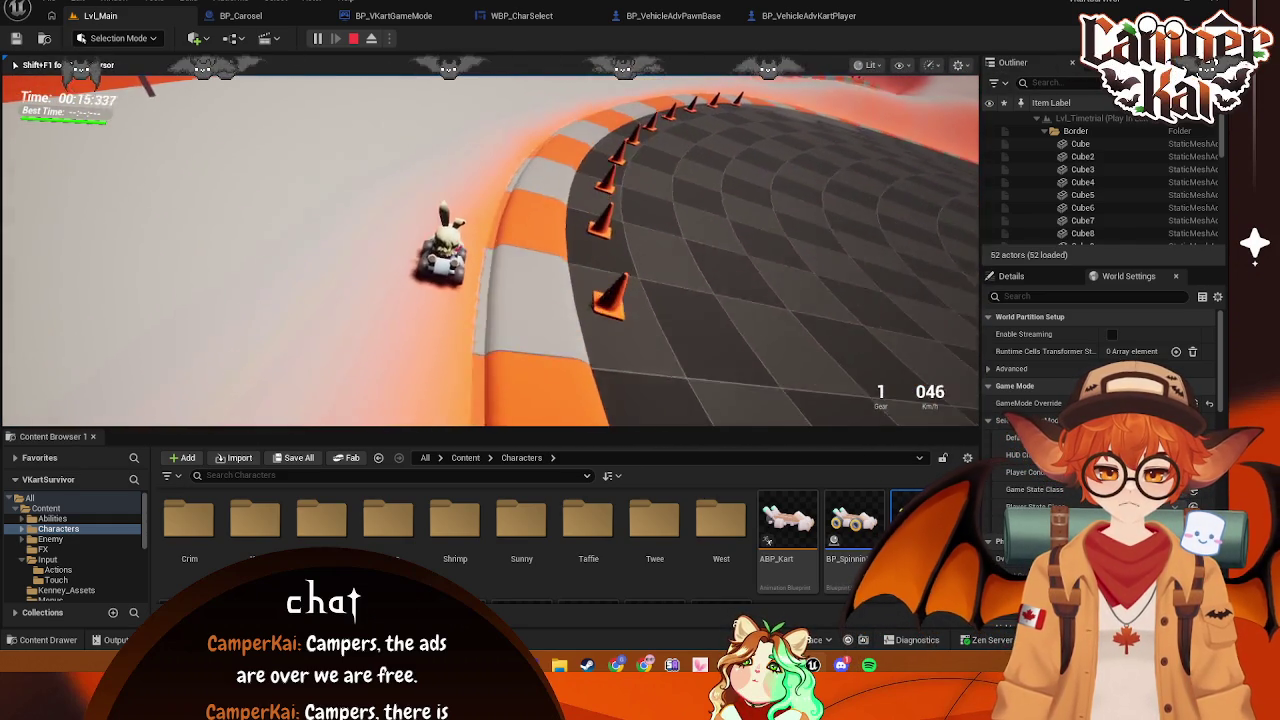
key("w")
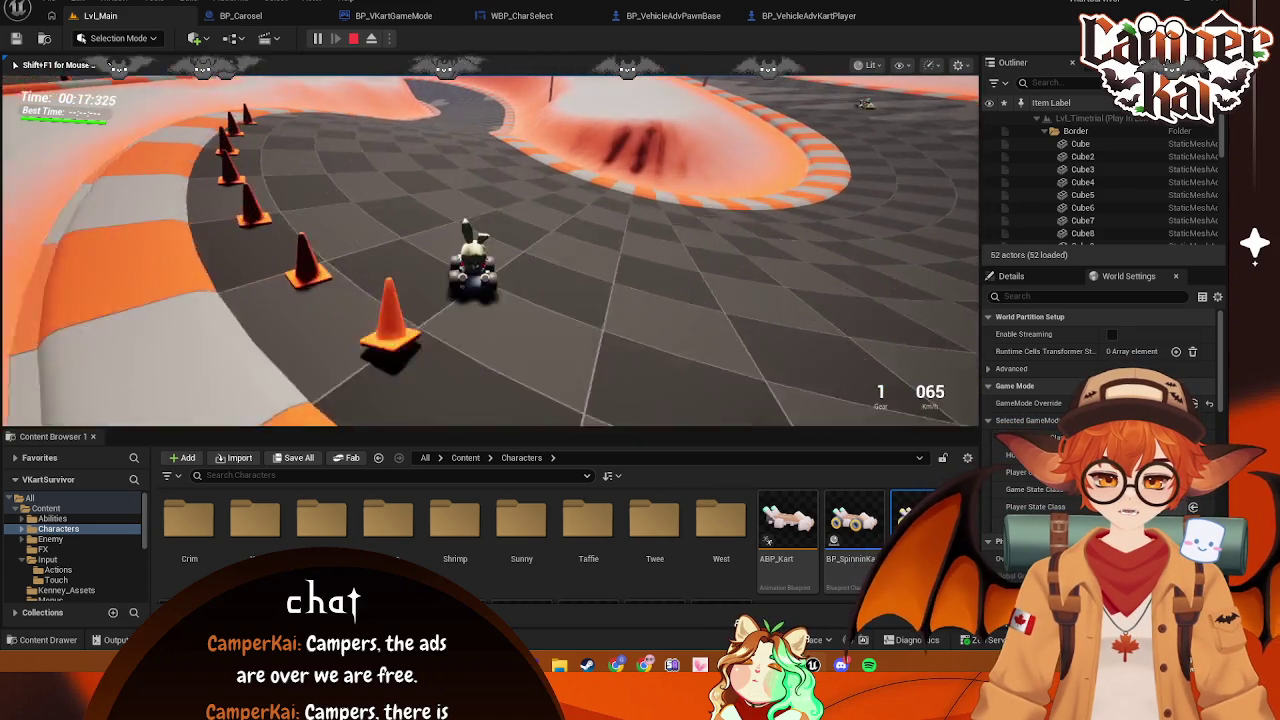
key("w")
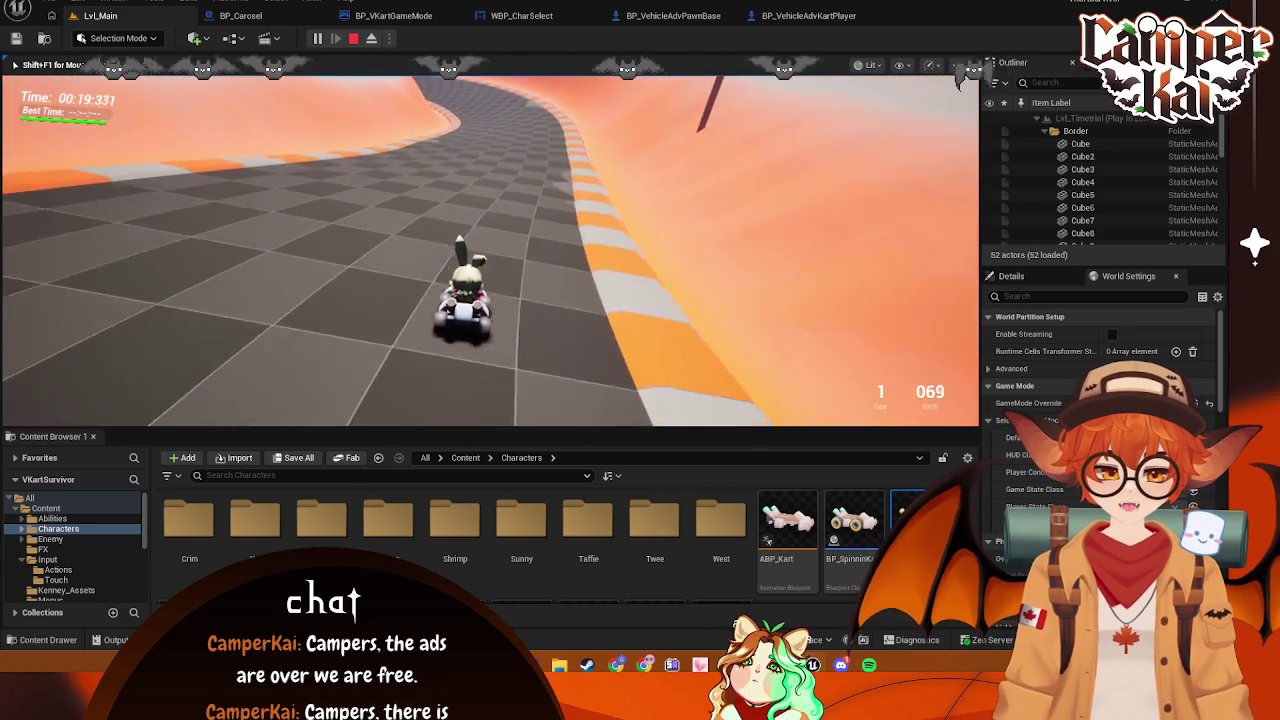
key("w")
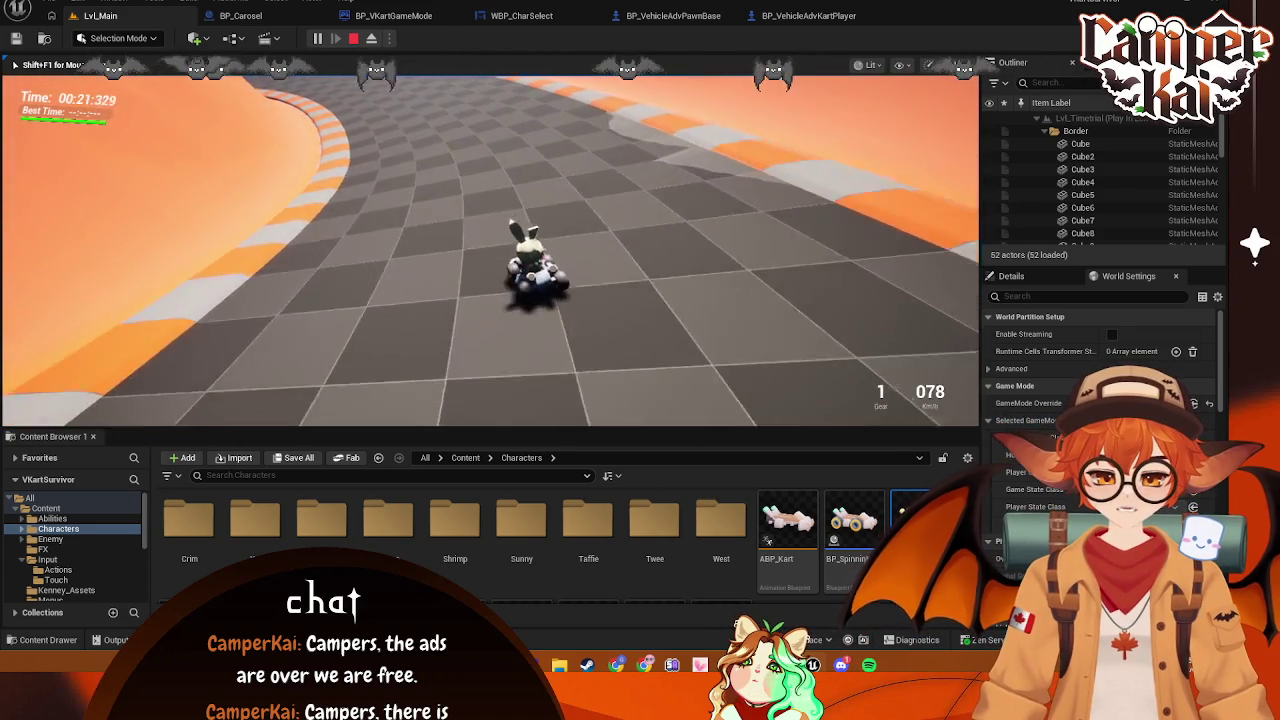
key("Escape")
left_click(668, 15)
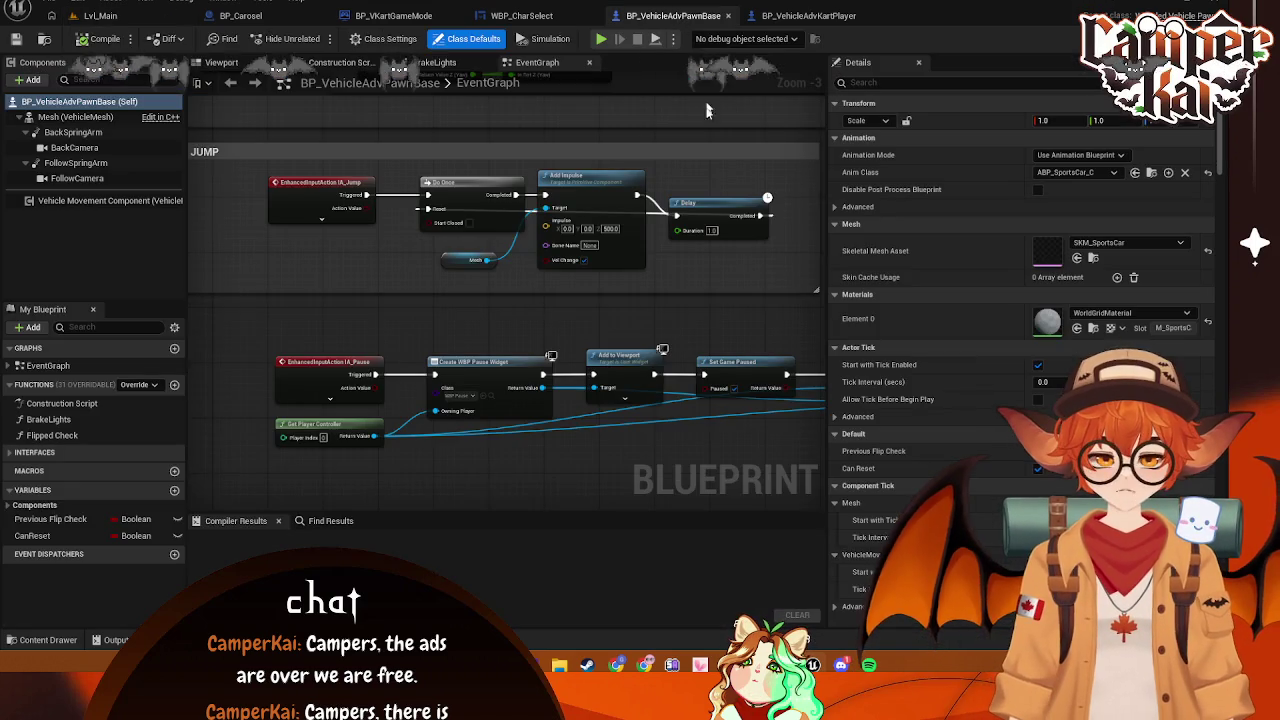
Pan the BP_VehicleAdvPawnBase graph across the Pause, Jump Add Impulse and Reset node groups
mouse_move(662, 319)
left_mouse_down()
mouse_move(500, 215)
mouse_move(357, 190)
left_mouse_up()
mouse_move(259, 165)
left_mouse_down()
mouse_move(491, 344)
mouse_move(577, 273)
left_mouse_up()
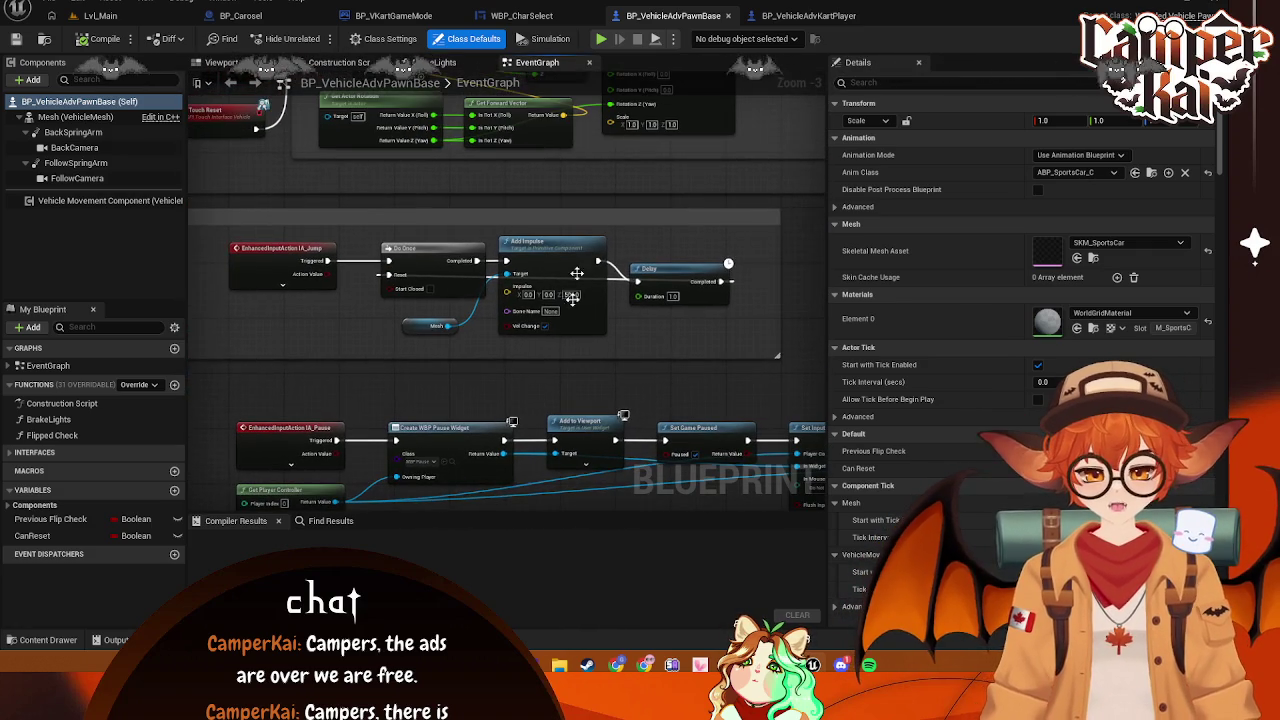
left_click_drag(478, 394, 480, 500)
mouse_move(423, 250)
left_mouse_down()
mouse_move(401, 325)
mouse_move(499, 237)
left_mouse_up()
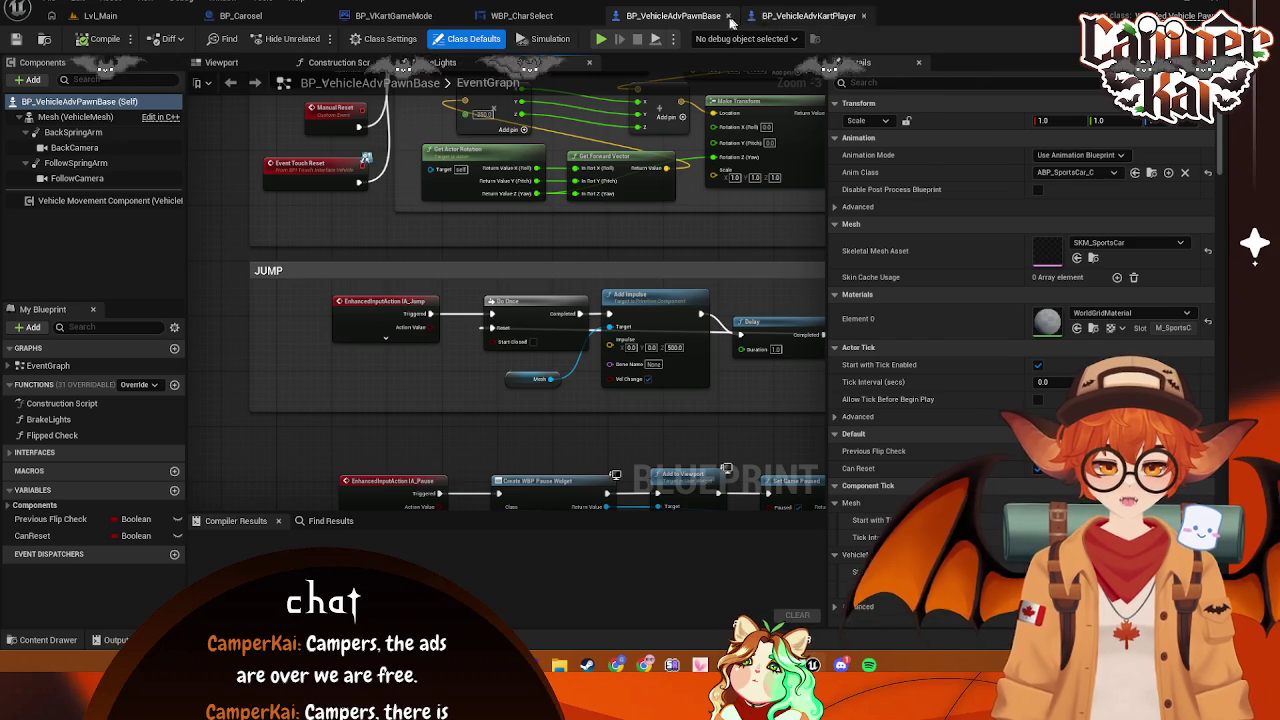
Review the kart player's Add Impulse, Delay and Set Linear Damping chain, then return to Lvl_Main
left_click(810, 15)
mouse_move(616, 324)
left_mouse_down()
mouse_move(632, 320)
mouse_move(574, 354)
mouse_move(778, 380)
mouse_move(623, 359)
mouse_move(508, 257)
left_mouse_up()
left_click_drag(581, 302, 347, 315)
mouse_move(527, 291)
left_mouse_down()
mouse_move(477, 289)
mouse_move(480, 265)
left_mouse_up()
mouse_move(576, 290)
left_mouse_down()
mouse_move(346, 283)
mouse_move(456, 278)
mouse_move(450, 305)
mouse_move(682, 293)
mouse_move(486, 274)
mouse_move(481, 297)
left_mouse_up()
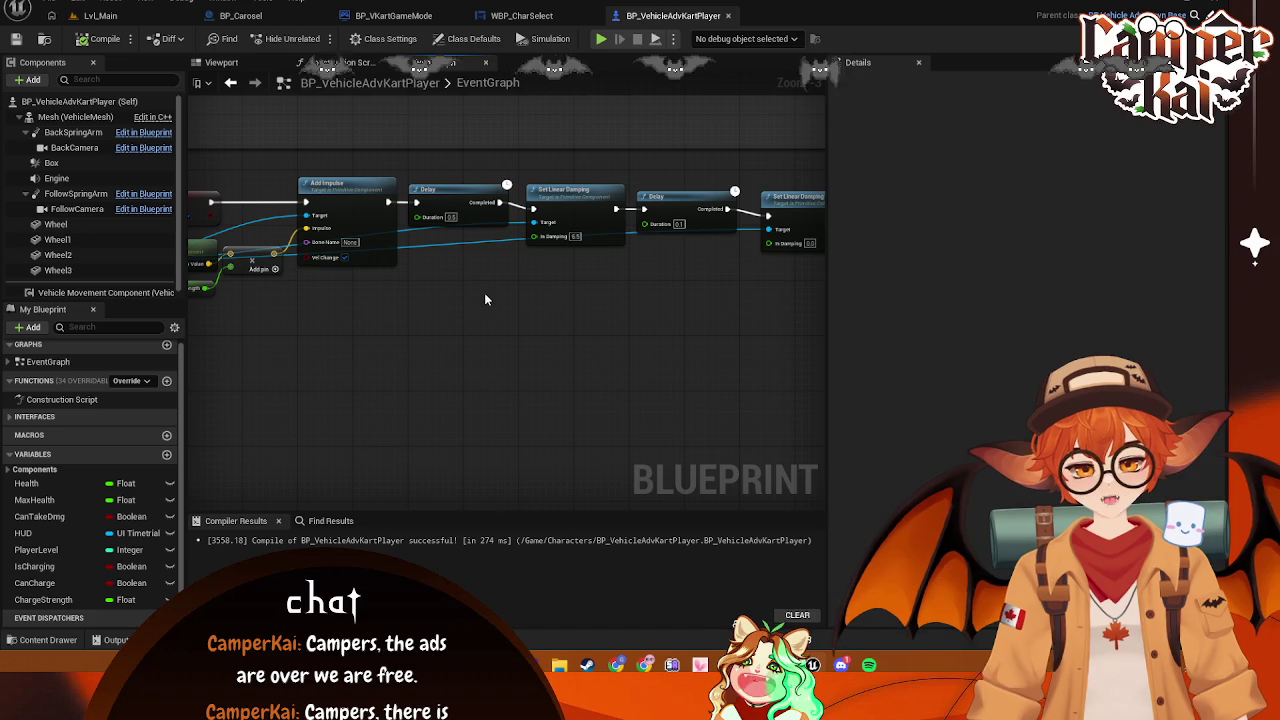
key("ctrl+Tab")
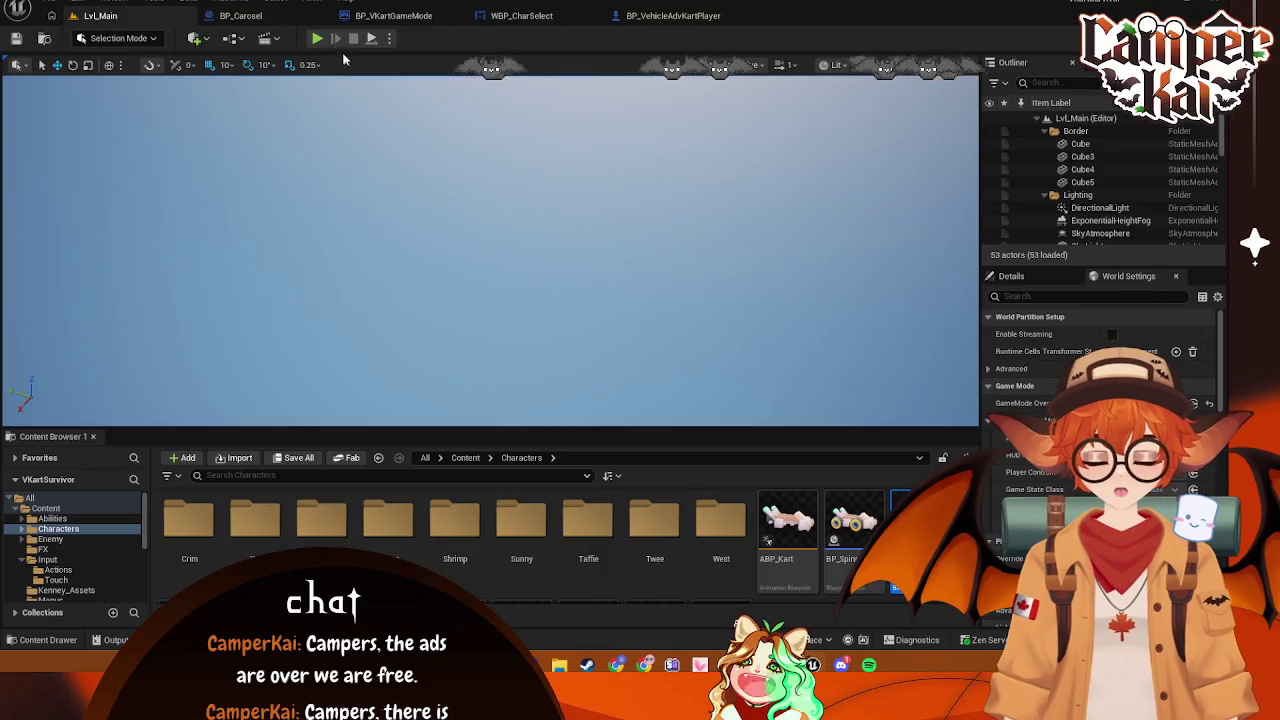
key("alt+p")
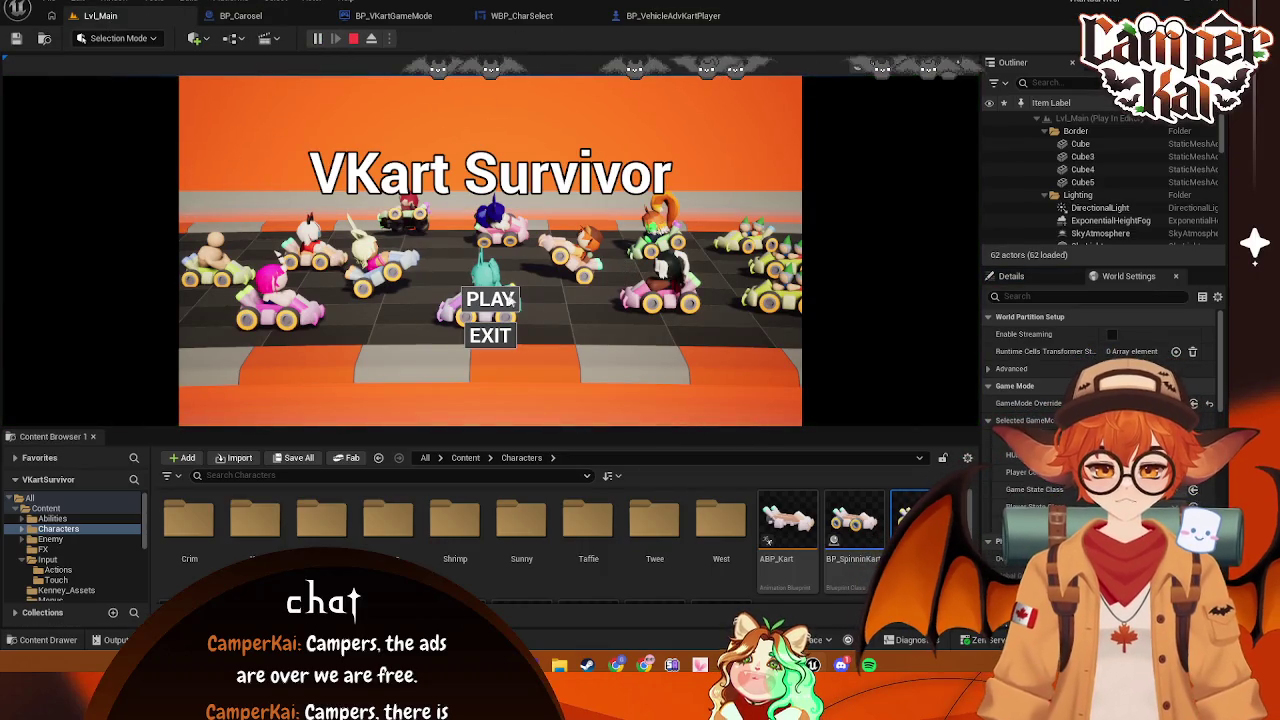
left_click(514, 297)
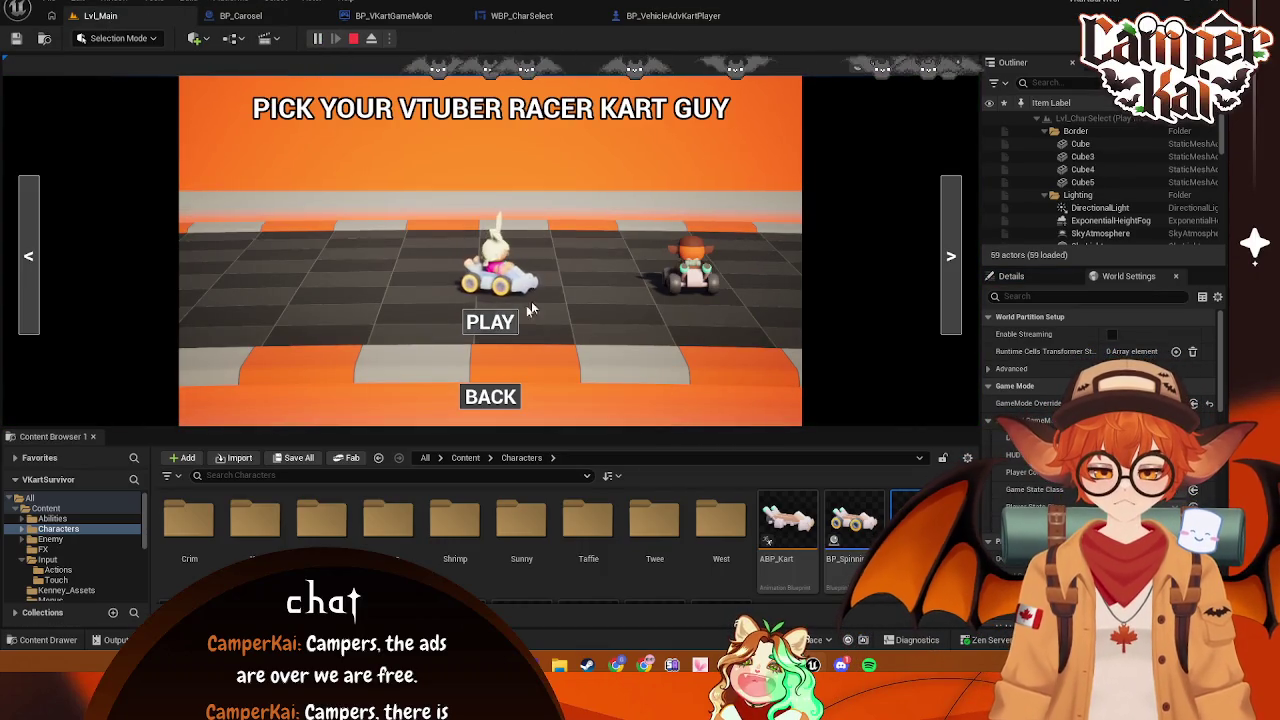
left_click(561, 280)
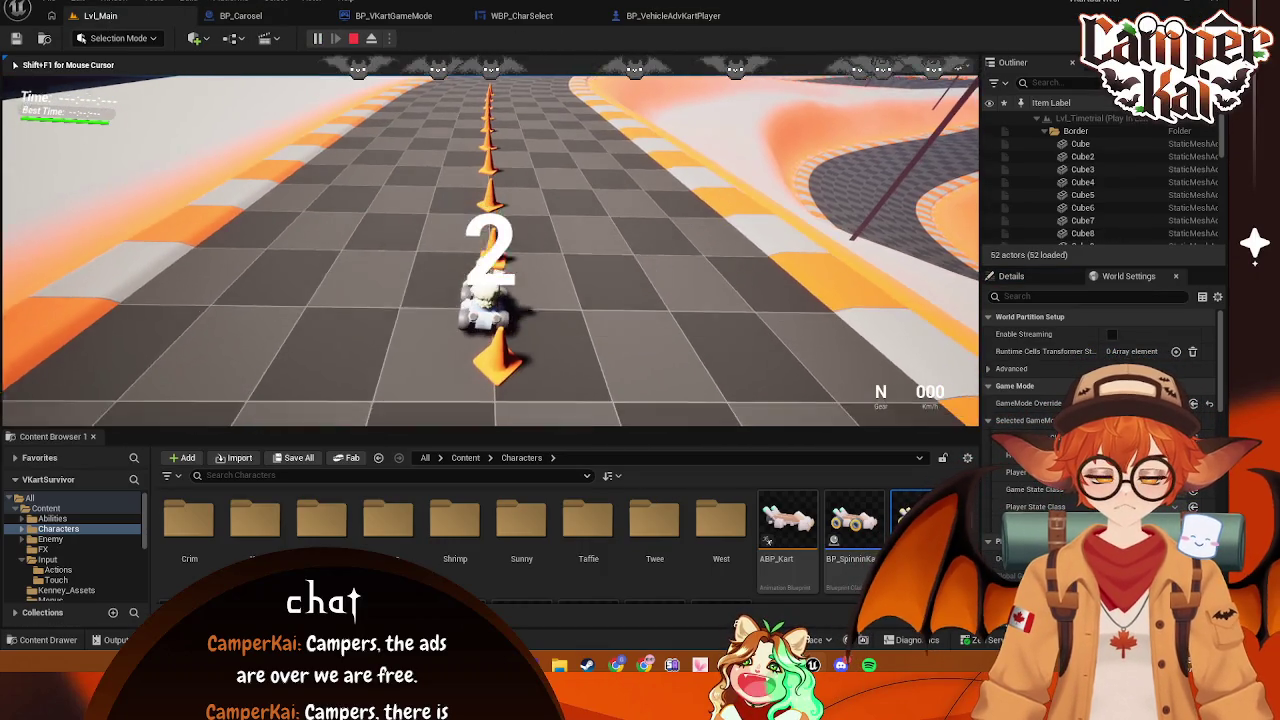
key("w")
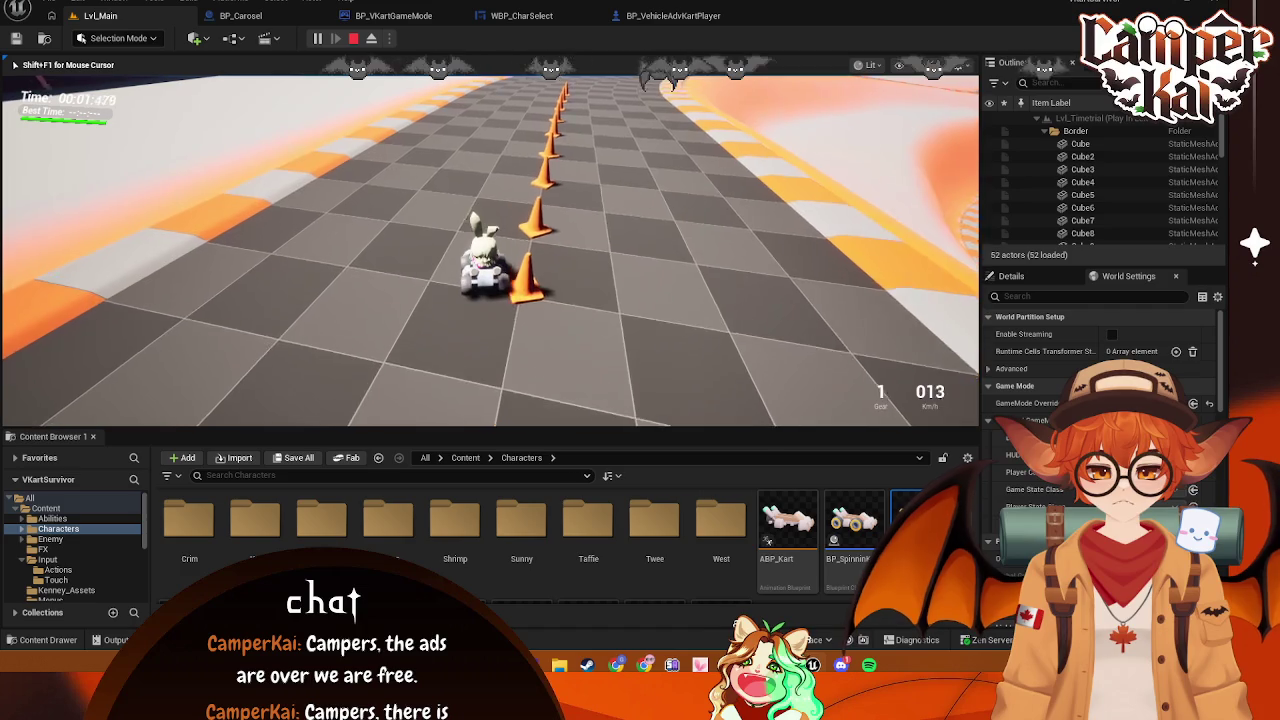
key("d")
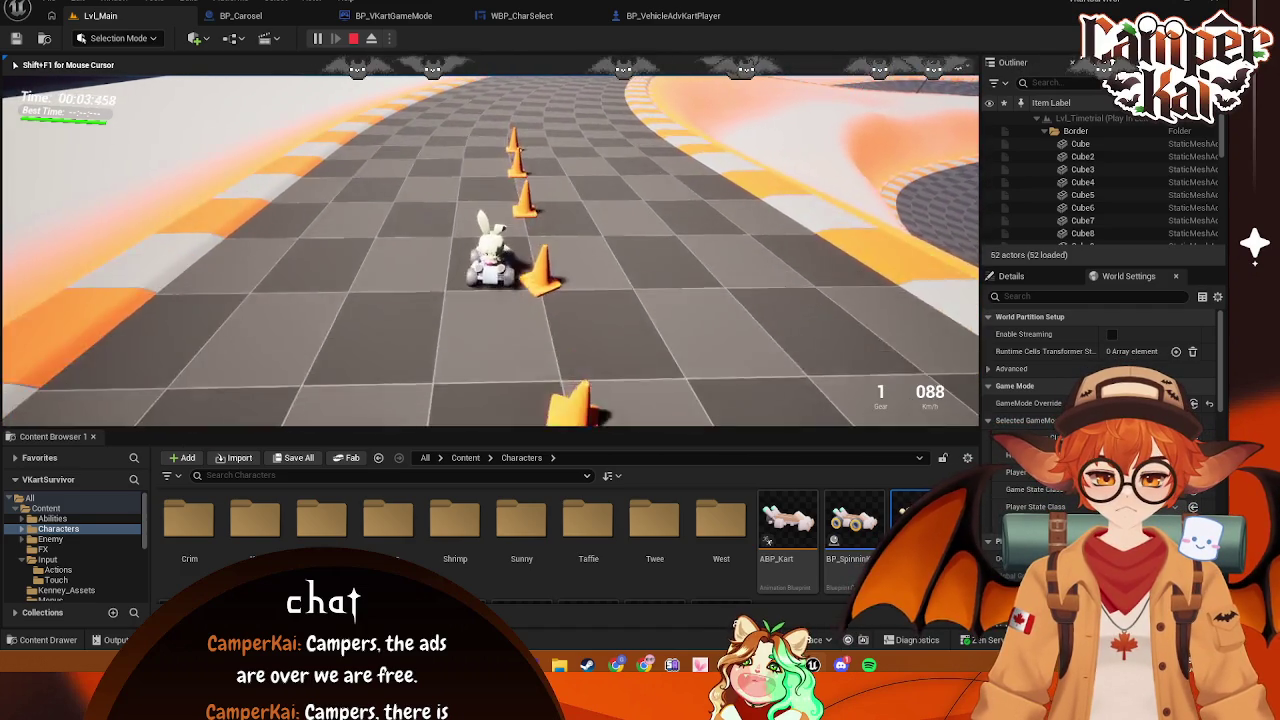
key("d")
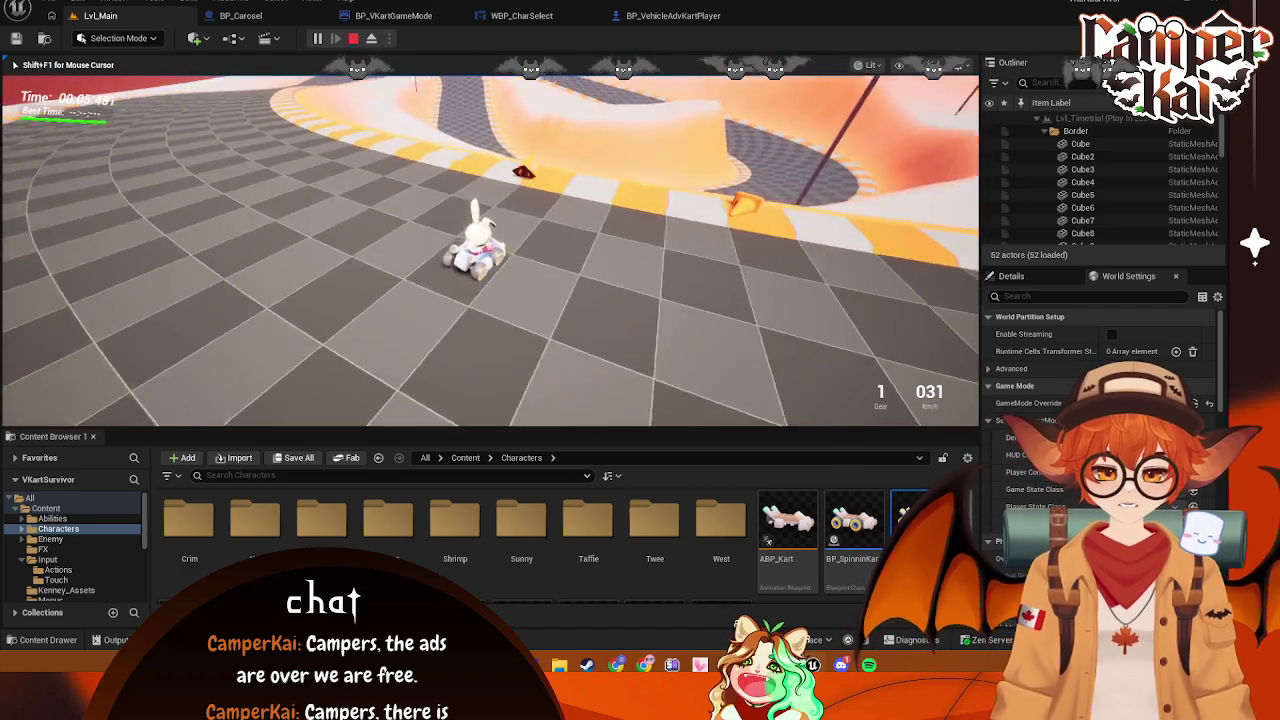
key("w")
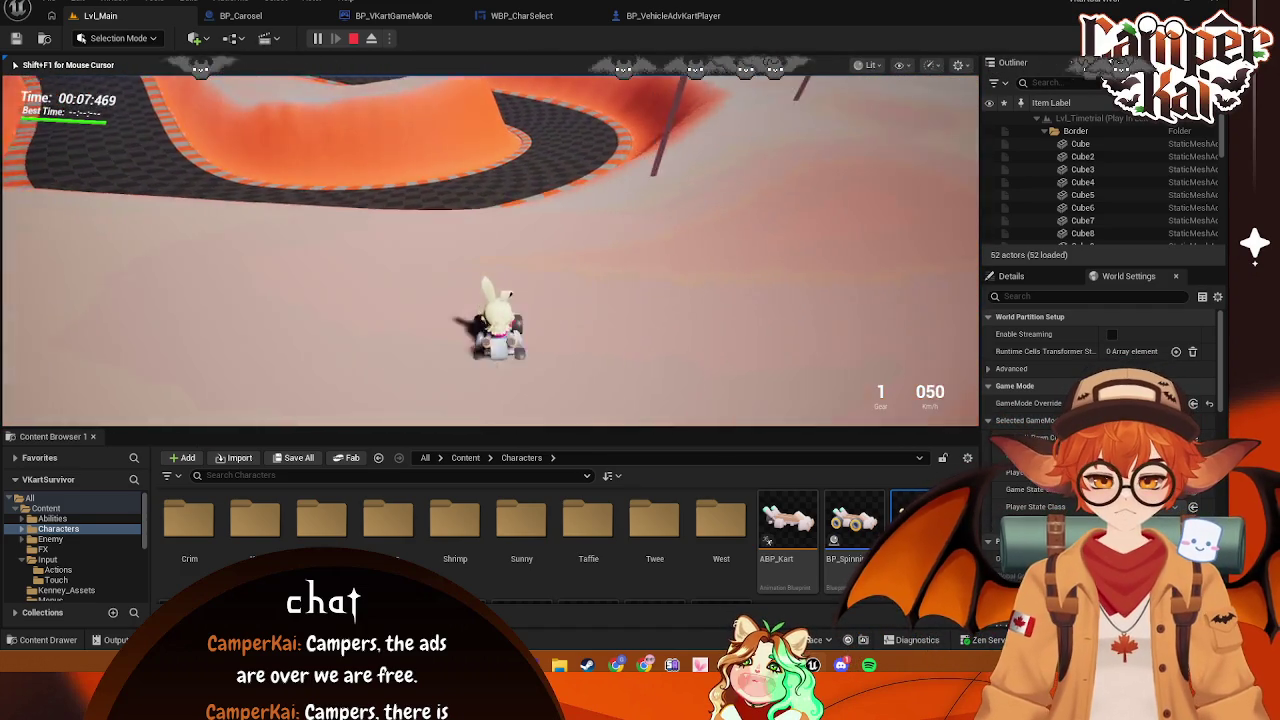
key("w")
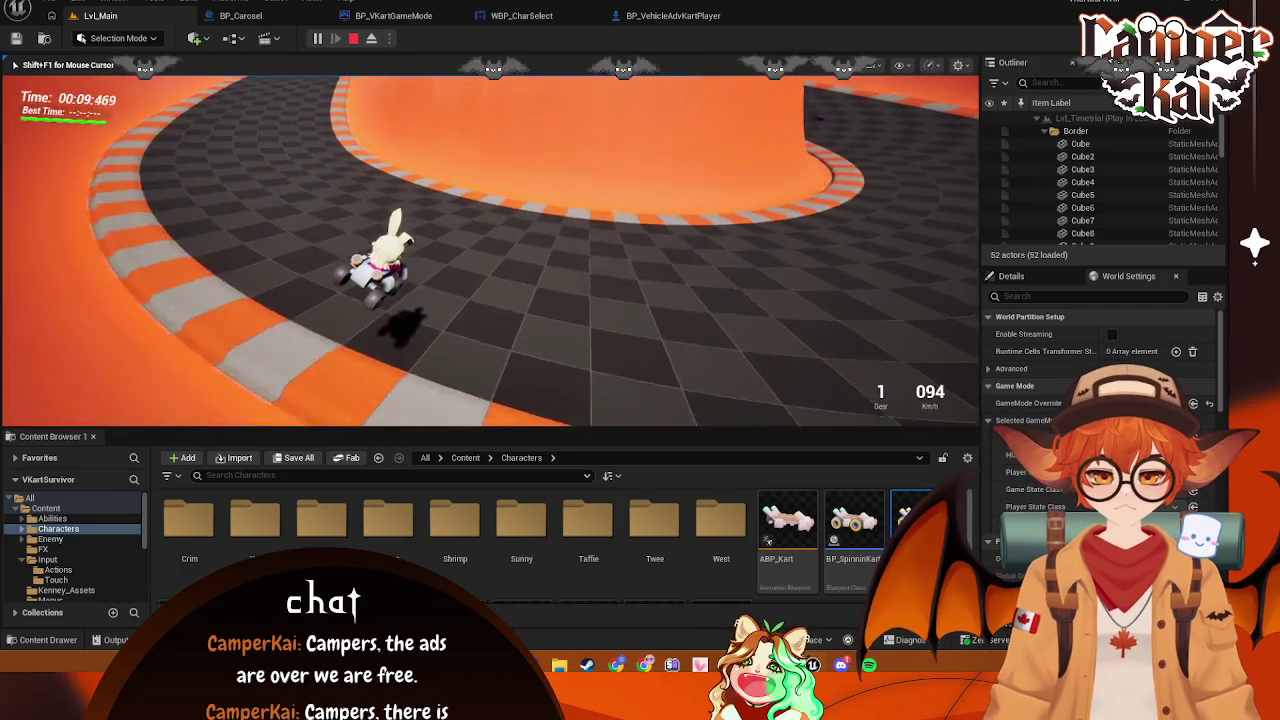
key("a")
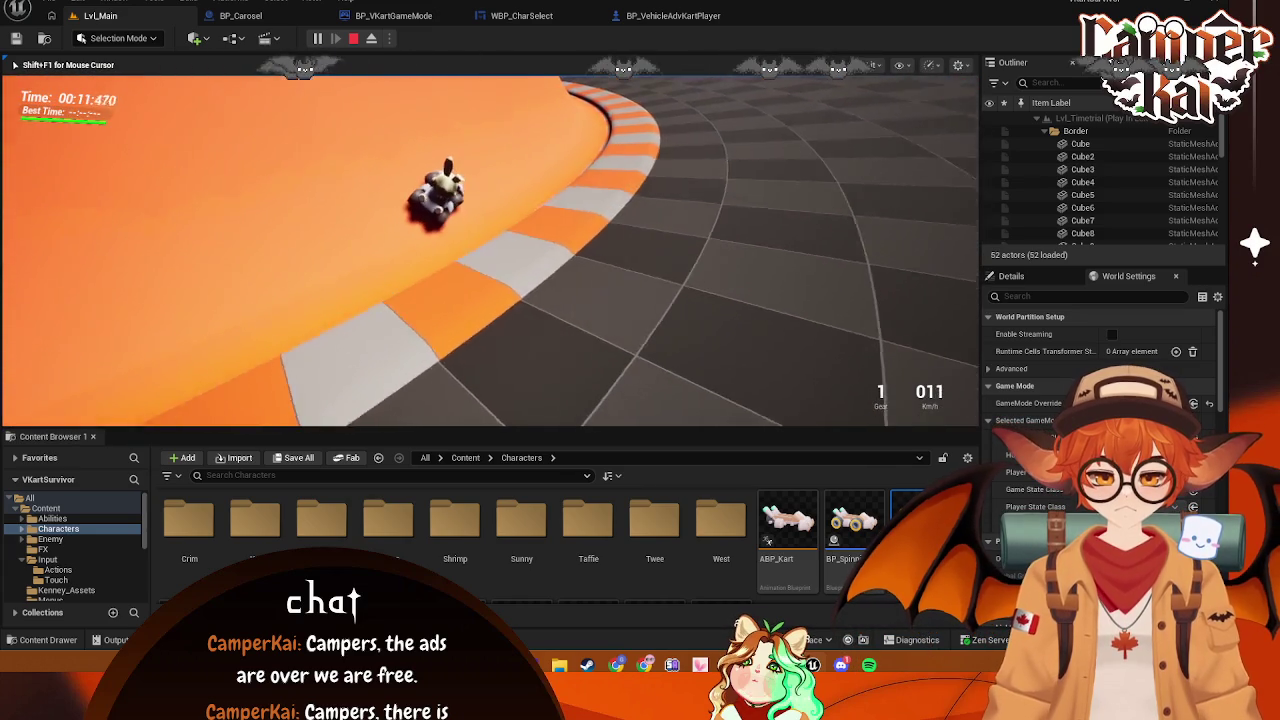
key("w")
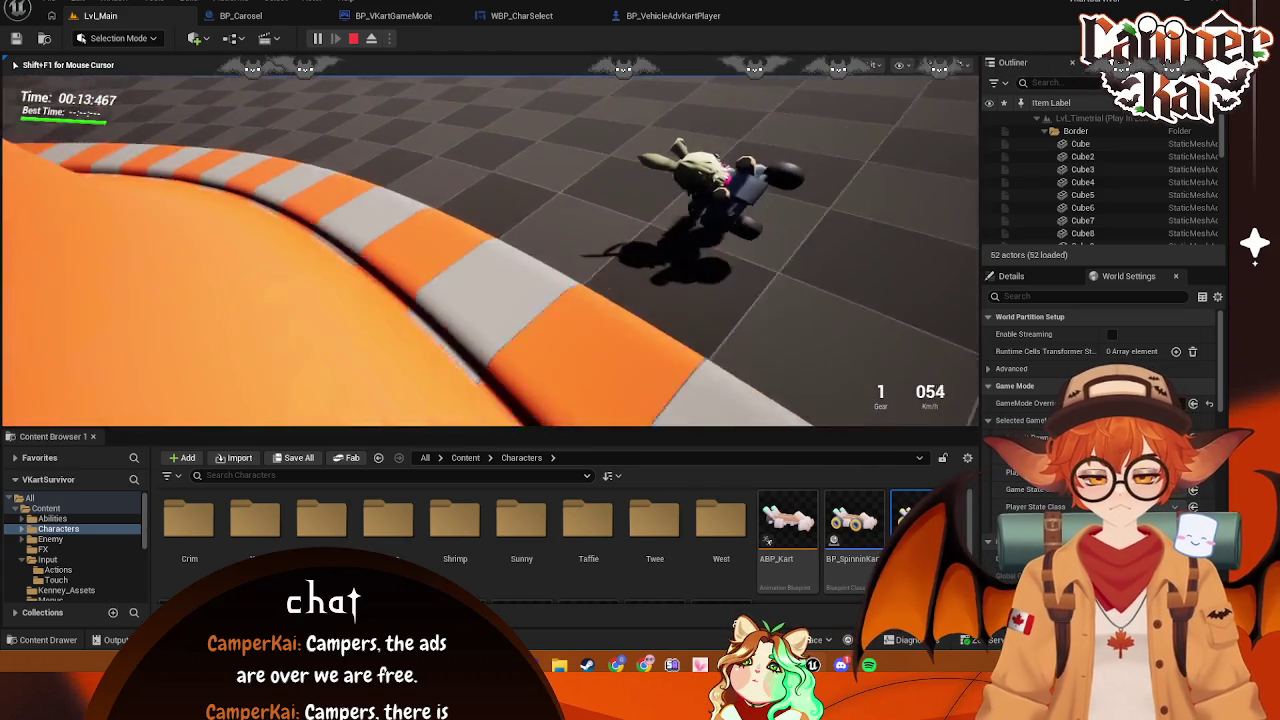
key("w")
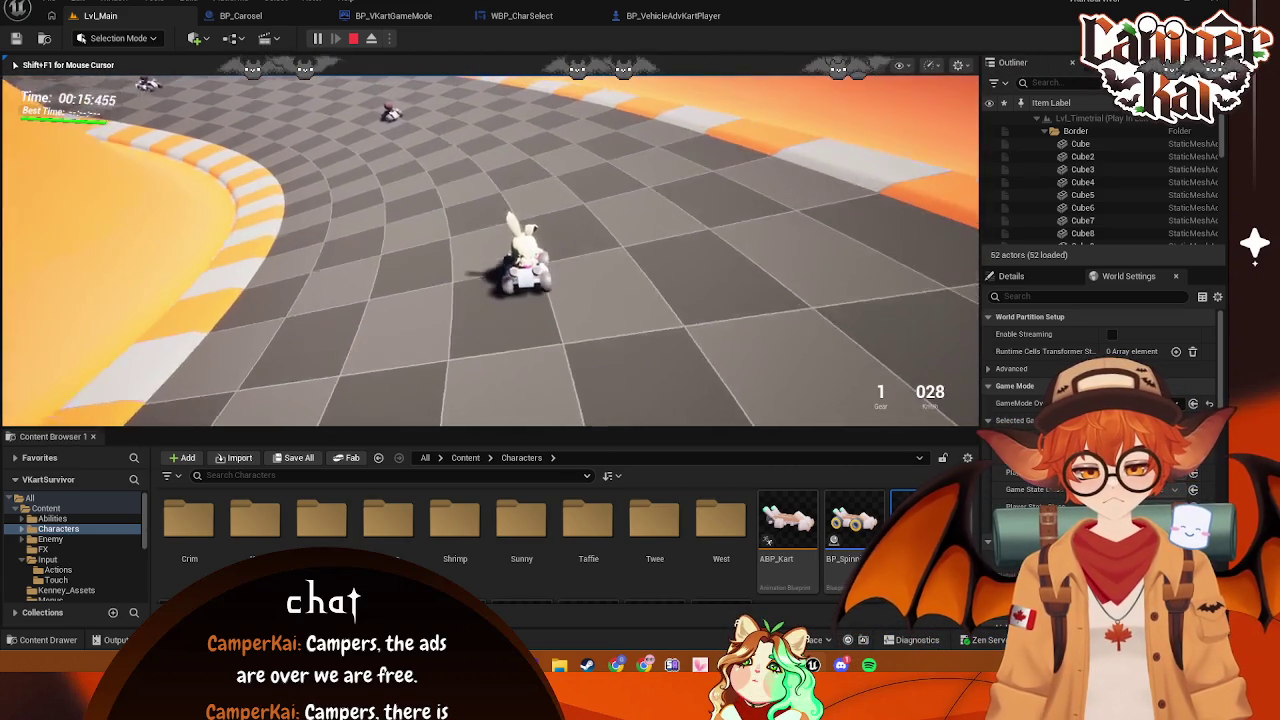
key("w")
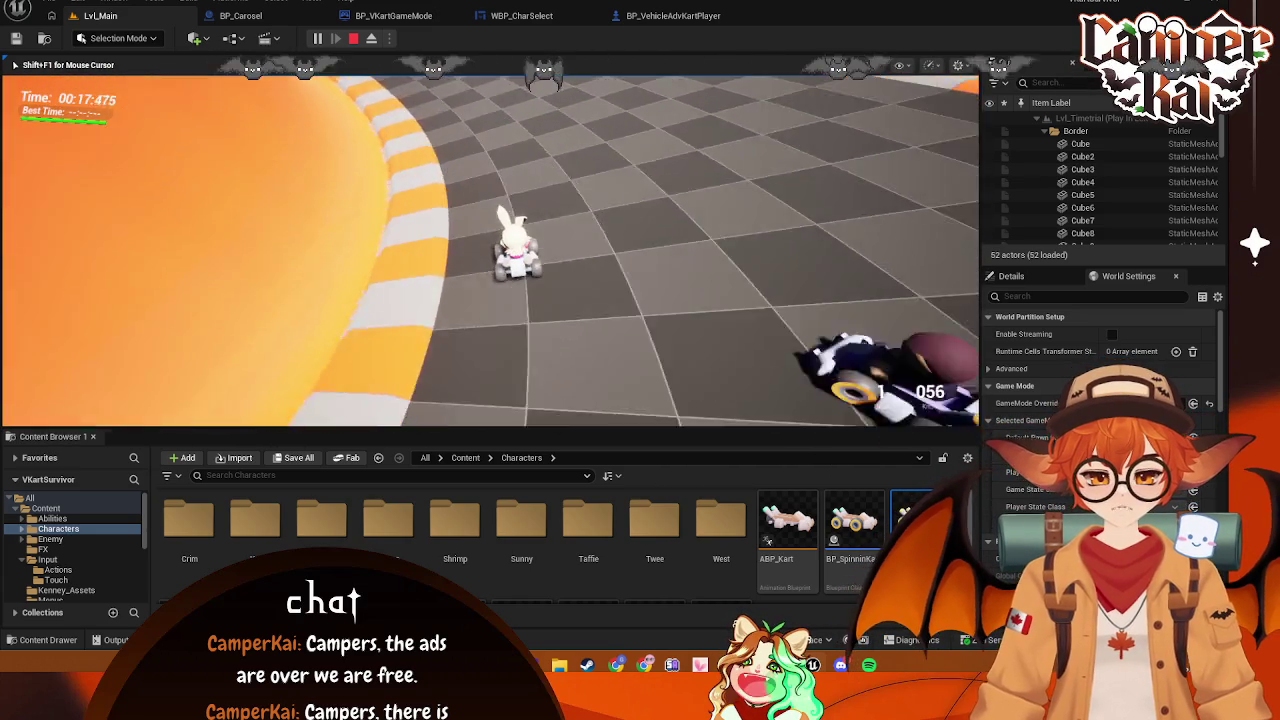
key("w")
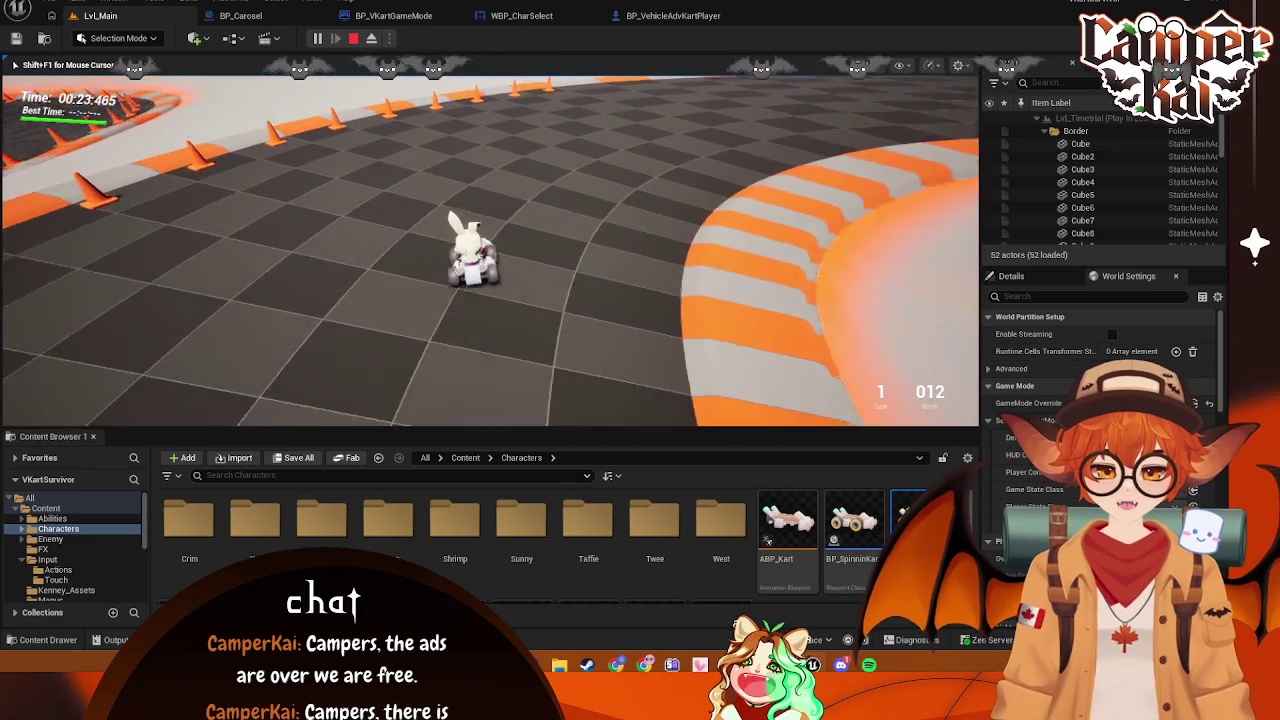
key("w")
key("w")
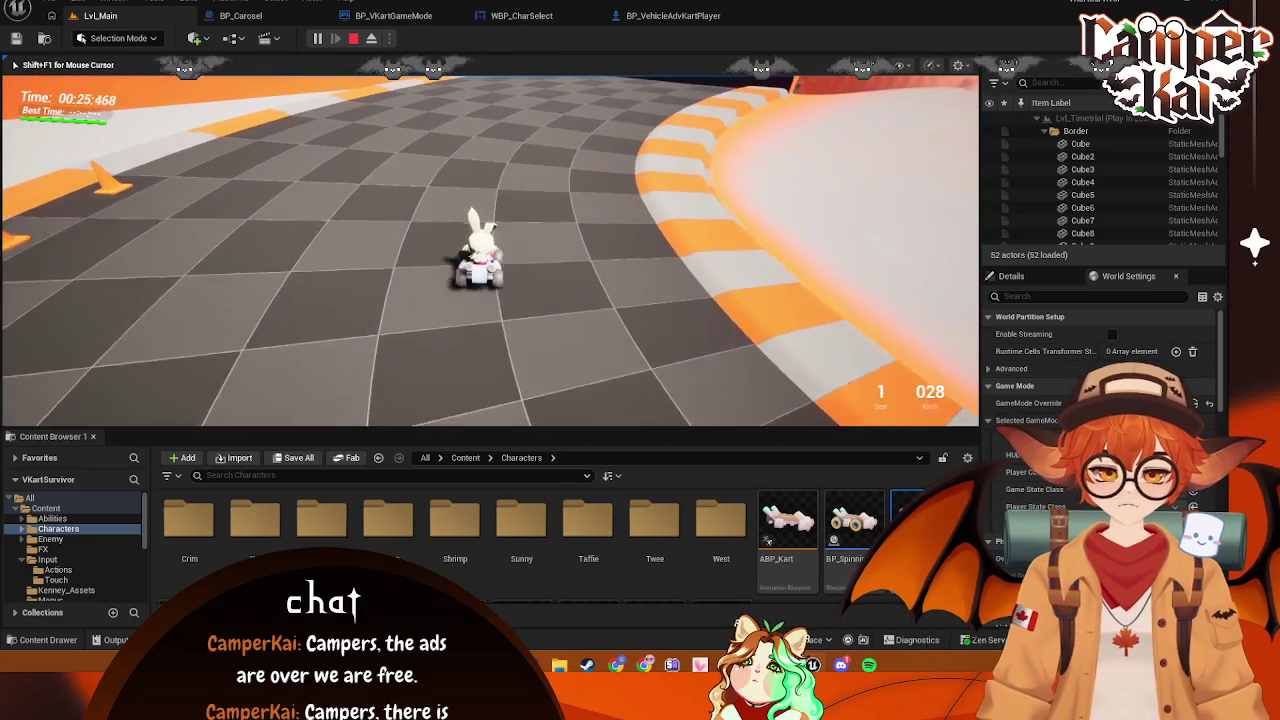
key("w")
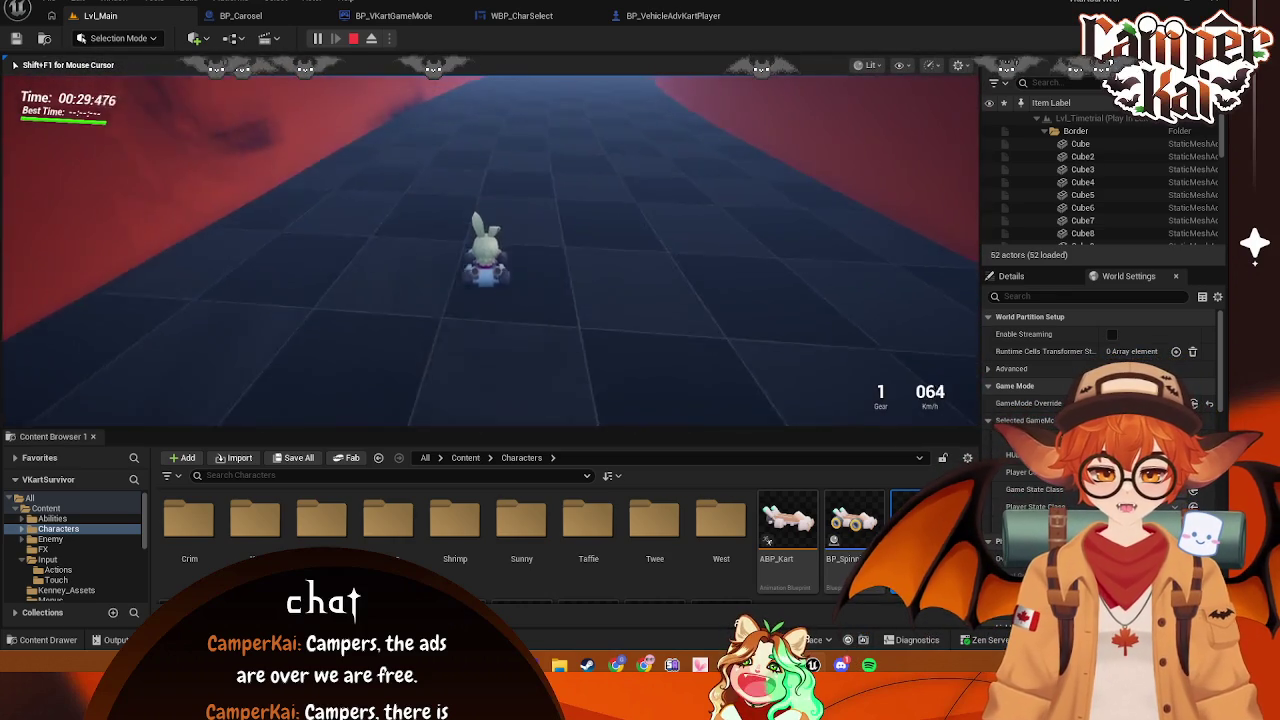
key("Escape")
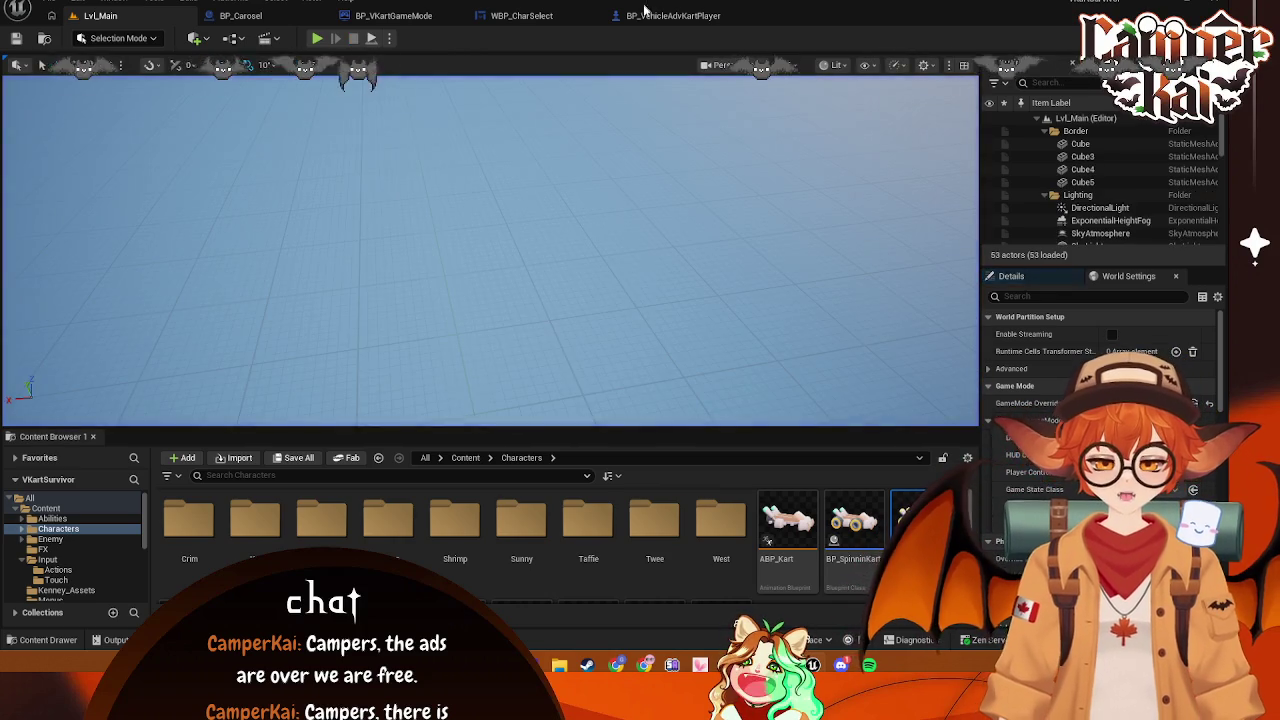
Return to BP_VehicleAdvKartPlayer's event graph showing the Add Impulse, Delay and Set Linear Damping nodes
left_click(645, 14)
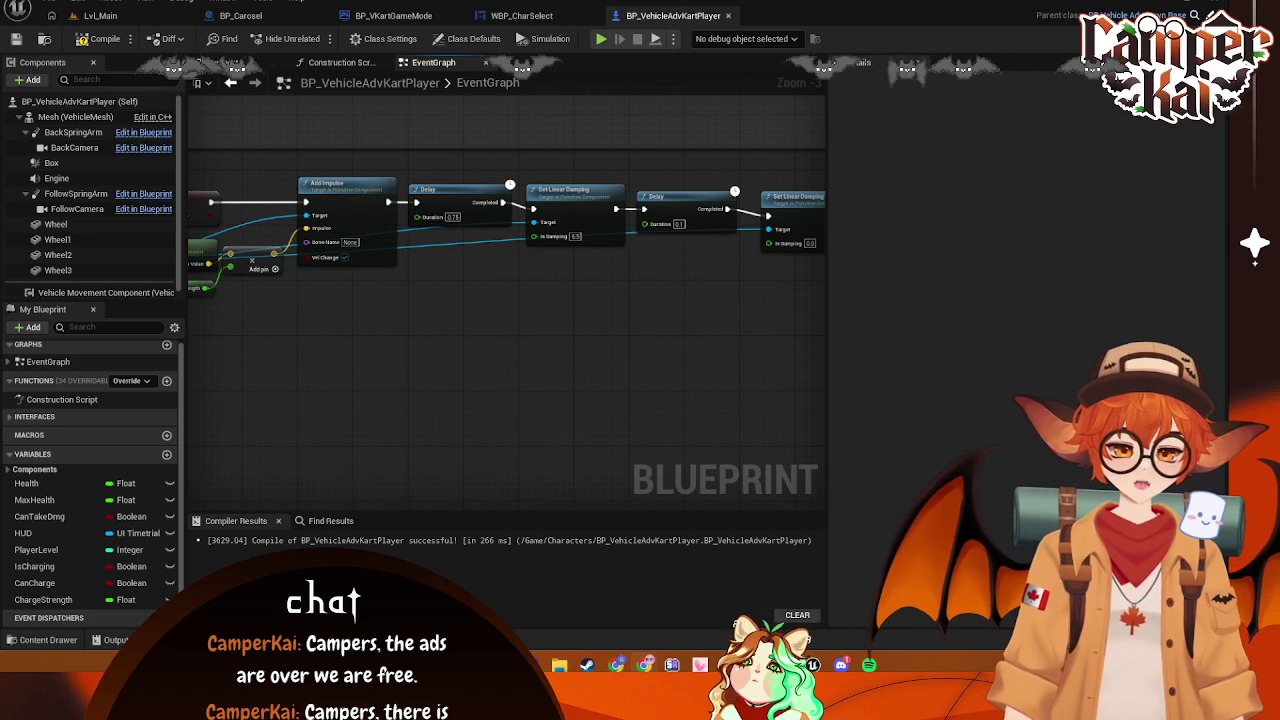
mouse_move(675, 326)
left_mouse_down()
mouse_move(486, 346)
mouse_move(569, 334)
mouse_move(533, 162)
mouse_move(663, 260)
mouse_move(397, 309)
mouse_move(288, 388)
mouse_move(691, 291)
mouse_move(608, 349)
mouse_move(538, 371)
left_mouse_up()
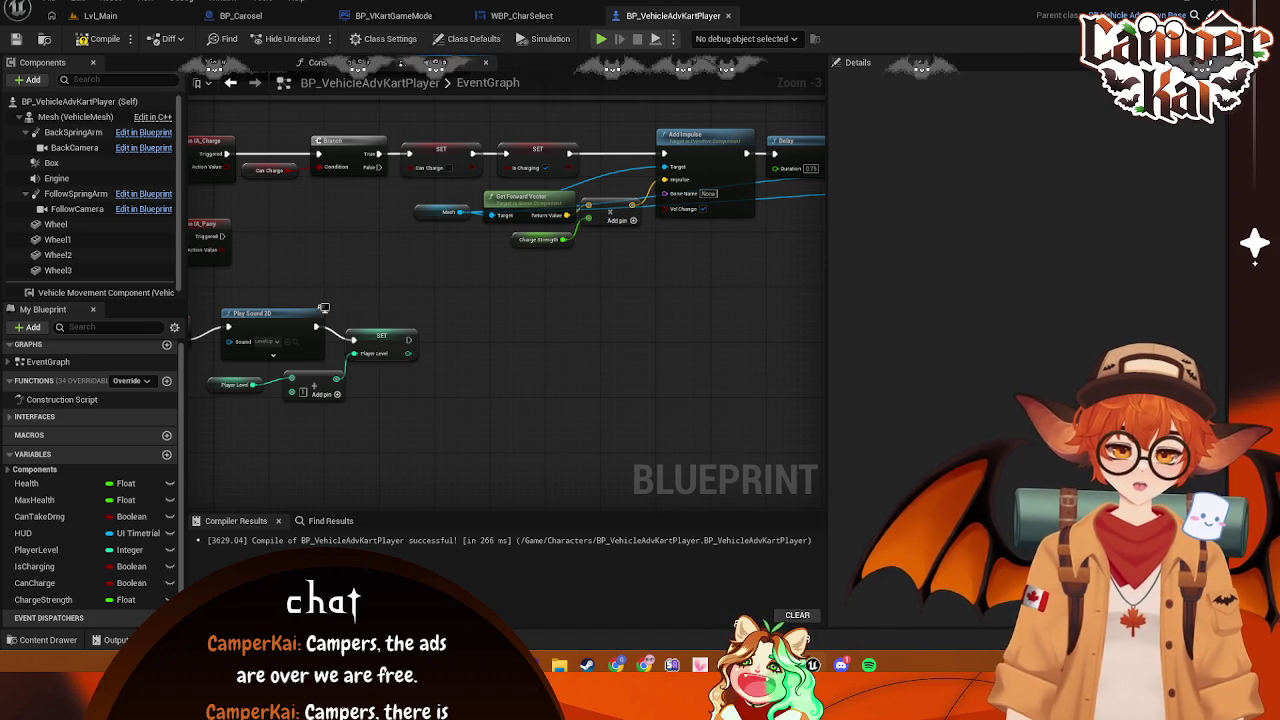
left_click_drag(704, 205, 571, 215)
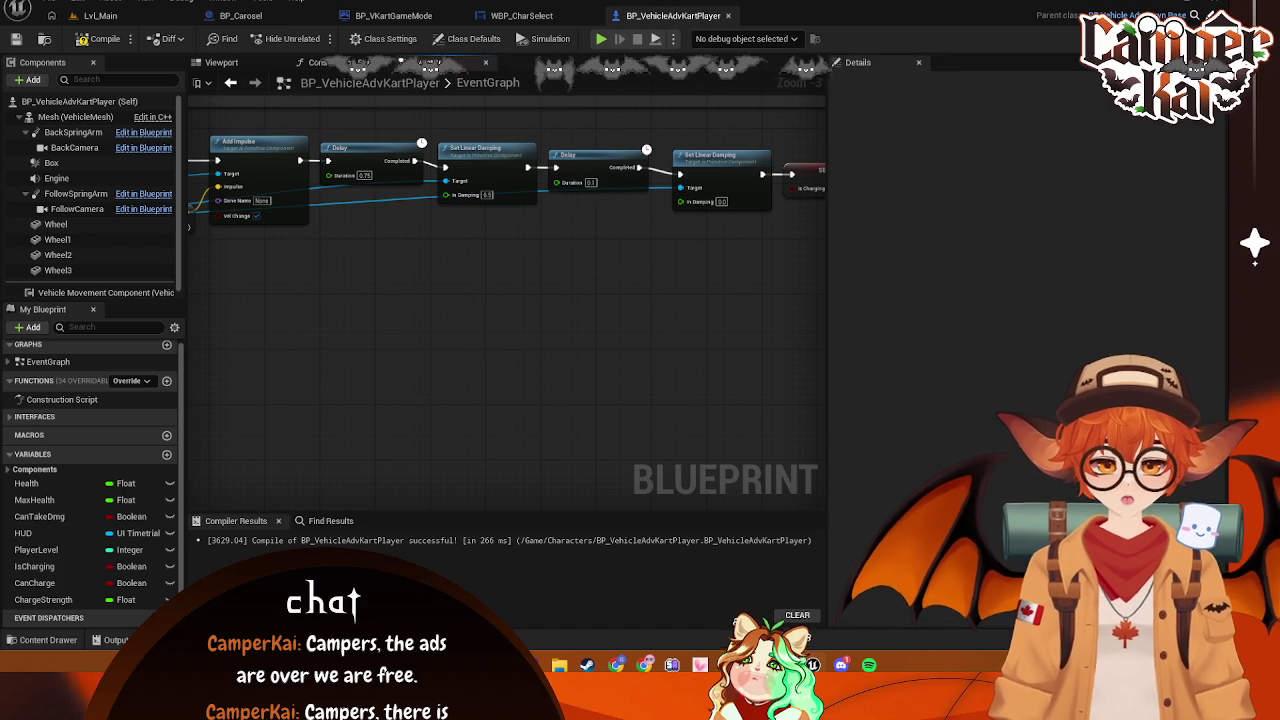
Set the second Delay node's Duration to 0.15 seconds
left_click(591, 182)
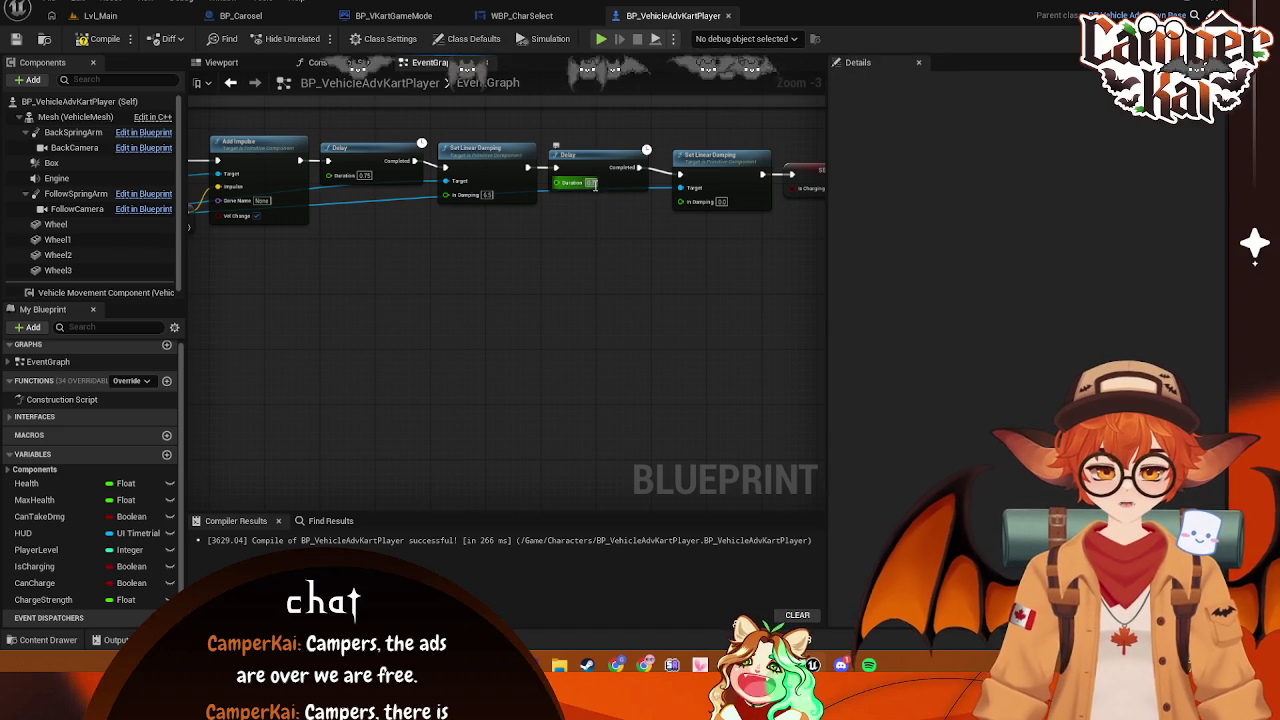
type("0.5")
key("Return")
key("BackSpace")
type("15")
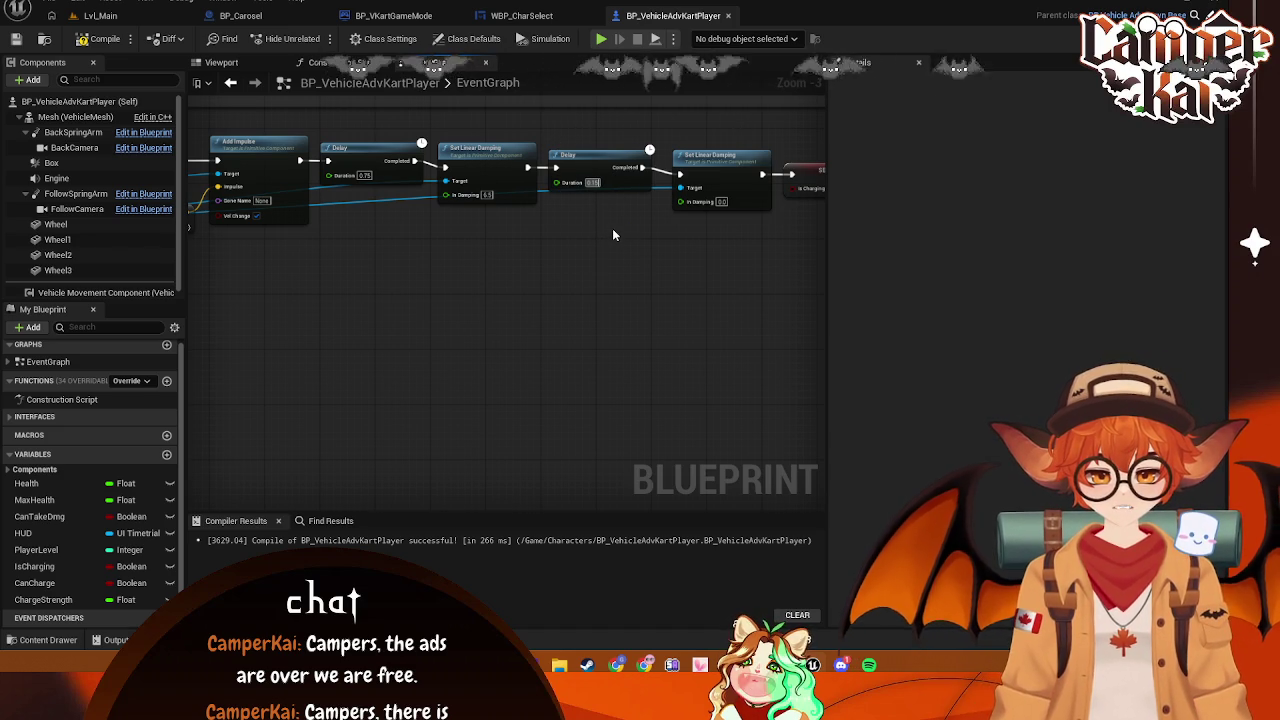
left_click(576, 261)
left_click_drag(578, 261, 680, 244)
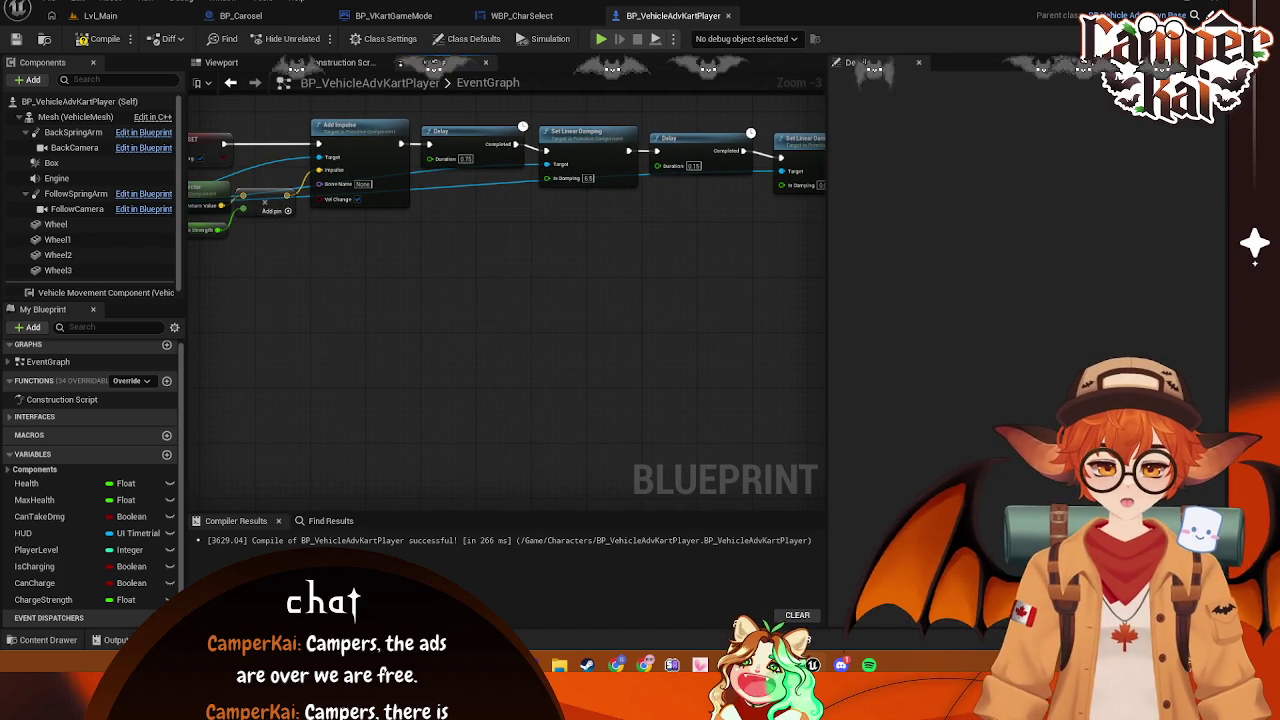
Raise the ChargeStrength variable's default value from 1500 to 1750
left_click_drag(474, 212, 580, 220)
left_click(66, 602)
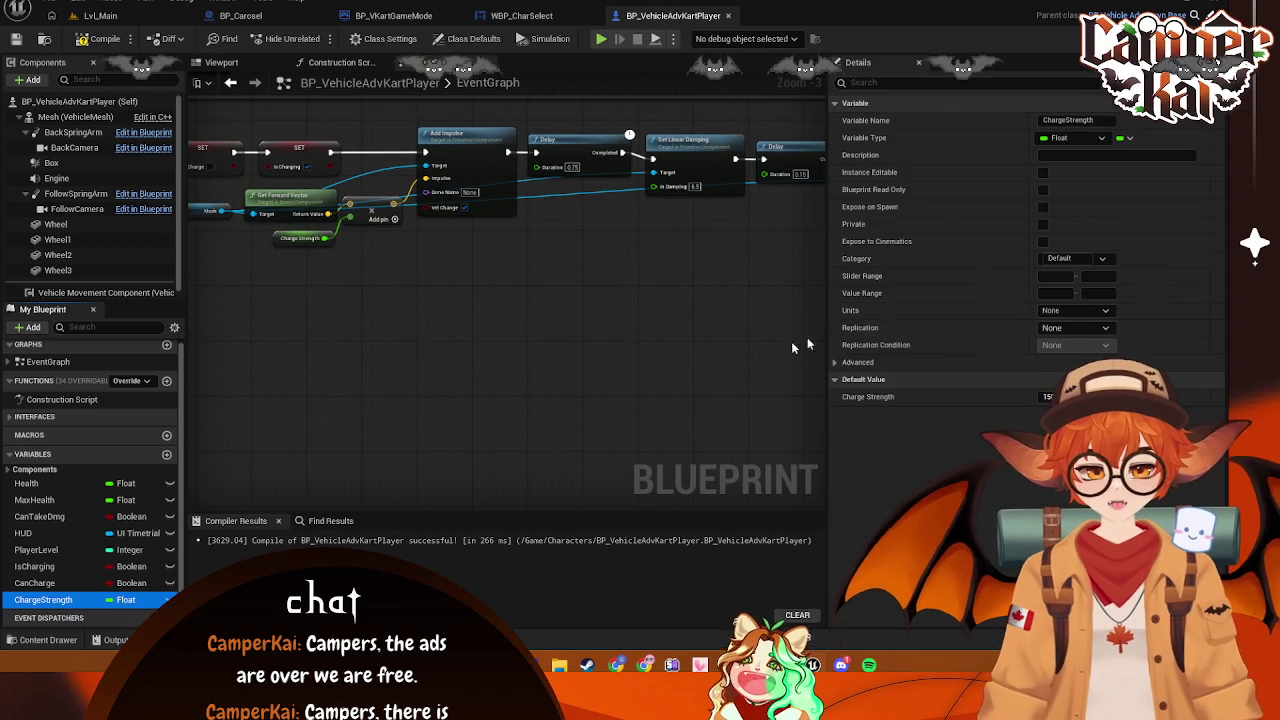
left_click(1050, 397)
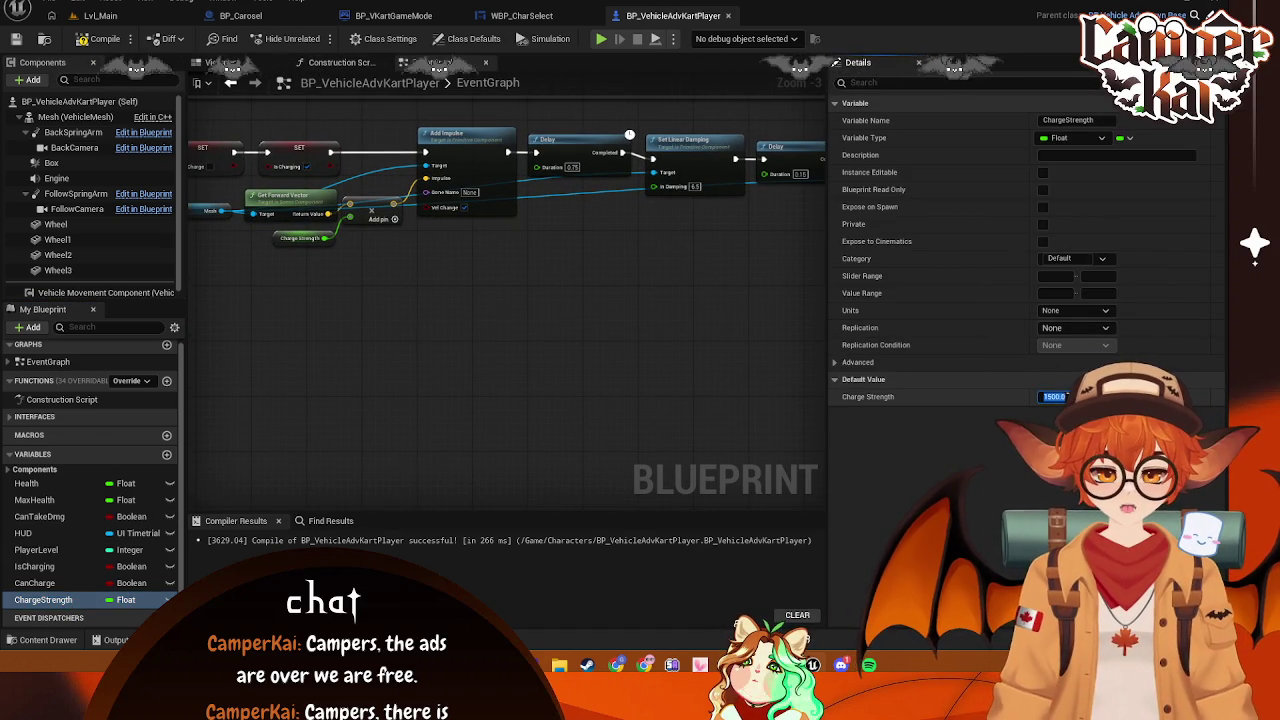
type("1750")
key("Return")
mouse_move(531, 363)
left_mouse_down()
mouse_move(709, 309)
mouse_move(555, 366)
left_mouse_up()
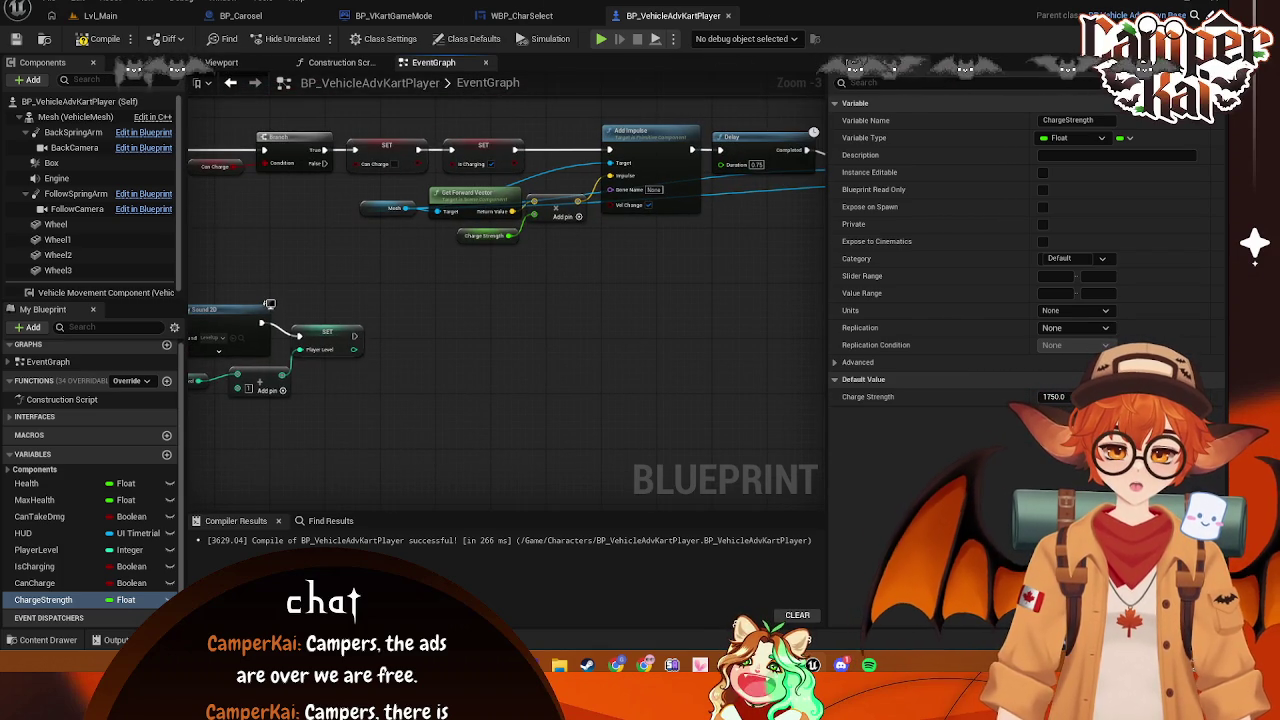
Nudge the Add Impulse node left and frame the Delay, damping, Branch and SET nodes
mouse_move(648, 266)
left_mouse_down()
mouse_move(470, 250)
mouse_move(308, 277)
mouse_move(435, 340)
mouse_move(586, 360)
mouse_move(580, 382)
mouse_move(626, 371)
left_mouse_up()
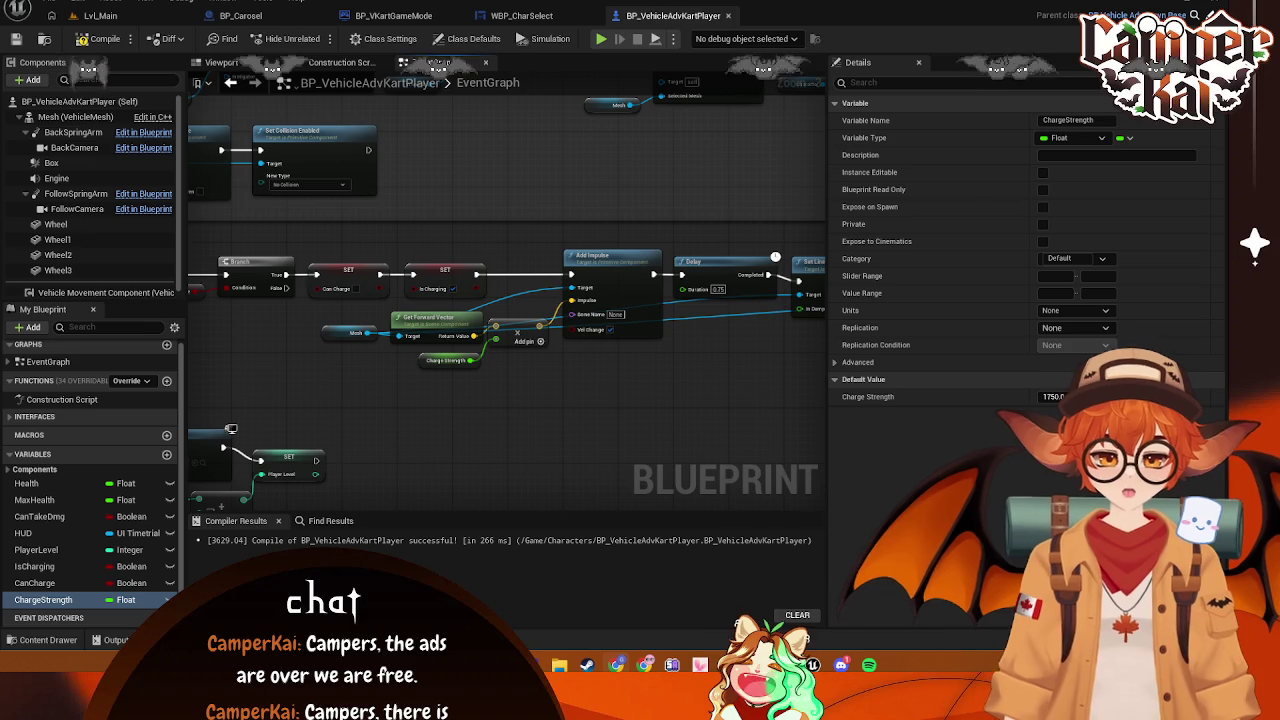
mouse_move(380, 338)
left_mouse_down()
mouse_move(415, 346)
mouse_move(320, 316)
left_mouse_up()
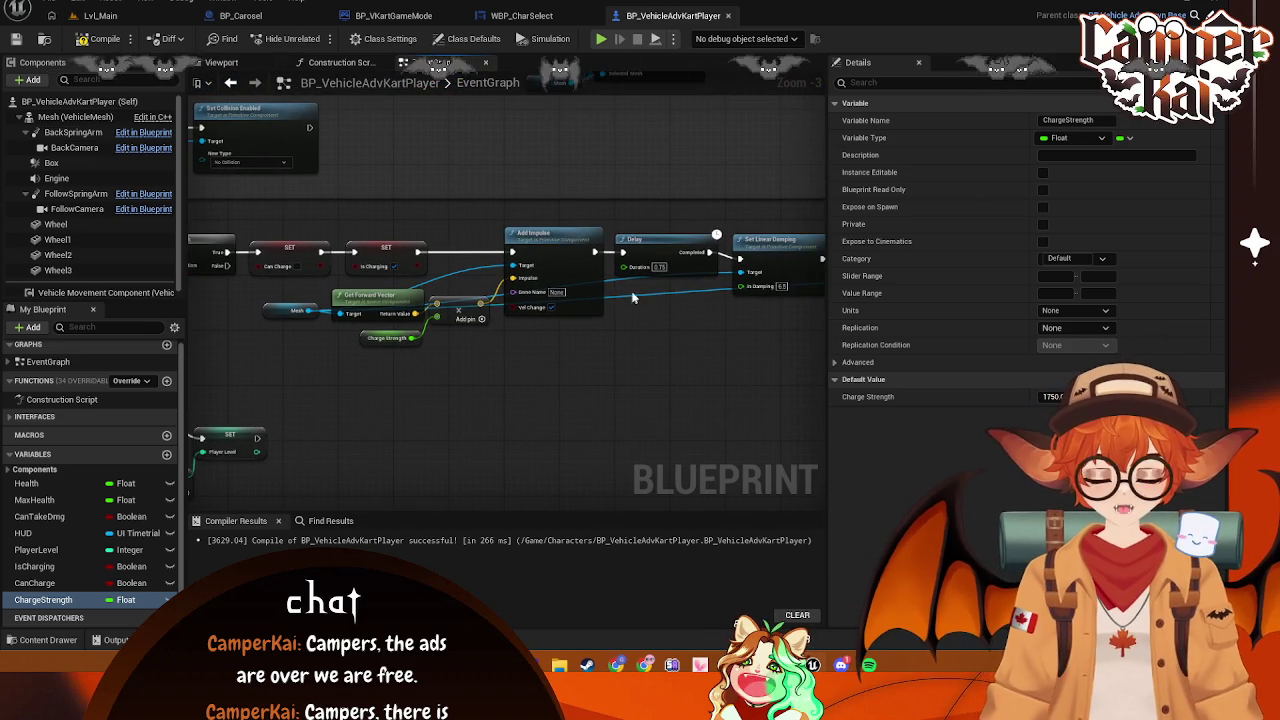
left_click_drag(587, 262, 558, 251)
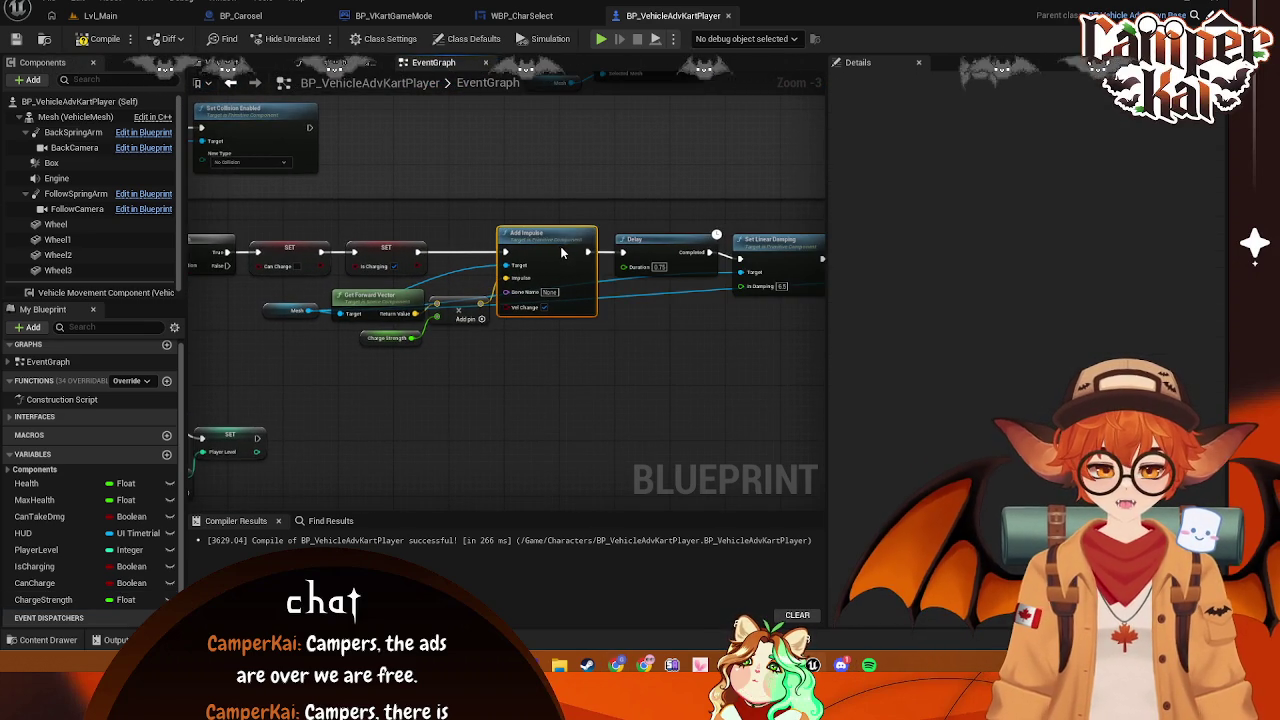
mouse_move(437, 340)
left_mouse_down()
mouse_move(454, 363)
mouse_move(541, 325)
mouse_move(388, 316)
mouse_move(531, 283)
left_mouse_up()
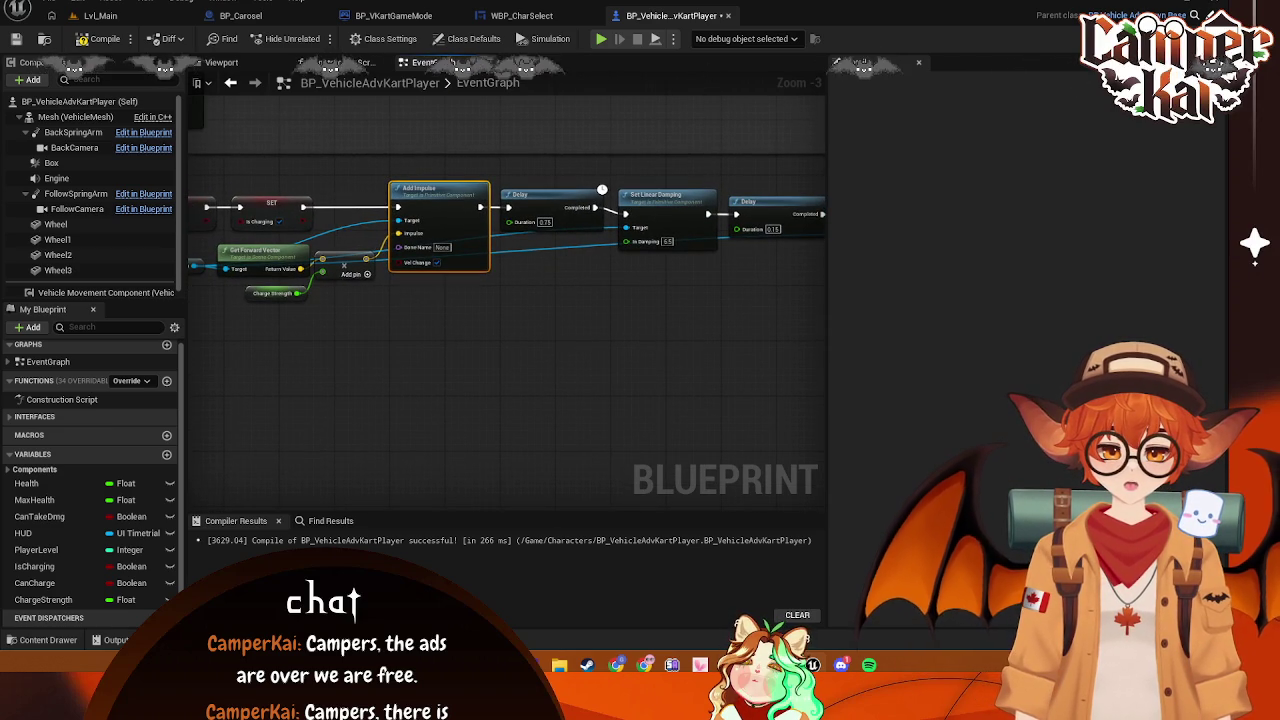
mouse_move(347, 293)
left_mouse_down()
mouse_move(414, 329)
mouse_move(517, 306)
left_mouse_up()
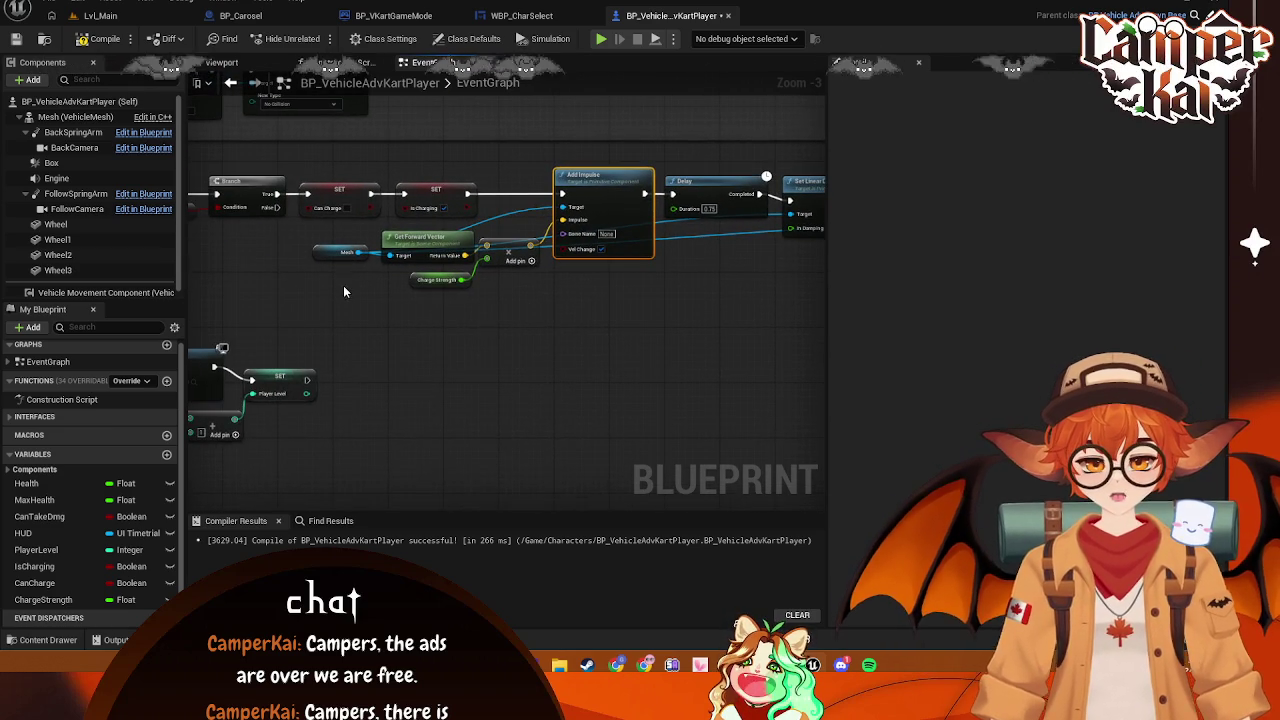
Add a Timeline node below the Add Impulse chain, move it right and open it
right_click(343, 287)
type("timeline")
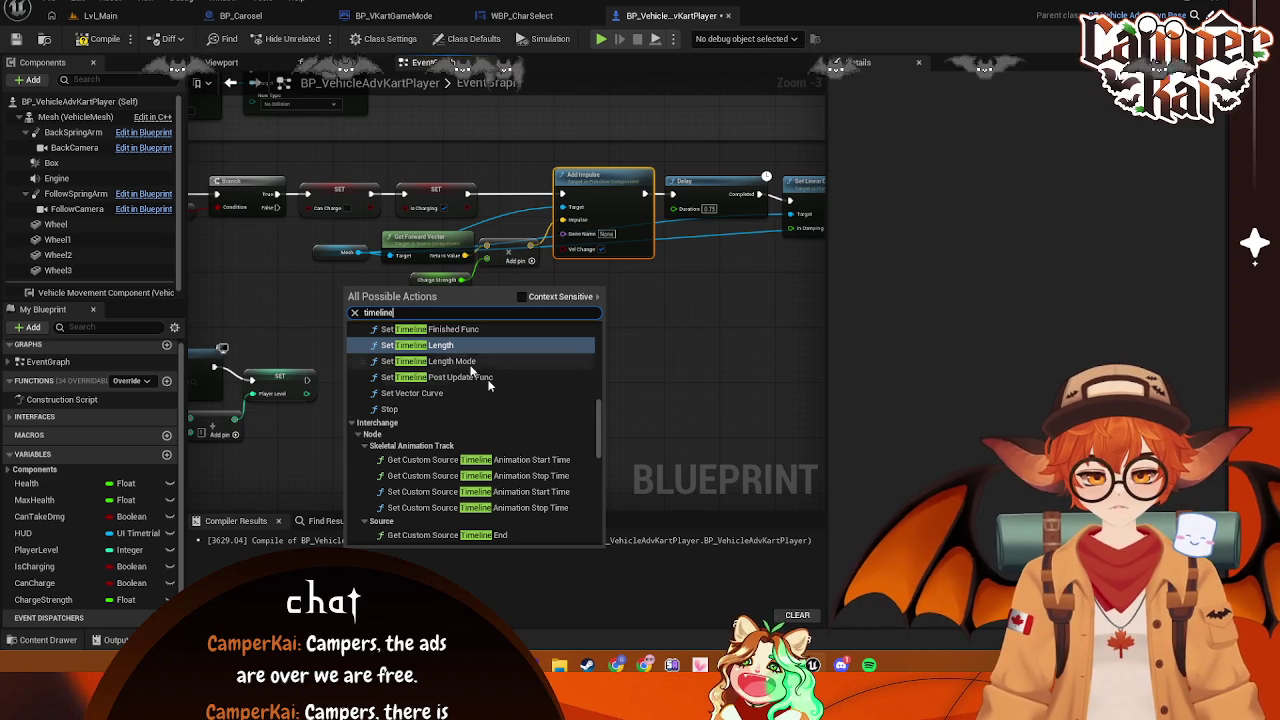
scroll(507, 413, "down", 10)
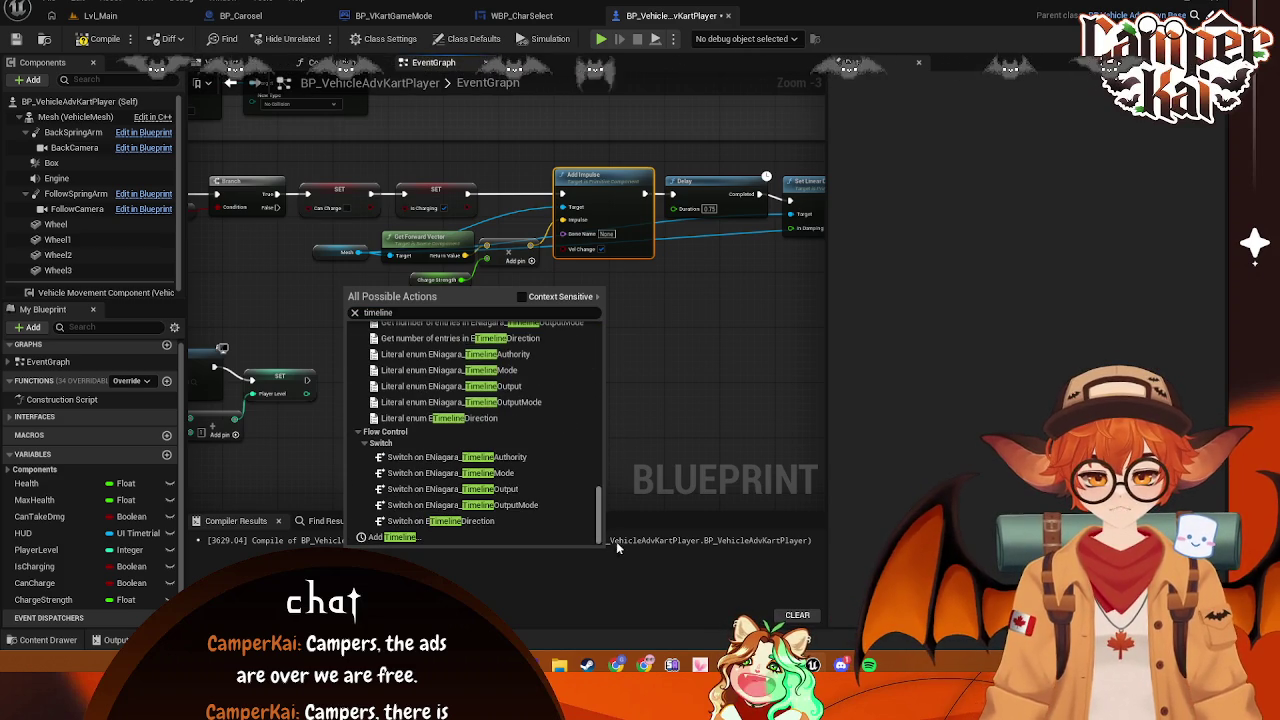
left_click(400, 537)
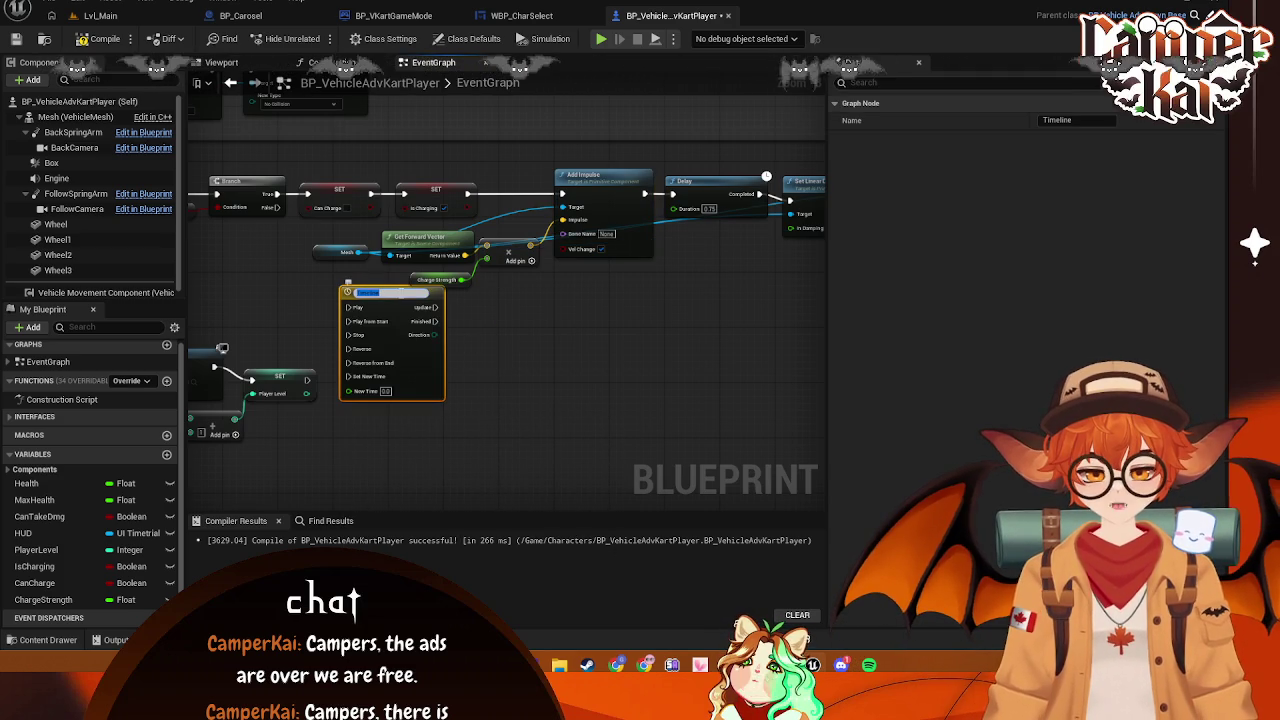
left_click(584, 310)
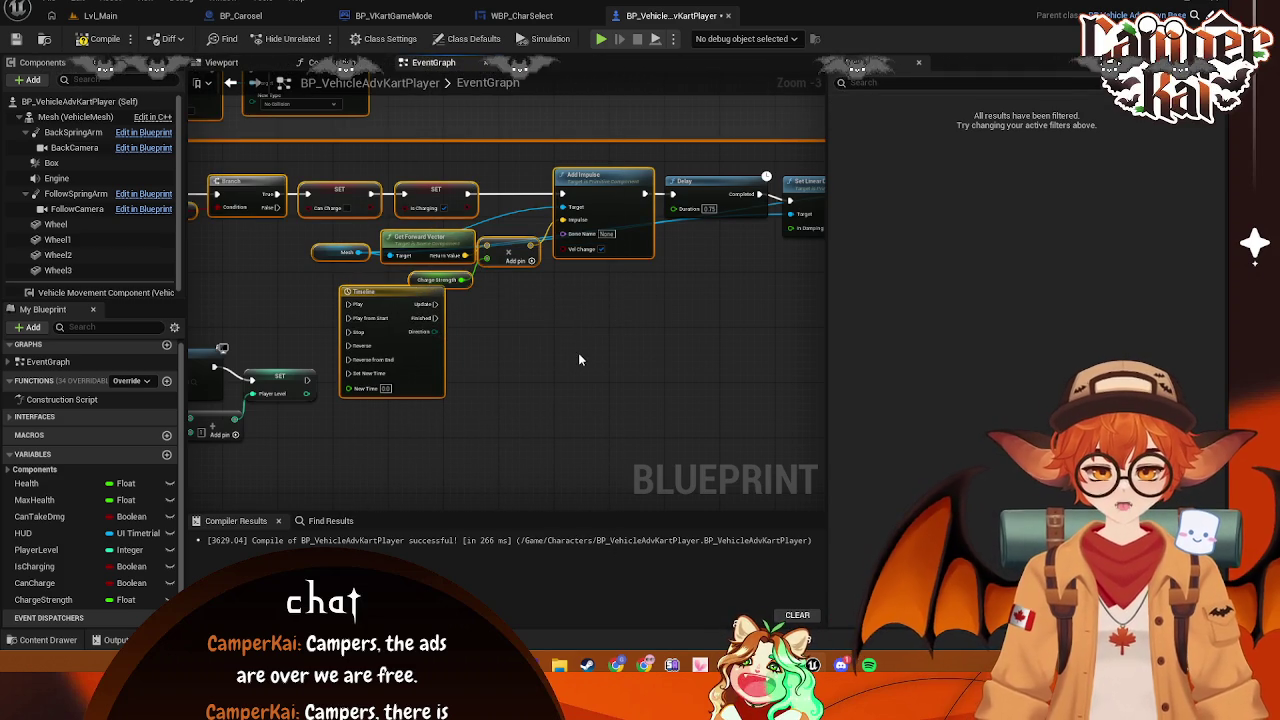
left_click(547, 380)
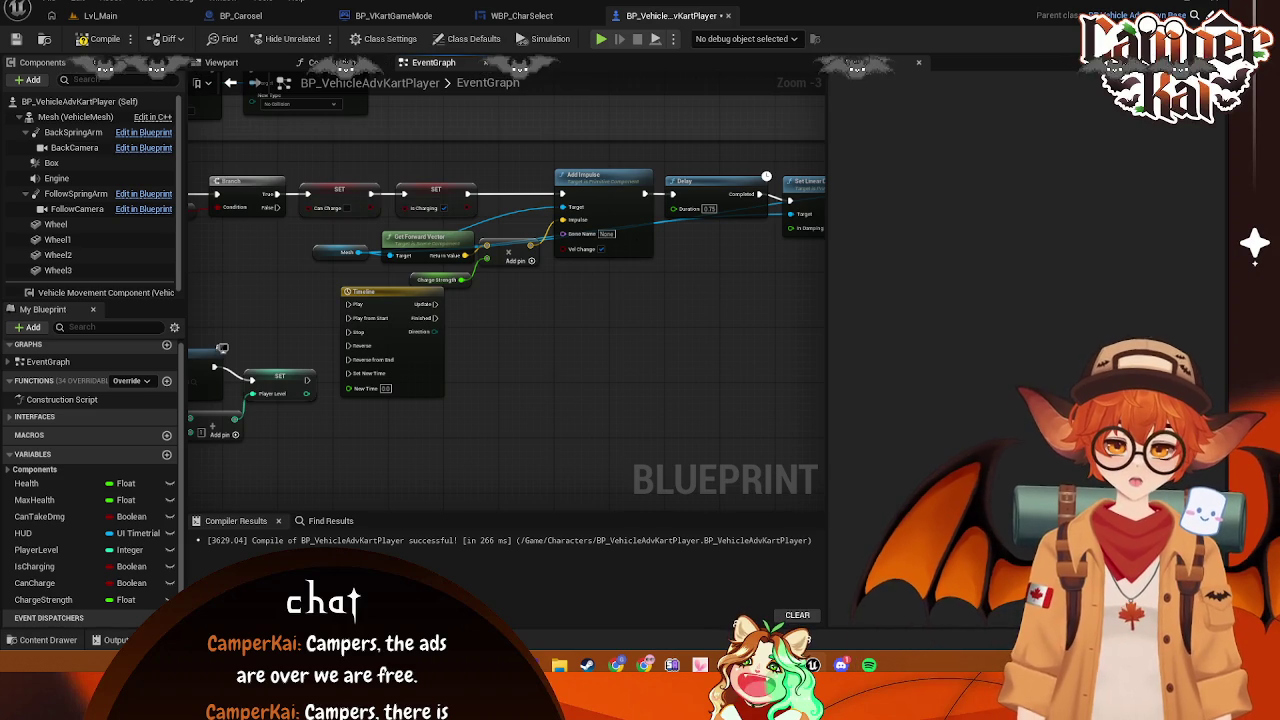
left_click_drag(365, 291, 495, 323)
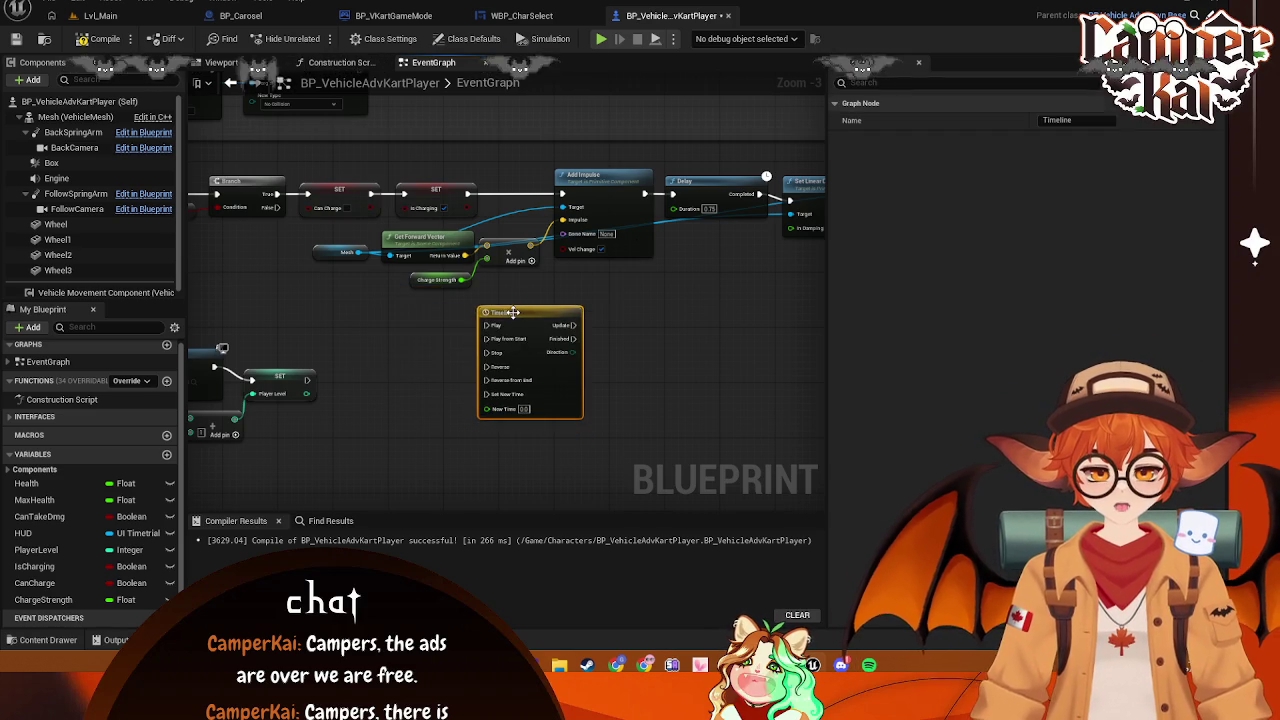
double_click(515, 323)
Add a float track named NewTrack_0 to the Timeline
left_click(219, 98)
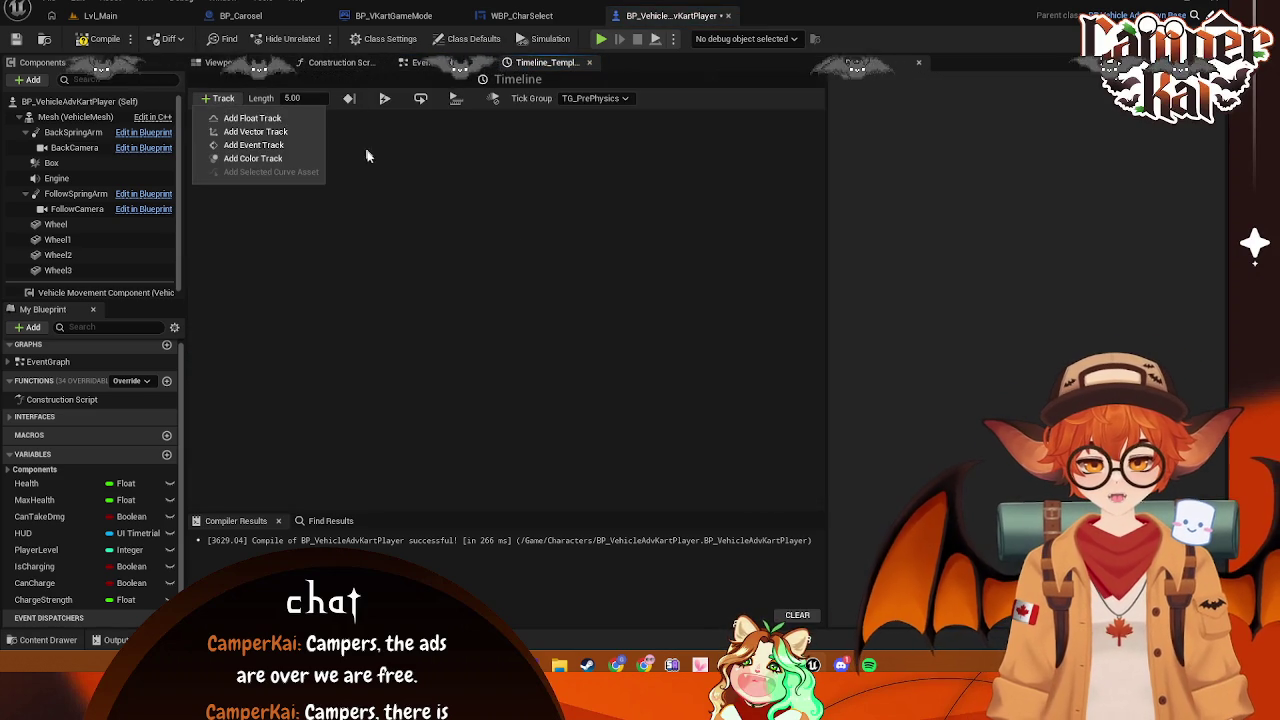
left_click(252, 119)
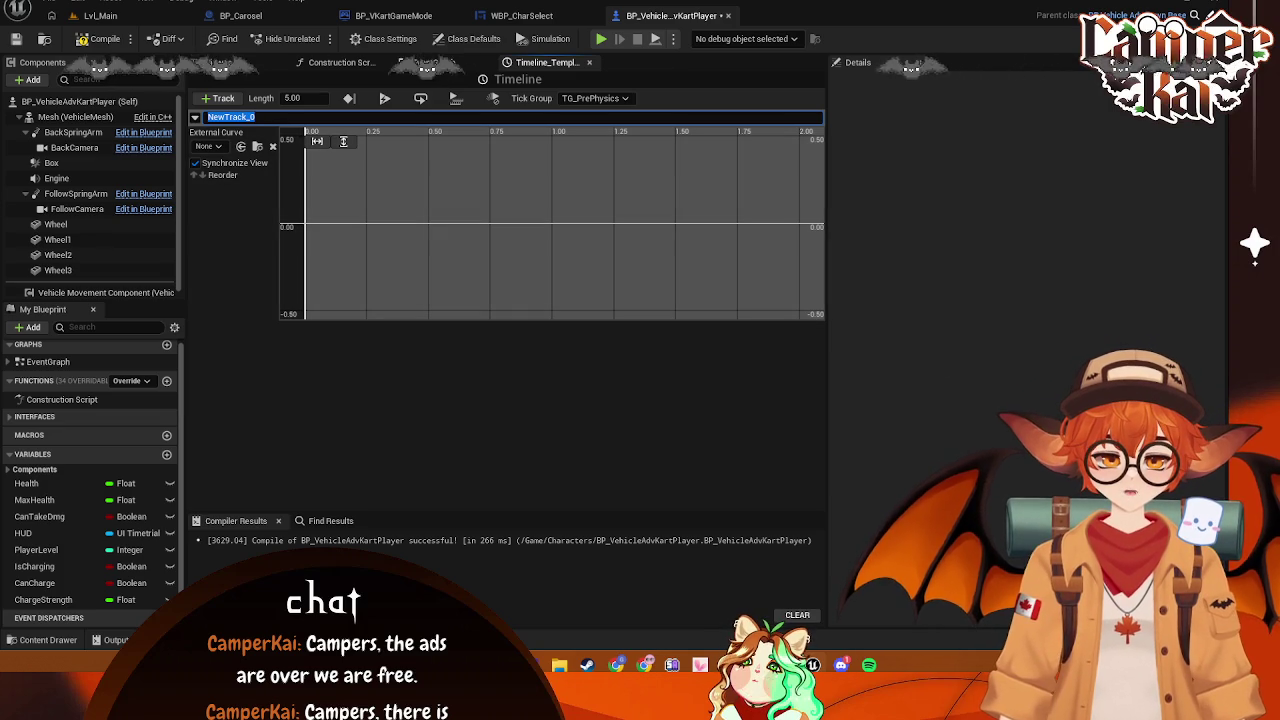
left_click(312, 227)
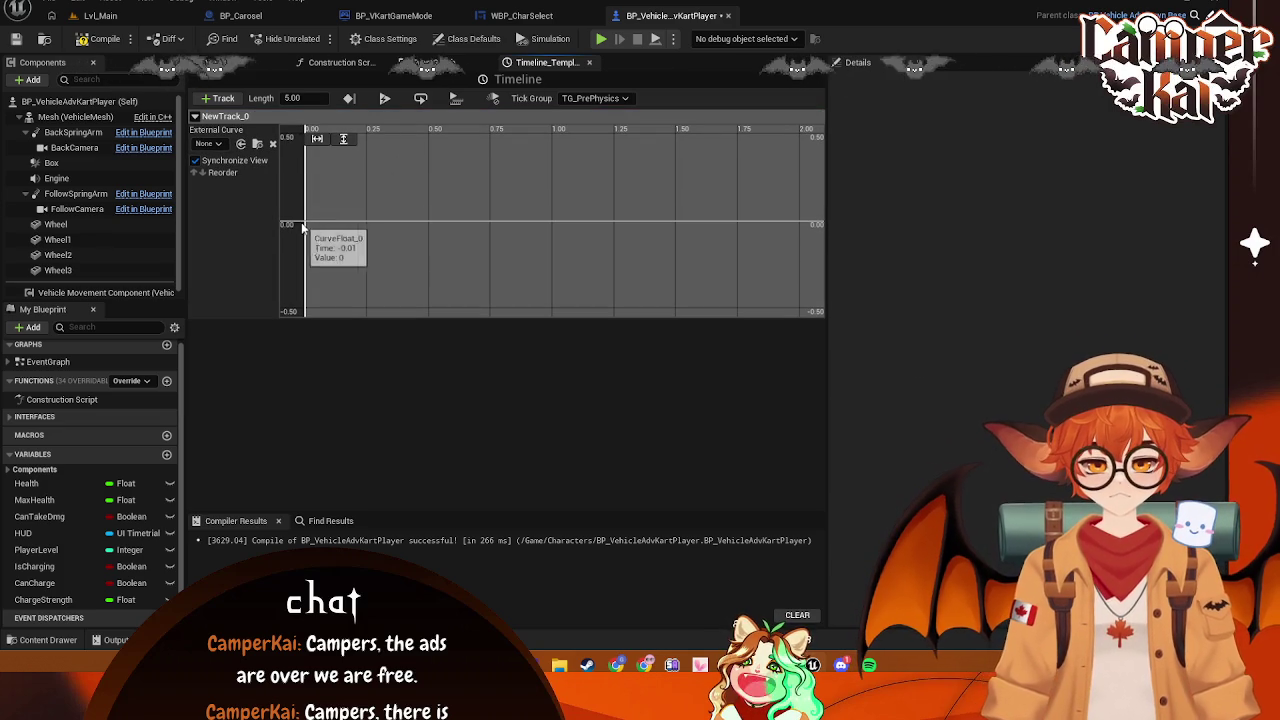
scroll(308, 225, "up", 1)
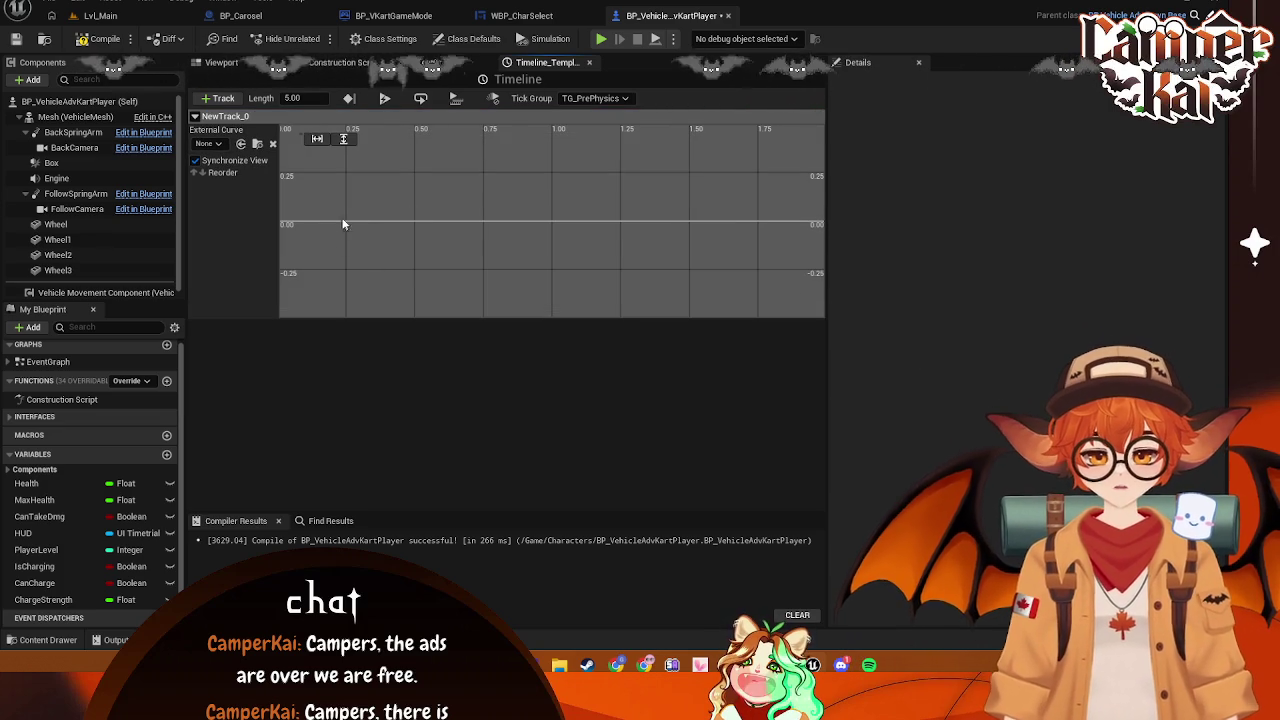
Add the first curve key at time 0 with value 0 and fit the 0–1 range into view
right_click(281, 222)
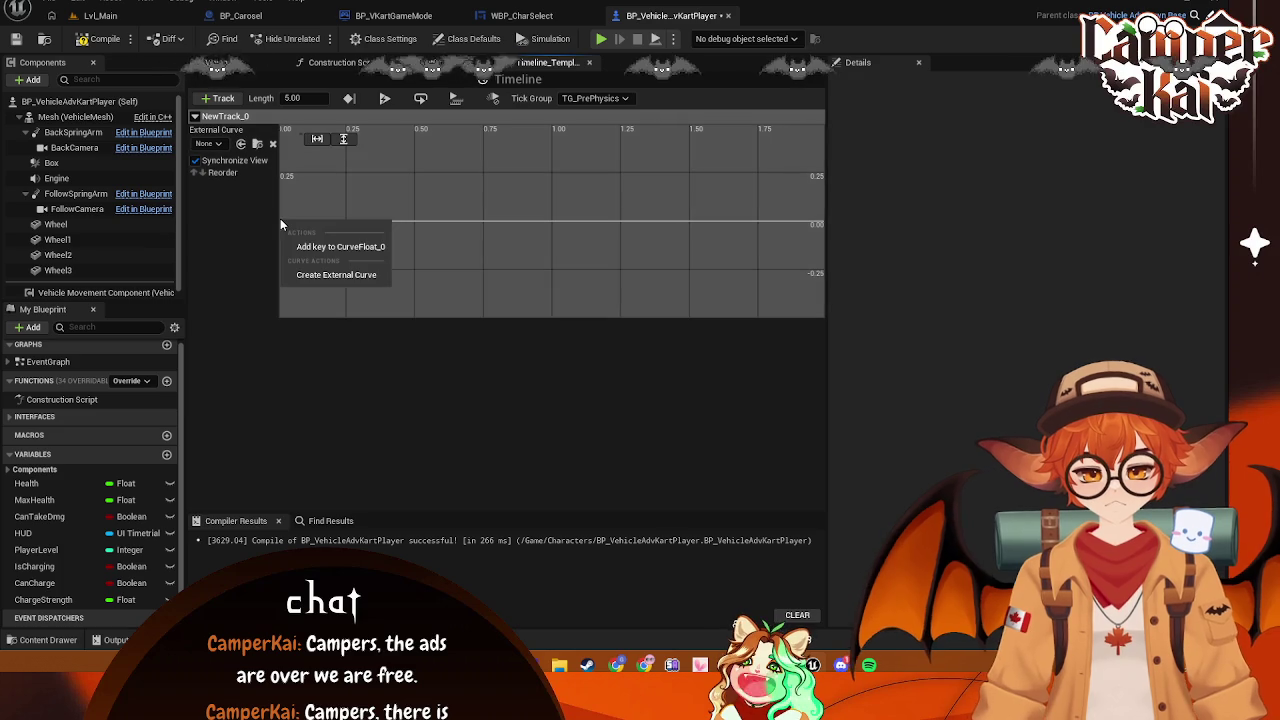
left_click(324, 246)
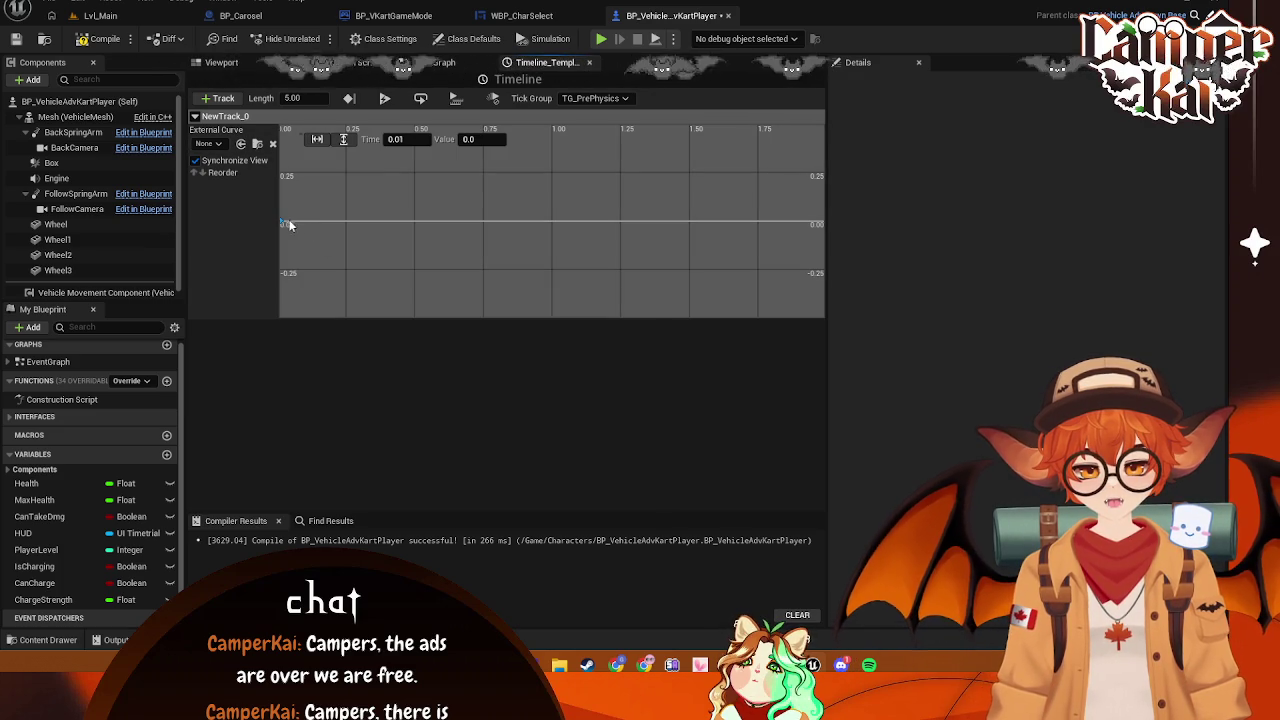
left_click(395, 139)
type("0")
key("Return")
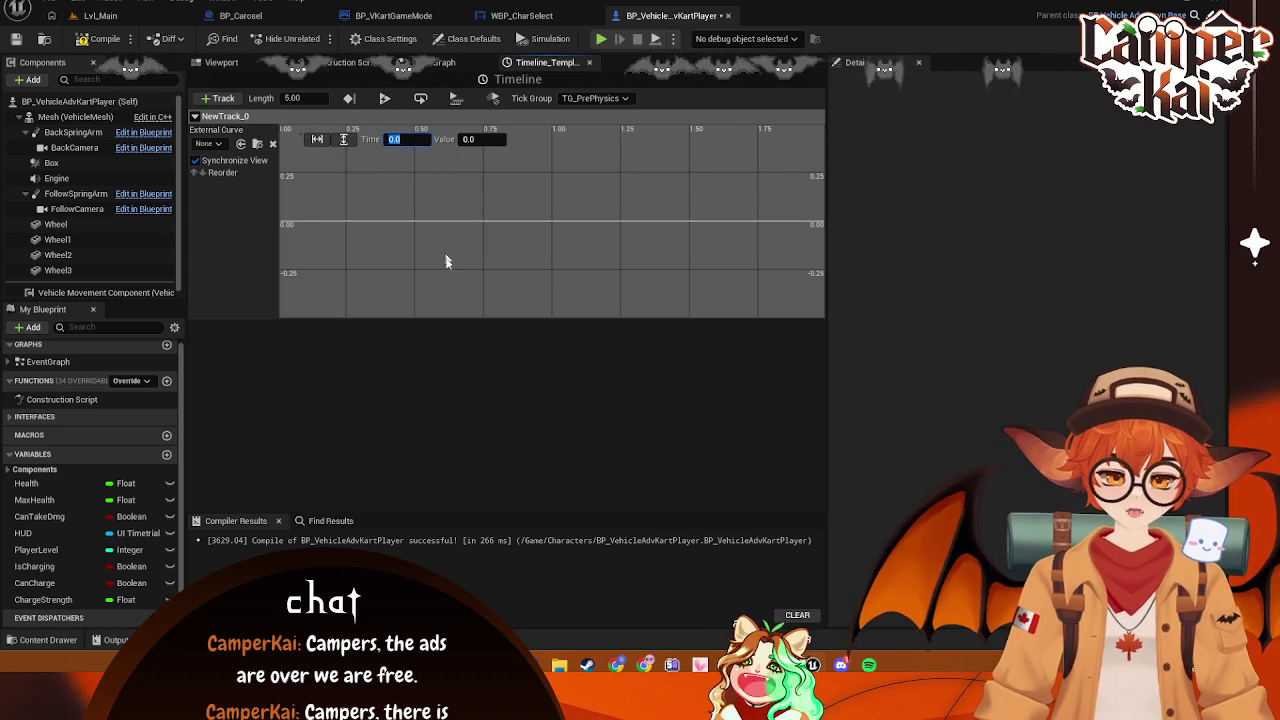
left_click(368, 325)
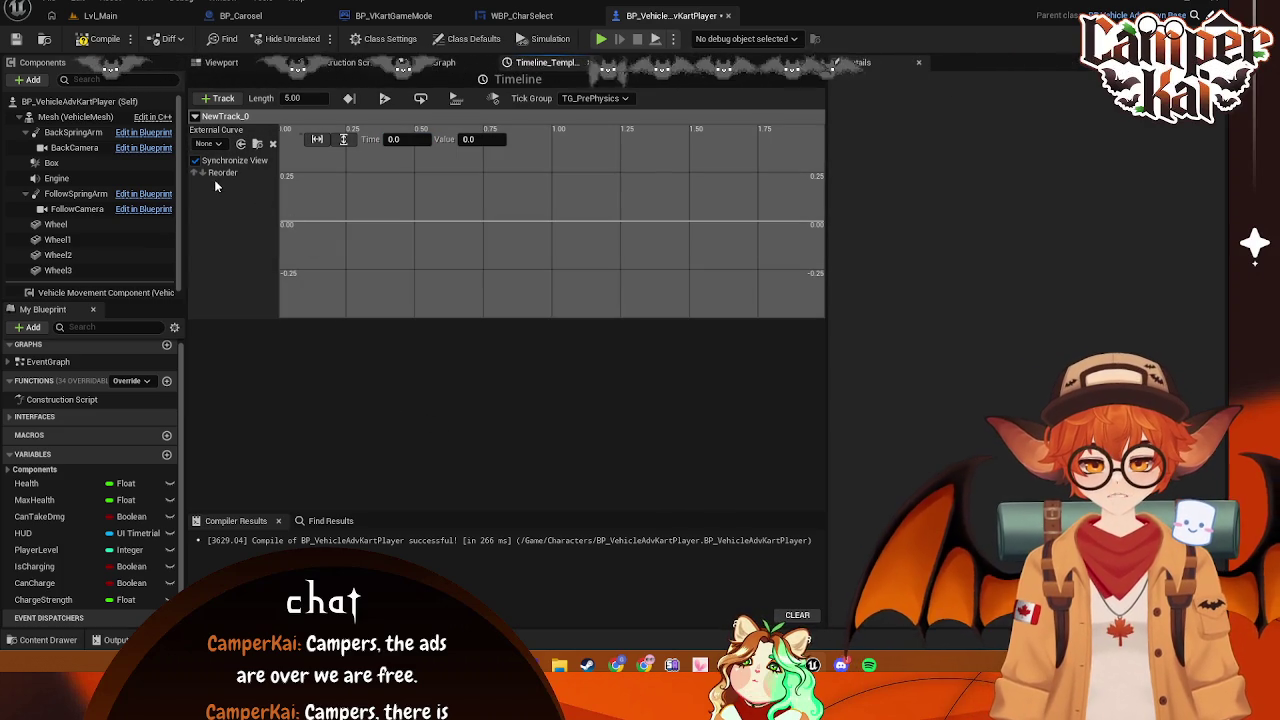
left_click(356, 252)
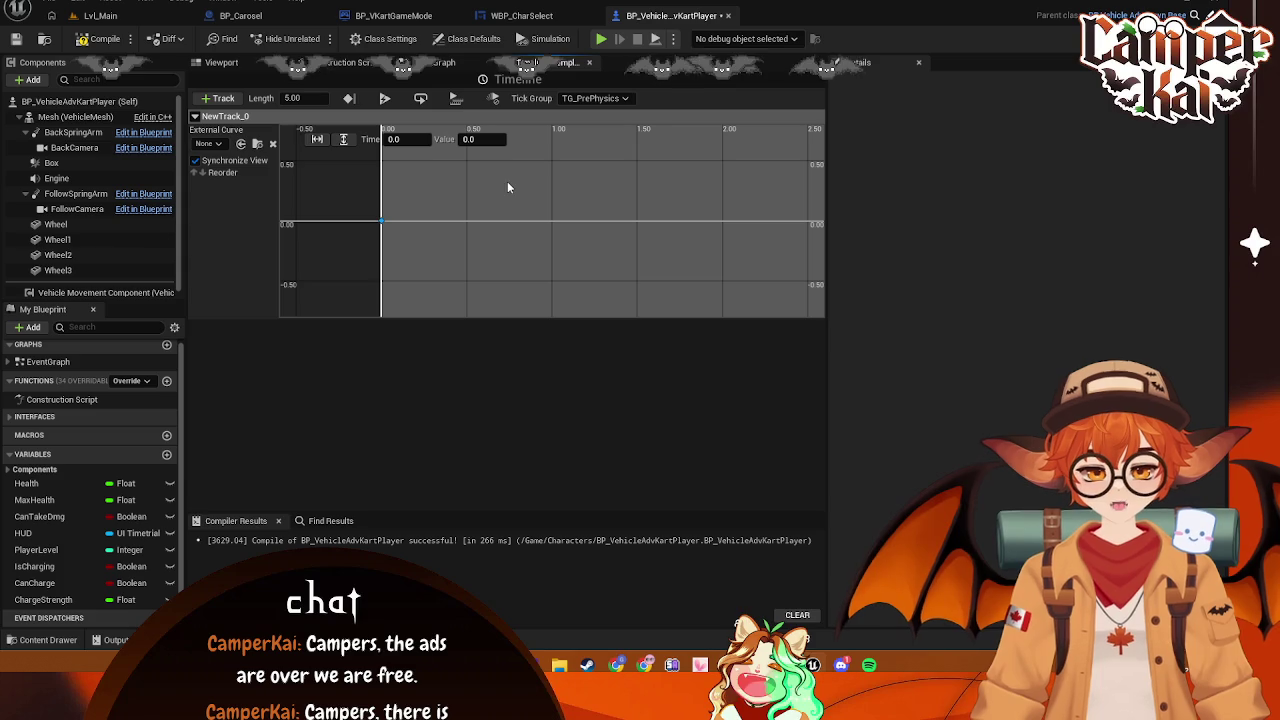
mouse_move(503, 208)
left_mouse_down()
mouse_move(537, 217)
mouse_move(528, 251)
left_mouse_up()
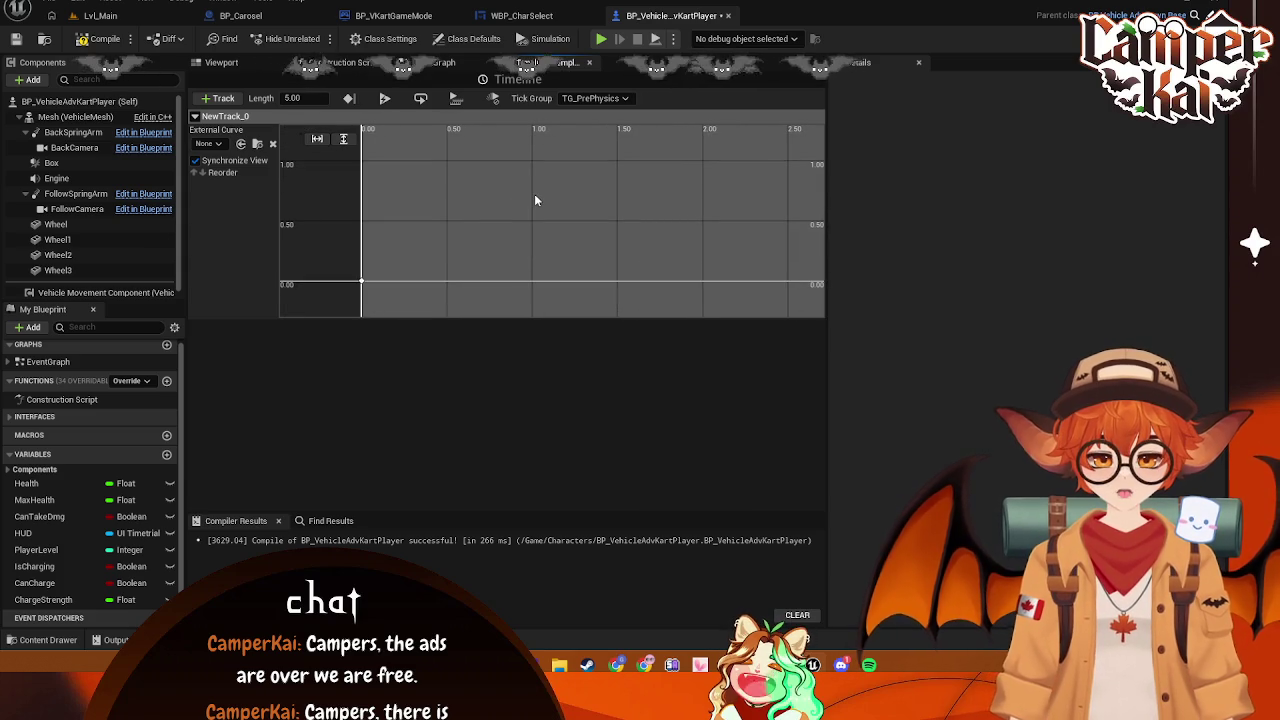
left_click_drag(474, 206, 517, 213)
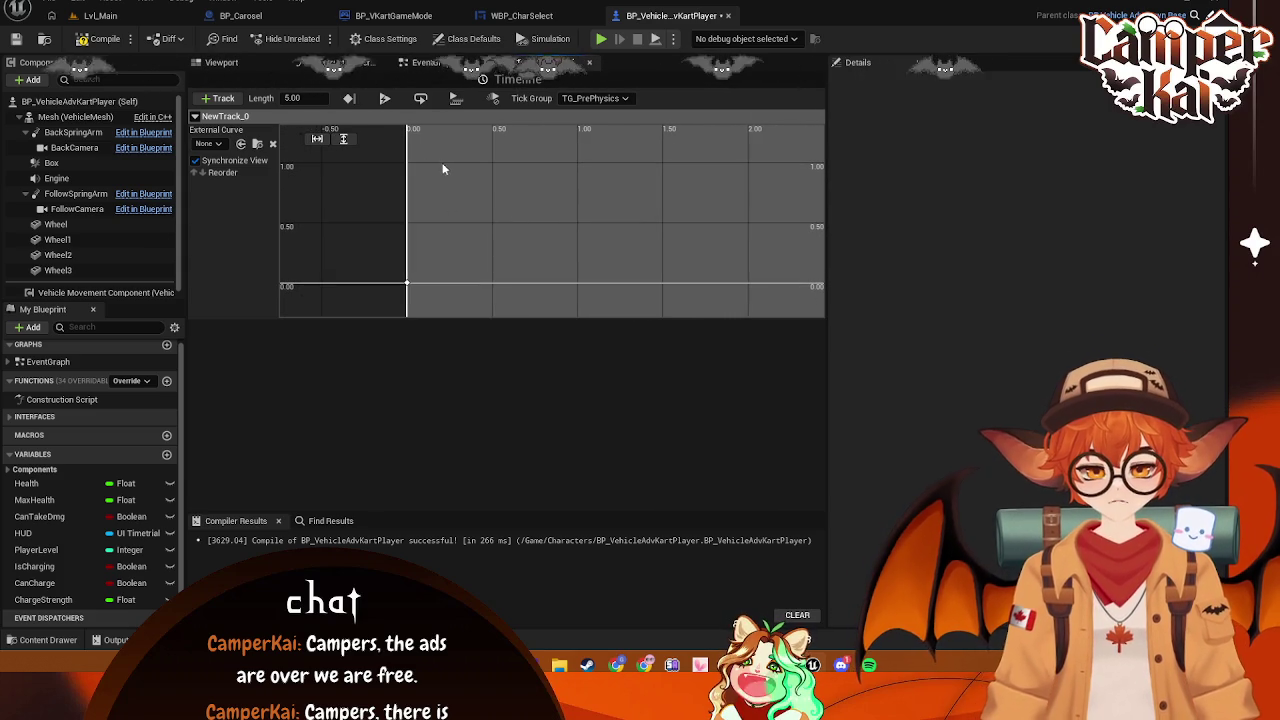
Add a second curve key at time 0.2 with value 1.0
right_click(440, 162)
left_click(480, 196)
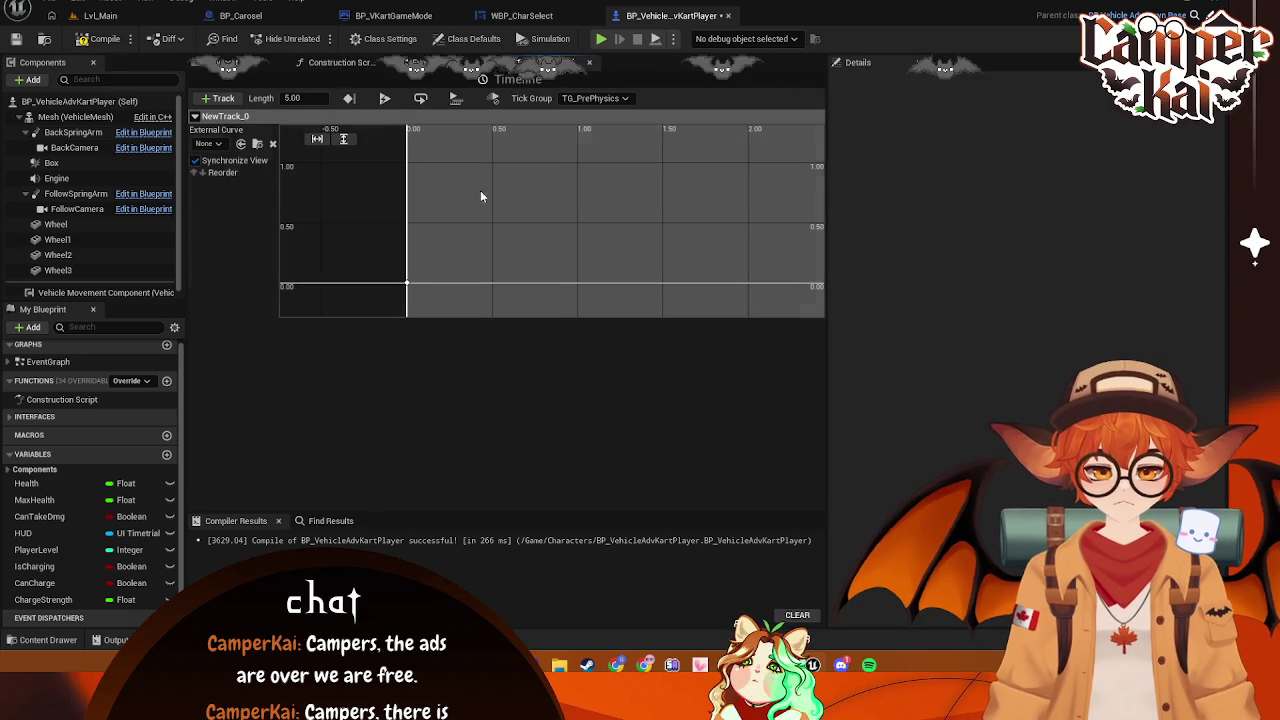
left_click(430, 142)
type("0")
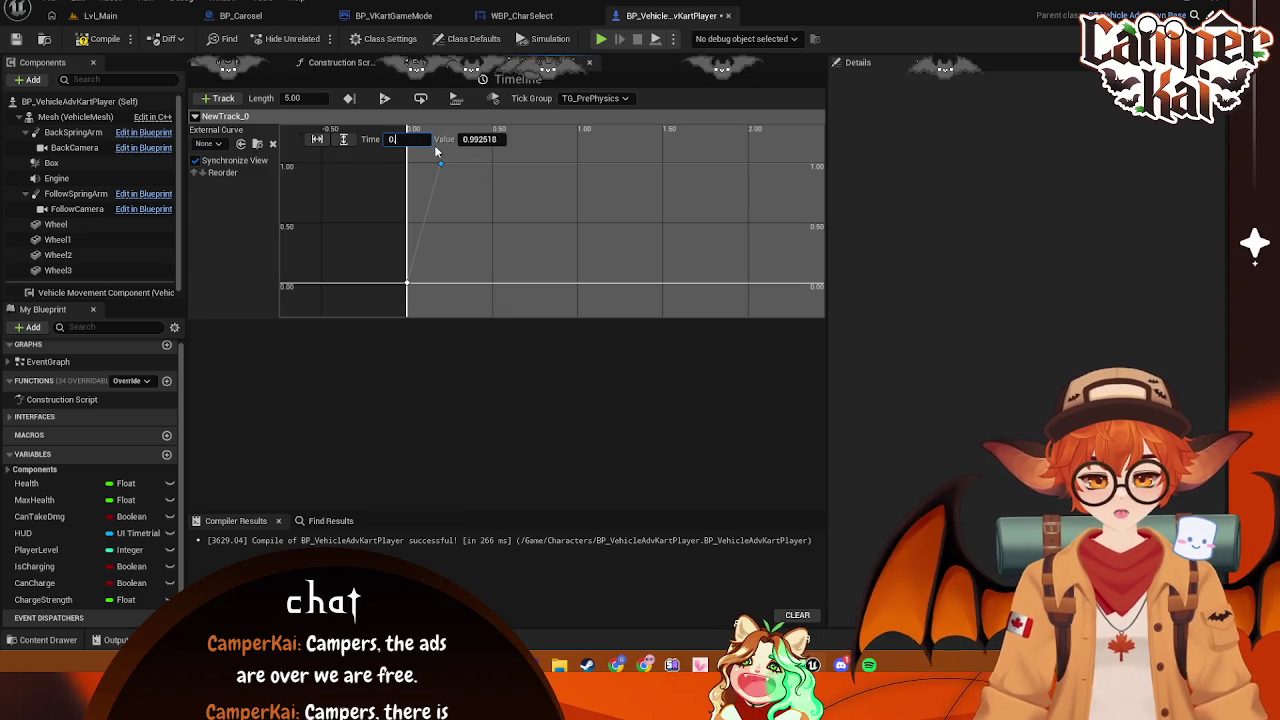
type(".2")
left_click(485, 139)
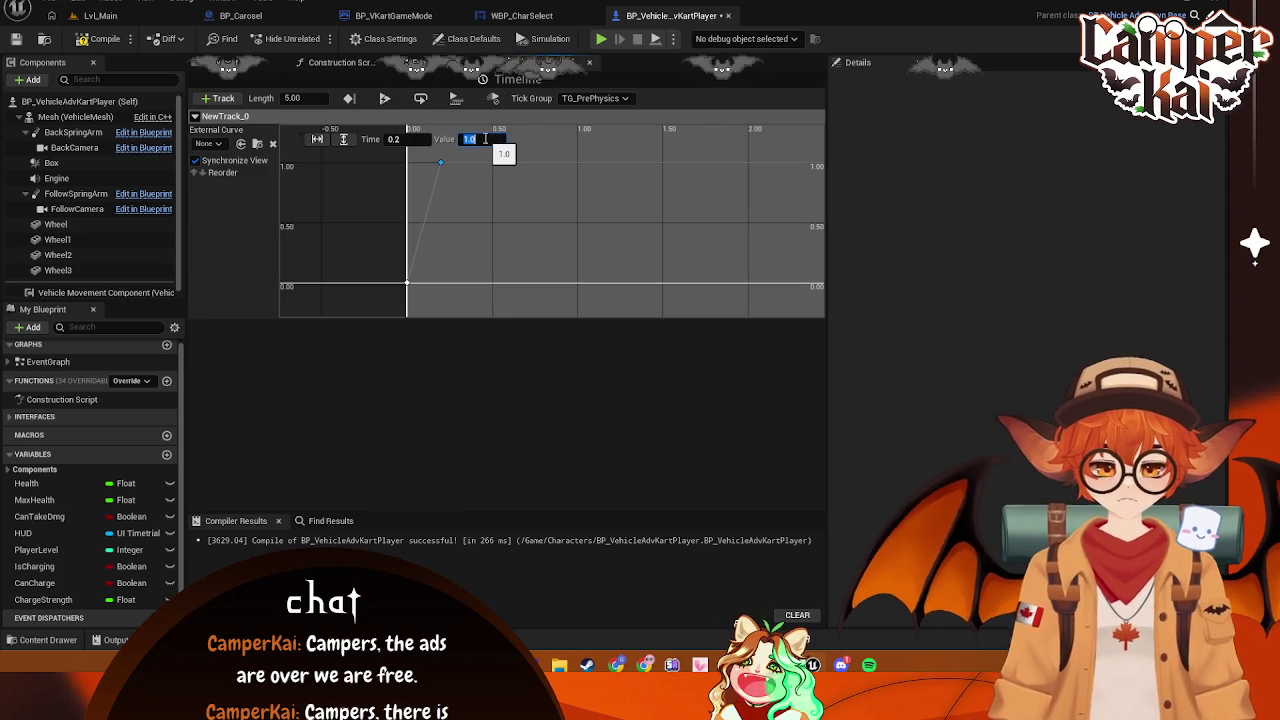
left_click(561, 406)
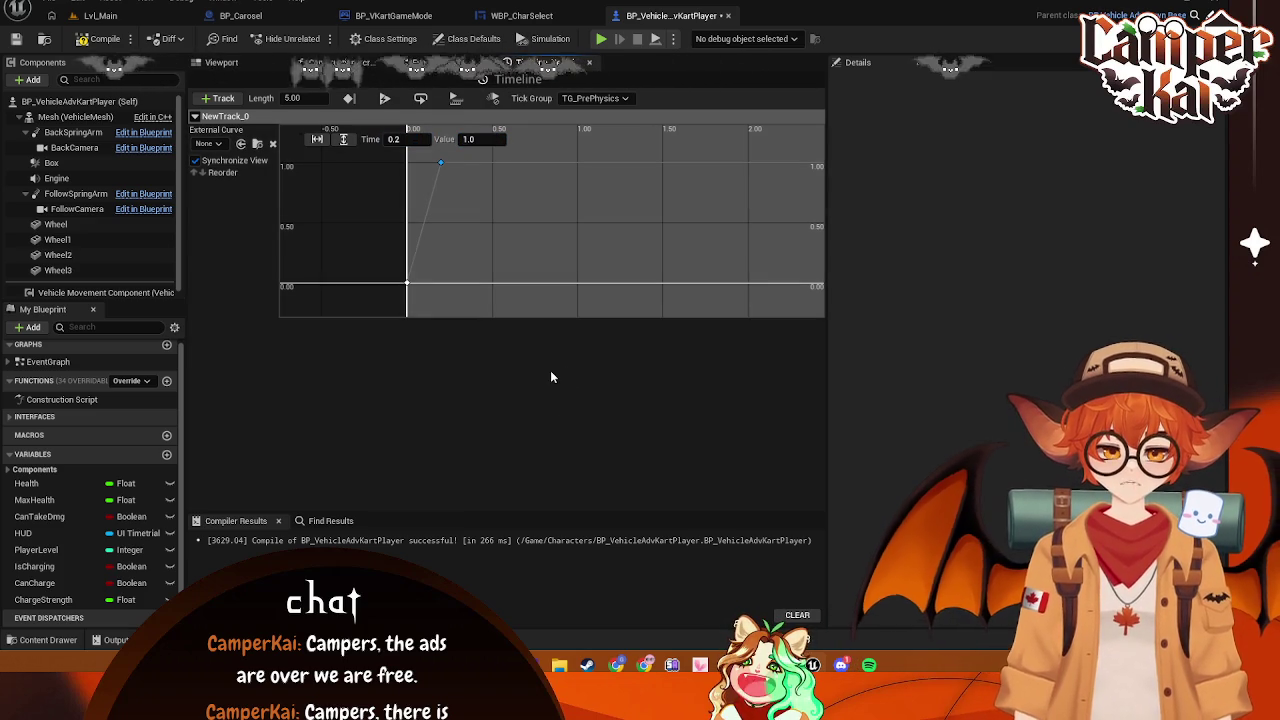
Save the blueprint and reposition the Timeline node up and right in the event graph
key("ctrl+s")
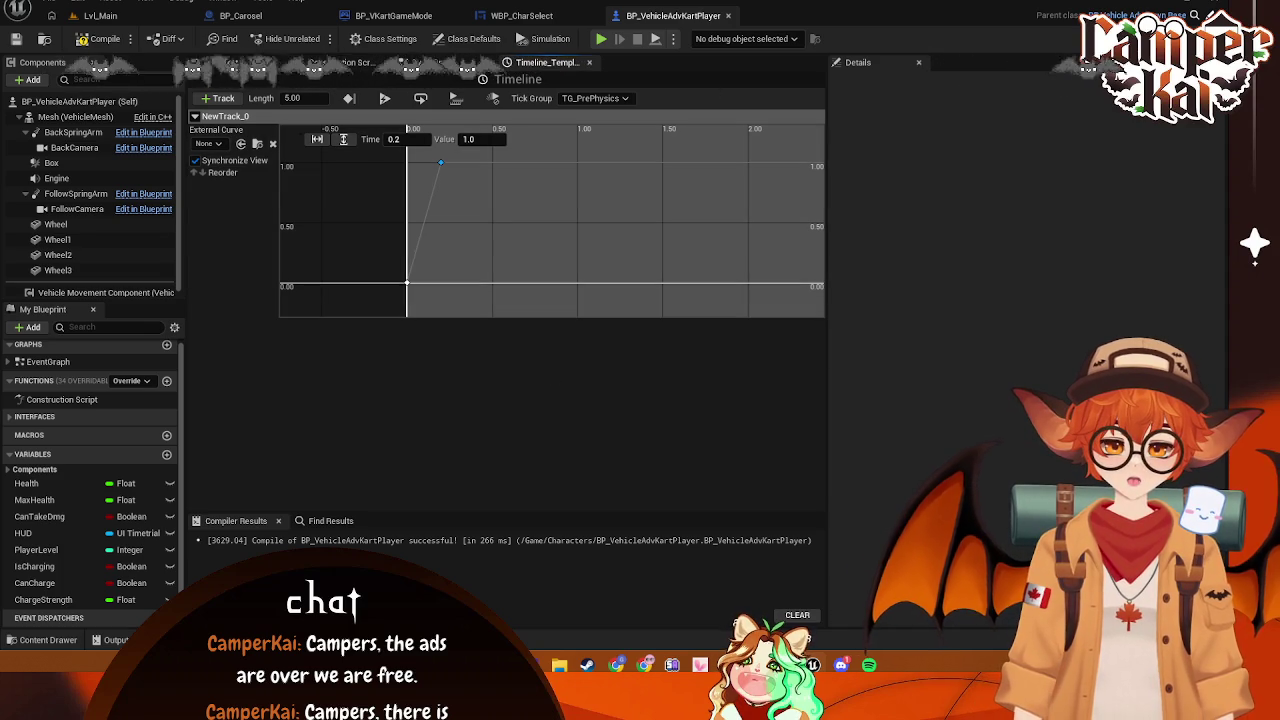
left_click(415, 62)
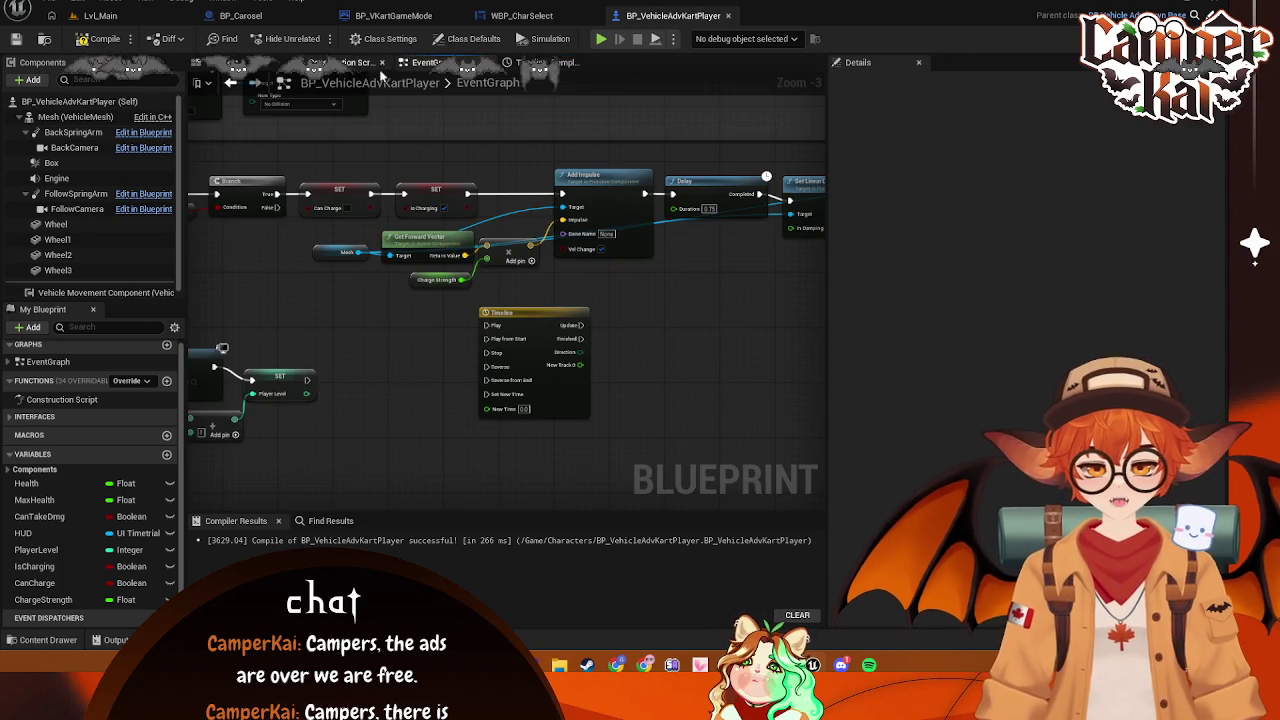
left_click_drag(562, 388, 622, 367)
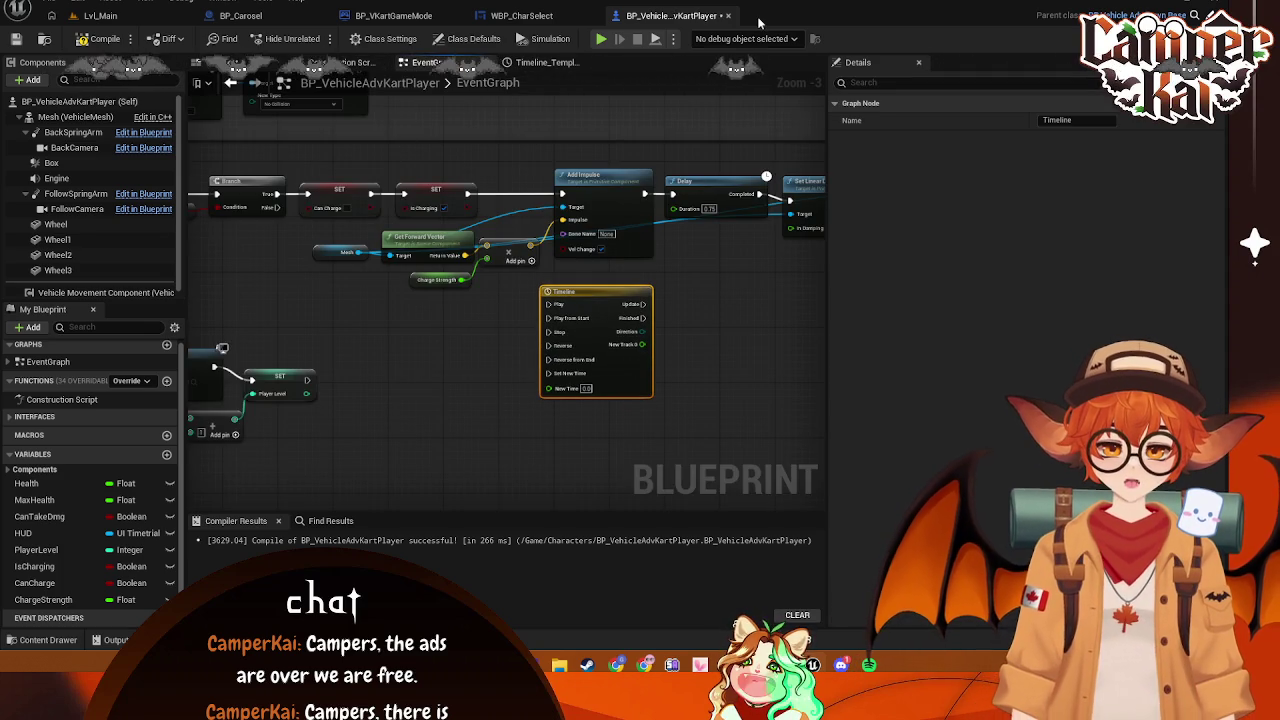
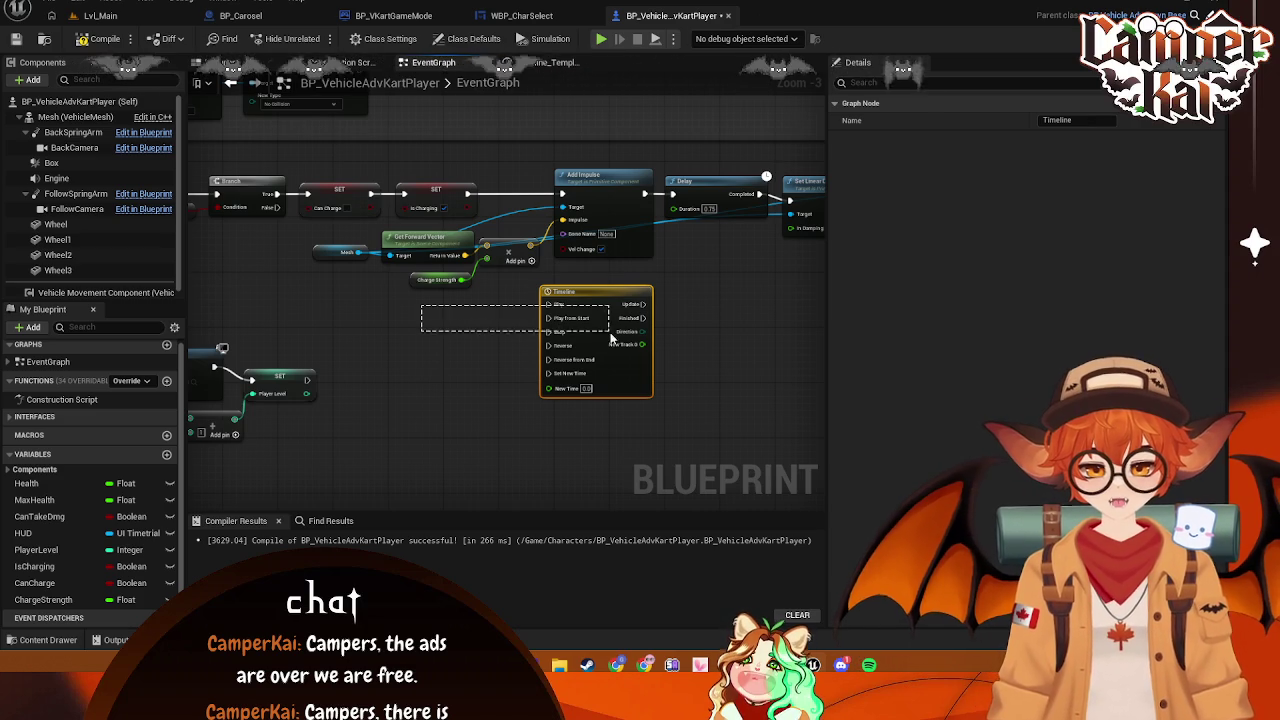
Shift the lower row of charge nodes and the Can Charge setter right to make room
left_click(406, 350)
left_click_drag(406, 350, 480, 409)
mouse_move(665, 387)
left_mouse_down()
mouse_move(384, 318)
mouse_move(417, 319)
left_mouse_up()
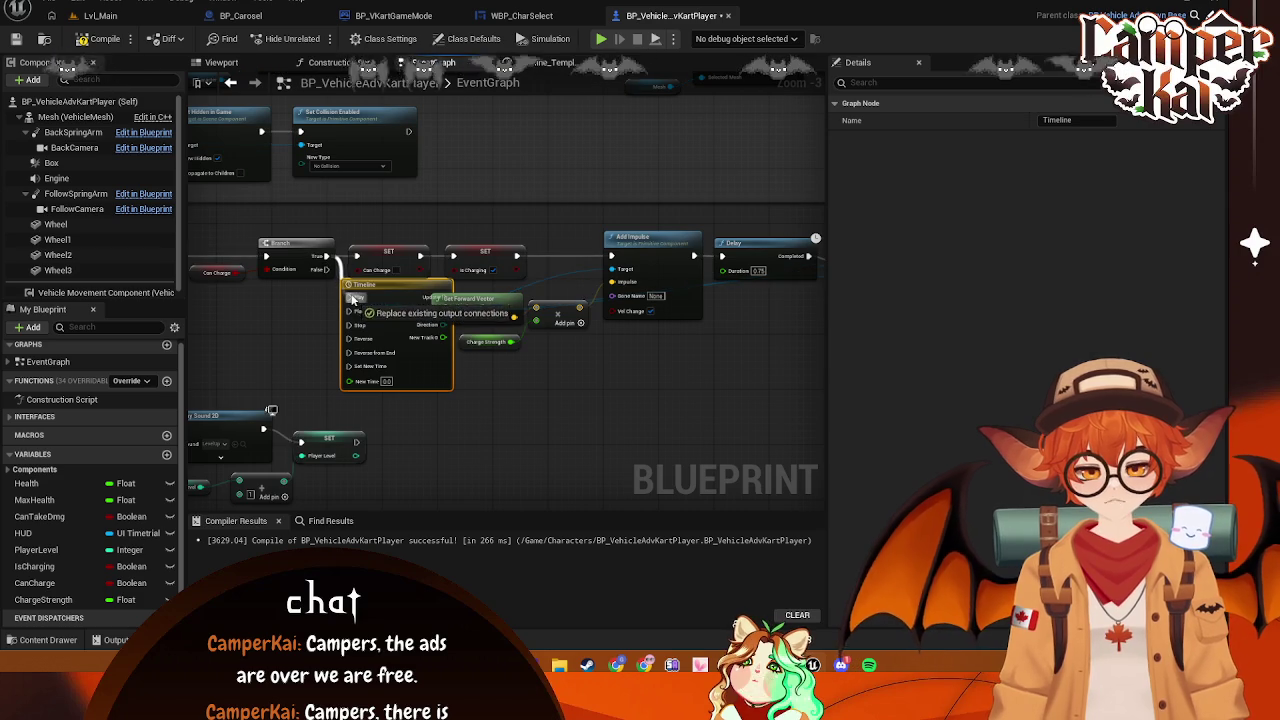
left_click_drag(722, 354, 469, 347)
scroll(469, 350, "down", 5)
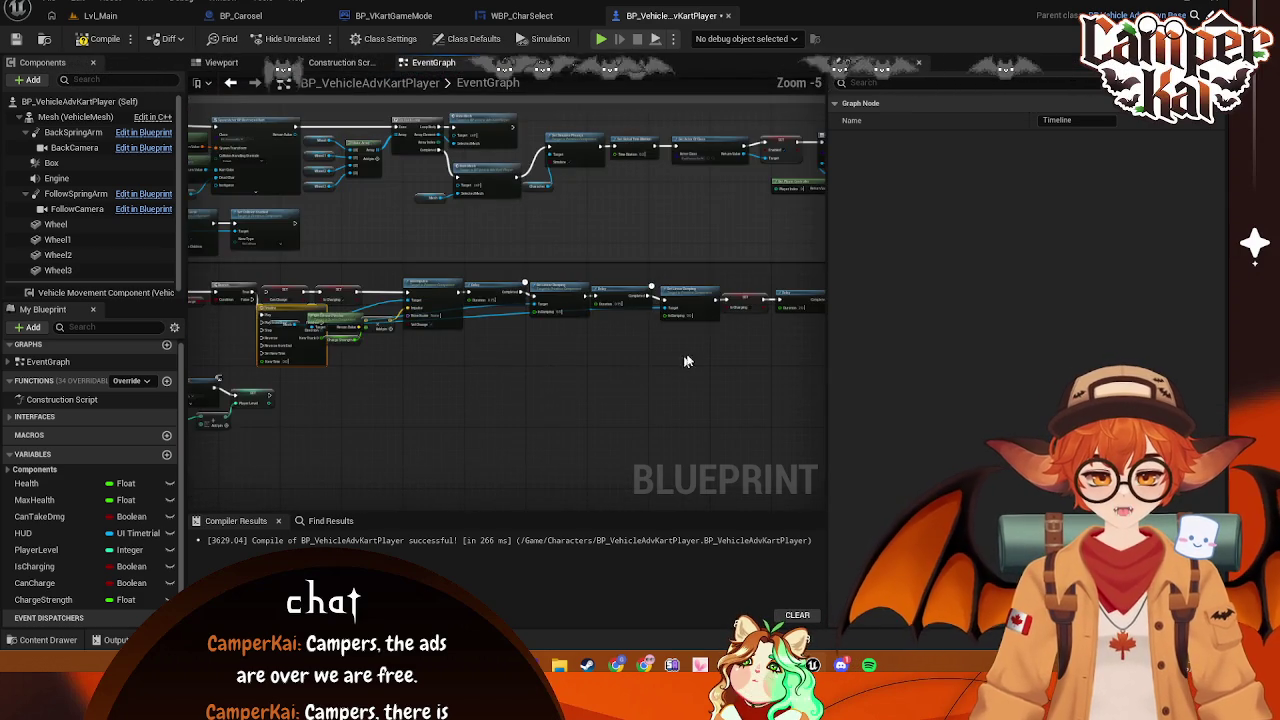
left_click_drag(560, 357, 766, 323)
mouse_move(793, 265)
left_mouse_down()
mouse_move(300, 360)
mouse_move(223, 355)
mouse_move(256, 345)
left_mouse_up()
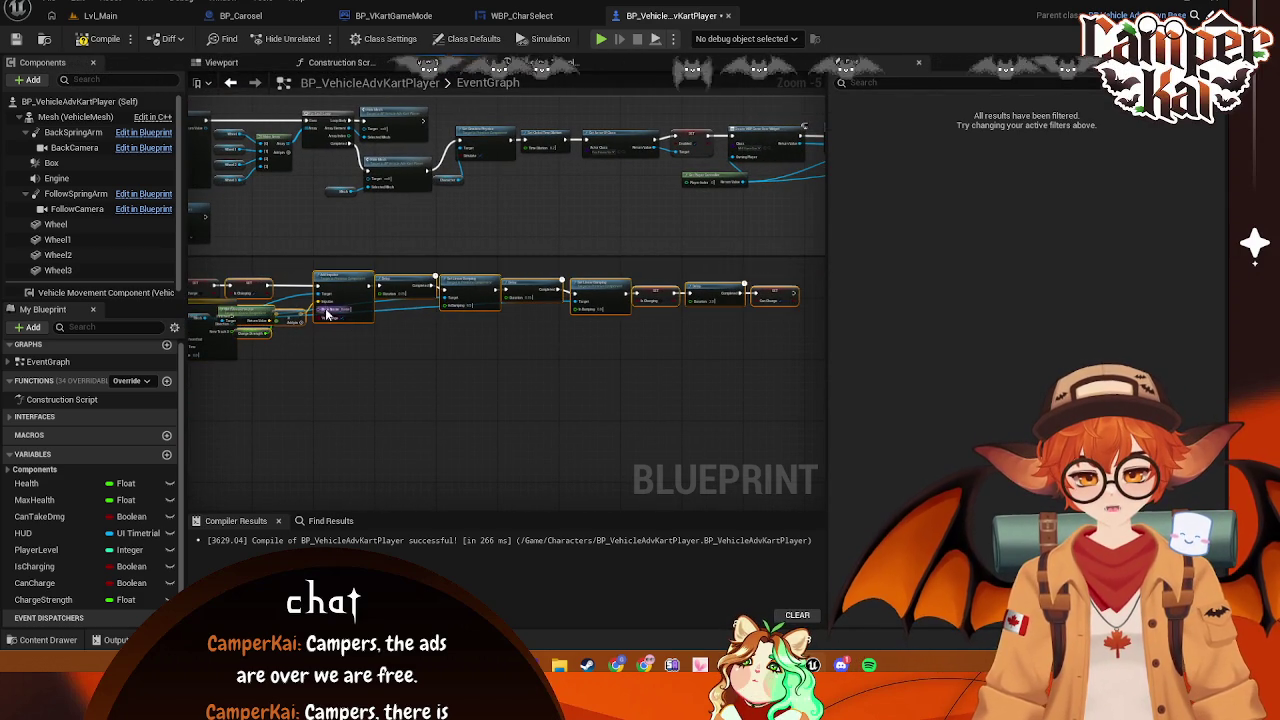
left_click_drag(368, 285, 476, 285)
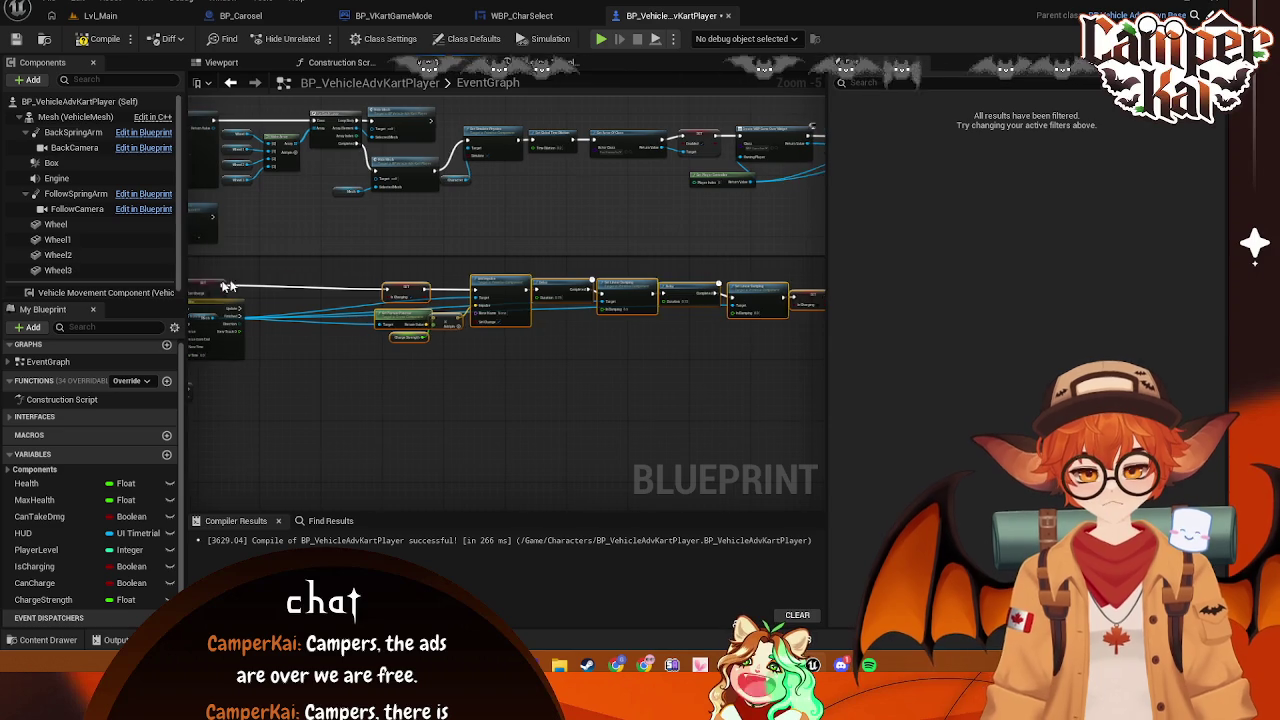
left_click(487, 311)
left_click_drag(487, 311, 520, 274)
Open the Timeline's NewTrack_0 curve, length 5.00 with a key at 0.2, value 1.0
left_click(767, 353)
mouse_move(767, 353)
left_mouse_down()
mouse_move(449, 369)
mouse_move(491, 370)
left_mouse_up()
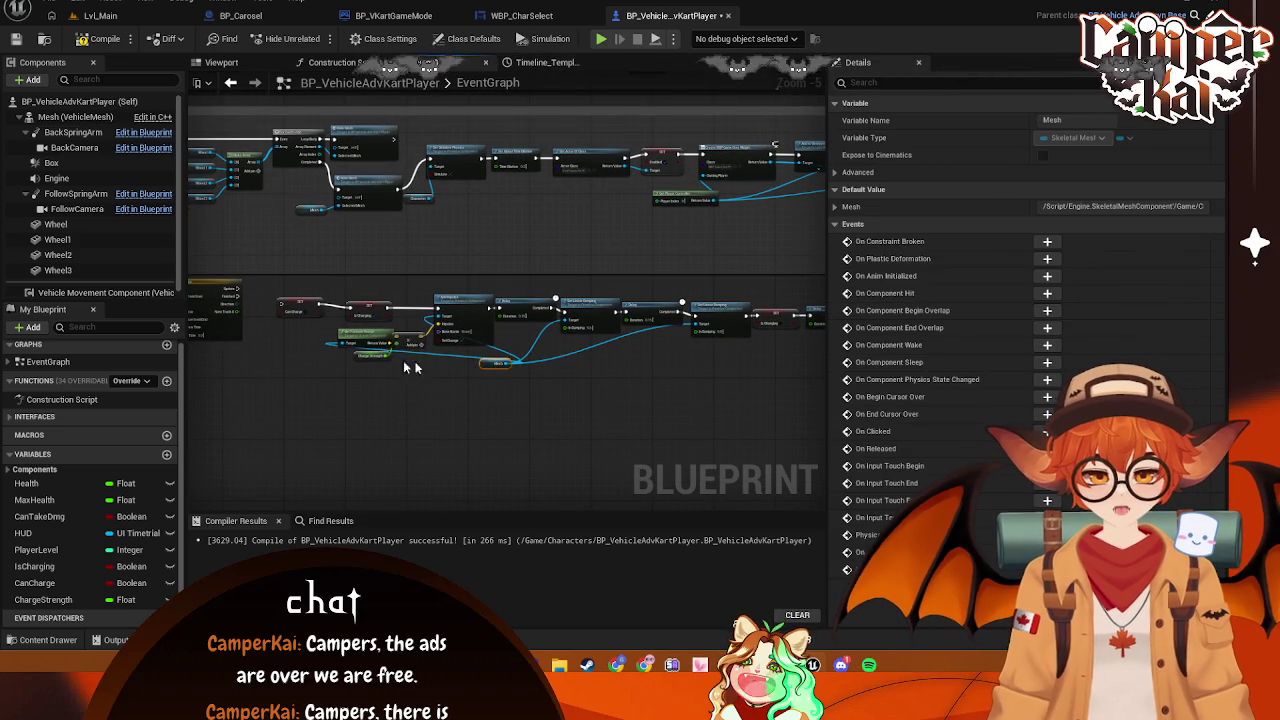
scroll(403, 367, "up", 2)
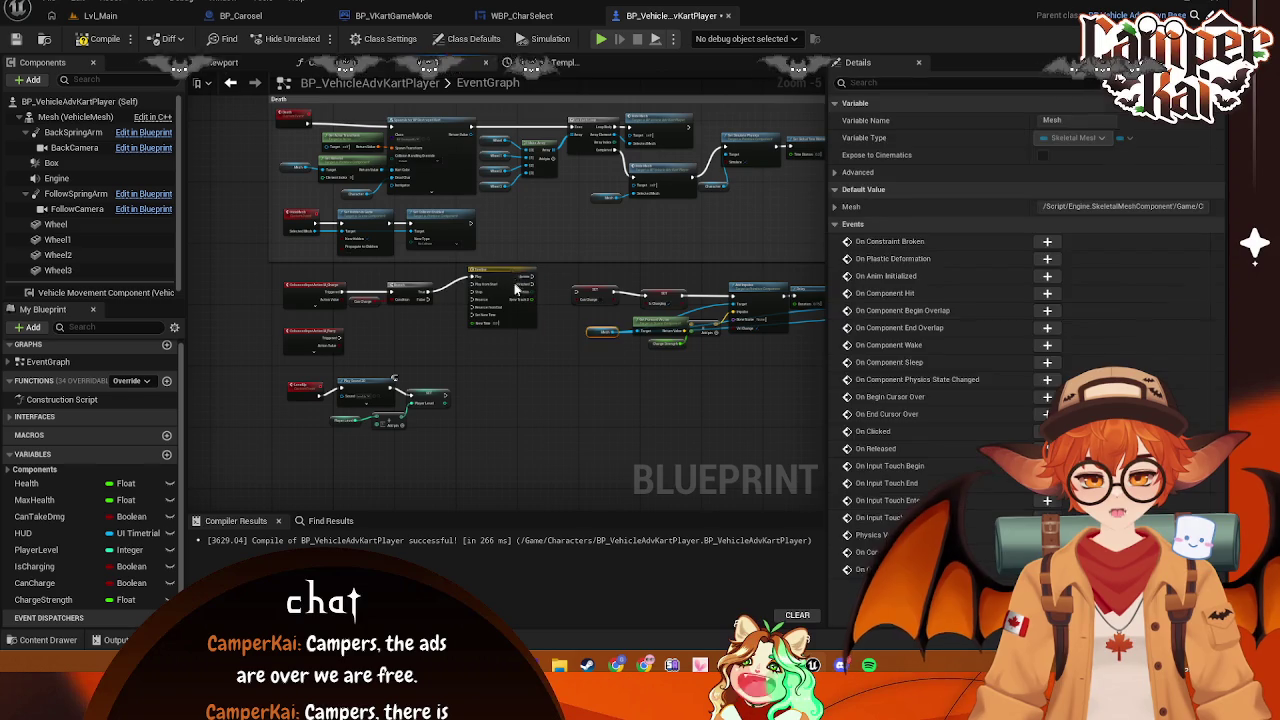
left_click(517, 289)
scroll(500, 282, "up", 5)
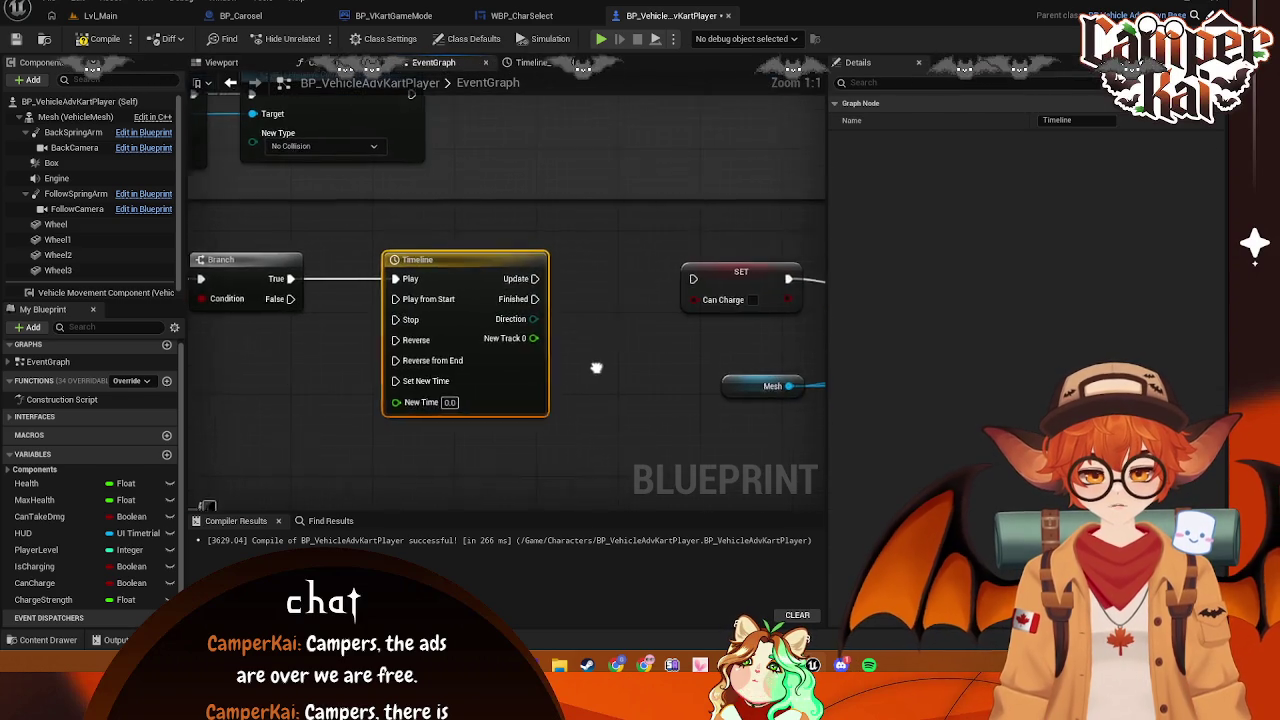
left_click_drag(596, 368, 543, 359)
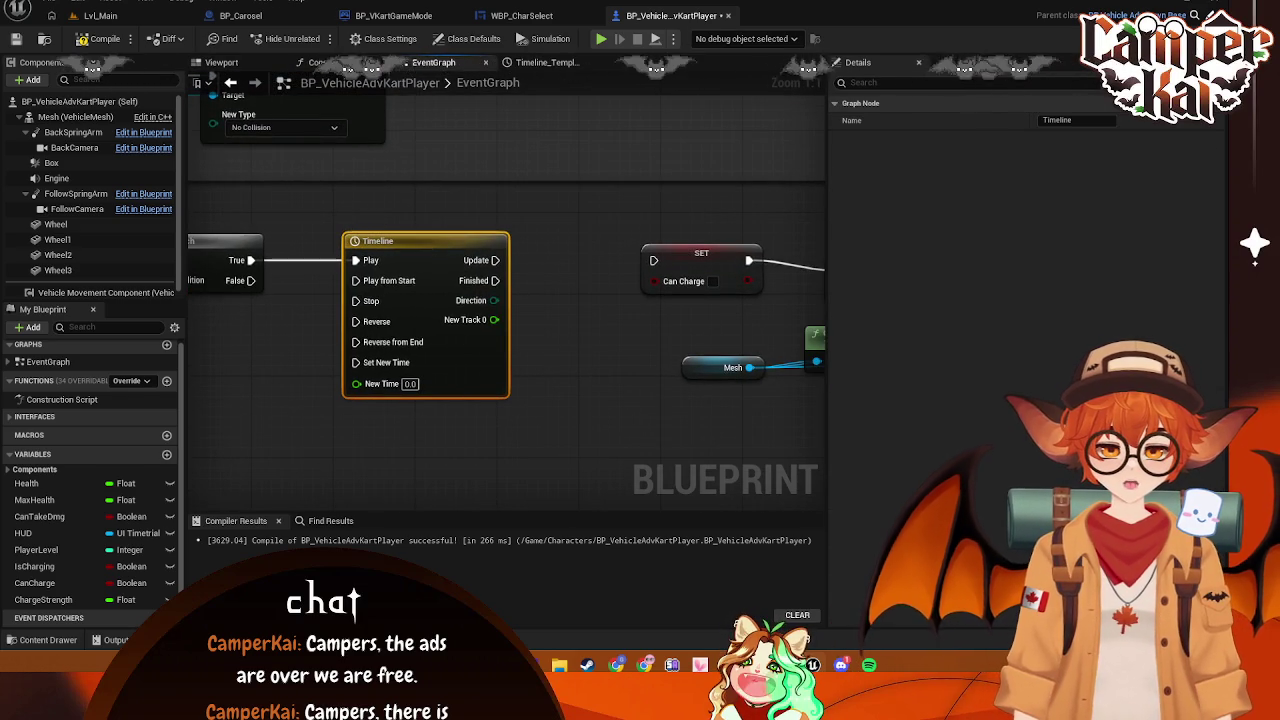
left_click(548, 63)
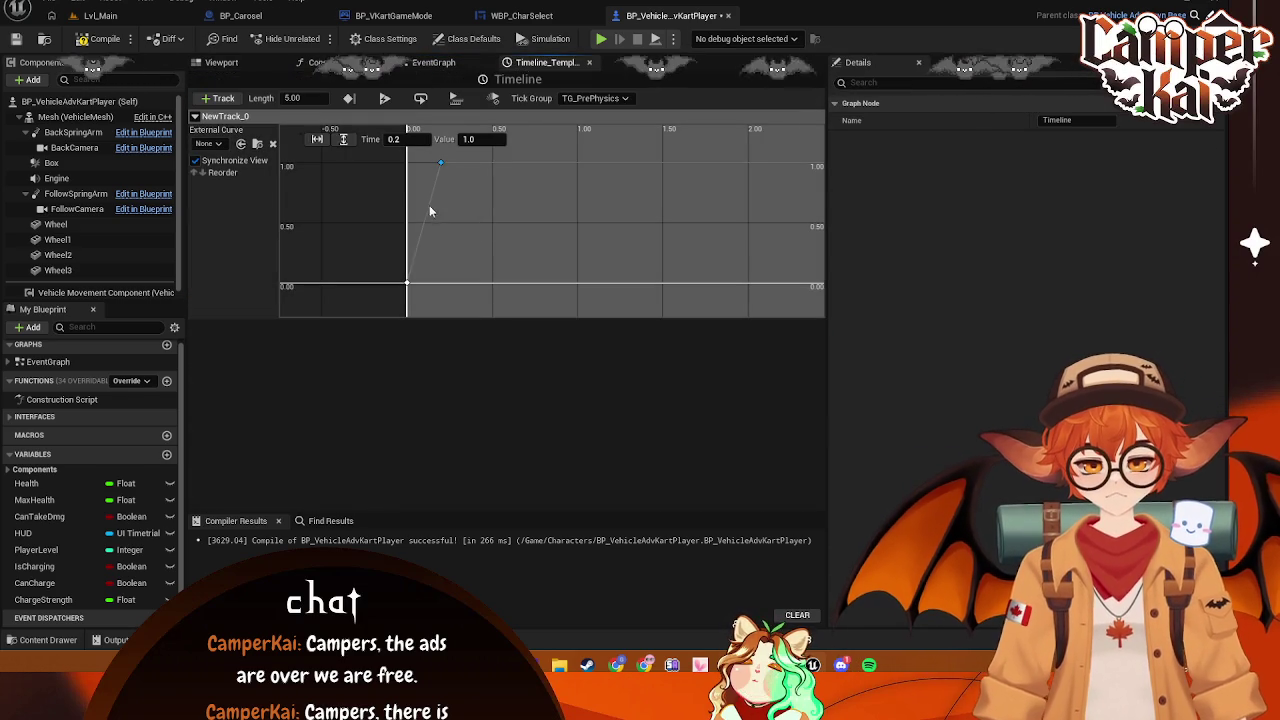
Set the peak key and the 0,0 key to Auto interpolation and adjust the peak's tangents
right_click(440, 163)
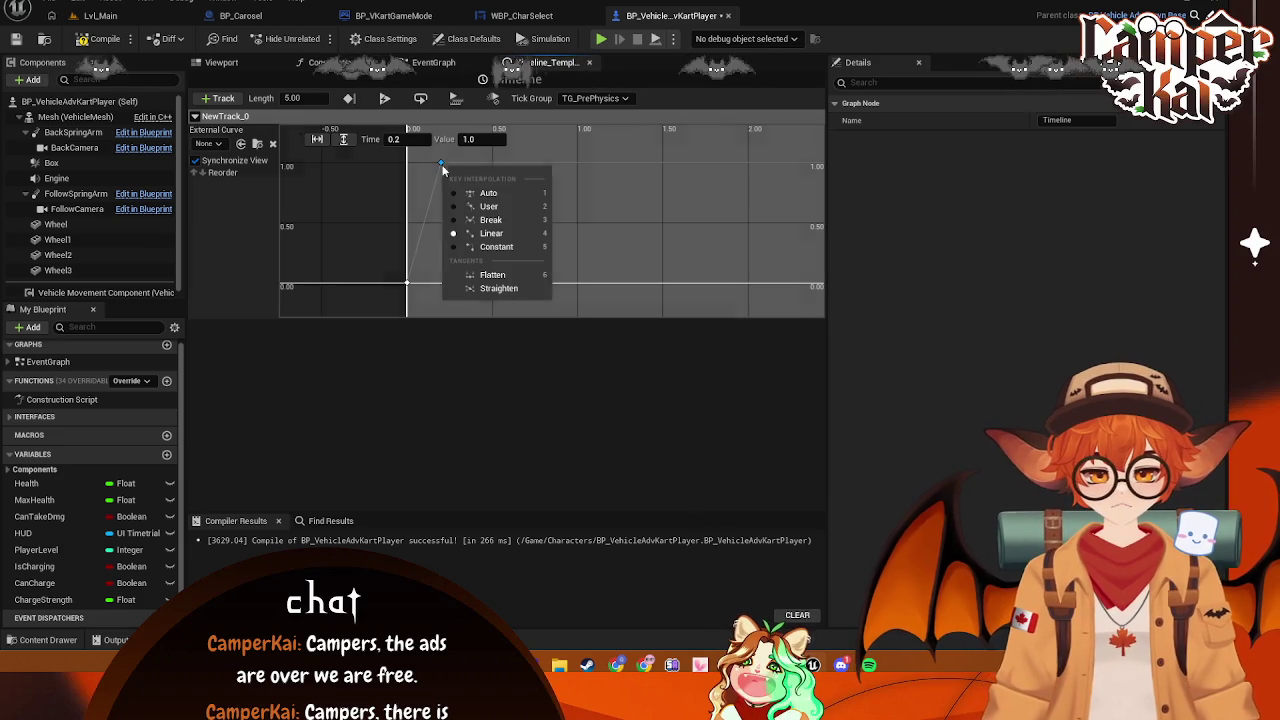
left_click(482, 193)
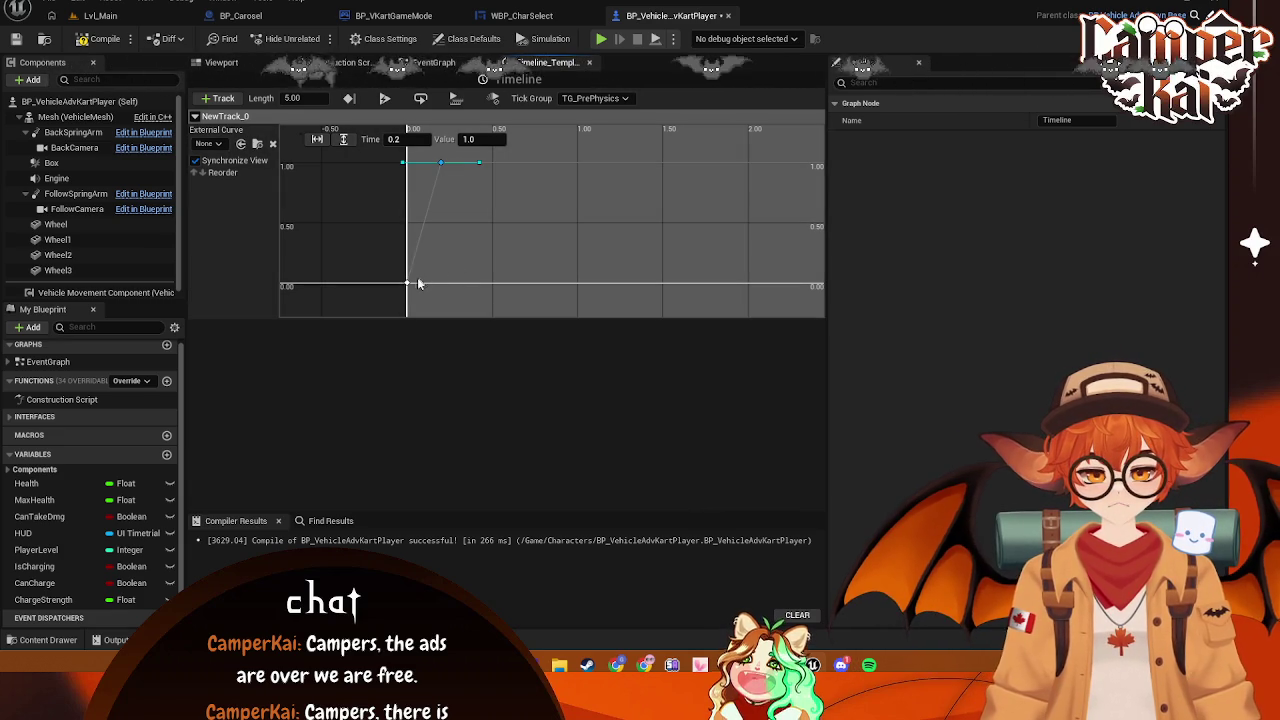
left_click_drag(479, 163, 477, 149)
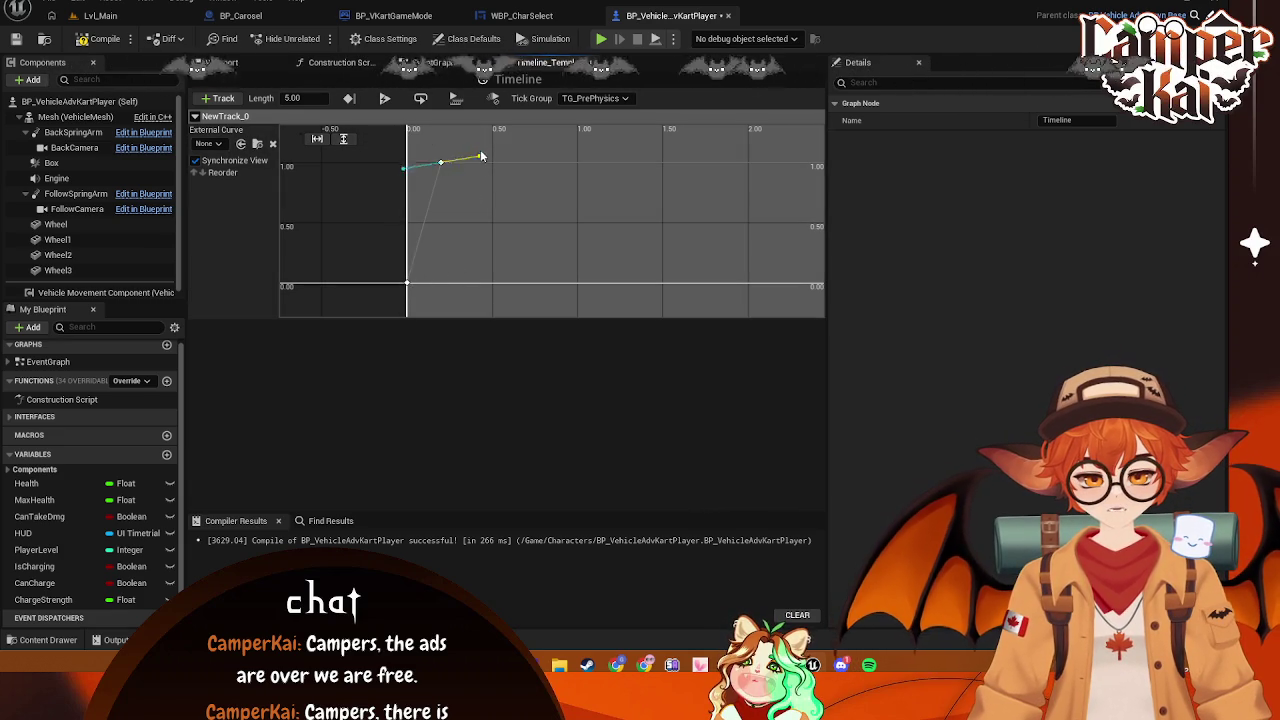
left_click(409, 286)
right_click(409, 286)
left_click(450, 314)
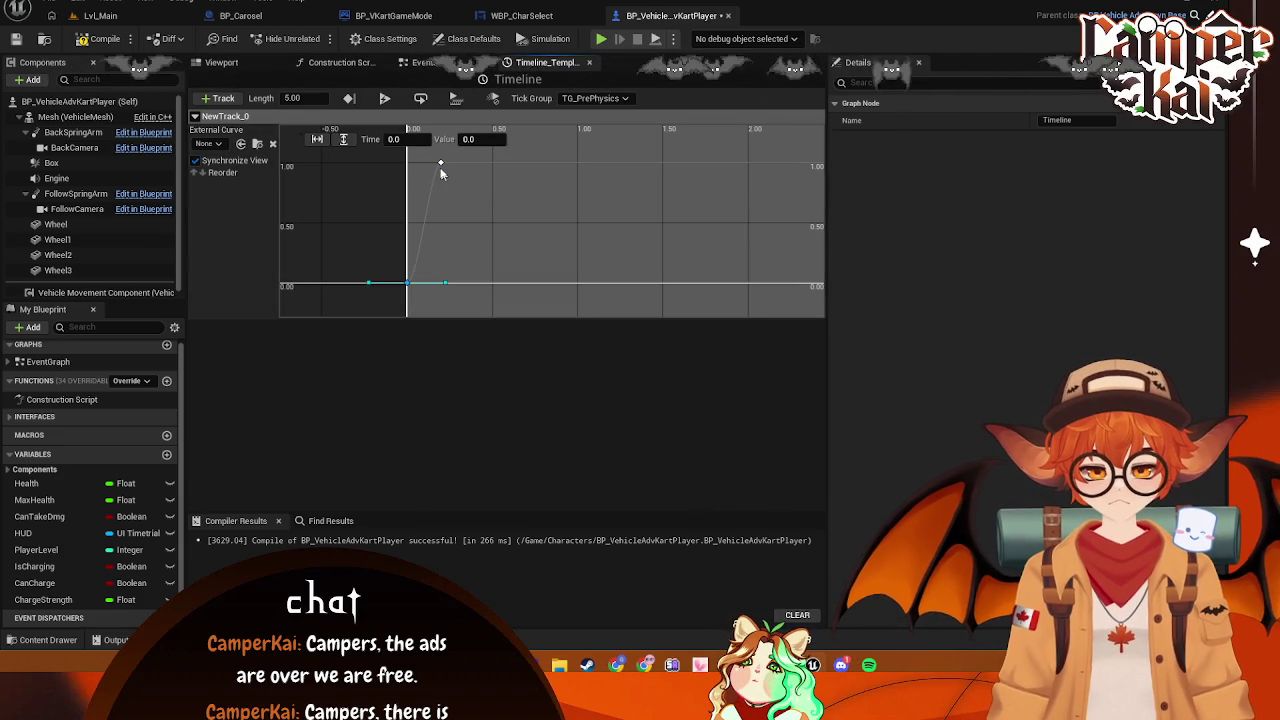
left_click_drag(476, 154, 490, 177)
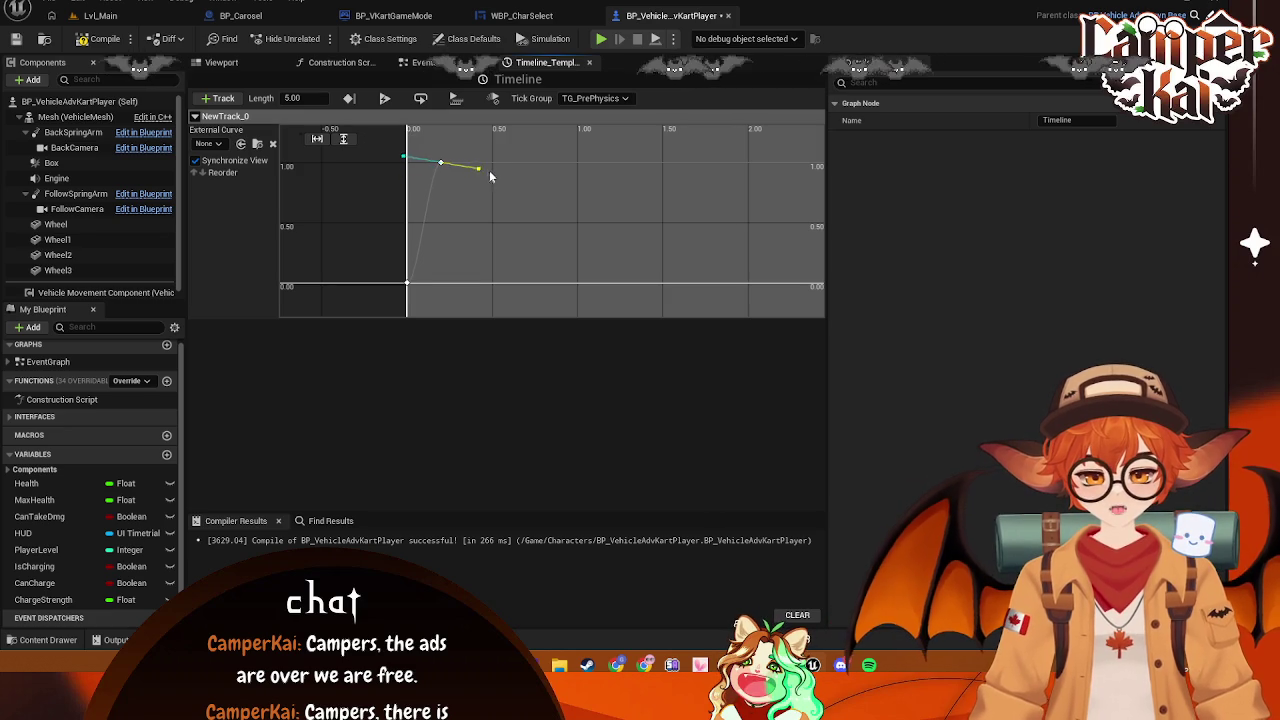
left_click(408, 286)
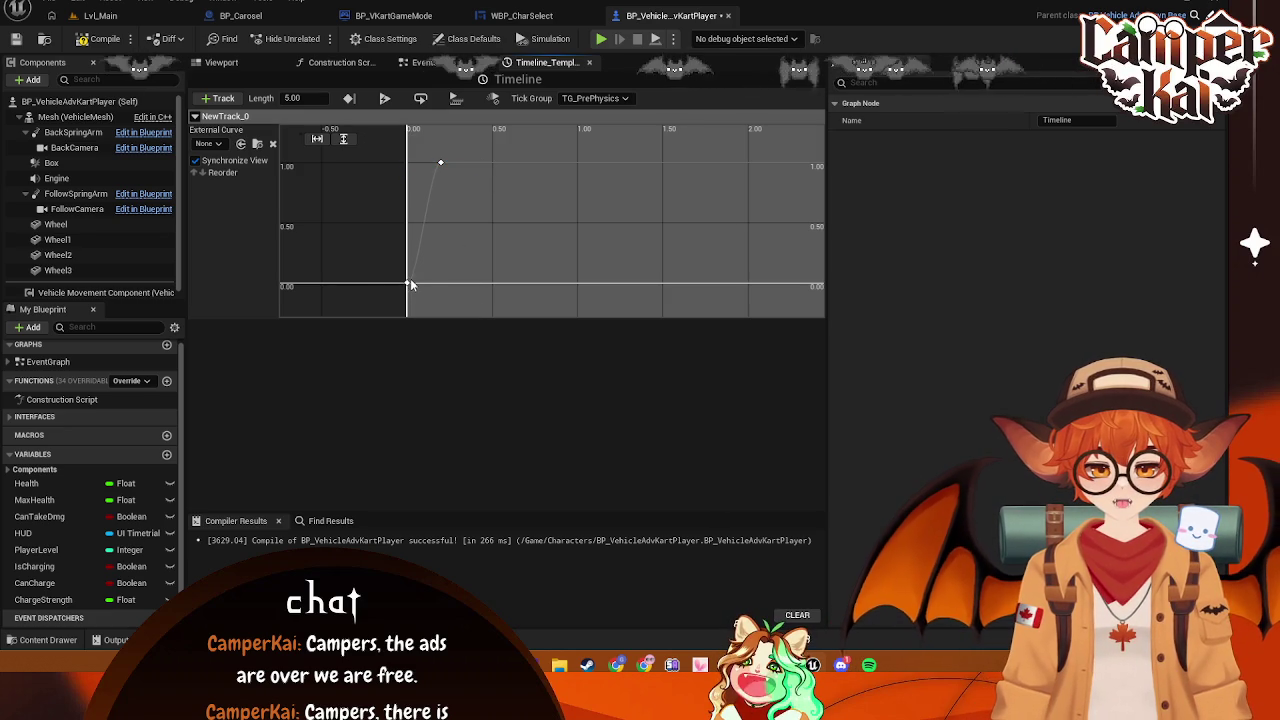
left_click(409, 287)
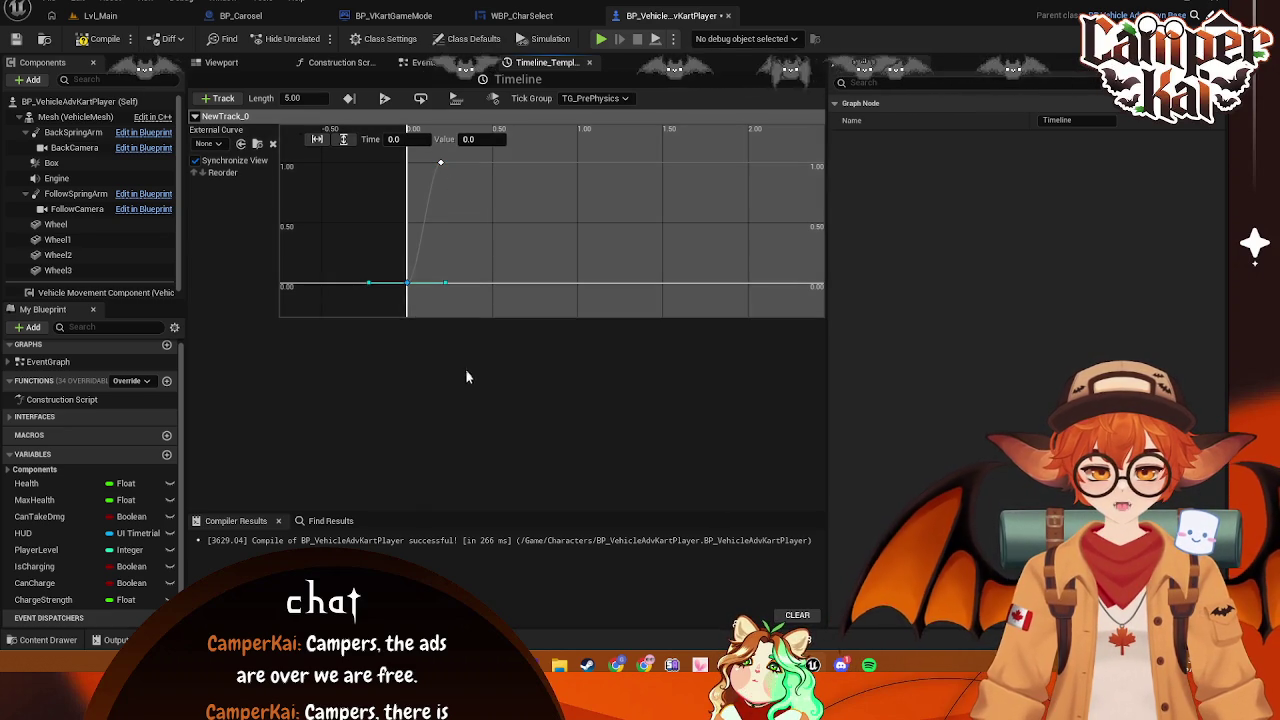
Save the kart player blueprint and return to its event graph
key("ctrl+s")
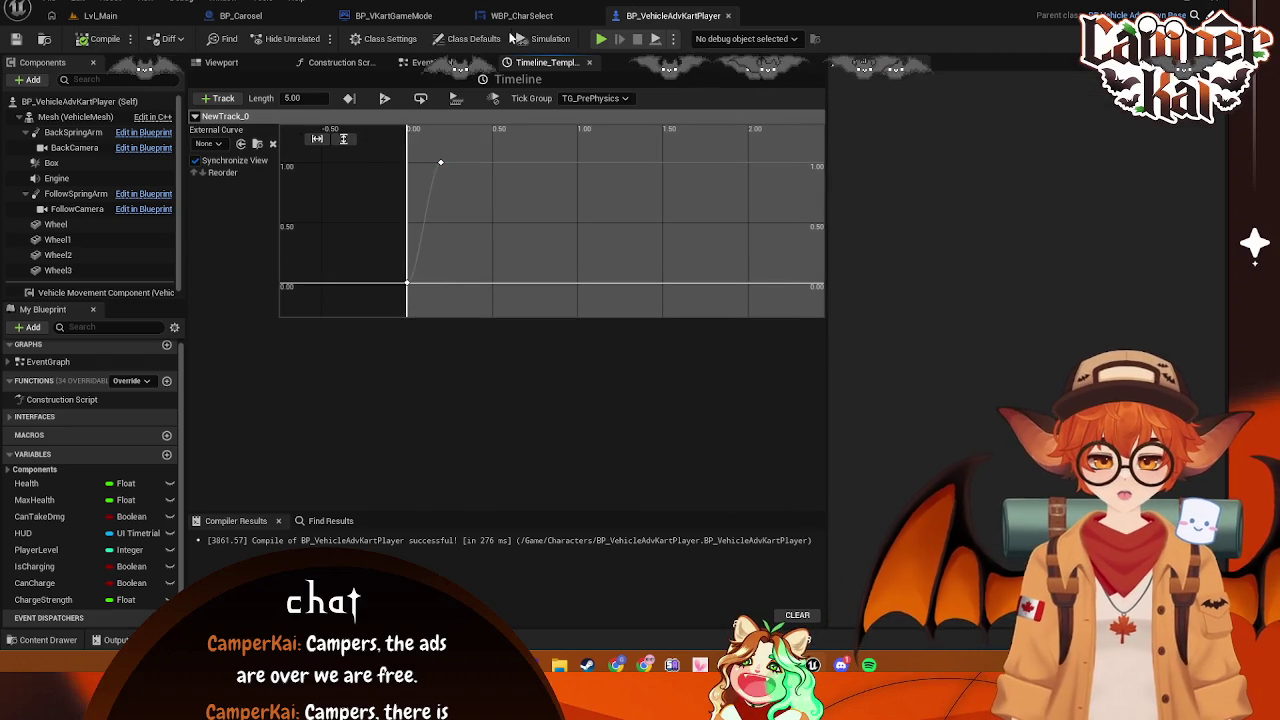
left_click(521, 15)
left_click(140, 16)
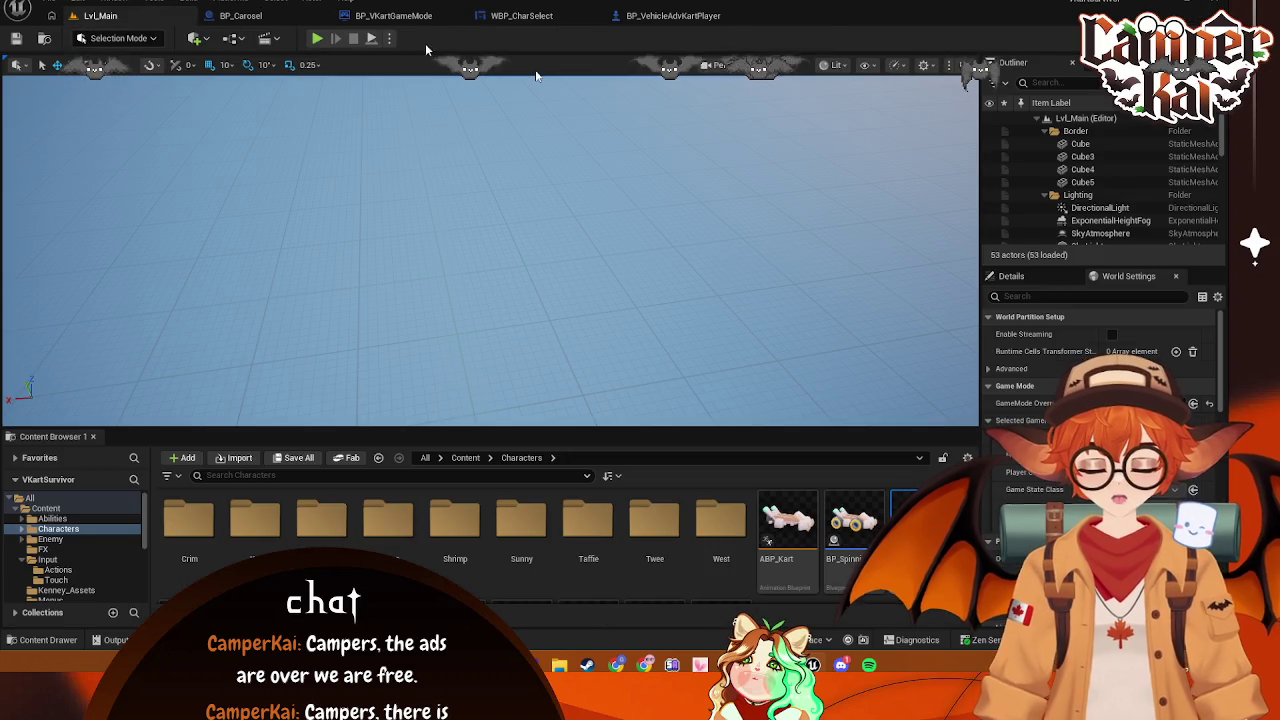
left_click(673, 15)
left_click(430, 63)
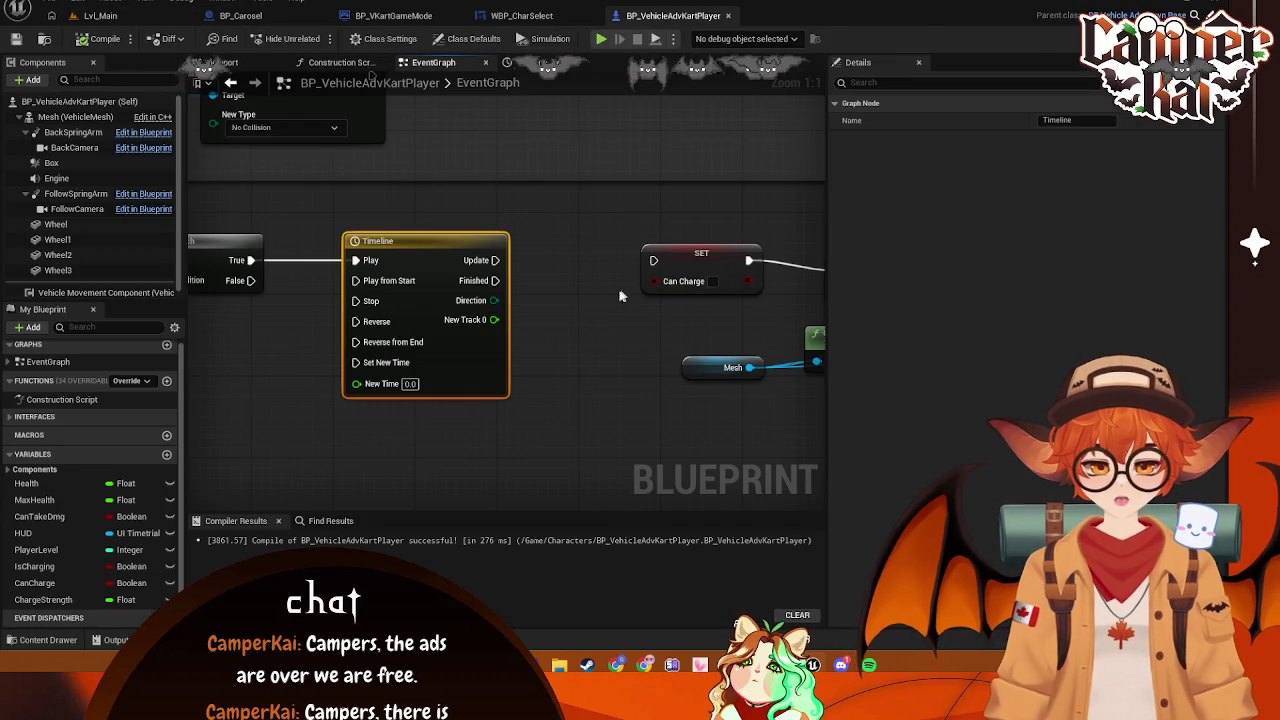
left_click_drag(527, 296, 408, 262)
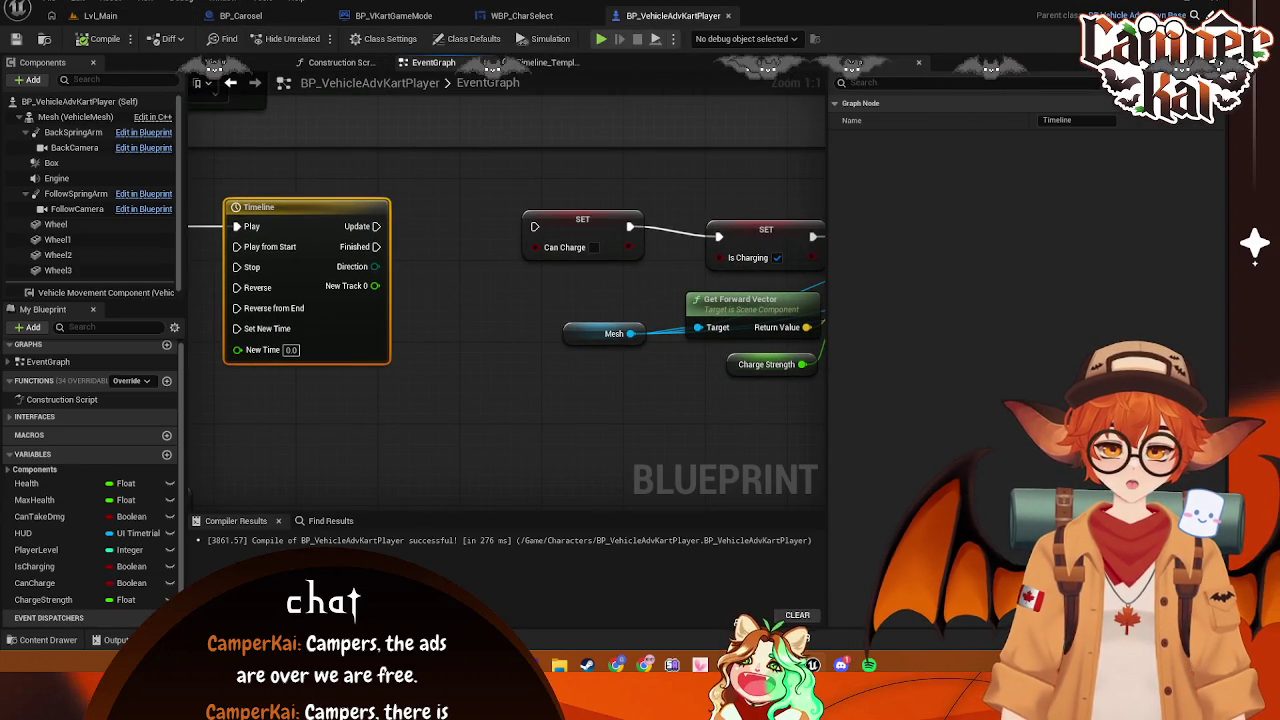
Place a Follow Camera getter below the Timeline and add a Set Field Of View node from it
left_click_drag(487, 298, 661, 261)
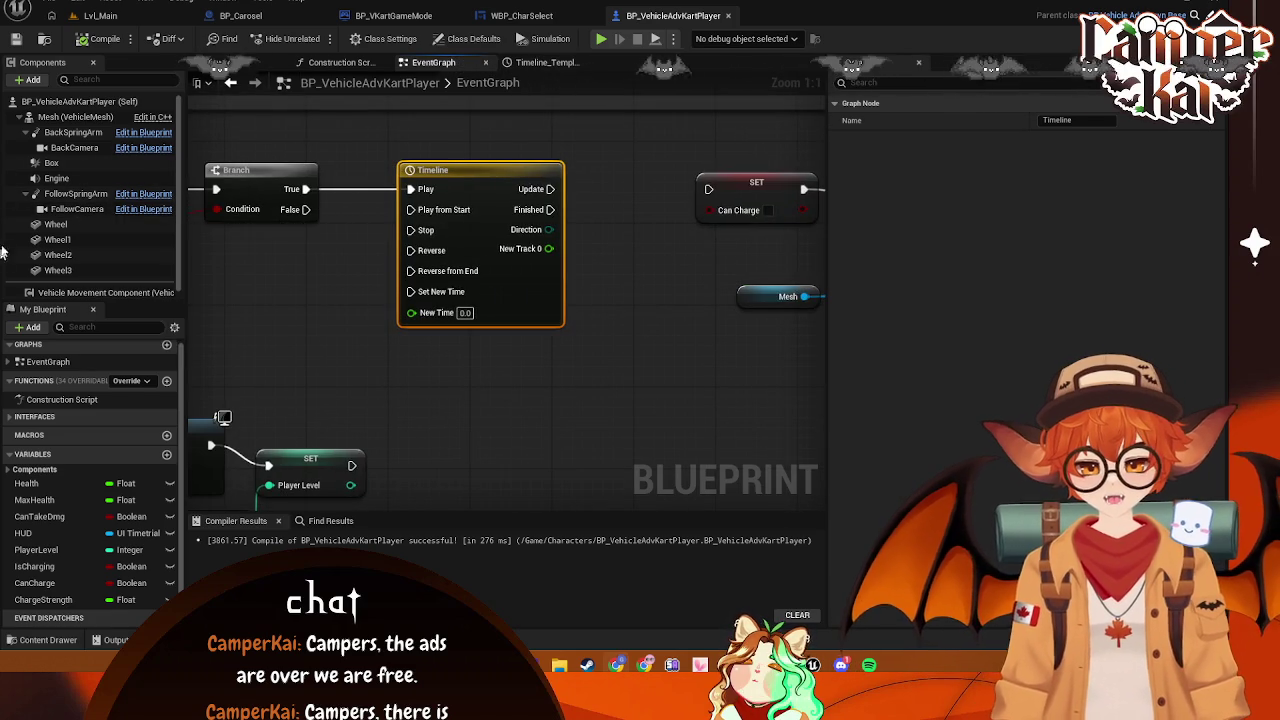
left_click_drag(77, 209, 237, 281)
left_click_drag(384, 370, 380, 362)
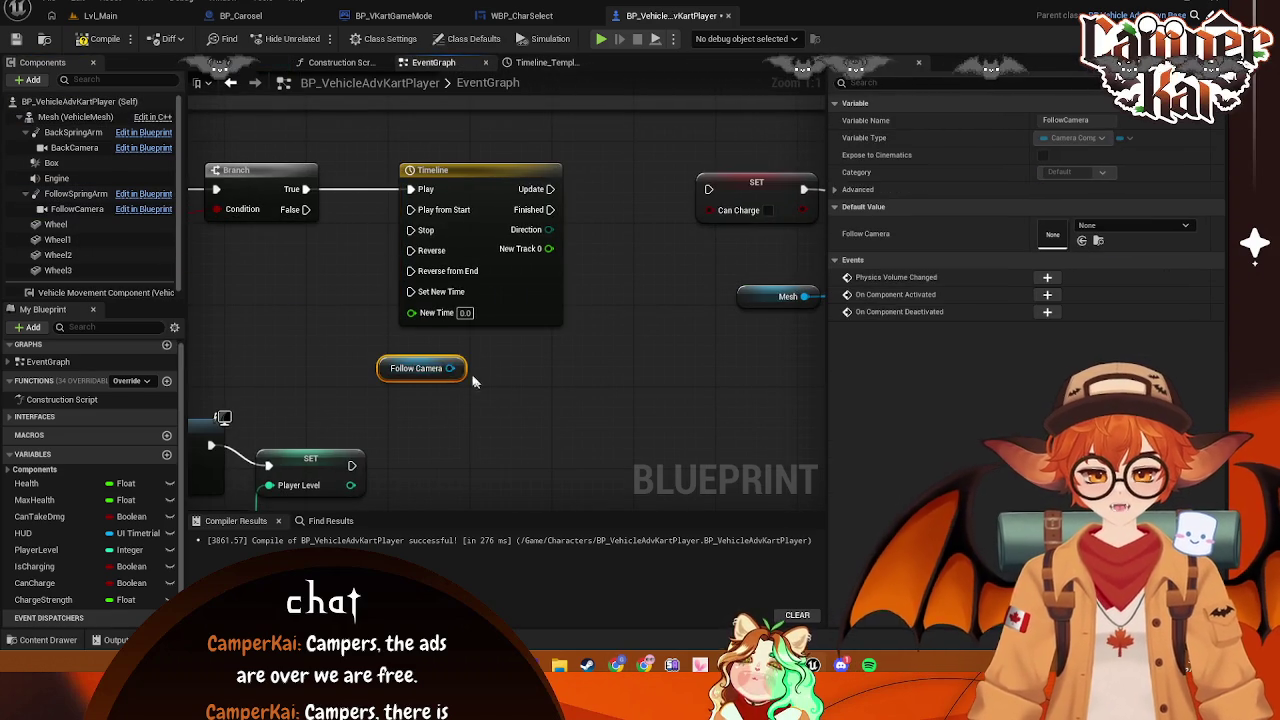
left_click_drag(568, 347, 384, 323)
mouse_move(266, 344)
left_mouse_down()
mouse_move(412, 323)
mouse_move(405, 331)
left_mouse_up()
type("fov")
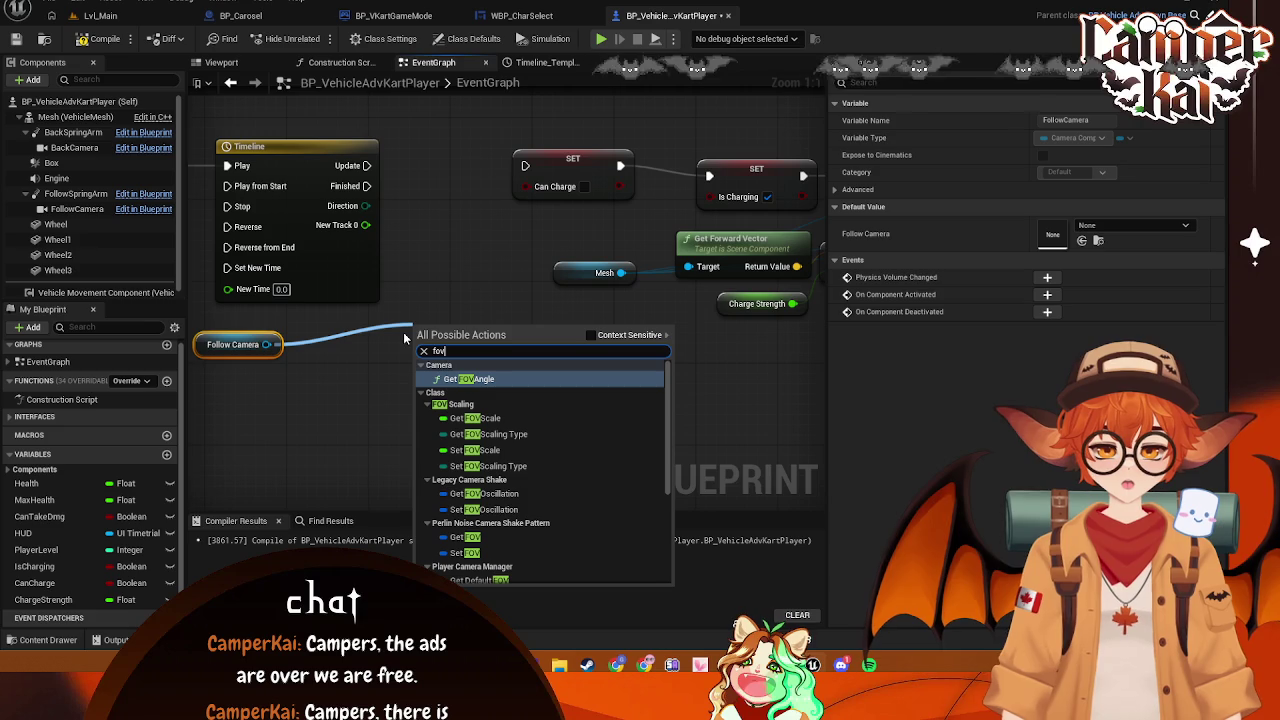
key("BackSpace")
key("BackSpace")
key("BackSpace")
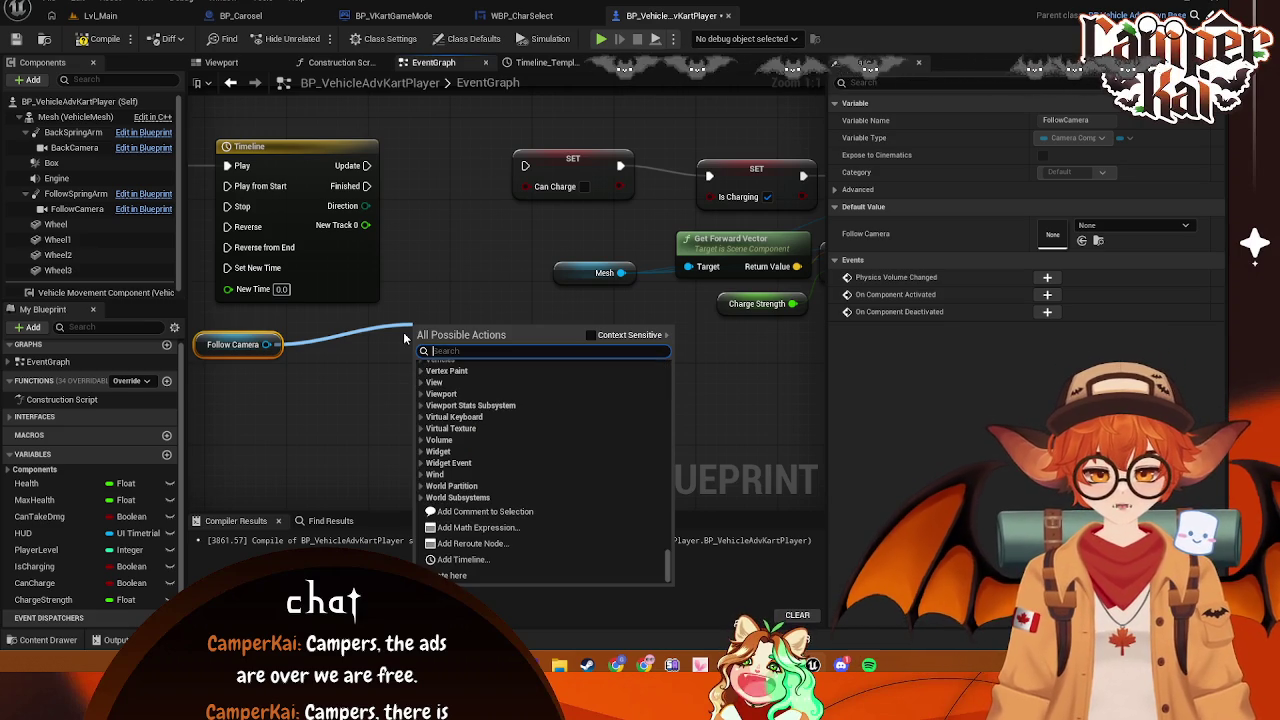
type("set fi")
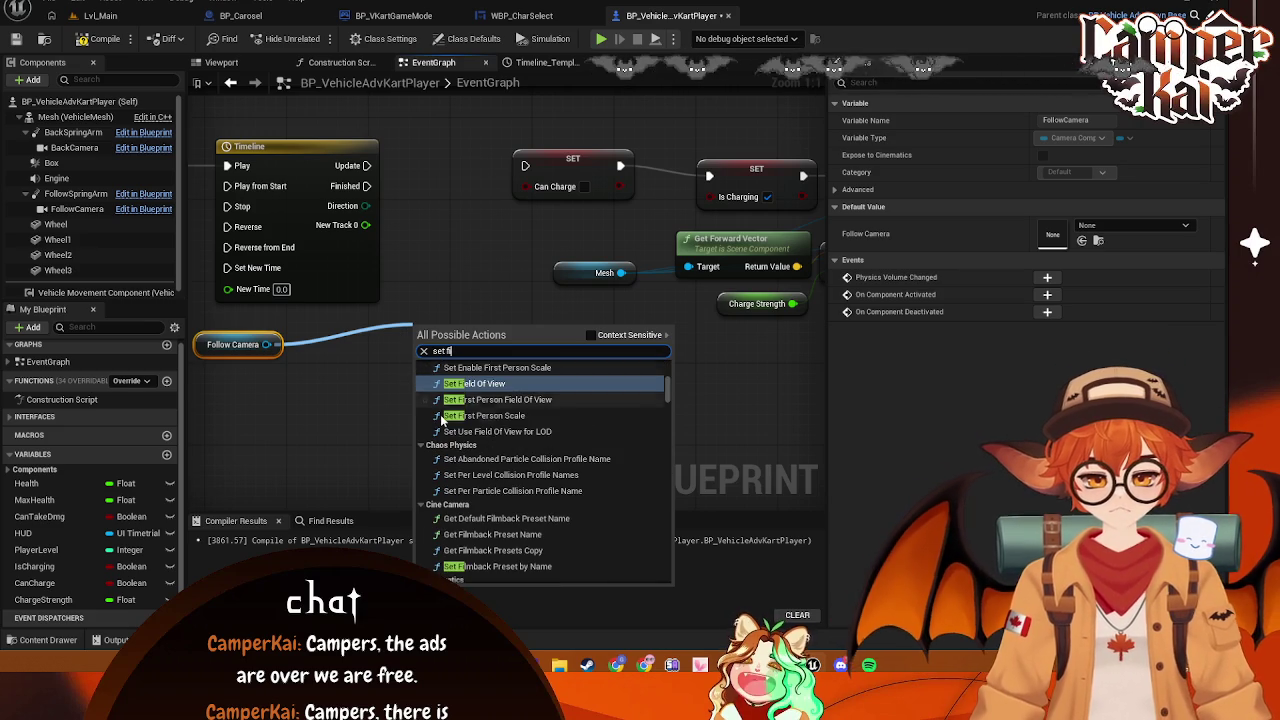
left_click(449, 389)
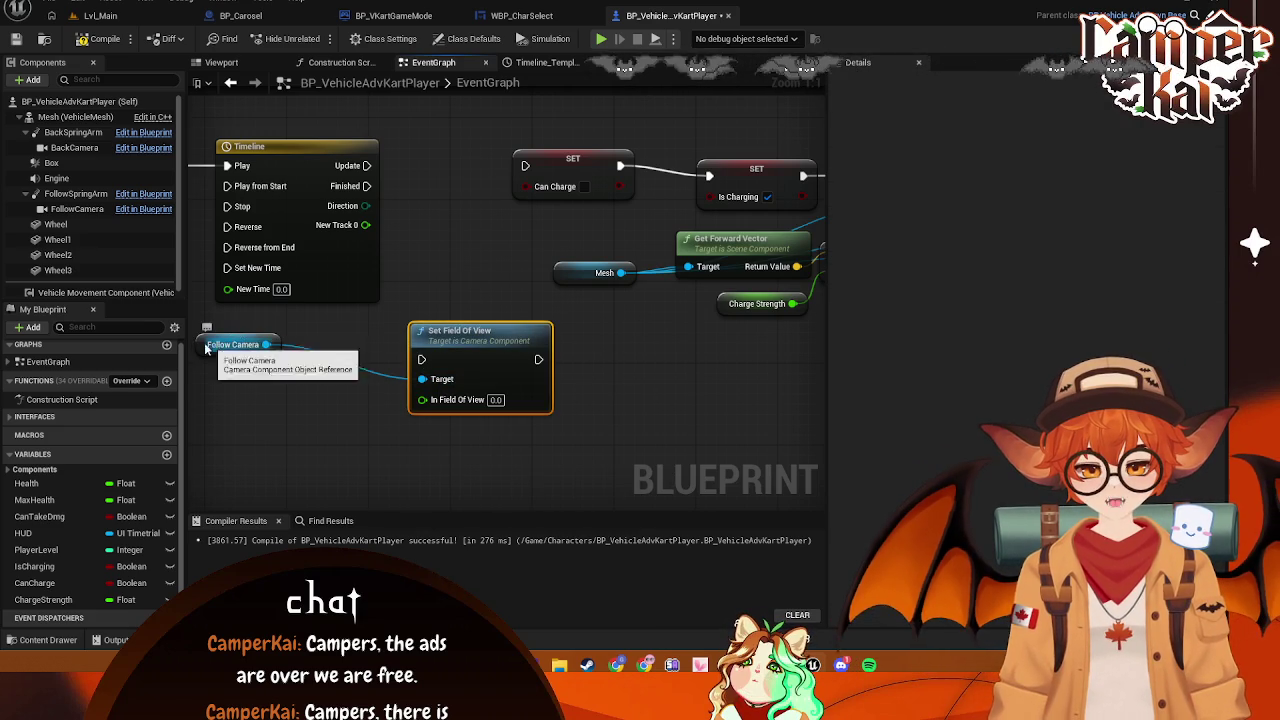
Position the Follow Camera and Set Field Of View nodes beside the Timeline
left_click_drag(210, 344, 252, 344)
mouse_move(441, 331)
left_mouse_down()
mouse_move(428, 268)
mouse_move(458, 285)
left_mouse_up()
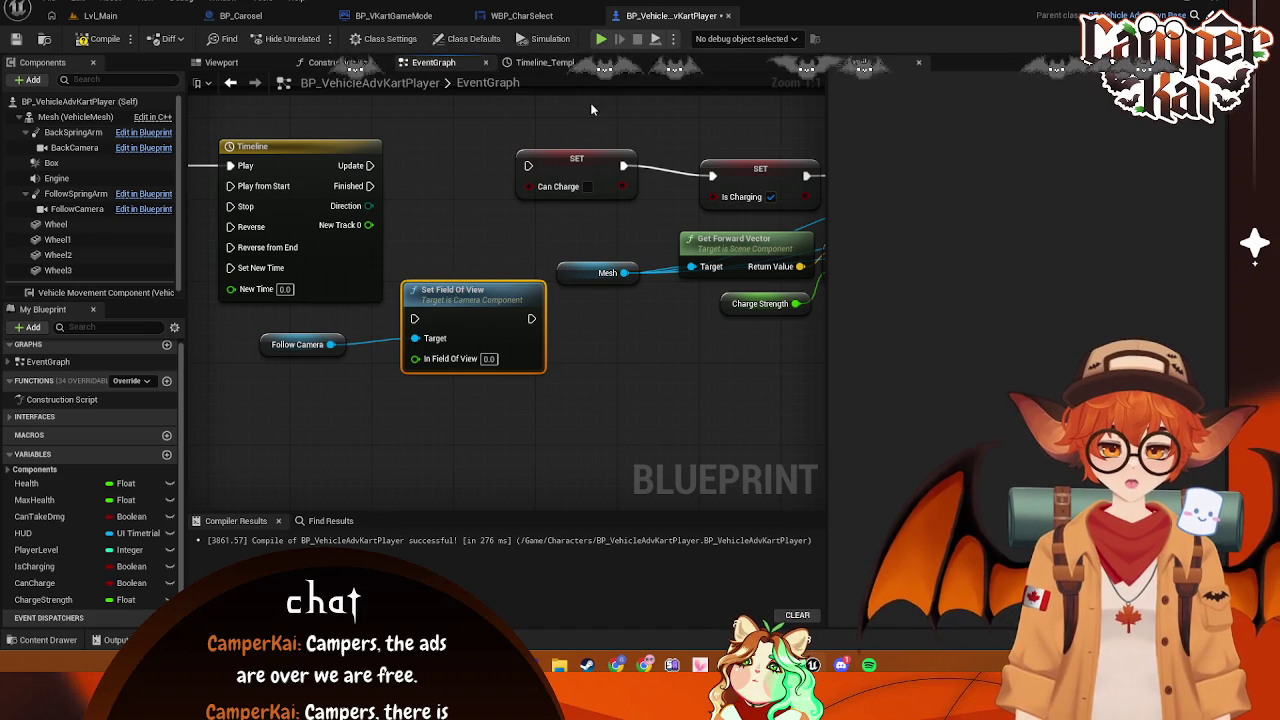
left_click(512, 91)
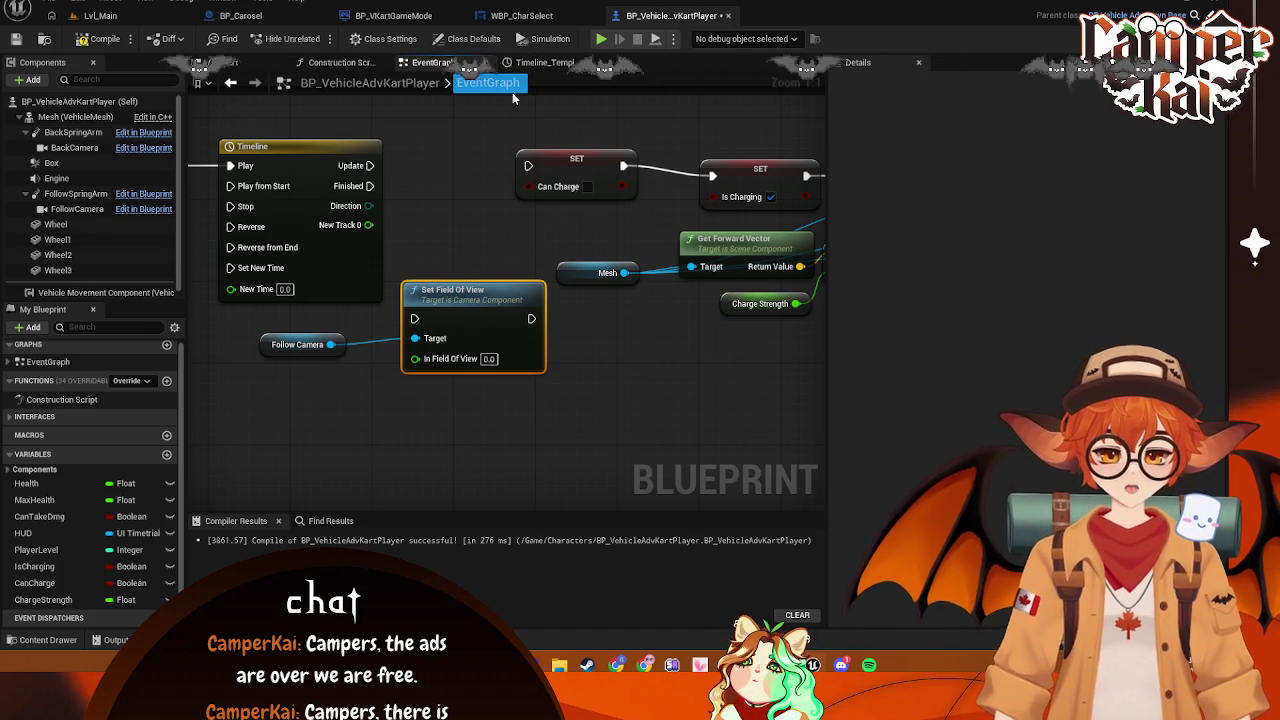
left_click(524, 100)
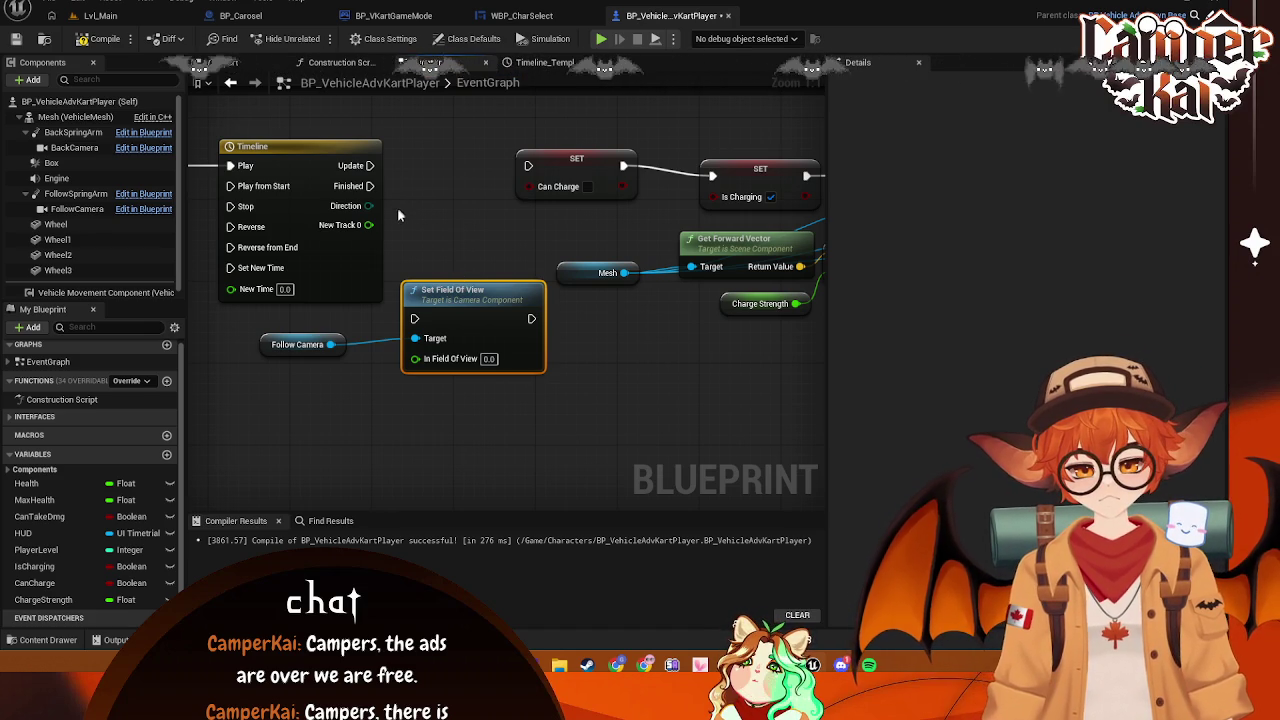
mouse_move(369, 224)
left_mouse_down()
mouse_move(412, 350)
mouse_move(395, 231)
left_mouse_up()
key("Escape")
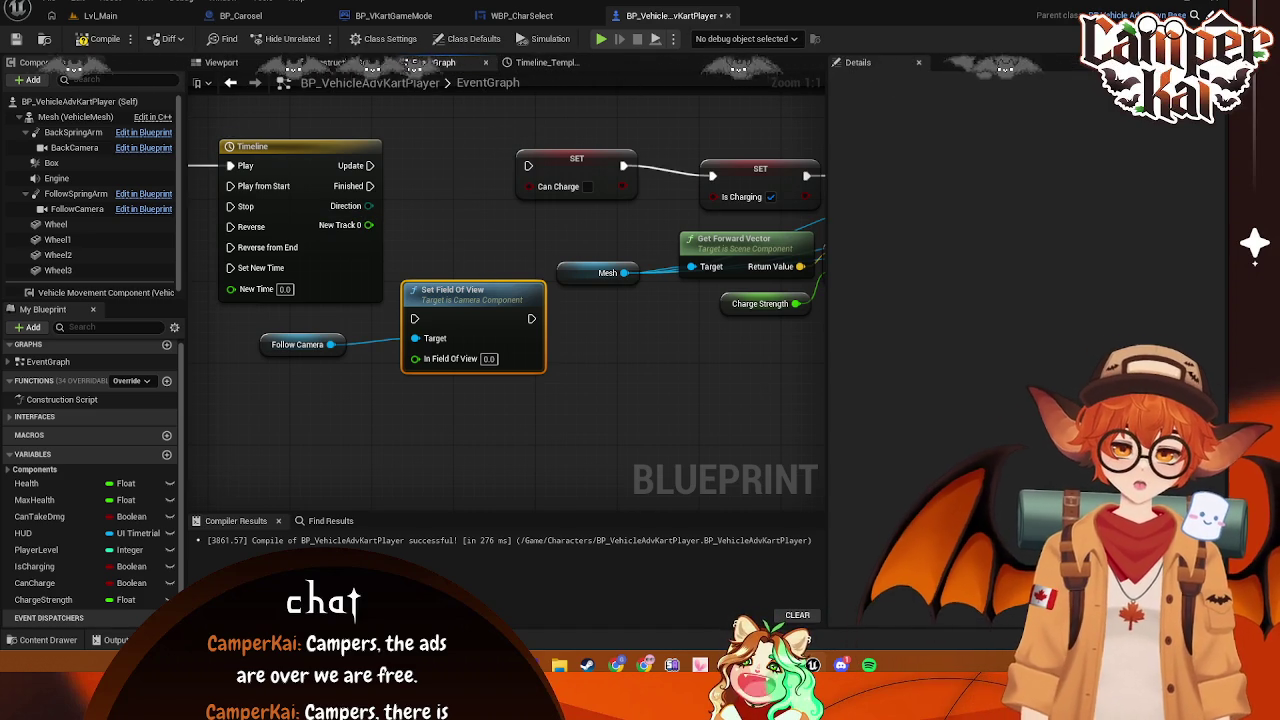
Rename the Timeline's NewTrack_0 track to FOV_A
double_click(340, 226)
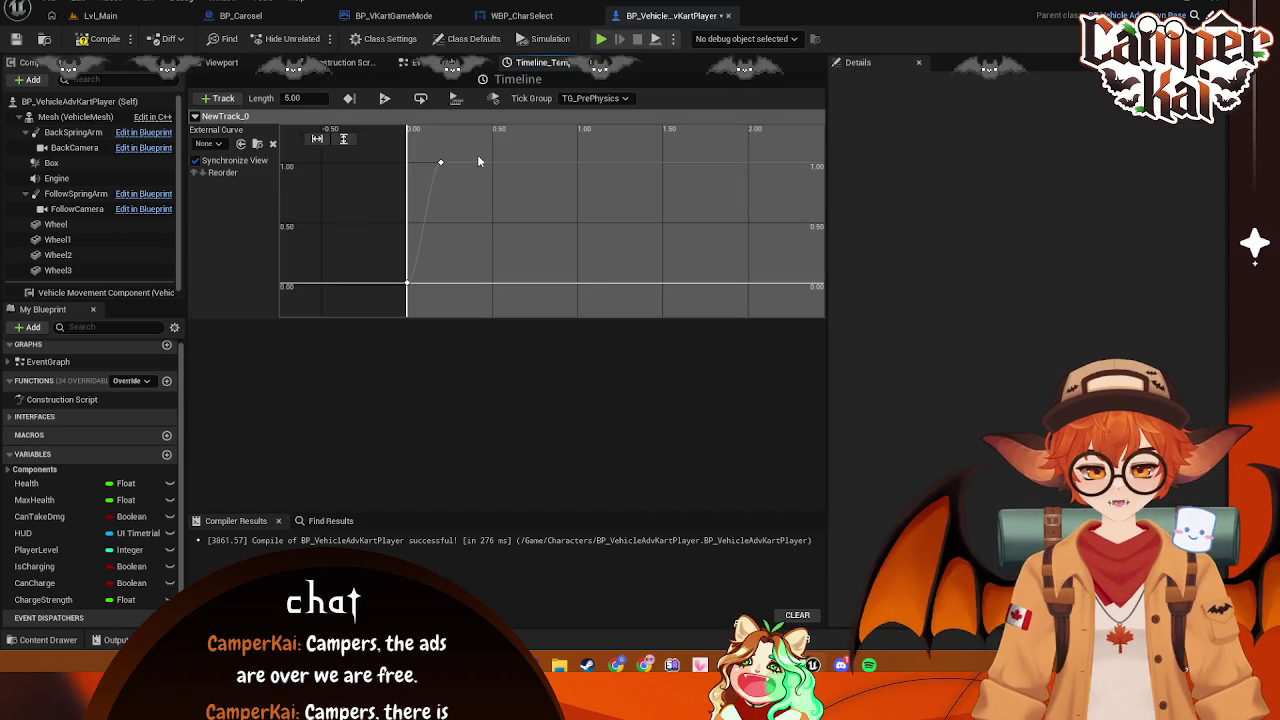
right_click(232, 118)
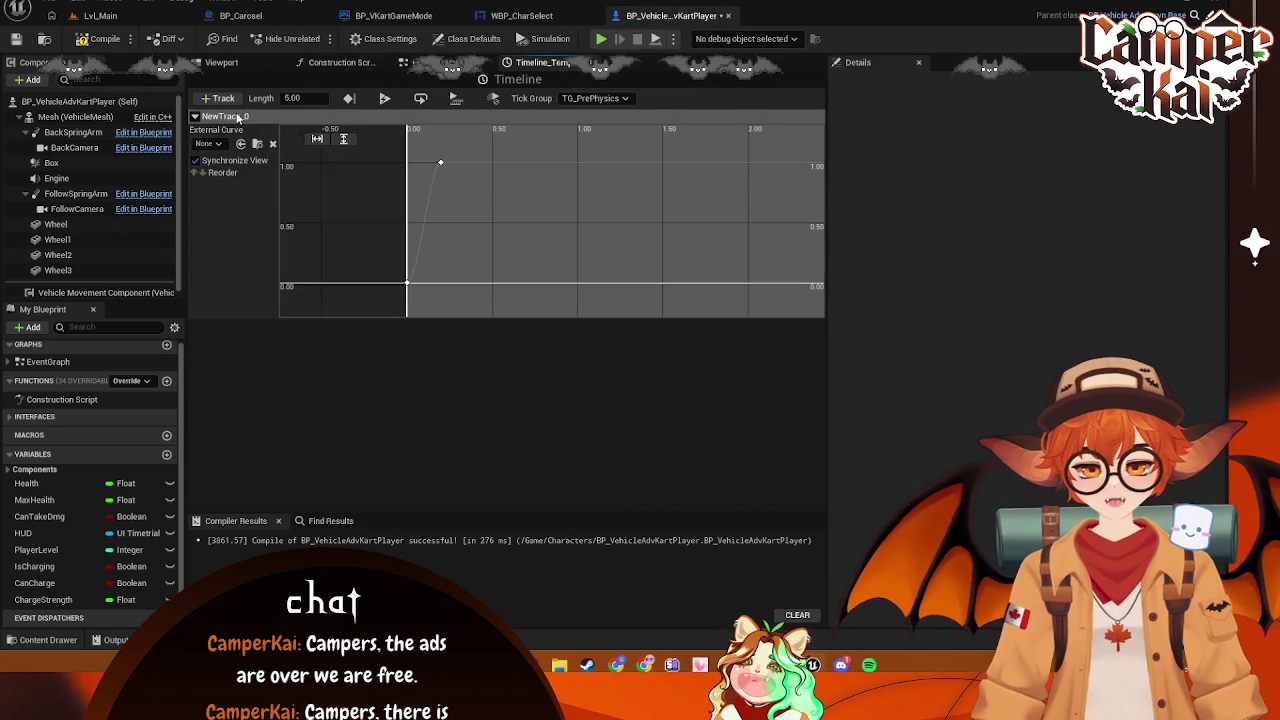
left_click(282, 126)
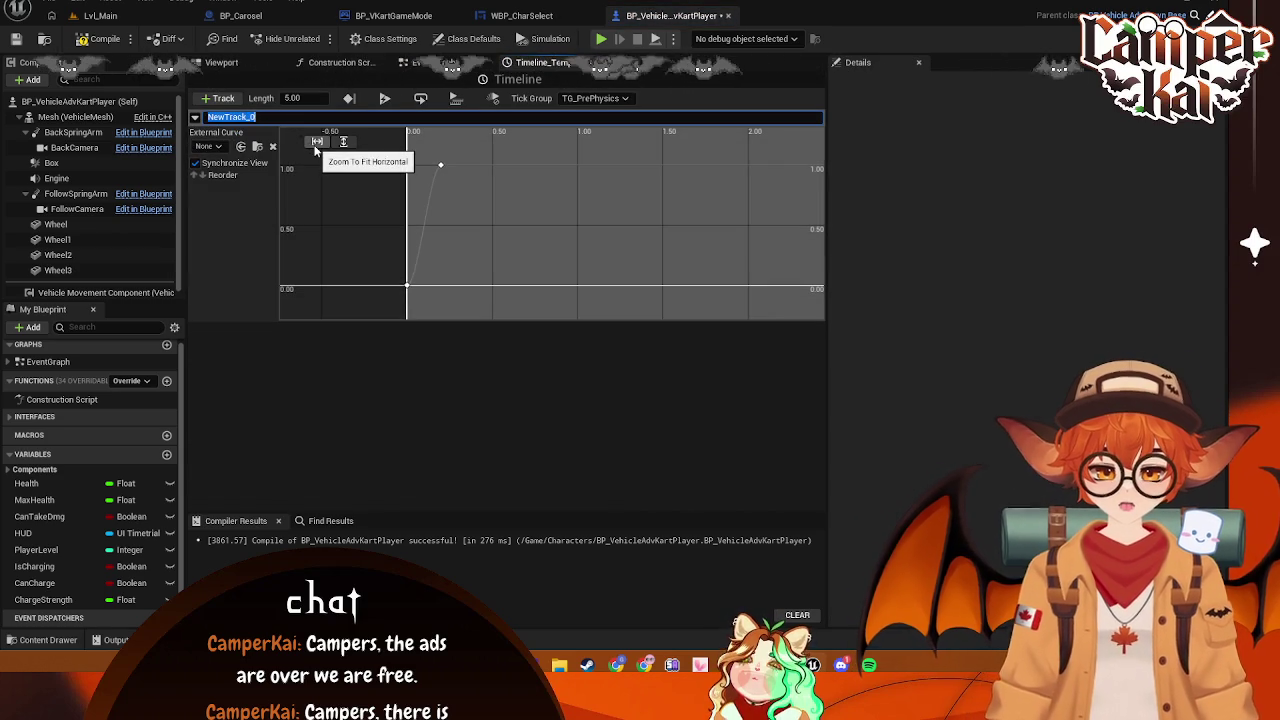
type("Off")
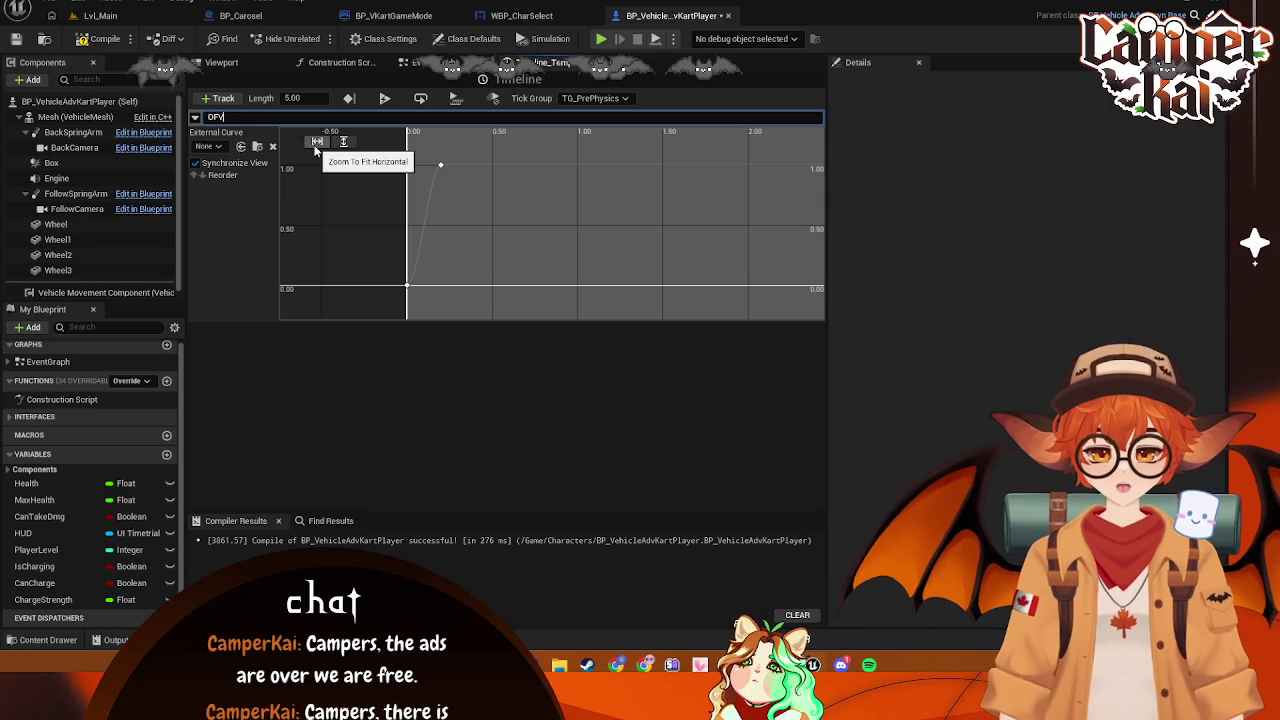
key("BackSpace")
key("BackSpace")
type("FOV_A")
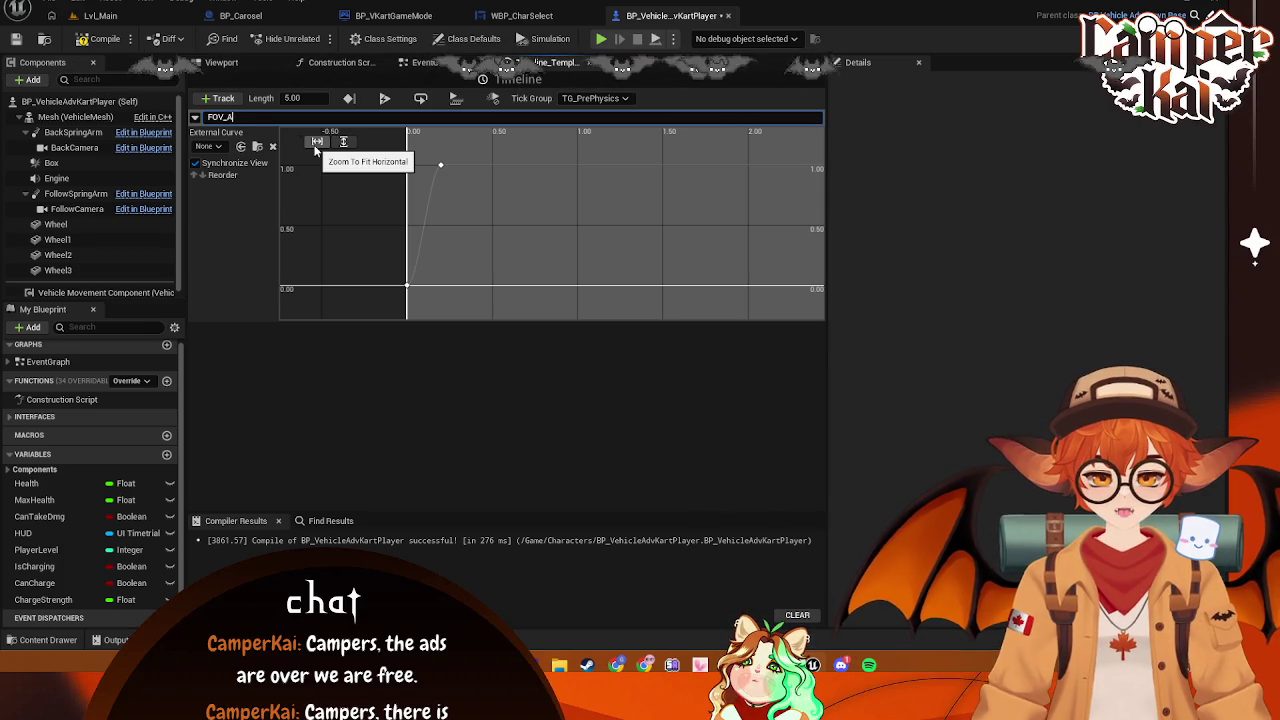
key("Return")
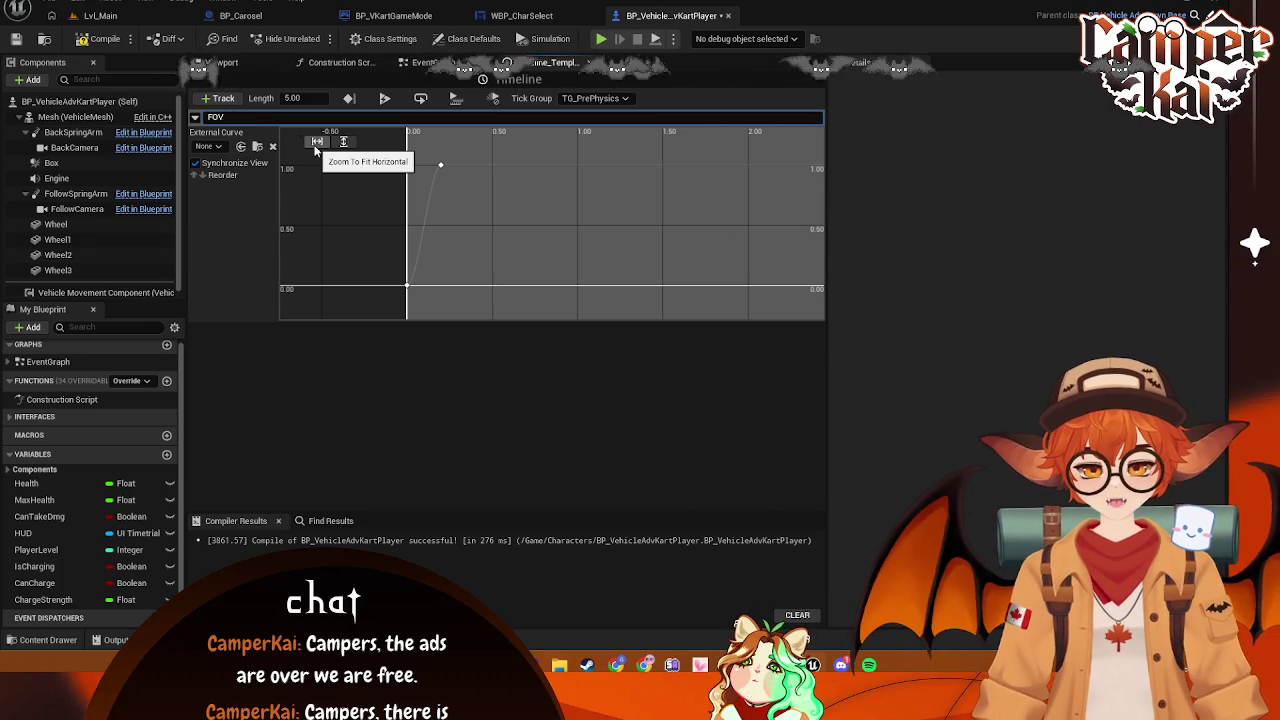
Wire the Timeline's FOV_A output into Set Field Of View's In Field Of View pin
left_click(425, 62)
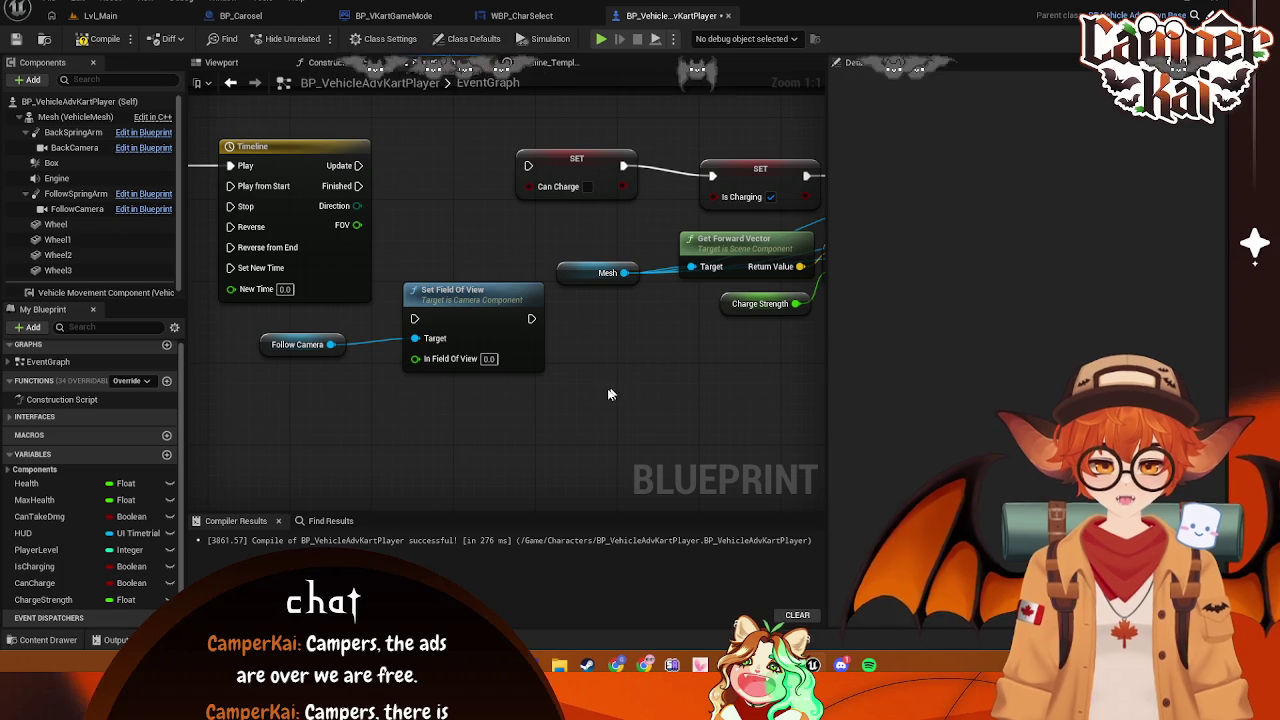
mouse_move(328, 265)
left_mouse_down()
mouse_move(366, 355)
mouse_move(327, 244)
mouse_move(580, 320)
mouse_move(500, 283)
left_mouse_up()
left_click_drag(624, 325, 469, 290)
left_click_drag(376, 209, 436, 344)
left_click(431, 223)
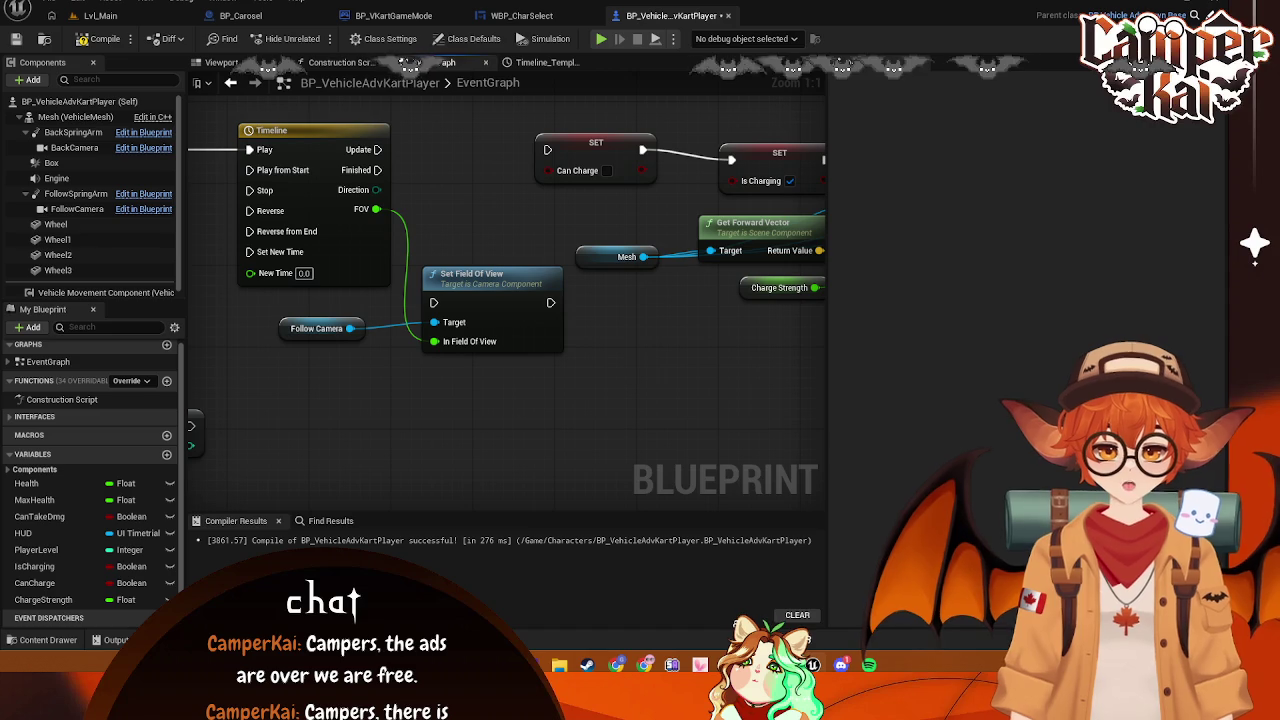
Set the FOV curve's key at 0.2 seconds to value 110 and save the Blueprint
double_click(364, 206)
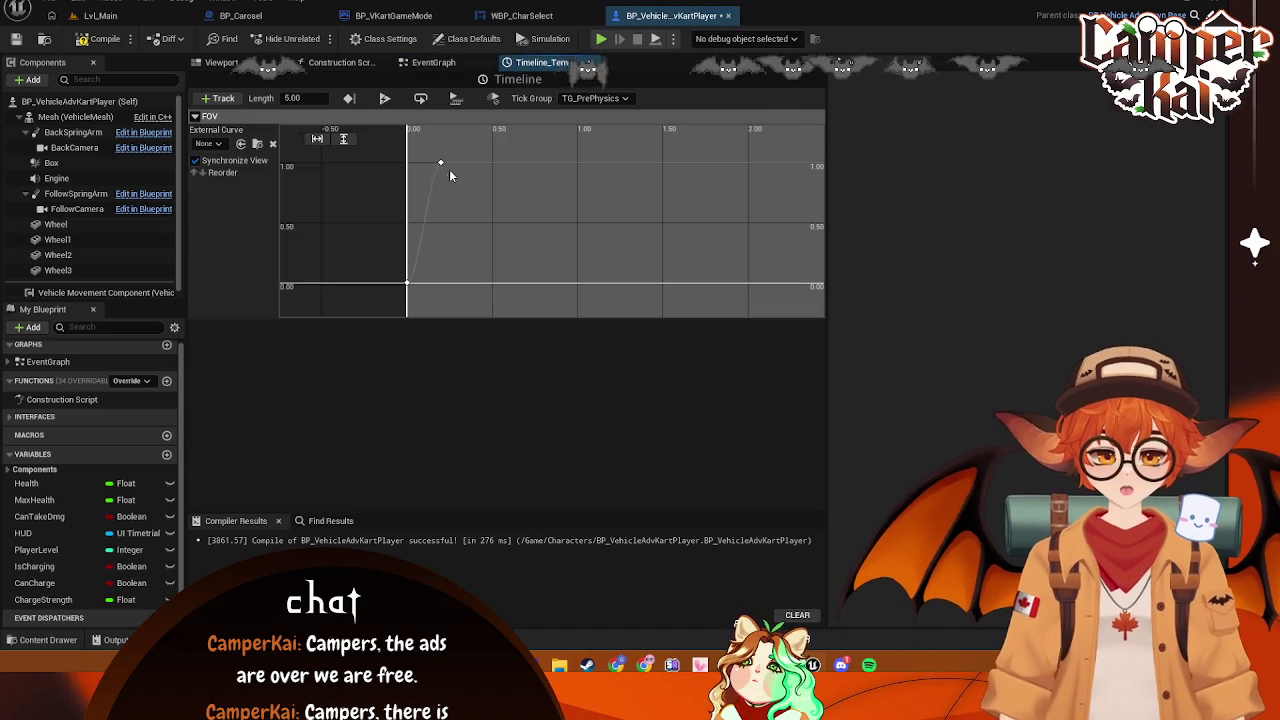
left_click(407, 284)
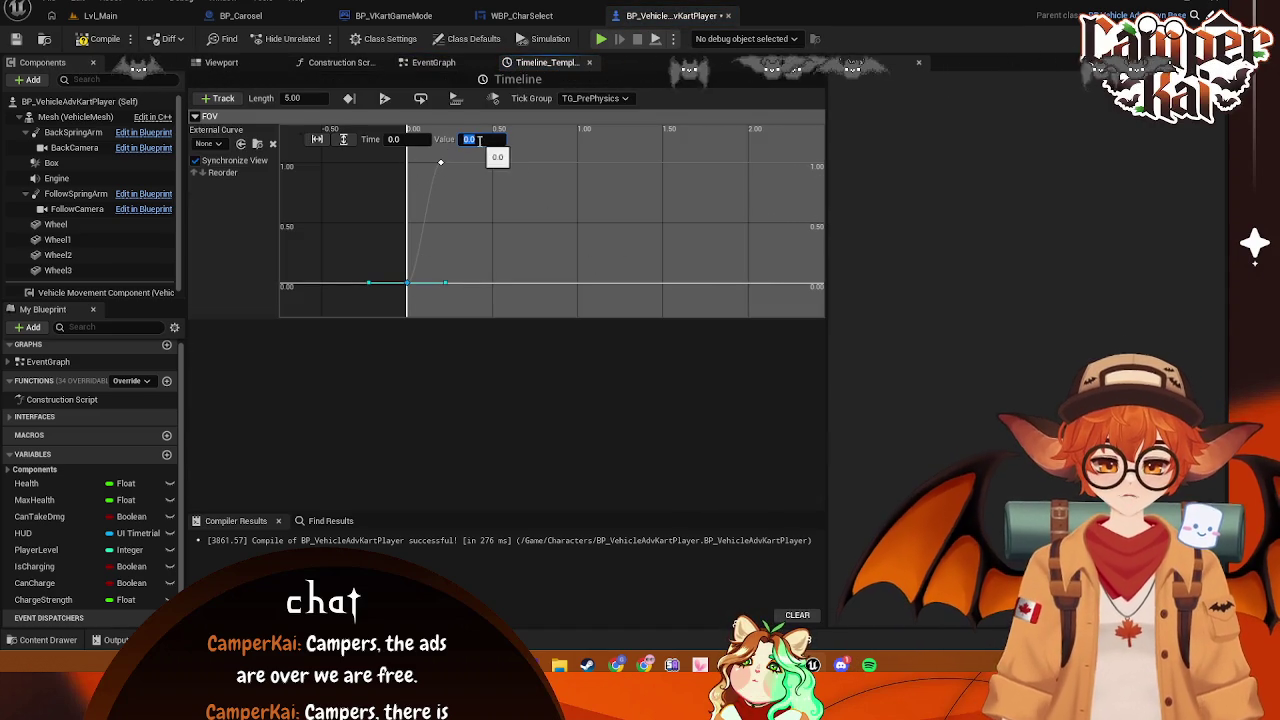
type("90")
left_click(443, 165, "shift")
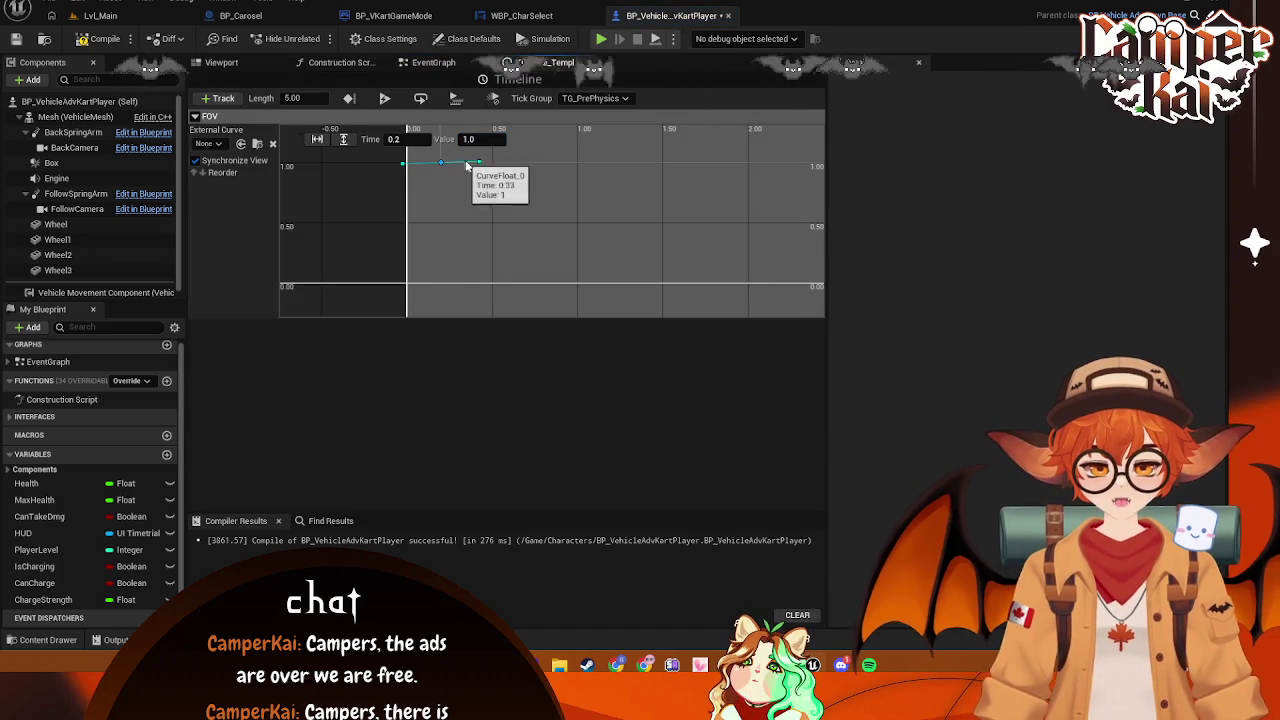
type("10")
key("Return")
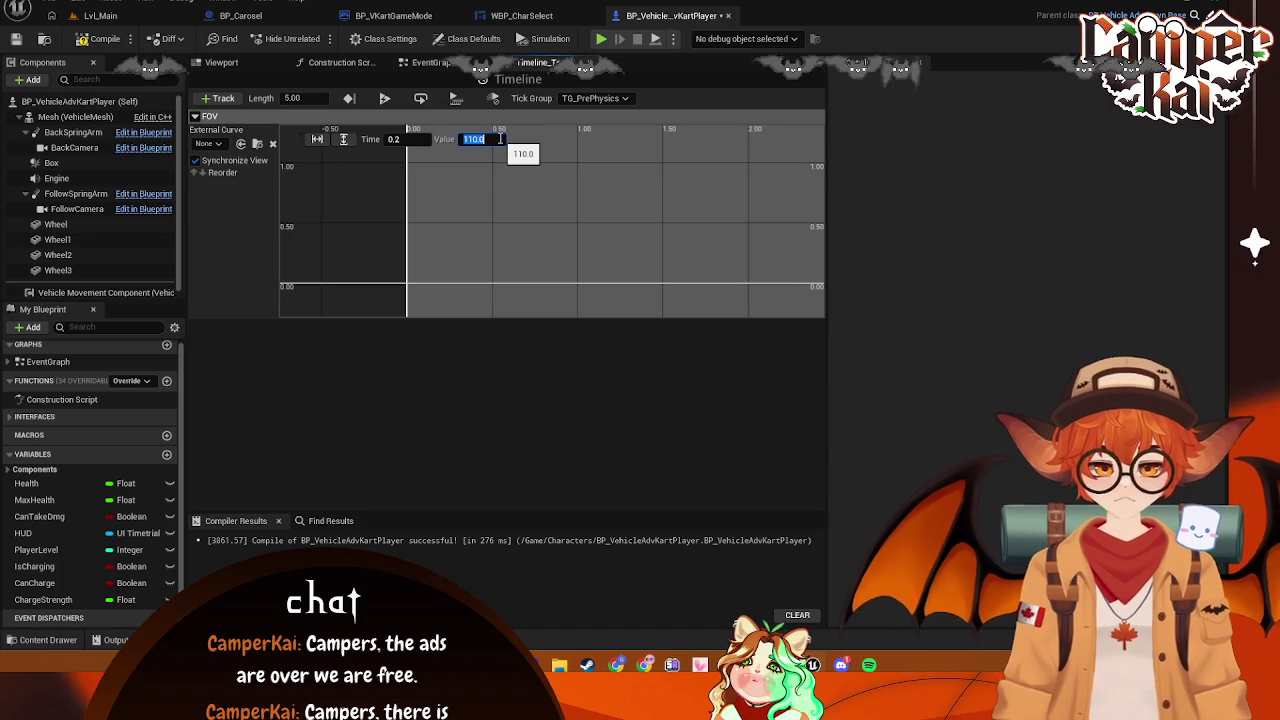
scroll(553, 236, "down", 10)
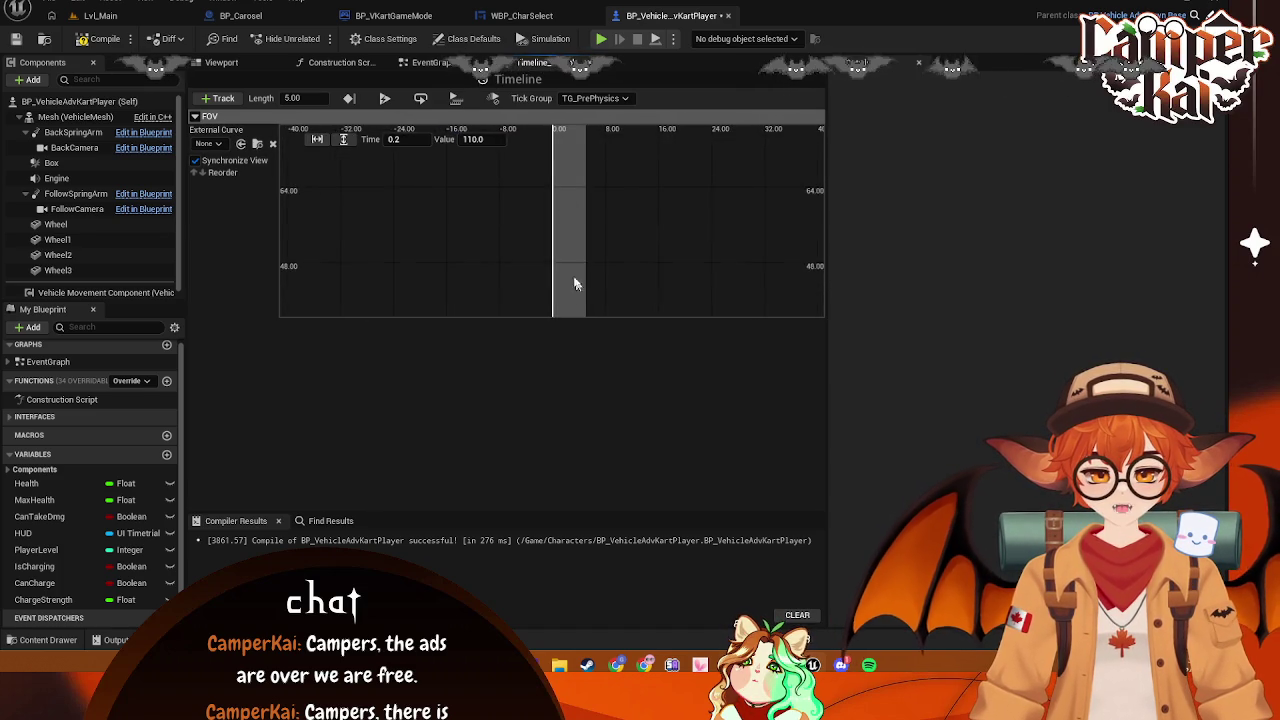
key("f")
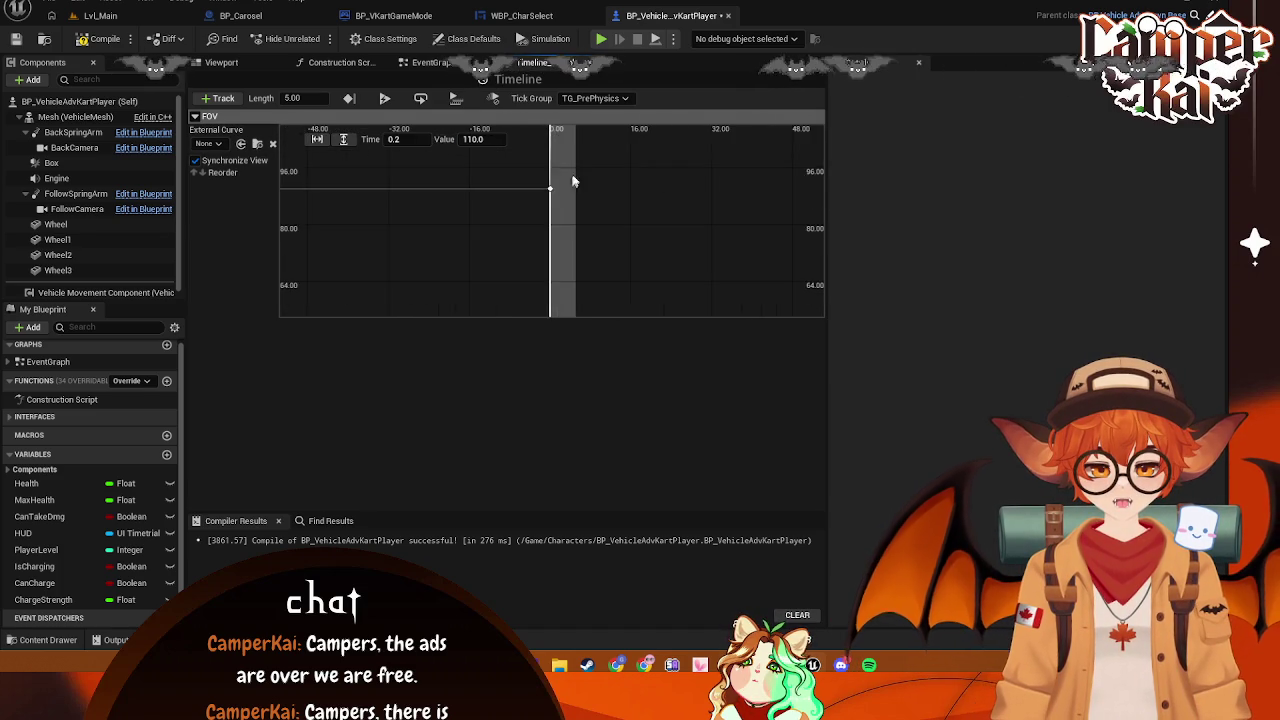
scroll(558, 234, "up", 5)
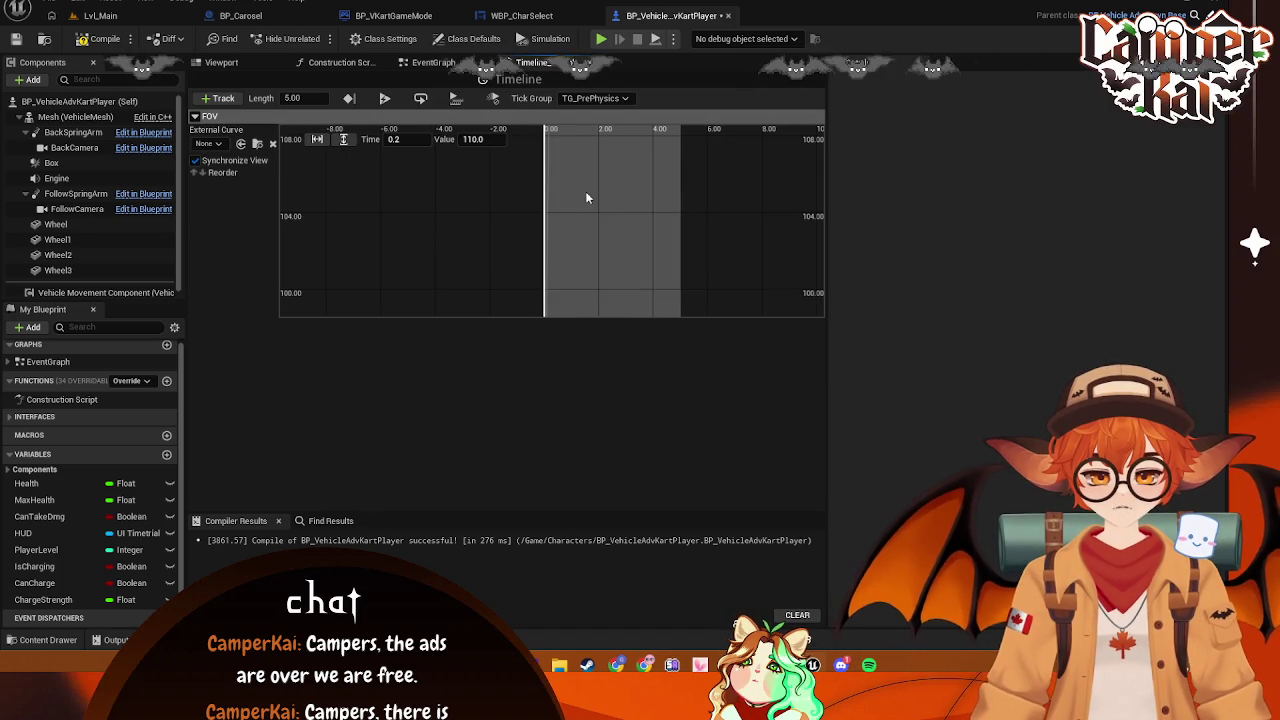
key("ctrl+s")
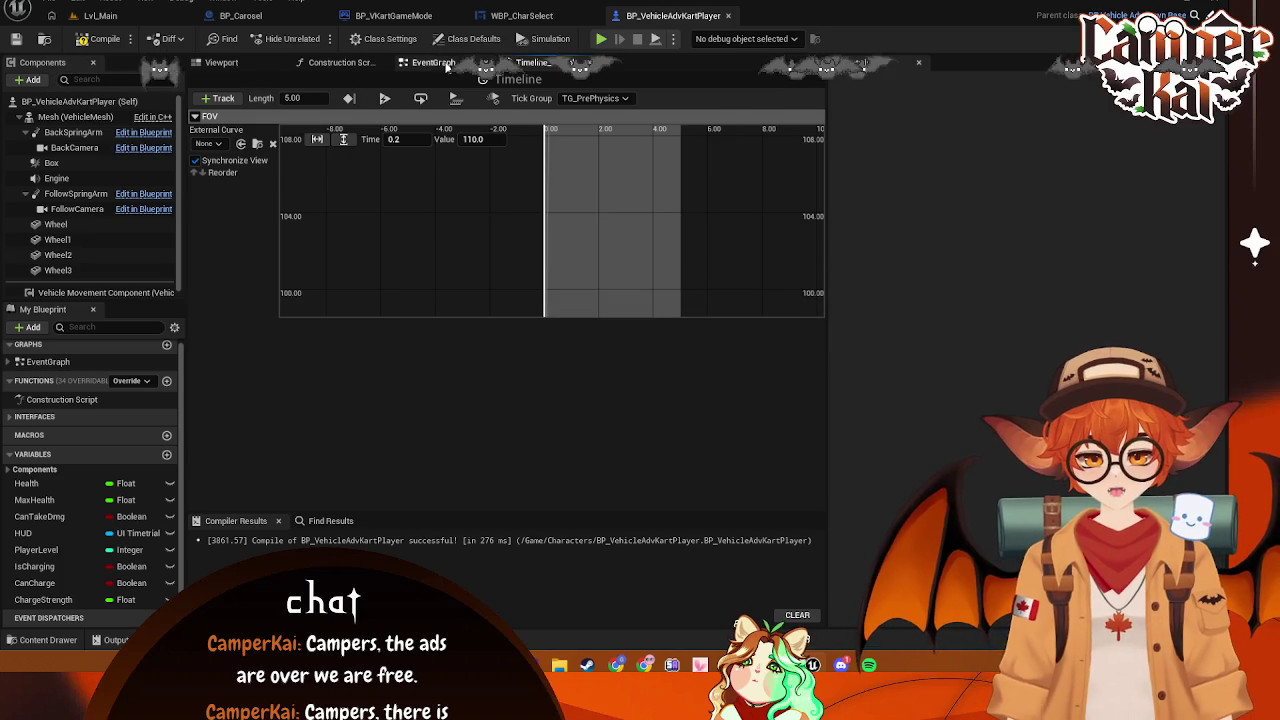
left_click(447, 64)
Drive Set Field Of View from Timeline Update, then chain it into the Can Charge SET node
mouse_move(465, 277)
left_mouse_down()
mouse_move(468, 176)
mouse_move(465, 207)
left_mouse_up()
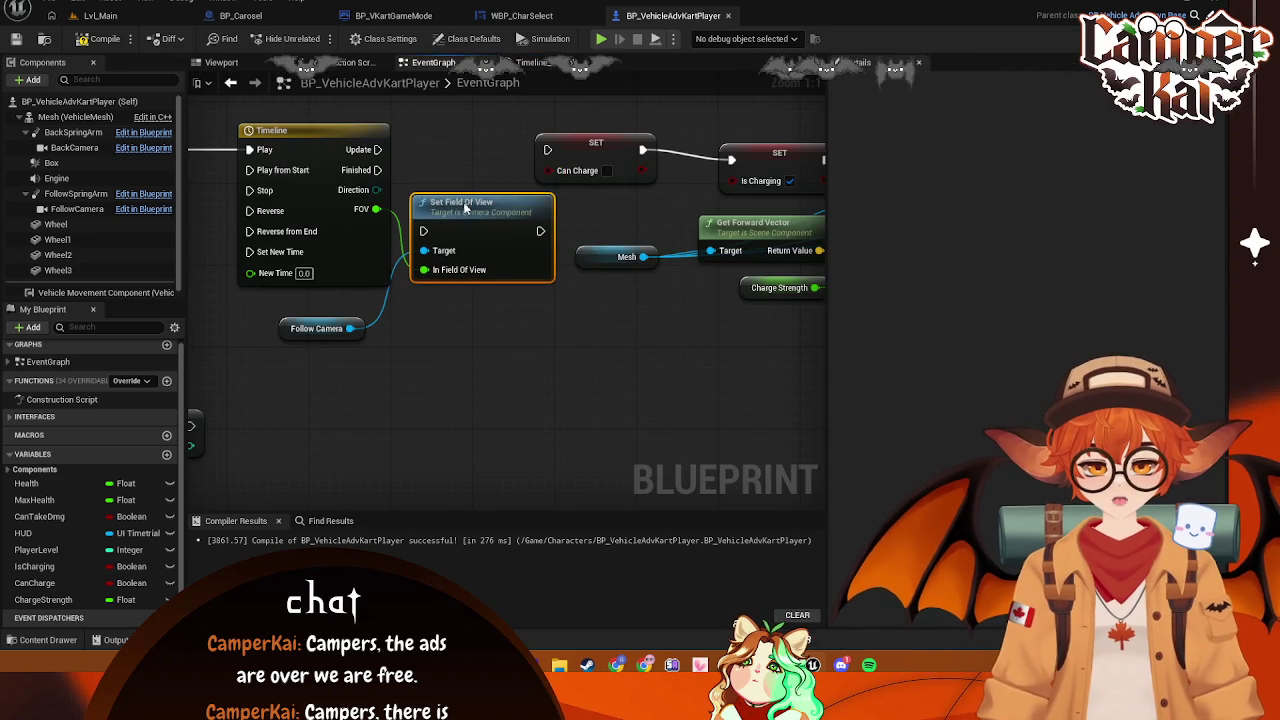
left_click_drag(376, 149, 464, 227)
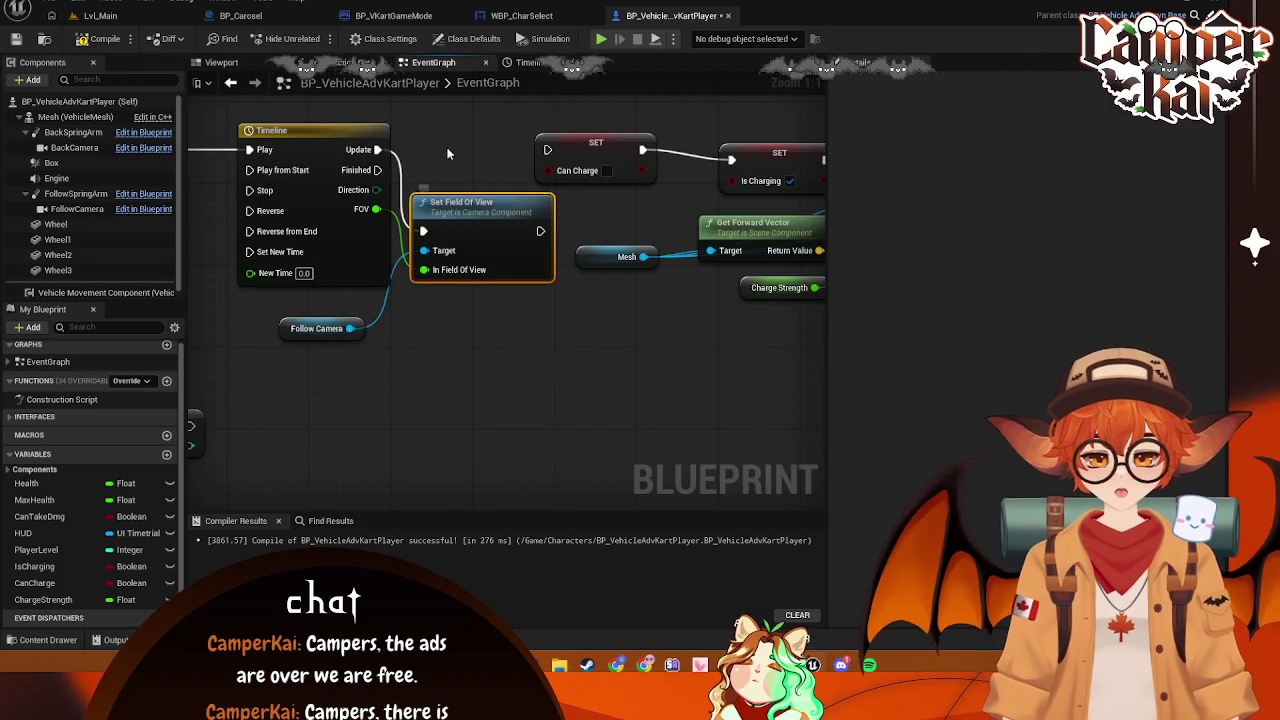
left_click_drag(447, 153, 409, 152)
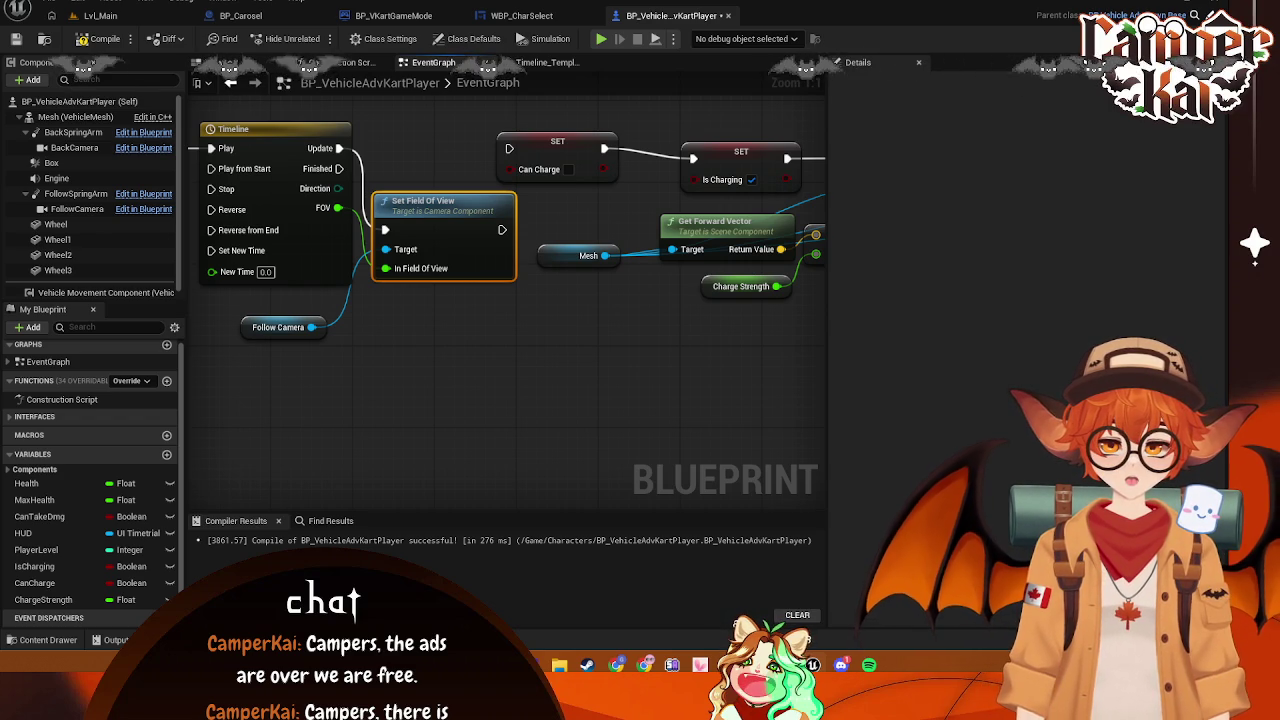
left_click_drag(502, 229, 509, 148)
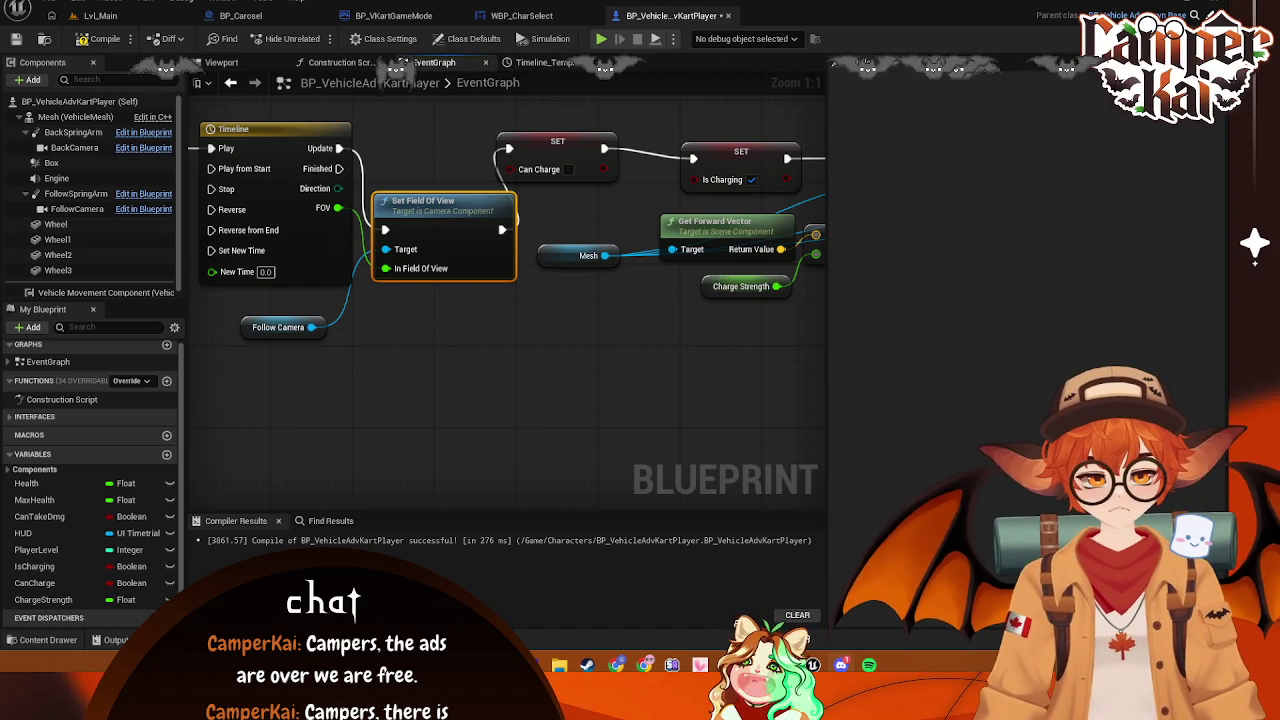
left_click(613, 404)
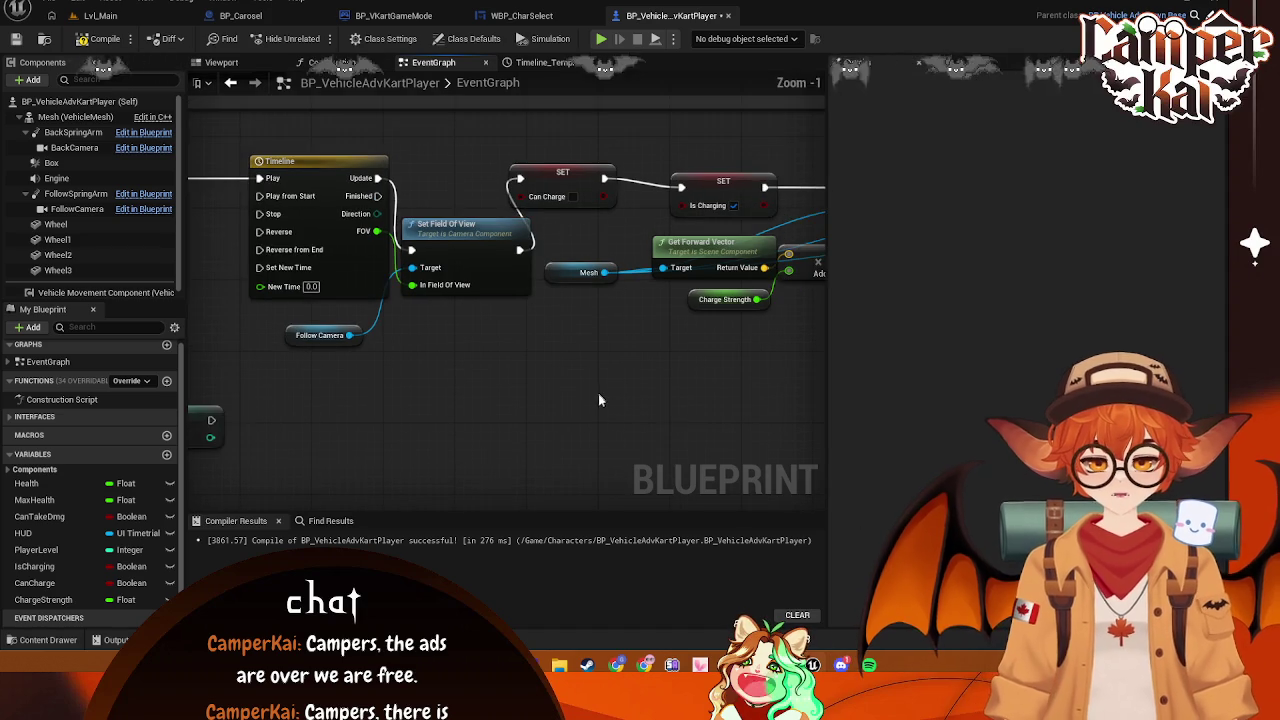
Paste a copy of the Timeline group as Timeline_0, fed from IsCharging SET into Reverse from End
scroll(640, 395, "down", 2)
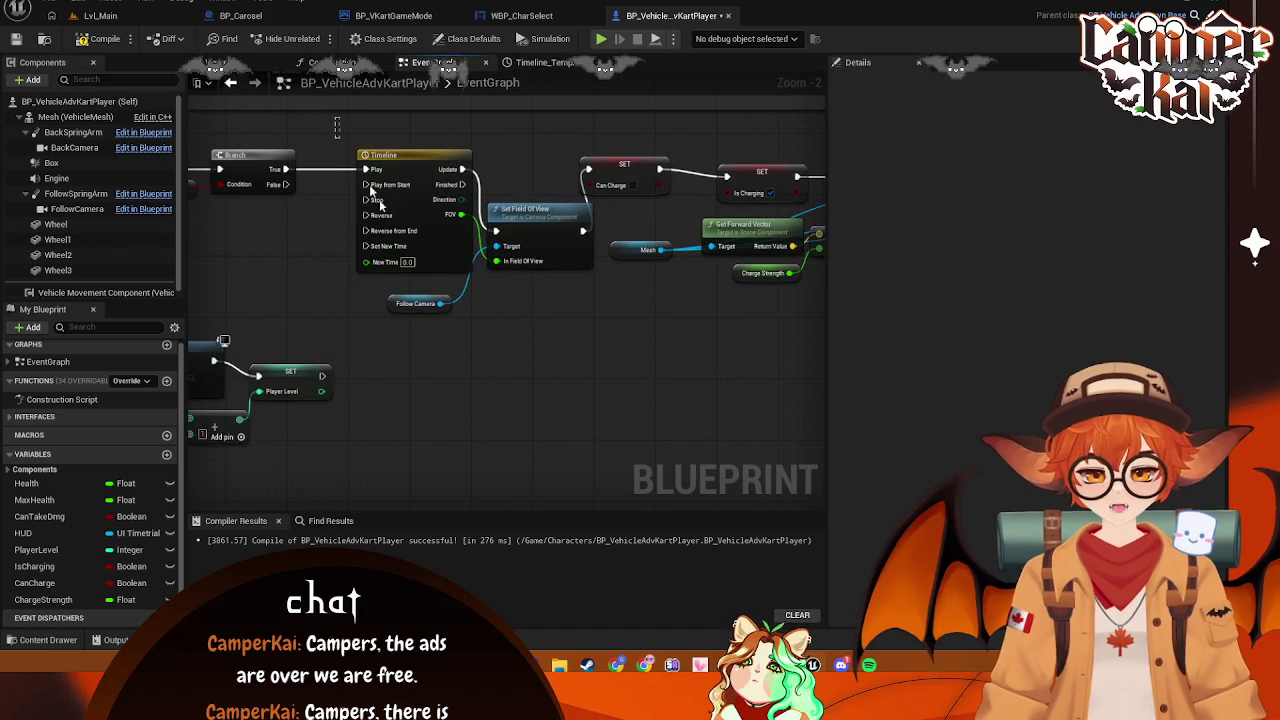
left_click_drag(334, 128, 537, 363)
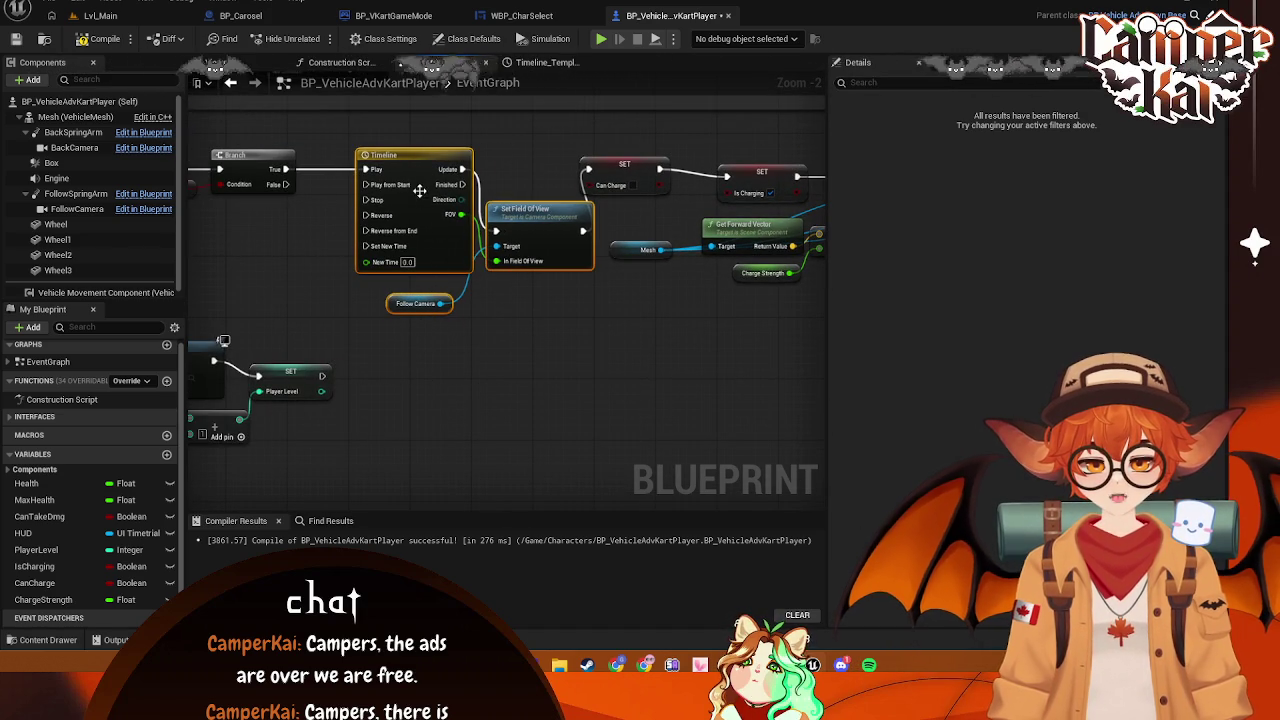
left_click_drag(415, 160, 384, 162)
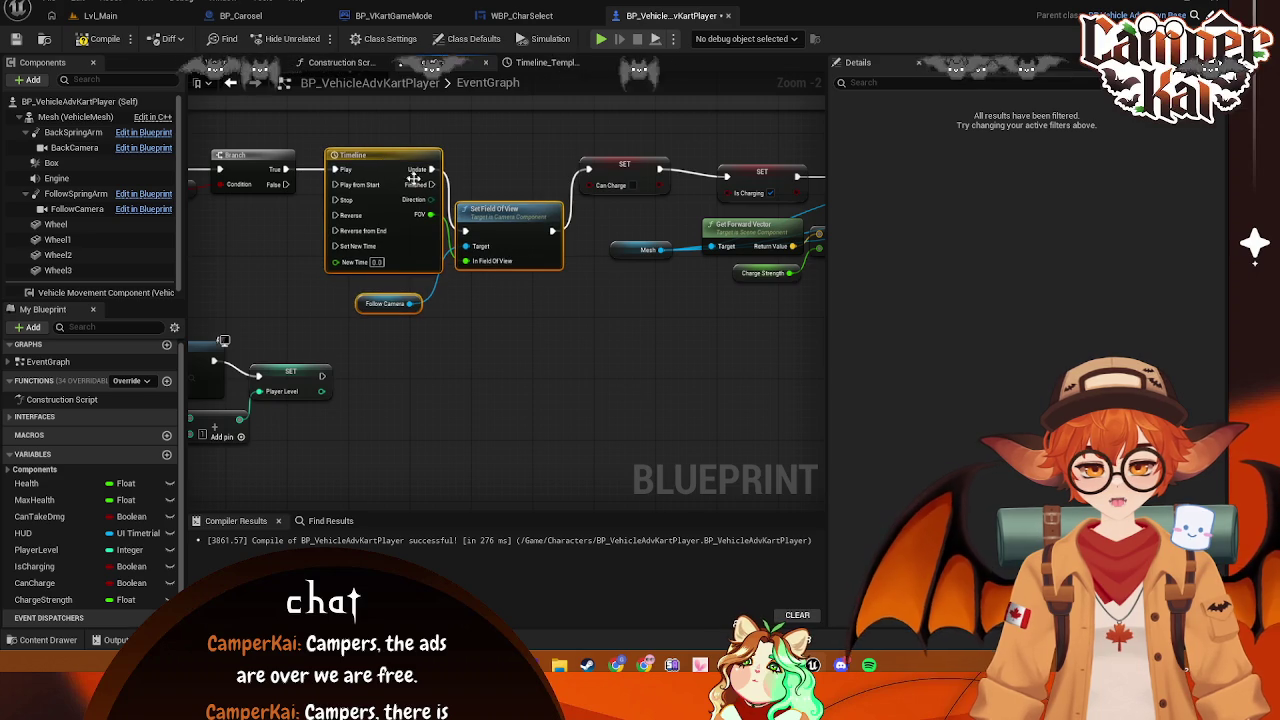
left_click(590, 298)
mouse_move(728, 357)
left_mouse_down()
mouse_move(447, 375)
mouse_move(600, 343)
mouse_move(589, 346)
mouse_move(609, 320)
mouse_move(545, 323)
left_mouse_up()
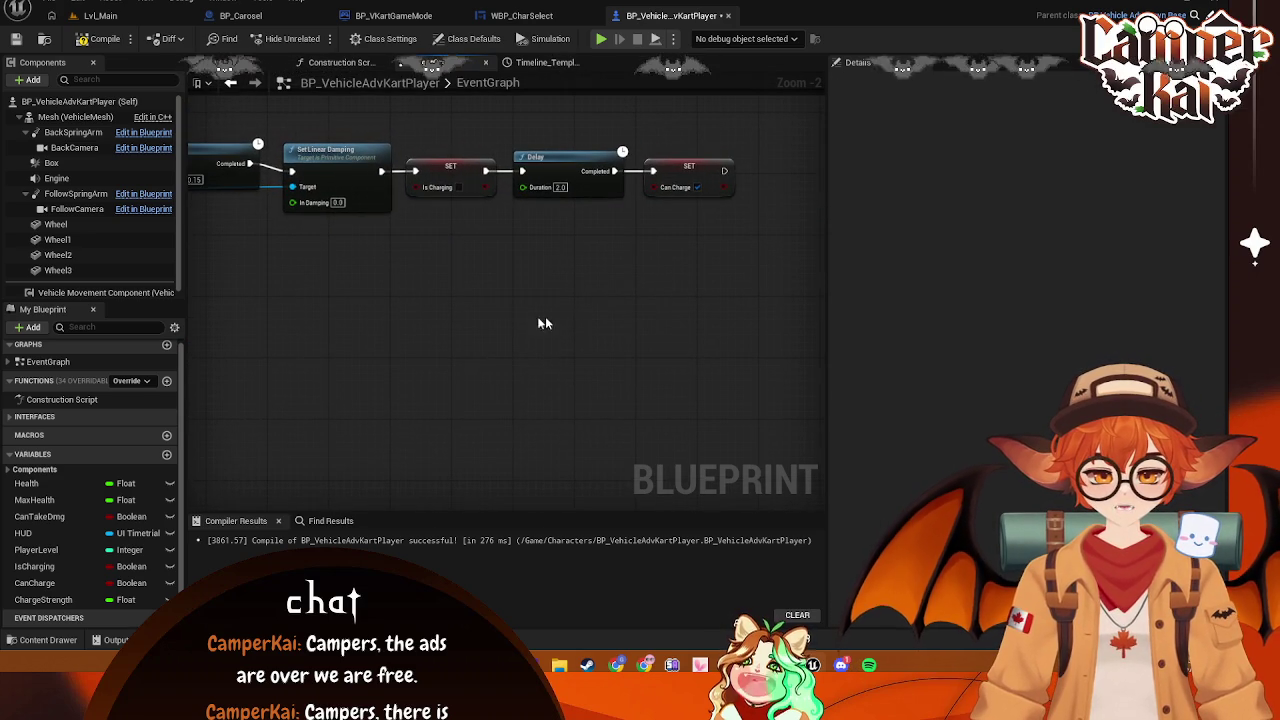
key("ctrl+v")
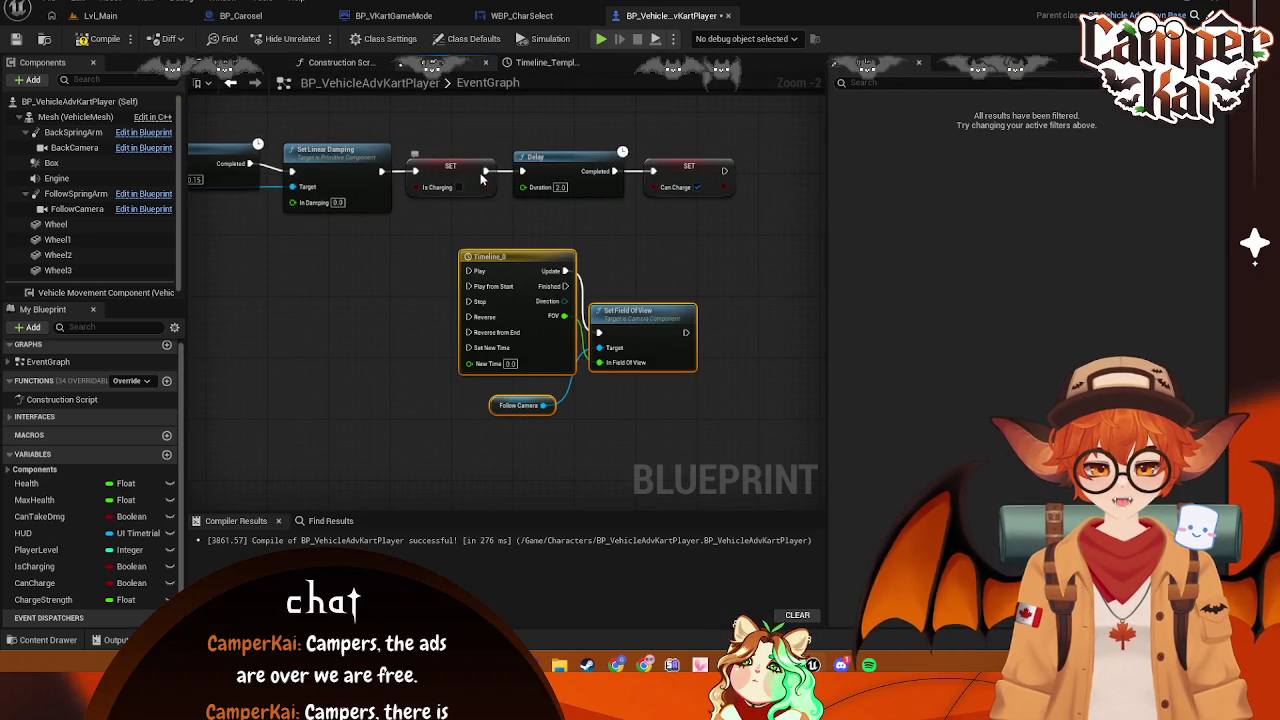
left_click(478, 192)
mouse_move(487, 187)
left_mouse_down()
mouse_move(460, 295)
mouse_move(462, 362)
mouse_move(469, 333)
left_mouse_up()
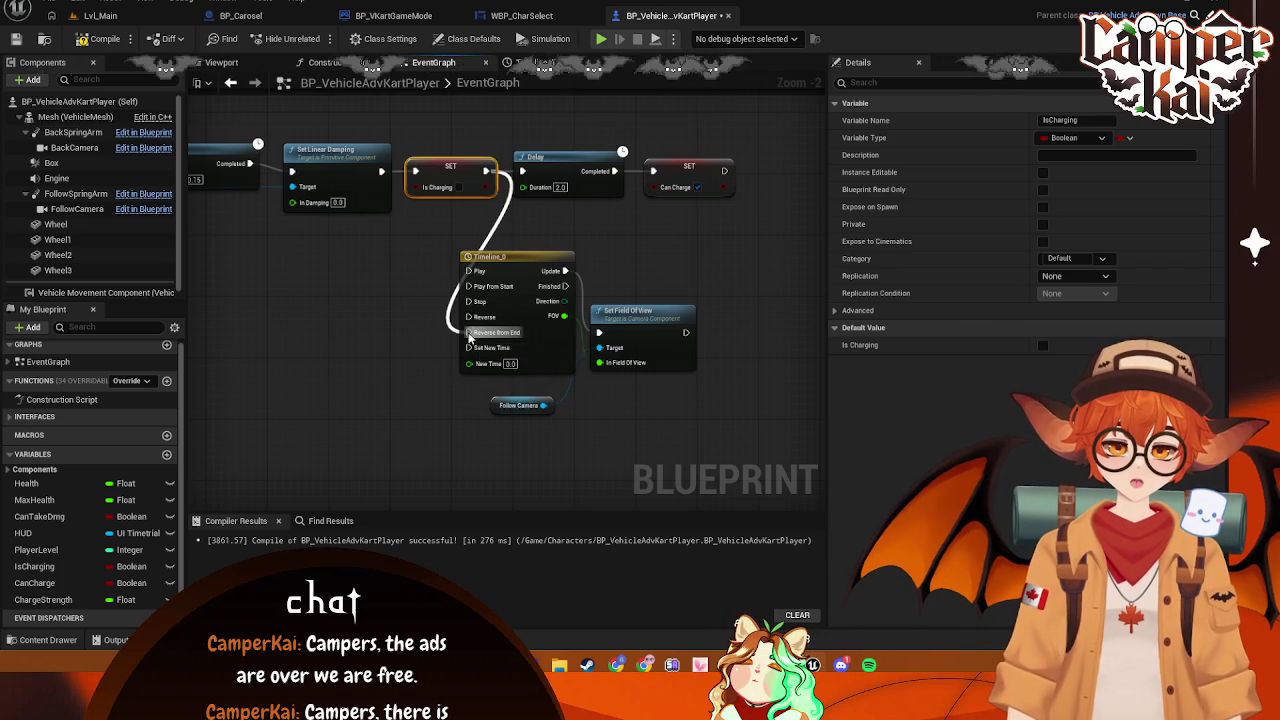
Link Timeline_0's Finished output to the 2.0-second Delay, break Set Field Of View's link, and space out the nodes
left_click_drag(686, 332, 521, 172)
mouse_move(578, 219)
left_mouse_down()
mouse_move(440, 128)
mouse_move(605, 147)
left_mouse_up()
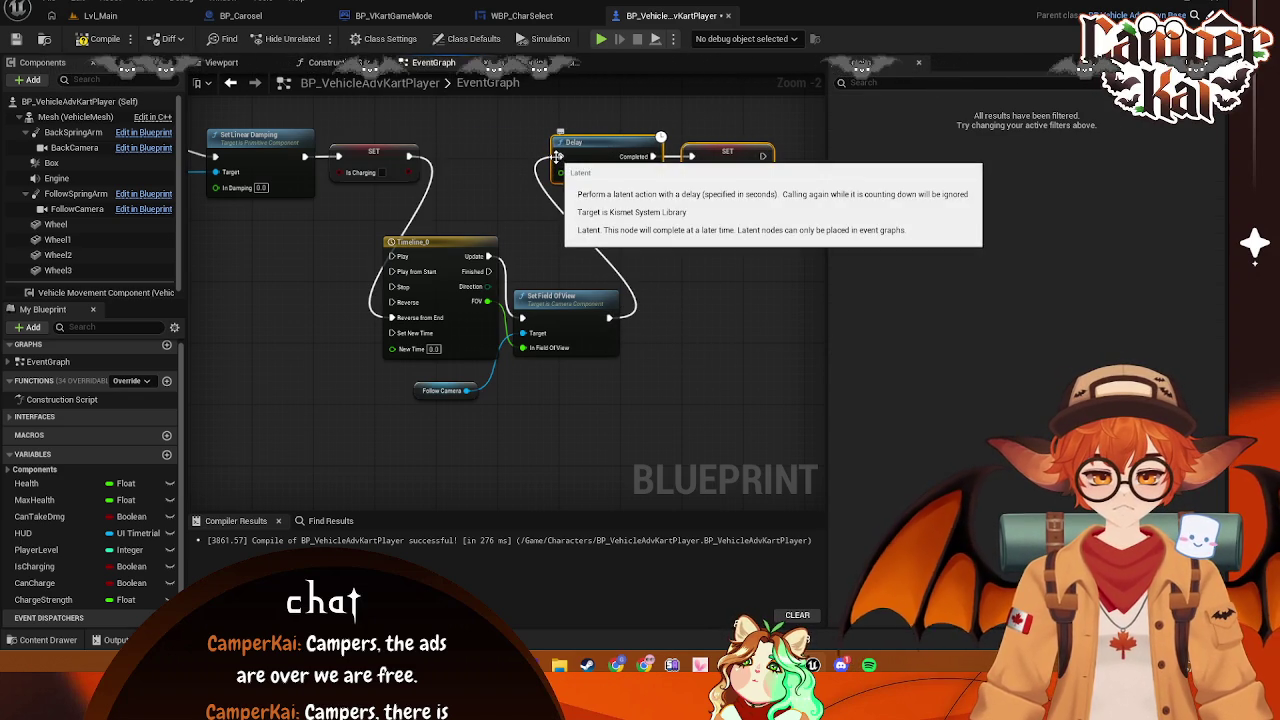
mouse_move(557, 156)
left_mouse_down()
mouse_move(522, 302)
mouse_move(488, 257)
mouse_move(560, 156)
left_mouse_up()
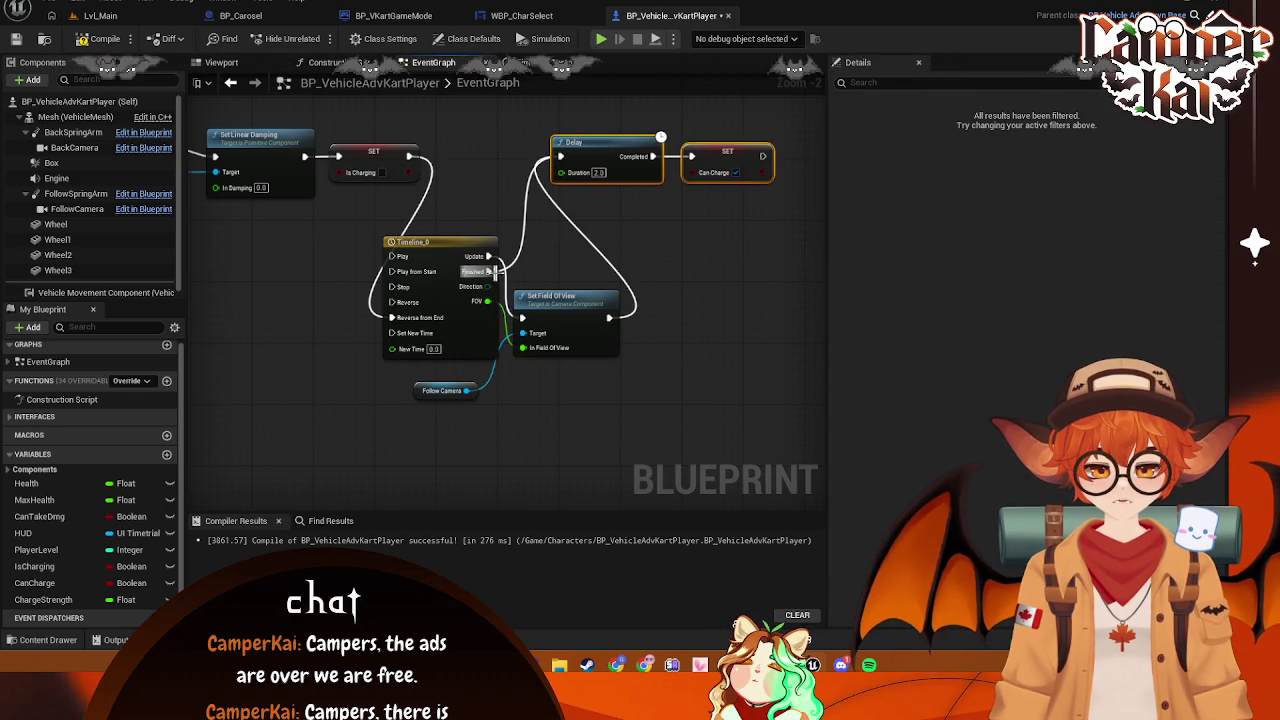
right_click(609, 318)
left_click(650, 358)
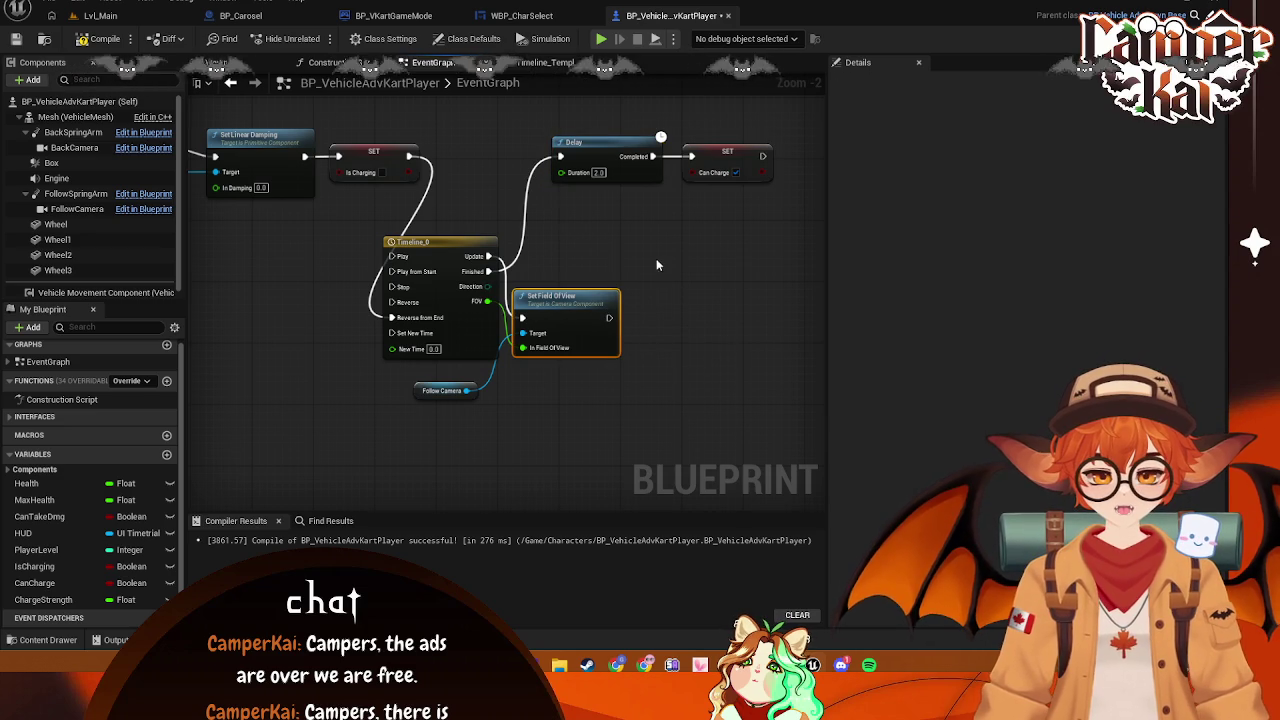
left_click_drag(392, 413, 630, 230)
left_click_drag(560, 310, 603, 187)
left_click_drag(560, 328, 387, 342)
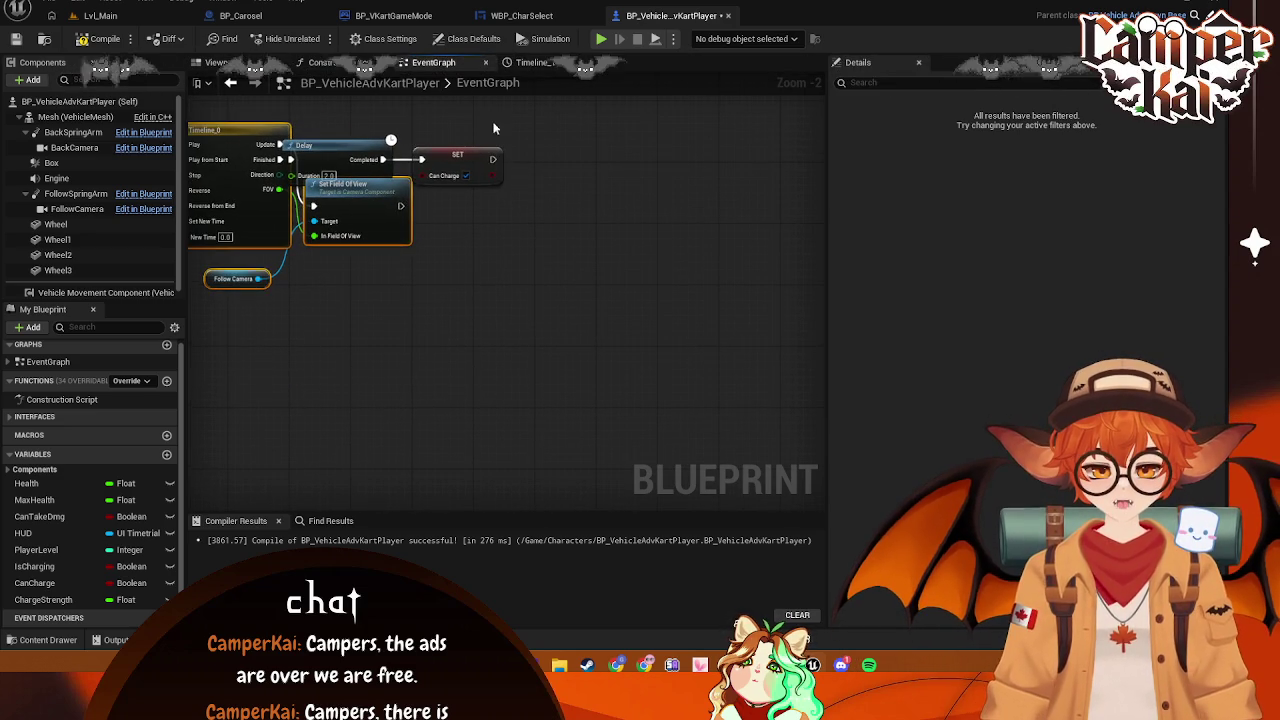
mouse_move(506, 188)
left_mouse_down()
mouse_move(340, 134)
mouse_move(479, 155)
mouse_move(685, 223)
mouse_move(659, 225)
left_mouse_up()
Break Set Field Of View's link to SET Can Charge and wire the first Timeline's Finished output there instead
mouse_move(500, 420)
left_mouse_down()
mouse_move(614, 414)
mouse_move(366, 371)
mouse_move(508, 393)
left_mouse_up()
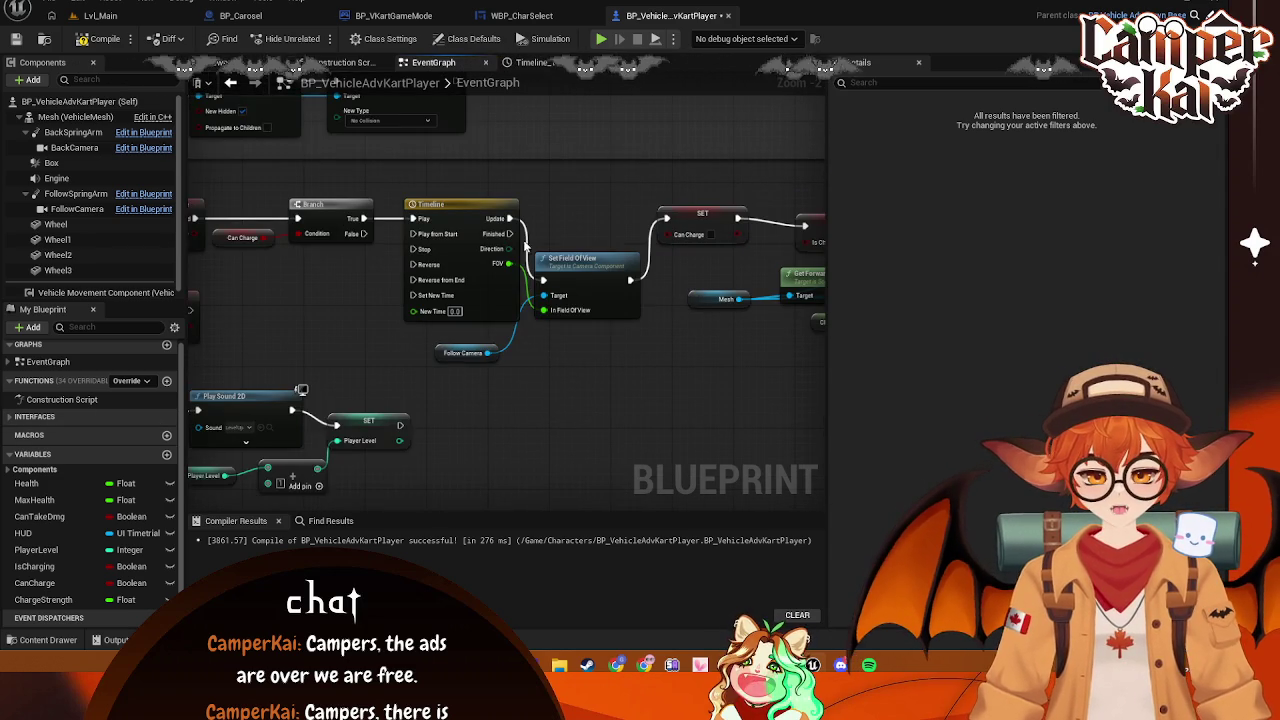
right_click(629, 281)
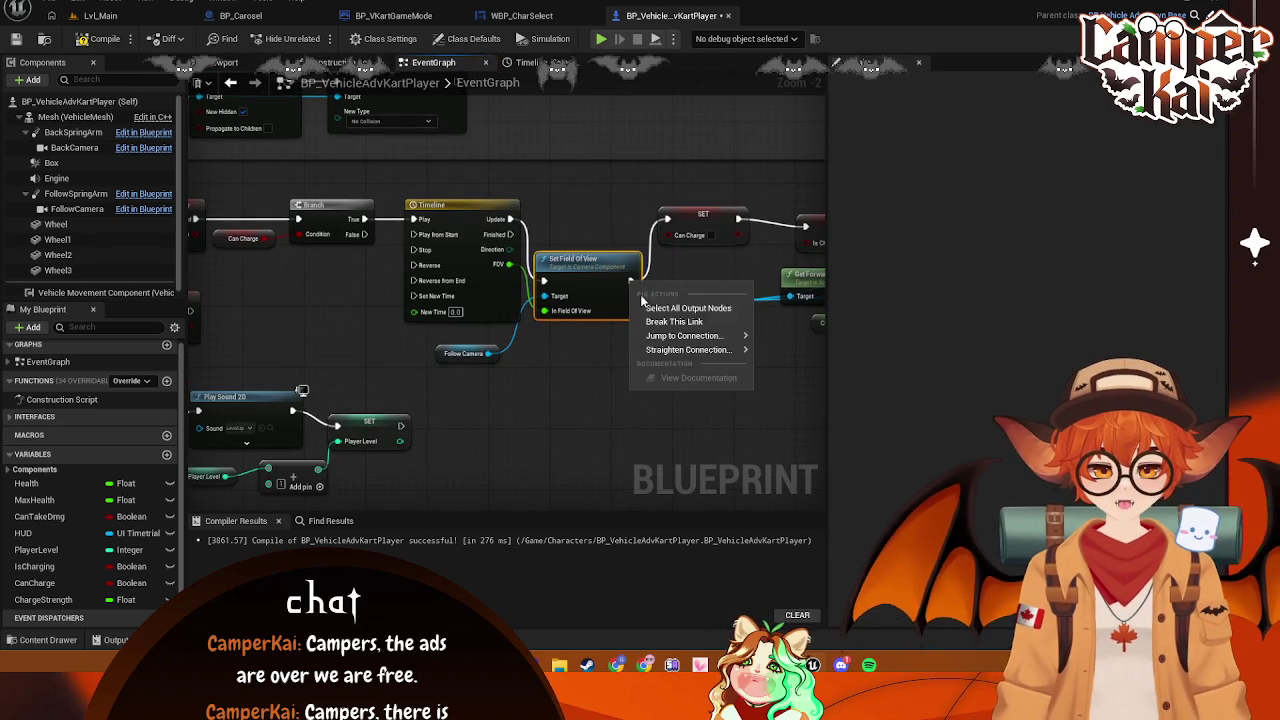
left_click(668, 320)
left_click_drag(686, 230, 648, 230)
key("ctrl+z")
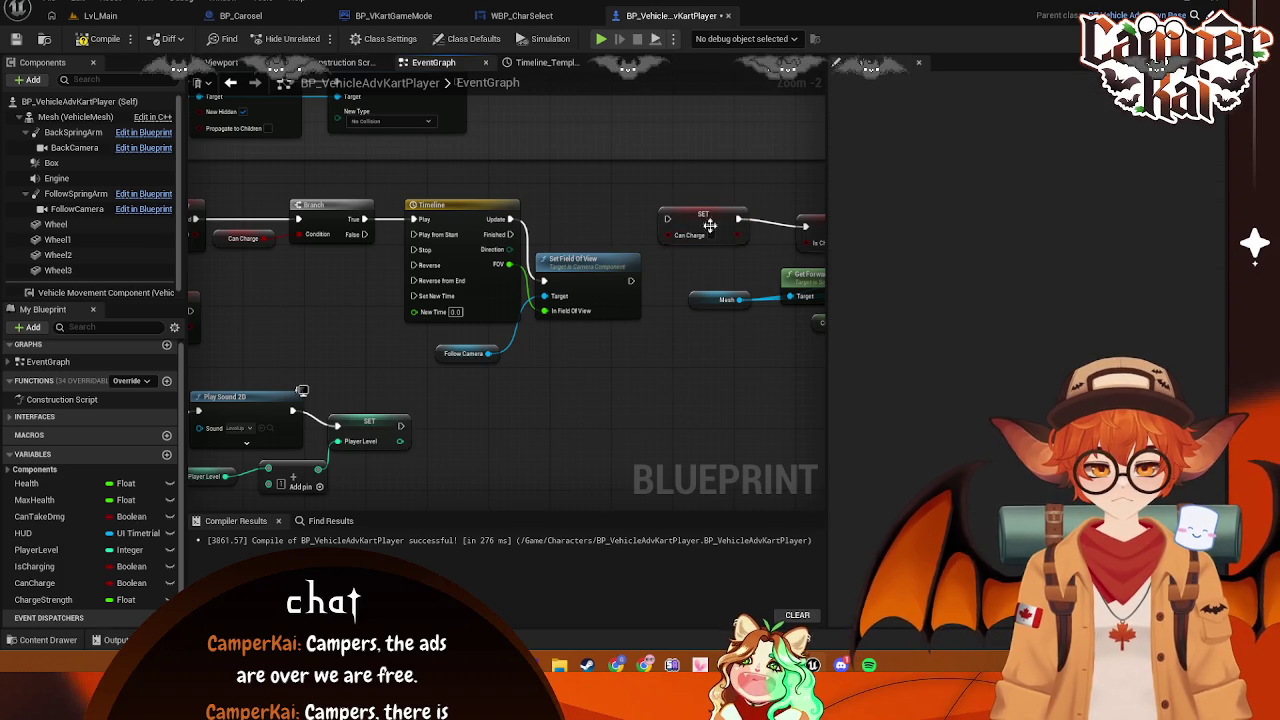
left_click(700, 224)
left_click_drag(676, 375, 573, 354)
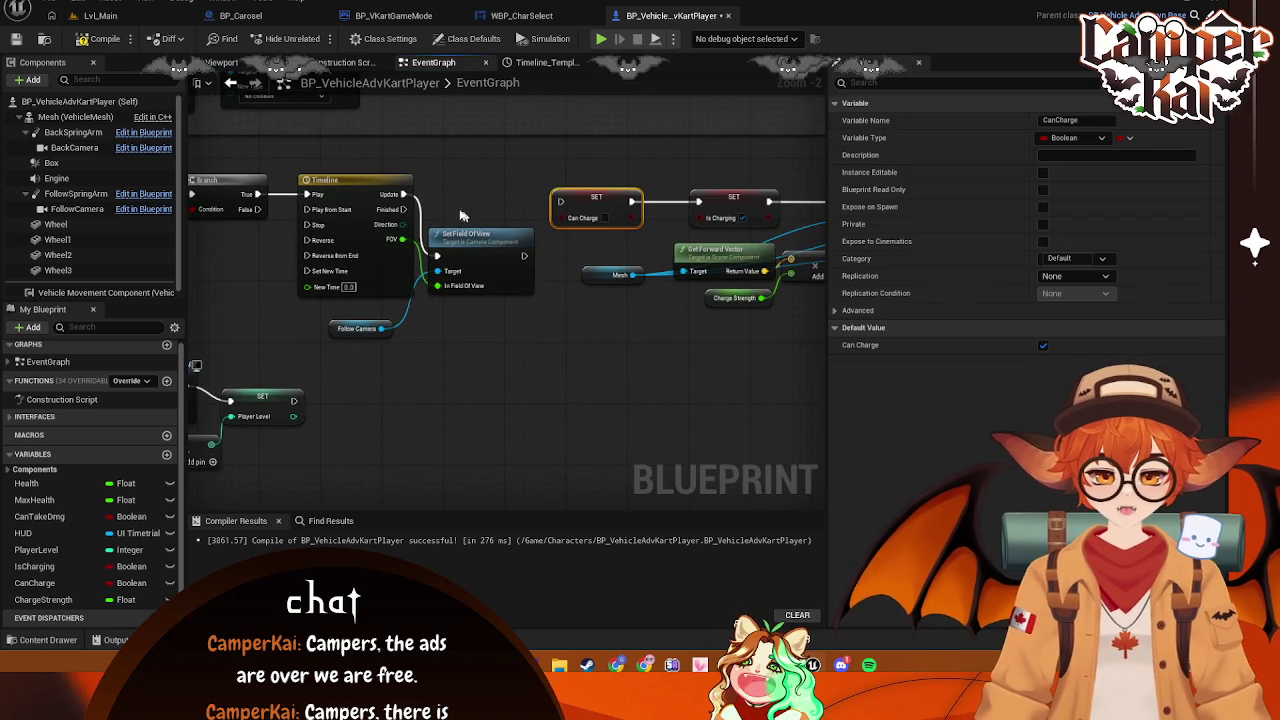
left_click_drag(398, 209, 561, 202)
left_click_drag(595, 359, 366, 365)
Zoom out over the full charge sequence, then go to the Lvl_Main level
scroll(507, 345, "down", 2)
left_click_drag(430, 352, 441, 360)
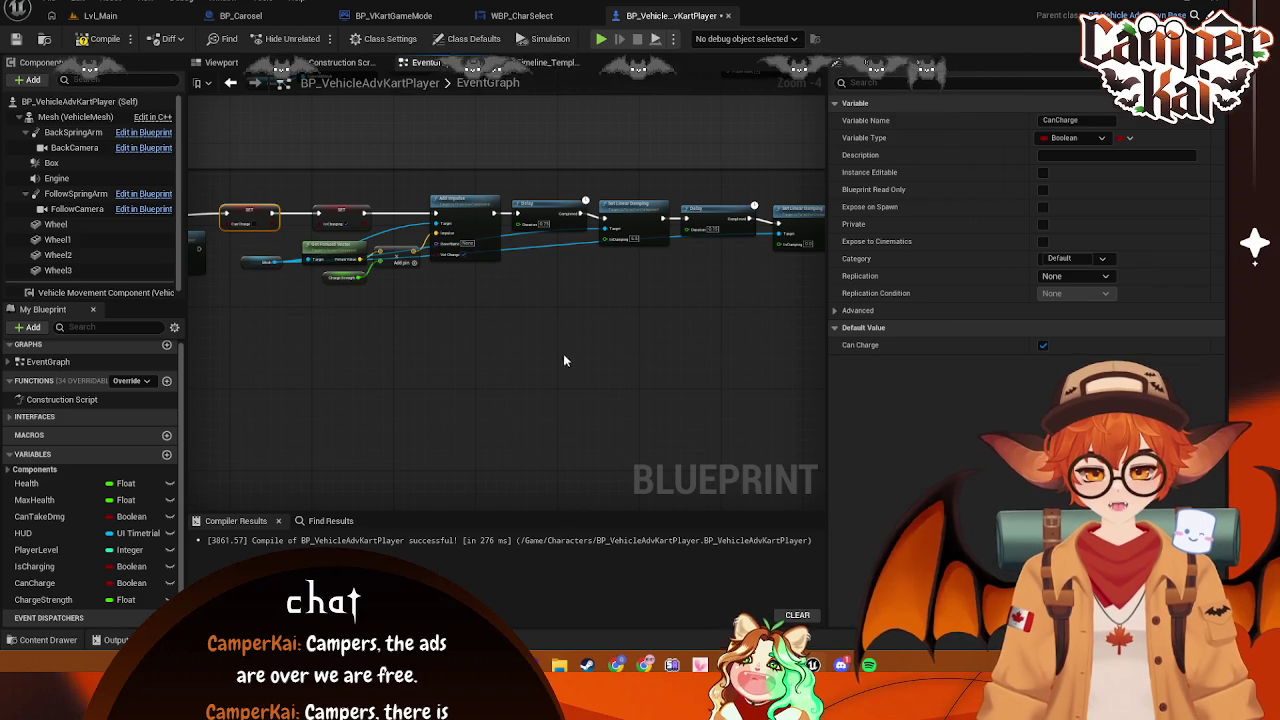
scroll(564, 360, "down", 3)
scroll(388, 226, "up", 1)
scroll(477, 175, "down", 1)
mouse_move(477, 175)
left_mouse_down()
mouse_move(486, 357)
mouse_move(658, 363)
left_mouse_up()
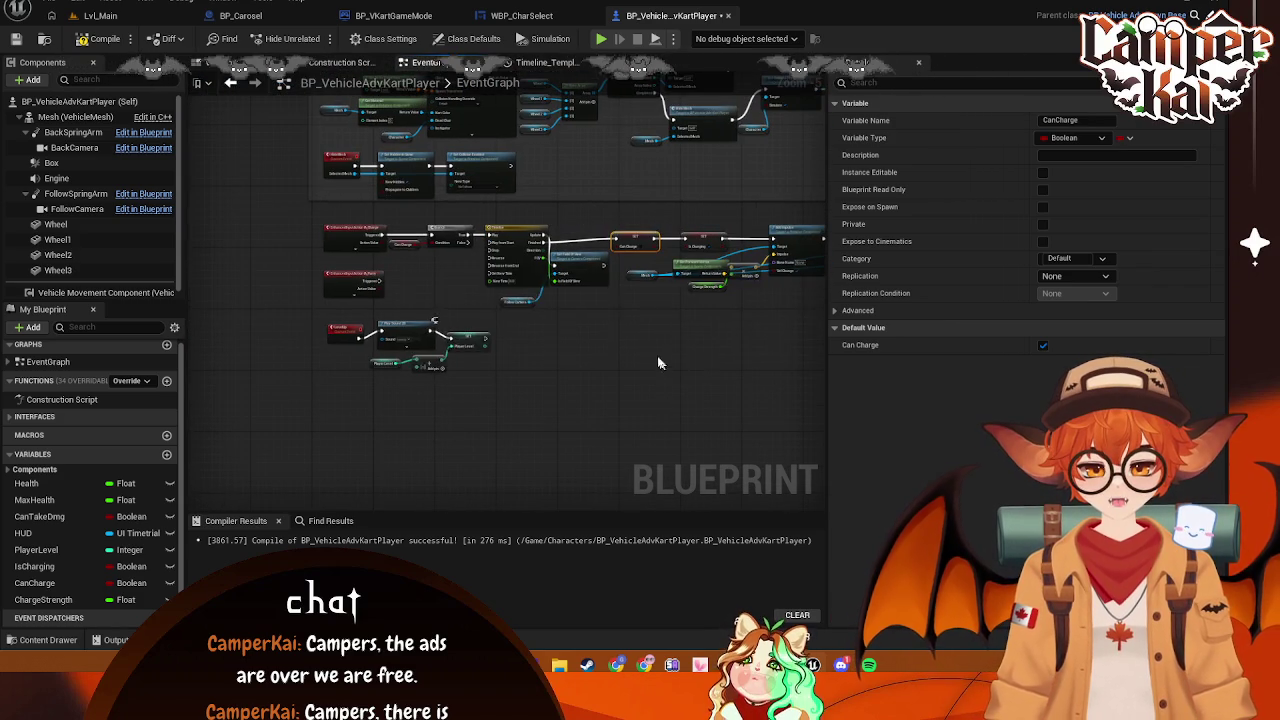
left_click(100, 16)
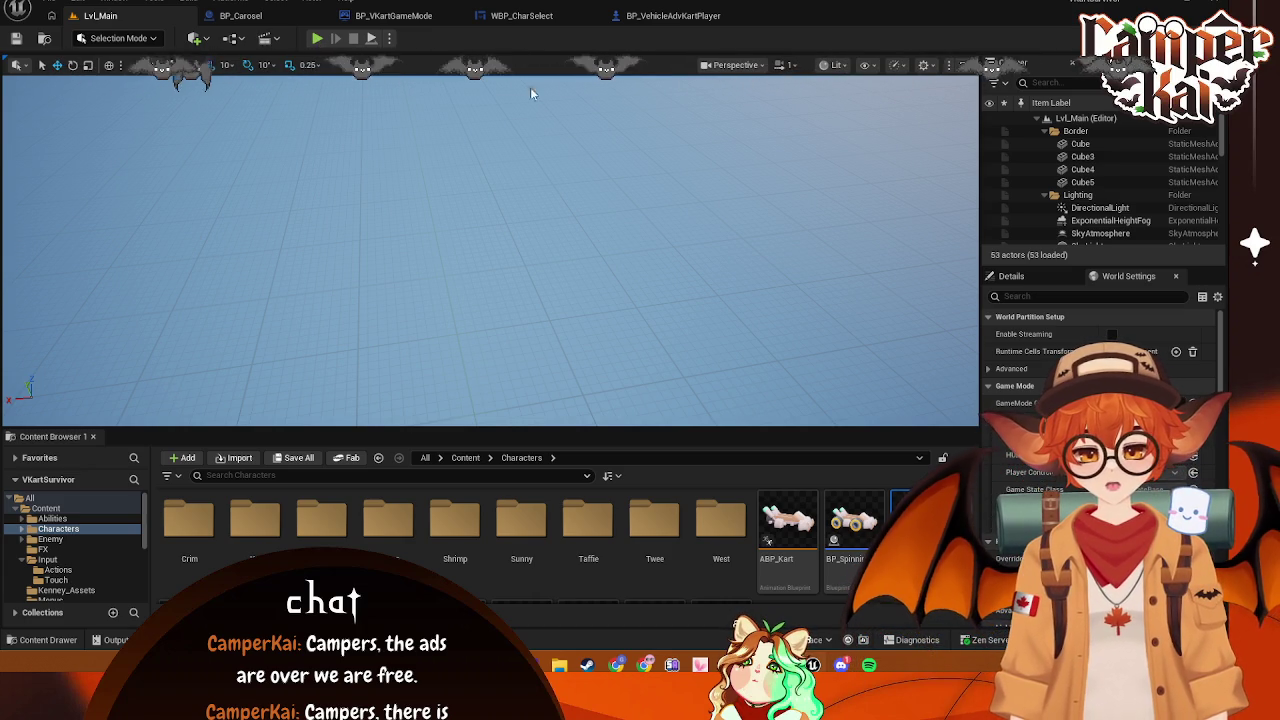
Playtest a race through the menu, driving the kart briefly to check the FOV, then return to the kart blueprint
key("alt+p")
left_click(470, 306)
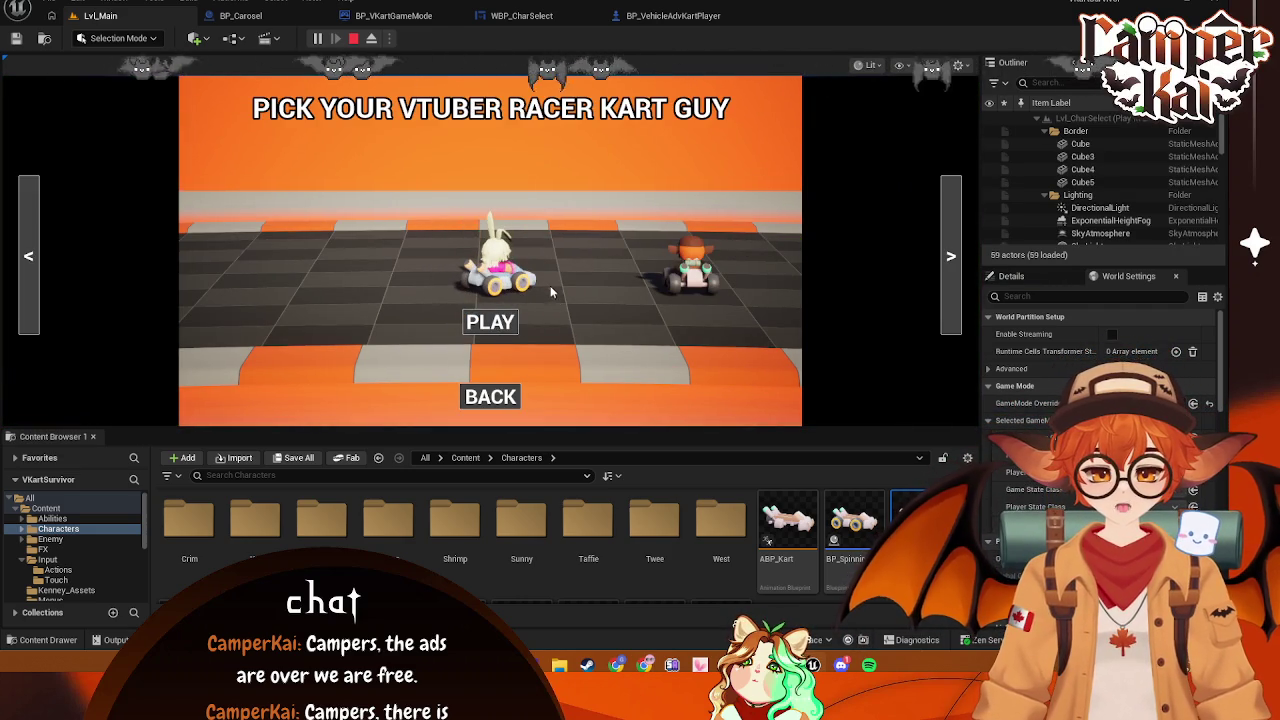
left_click(492, 321)
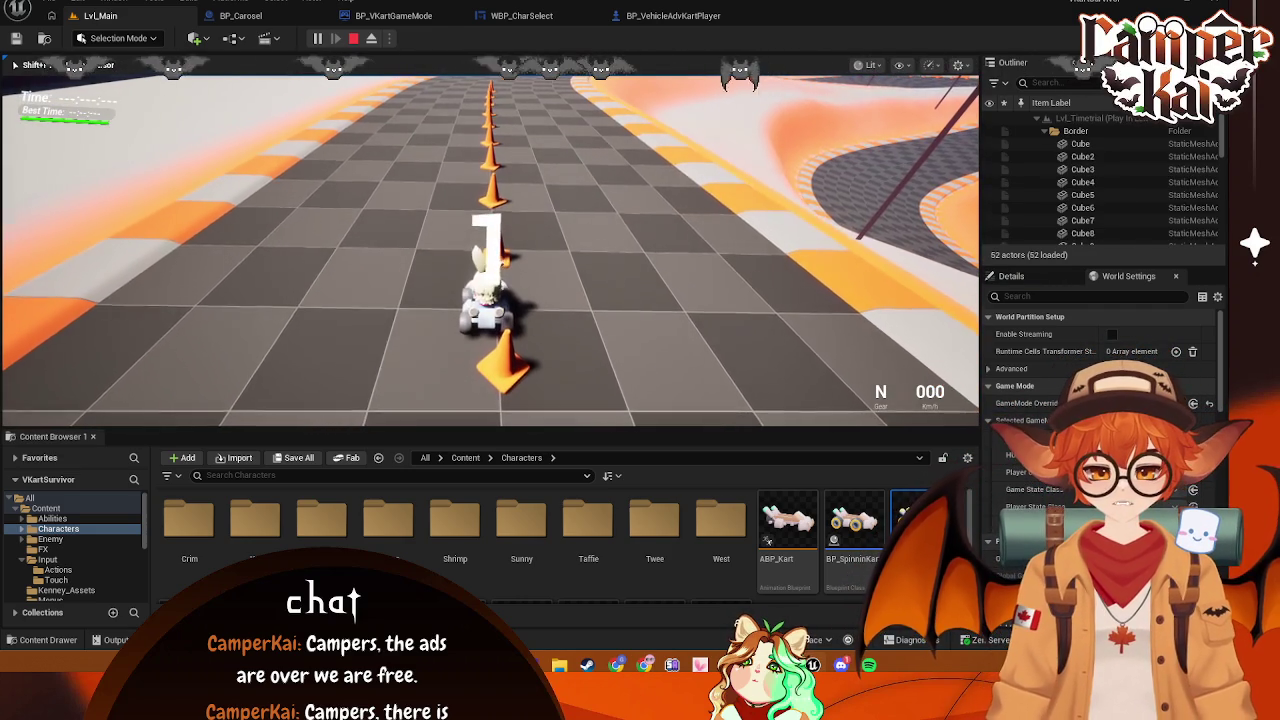
key("w")
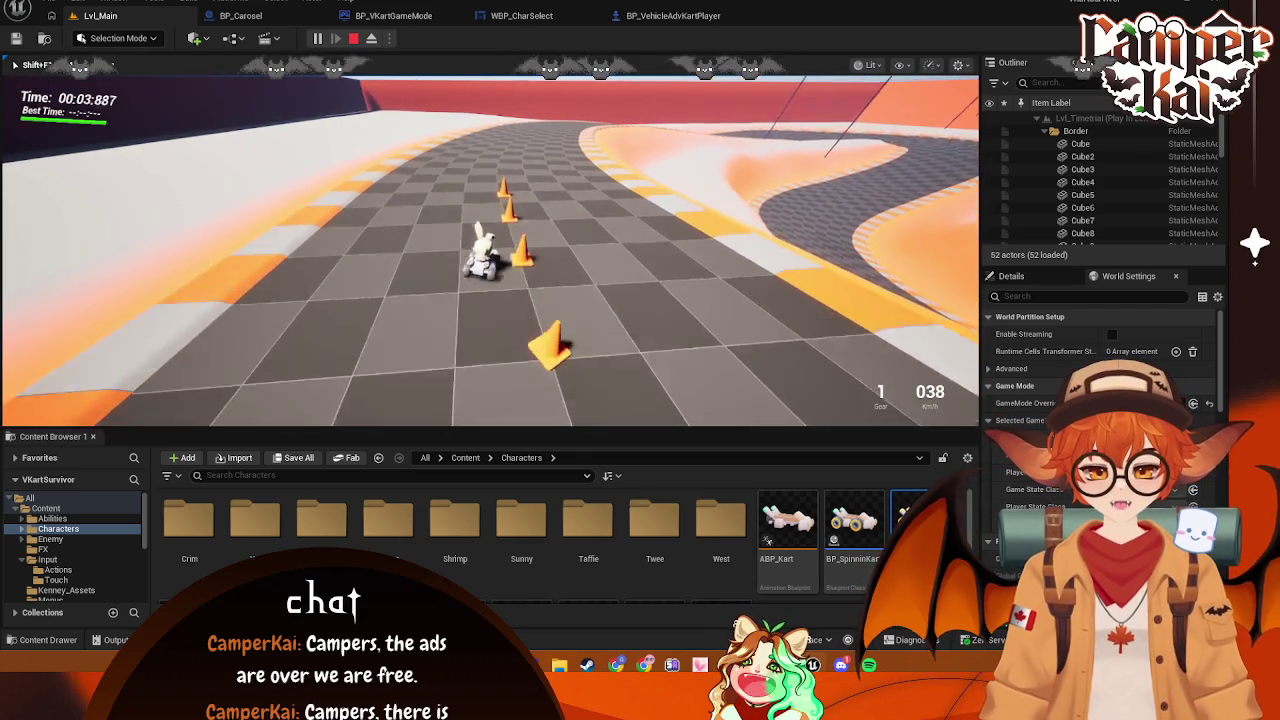
key("d")
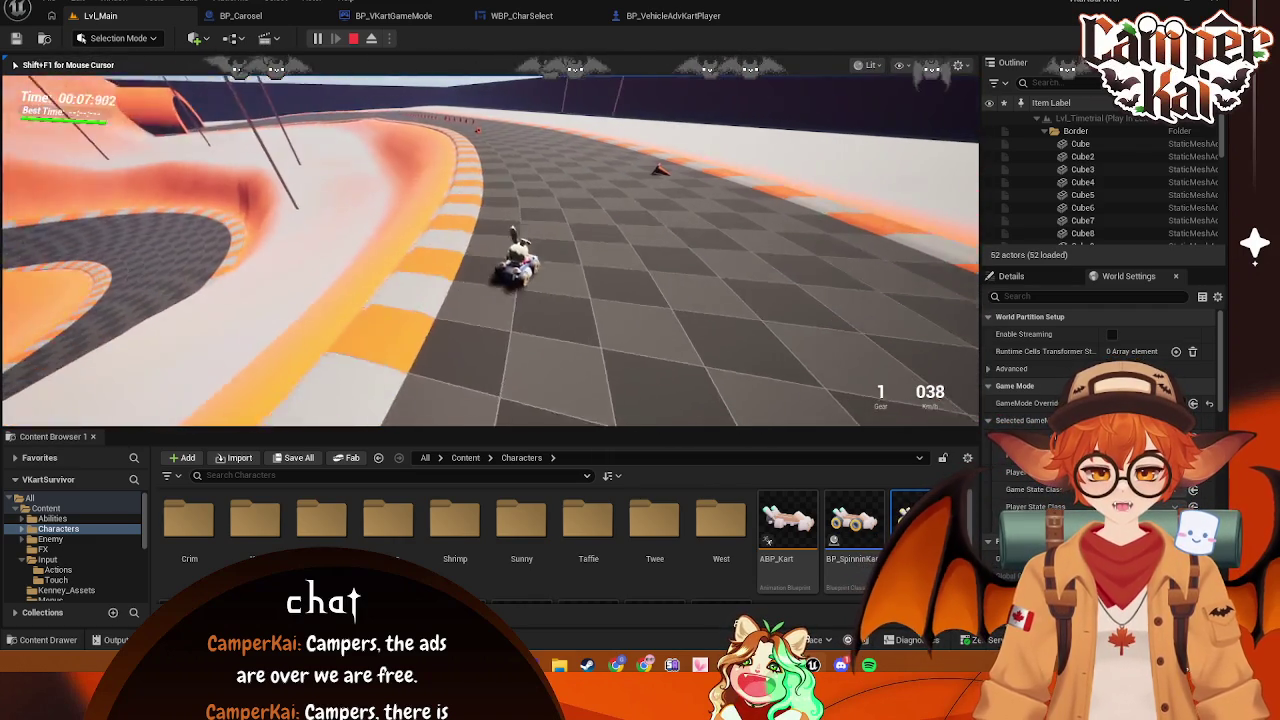
key("s")
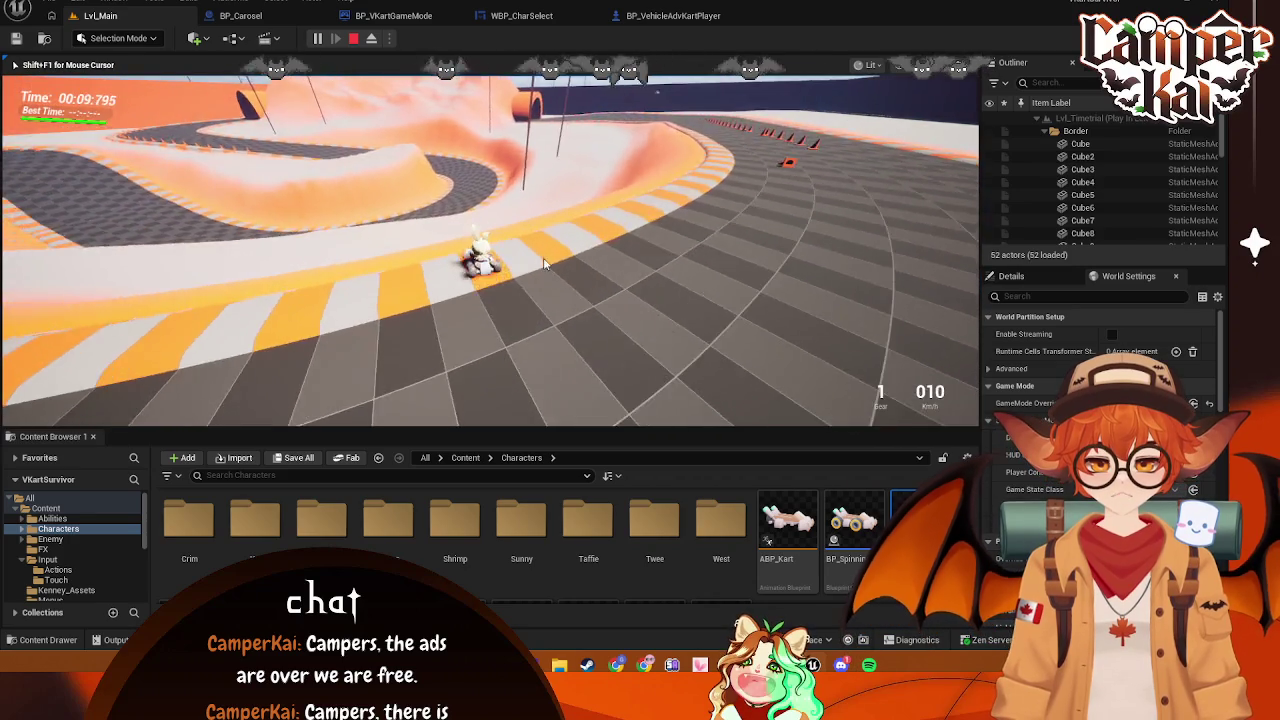
key("Escape")
left_click(663, 15)
scroll(610, 303, "up", 3)
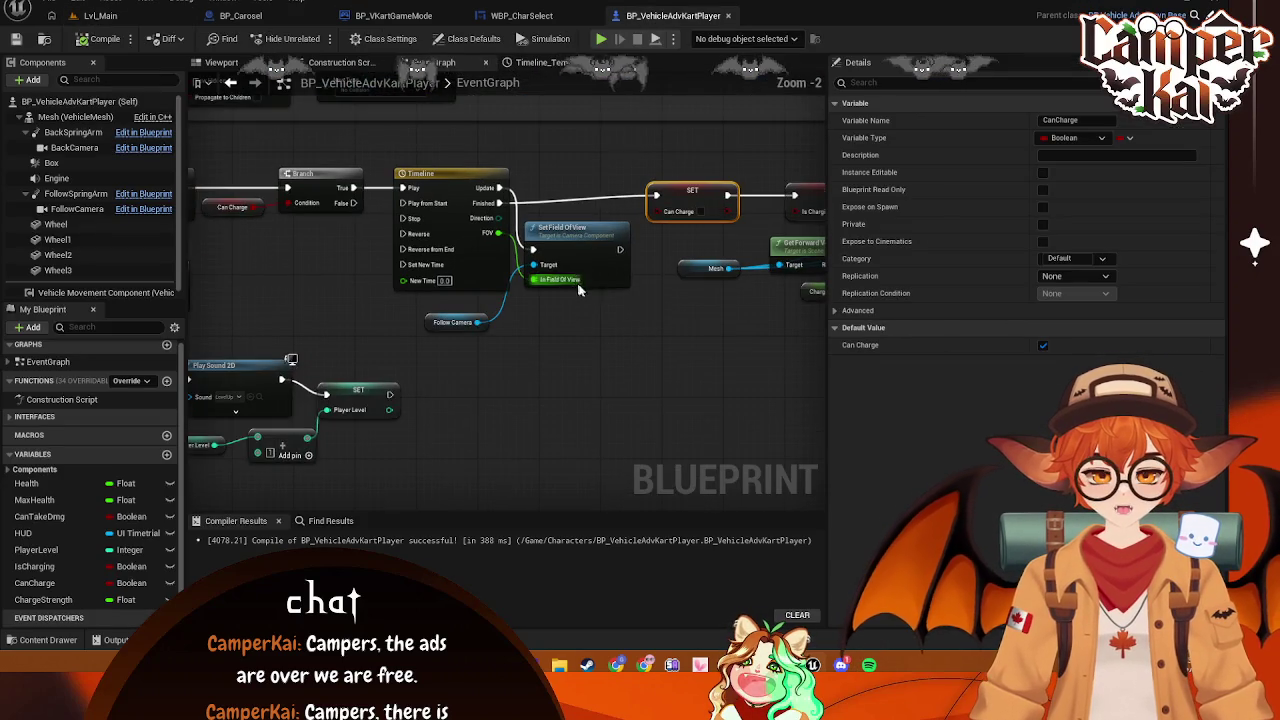
left_click(586, 165)
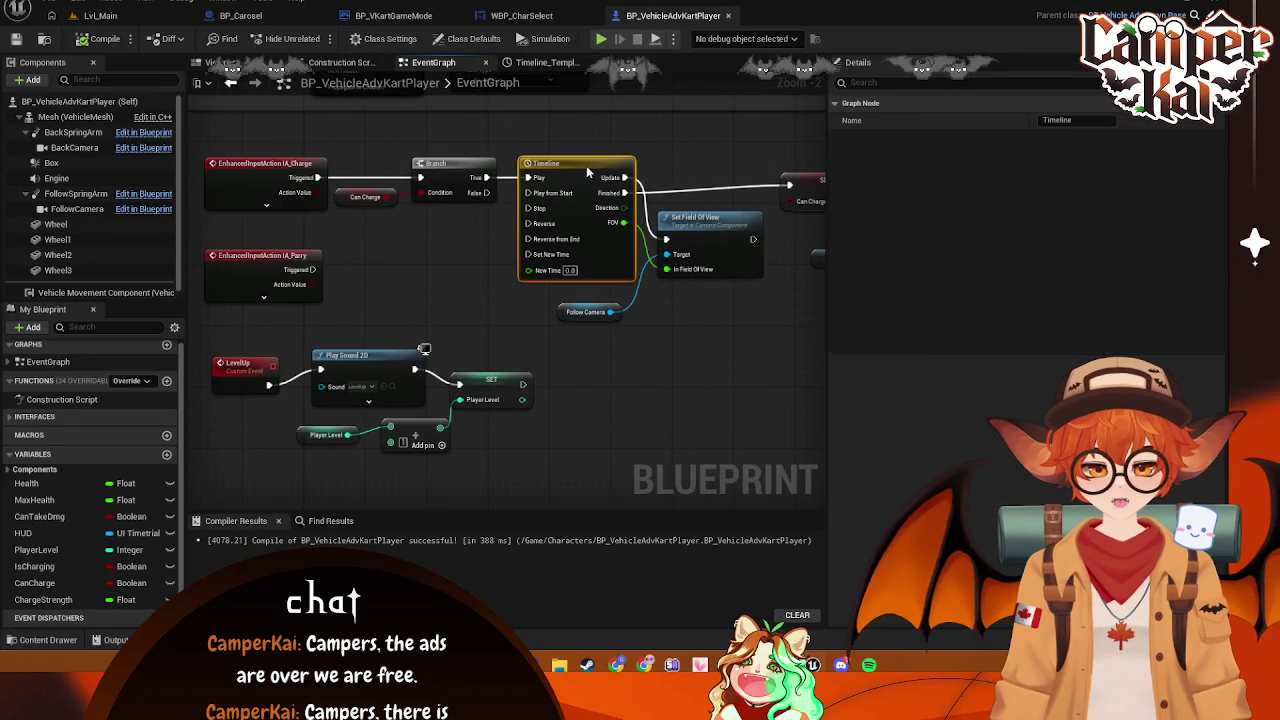
left_click_drag(740, 322, 595, 335)
left_click_drag(726, 345, 677, 336)
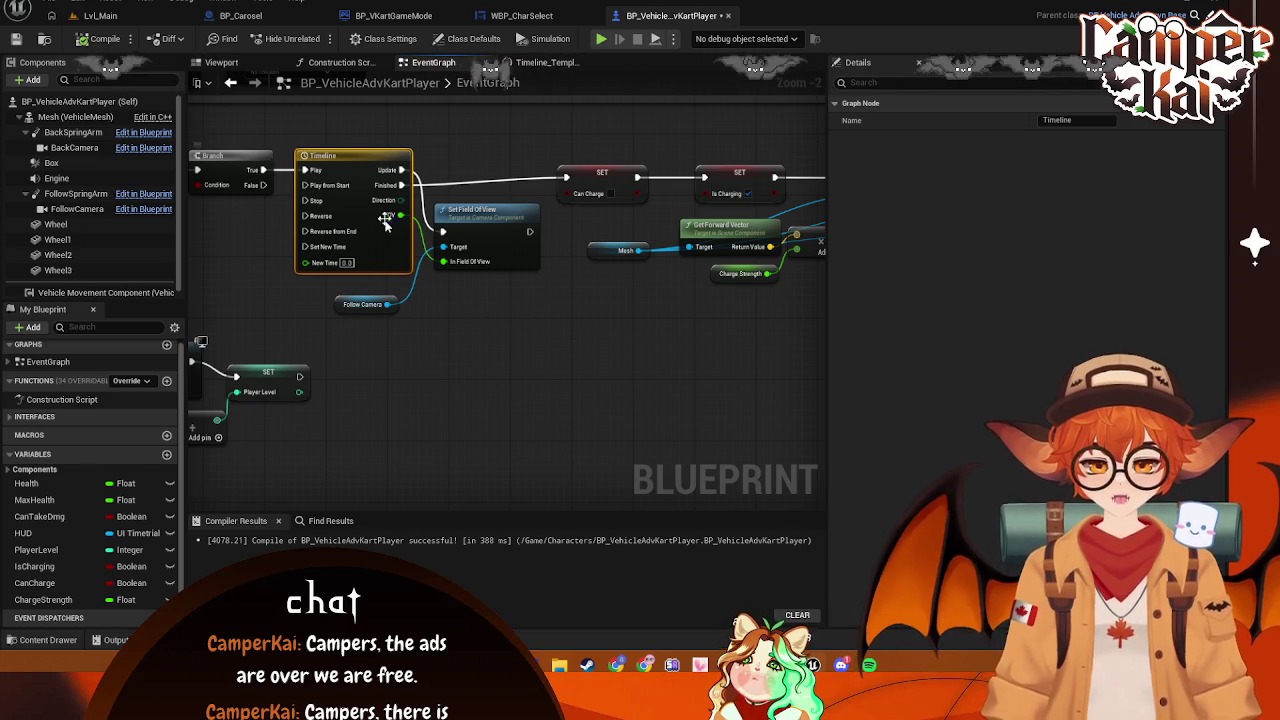
mouse_move(538, 337)
left_mouse_down()
mouse_move(580, 330)
mouse_move(560, 332)
left_mouse_up()
left_click_drag(381, 289, 369, 295)
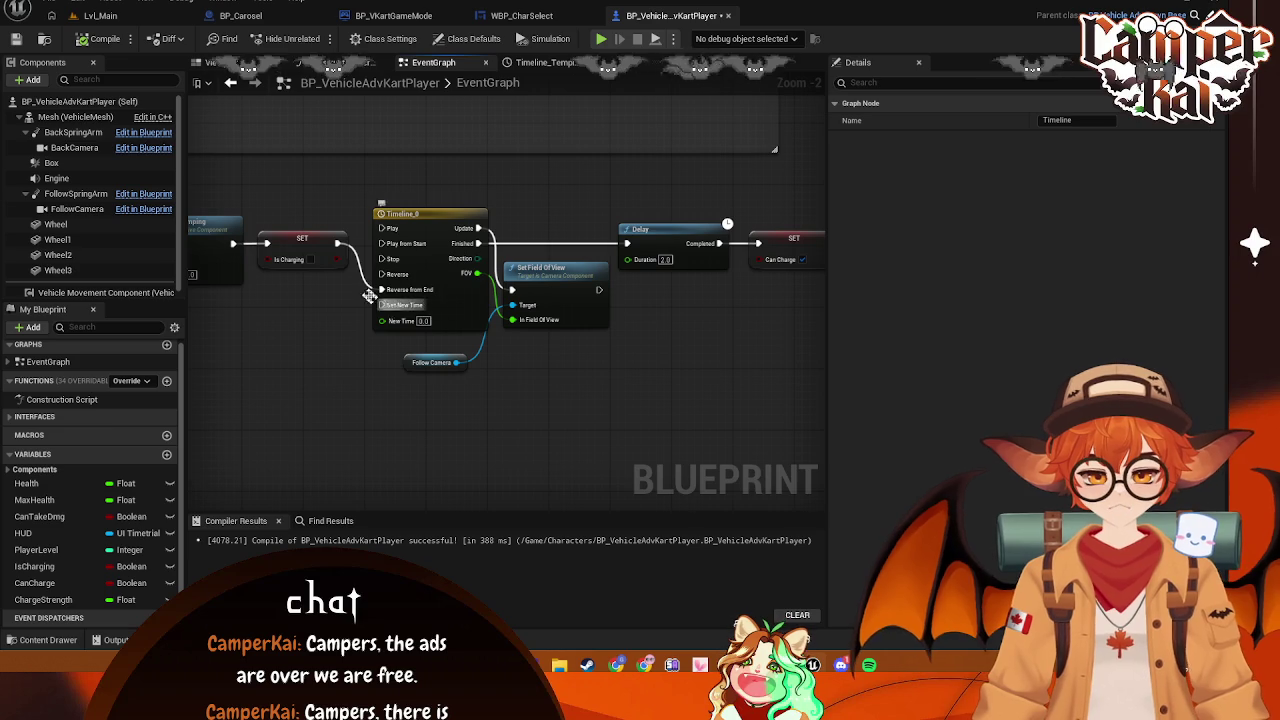
left_click(356, 378)
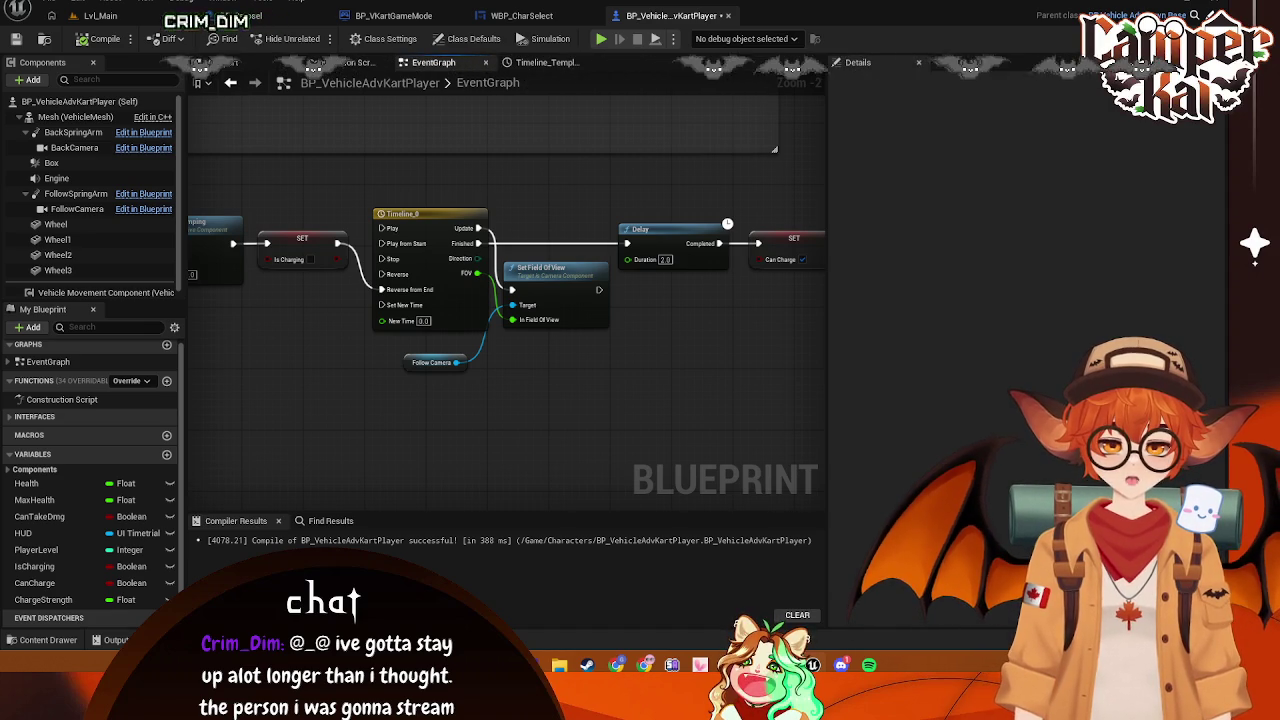
double_click(418, 213)
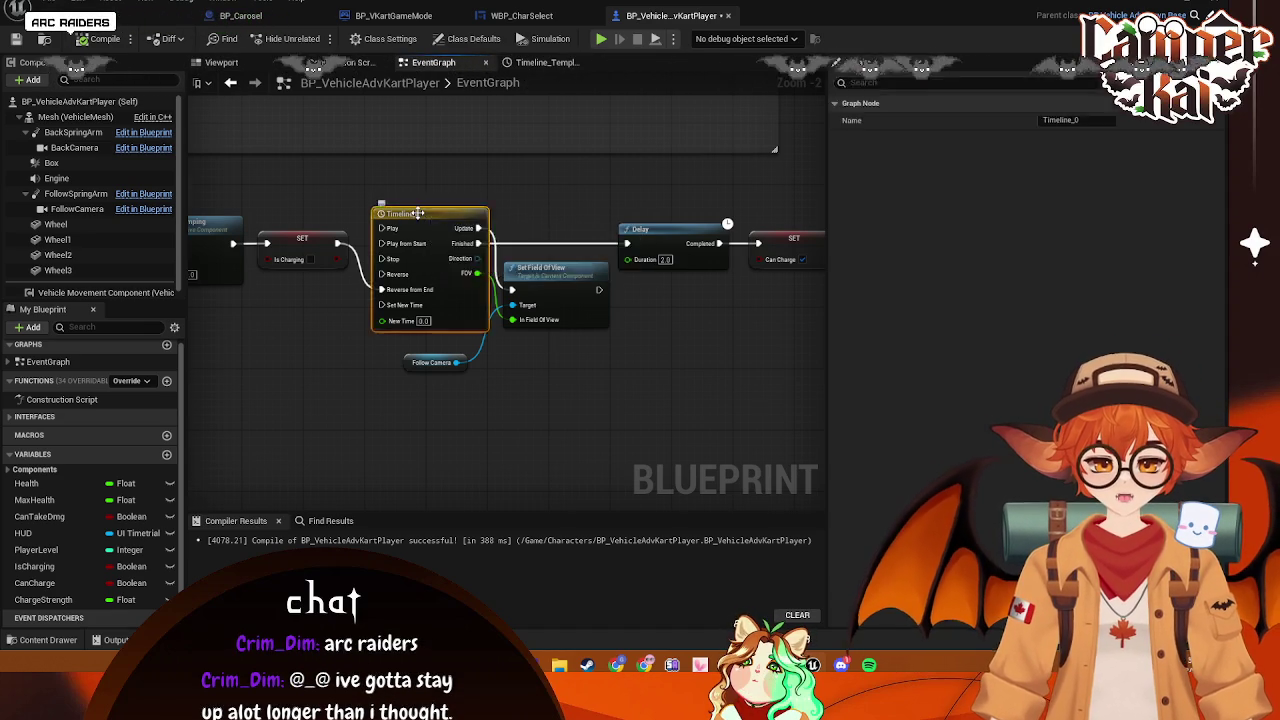
Set Timeline_0's FOV keys to 110, then 90 at time 0.3 seconds
scroll(622, 161, "down", 2)
scroll(622, 161, "down", 2)
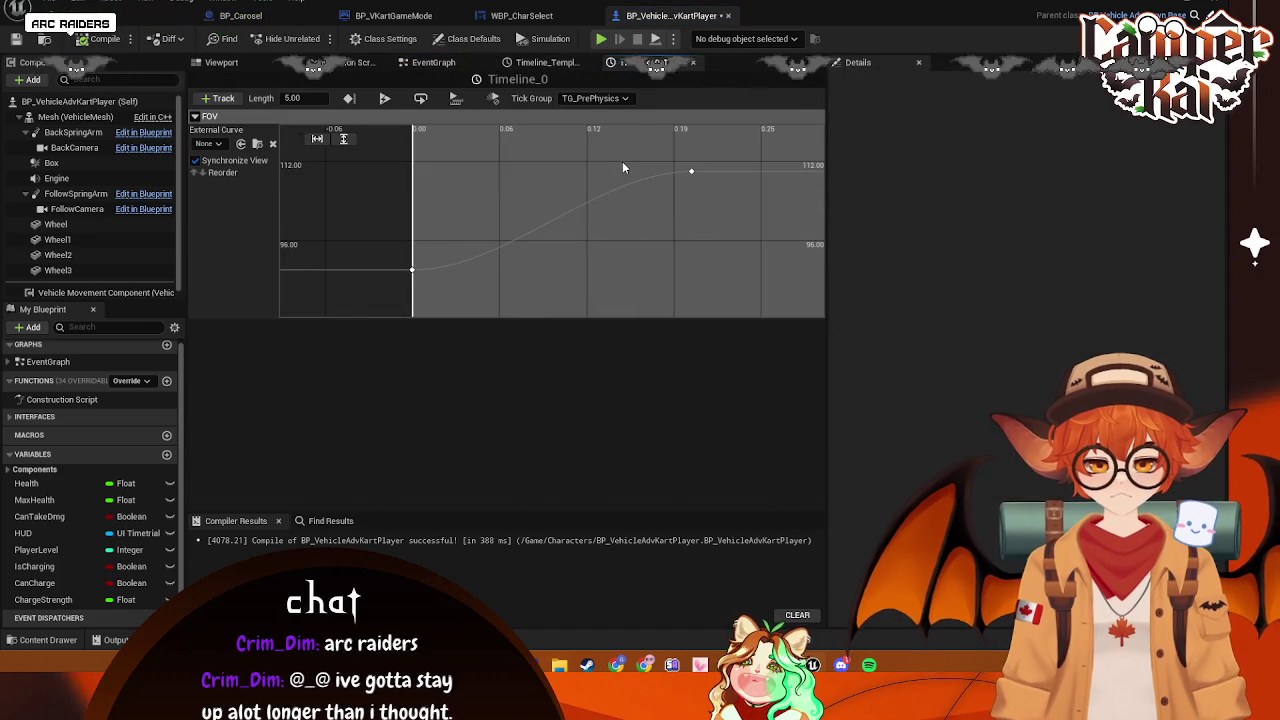
mouse_move(685, 177)
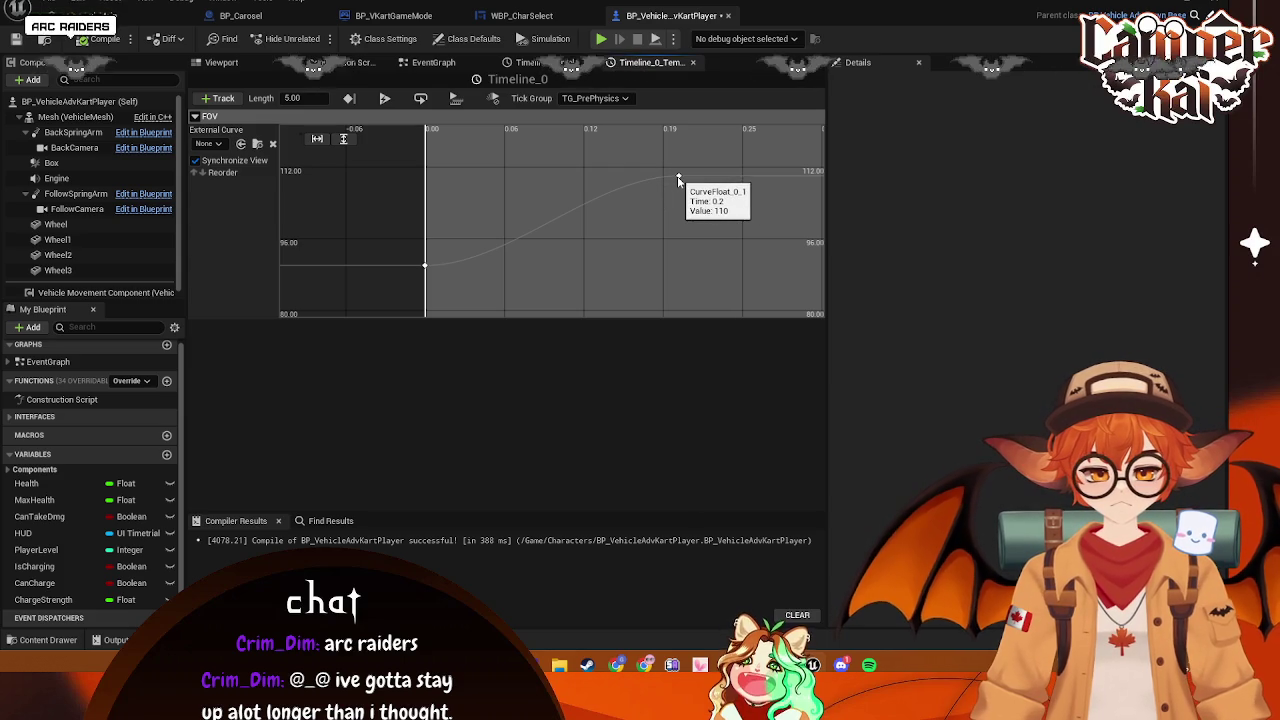
scroll(687, 182, "down", 2)
scroll(678, 215, "down", 2)
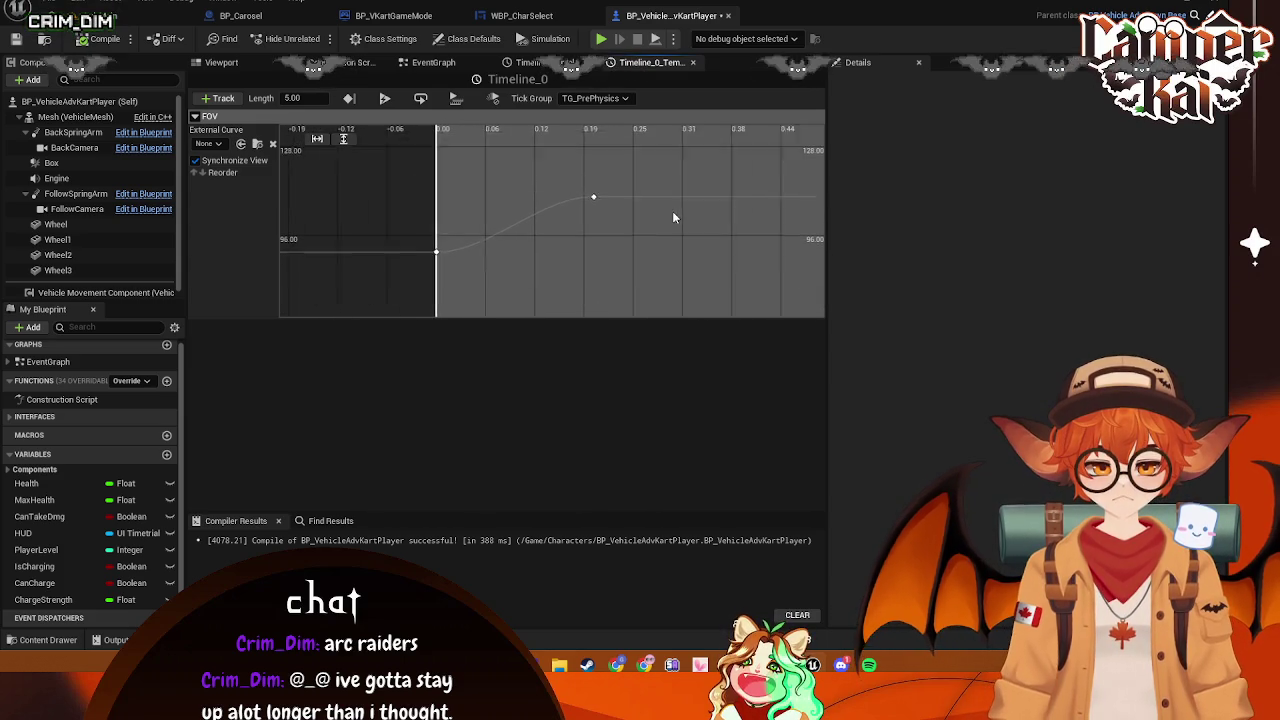
left_click(590, 201)
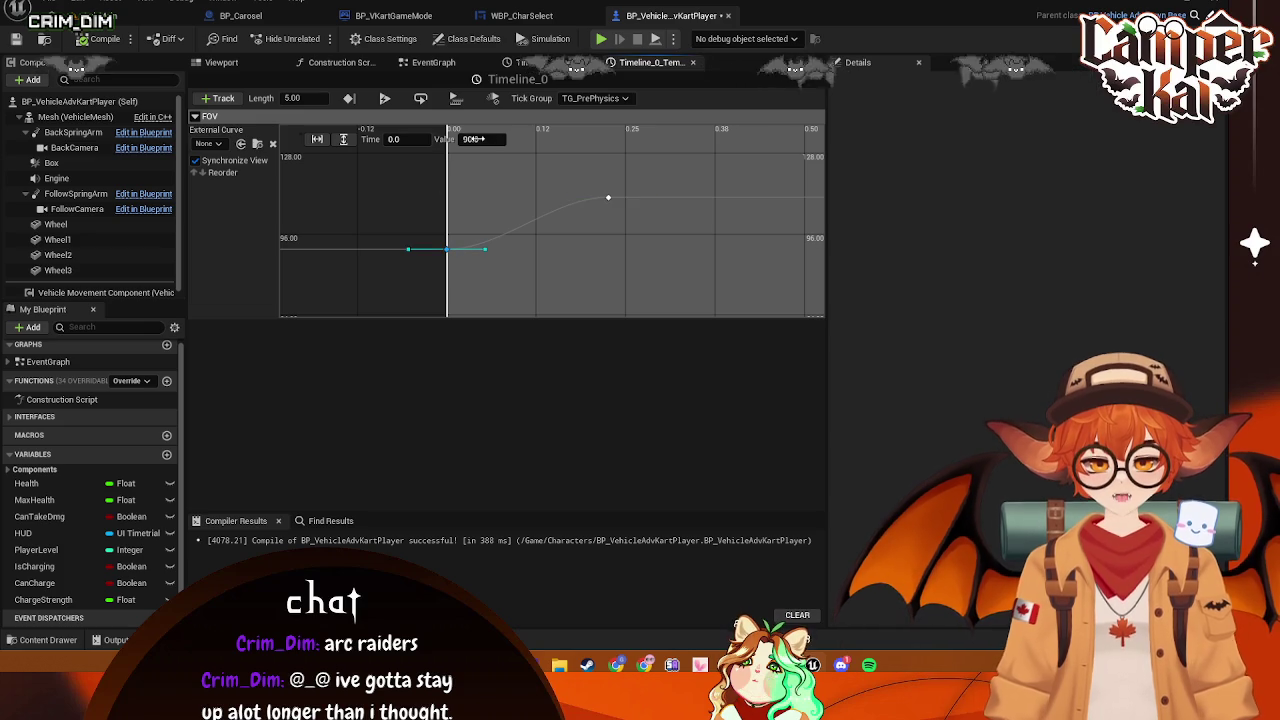
type("110")
key("Return")
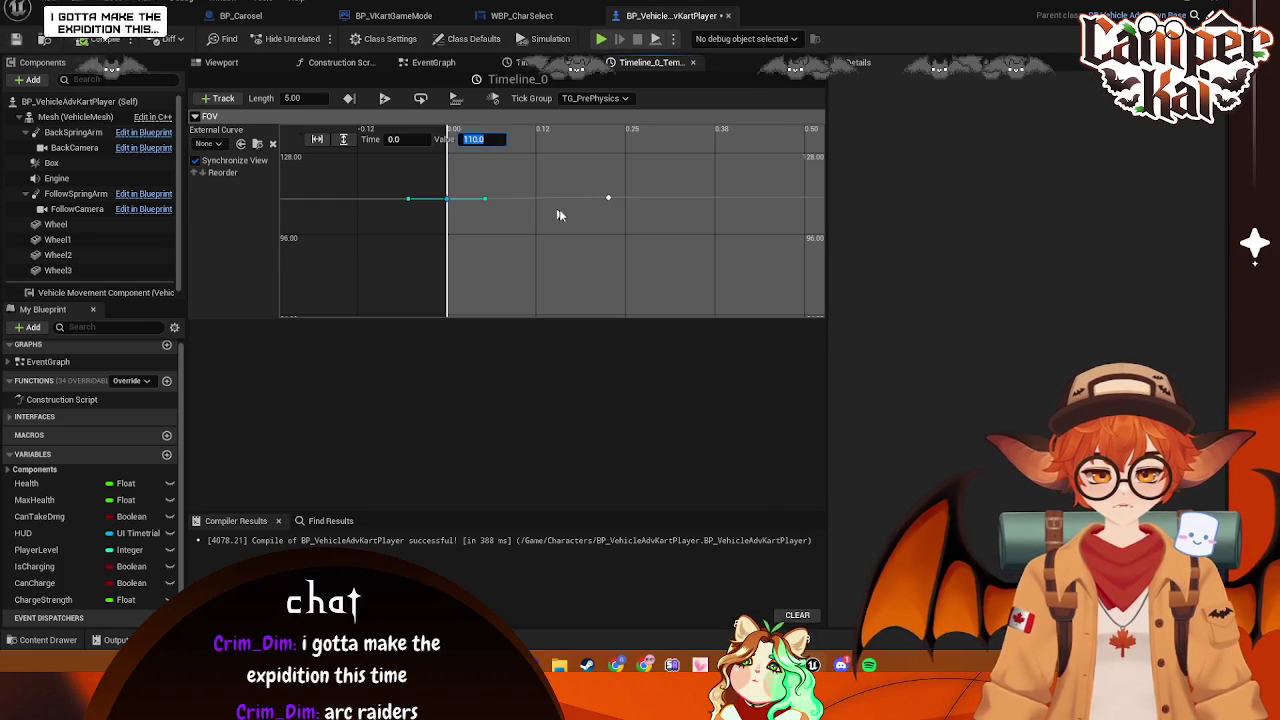
left_click(609, 198)
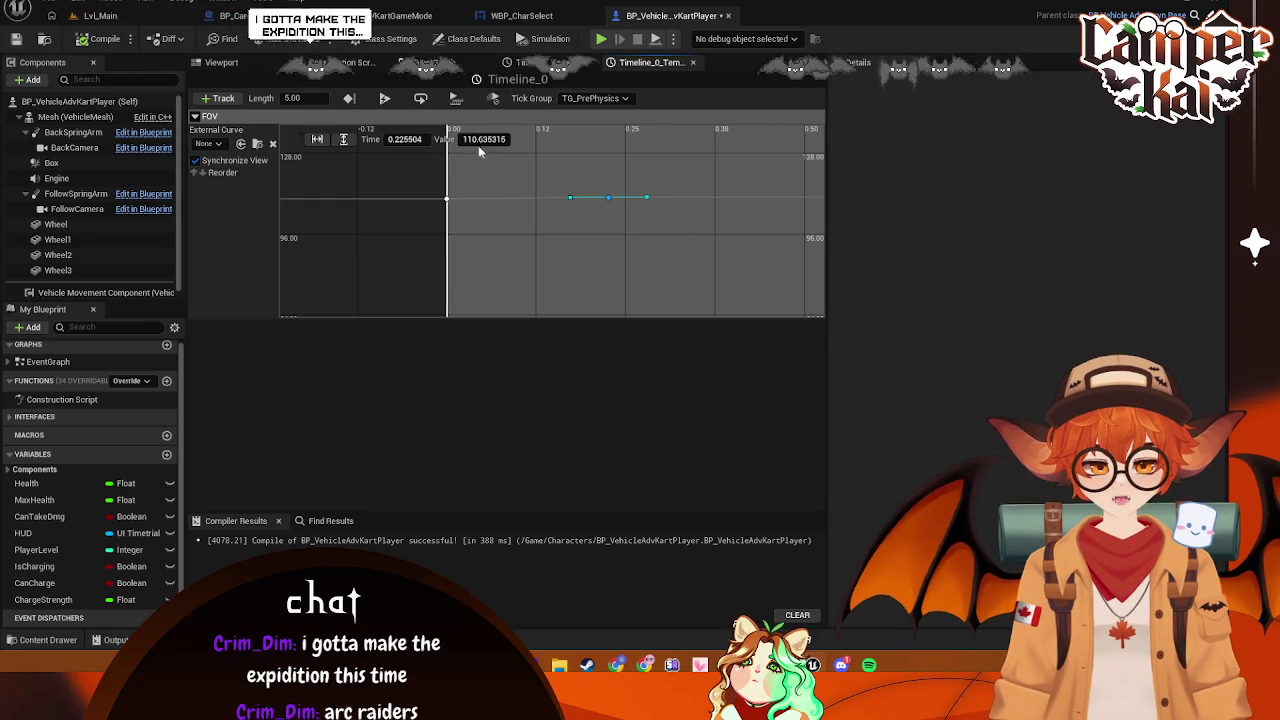
type("90")
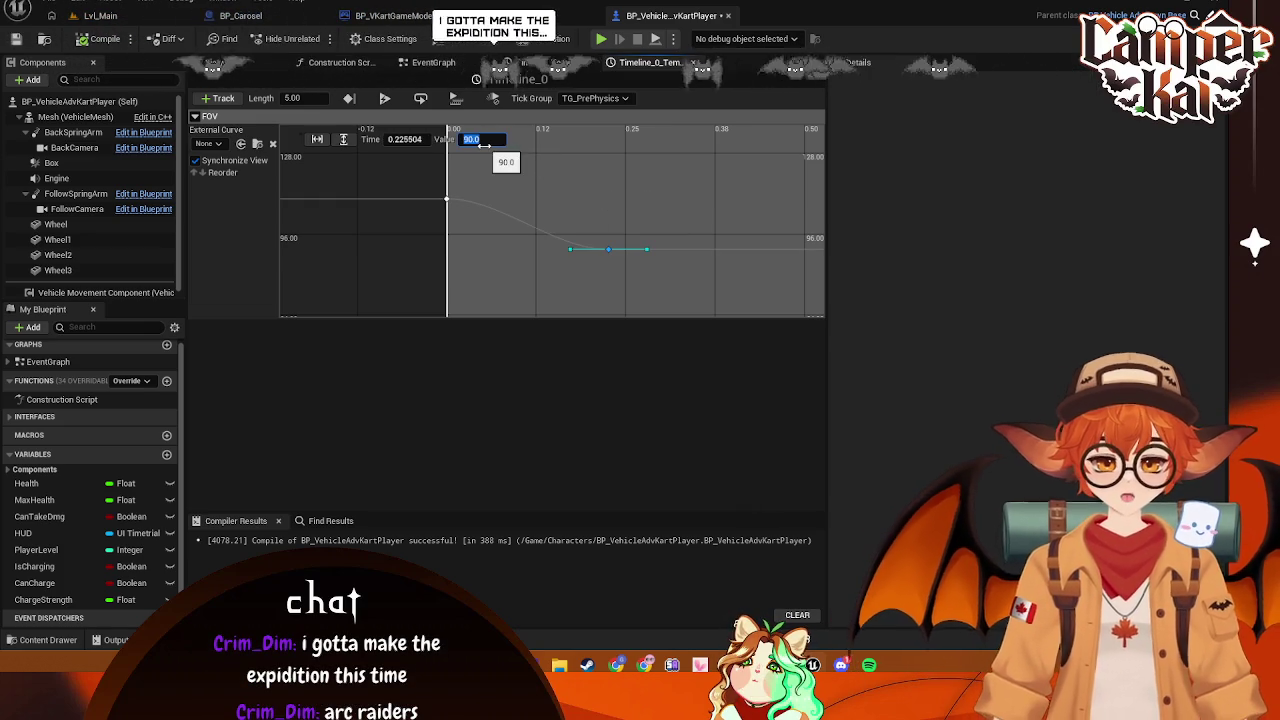
key("Return")
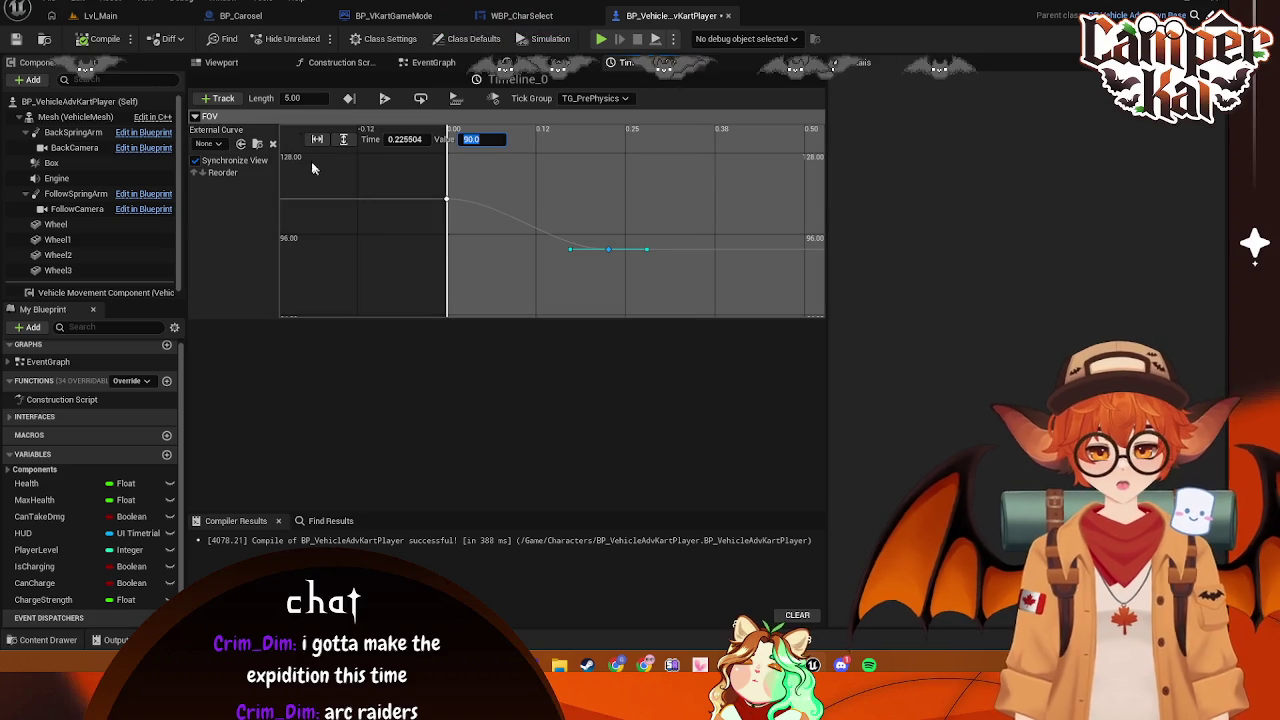
left_click(410, 140)
type("0.3")
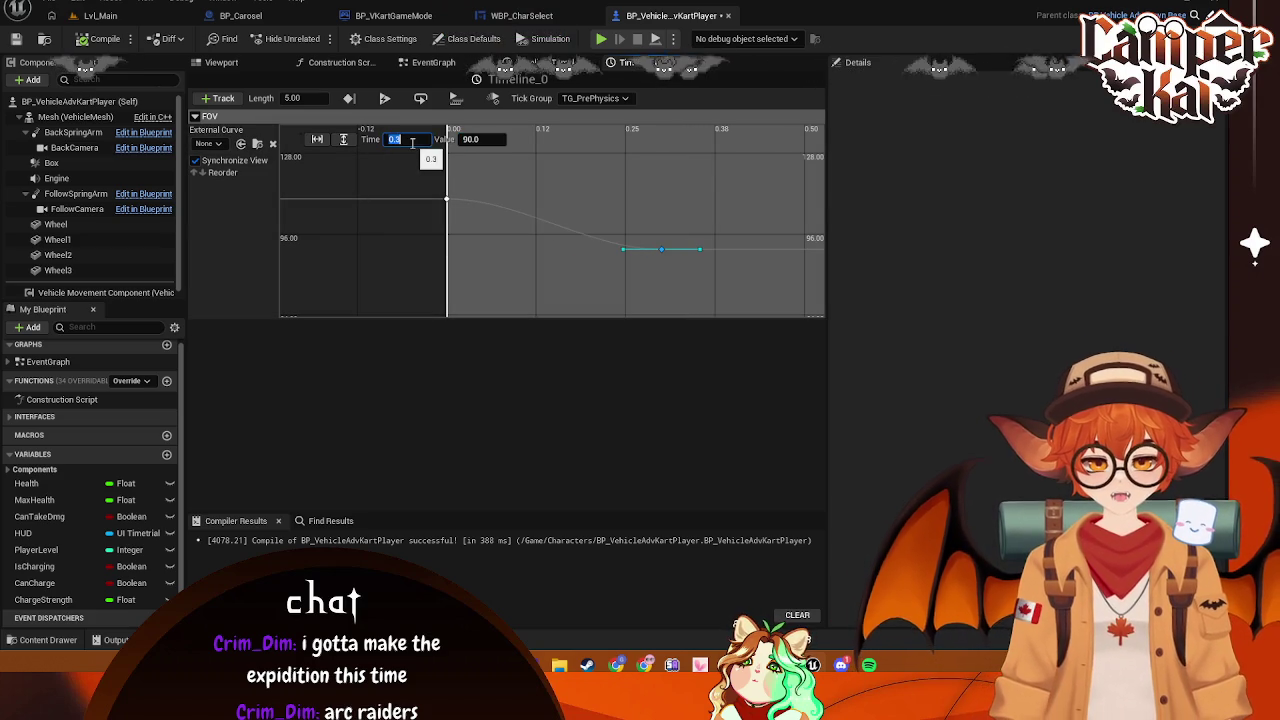
key("Tab")
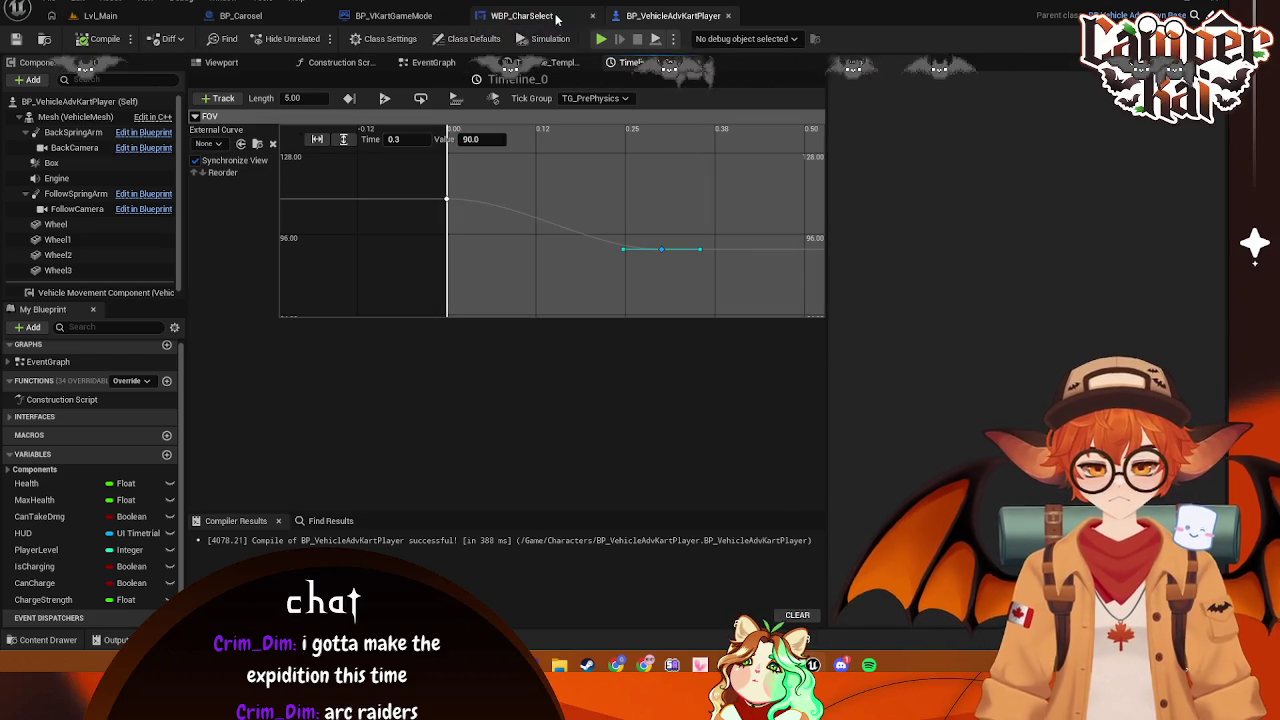
Look over WBP_CharSelect and BP_Carosel, then close the kart blueprint's timeline editors
left_click(557, 18)
left_click(393, 15)
left_click(240, 15)
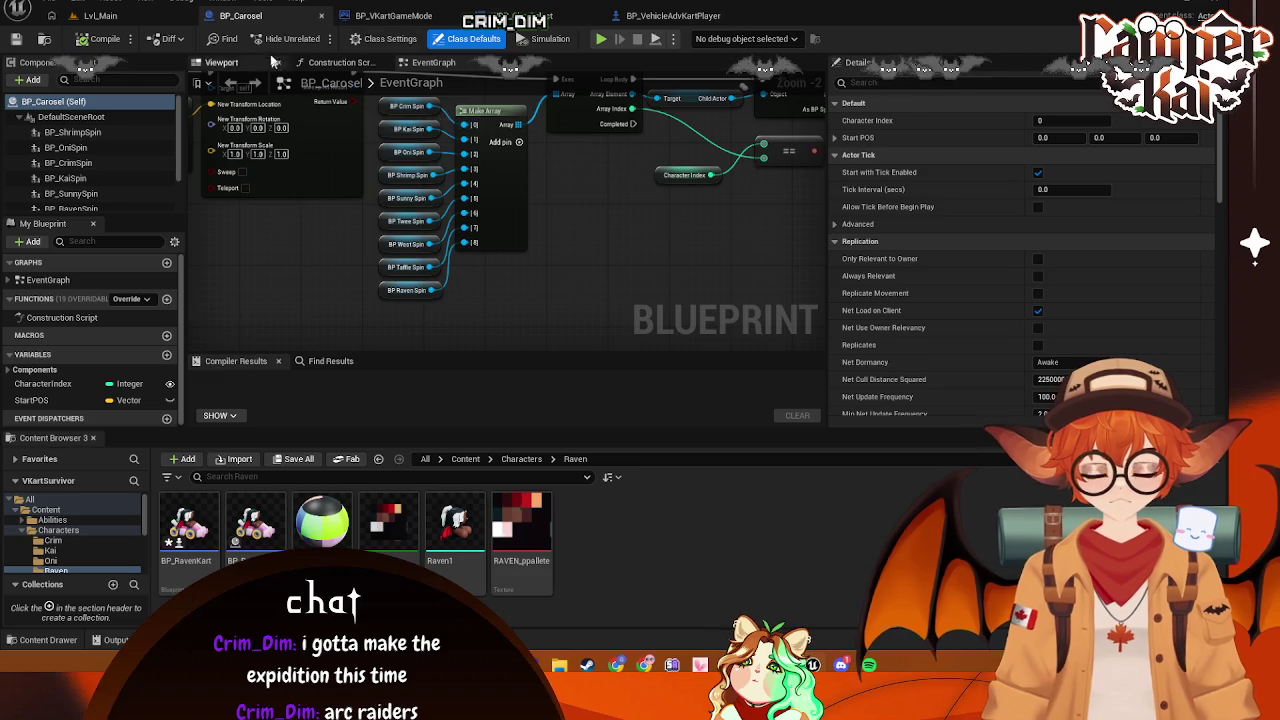
left_click(673, 15)
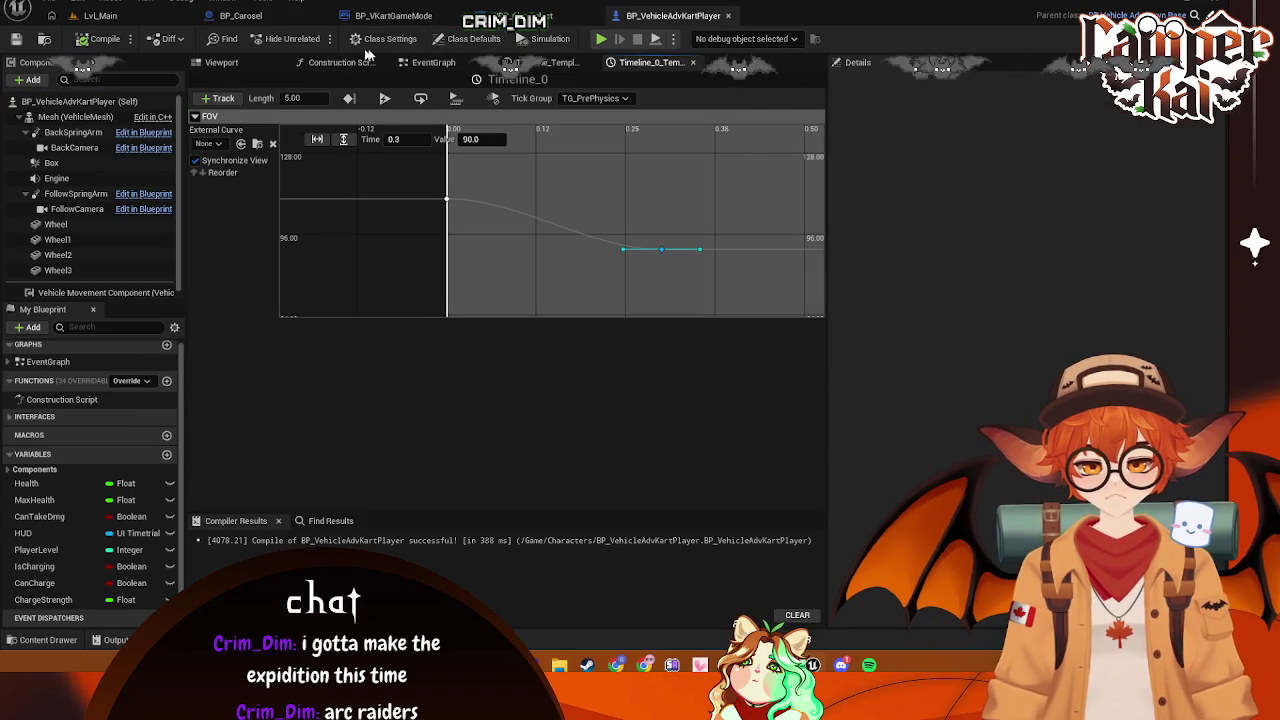
left_click(560, 63)
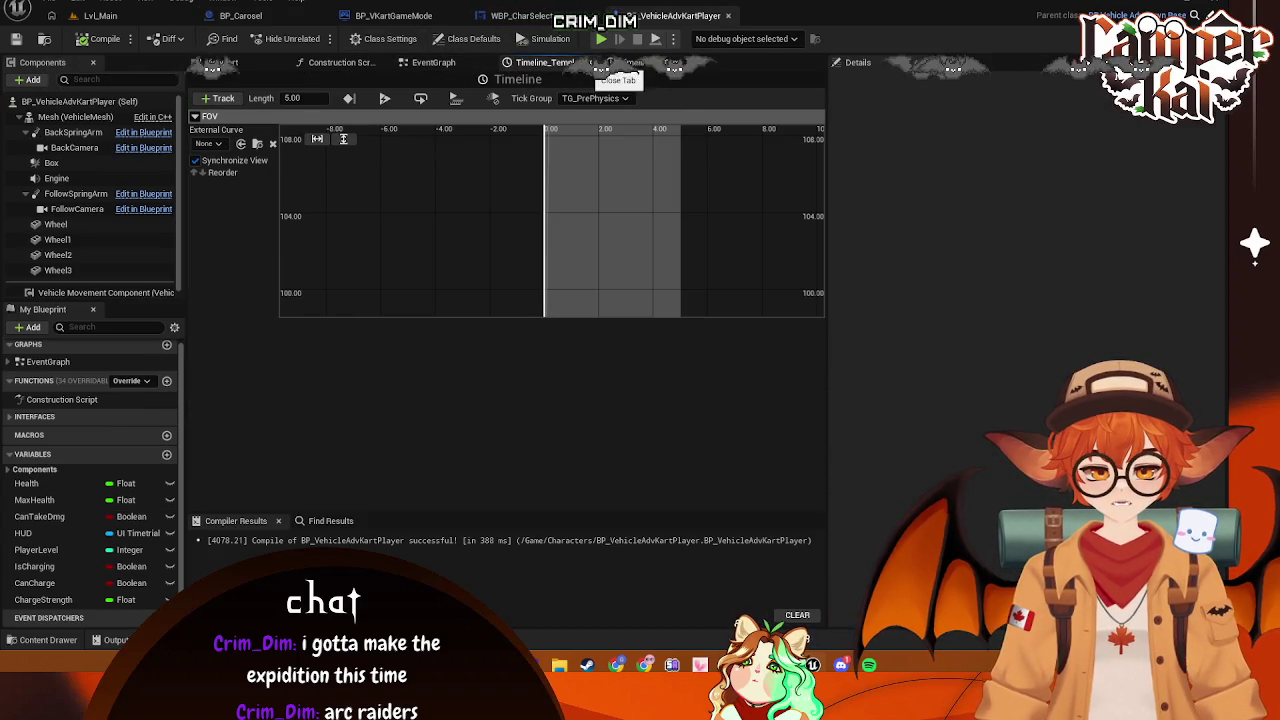
left_click(589, 63)
left_click(577, 63)
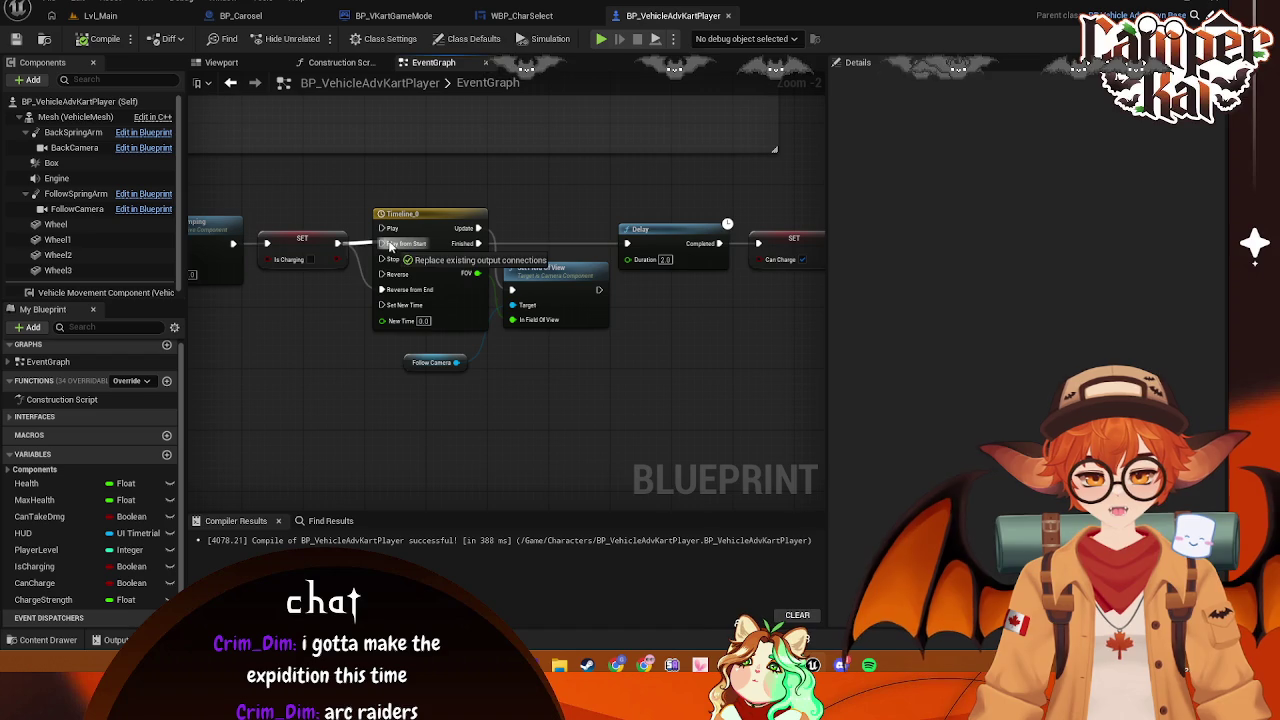
Look over the Delay, Is Charging and Branch nodes in the kart graph, then switch to Lvl_Main
mouse_move(560, 290)
left_mouse_down()
mouse_move(788, 293)
mouse_move(400, 294)
mouse_move(428, 314)
mouse_move(300, 240)
left_mouse_up()
left_click_drag(262, 180, 305, 195)
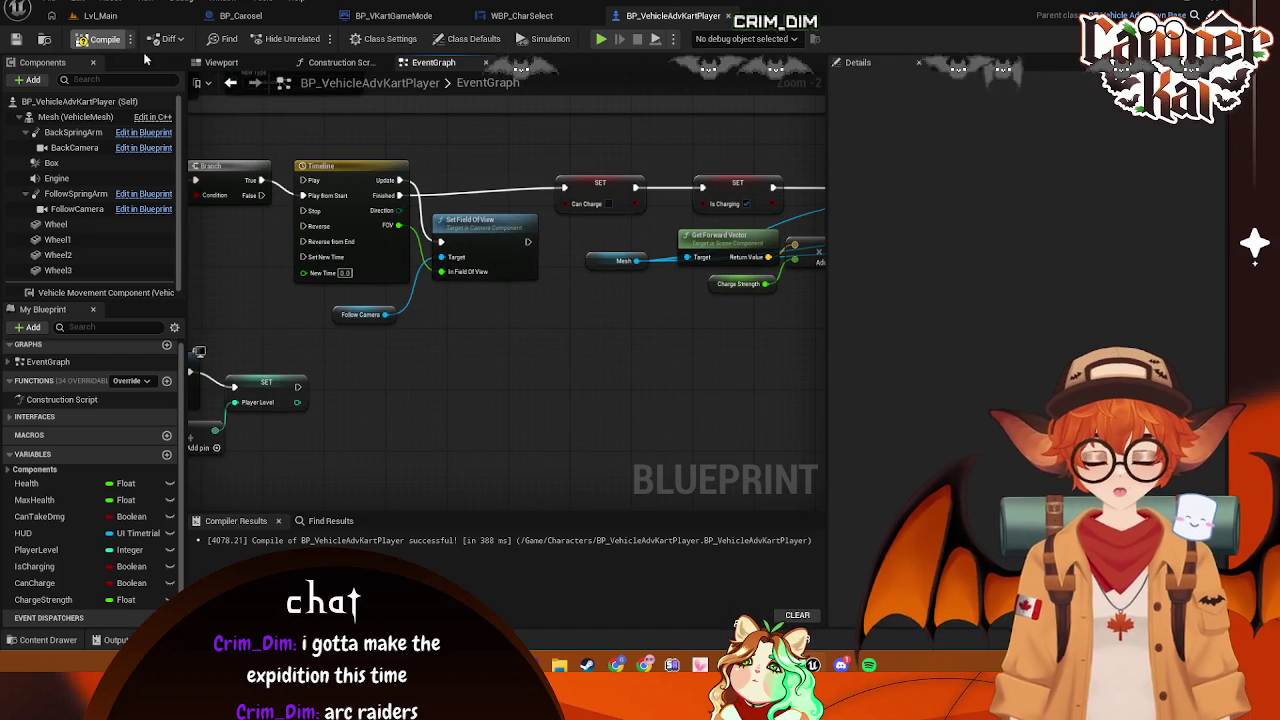
left_click(119, 17)
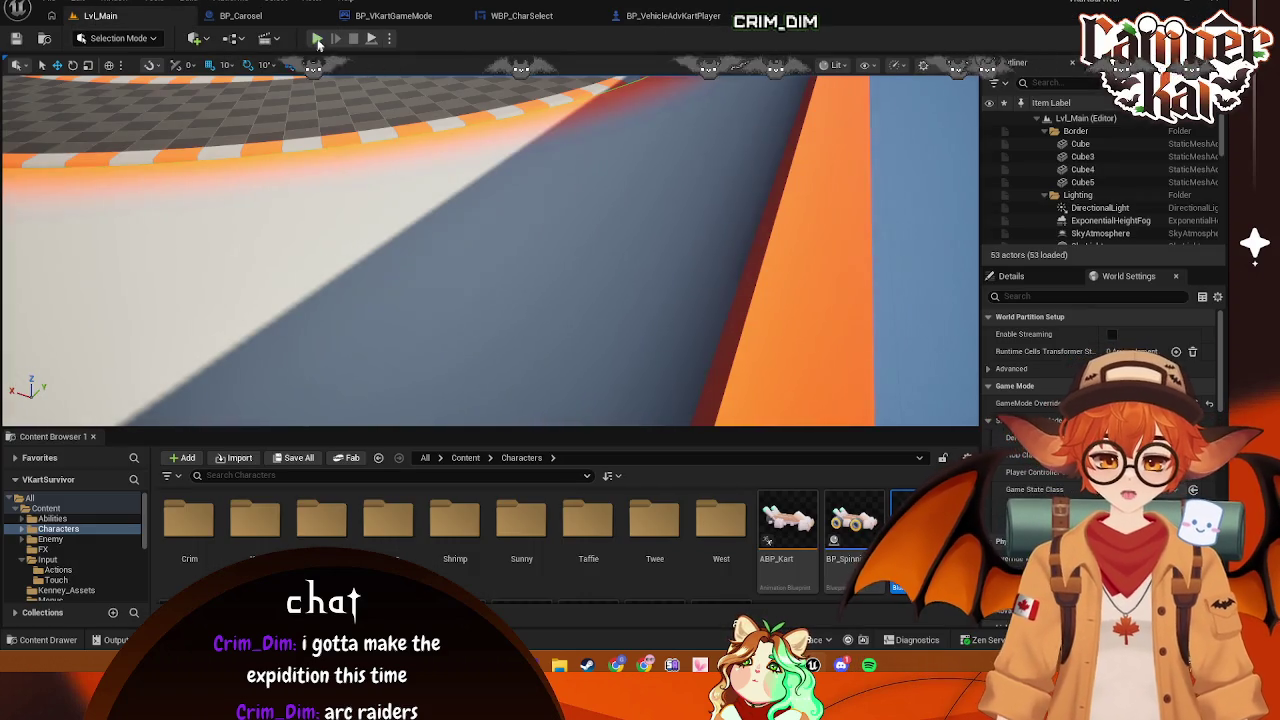
Start a Play-In-Editor session, choosing PLAY on the title and character select screens
left_click(316, 38)
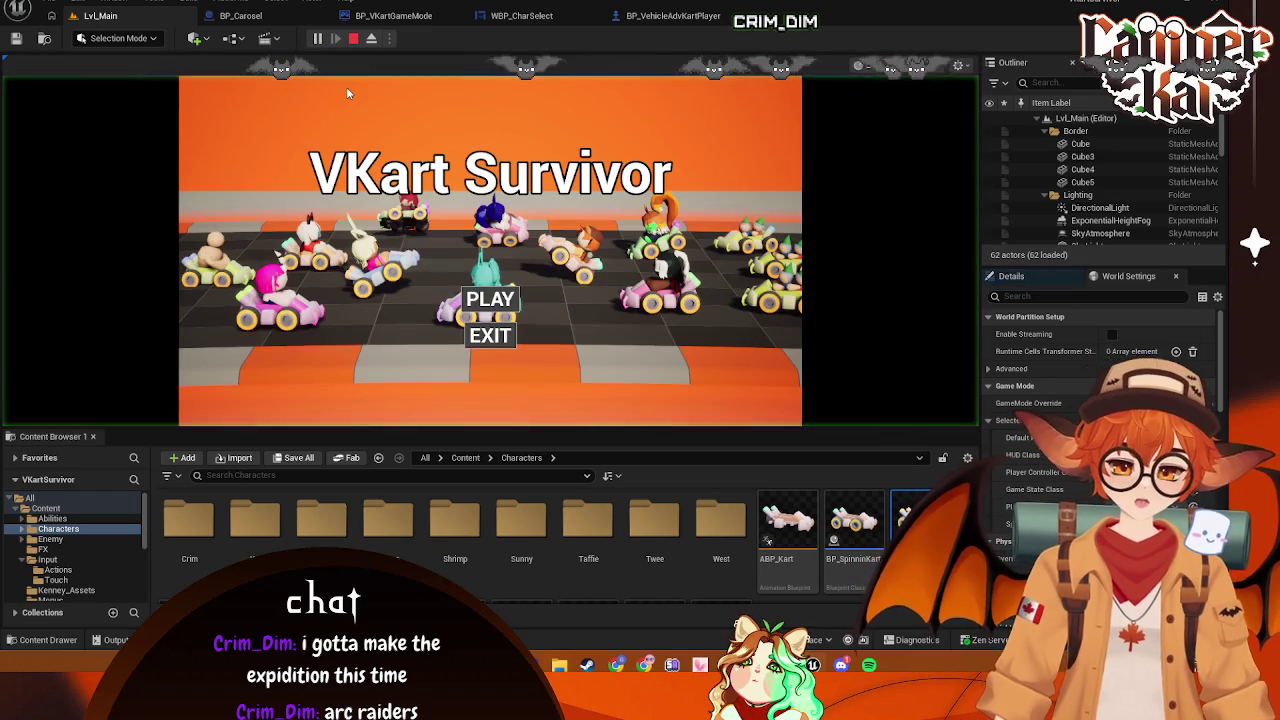
left_click(480, 303)
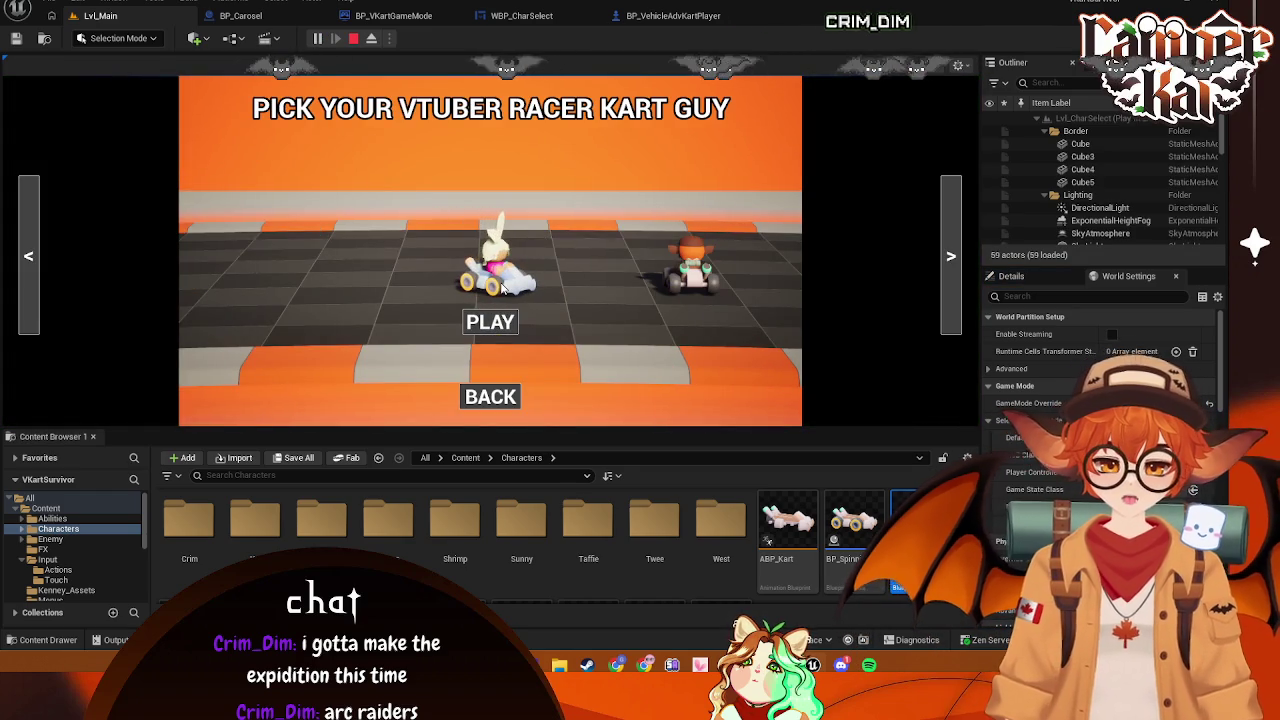
left_click(490, 321)
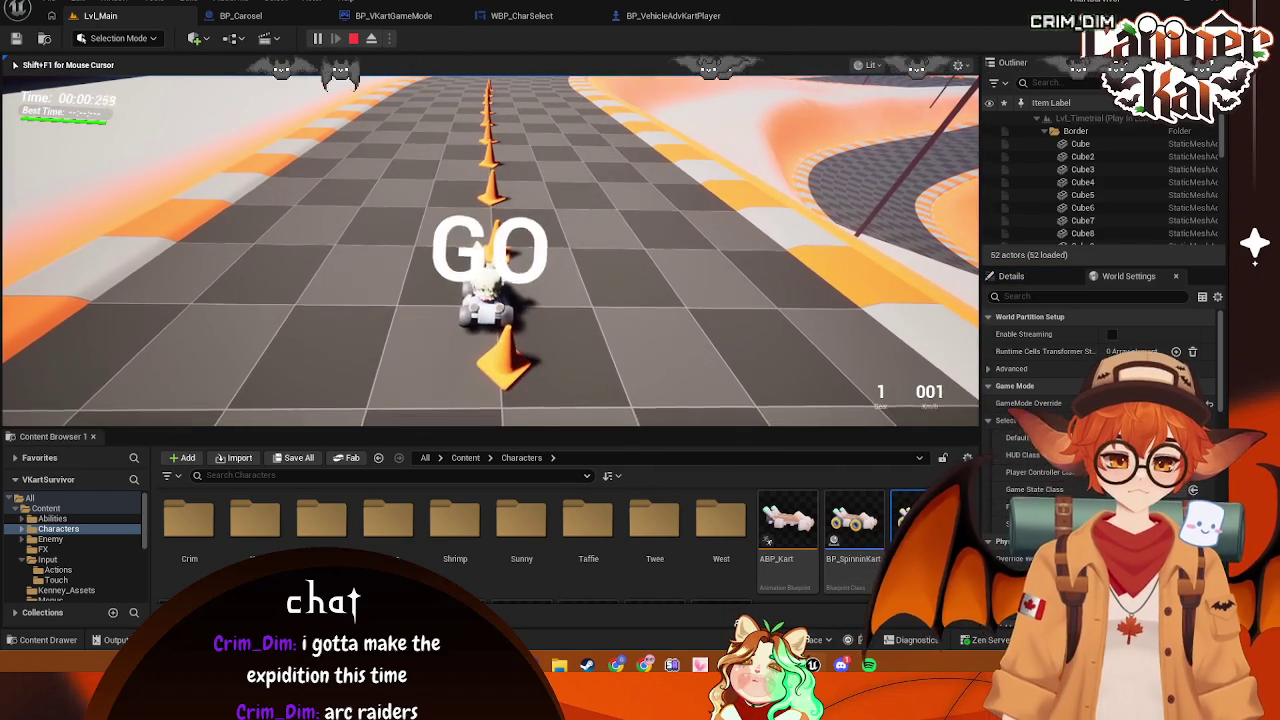
Drive the kart around the track with WASD, then stop the playtest with Esc
key("a")
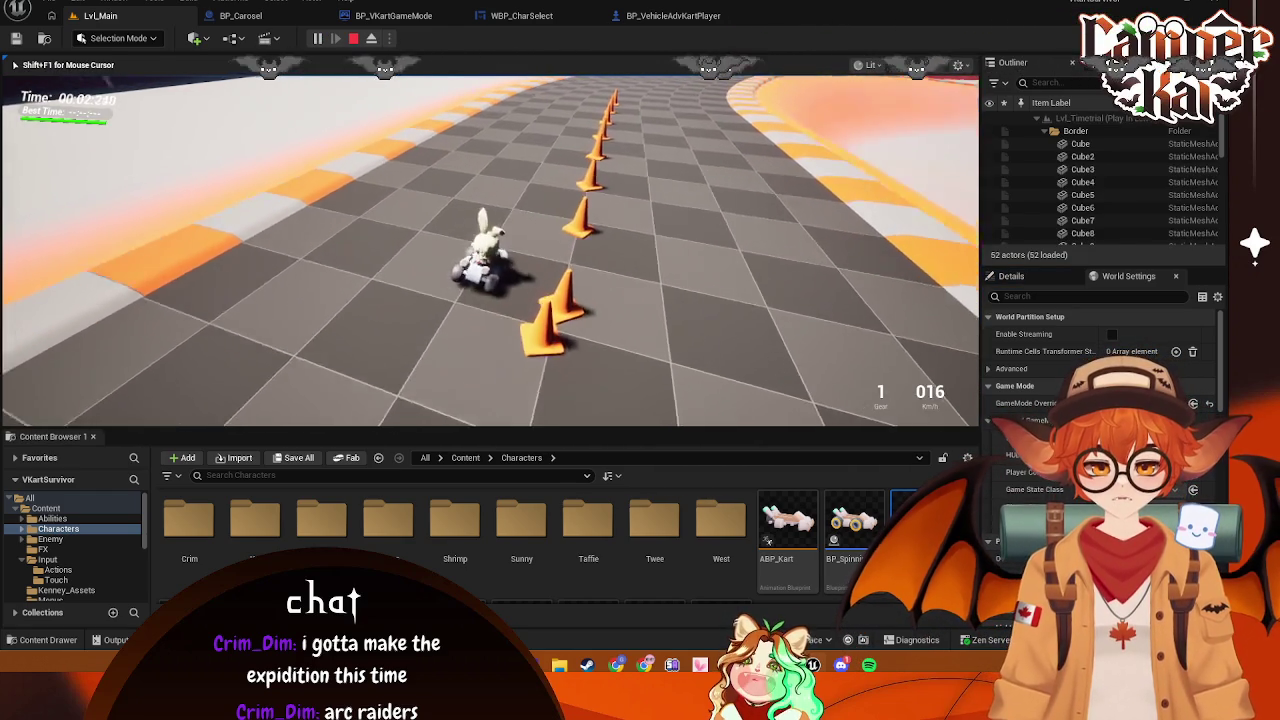
key("d")
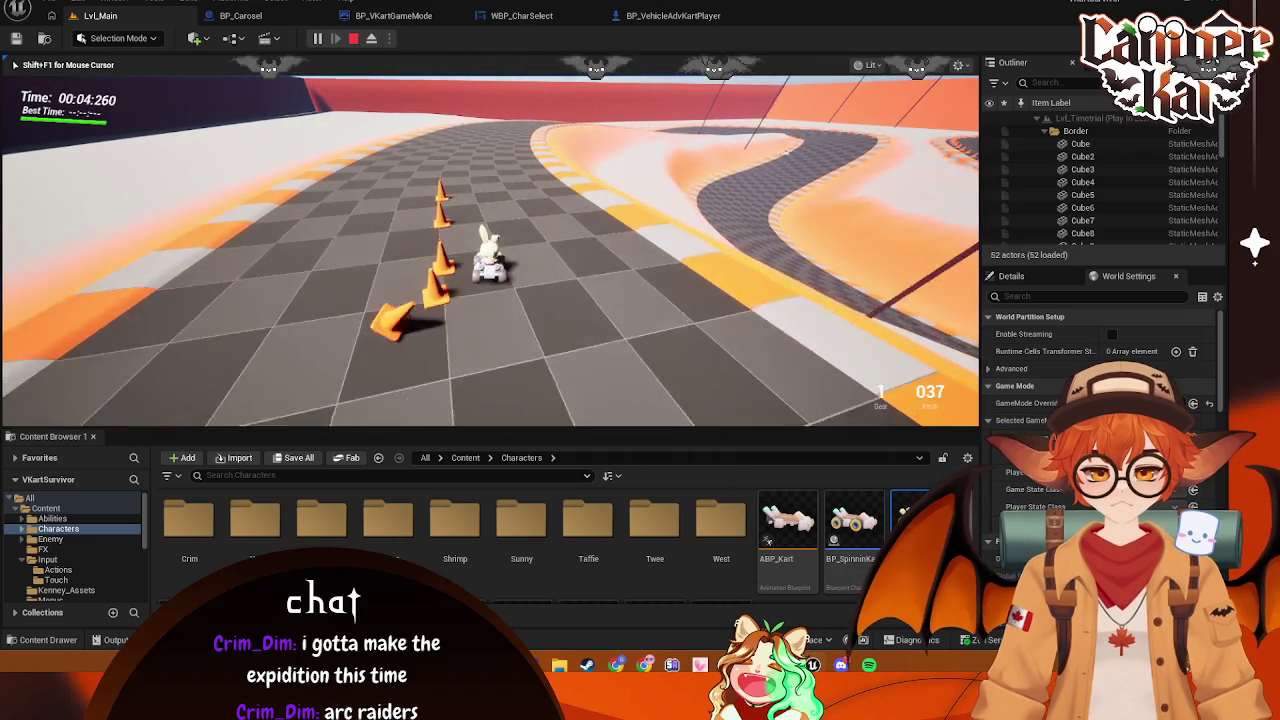
key("d")
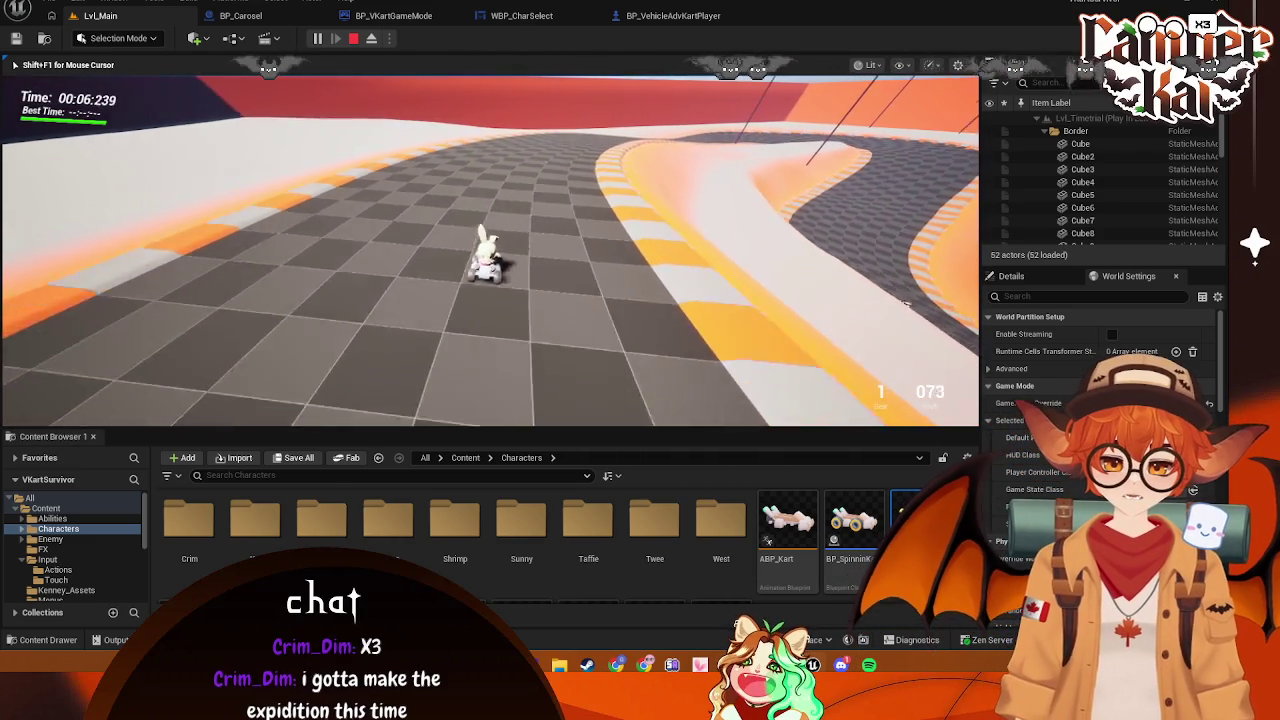
key("d")
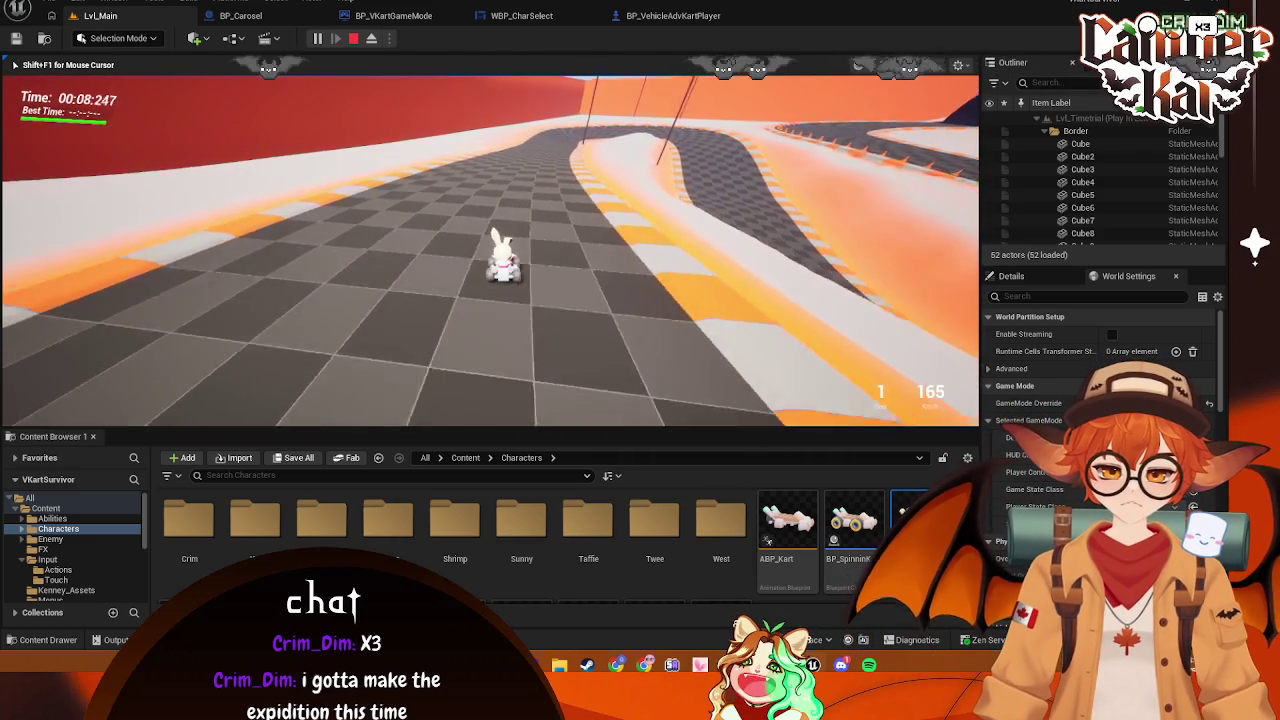
key("a")
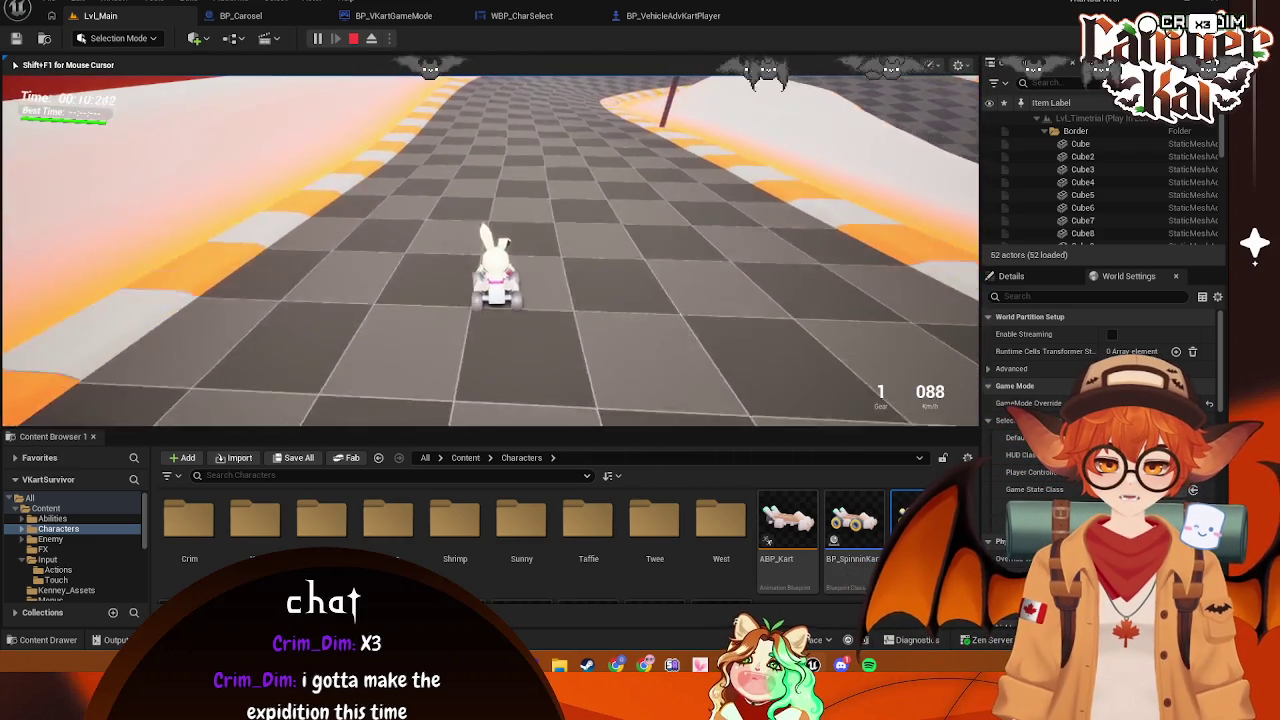
key("a")
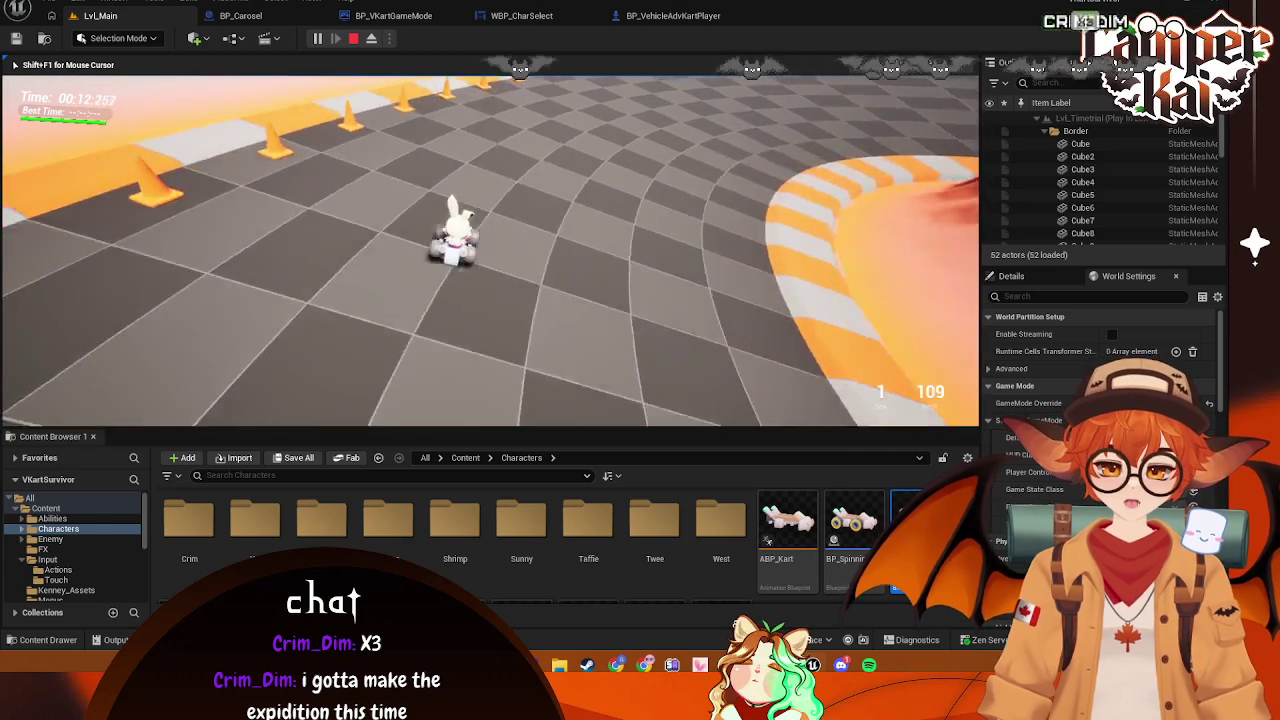
key("a")
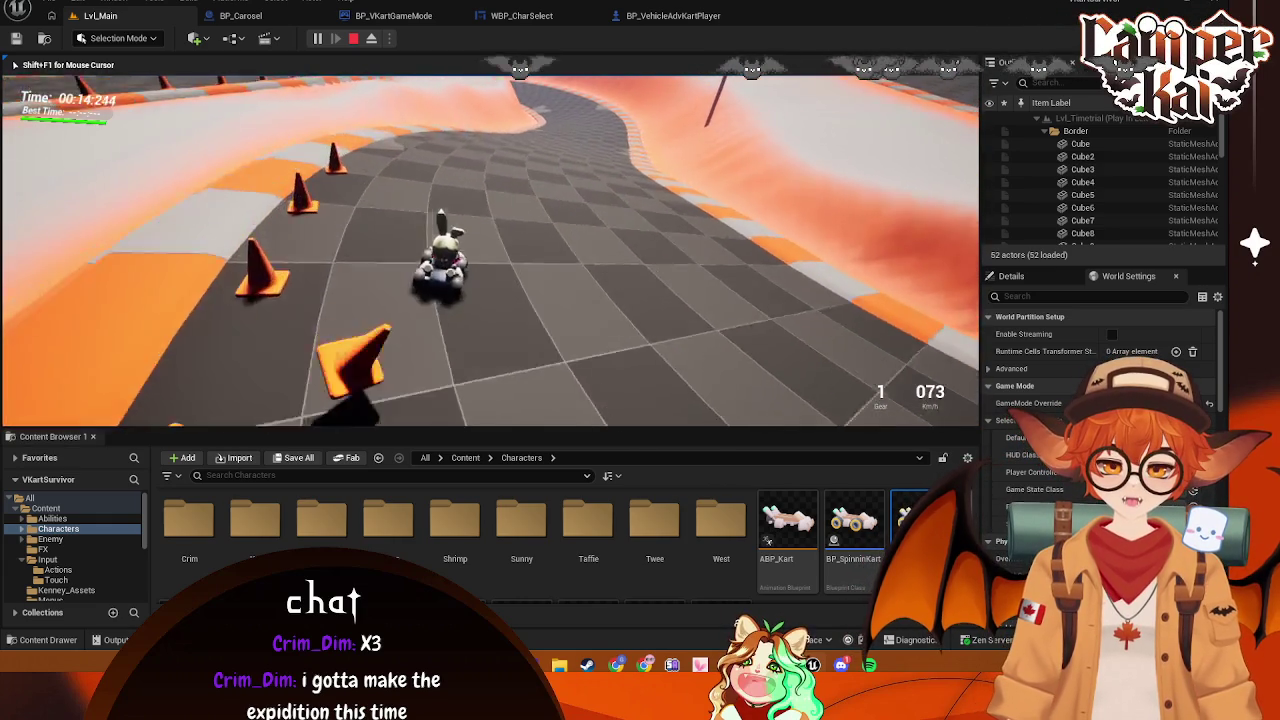
key("d")
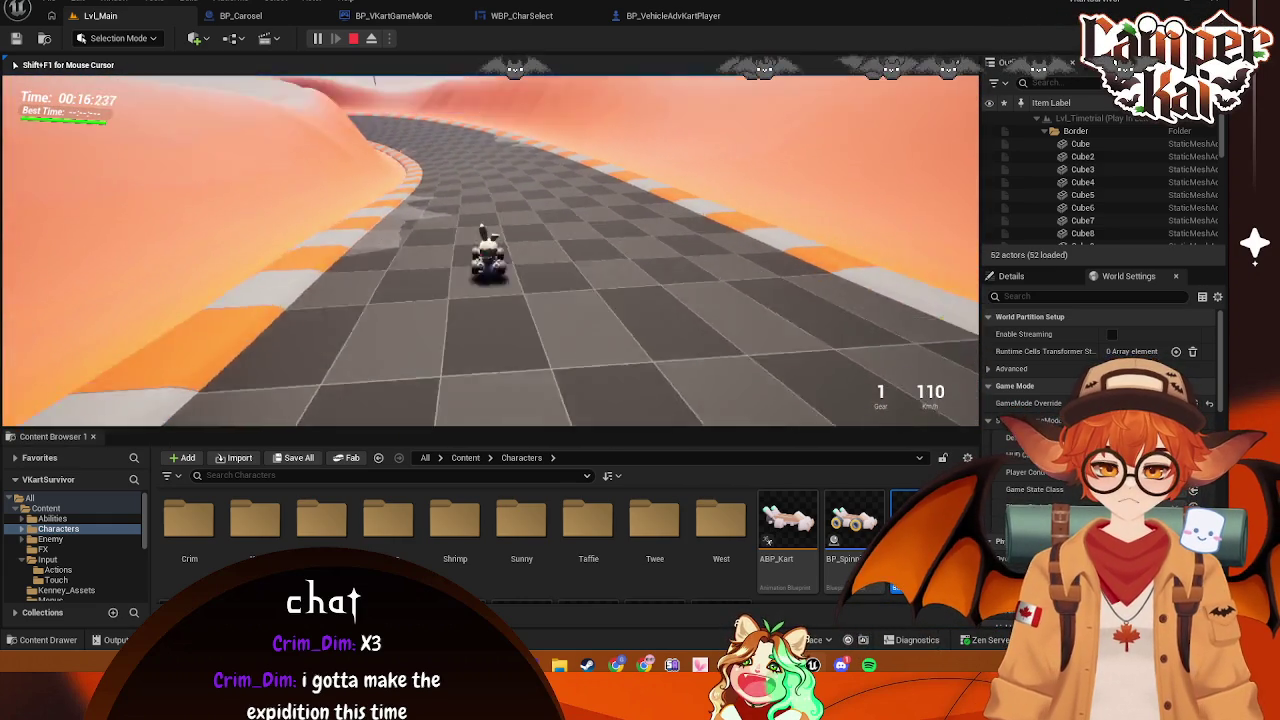
key("a")
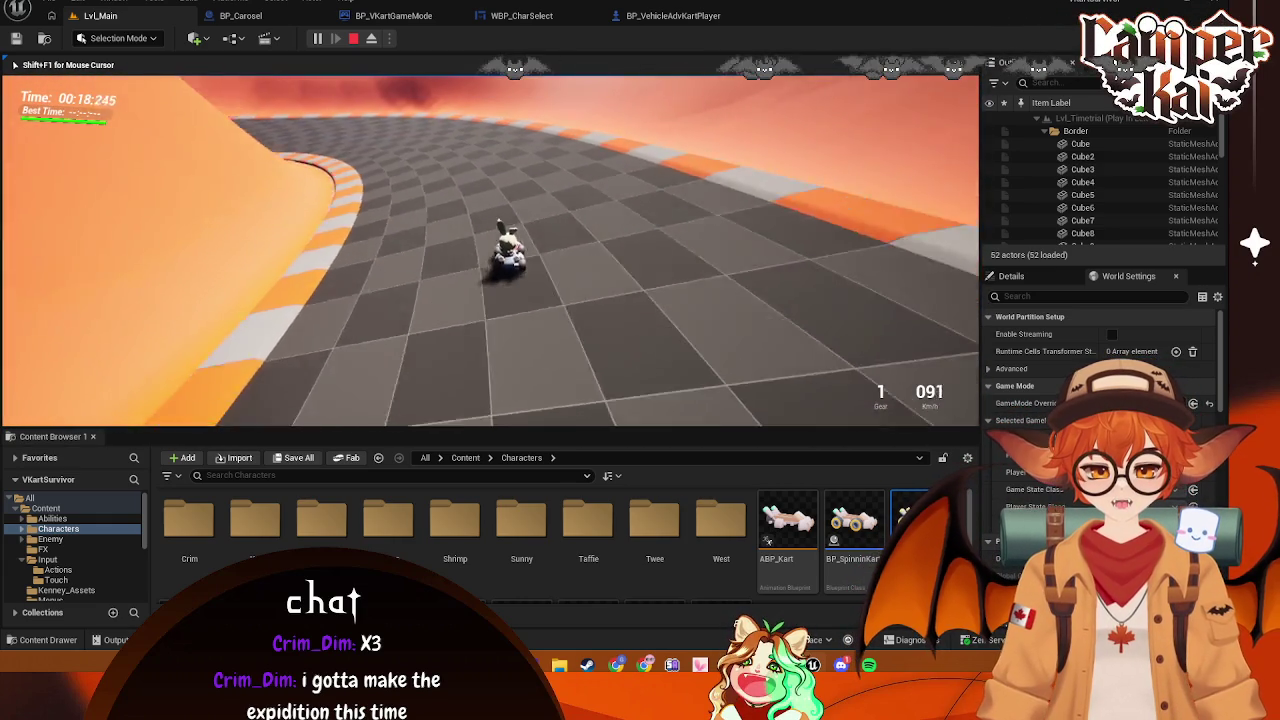
key("s")
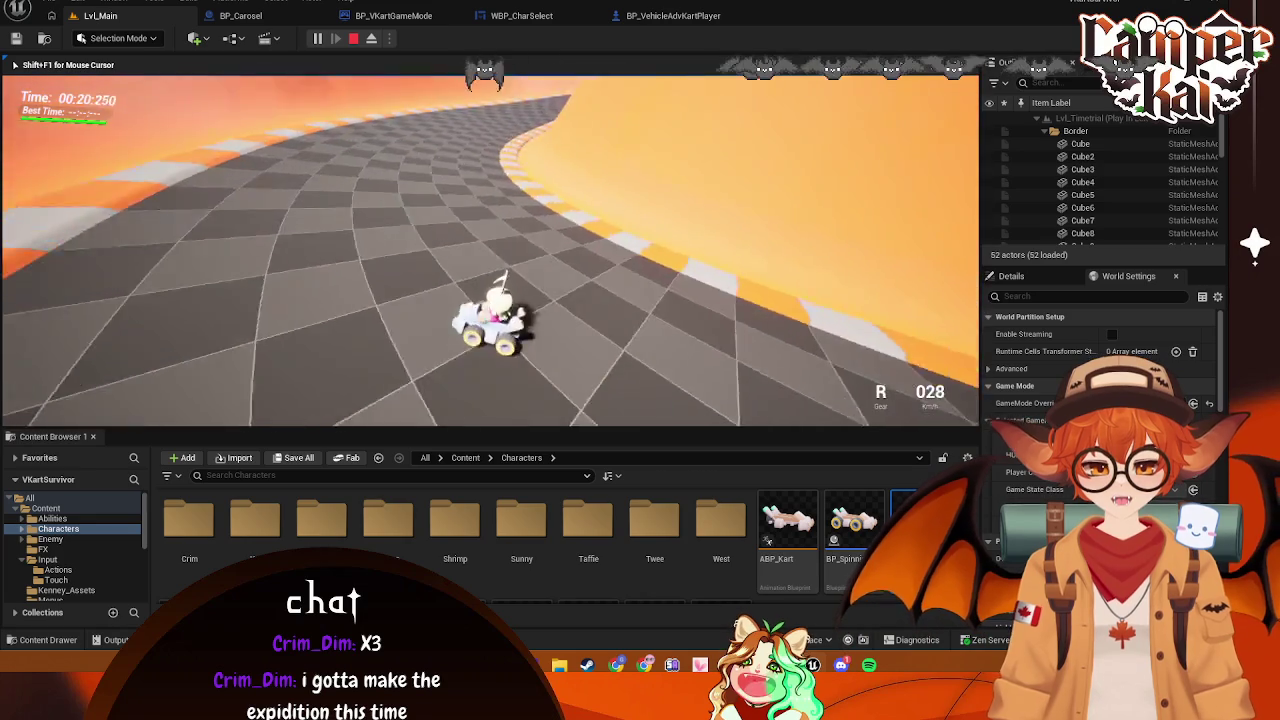
key("w")
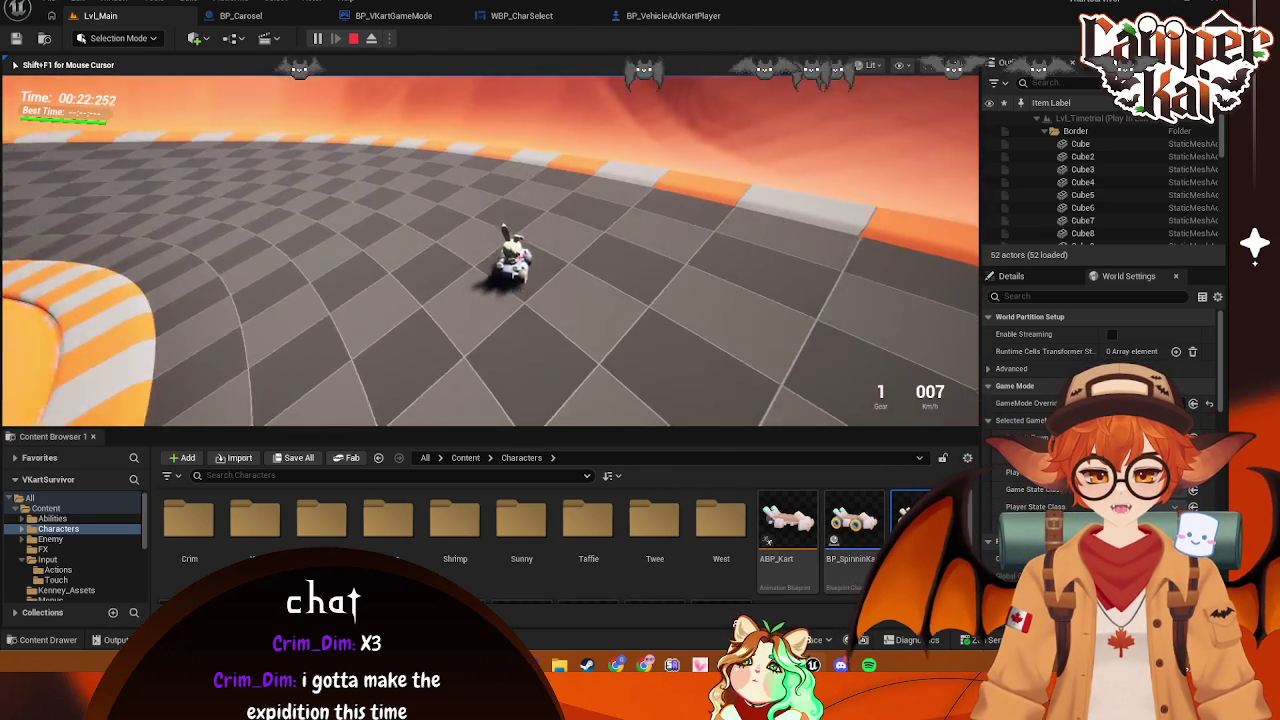
key("w")
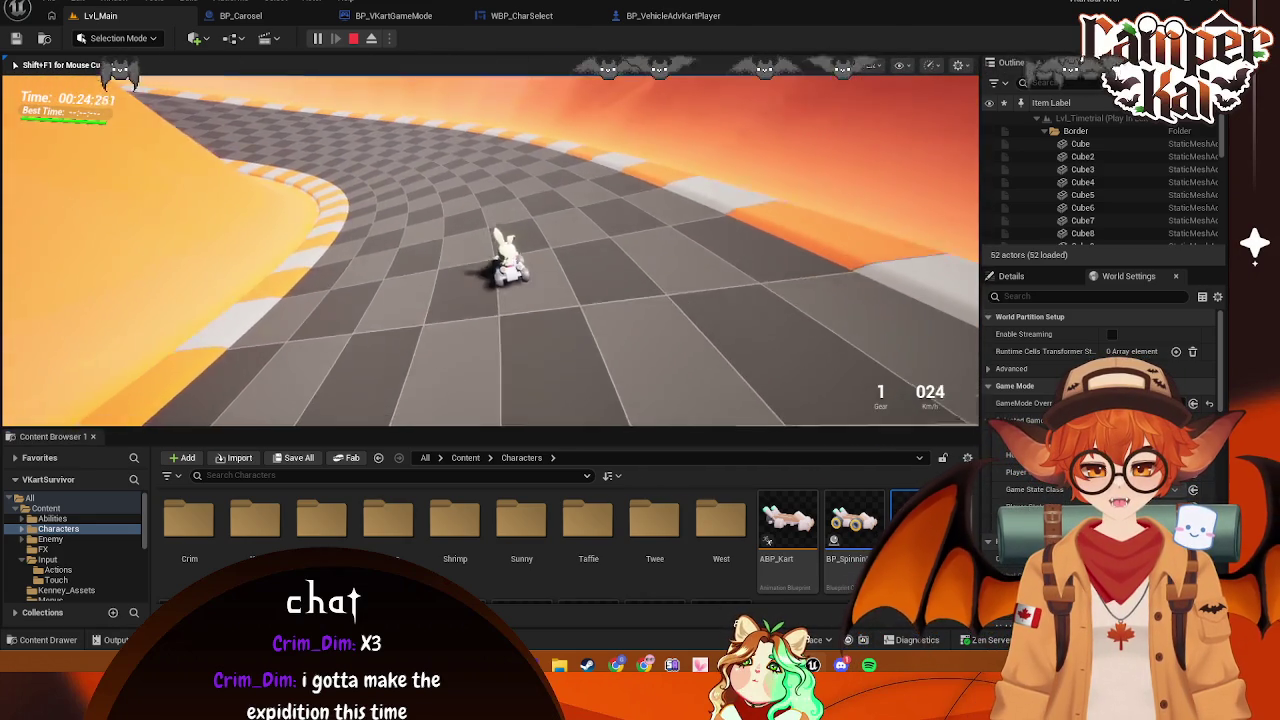
key("a")
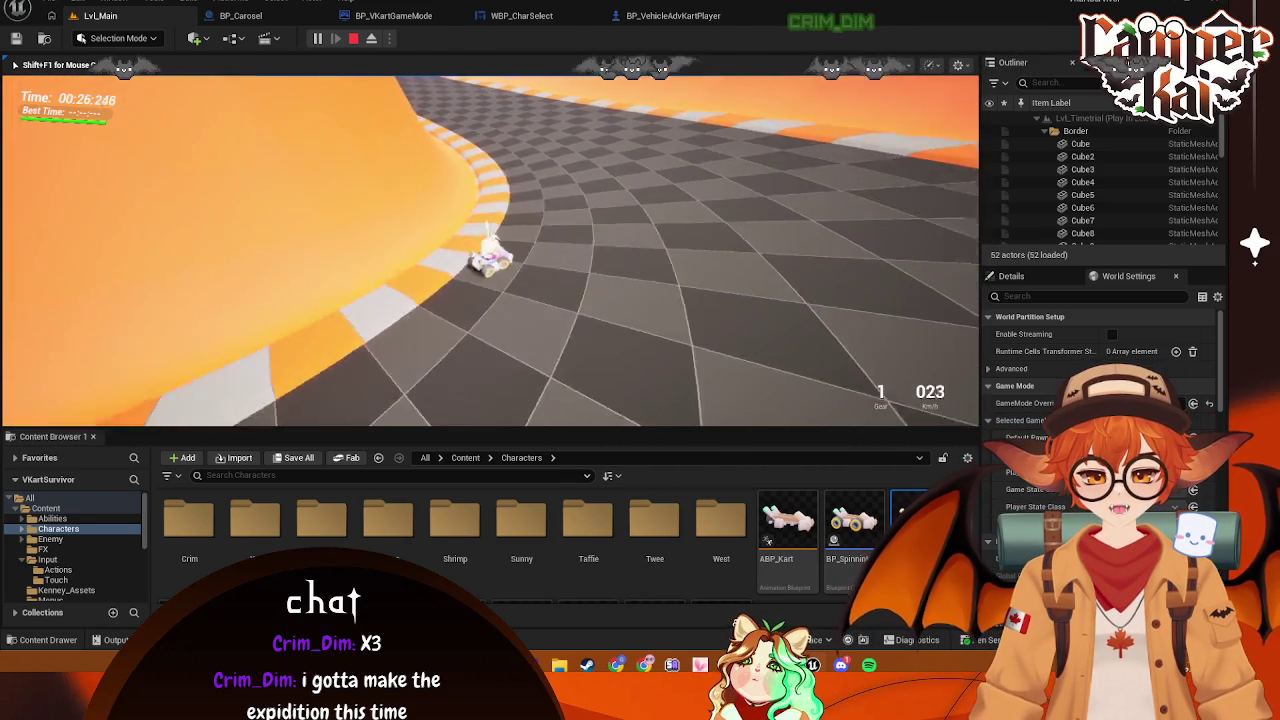
key("w")
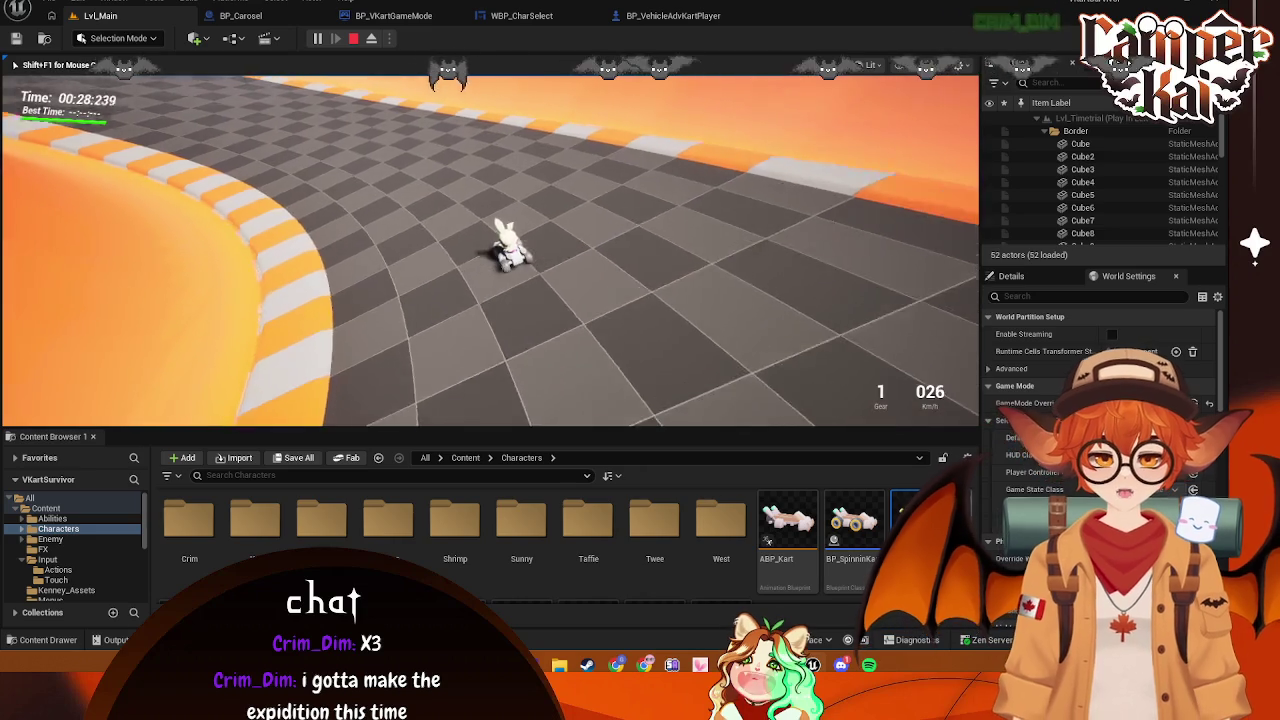
key("w")
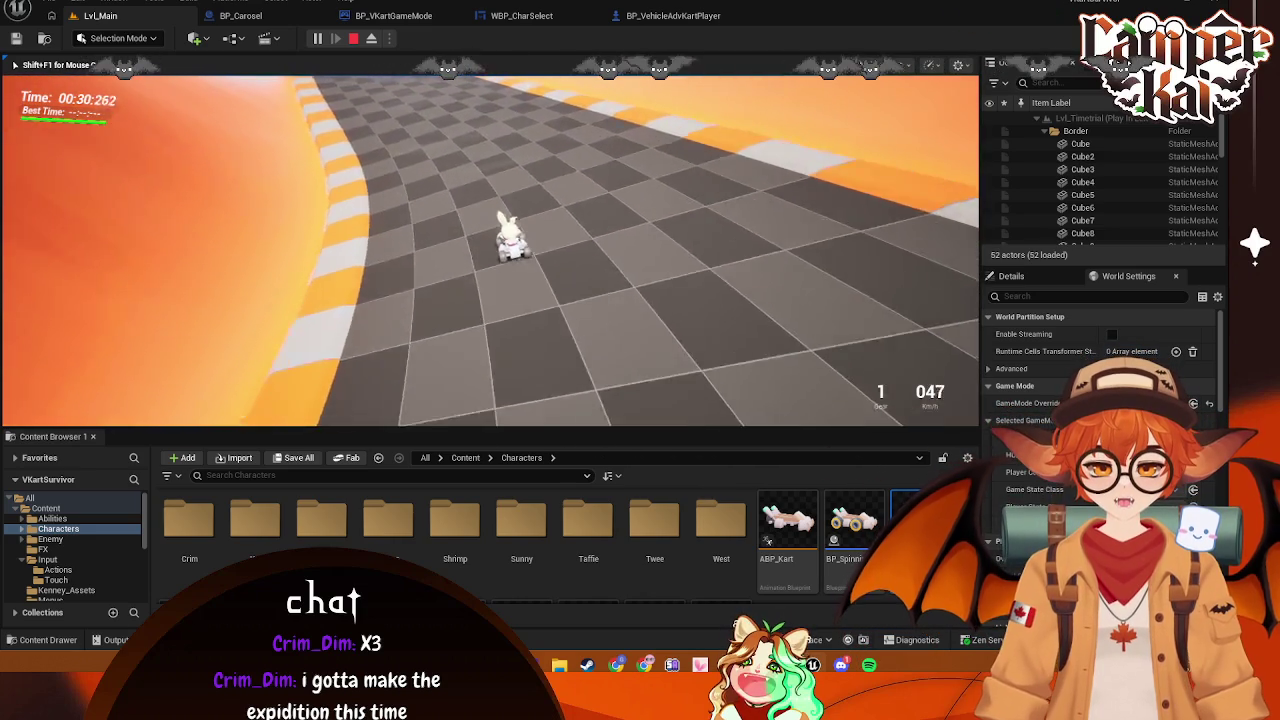
key("d")
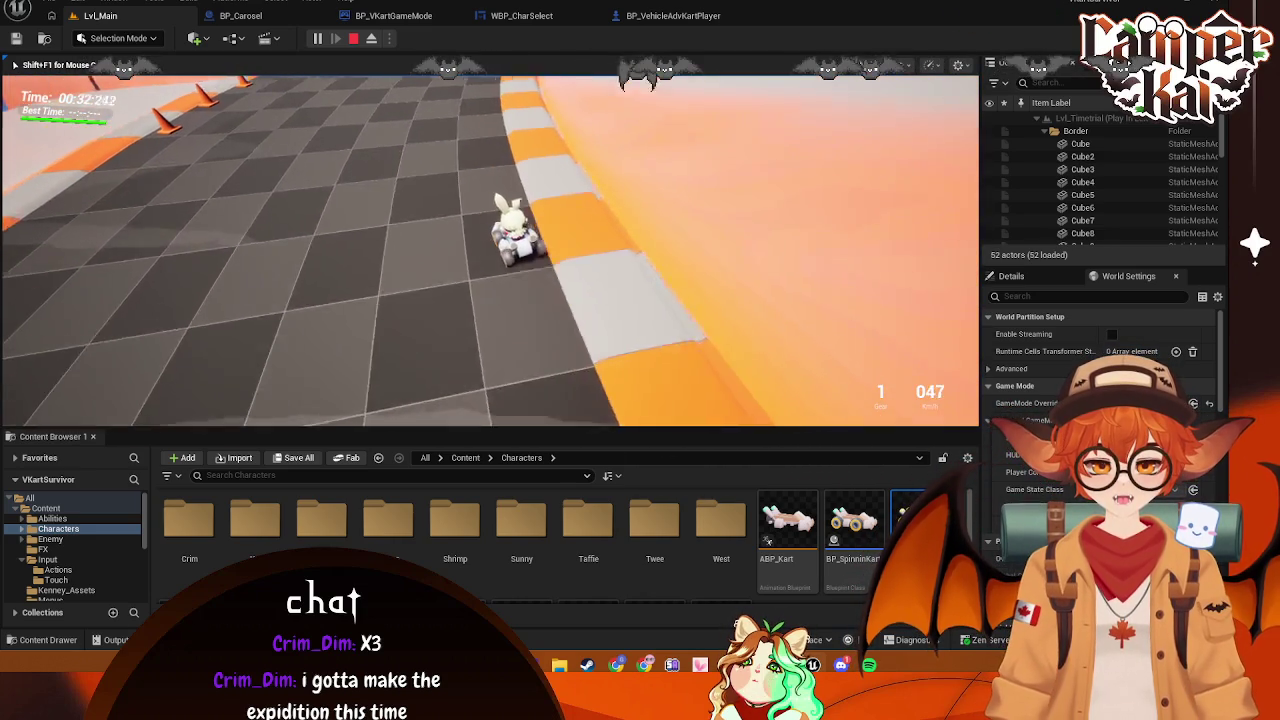
key("Escape")
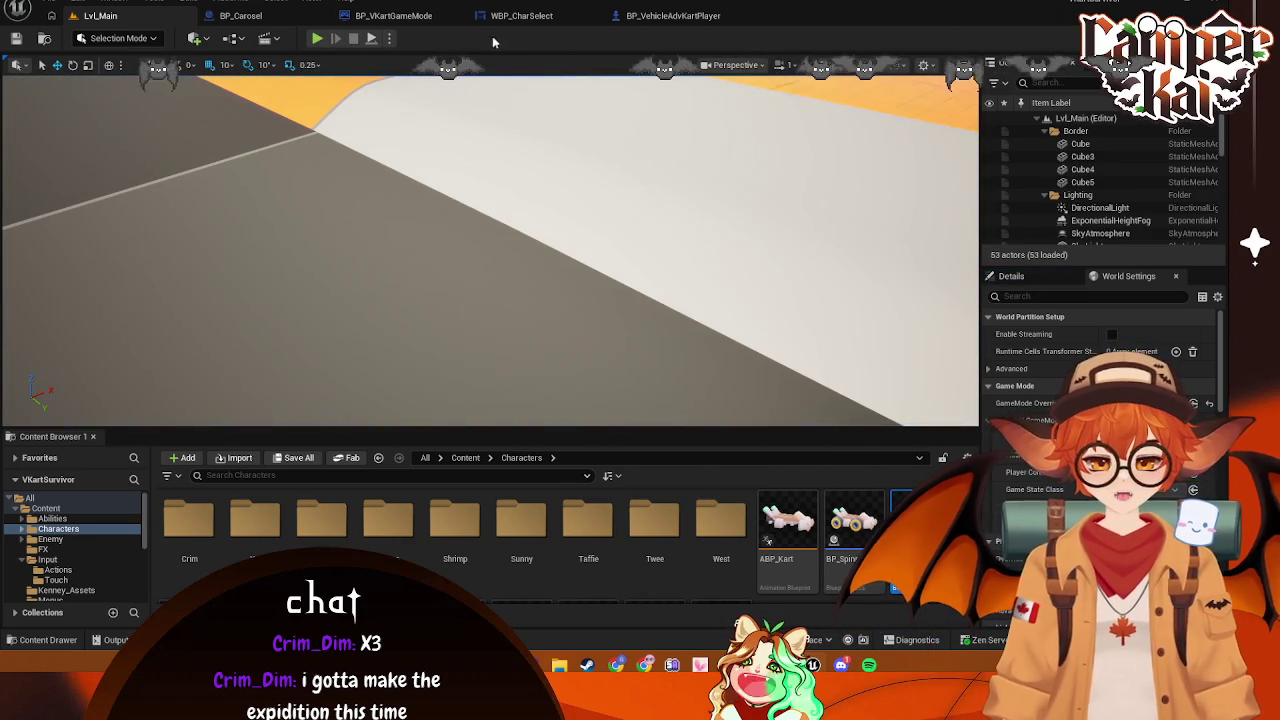
In the kart event graph, wire Set Field Of View's output toward the CanCharge SET node
left_click(695, 24)
mouse_move(527, 317)
left_mouse_down()
mouse_move(717, 300)
mouse_move(651, 289)
mouse_move(717, 304)
left_mouse_up()
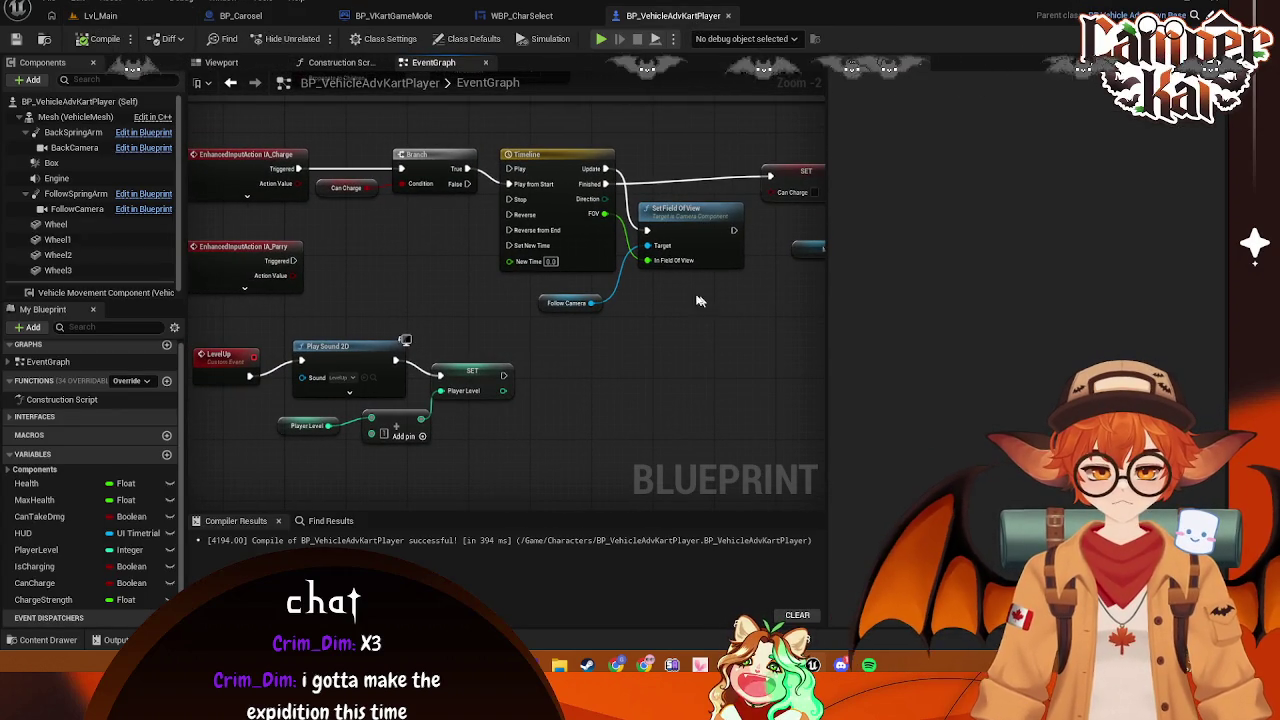
left_click(688, 226)
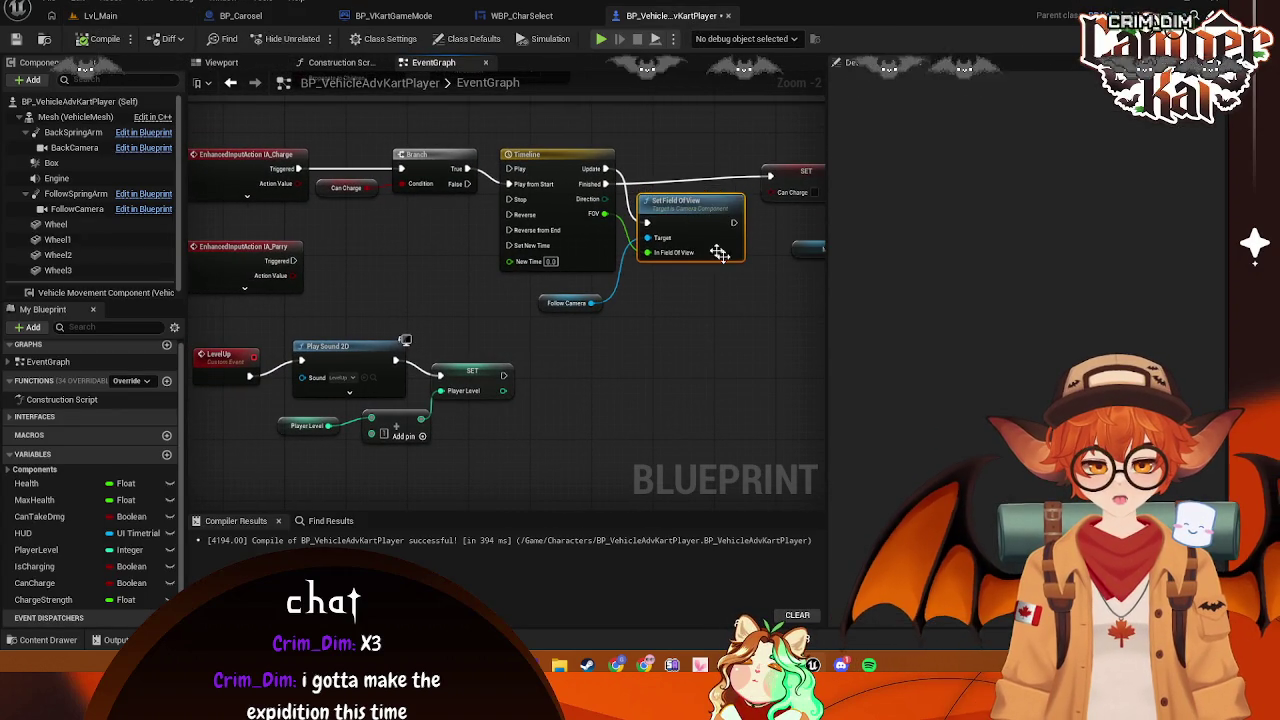
left_click_drag(688, 226, 608, 307)
left_click_drag(634, 253, 671, 206)
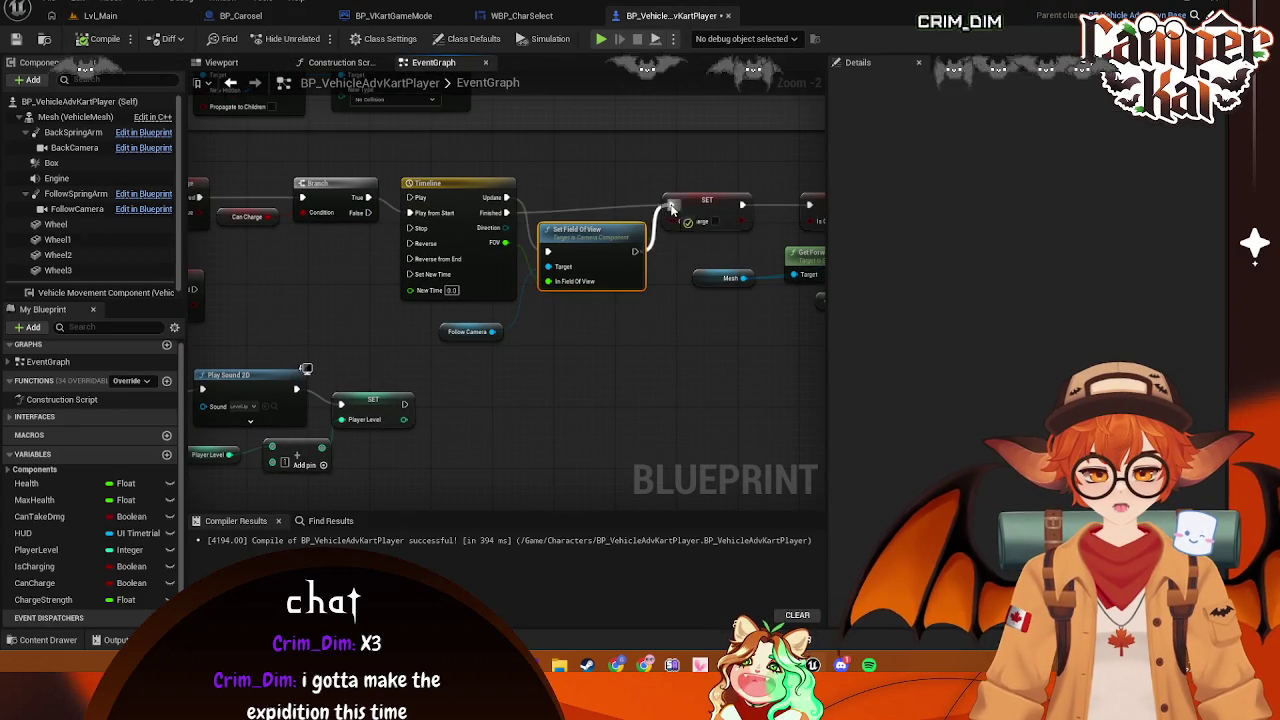
scroll(665, 270, "up", 1)
scroll(665, 277, "down", 1)
right_click(673, 211)
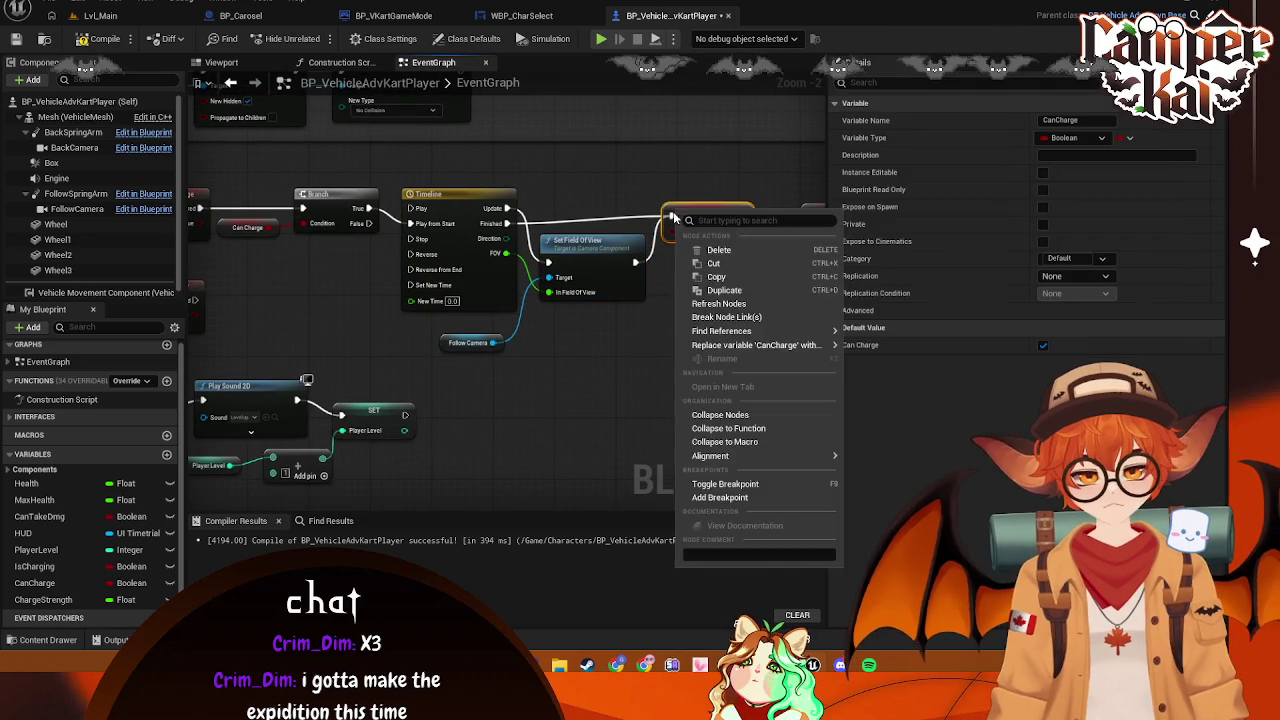
right_click(673, 213)
left_click(675, 258)
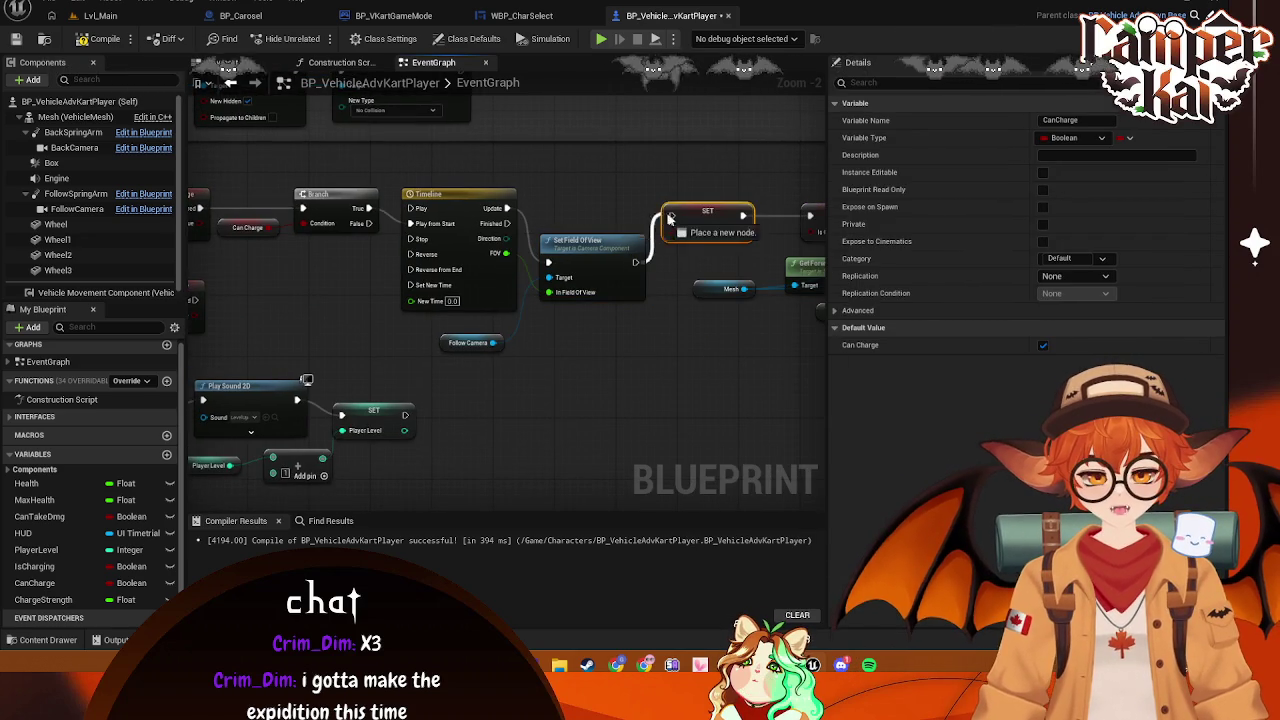
Break Timeline_0's Update link, connect Set Field Of View to the Delay, and compile
mouse_move(694, 286)
left_mouse_down()
mouse_move(623, 314)
mouse_move(563, 282)
mouse_move(479, 264)
left_mouse_up()
left_click(372, 175)
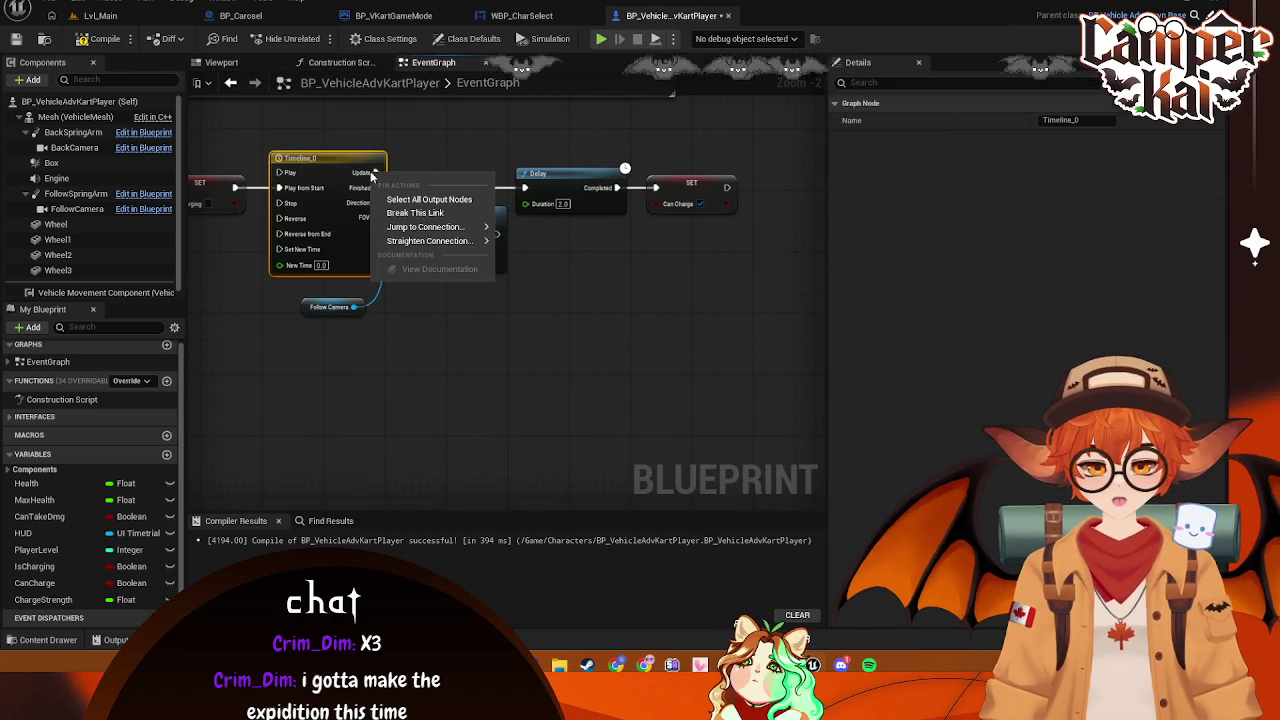
right_click(535, 197)
key("Escape")
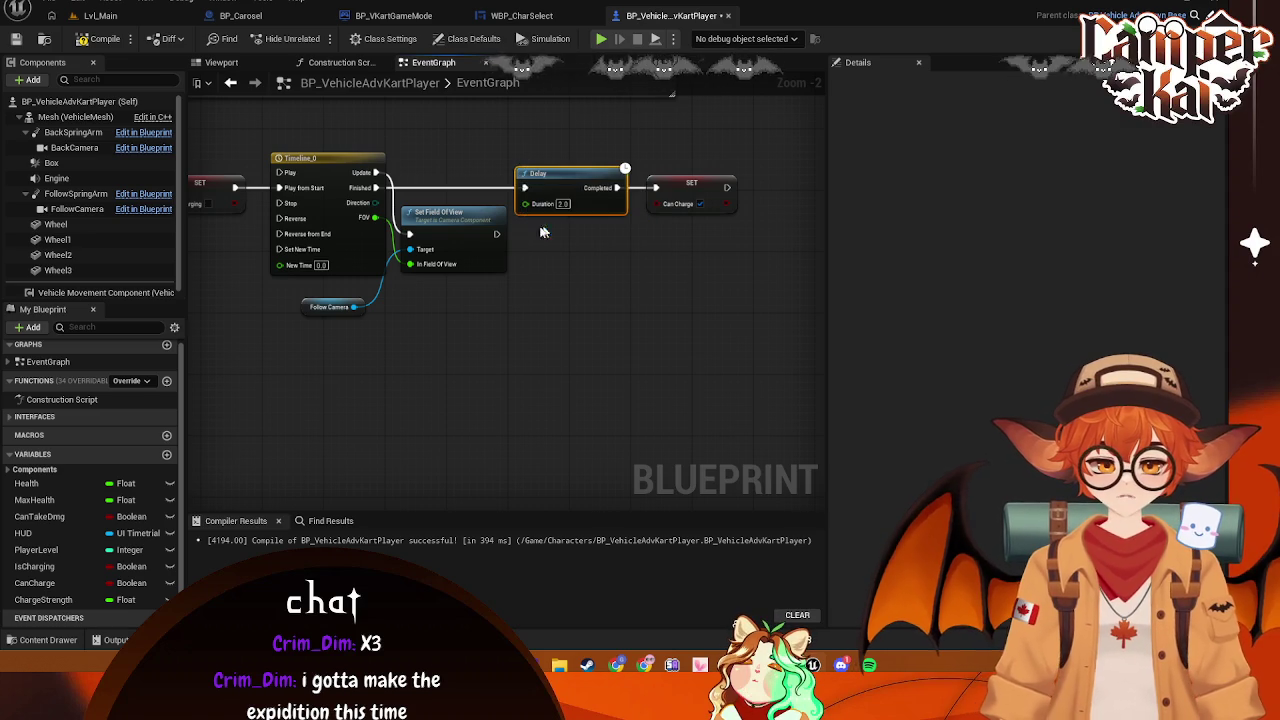
left_click_drag(497, 233, 524, 188)
left_click(578, 282)
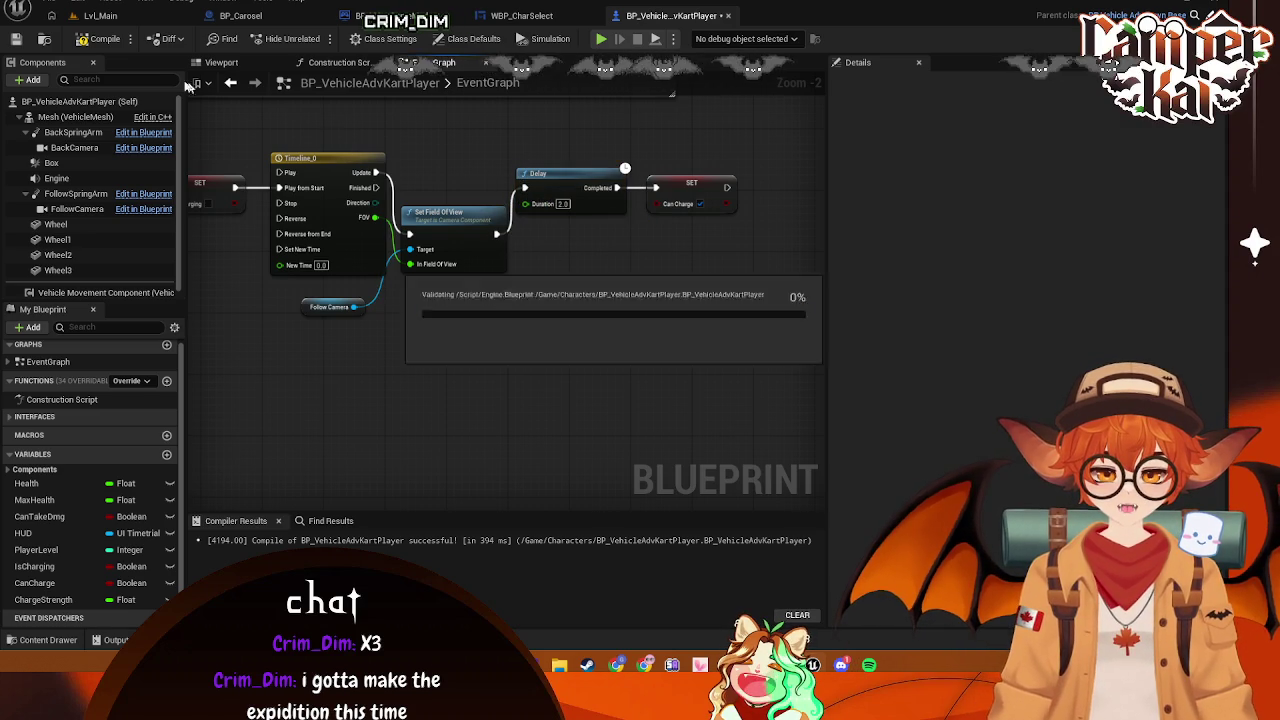
Run a short playtest race on Lvl_Main, accelerating to test the zoom, then stop
left_click(113, 18)
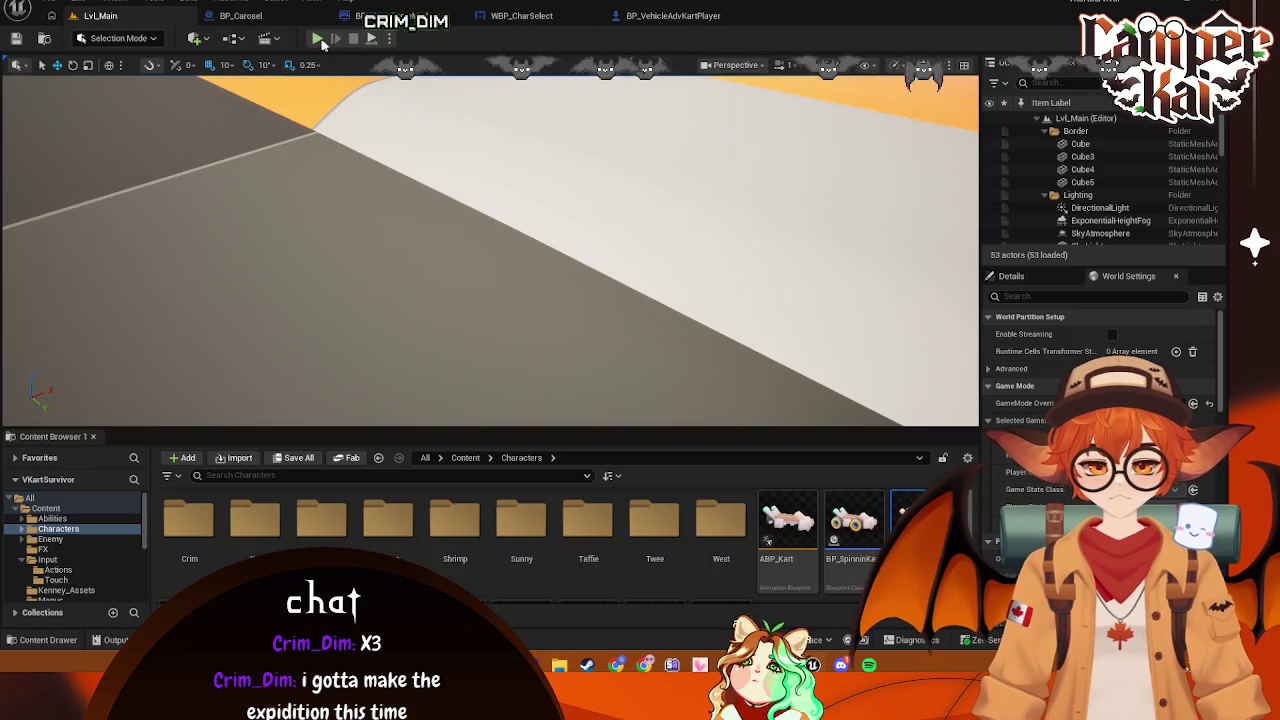
left_click(316, 38)
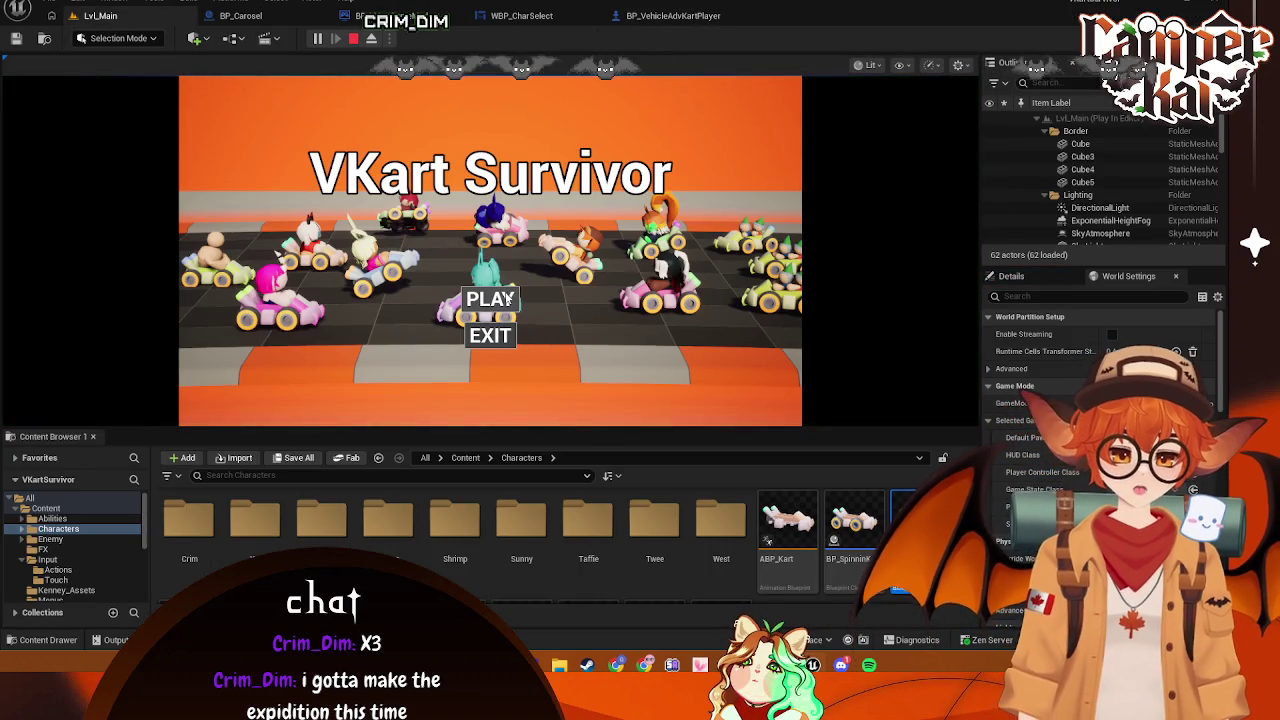
left_click(508, 298)
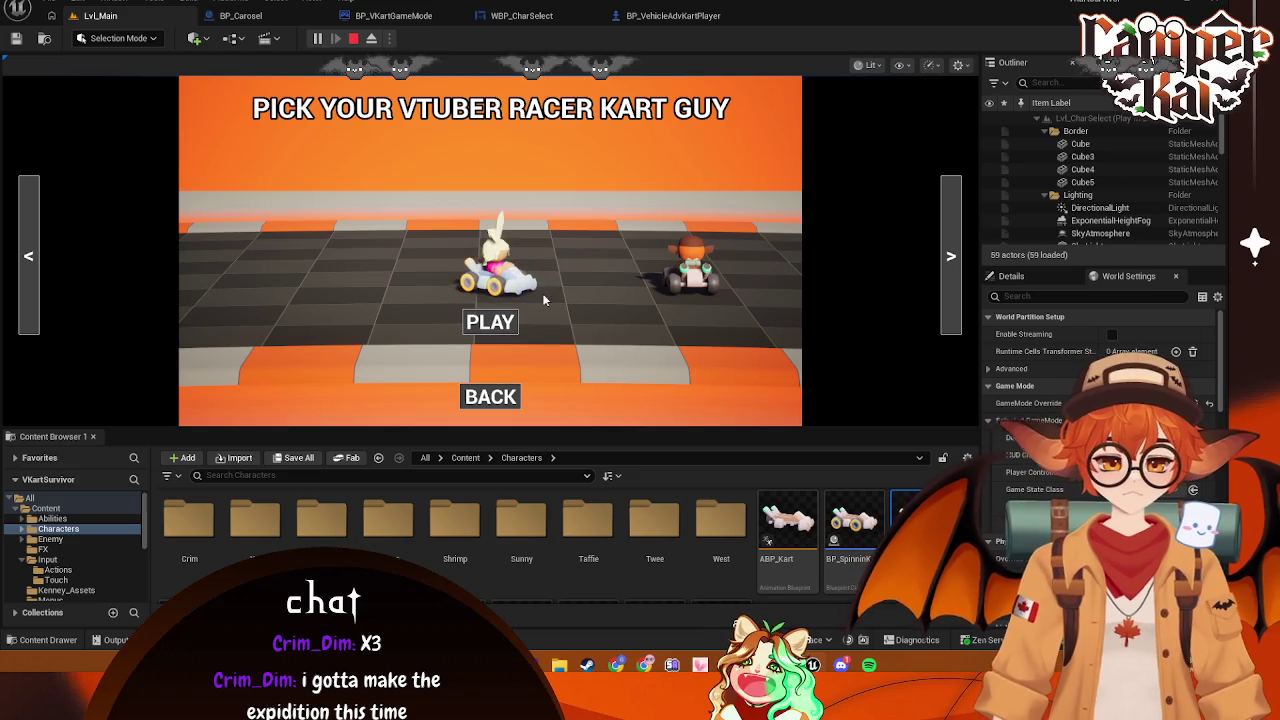
left_click(490, 321)
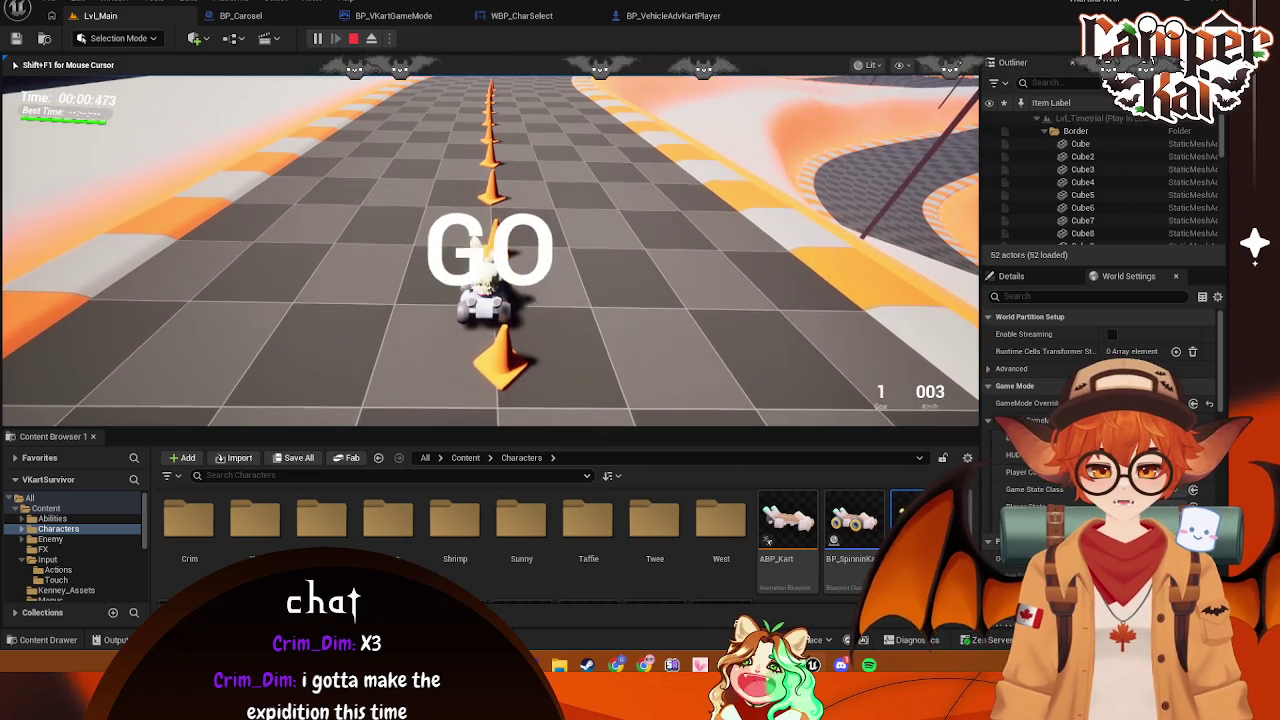
key("w")
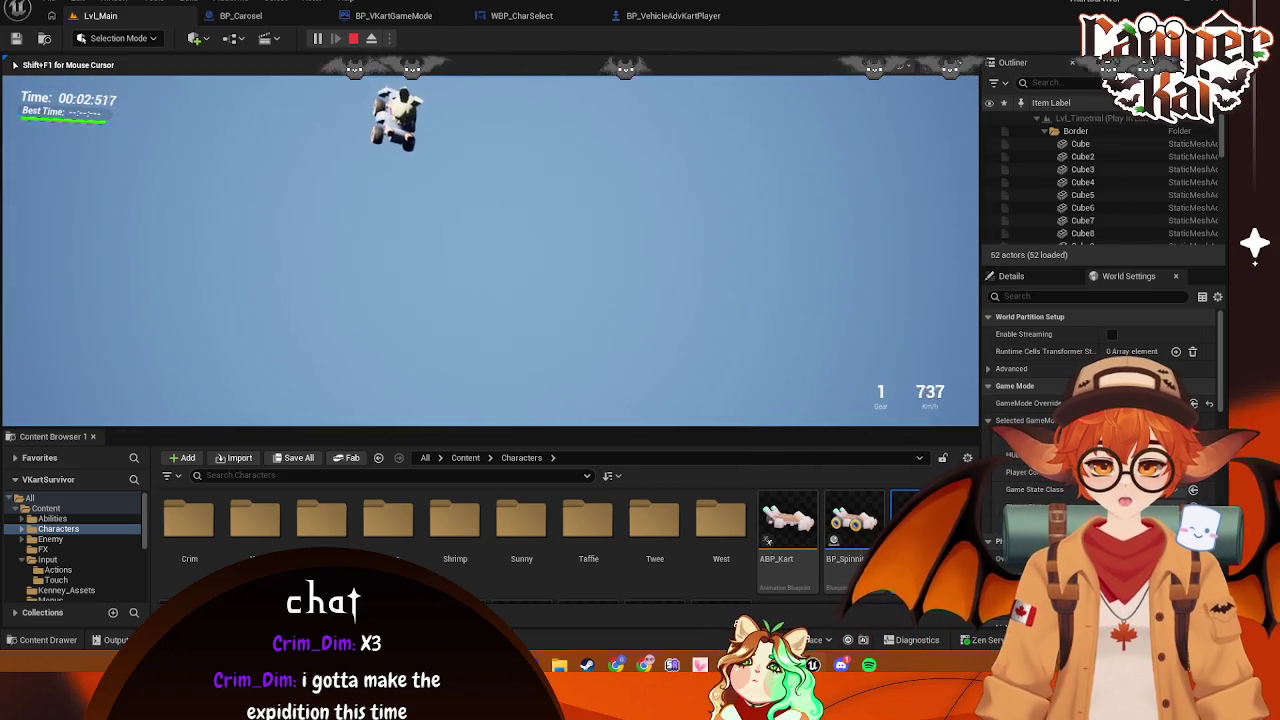
key("shift+F1")
key("Escape")
Connect the zoom Timeline's Finished output to the Can Charge SET node
mouse_move(476, 284)
left_mouse_down()
mouse_move(584, 306)
mouse_move(574, 343)
mouse_move(449, 329)
mouse_move(570, 357)
left_mouse_up()
left_click_drag(707, 291, 450, 229)
left_click_drag(354, 207, 521, 200)
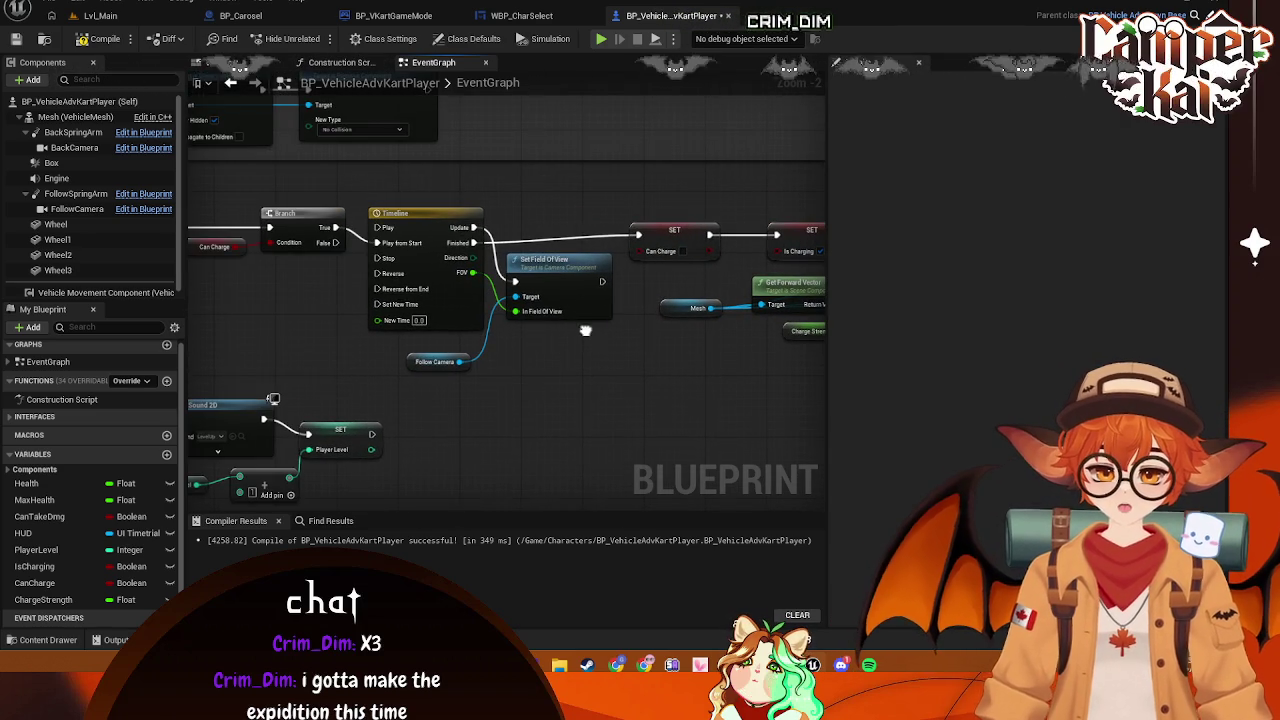
left_click_drag(461, 288, 581, 323)
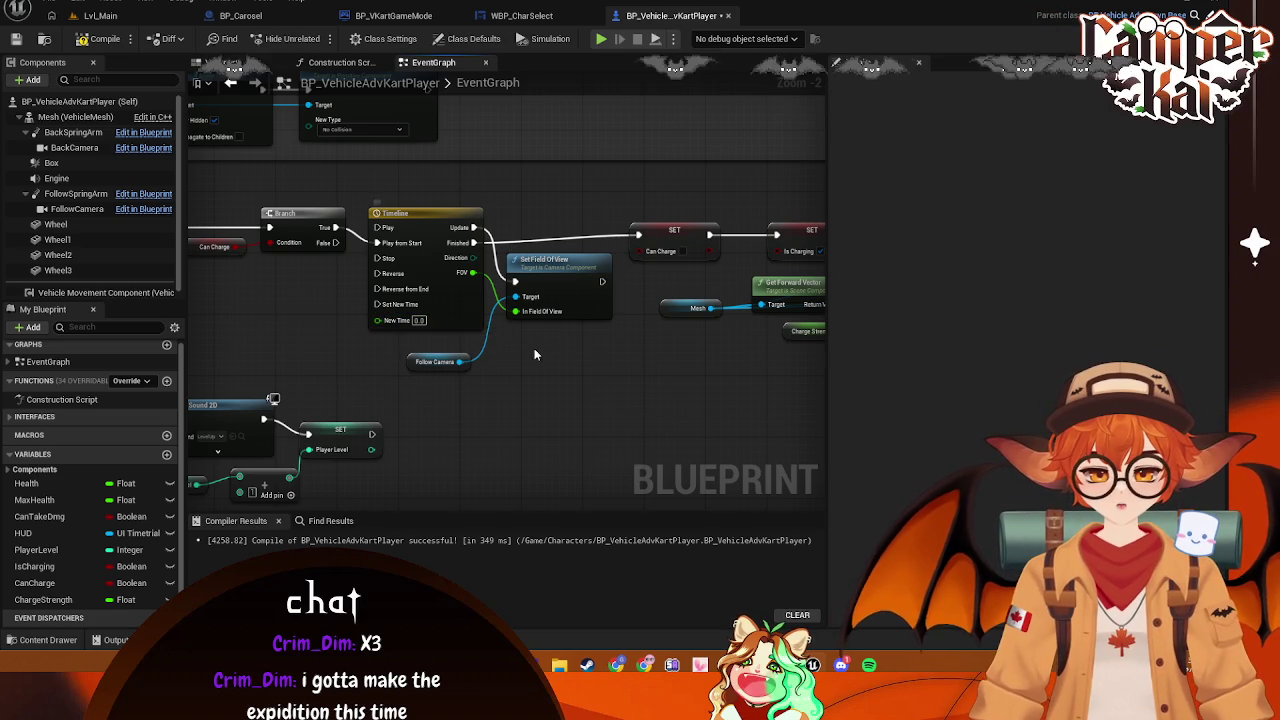
mouse_move(534, 348)
left_mouse_down()
mouse_move(723, 357)
mouse_move(592, 338)
left_mouse_up()
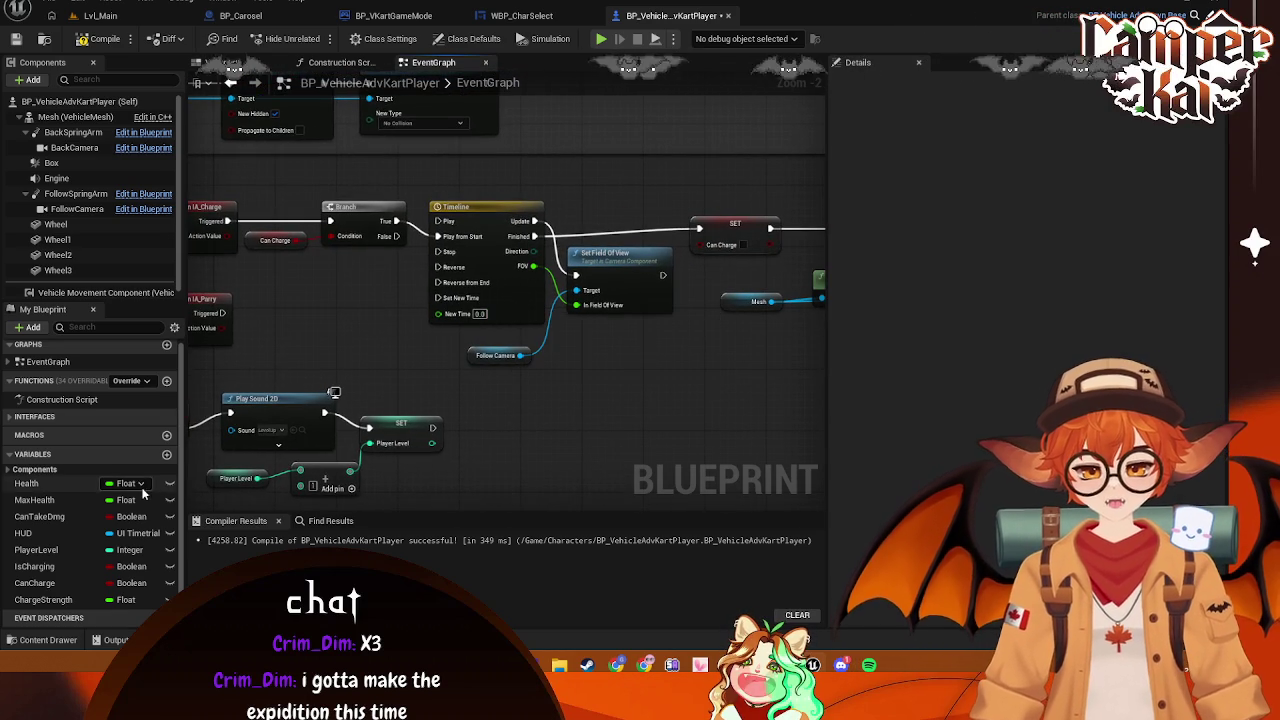
left_click_drag(298, 178, 392, 257)
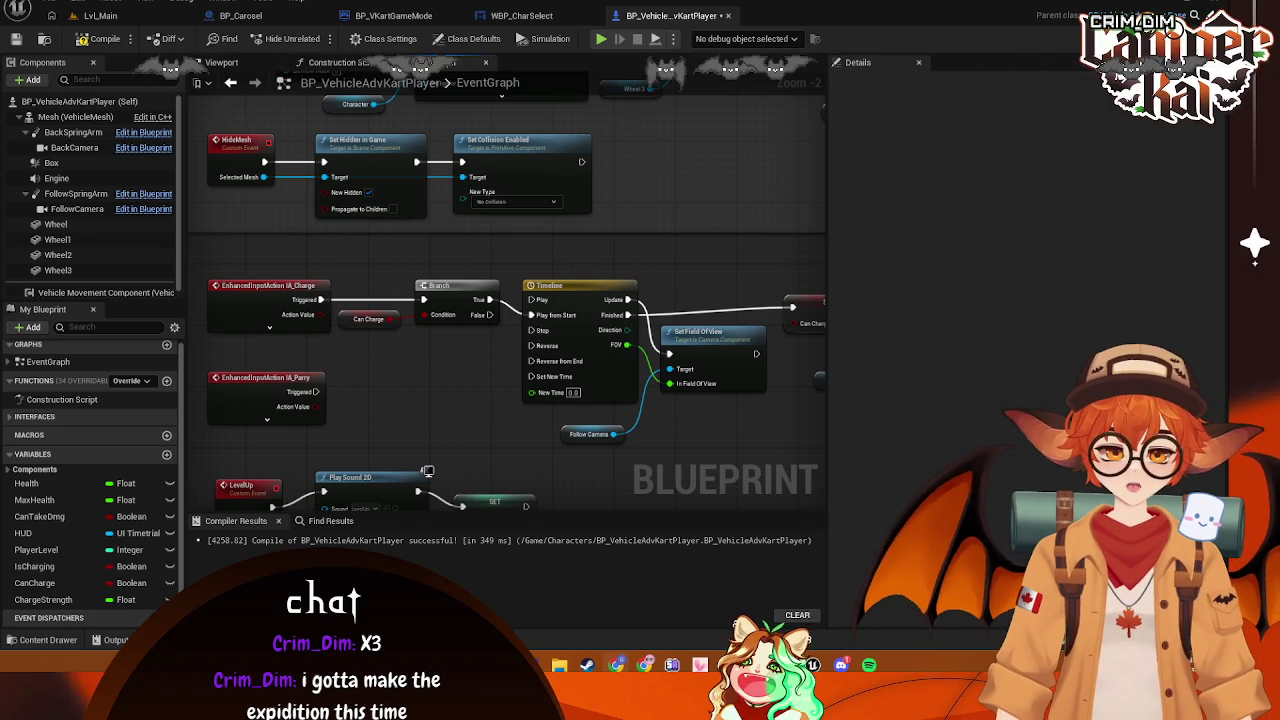
left_click_drag(223, 197, 445, 393)
mouse_move(370, 237)
left_mouse_down()
mouse_move(205, 500)
mouse_move(393, 397)
left_mouse_up()
mouse_move(365, 323)
left_mouse_down()
mouse_move(380, 388)
mouse_move(476, 348)
left_mouse_up()
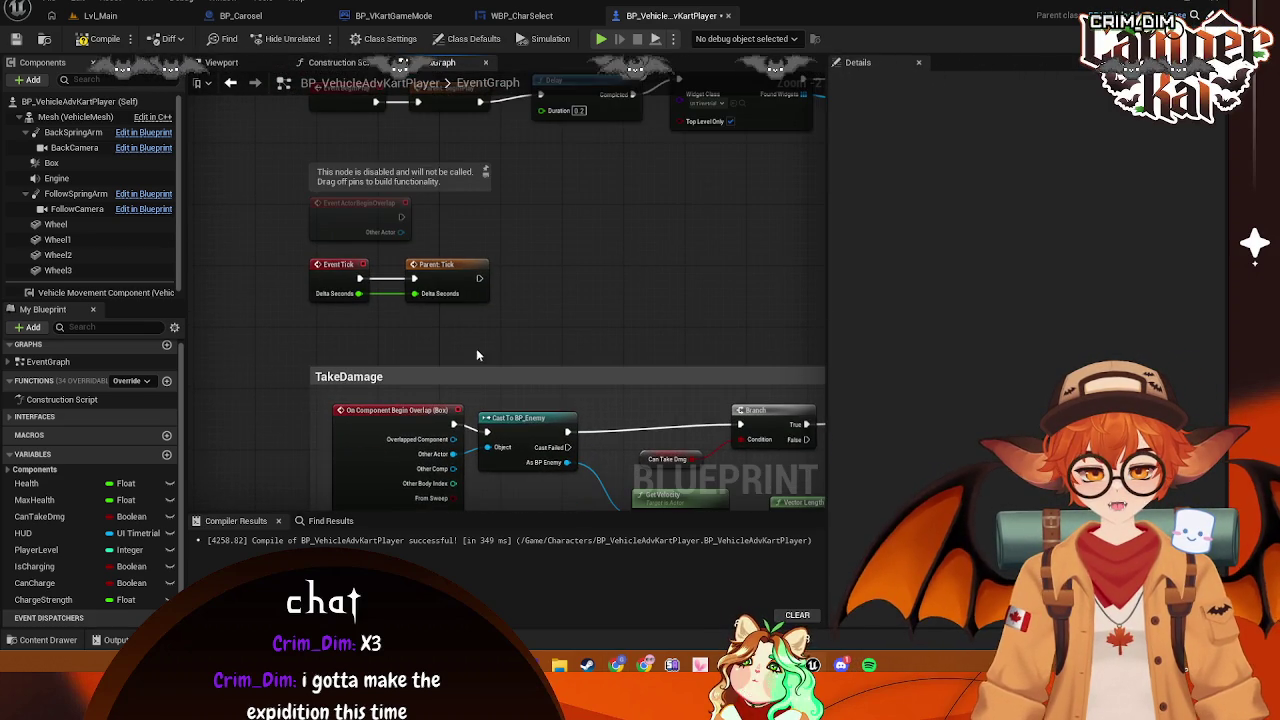
right_click(481, 339)
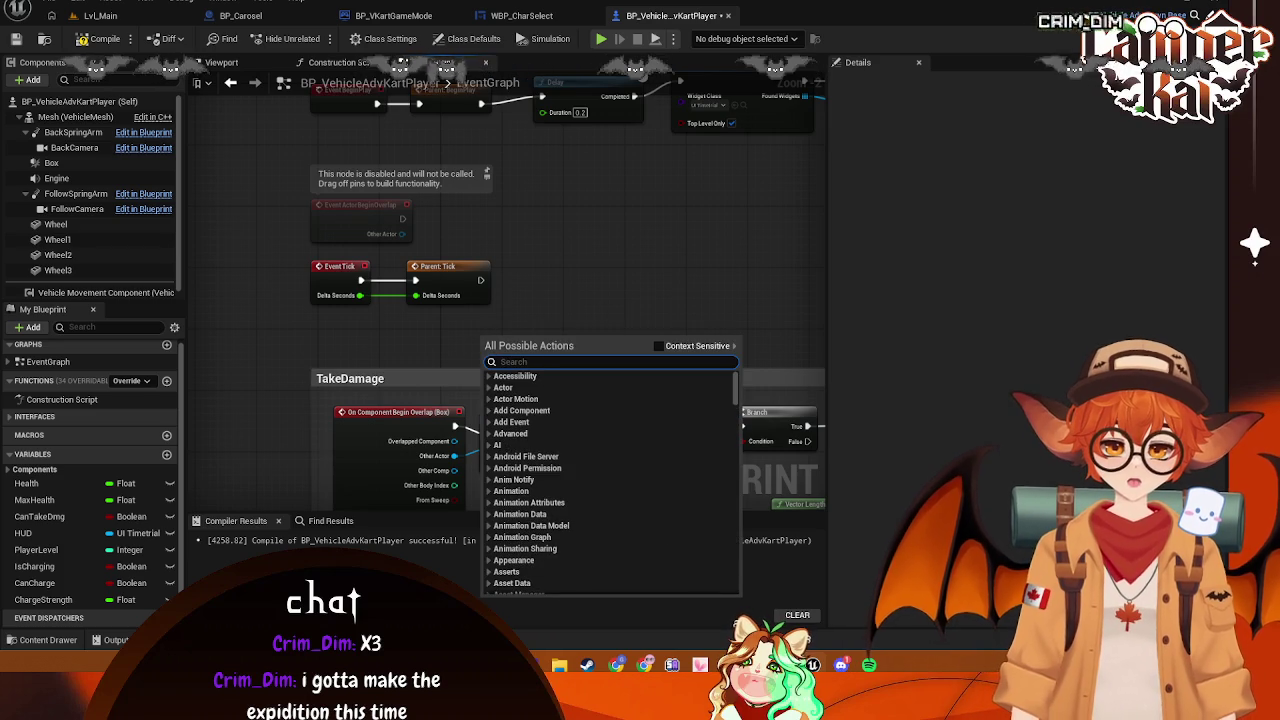
left_click(566, 191)
mouse_move(566, 191)
left_mouse_down()
mouse_move(522, 415)
mouse_move(520, 317)
mouse_move(470, 250)
mouse_move(290, 90)
mouse_move(516, 346)
left_mouse_up()
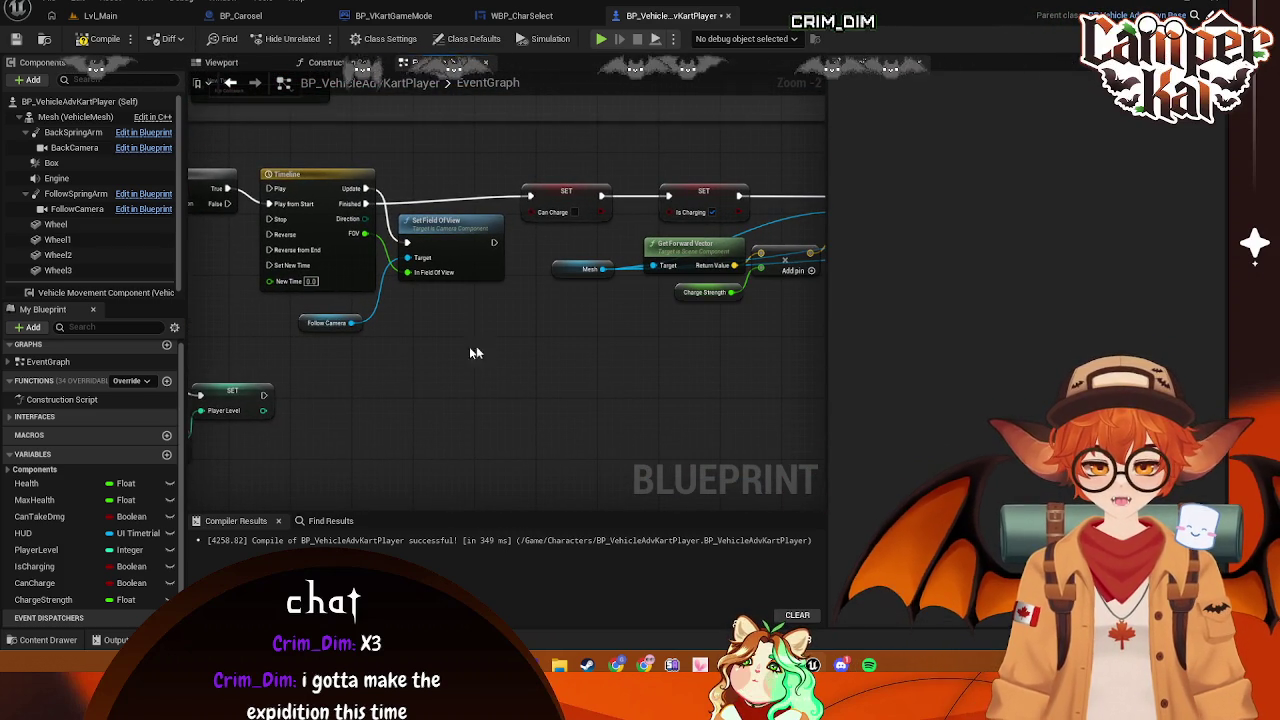
left_click_drag(305, 318, 316, 315)
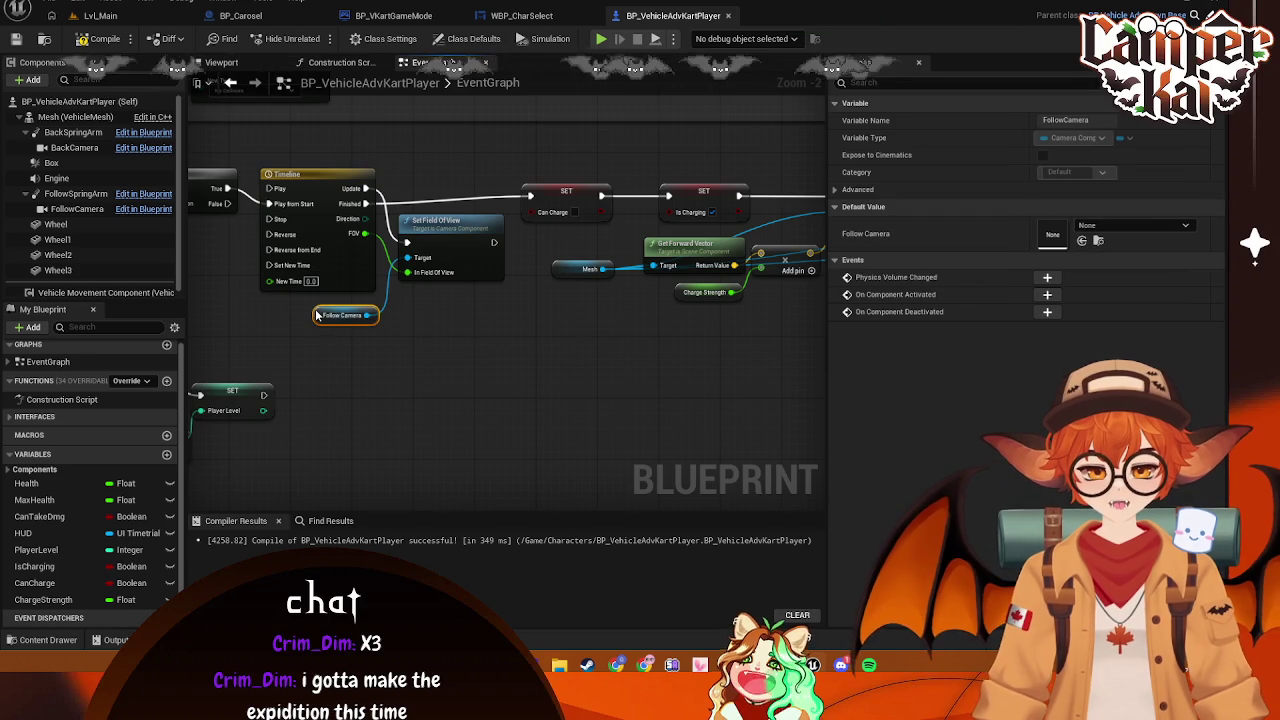
left_click(296, 173)
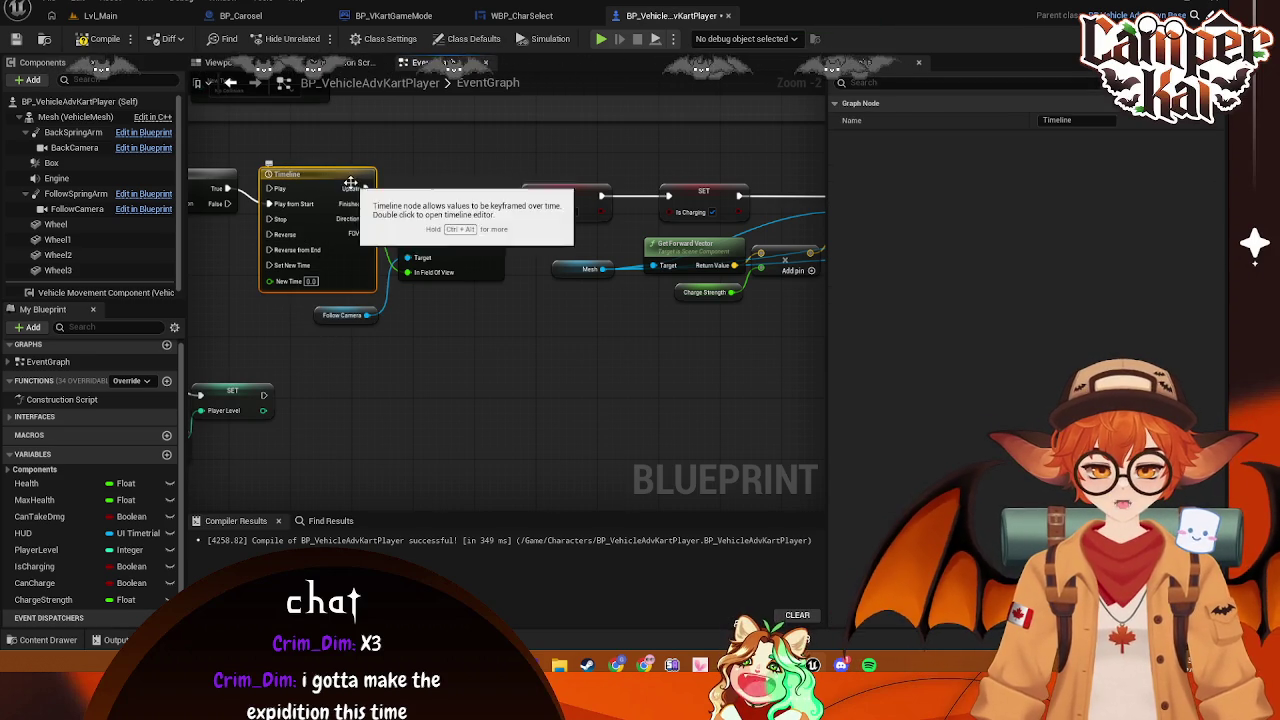
Move the zoom Timeline's top FOV key to time 0.25
double_click(332, 172)
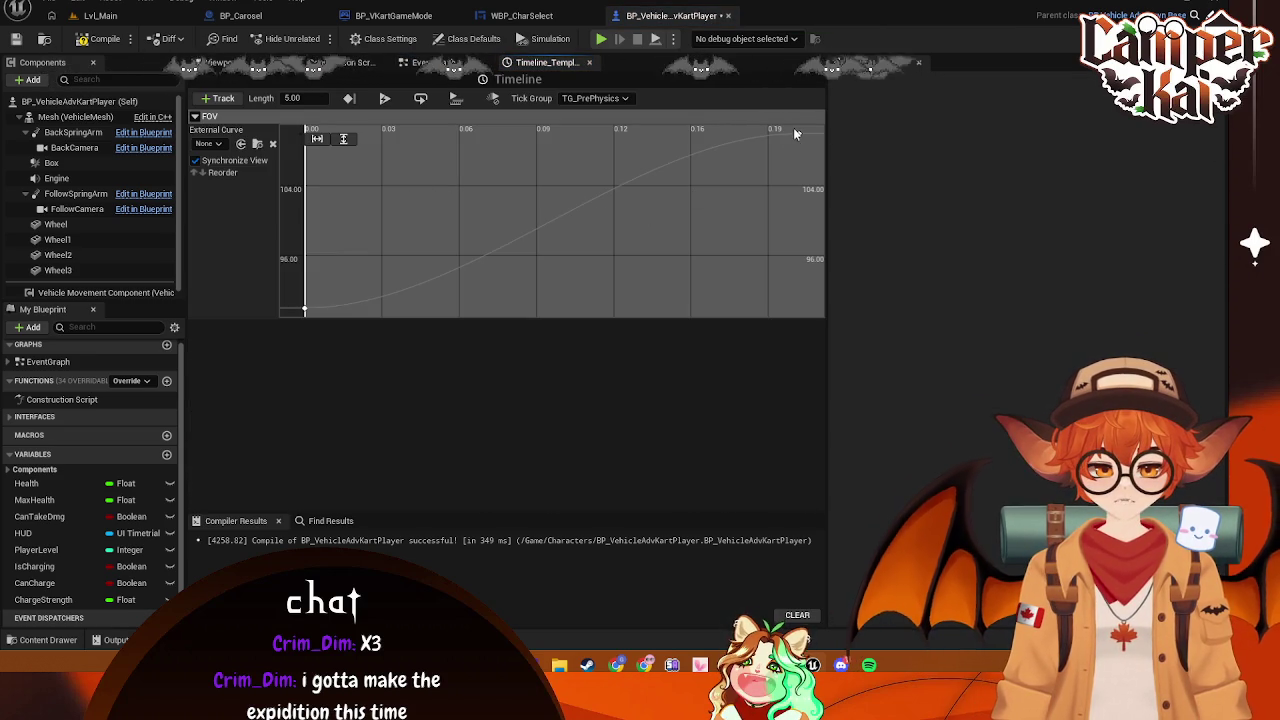
scroll(757, 181, "down", 3)
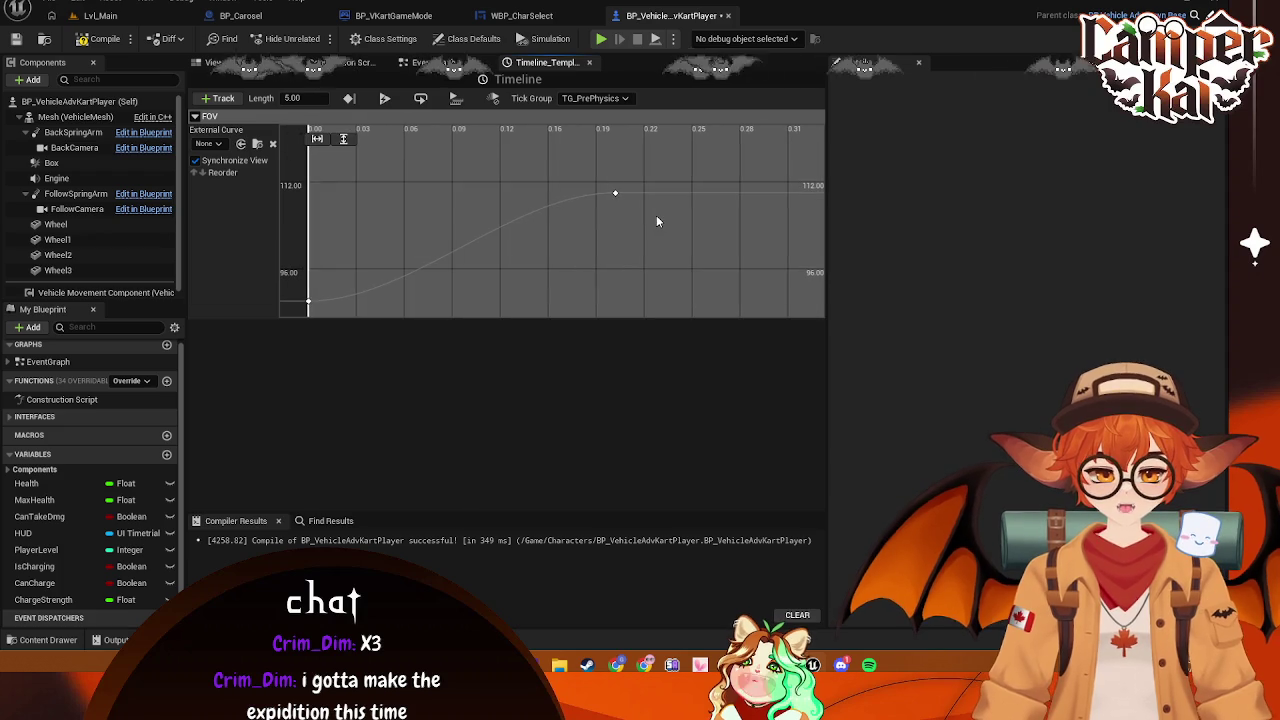
left_click(424, 140)
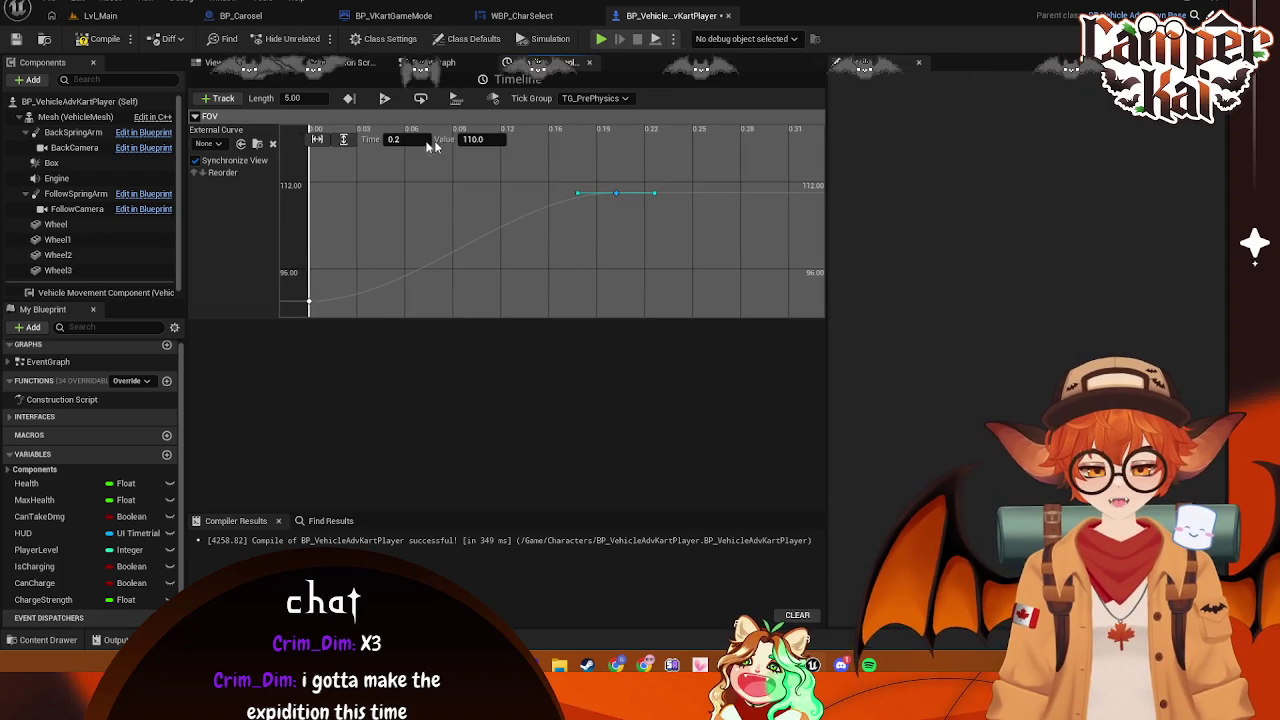
type("0.25")
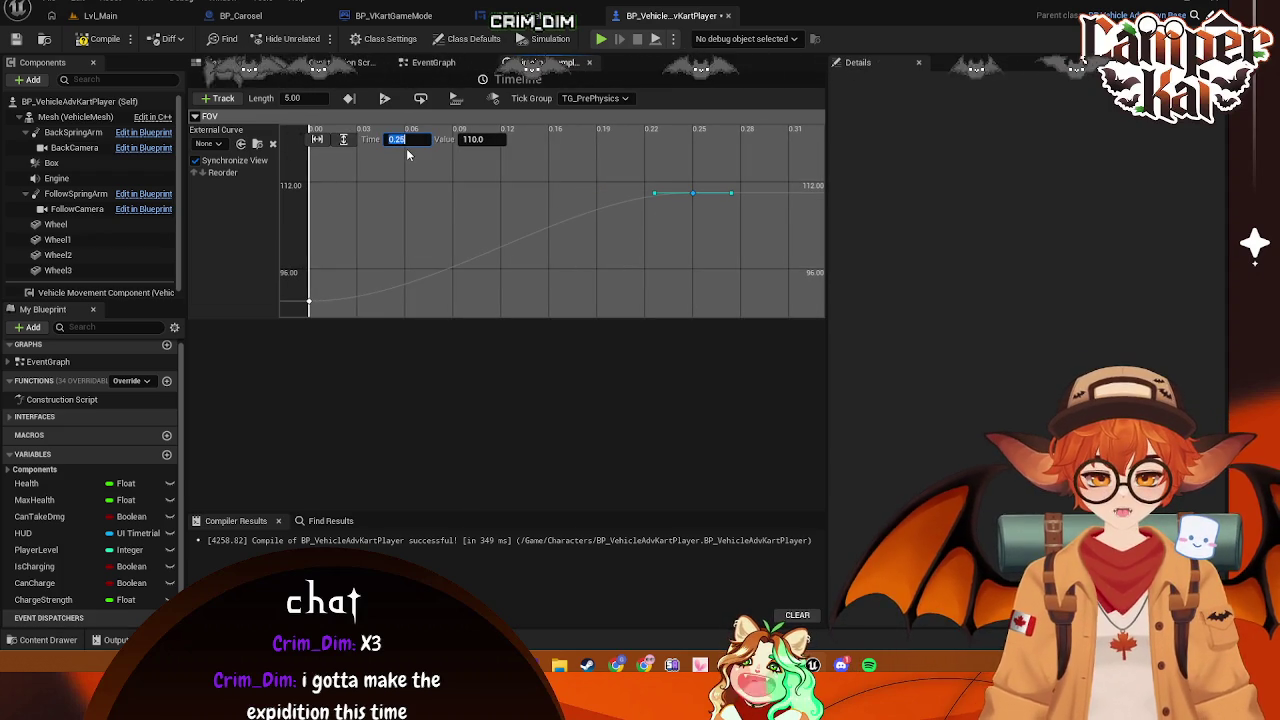
key("Return")
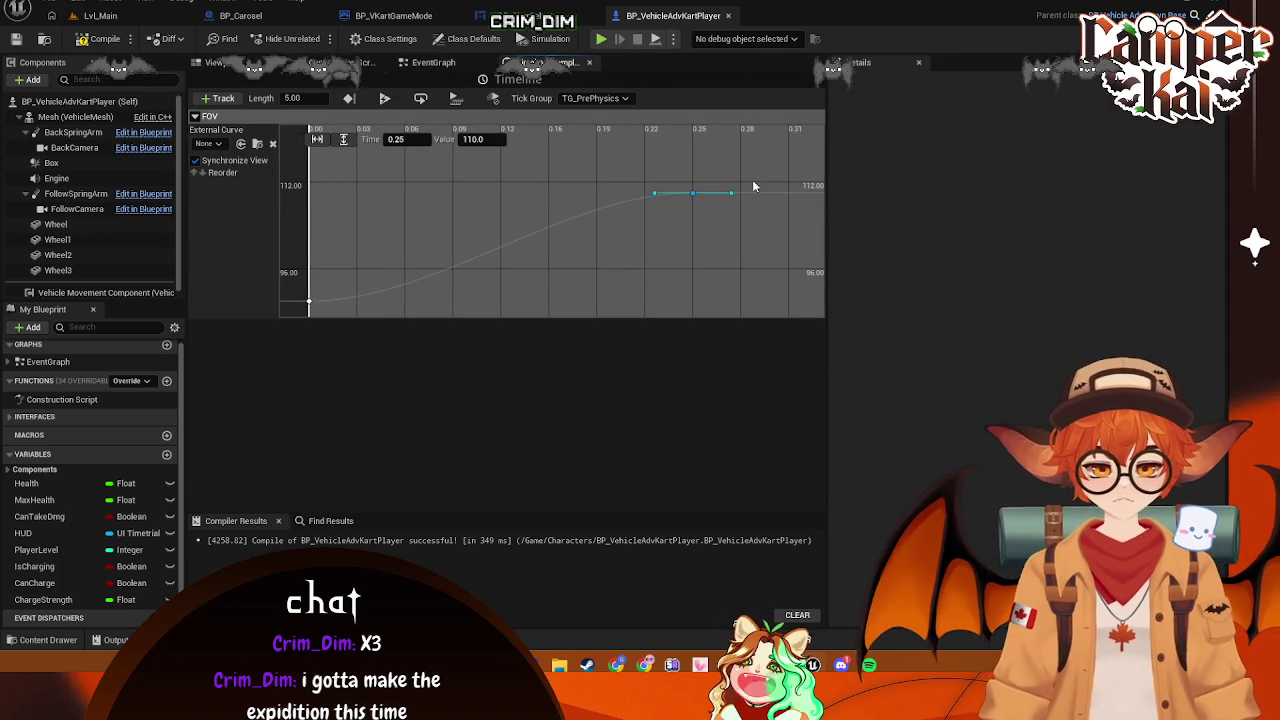
left_click(427, 64)
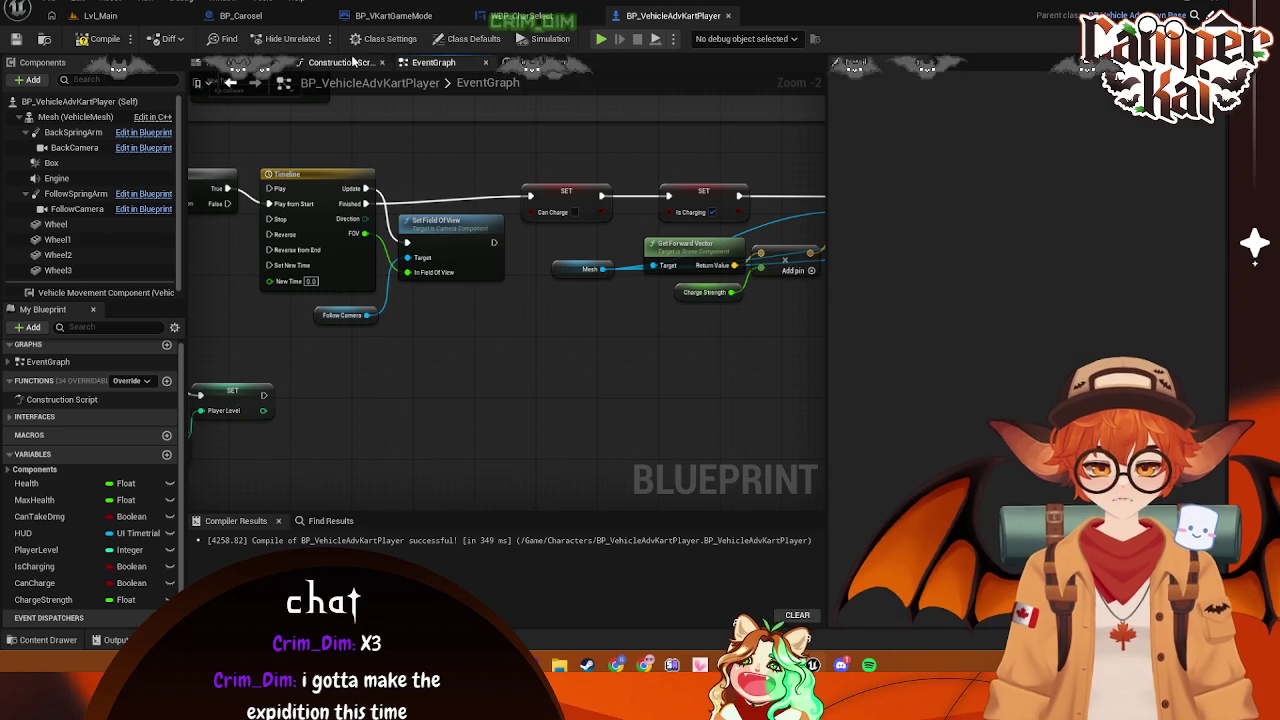
In Timeline_0, set the final FOV key (value 90) to time 0.5
scroll(517, 365, "up", 2)
mouse_move(671, 346)
left_mouse_down()
mouse_move(640, 320)
mouse_move(546, 323)
left_mouse_up()
left_click_drag(650, 306, 431, 303)
left_click(587, 190)
double_click(587, 190)
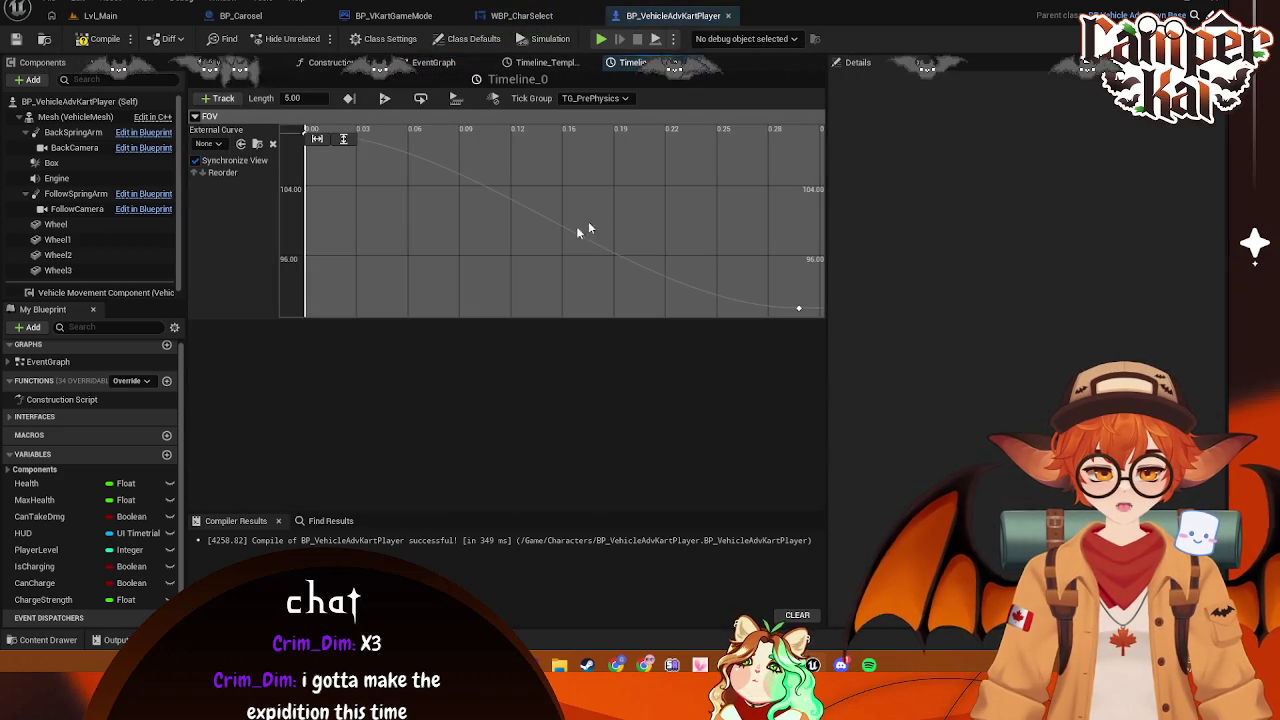
left_click(799, 309)
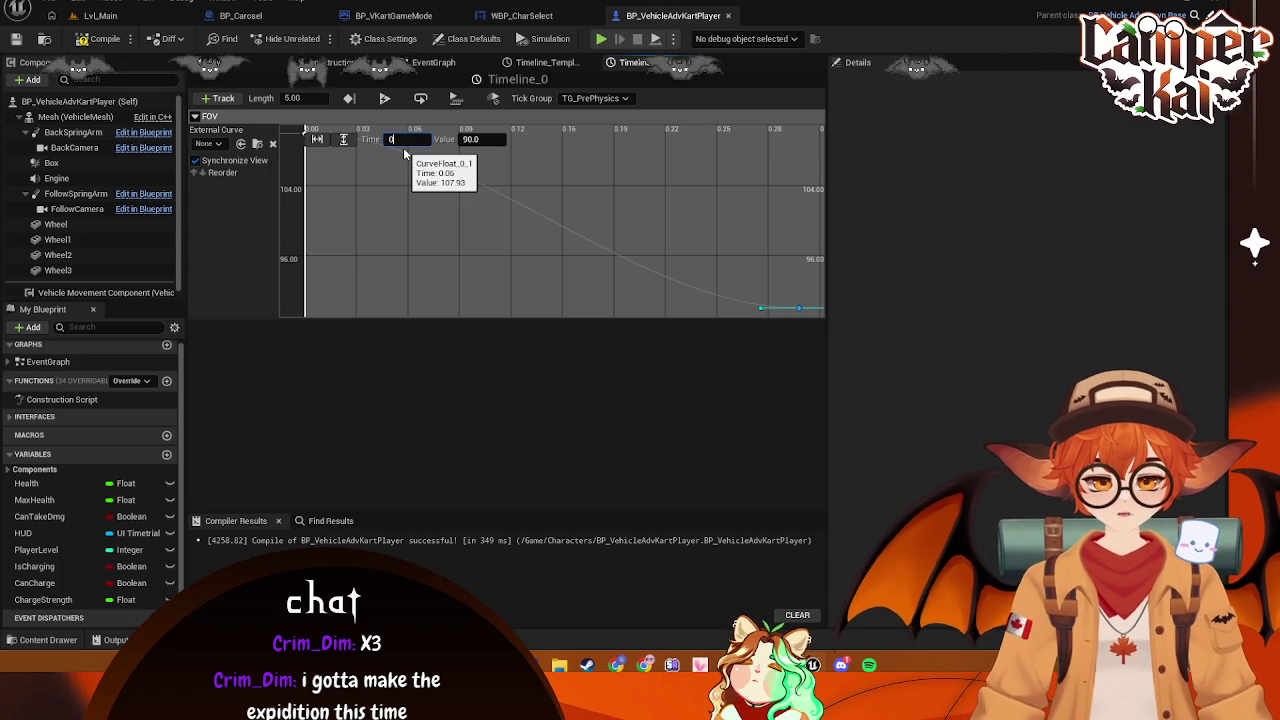
type(".6")
key("Return")
scroll(643, 210, "down", 1)
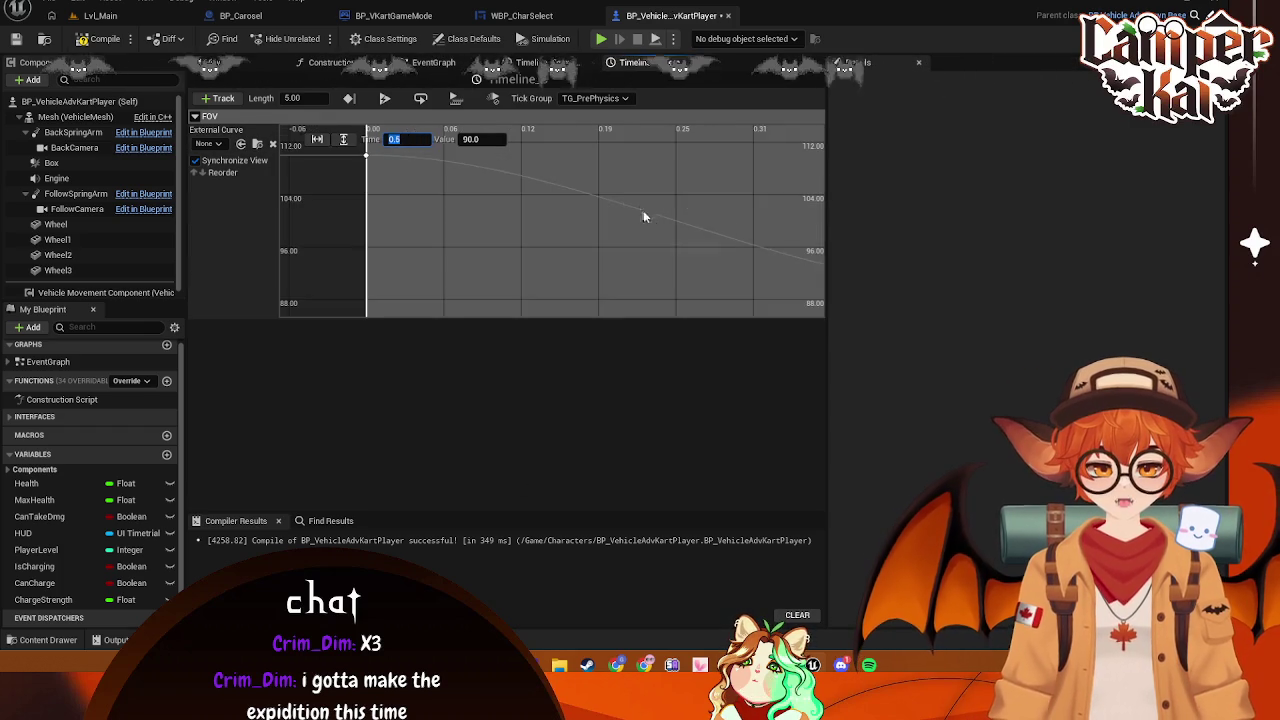
type(".5")
key("Return")
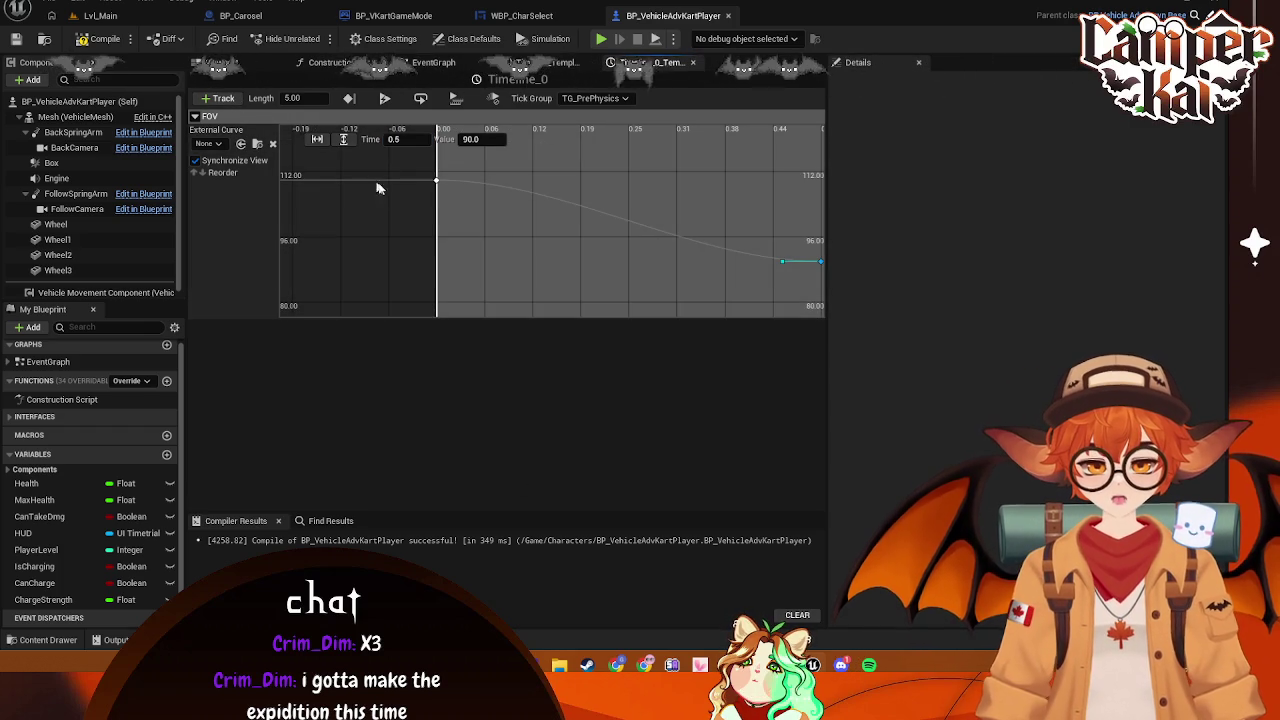
Back in the event graph, start wiring the SET output toward Timeline_0's Play input
left_click(436, 180)
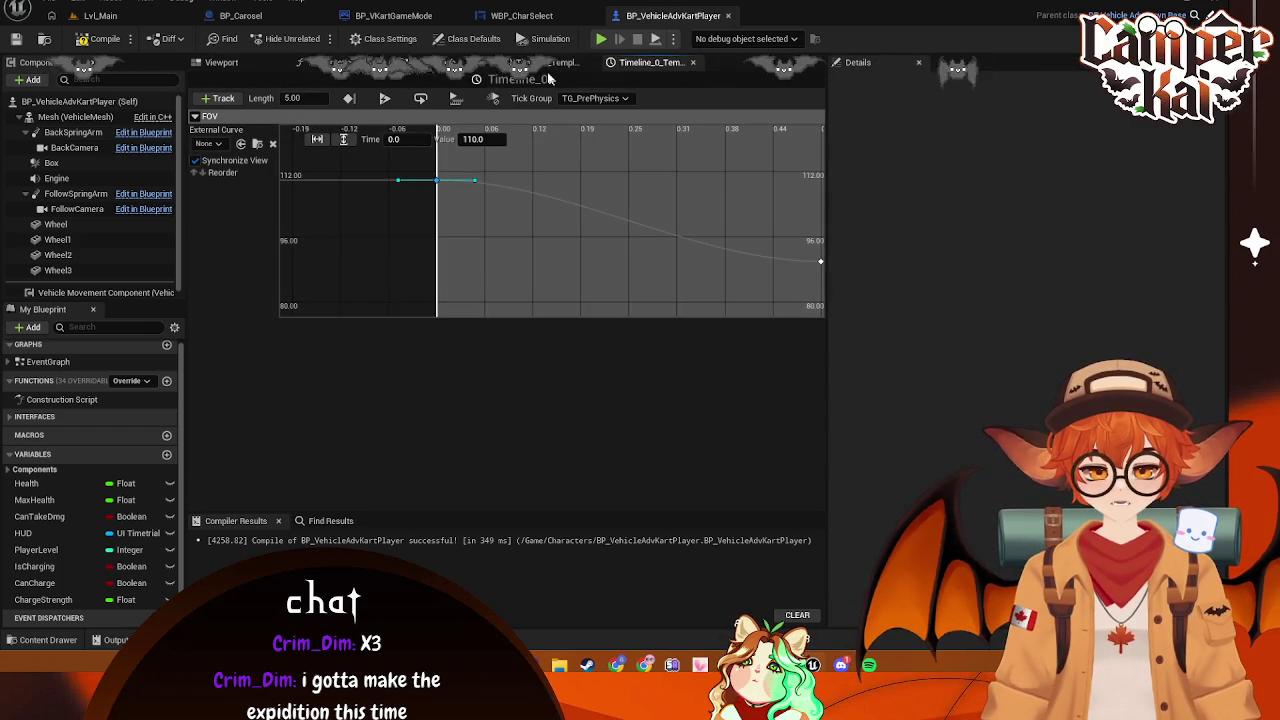
left_click(552, 63)
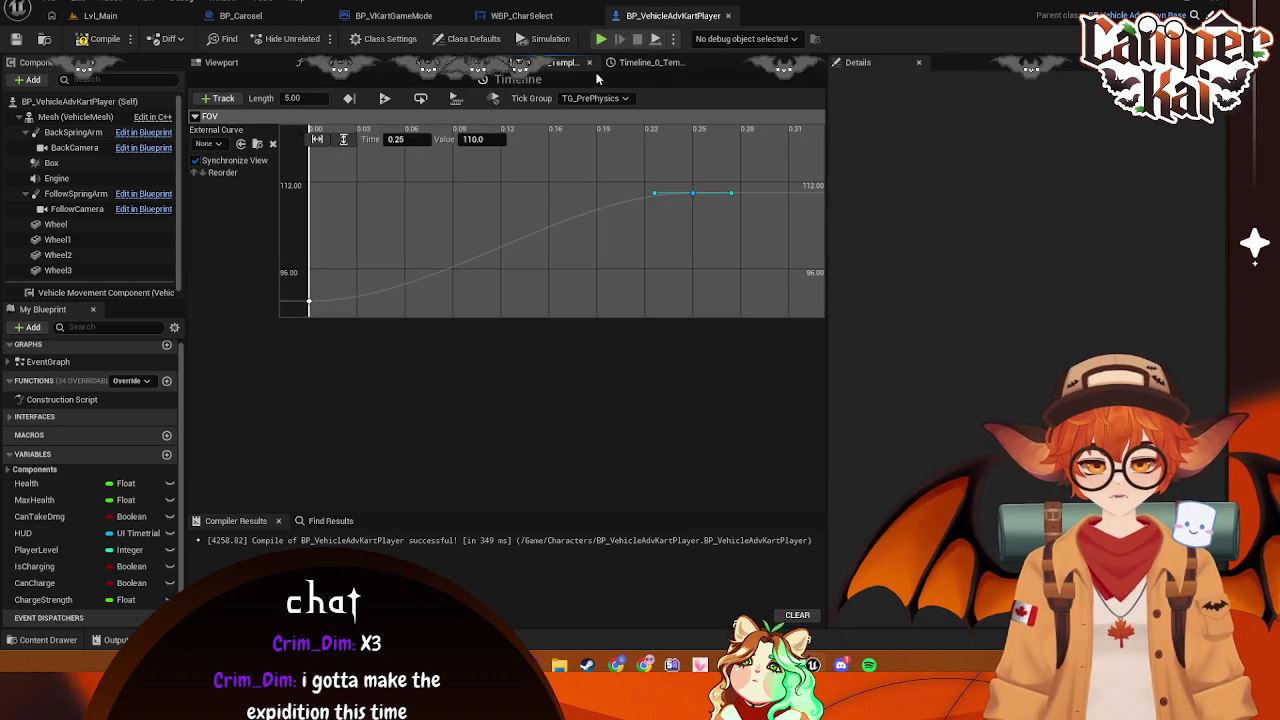
left_click(420, 62)
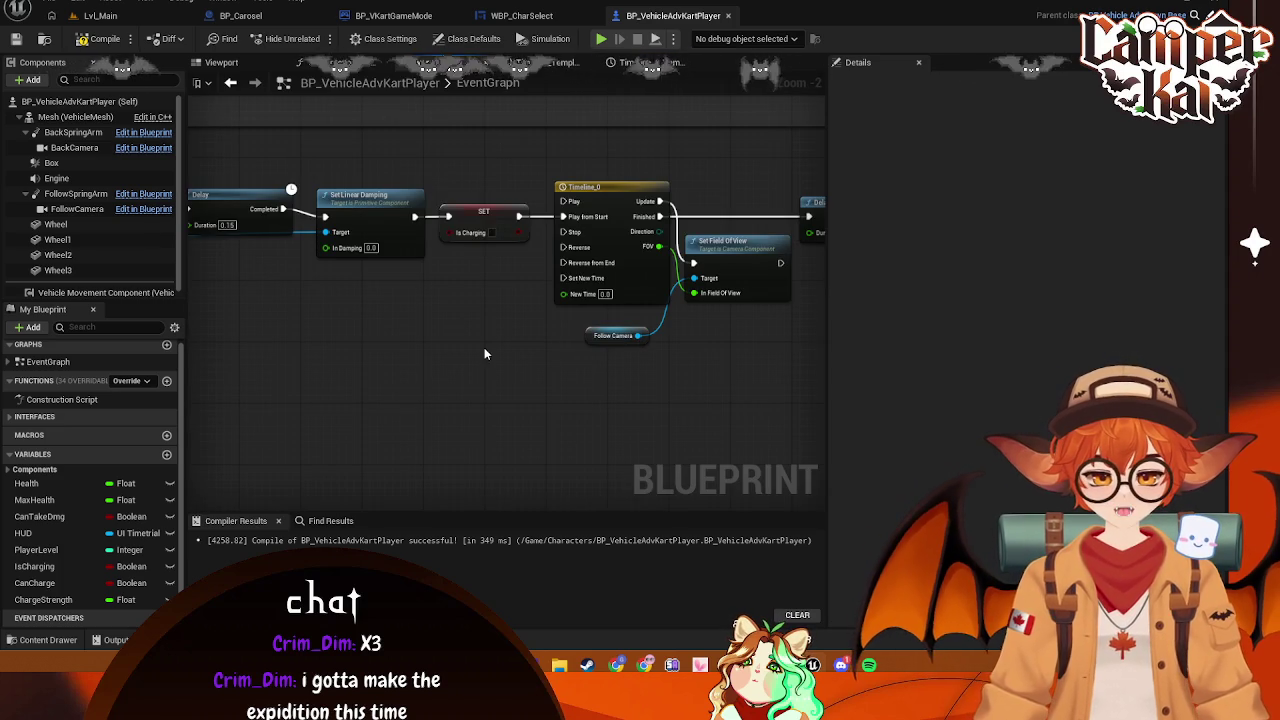
left_click_drag(519, 216, 563, 204)
Connect the SET to Timeline_0's Play, compile with F7, and start a playtest race
mouse_move(494, 323)
left_mouse_down()
mouse_move(549, 371)
mouse_move(363, 369)
mouse_move(630, 365)
mouse_move(449, 349)
left_mouse_up()
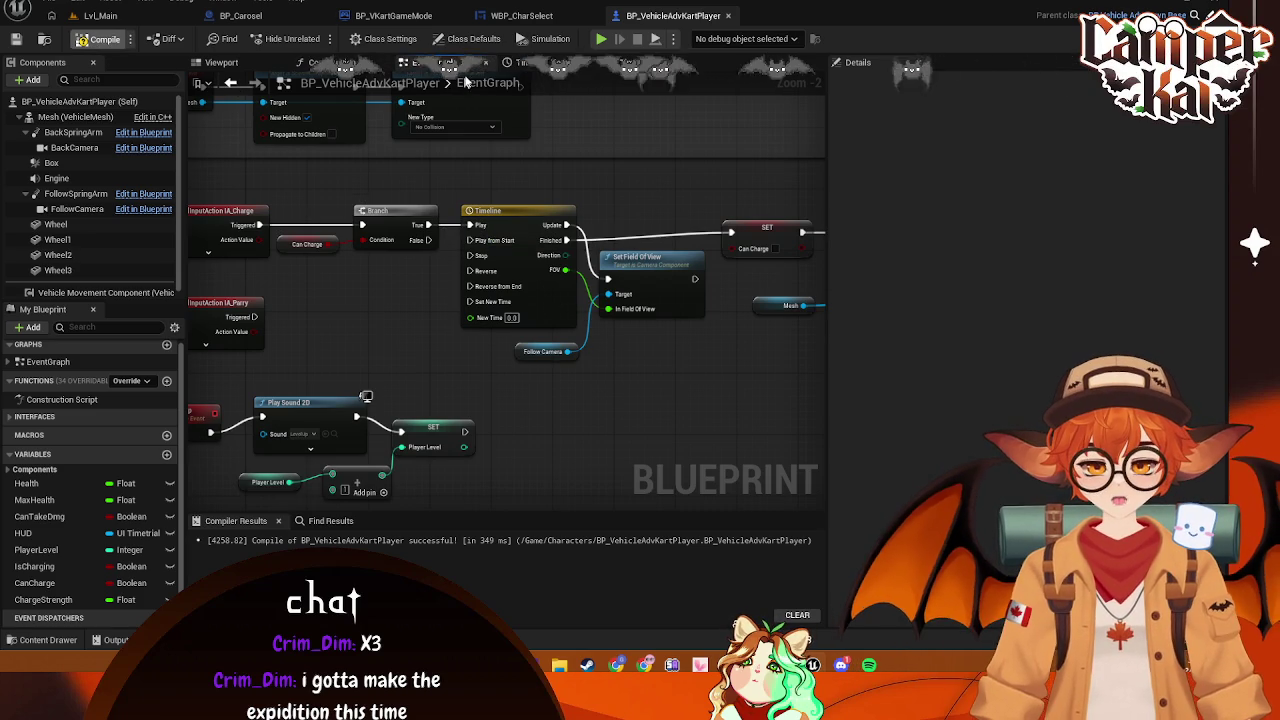
key("F7")
left_click(599, 39)
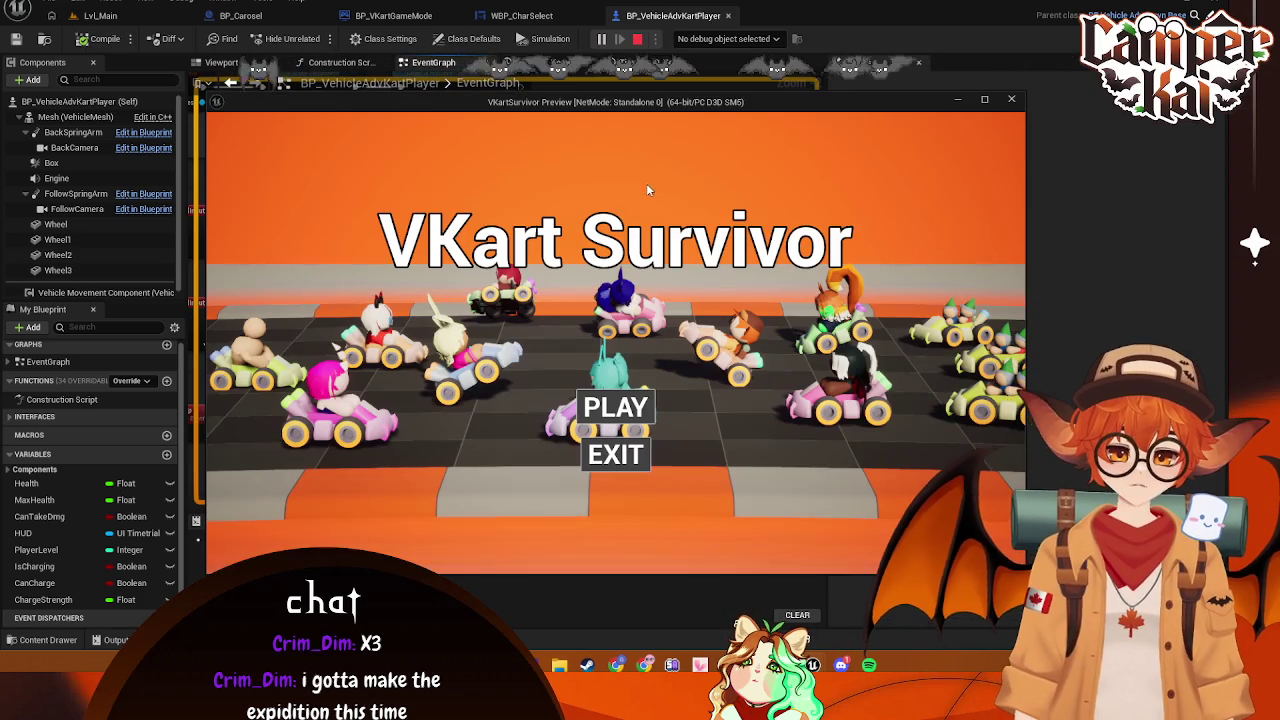
left_click(613, 404)
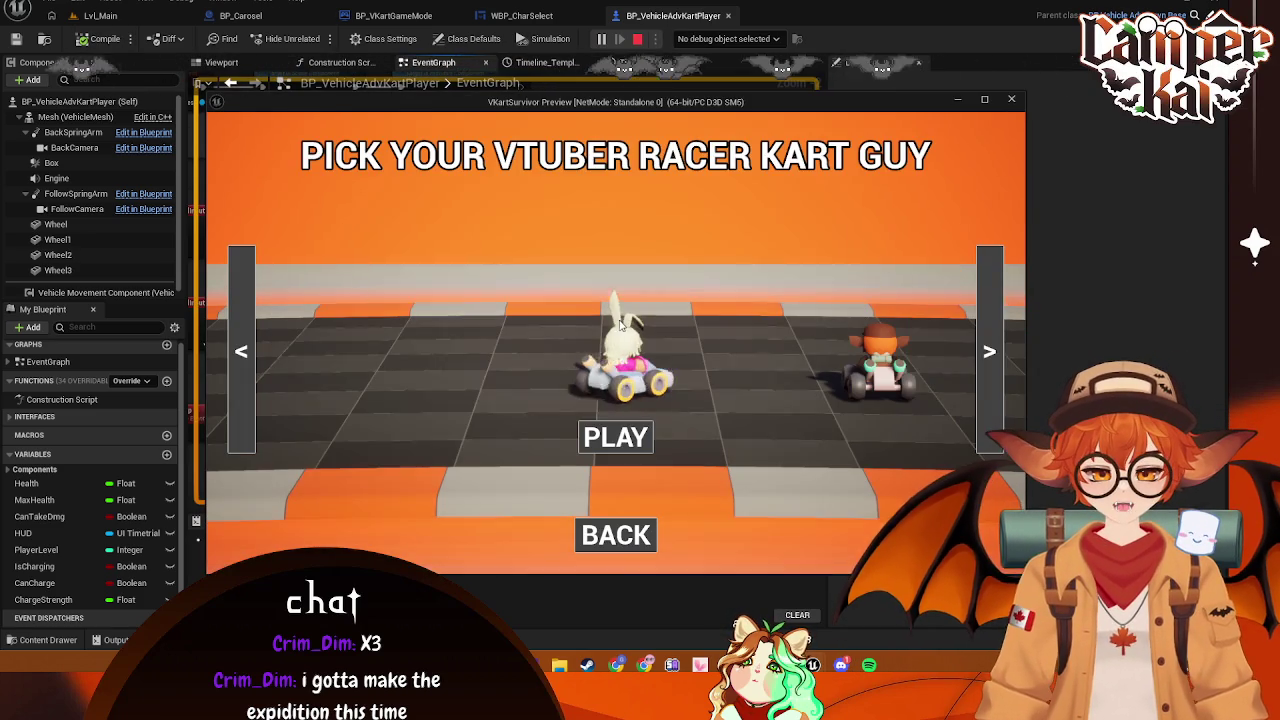
left_click(616, 437)
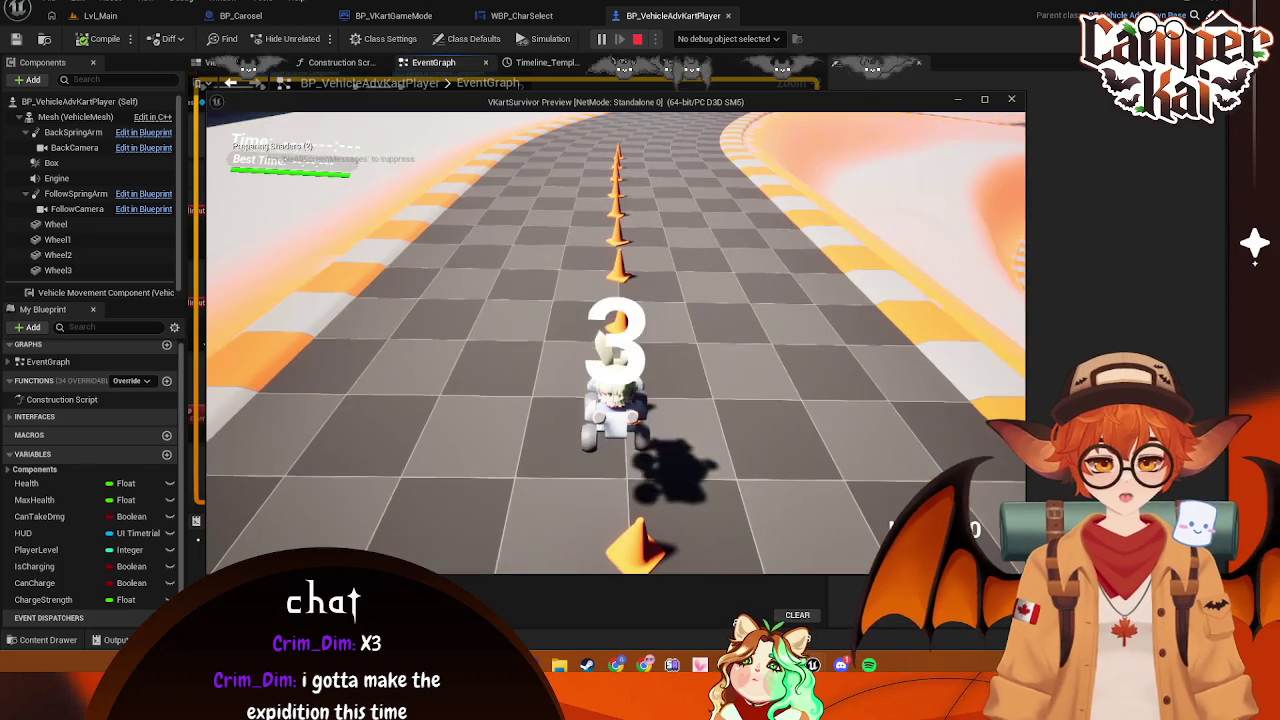
Drive the kart along the straight, barrier and banked curve with WASD, then stop with Esc
key("w")
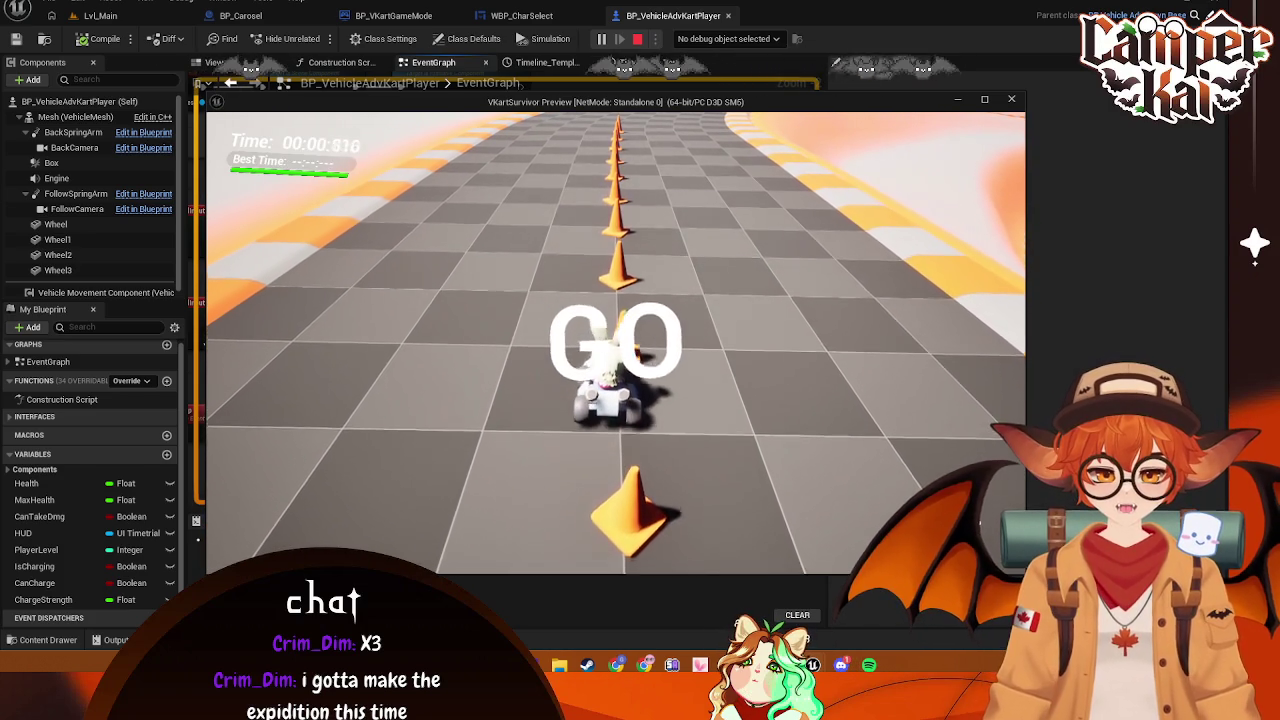
key("w")
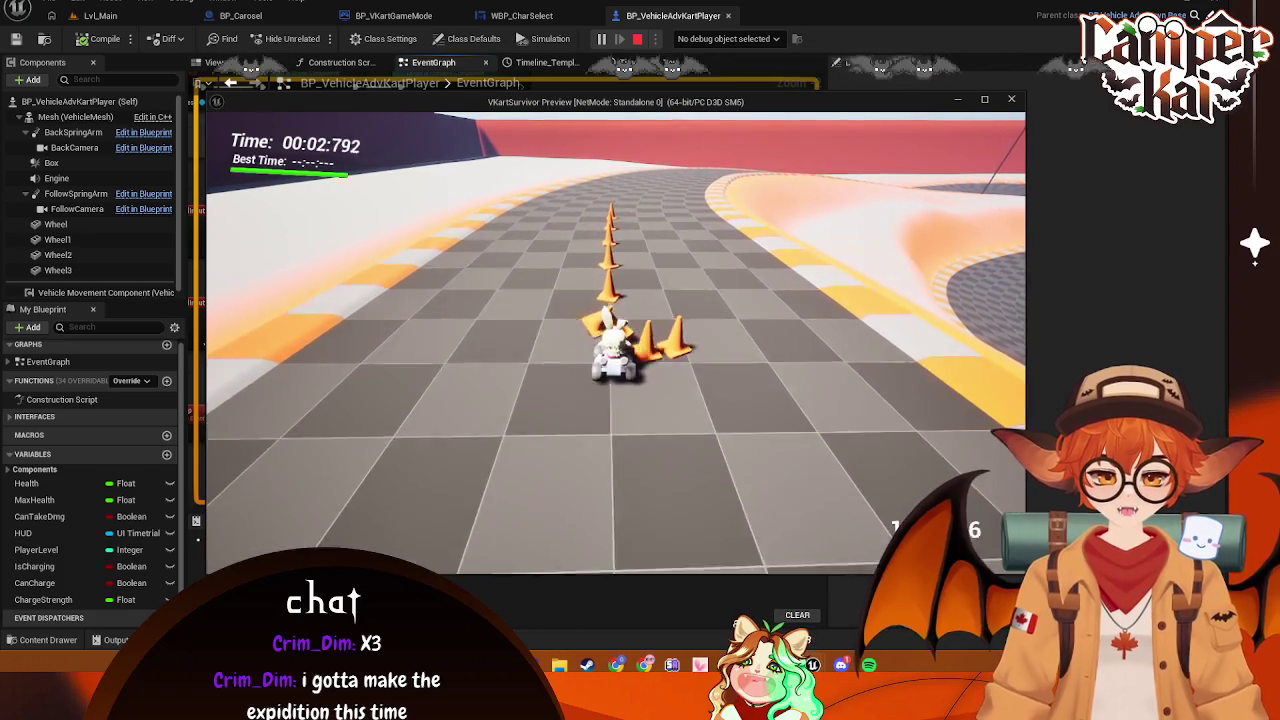
key("w")
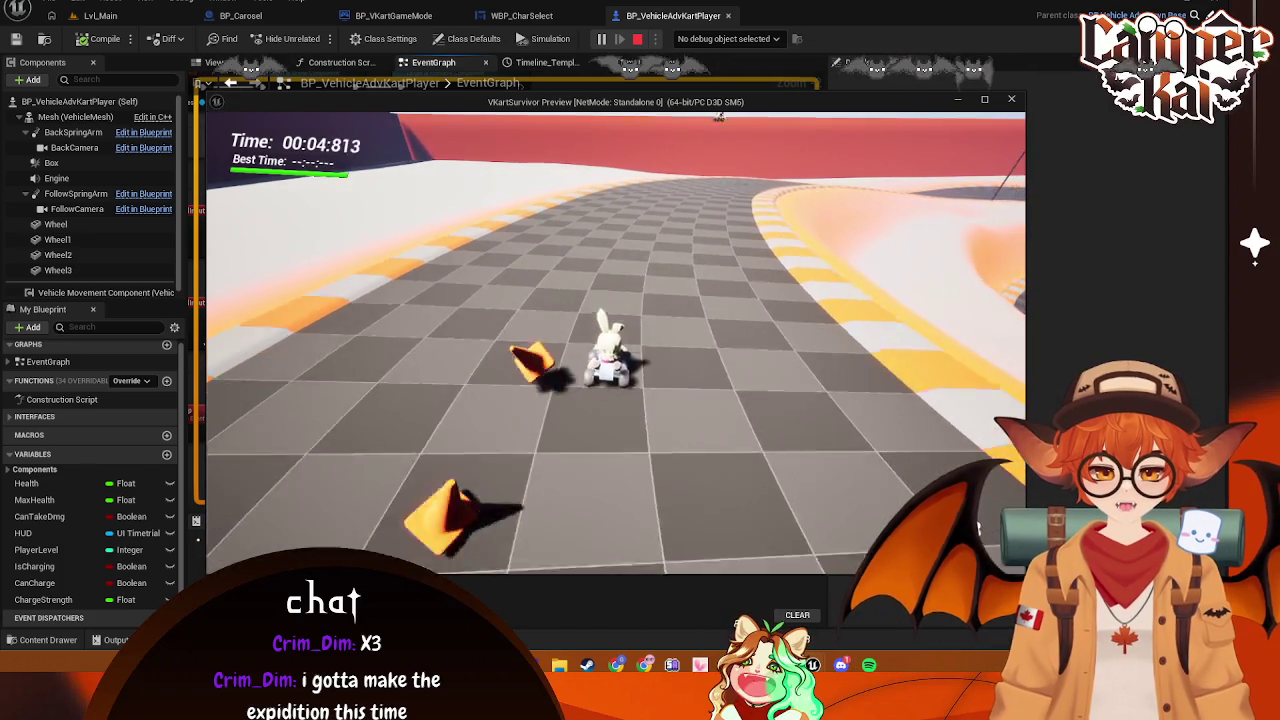
key("d")
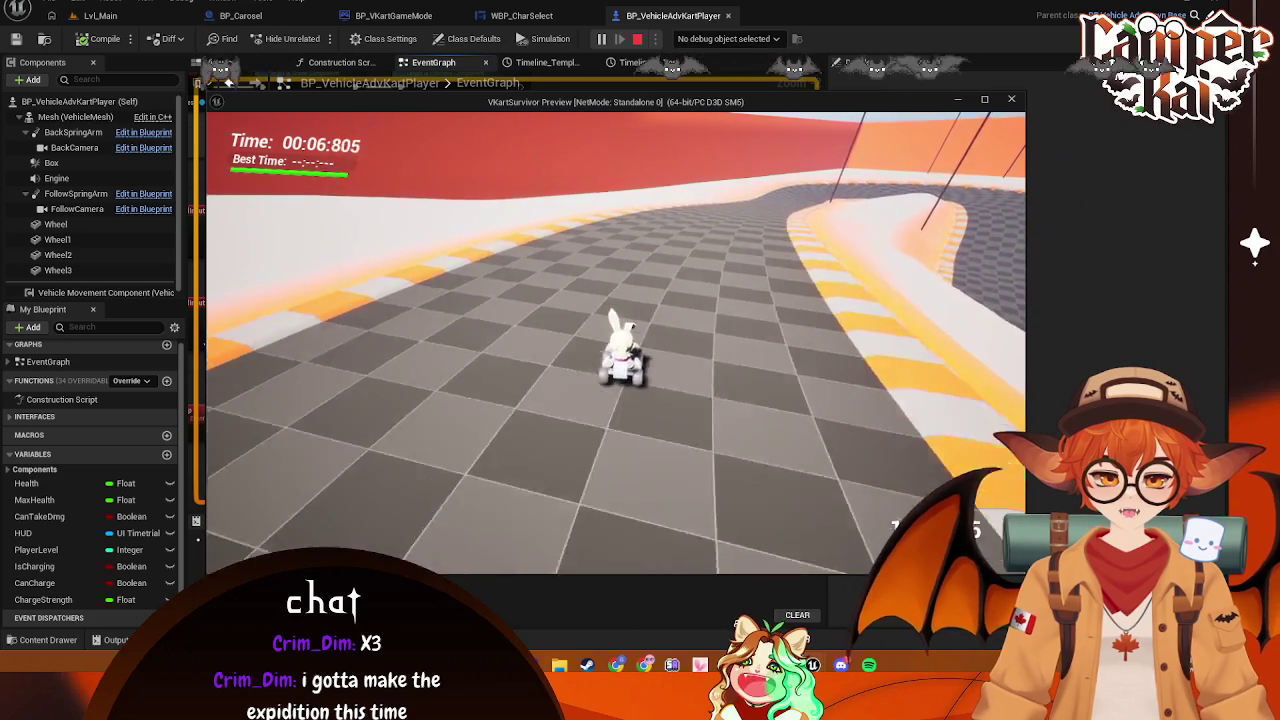
key("d")
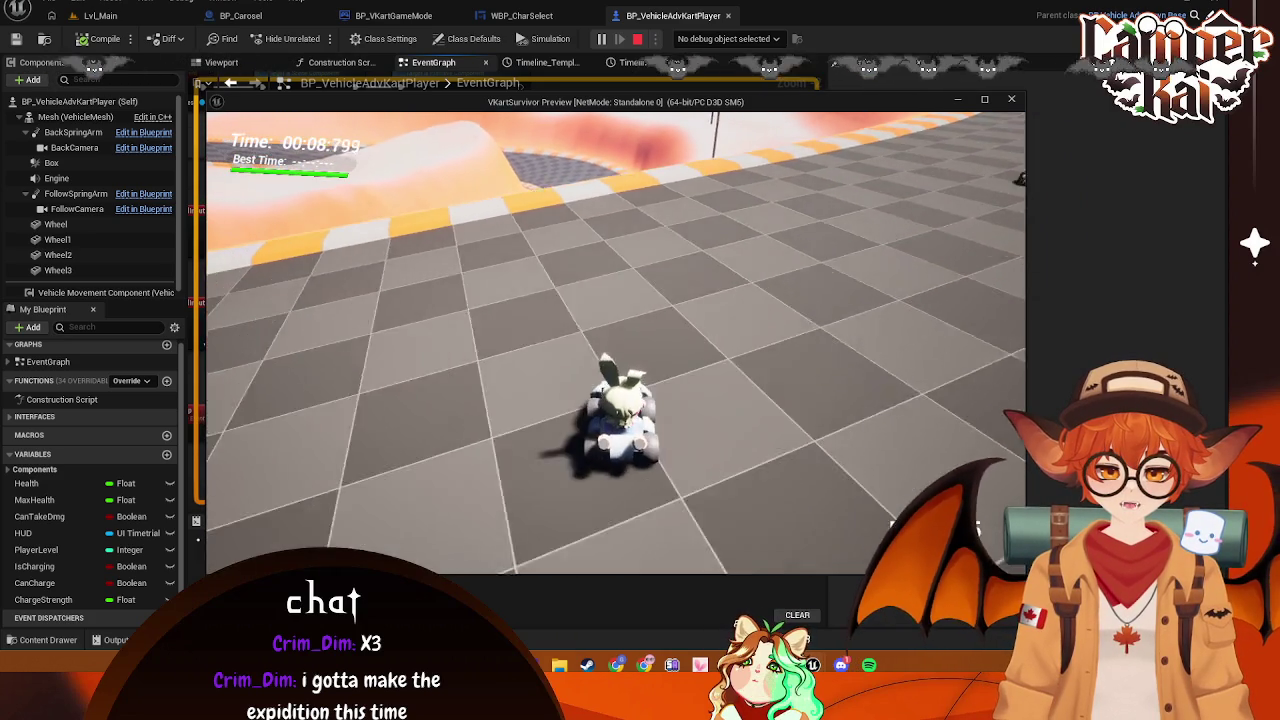
key("w")
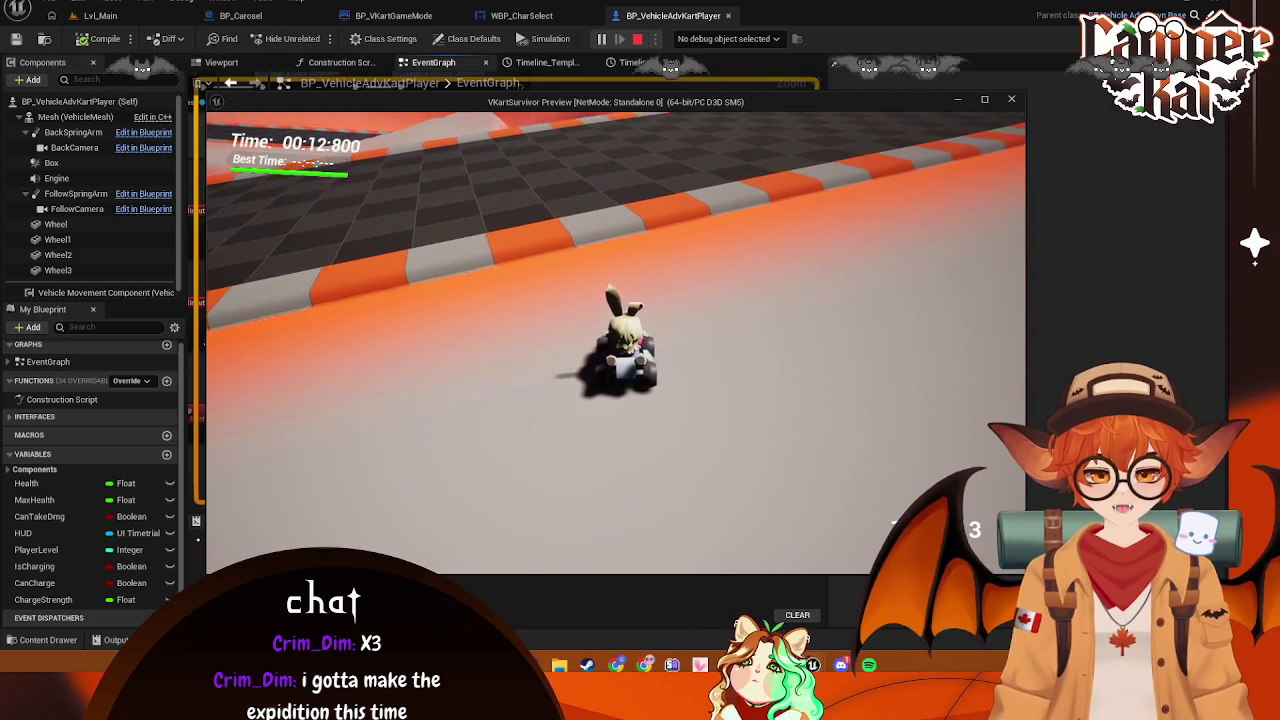
key("a")
key("a")
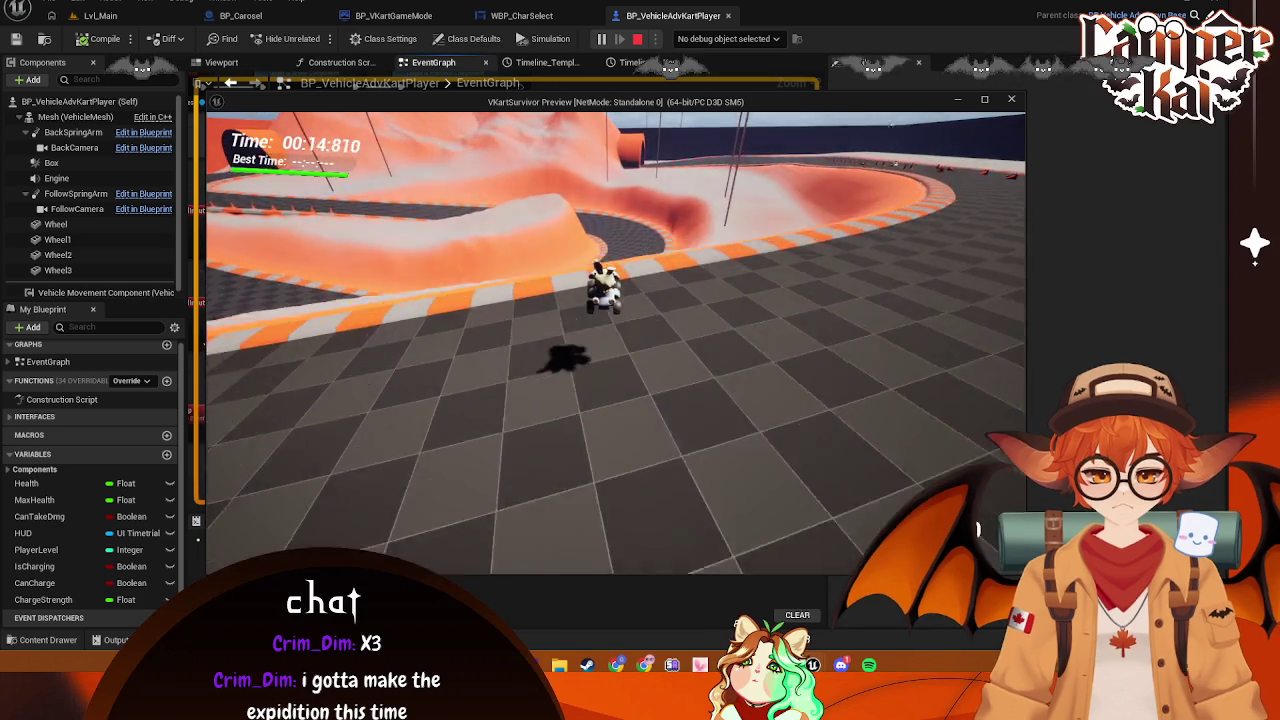
key("w")
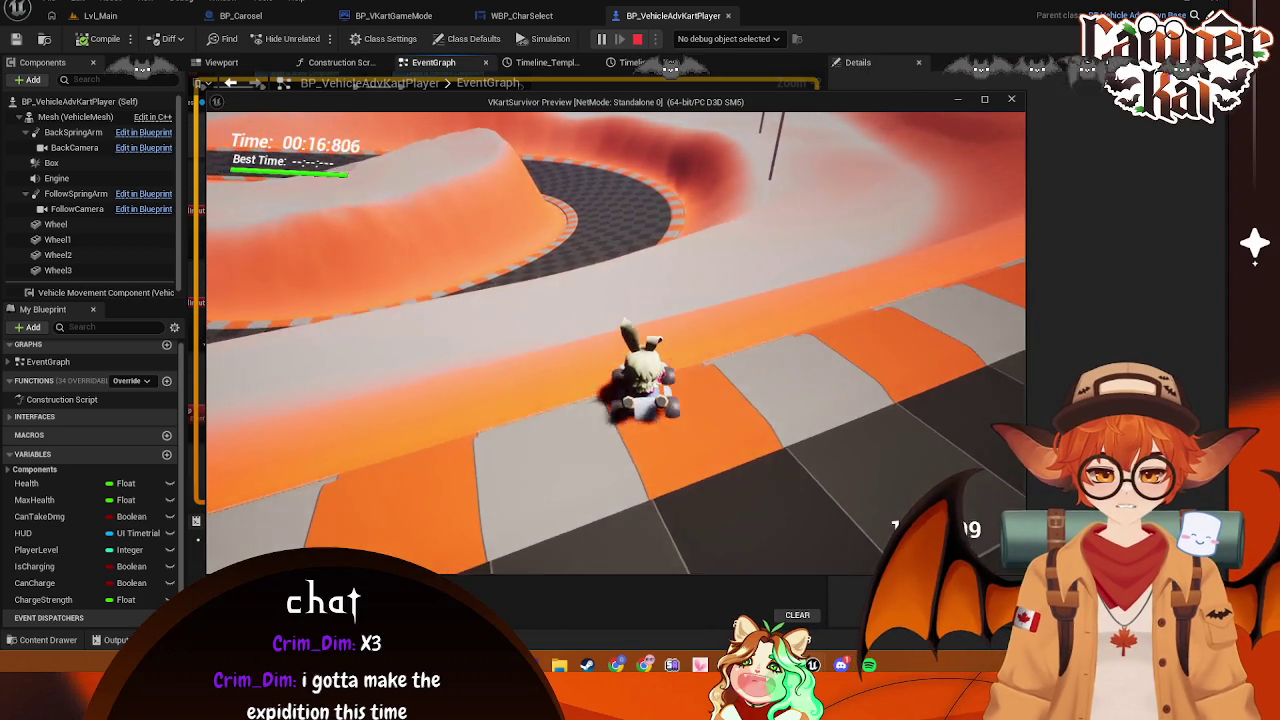
key("d")
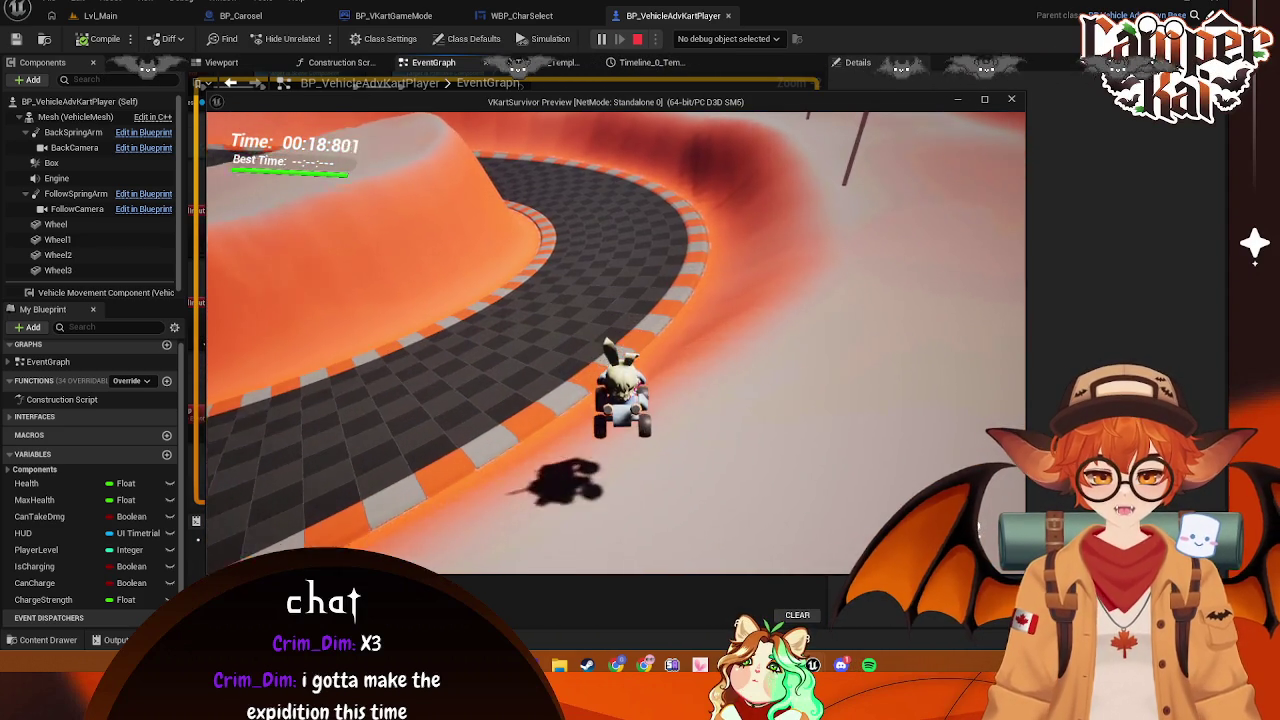
key("w")
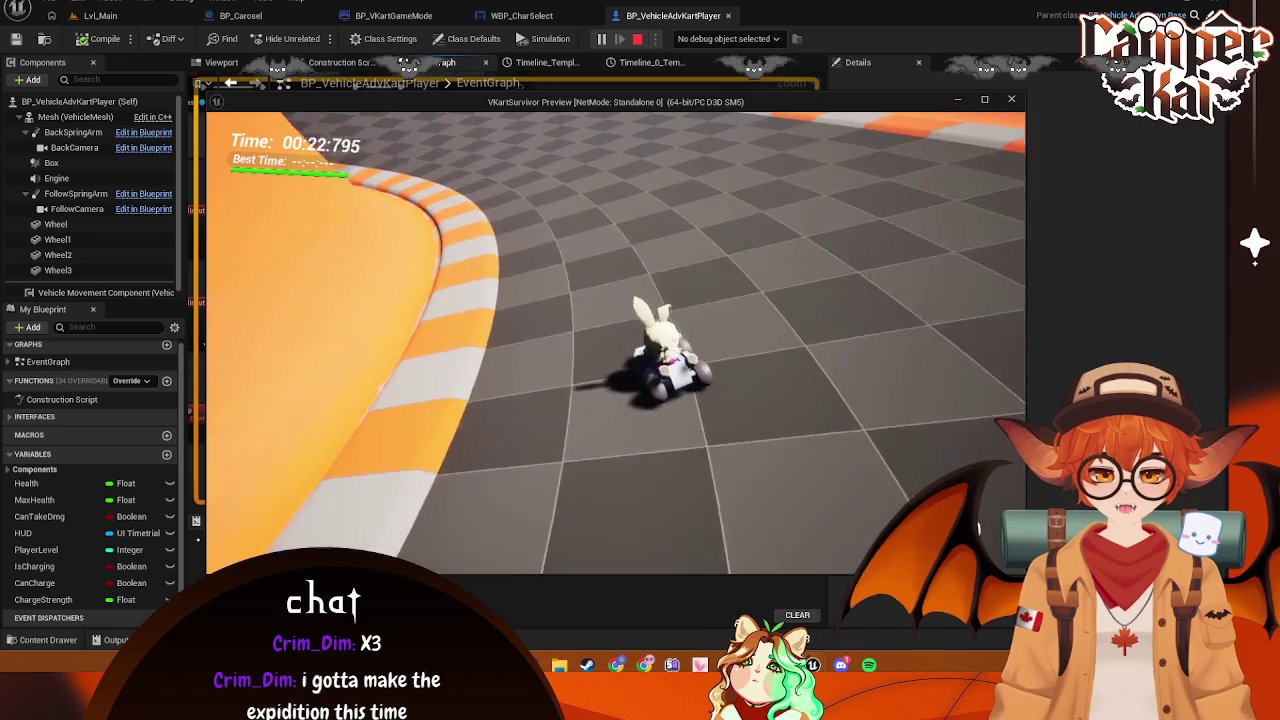
key("Escape")
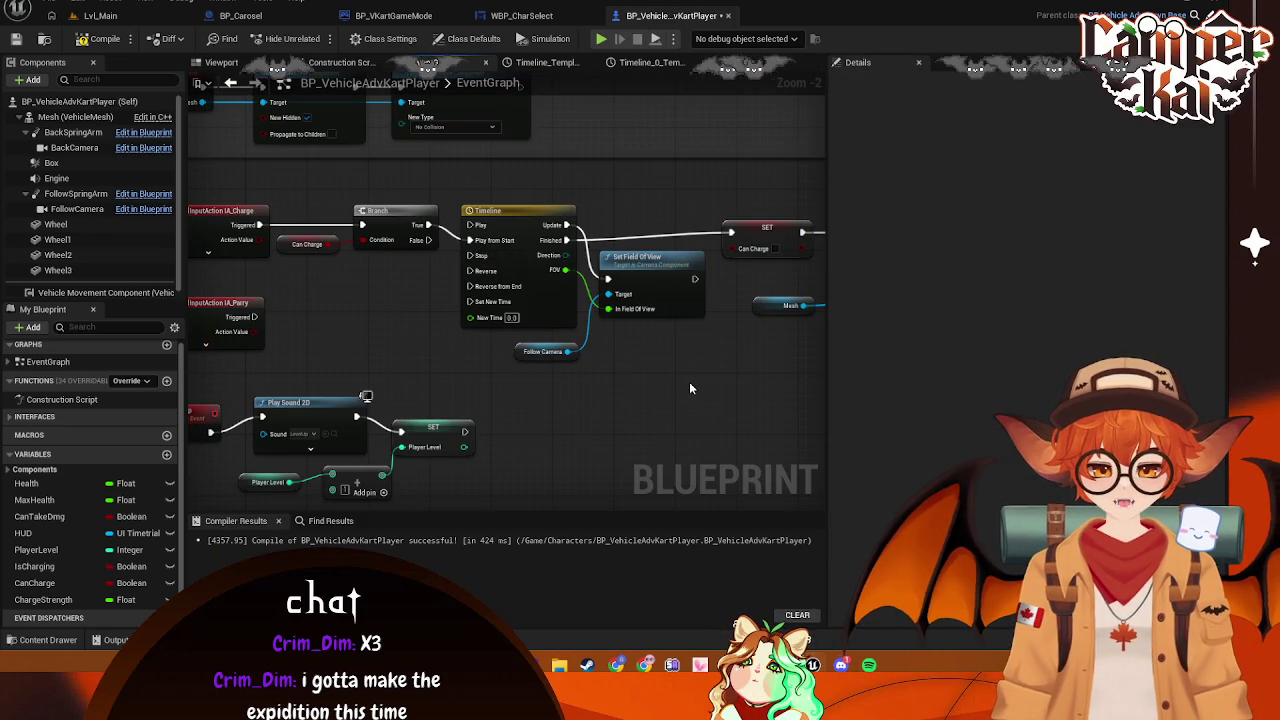
mouse_move(707, 392)
left_mouse_down()
mouse_move(380, 374)
mouse_move(553, 383)
mouse_move(592, 276)
mouse_move(914, 263)
left_mouse_up()
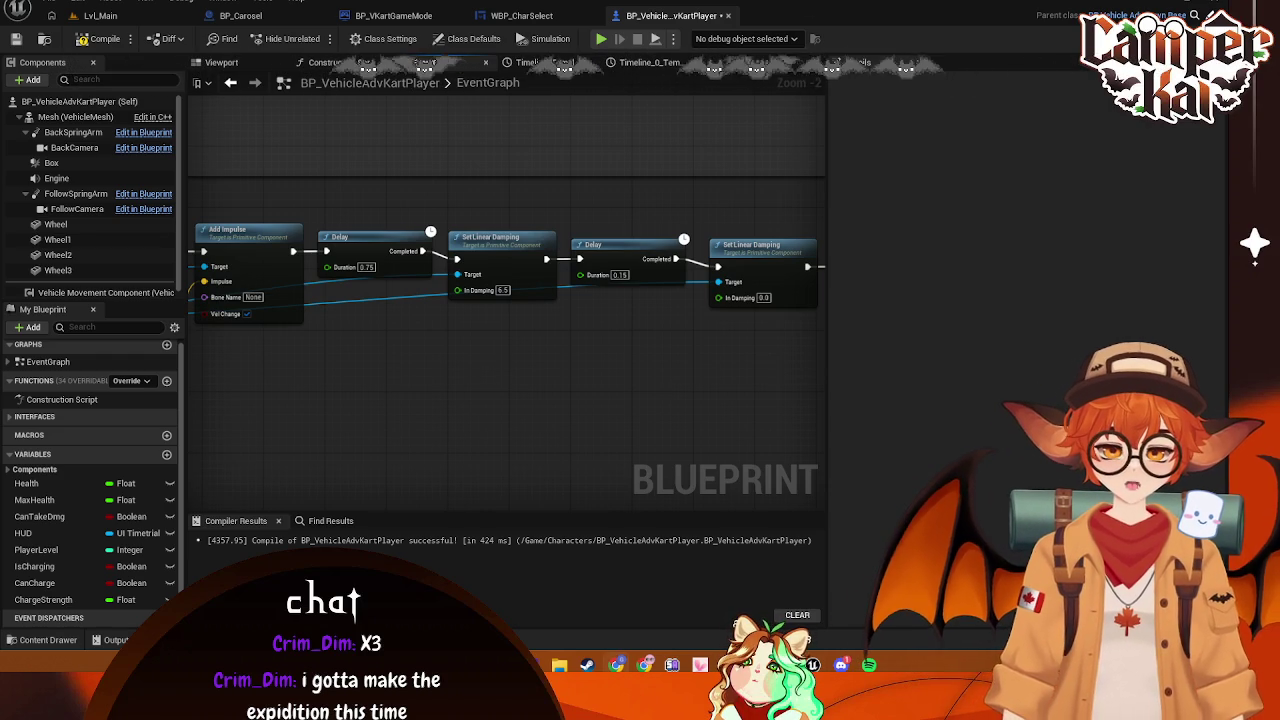
mouse_move(436, 313)
left_mouse_down()
mouse_move(674, 374)
mouse_move(641, 401)
left_mouse_up()
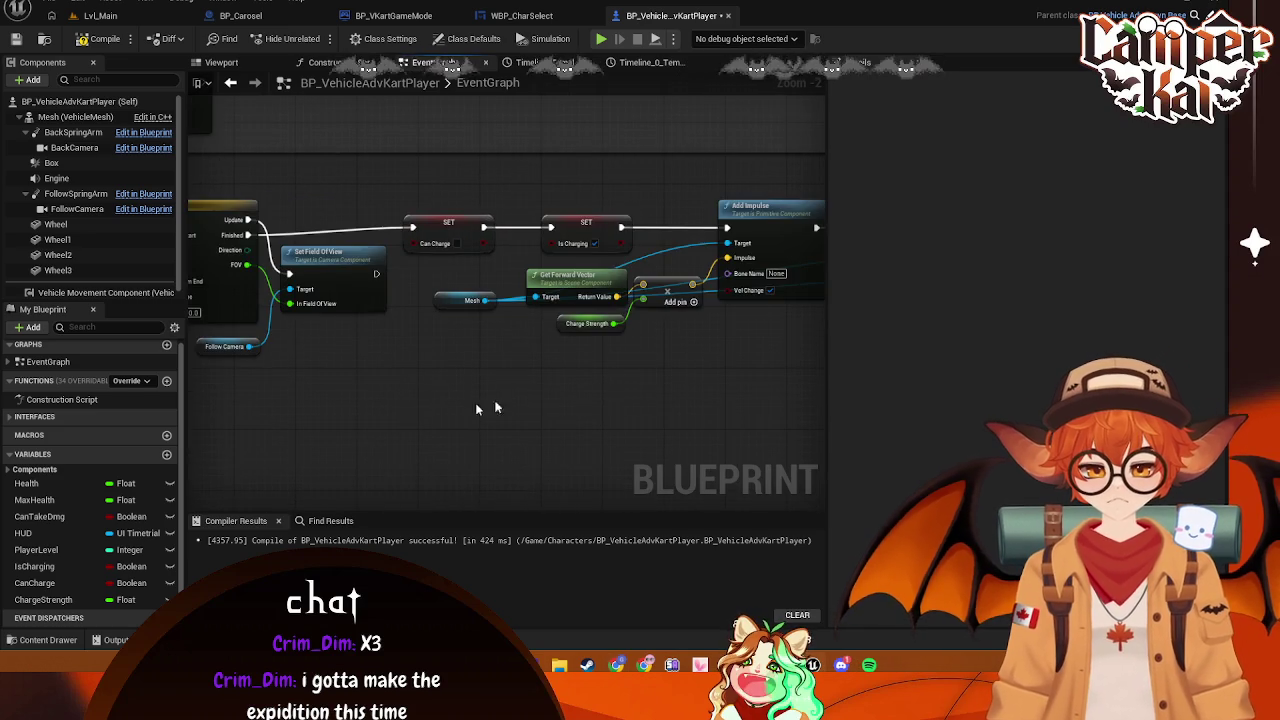
left_click_drag(477, 408, 697, 399)
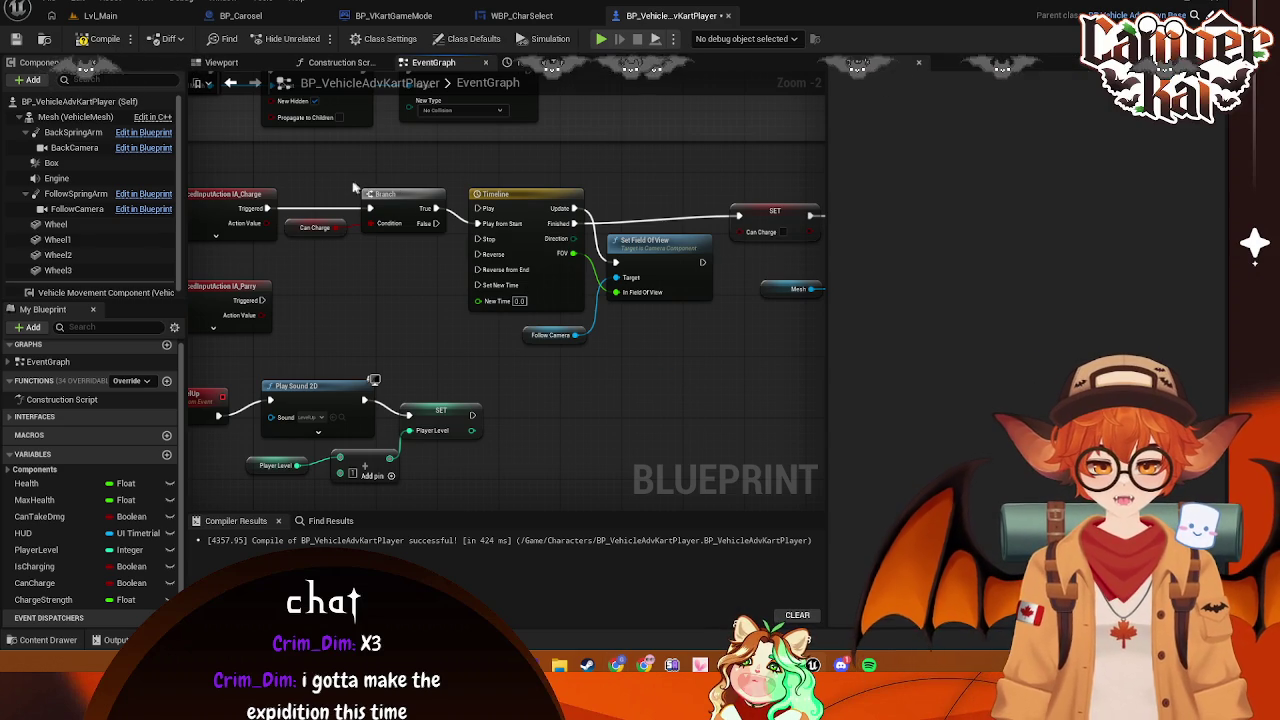
mouse_move(196, 166)
left_mouse_down()
mouse_move(846, 363)
mouse_move(785, 360)
left_mouse_up()
left_click(808, 126)
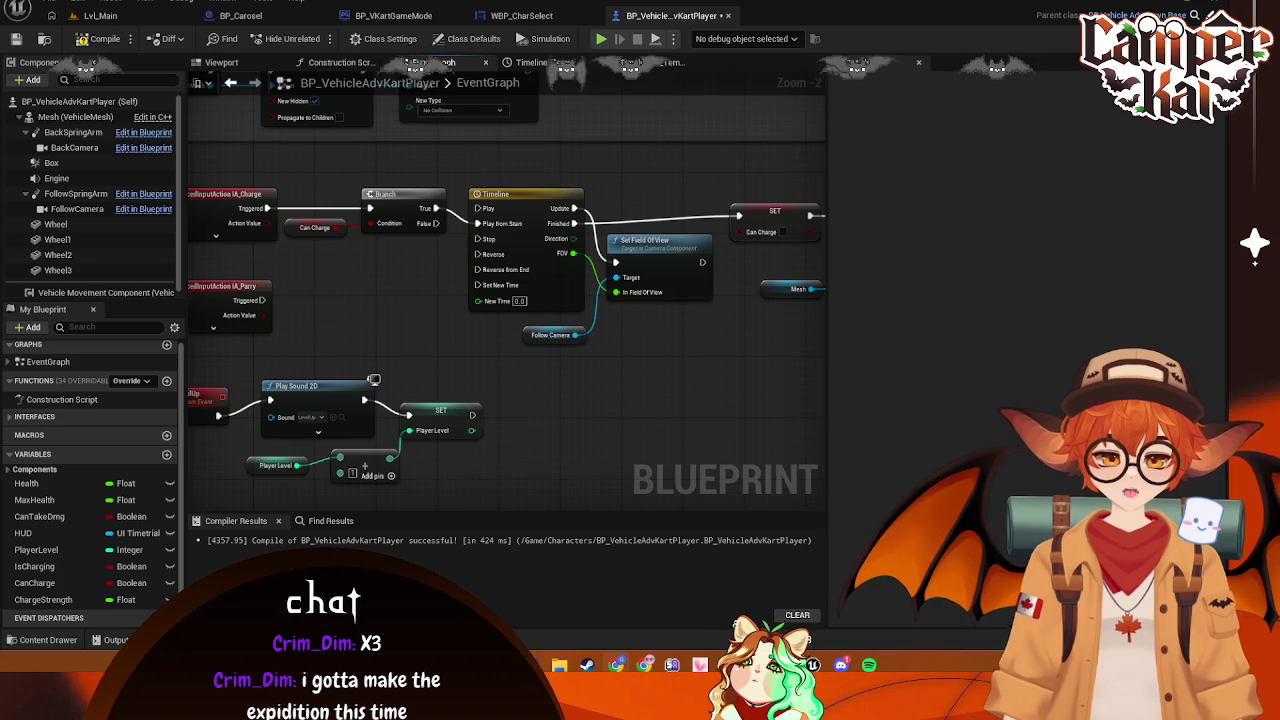
mouse_move(669, 323)
left_mouse_down()
mouse_move(514, 246)
mouse_move(720, 300)
mouse_move(618, 334)
mouse_move(508, 302)
mouse_move(566, 291)
mouse_move(714, 334)
mouse_move(634, 323)
left_mouse_up()
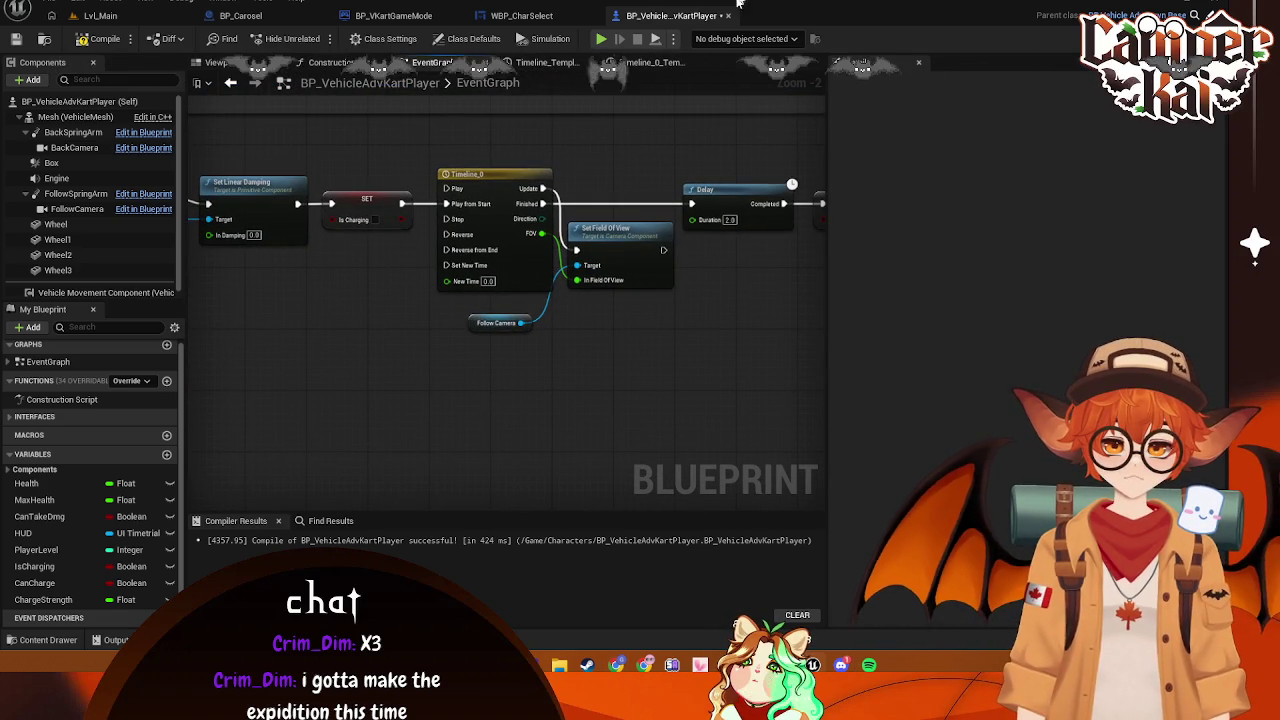
mouse_move(530, 270)
left_mouse_down()
mouse_move(571, 234)
mouse_move(680, 200)
mouse_move(720, 170)
left_mouse_up()
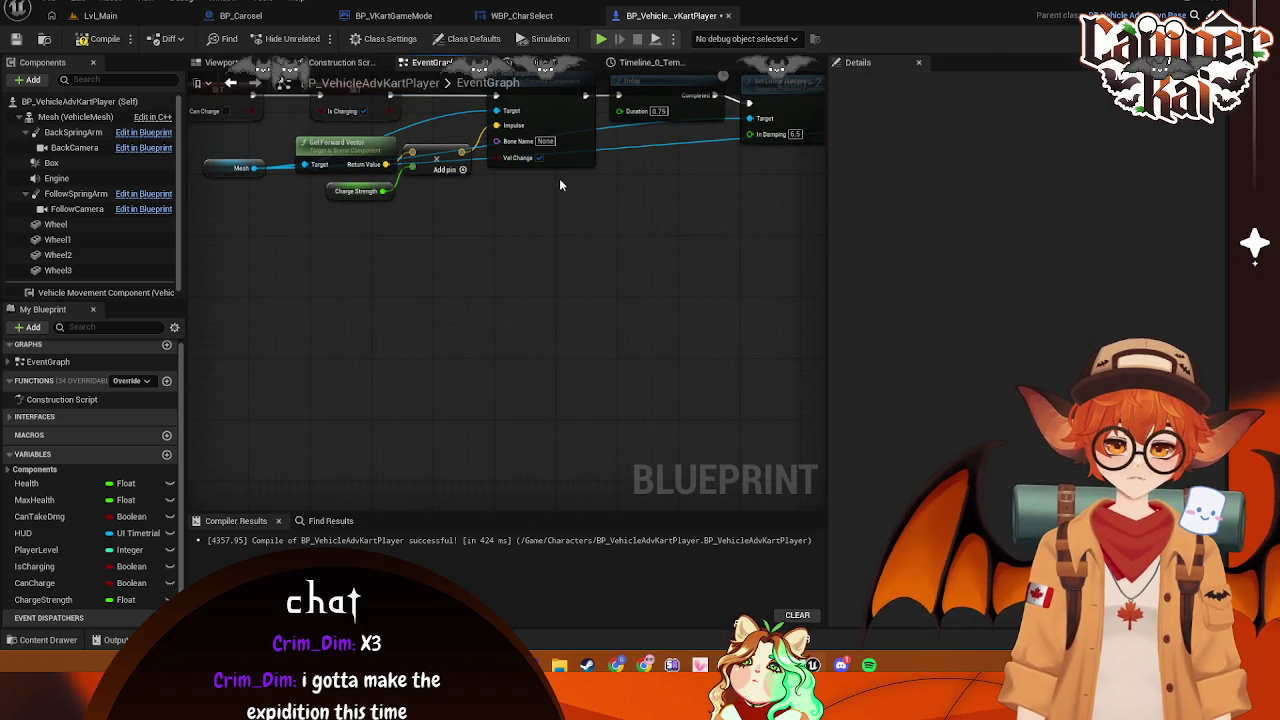
mouse_move(757, 154)
left_mouse_down()
mouse_move(660, 183)
mouse_move(580, 180)
left_mouse_up()
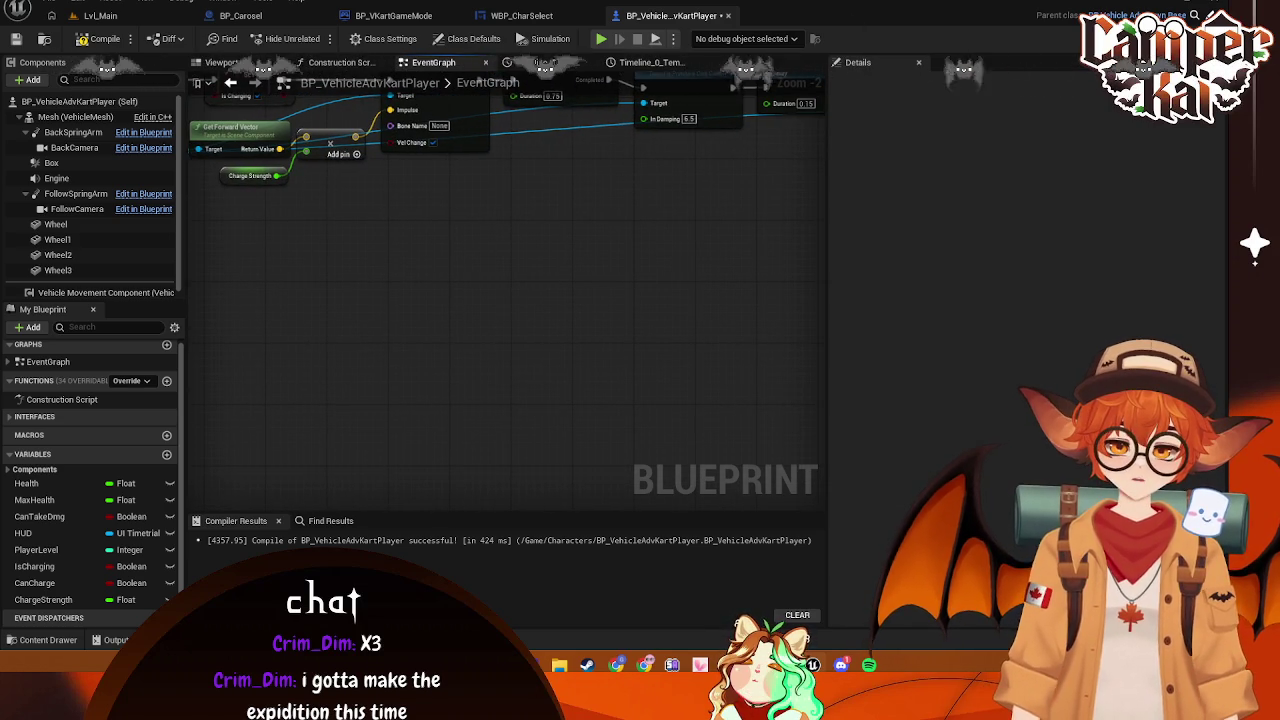
mouse_move(660, 225)
left_mouse_down()
mouse_move(565, 218)
mouse_move(685, 250)
mouse_move(553, 281)
left_mouse_up()
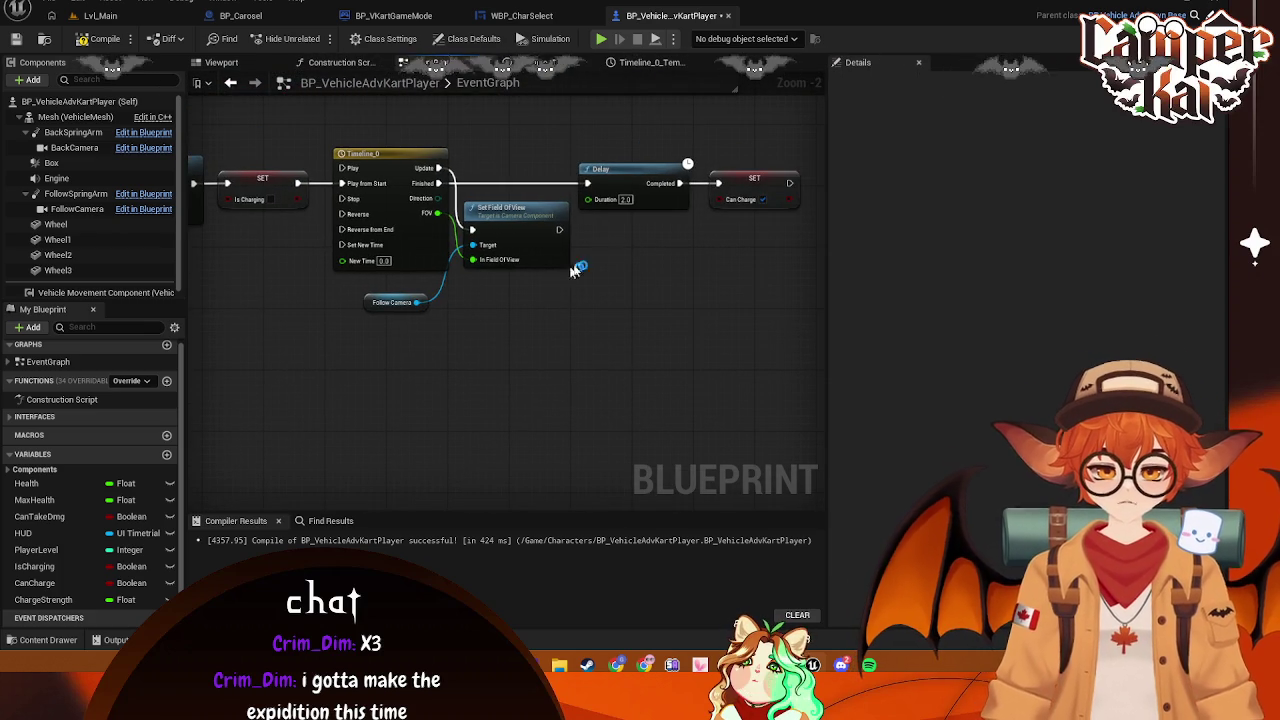
mouse_move(812, 103)
left_mouse_down()
mouse_move(741, 220)
mouse_move(280, 349)
mouse_move(207, 338)
left_mouse_up()
left_click(362, 358)
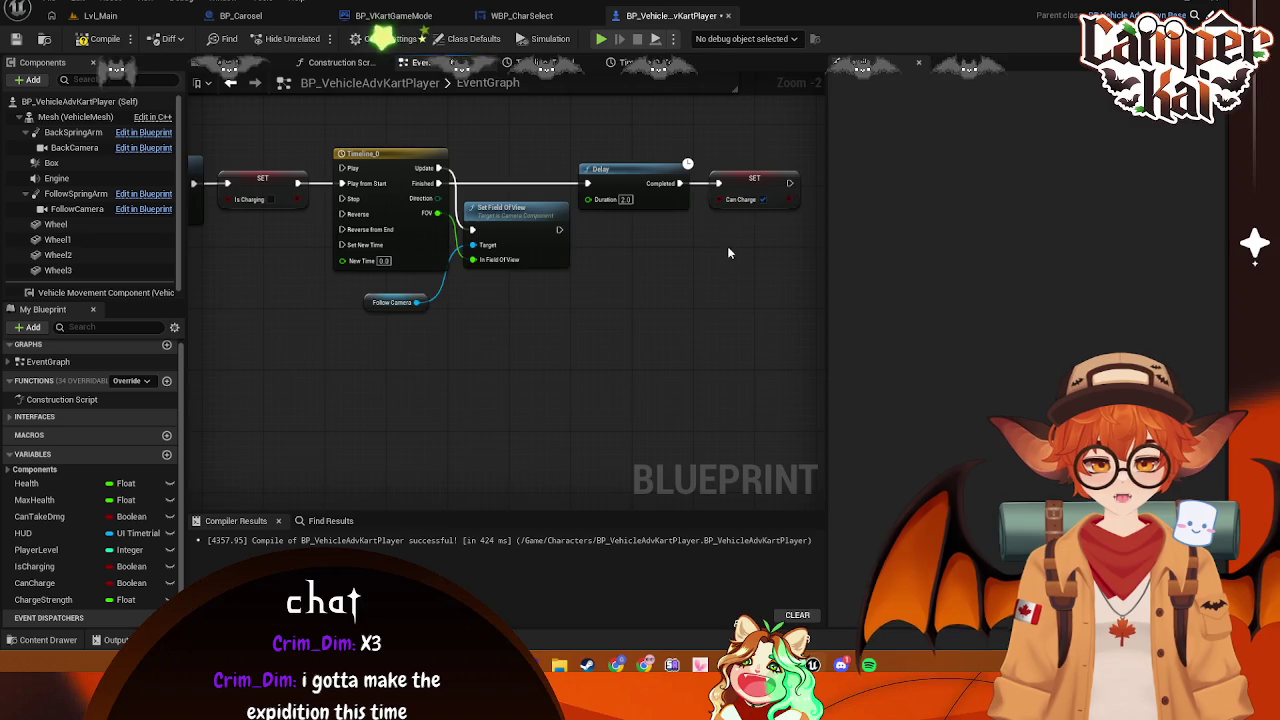
Save the kart player blueprint with Ctrl+S and glance at the Lvl_Main level
left_click_drag(727, 253, 720, 236)
key("ctrl+s")
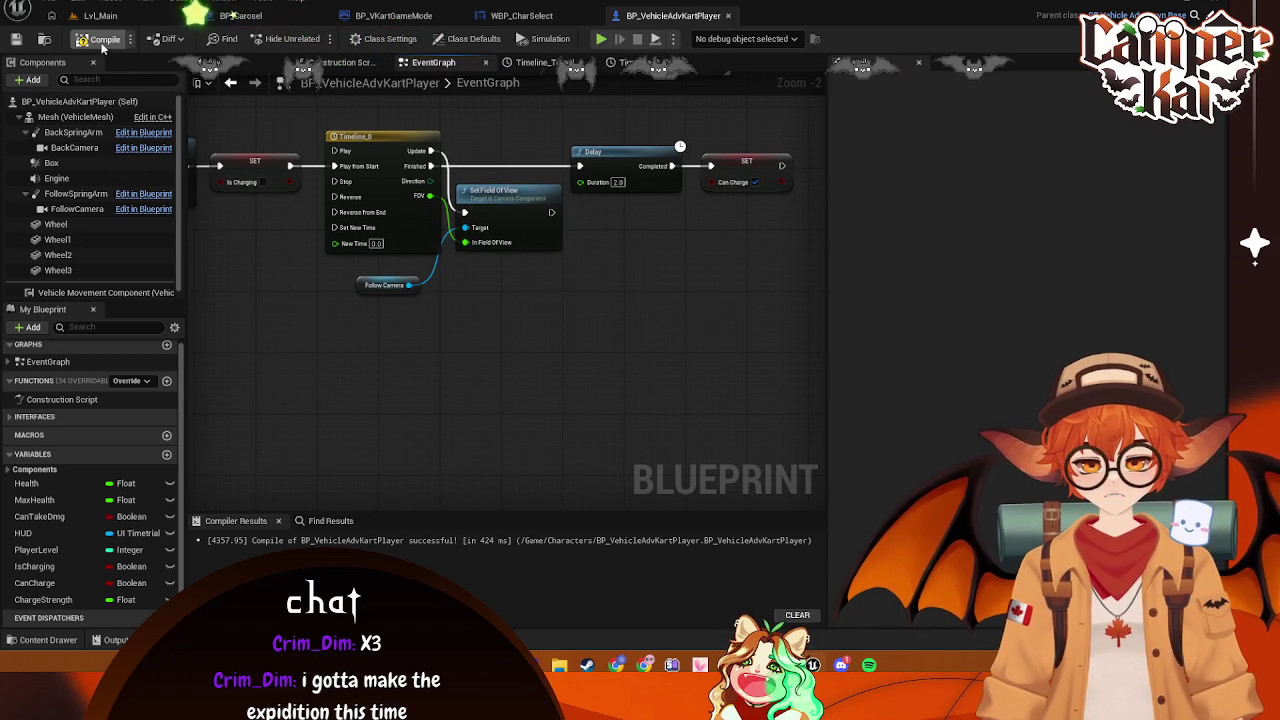
left_click(97, 17)
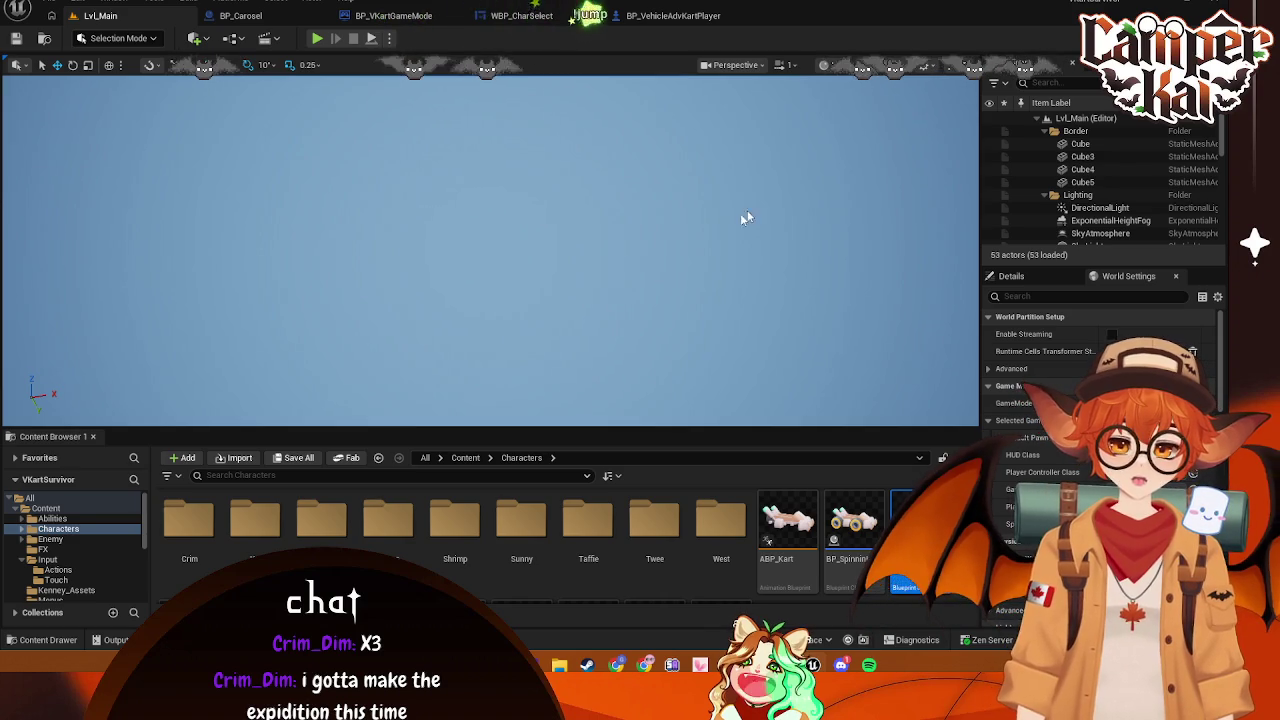
Inspect the Timeline_0 FOV curve in the blueprint, then return to Lvl_Main
left_click(648, 17)
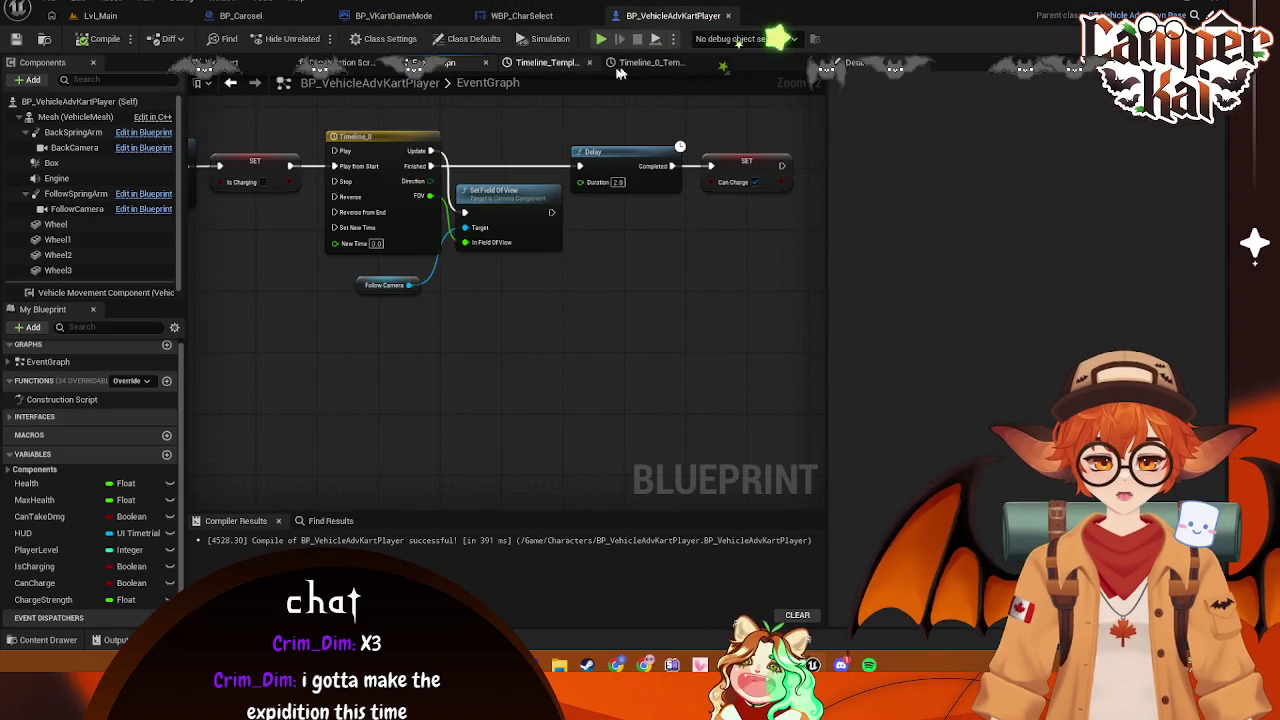
left_click(648, 62)
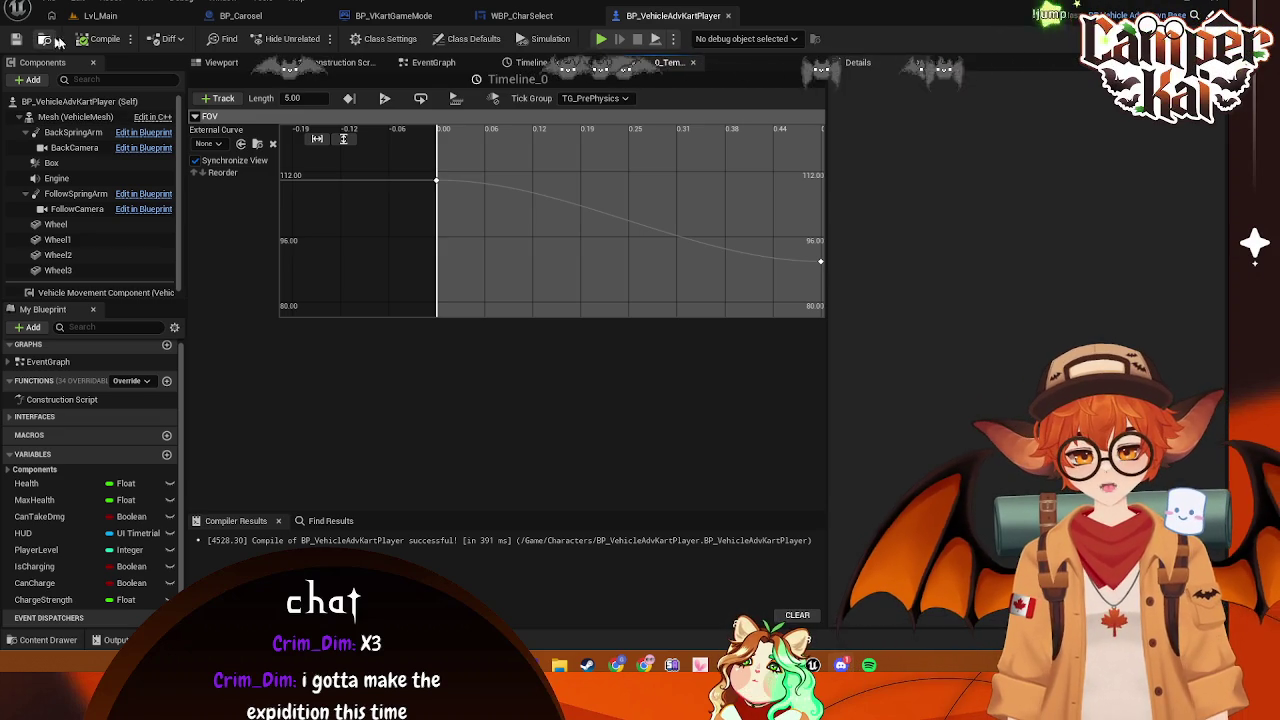
left_click(100, 15)
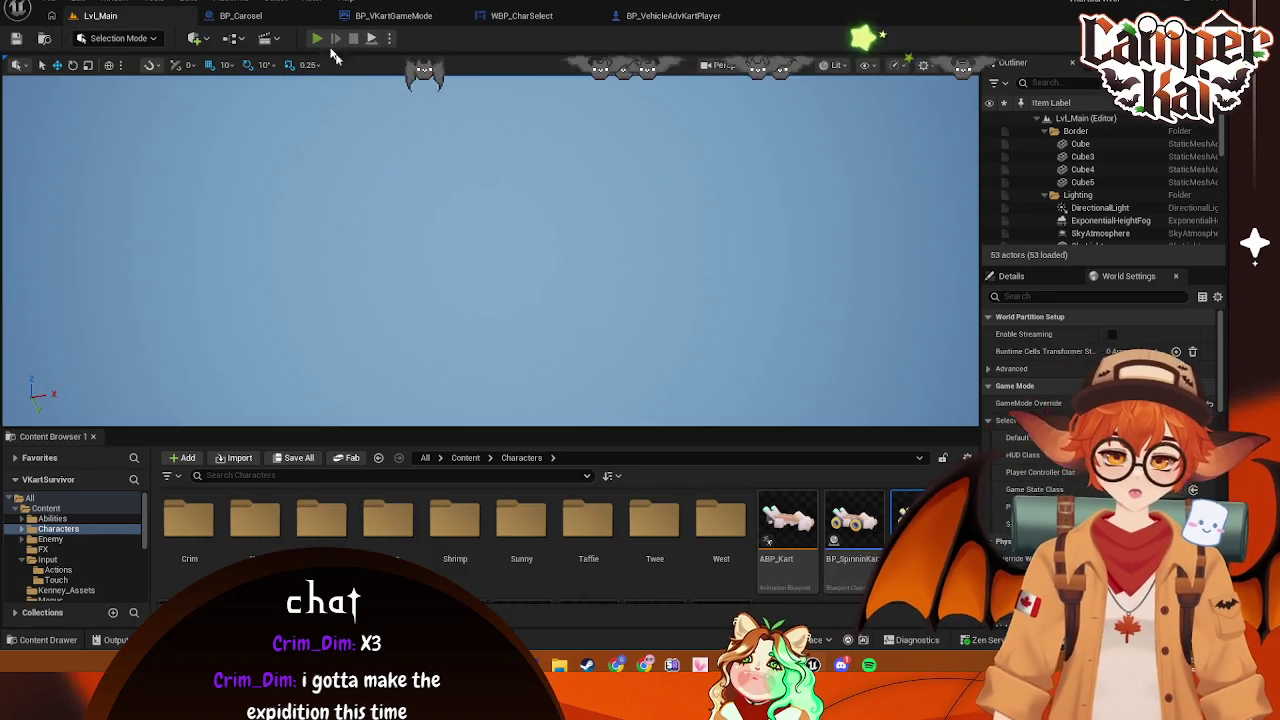
Start a playtest from the title menu and begin the race with the chosen kart
left_click(316, 38)
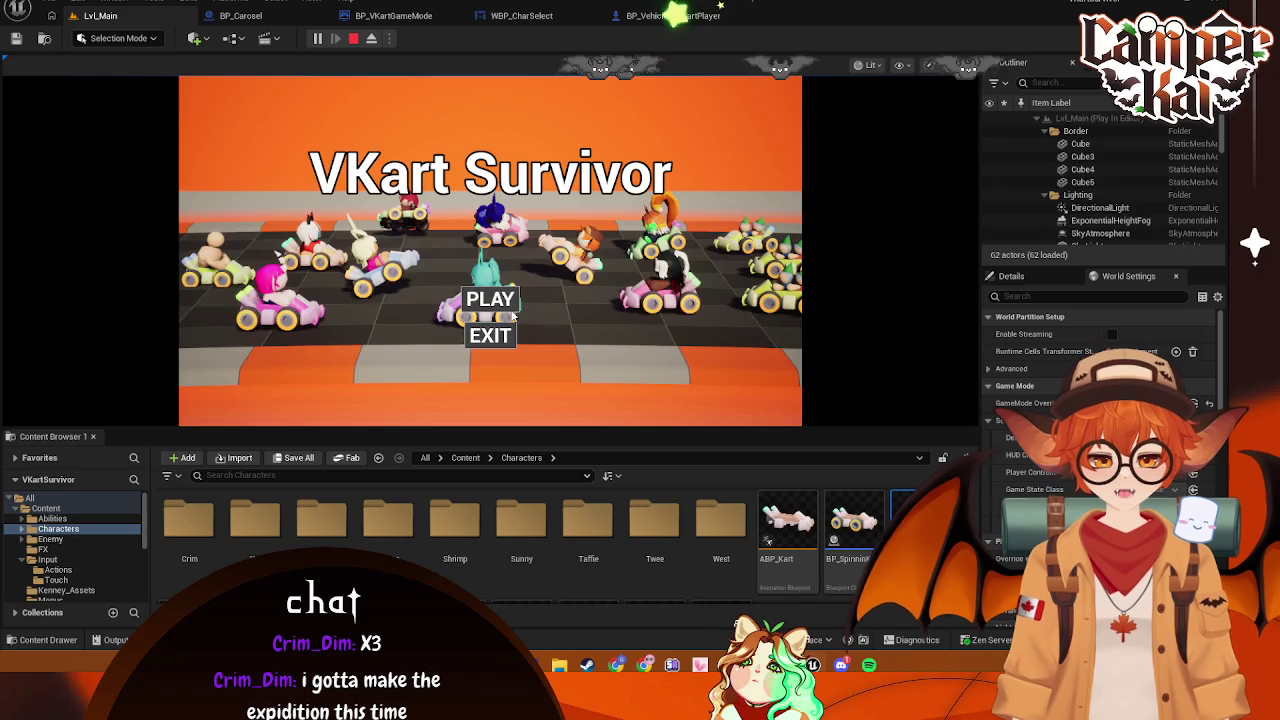
left_click(510, 310)
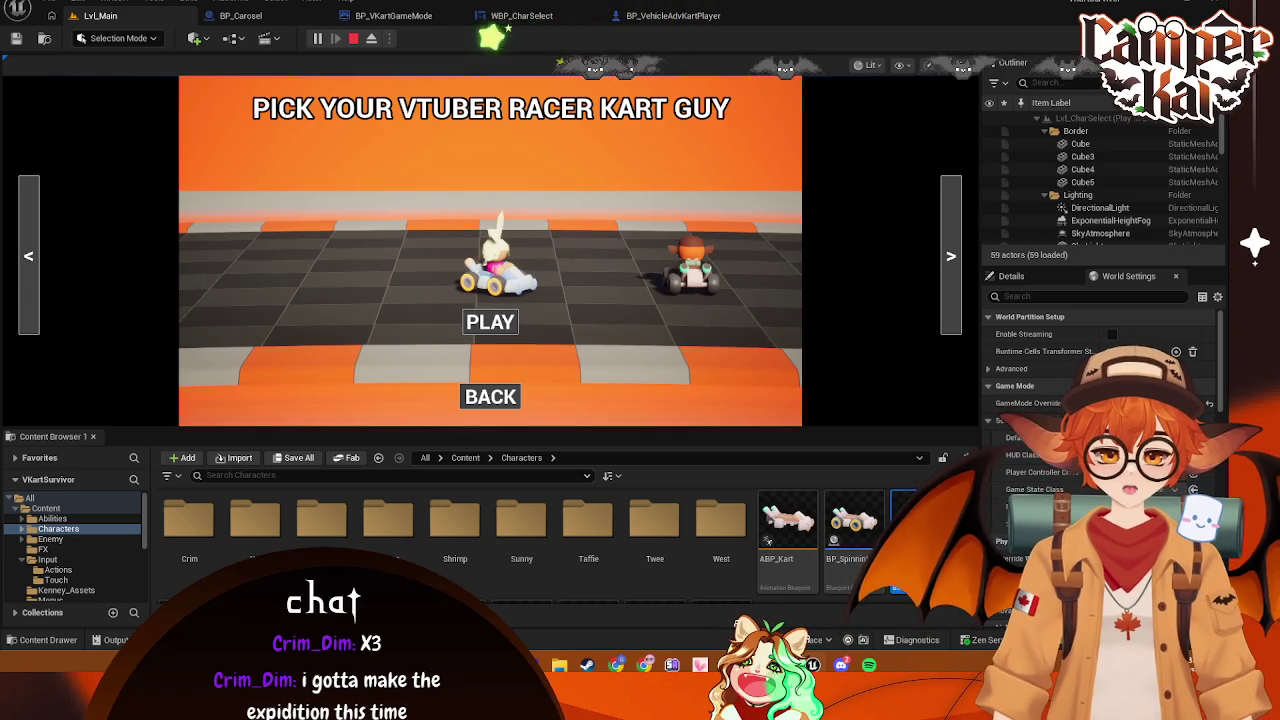
key("Return")
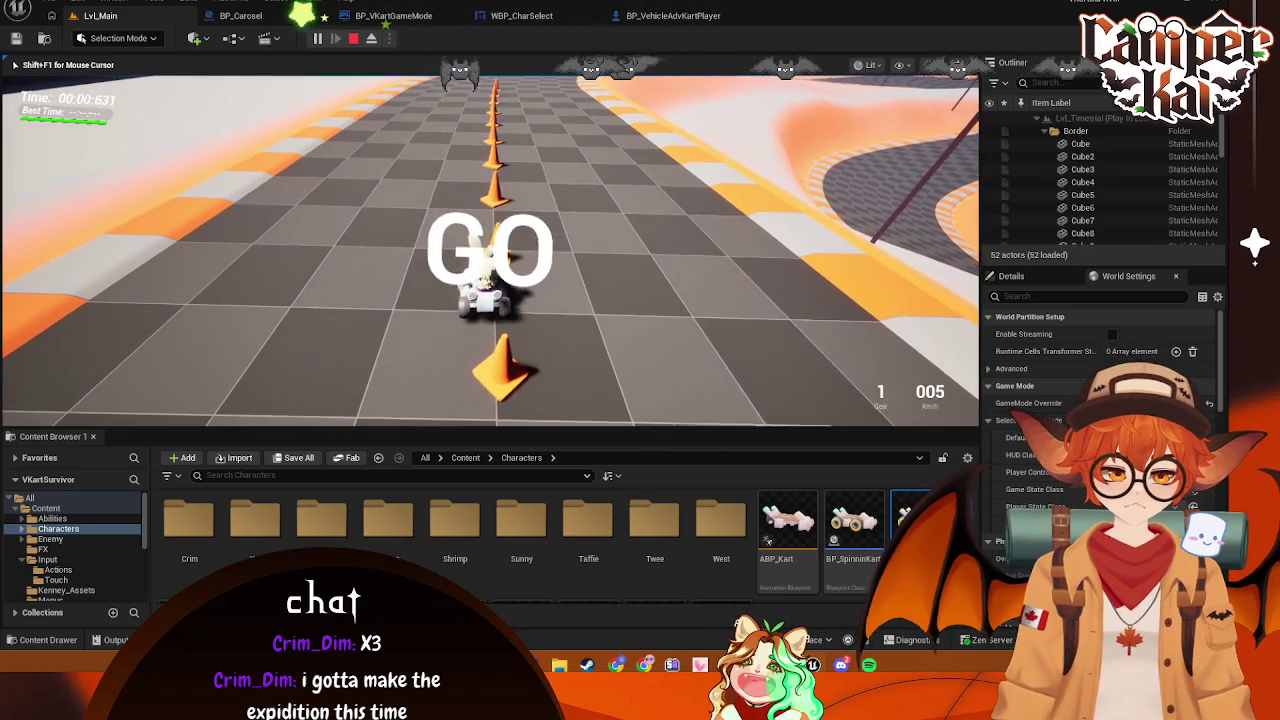
Drive the kart down the straights and around the curves, then end the session with Esc
key("w")
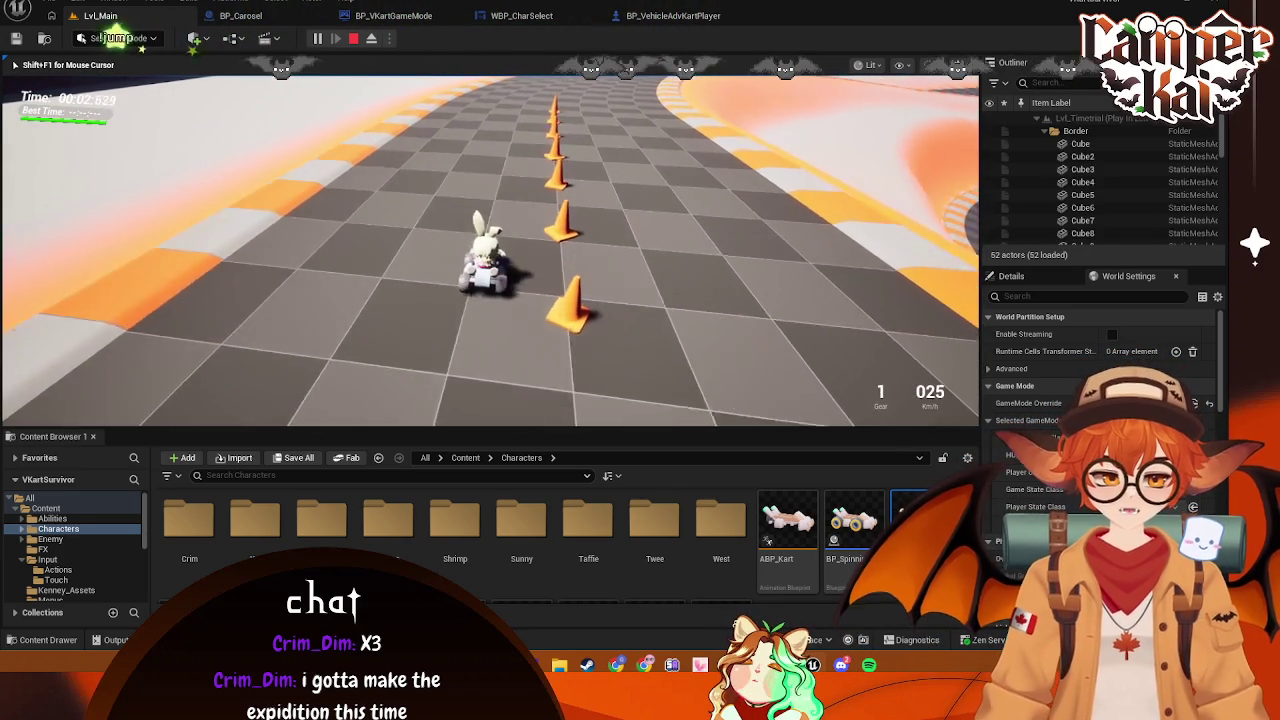
key("w")
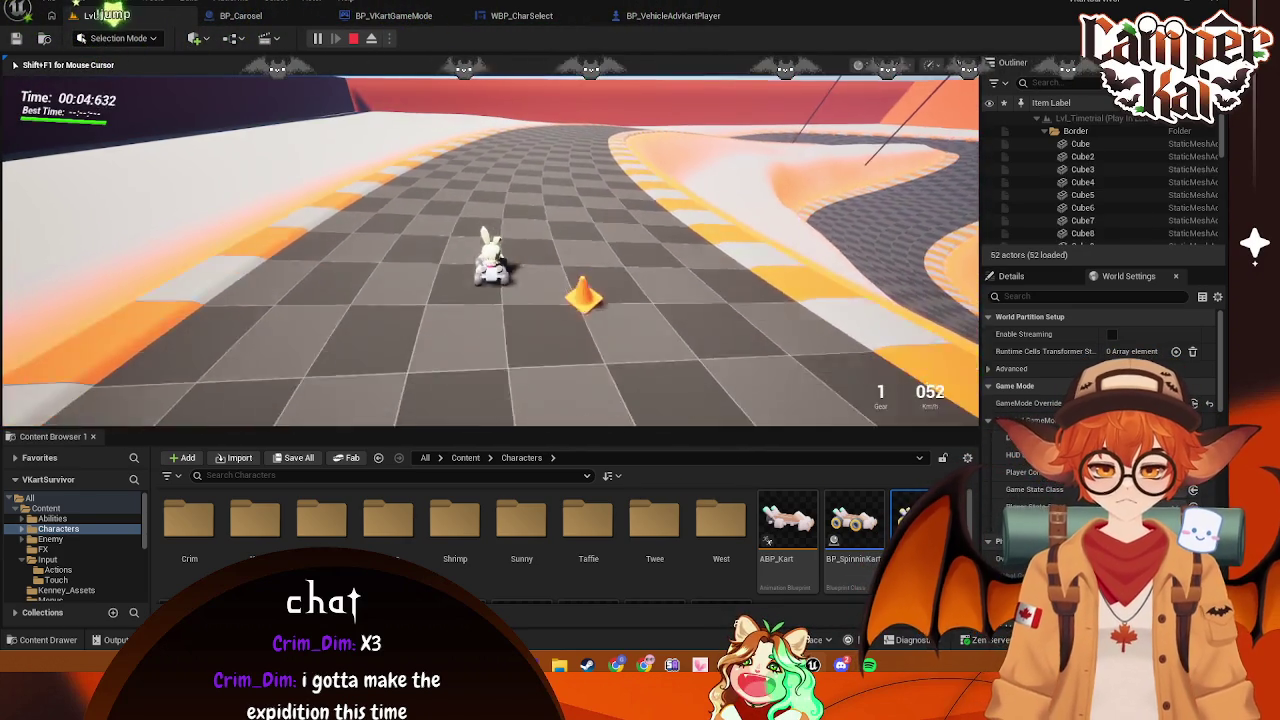
key("w")
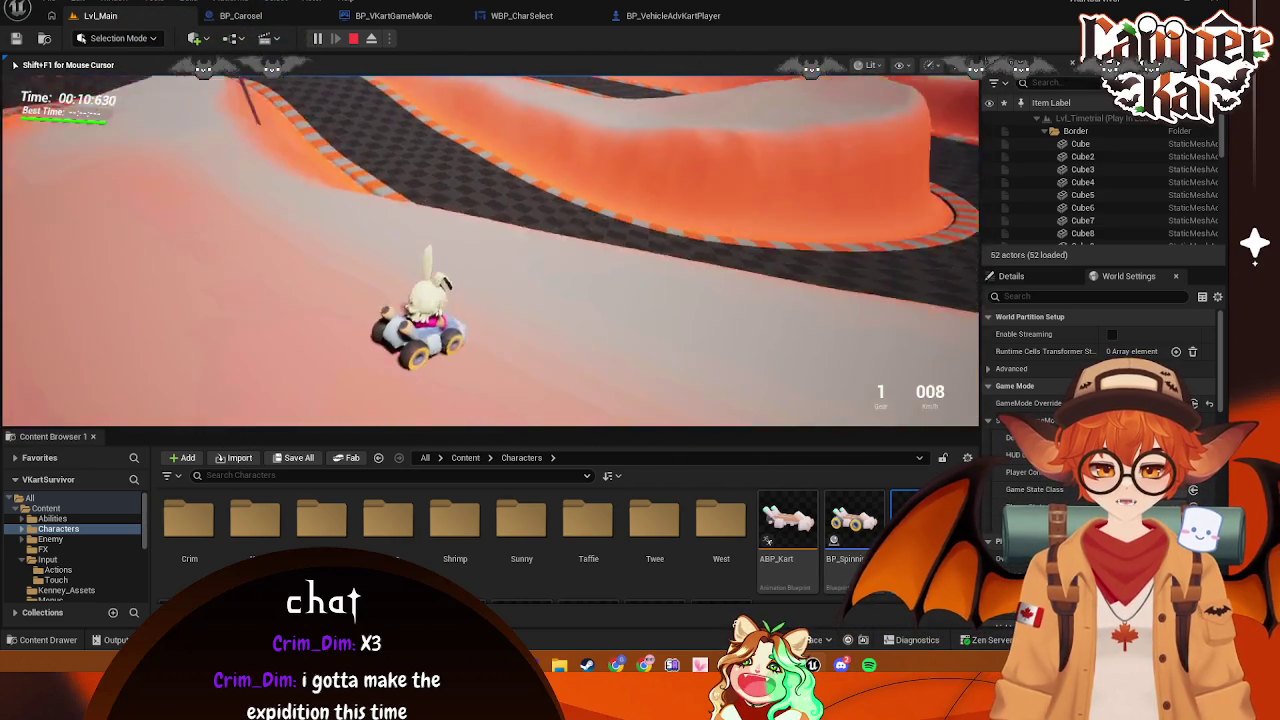
key("w")
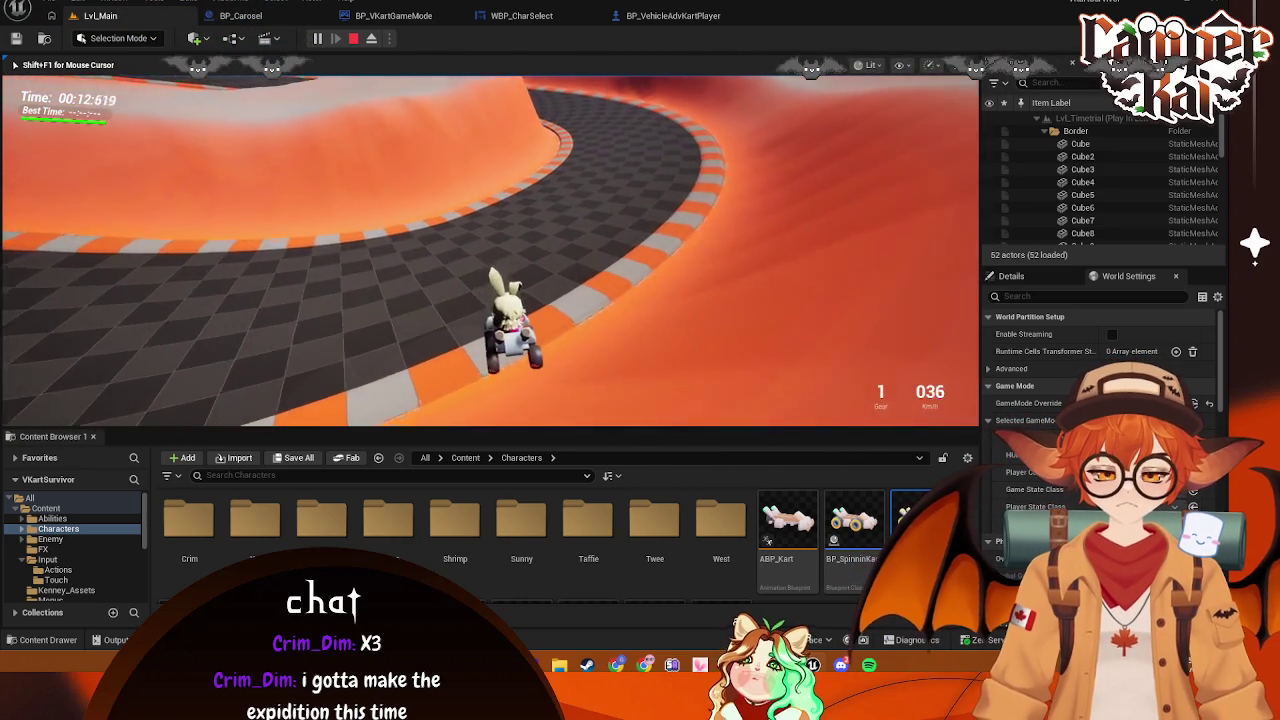
key("w")
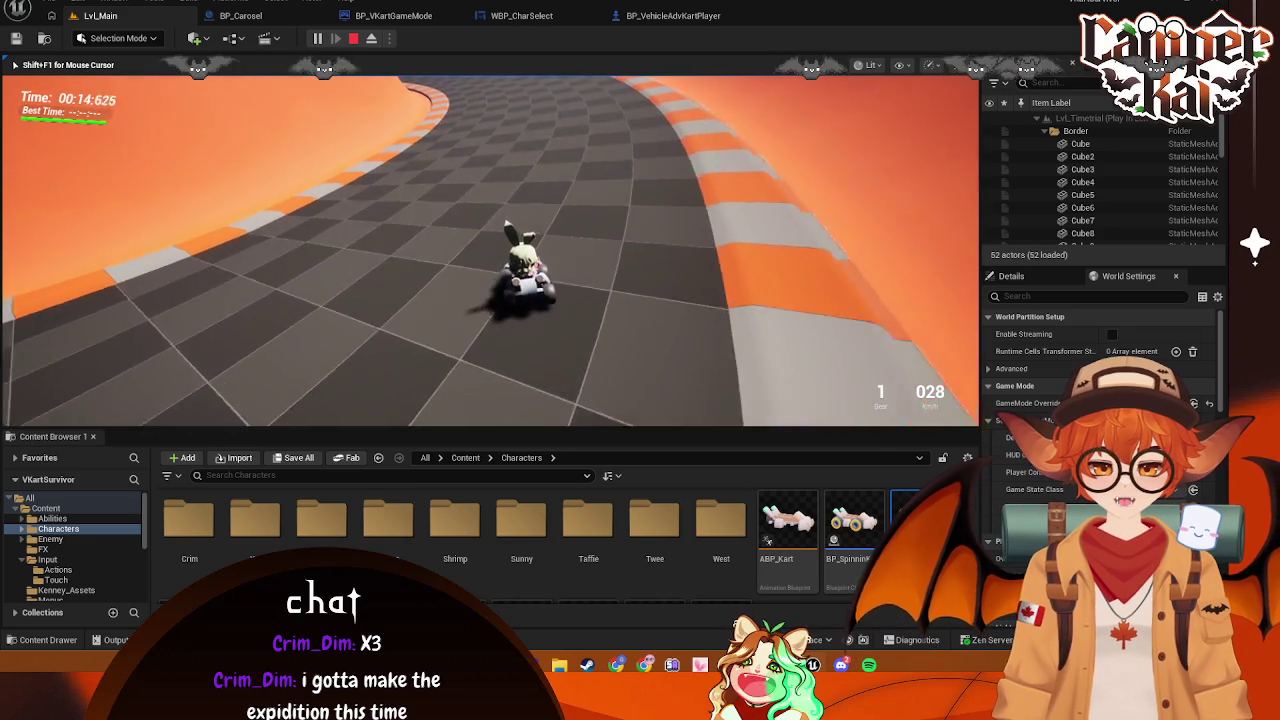
key("a")
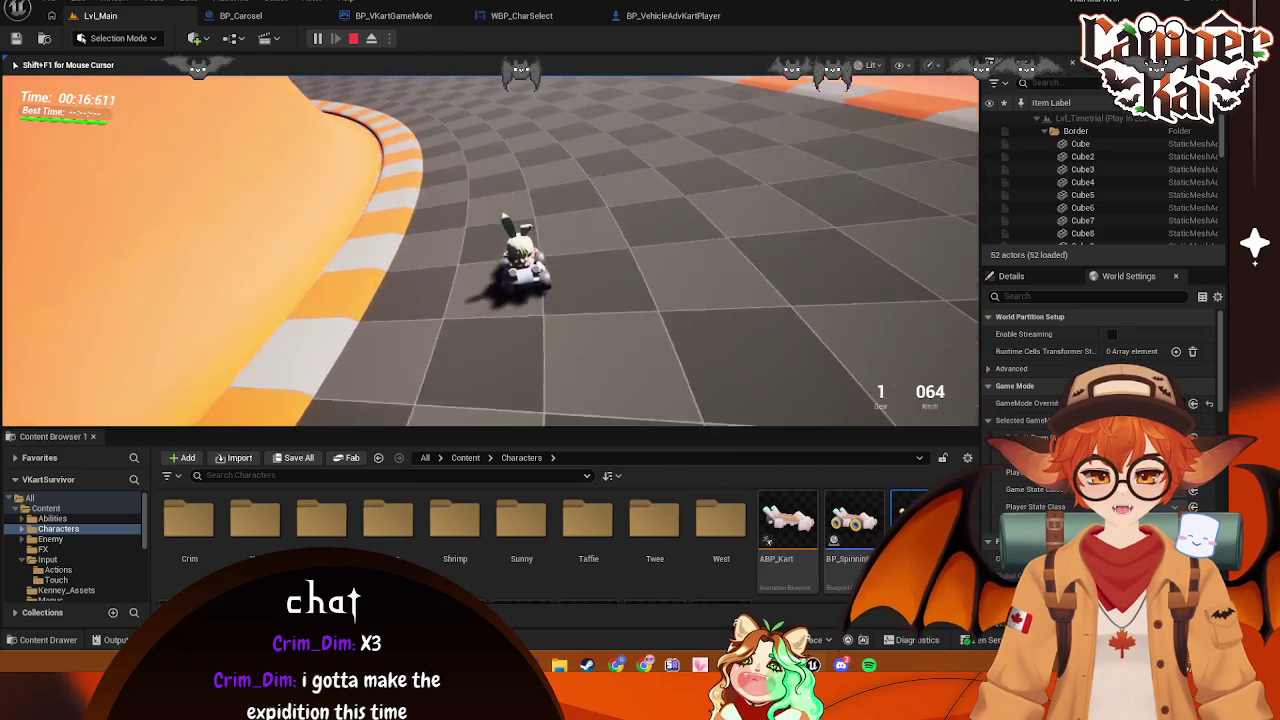
key("a")
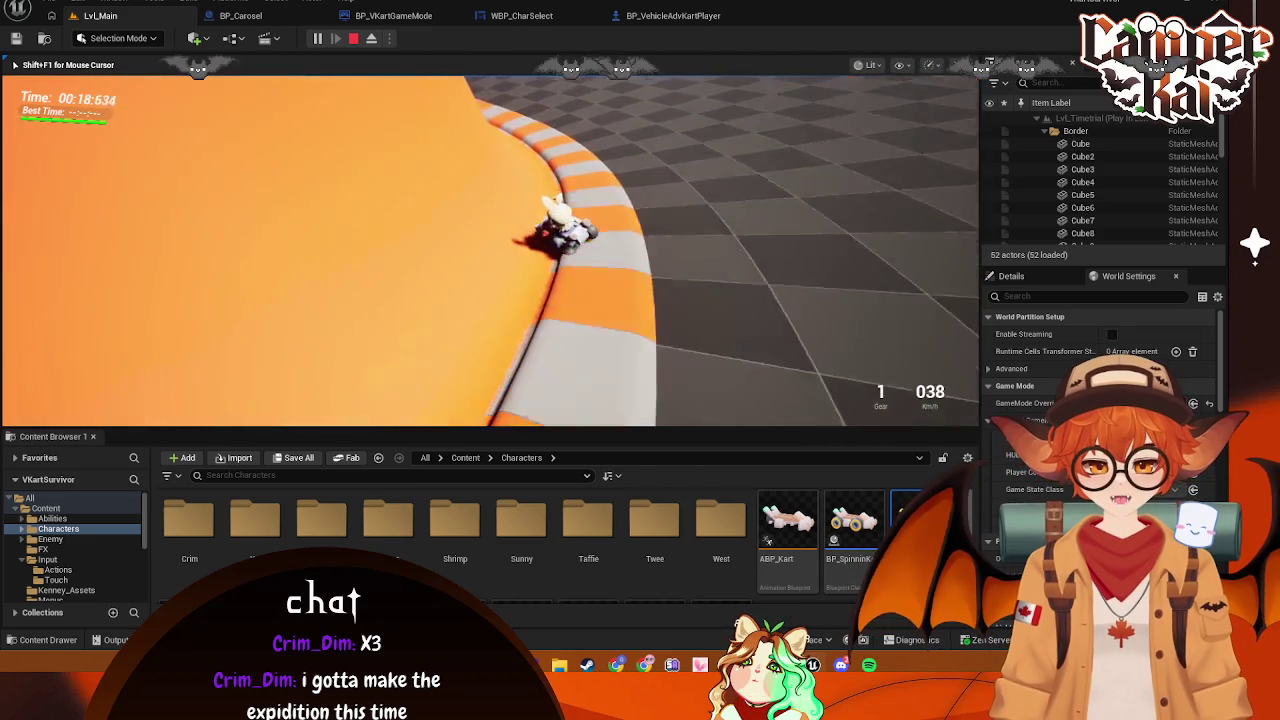
key("a")
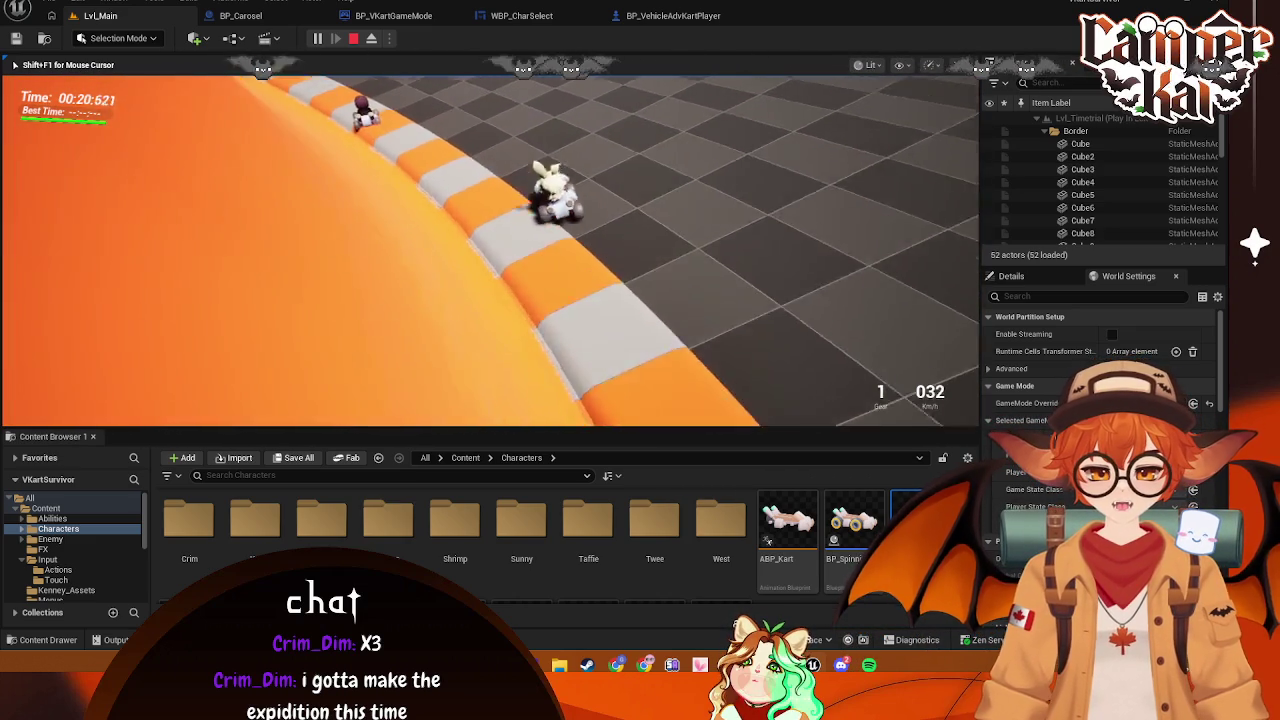
key("w")
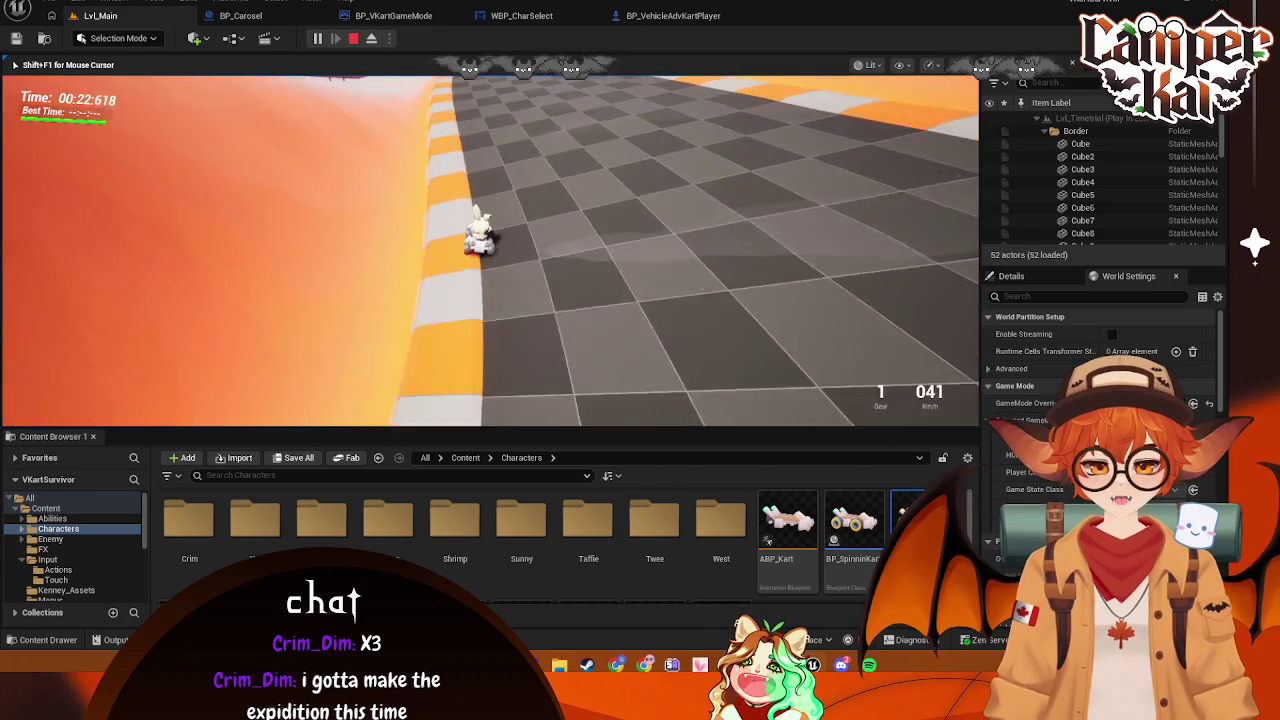
key("w")
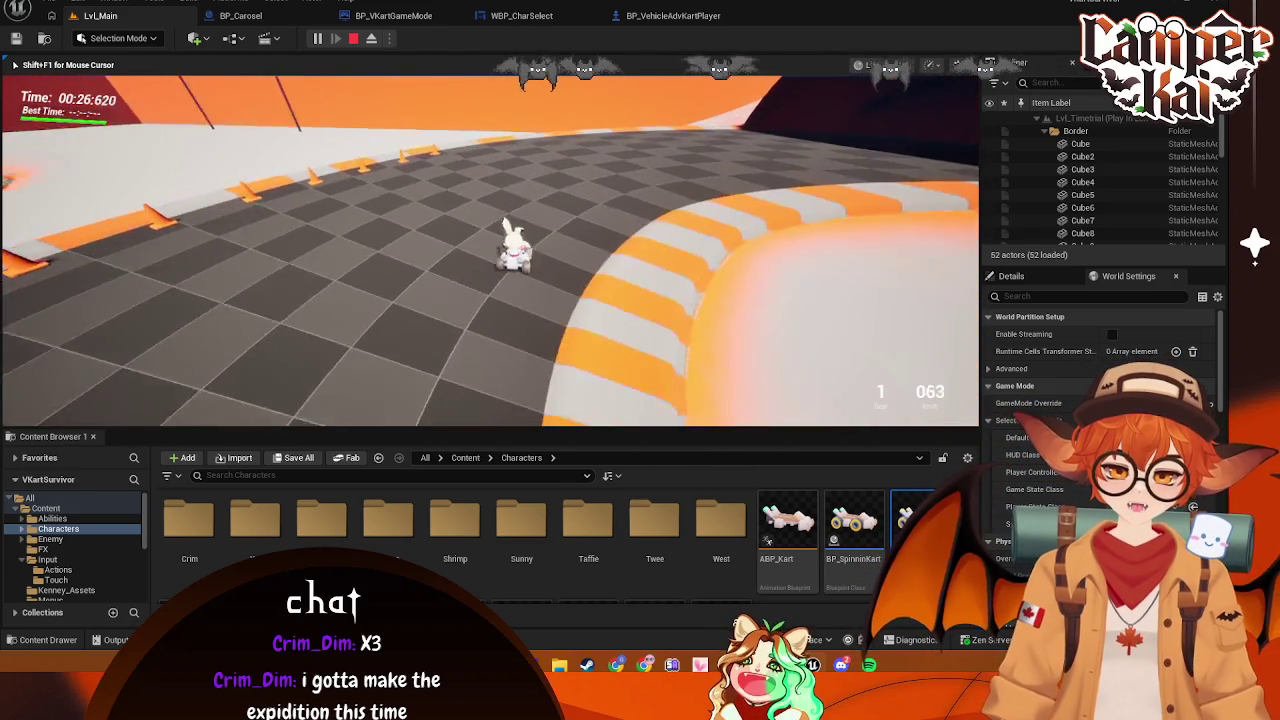
key("Escape")
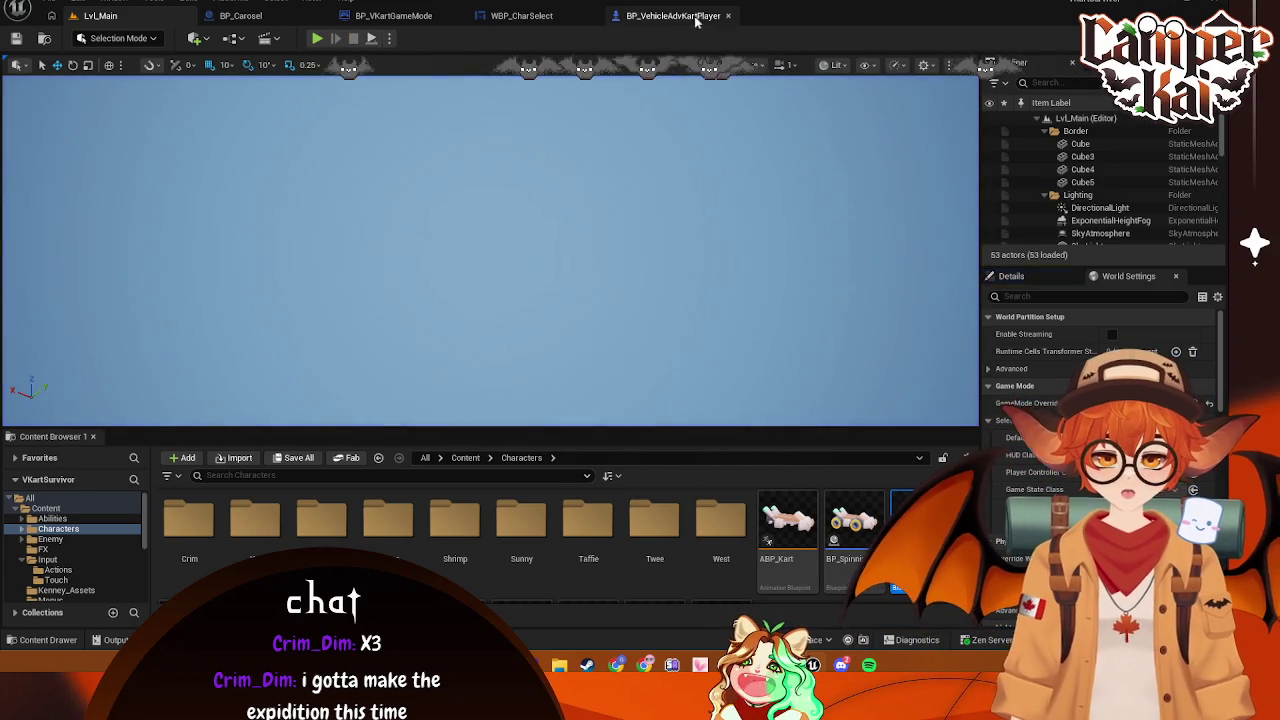
Delete the old Timeline_0 and Set Field Of View nodes from the kart event graph
left_click(665, 15)
left_click(222, 62)
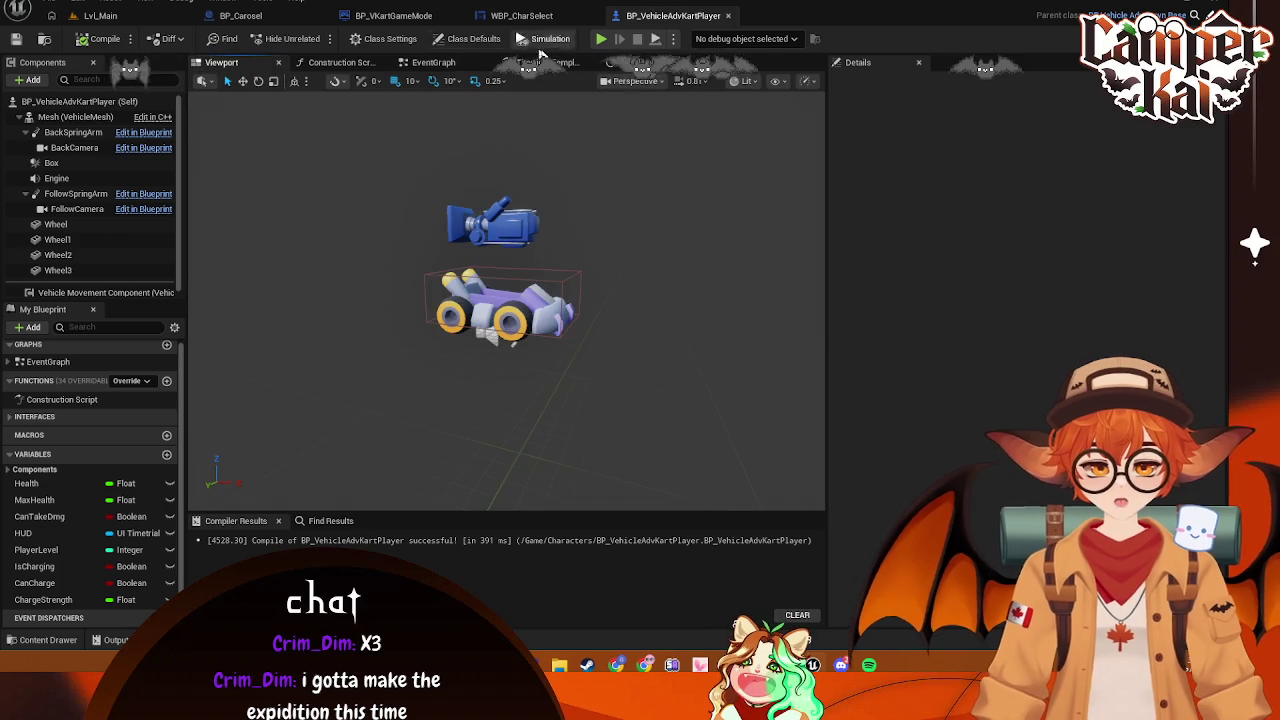
left_click(620, 62)
left_click(433, 62)
mouse_move(402, 372)
left_mouse_down()
mouse_move(591, 357)
mouse_move(614, 327)
mouse_move(655, 358)
mouse_move(643, 267)
left_mouse_up()
left_click_drag(644, 122, 508, 328)
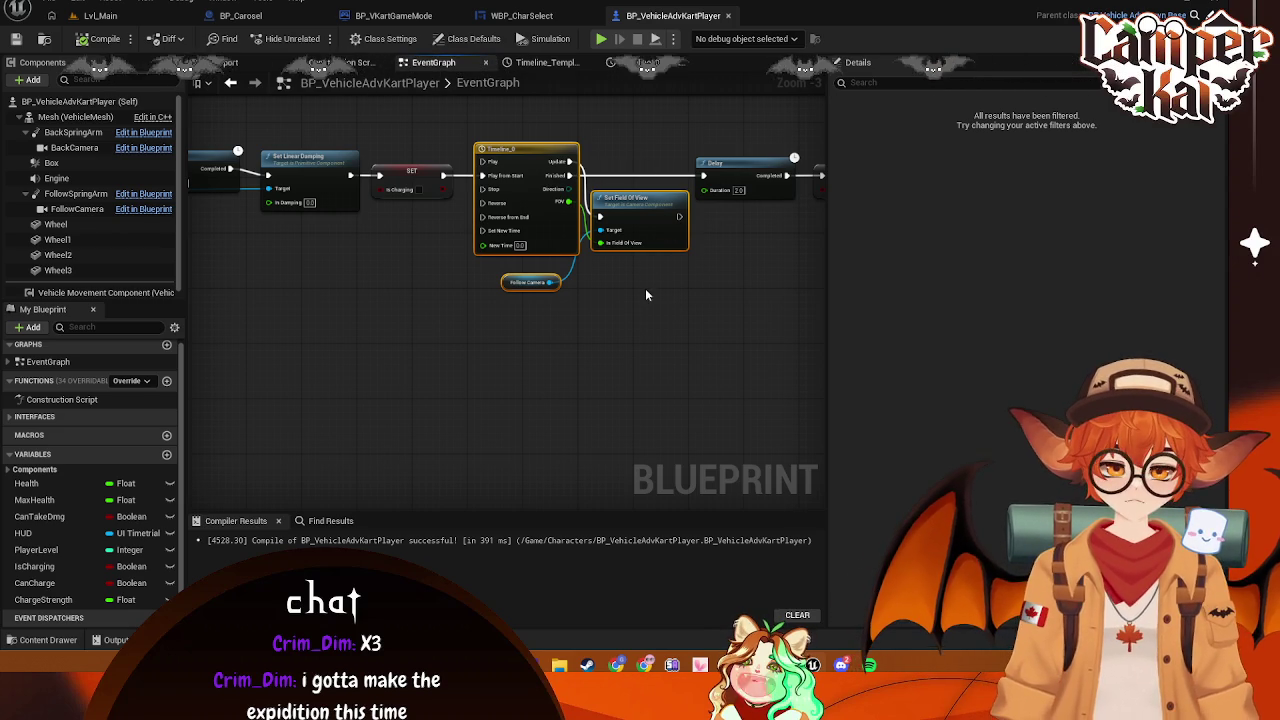
key("Delete")
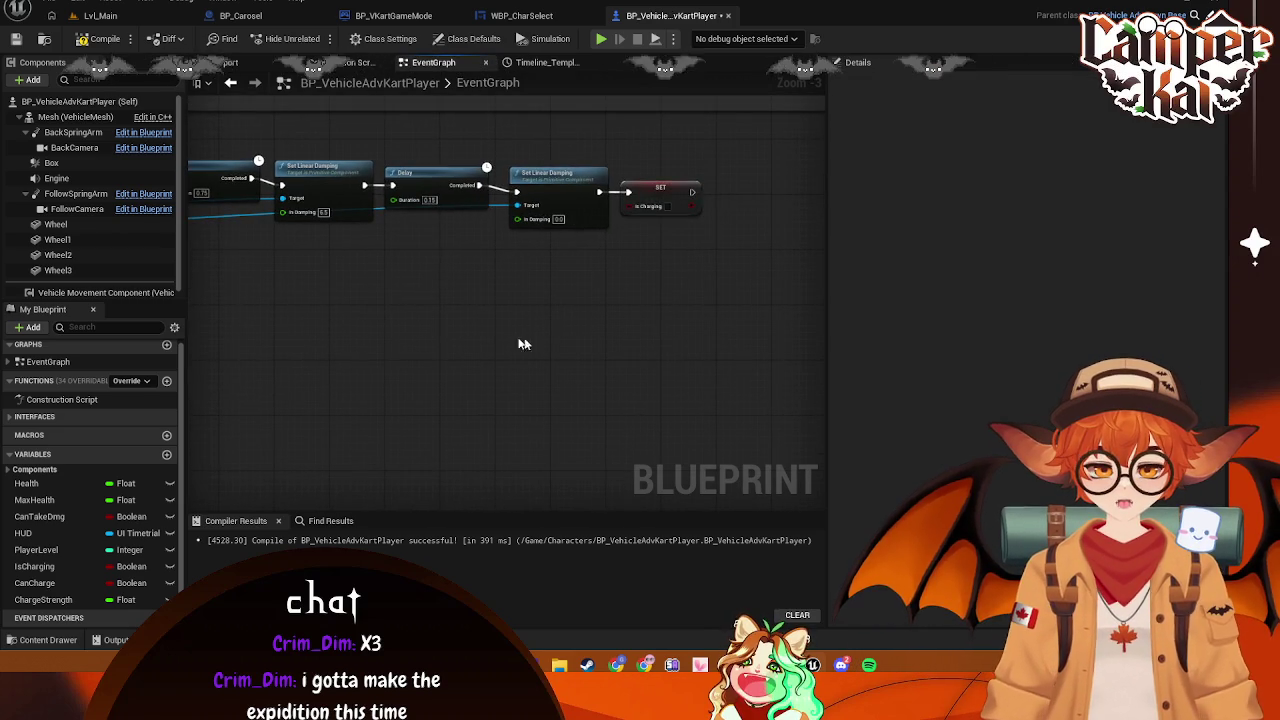
Paste copies of the original Timeline and Set Field Of View nodes beside the Add Impulse Delay
right_click(420, 313)
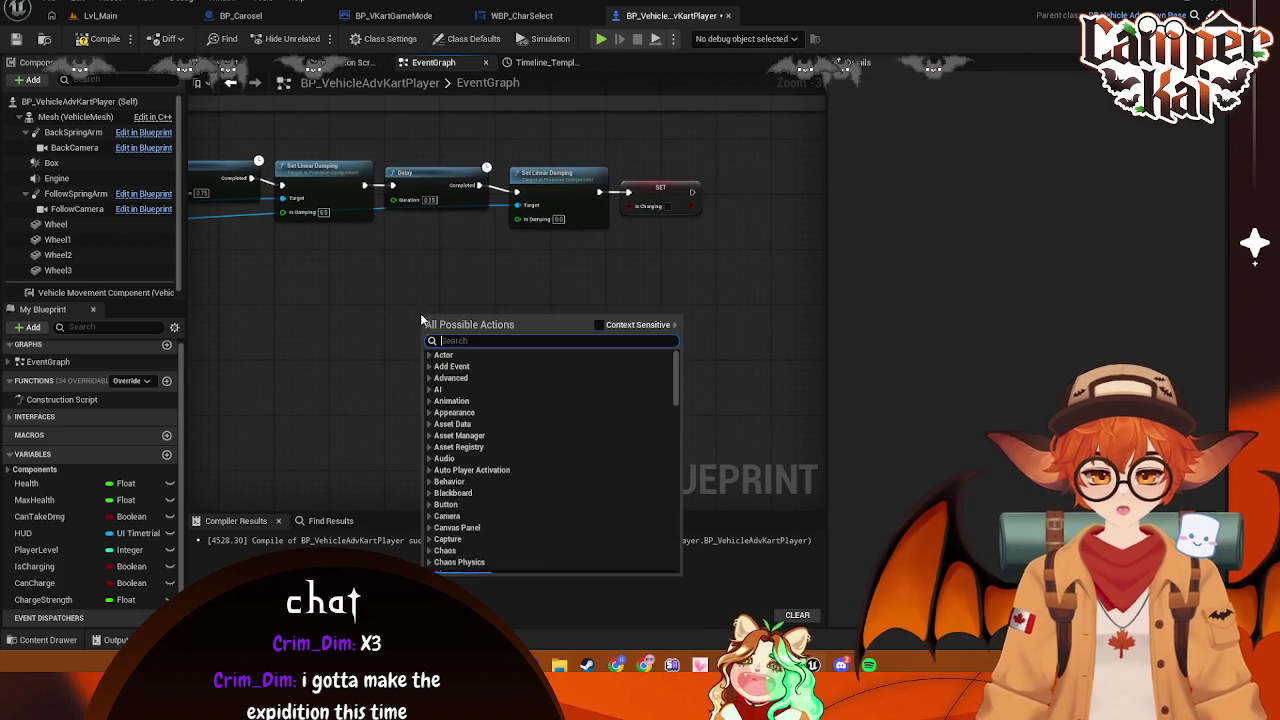
left_click(363, 308)
mouse_move(370, 311)
left_mouse_down()
mouse_move(823, 363)
mouse_move(585, 334)
left_mouse_up()
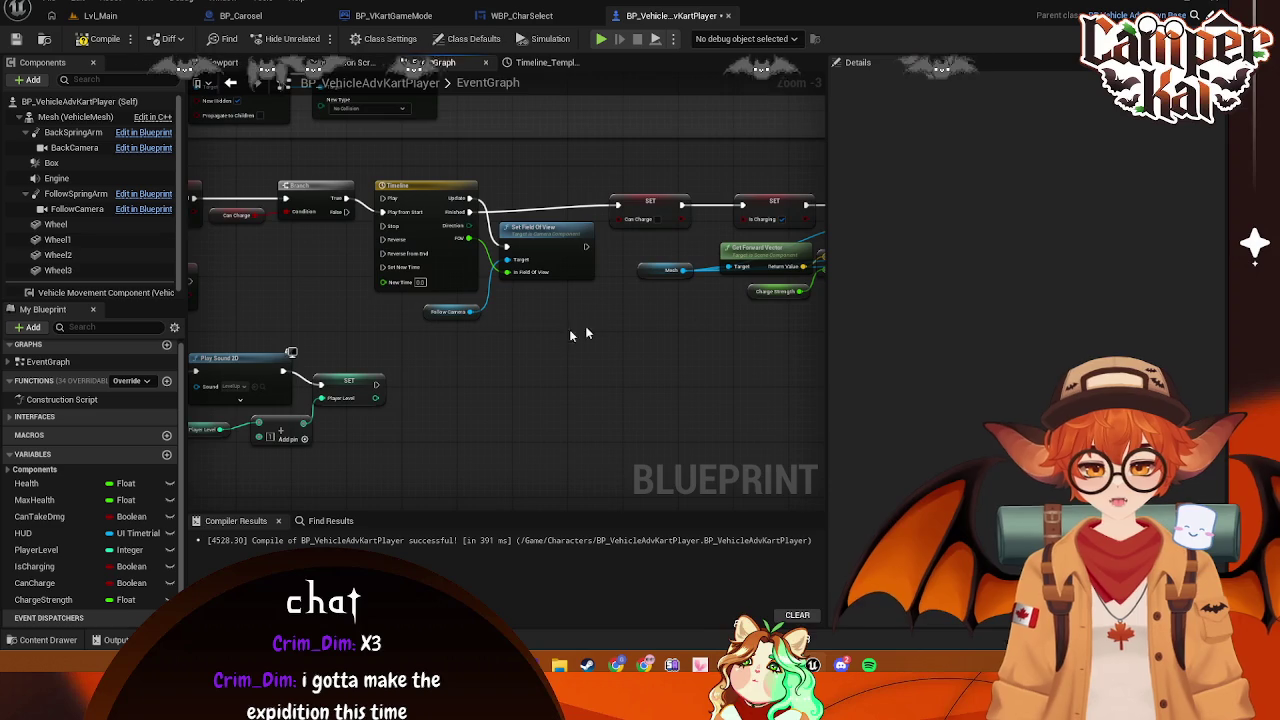
mouse_move(411, 172)
left_mouse_down()
mouse_move(586, 335)
mouse_move(549, 251)
left_mouse_up()
mouse_move(775, 398)
left_mouse_down()
mouse_move(682, 337)
mouse_move(329, 235)
left_mouse_up()
key("ctrl+v")
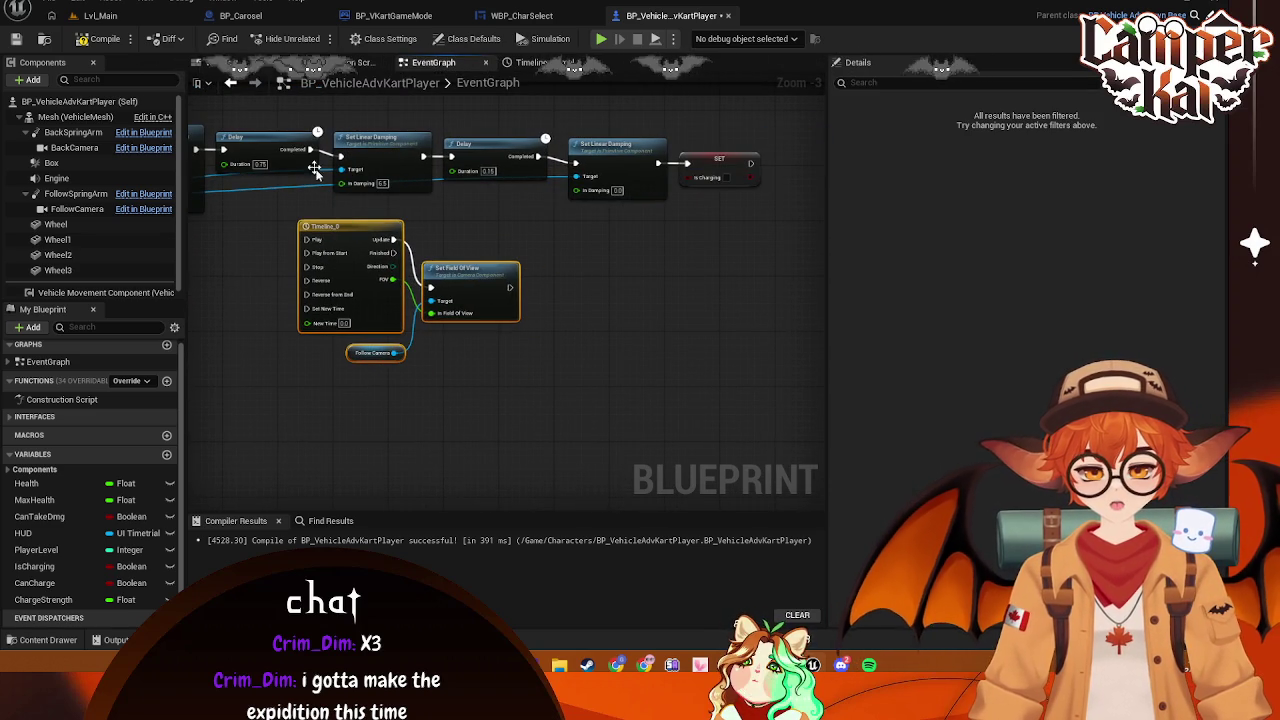
Wire Delay Completed to the pasted Timeline's Play and its Update to Set Field Of View
left_click_drag(311, 165, 306, 240)
mouse_move(430, 287)
left_mouse_down()
mouse_move(335, 185)
mouse_move(341, 160)
left_mouse_up()
left_click_drag(340, 207, 341, 160)
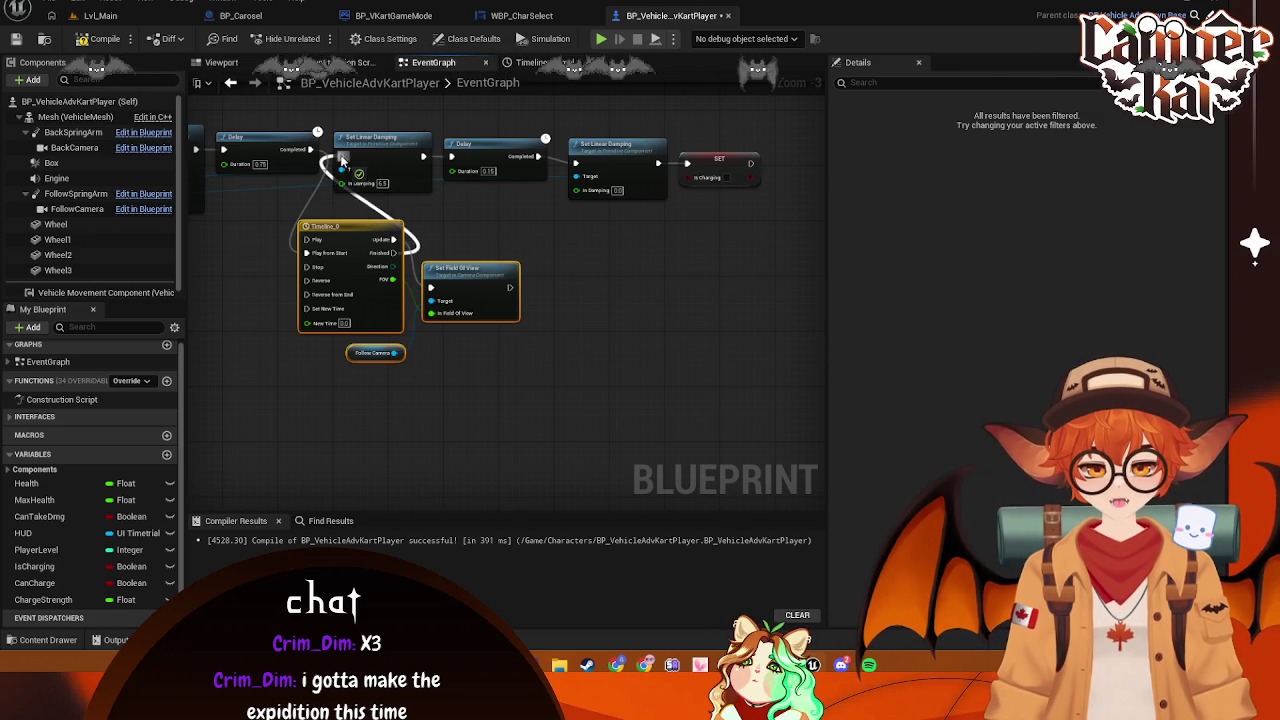
scroll(450, 210, "down", 2)
mouse_move(714, 133)
left_mouse_down()
mouse_move(457, 208)
mouse_move(573, 190)
left_mouse_up()
left_click_drag(519, 338, 387, 268)
scroll(500, 351, "up", 2)
mouse_move(501, 285)
left_mouse_down()
mouse_move(527, 207)
mouse_move(513, 250)
mouse_move(523, 259)
left_mouse_up()
left_click_drag(428, 231, 646, 239)
key("ctrl+z")
key("ctrl+z")
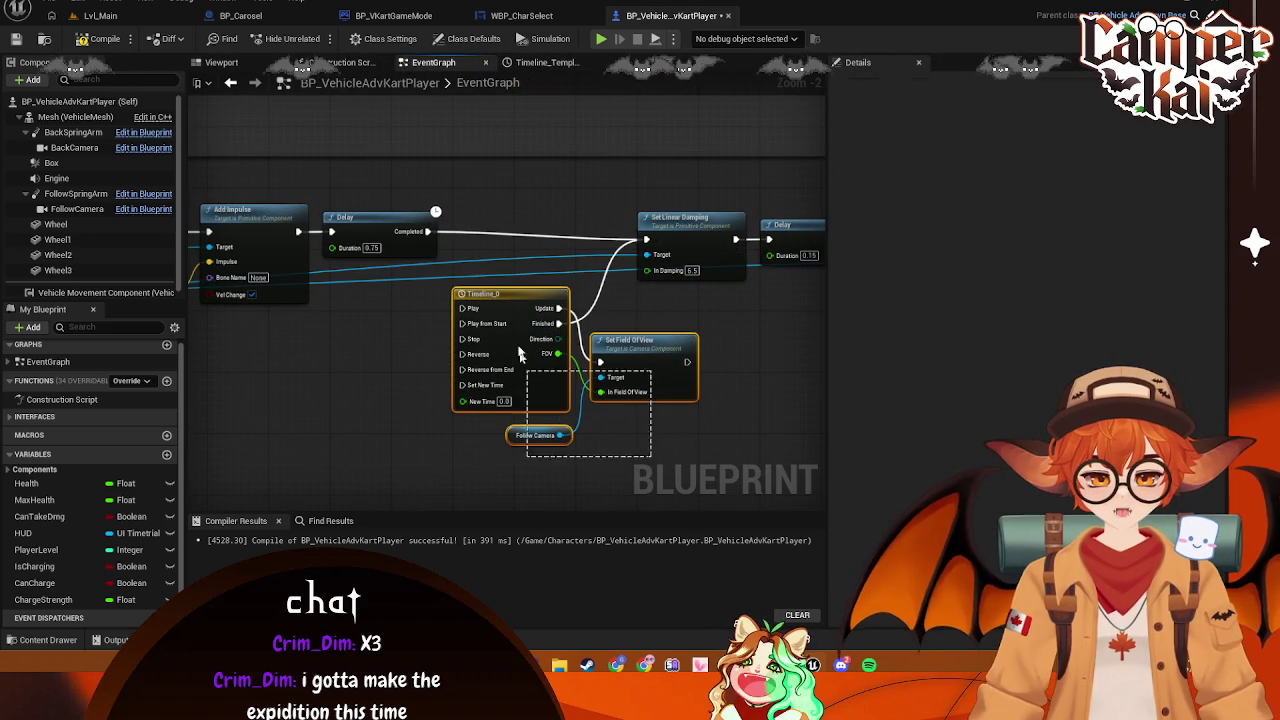
Rearrange the timeline, damping, Delay and SET nodes to tidy the chain
mouse_move(531, 326)
left_mouse_down()
mouse_move(530, 238)
mouse_move(539, 255)
mouse_move(478, 299)
mouse_move(387, 265)
left_mouse_up()
left_click_drag(351, 143, 700, 246)
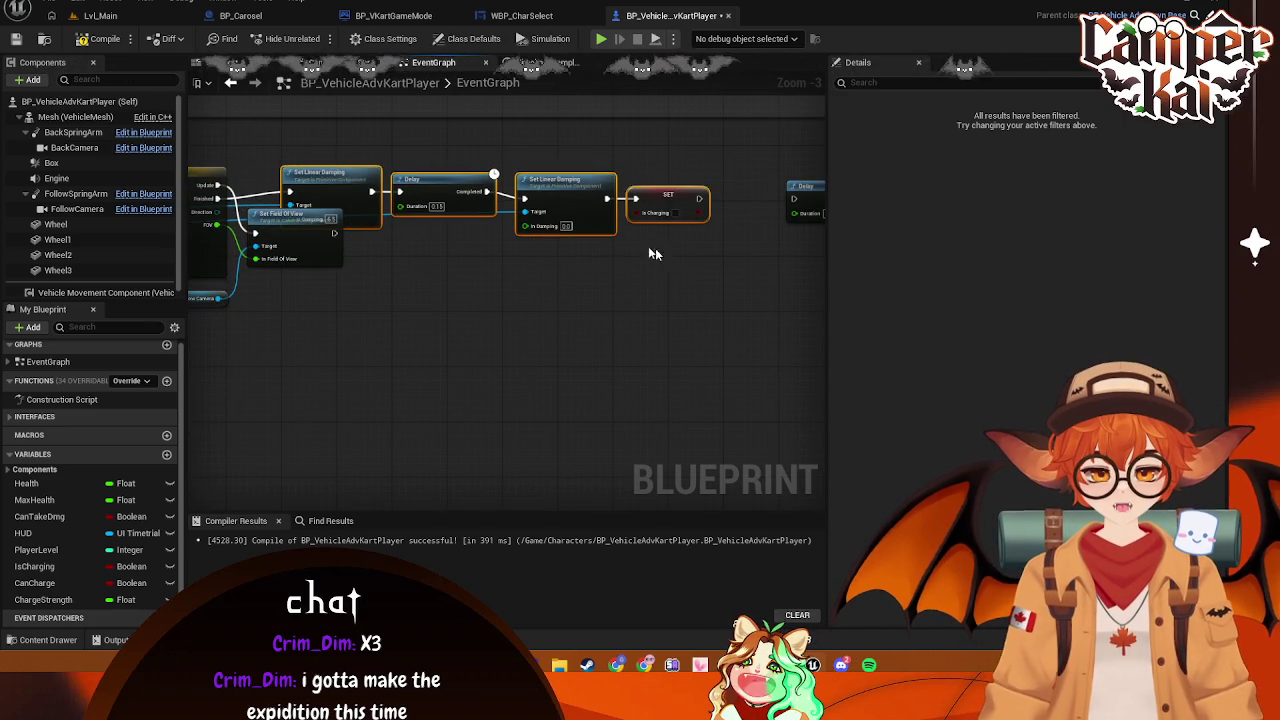
scroll(640, 235, "down", 1)
mouse_move(612, 215)
left_mouse_down()
mouse_move(660, 217)
mouse_move(697, 309)
mouse_move(478, 244)
mouse_move(505, 240)
left_mouse_up()
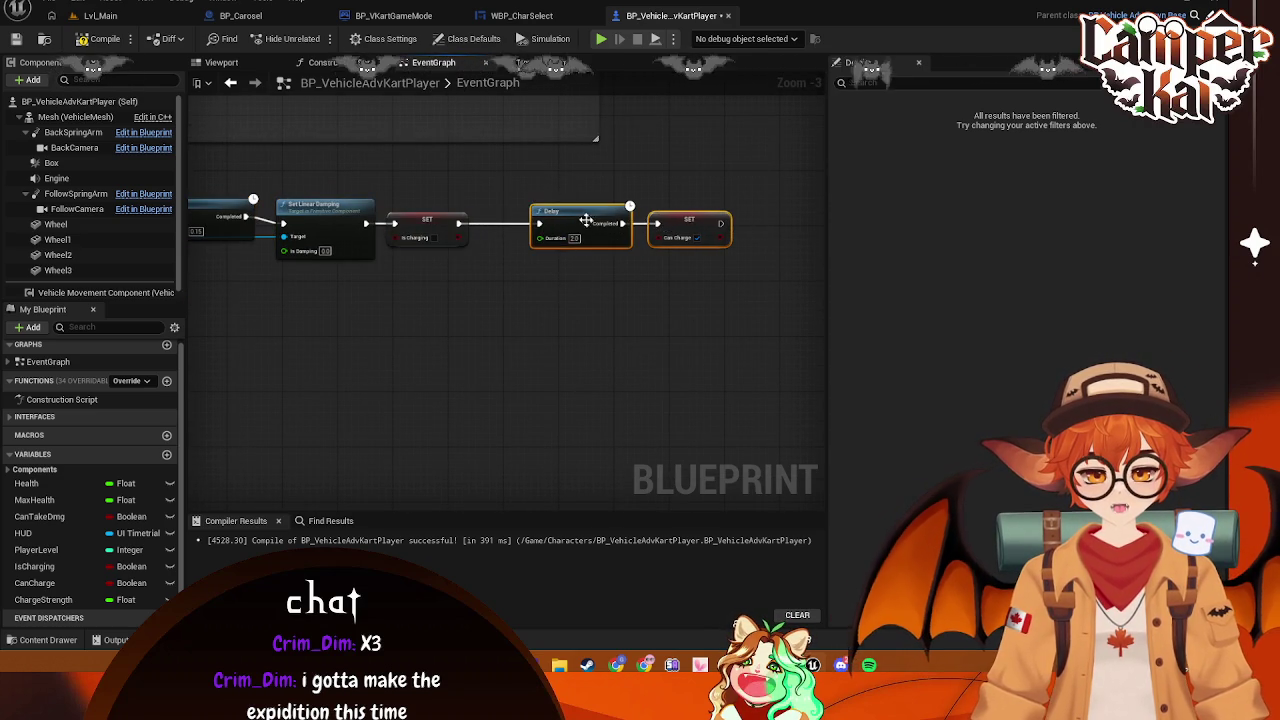
left_click_drag(552, 224, 510, 224)
left_click_drag(248, 390, 688, 356)
left_click_drag(440, 321, 594, 331)
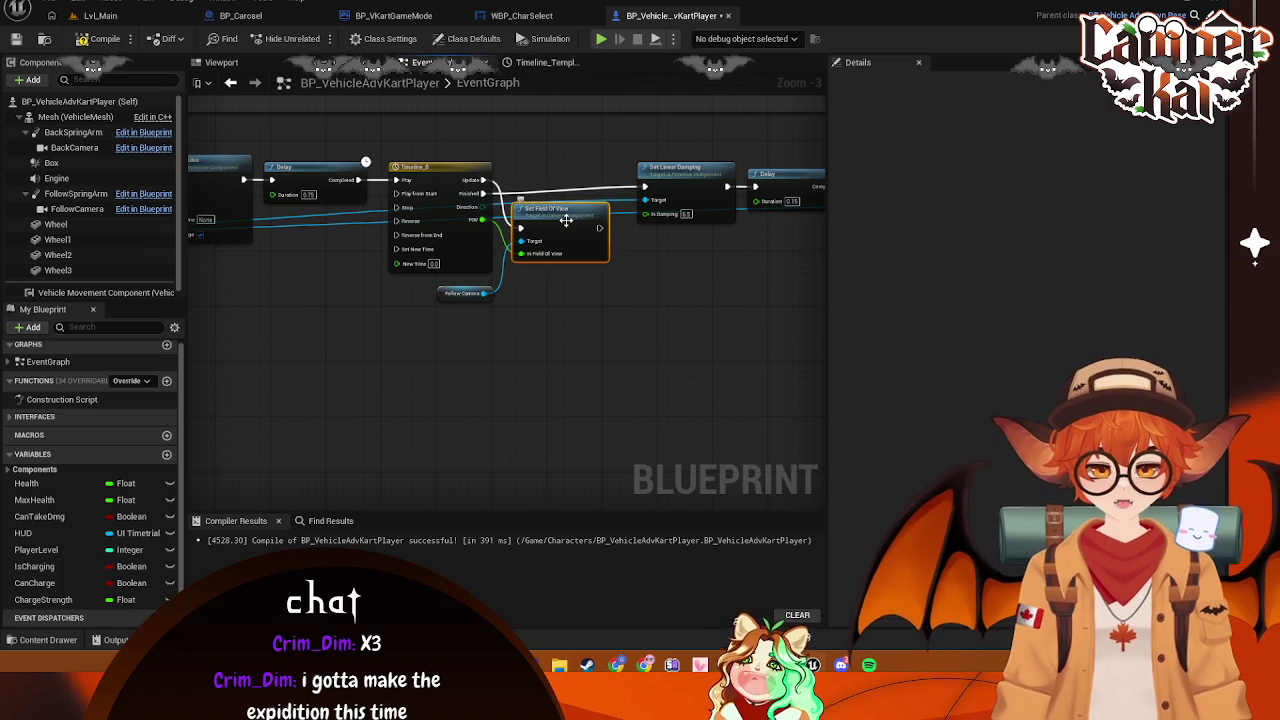
Set Timeline_0's FOV curve to 110 at the first key and 90 at 0.25 seconds
double_click(442, 169)
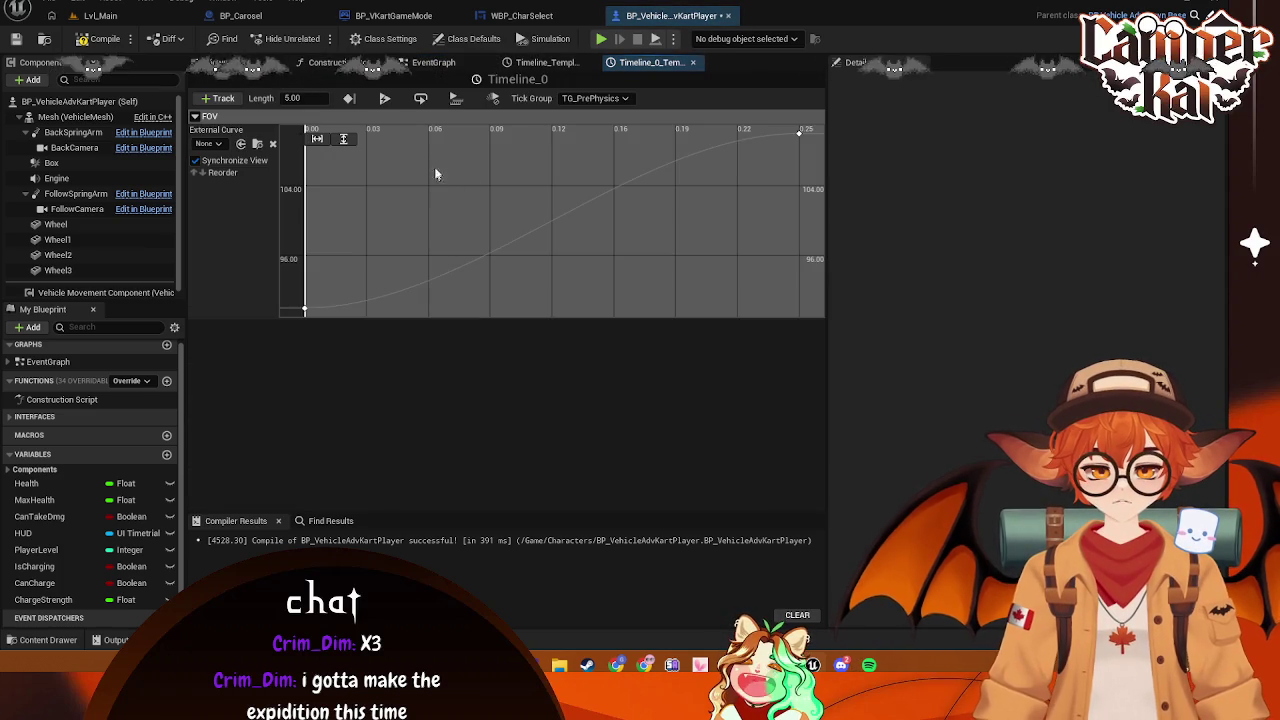
left_click(305, 310)
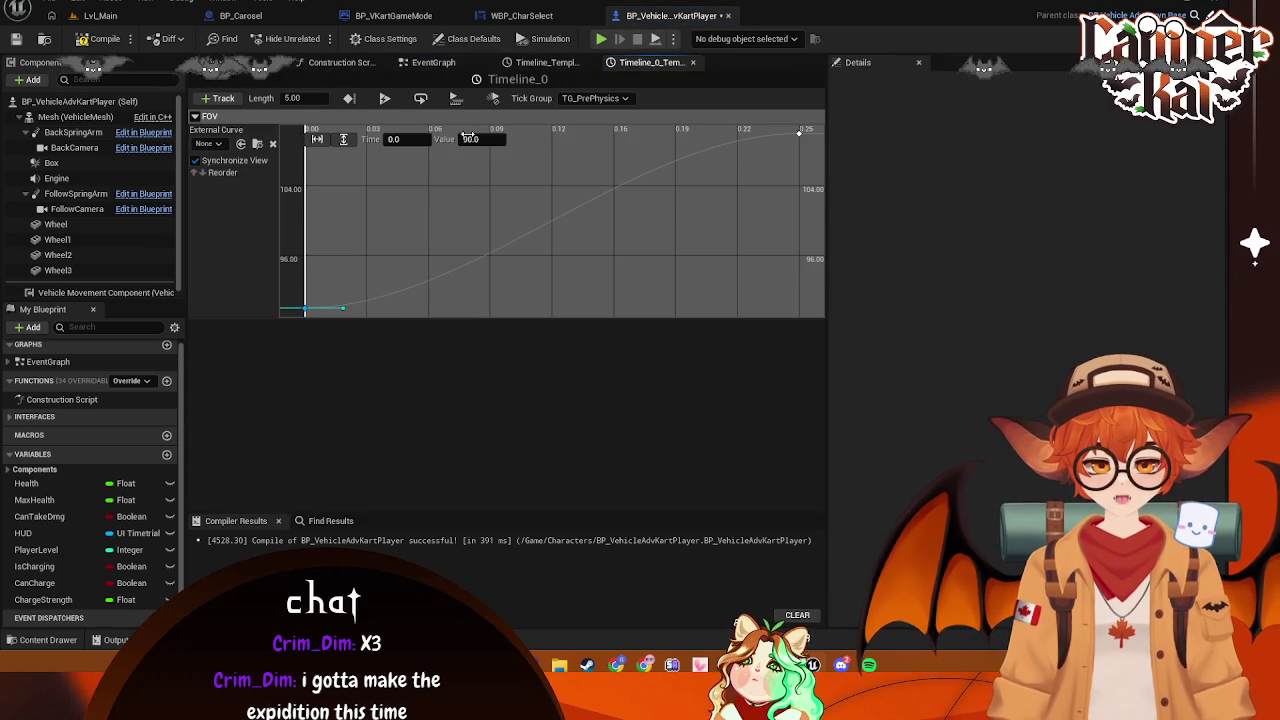
type("110")
key("Return")
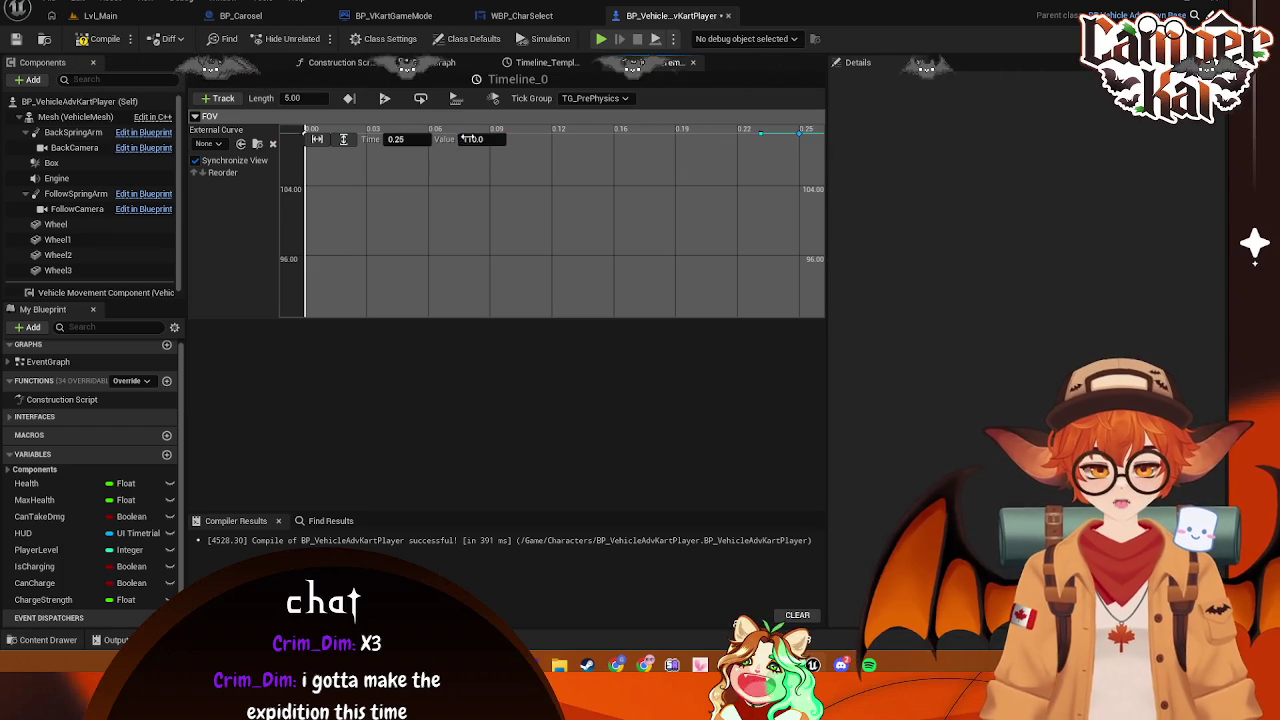
left_click_drag(465, 139, 489, 145)
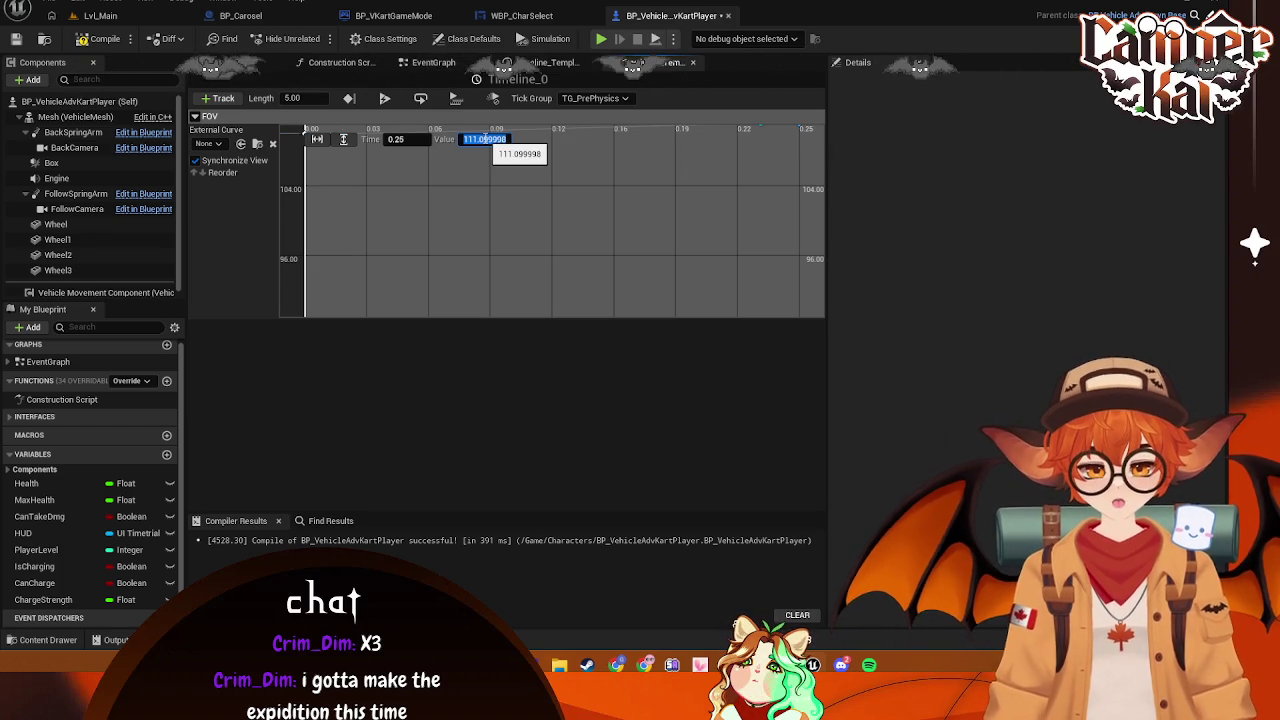
Save the blueprint, go back to Lvl_Main and start a play session
key("ctrl+s")
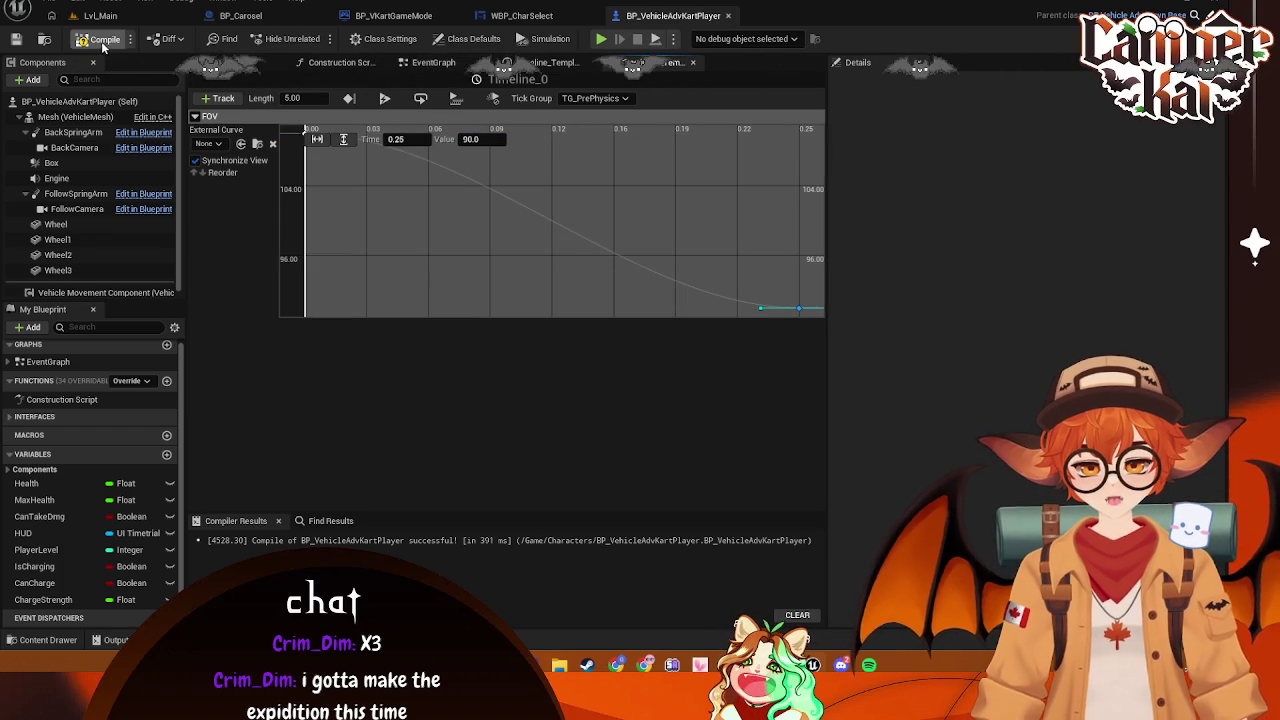
left_click(120, 17)
left_click(316, 39)
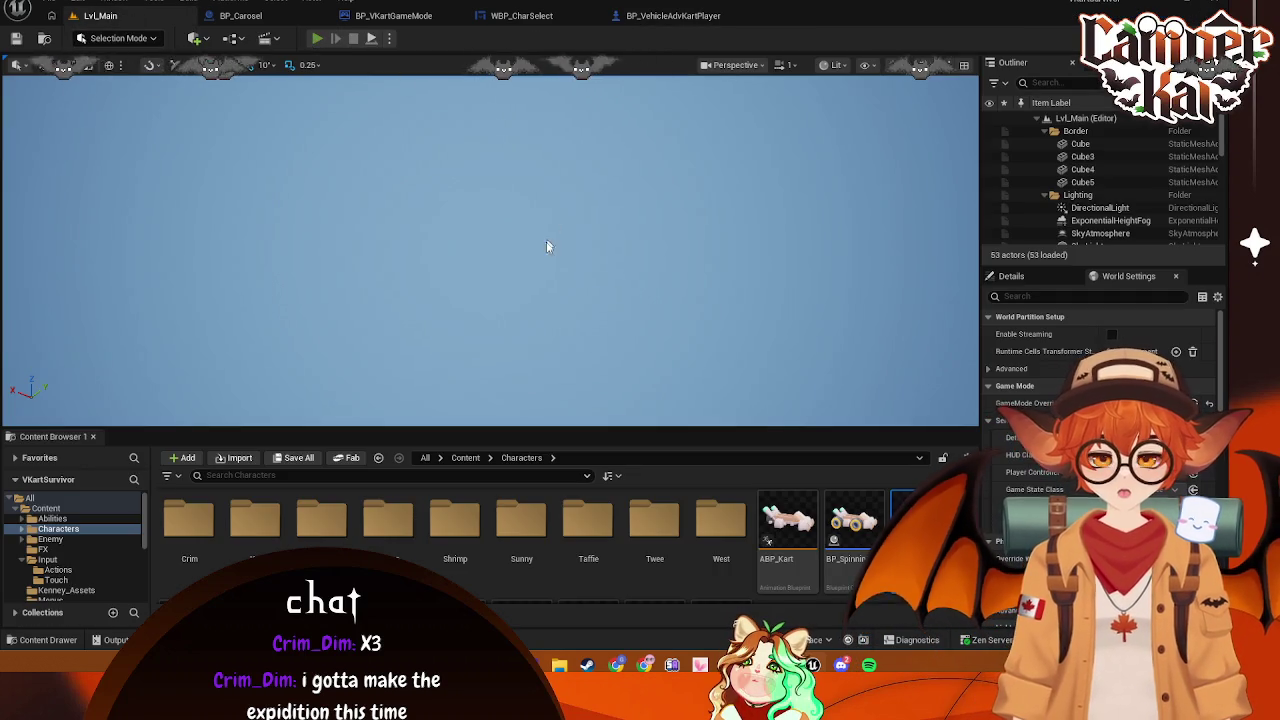
Race the chosen kart through the curve with W, then stop and open BP_Carosel
left_click(514, 302)
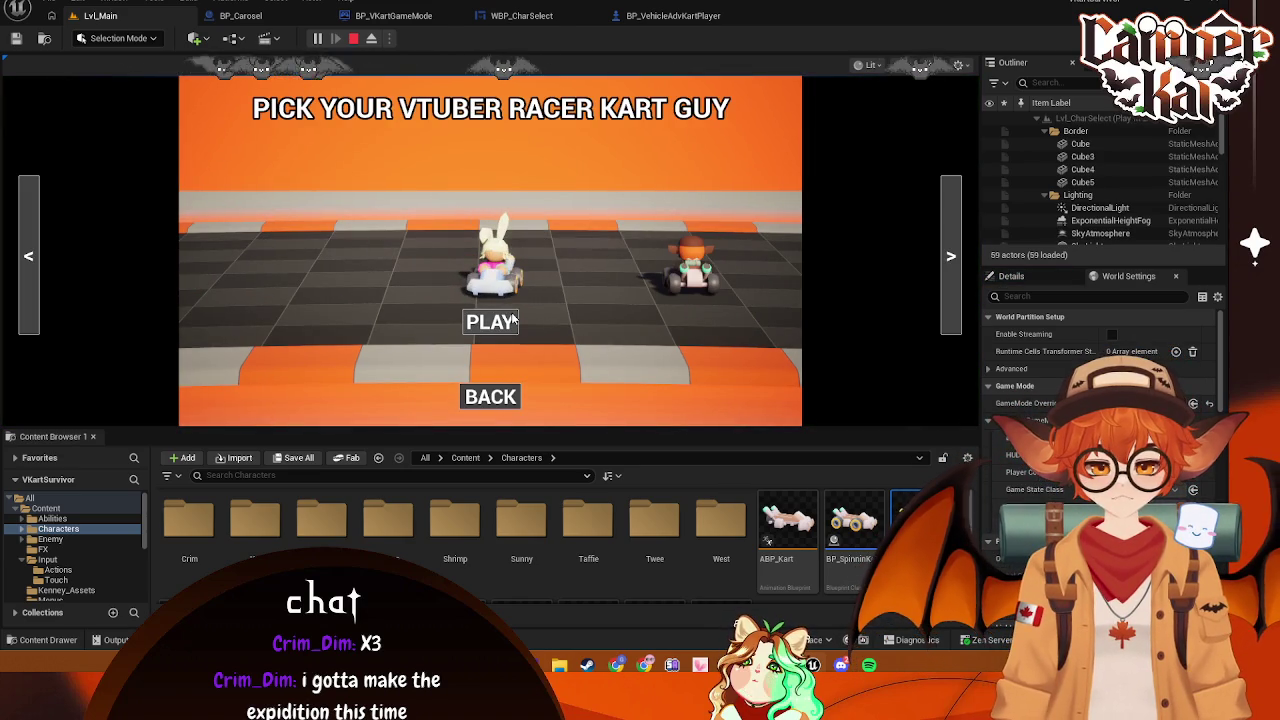
left_click(514, 321)
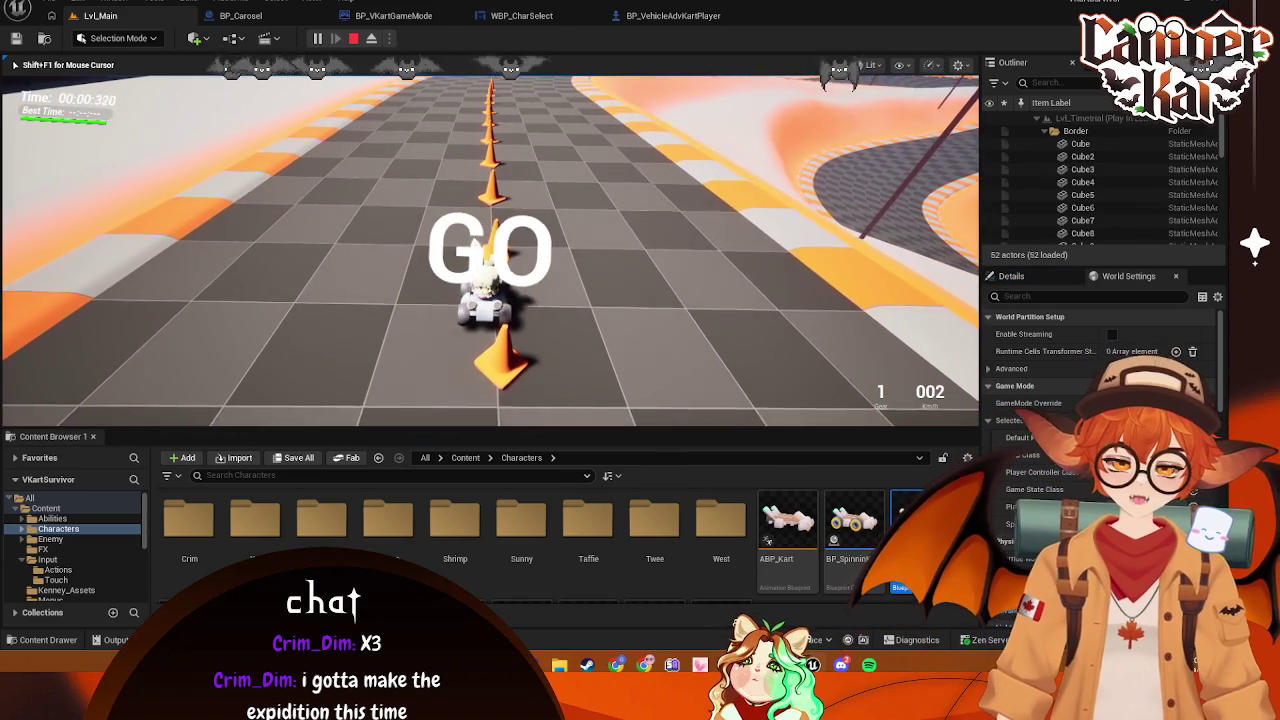
key("w")
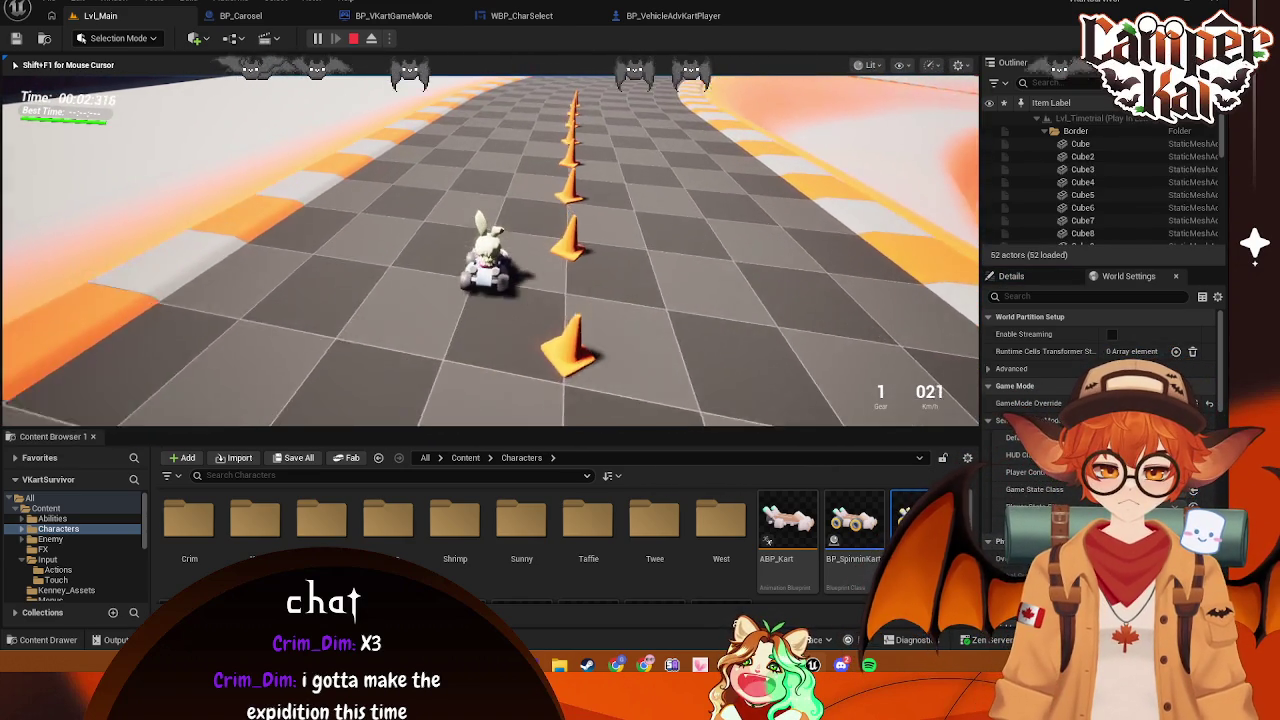
key("w")
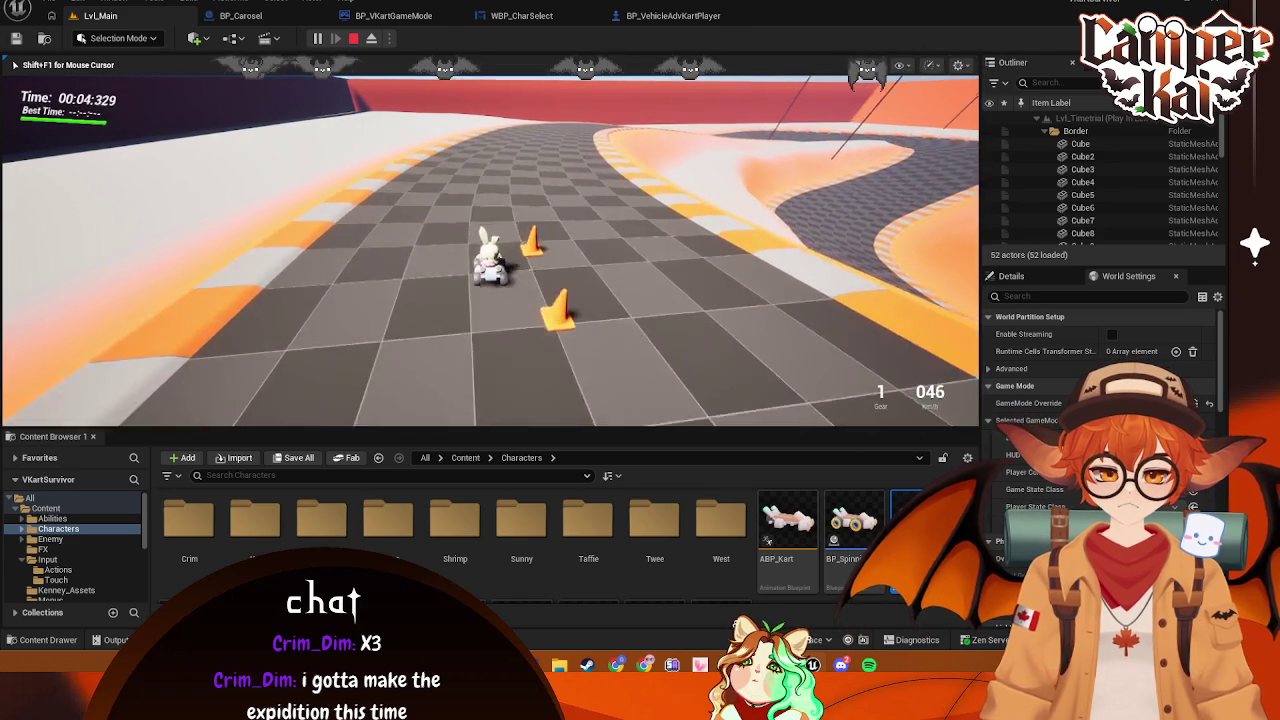
key("w")
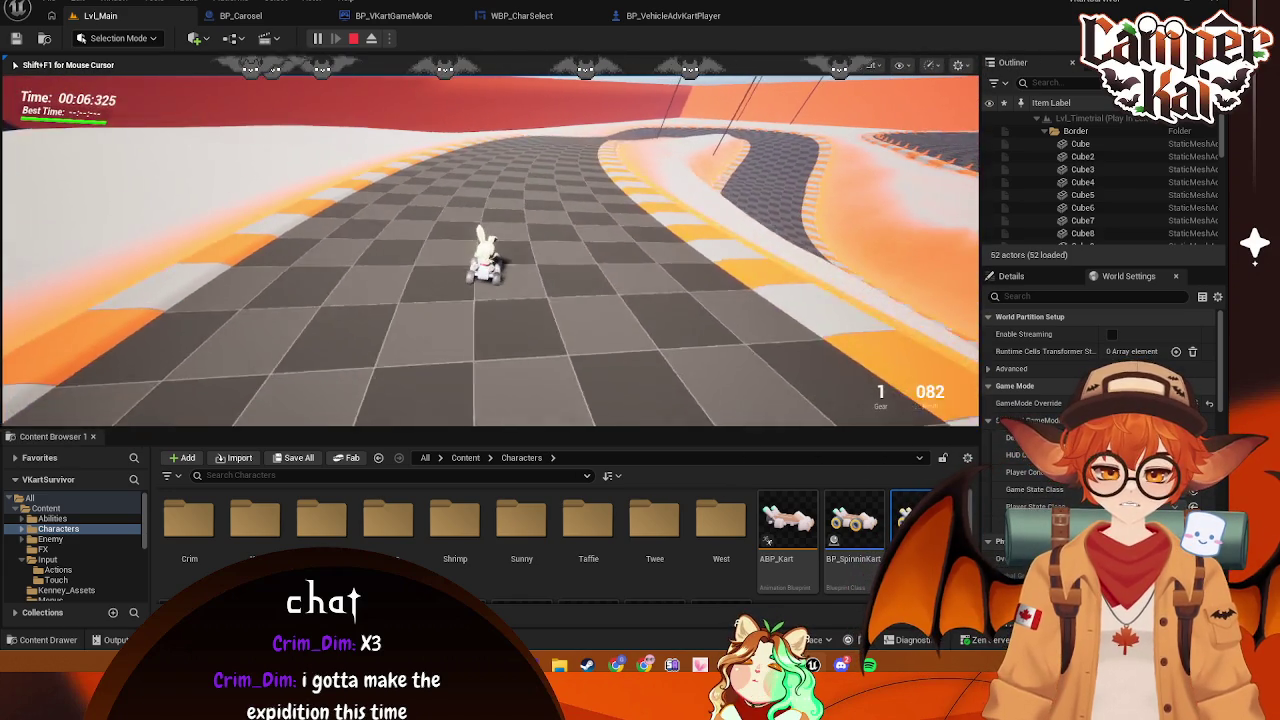
key("w")
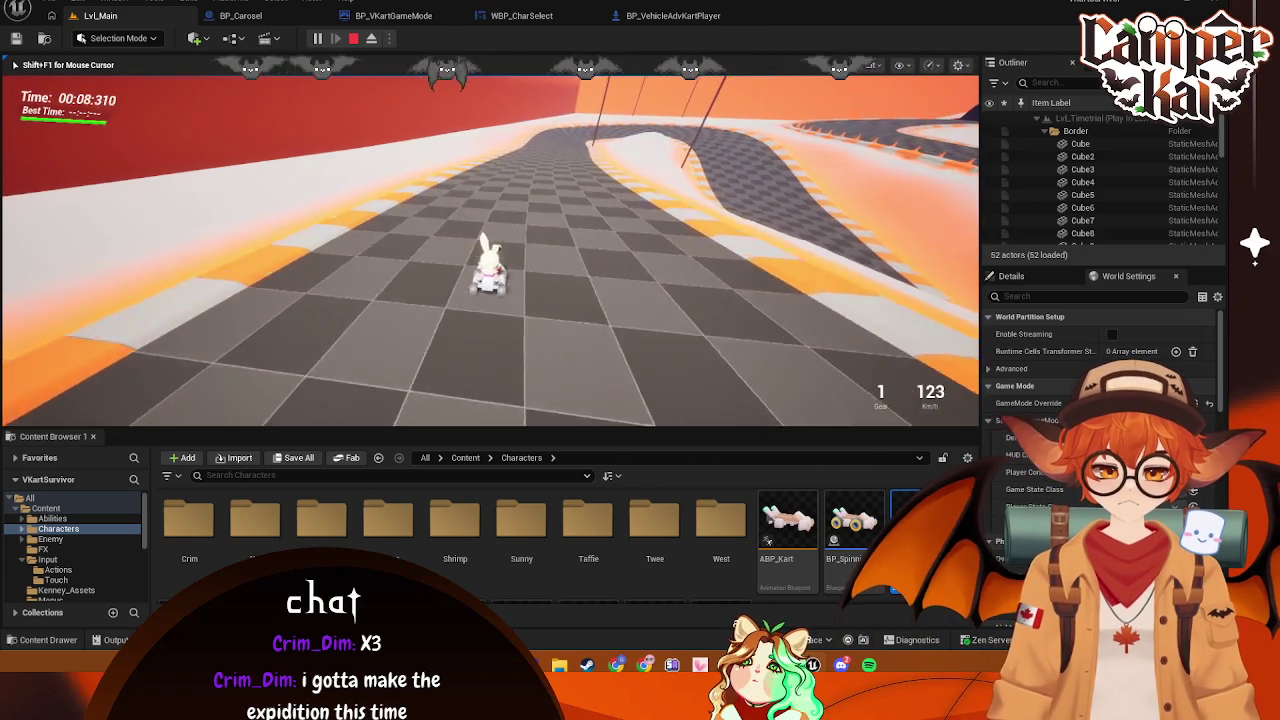
key("w")
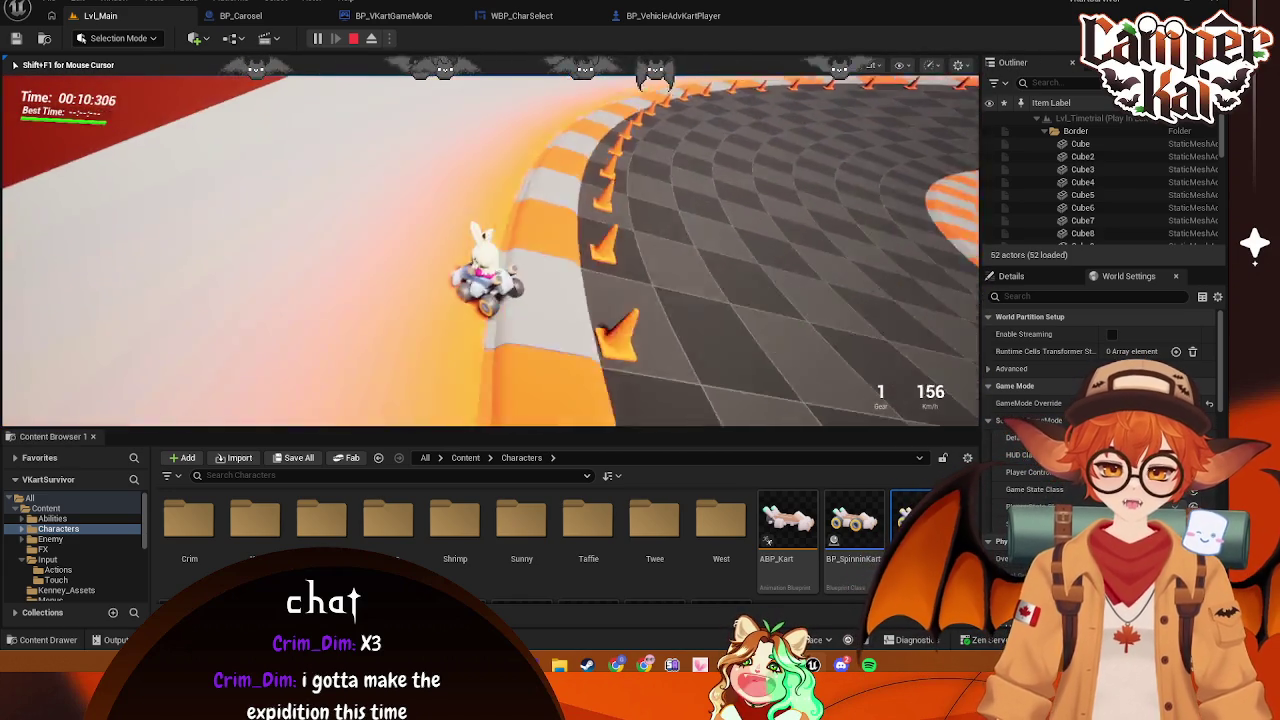
key("Escape")
left_click(240, 15)
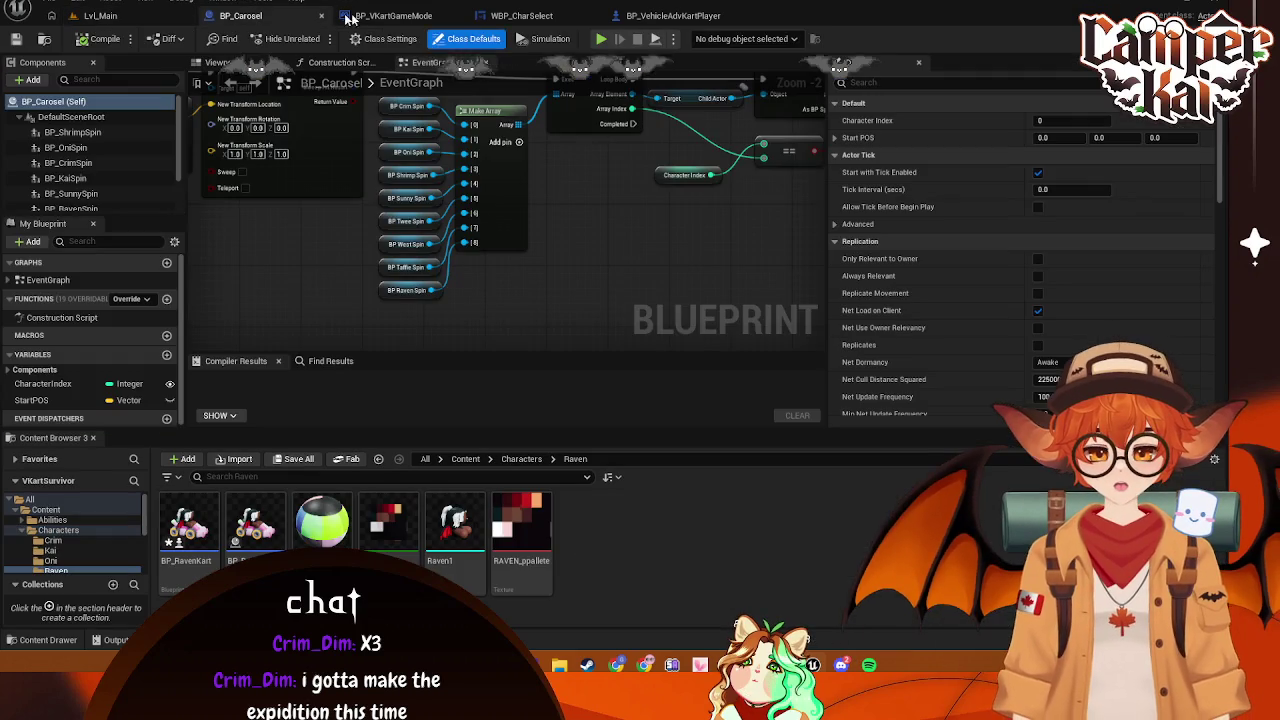
Show BP_VehicleAdvKartPlayer's EventGraph and box-select the SET and charge nodes through Add Impulse
left_click(672, 15)
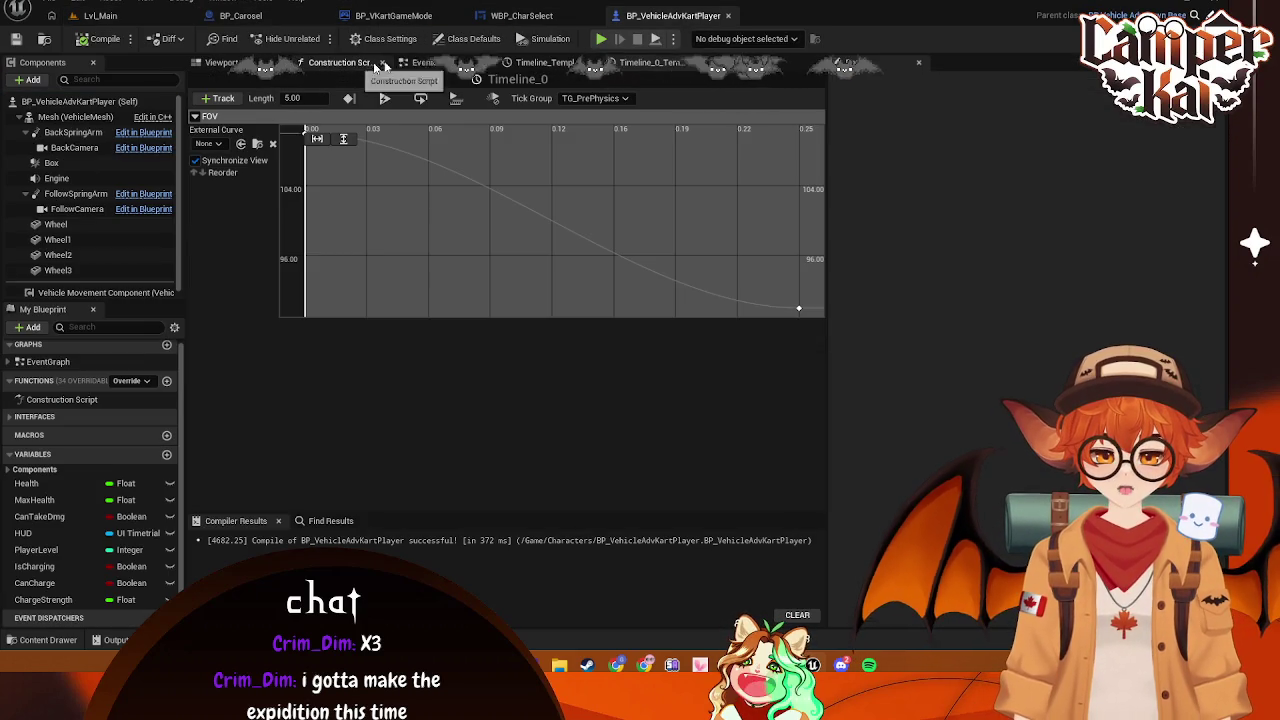
left_click(425, 62)
mouse_move(374, 291)
left_mouse_down()
mouse_move(760, 309)
mouse_move(277, 357)
mouse_move(423, 300)
mouse_move(435, 318)
mouse_move(473, 316)
left_mouse_up()
scroll(543, 294, "down", 1)
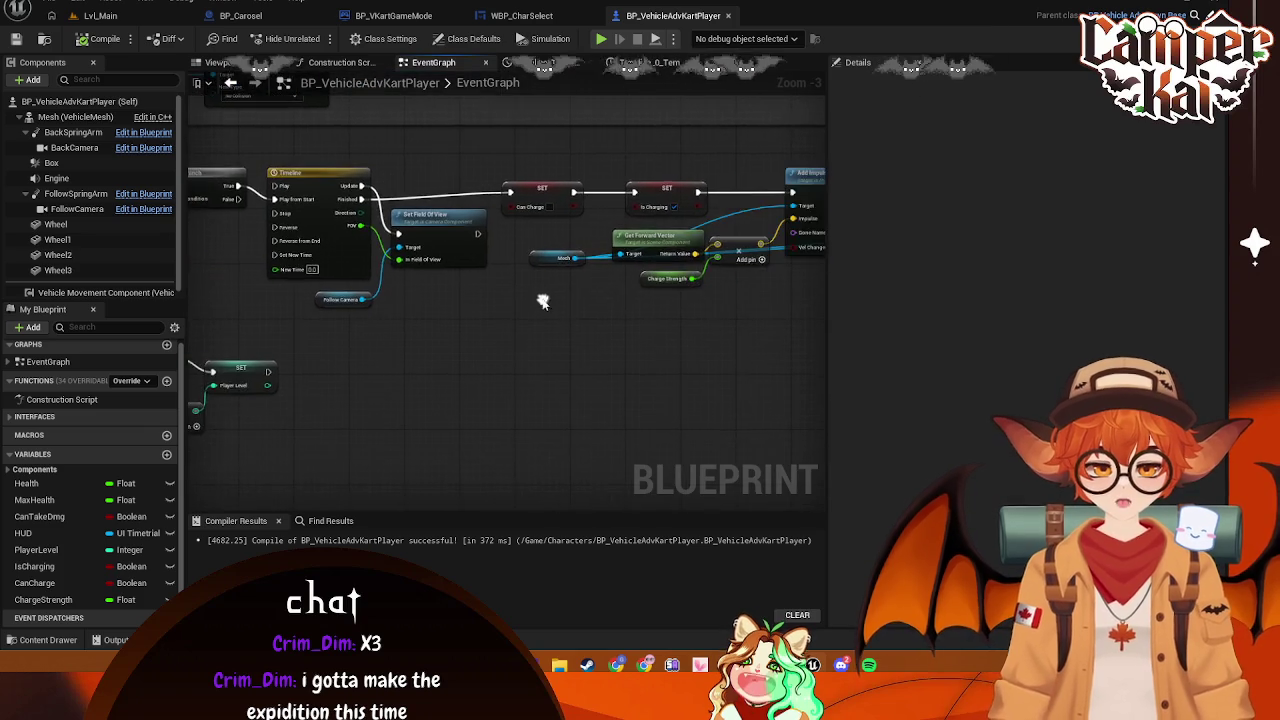
left_click_drag(494, 172, 766, 297)
left_click_drag(755, 221, 760, 221)
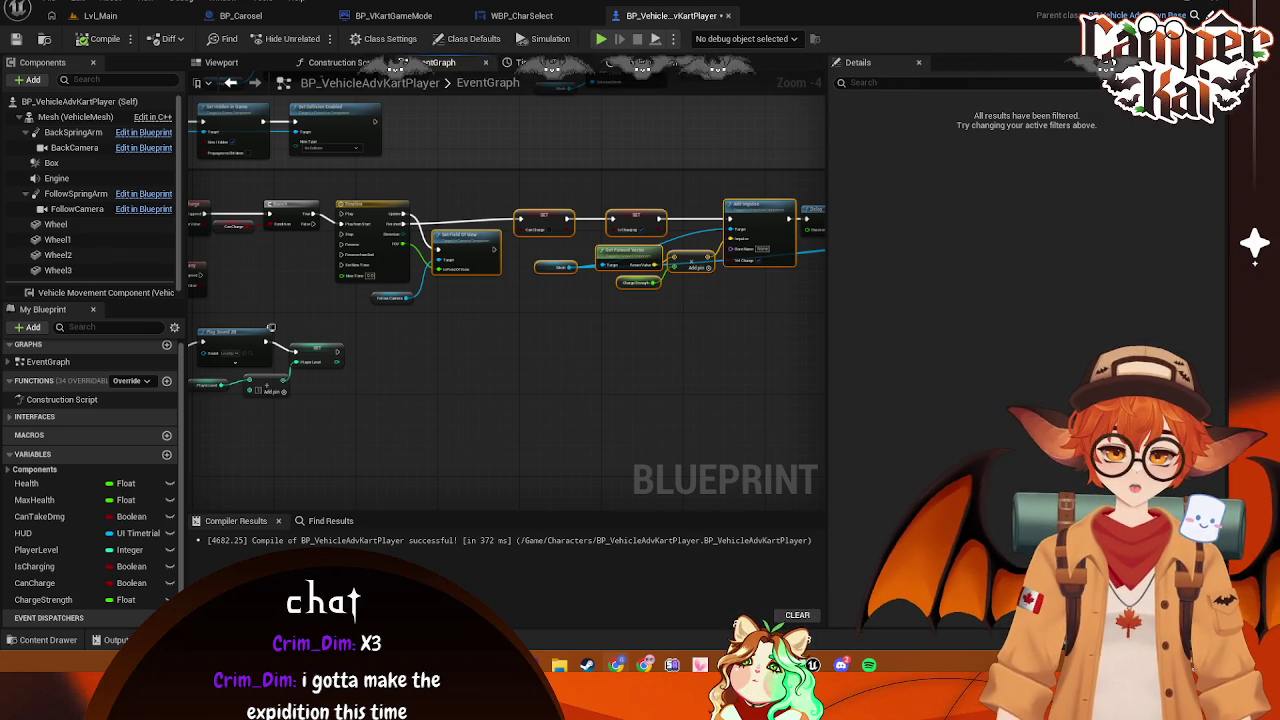
Add a Sequence node to the graph by searching 'sequen'
right_click(421, 321)
type("sequen")
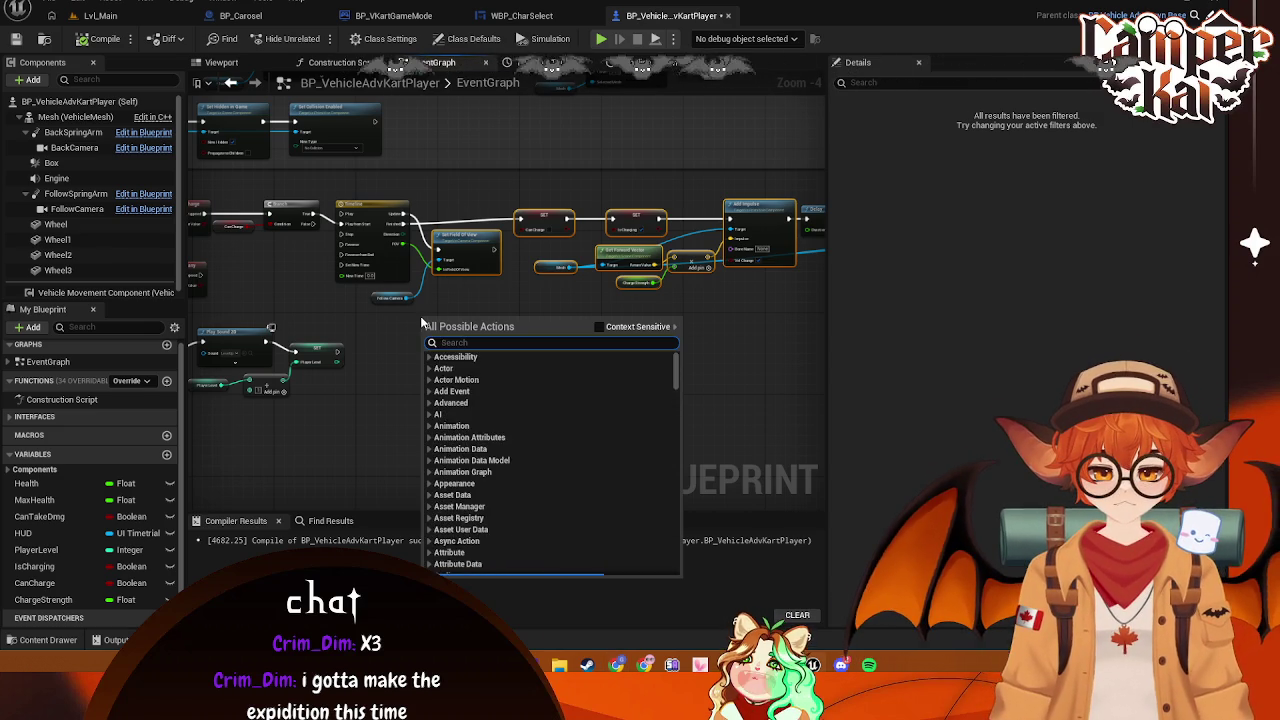
key("Return")
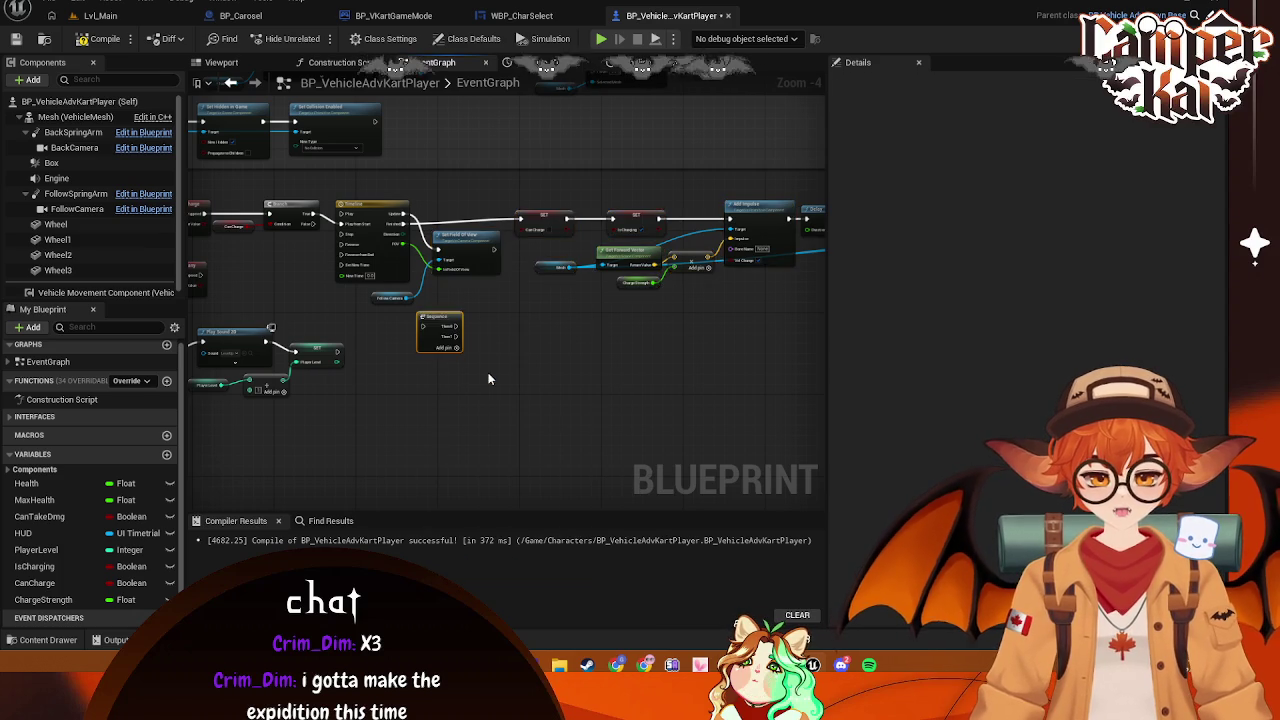
scroll(475, 364, "up", 3)
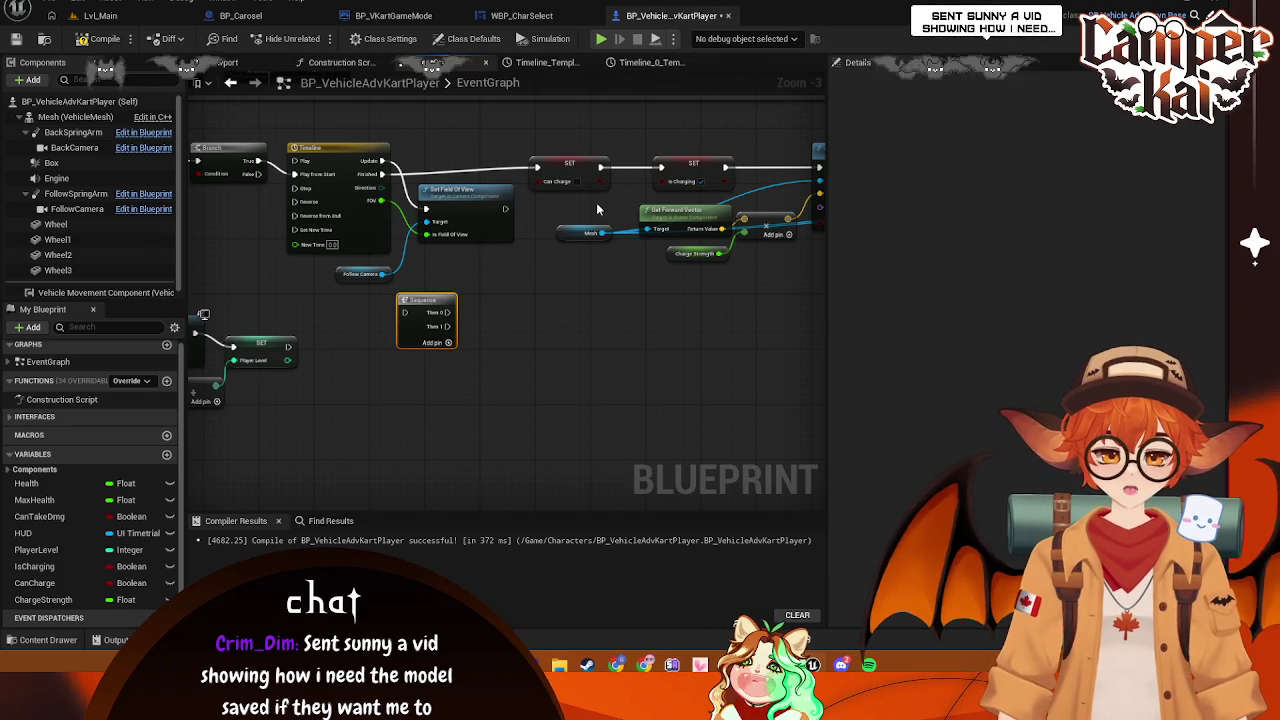
left_click_drag(453, 313, 480, 327)
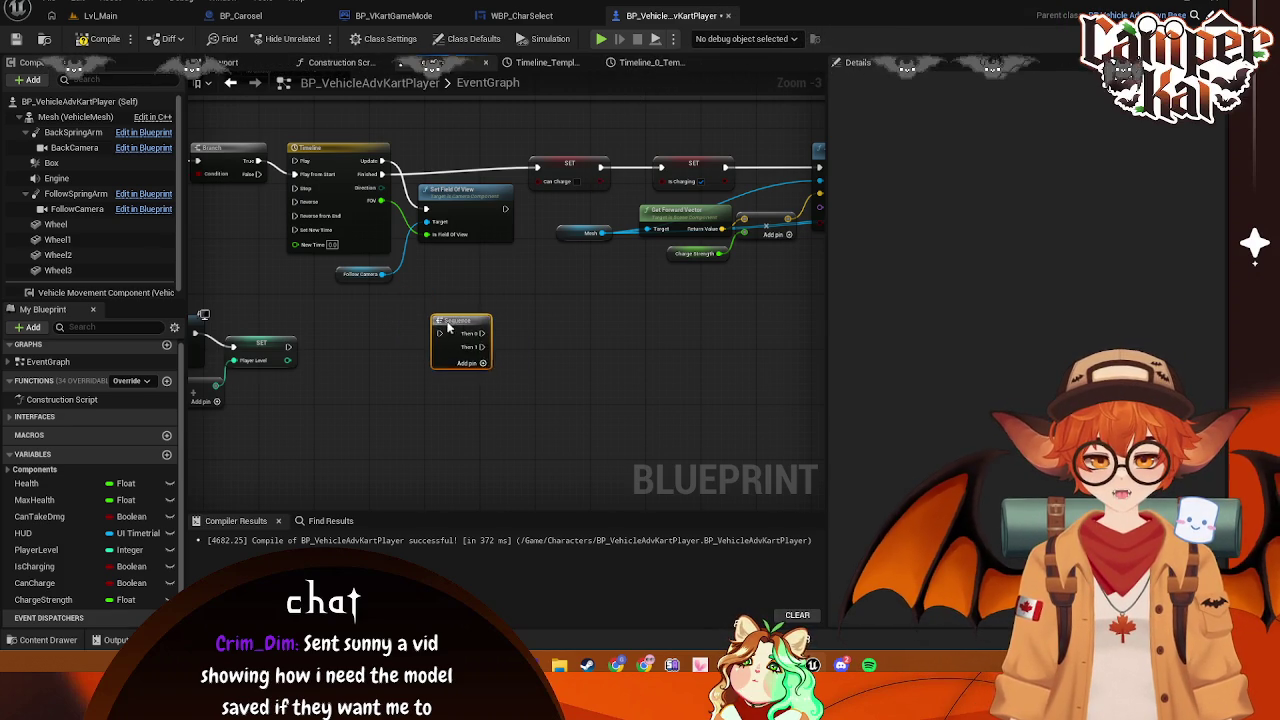
Position the Sequence node beside the Timeline, following the Branch
left_click_drag(231, 221, 426, 200)
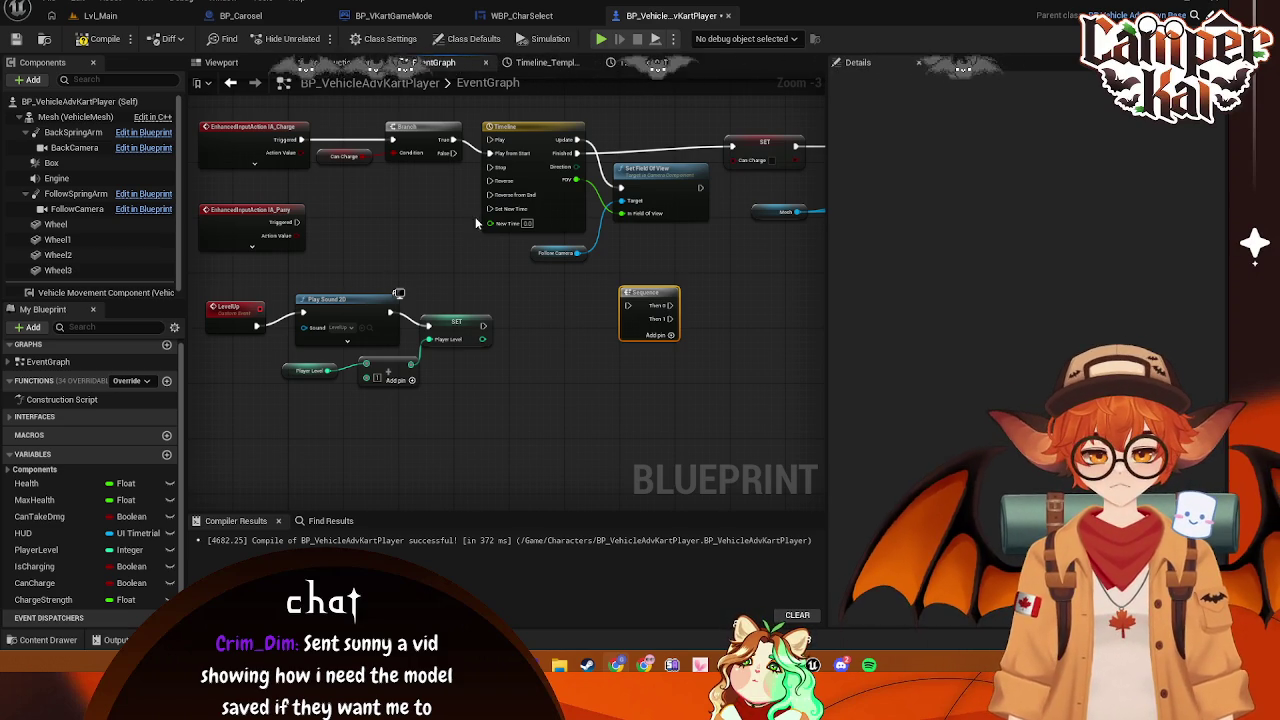
left_click_drag(589, 114, 425, 296)
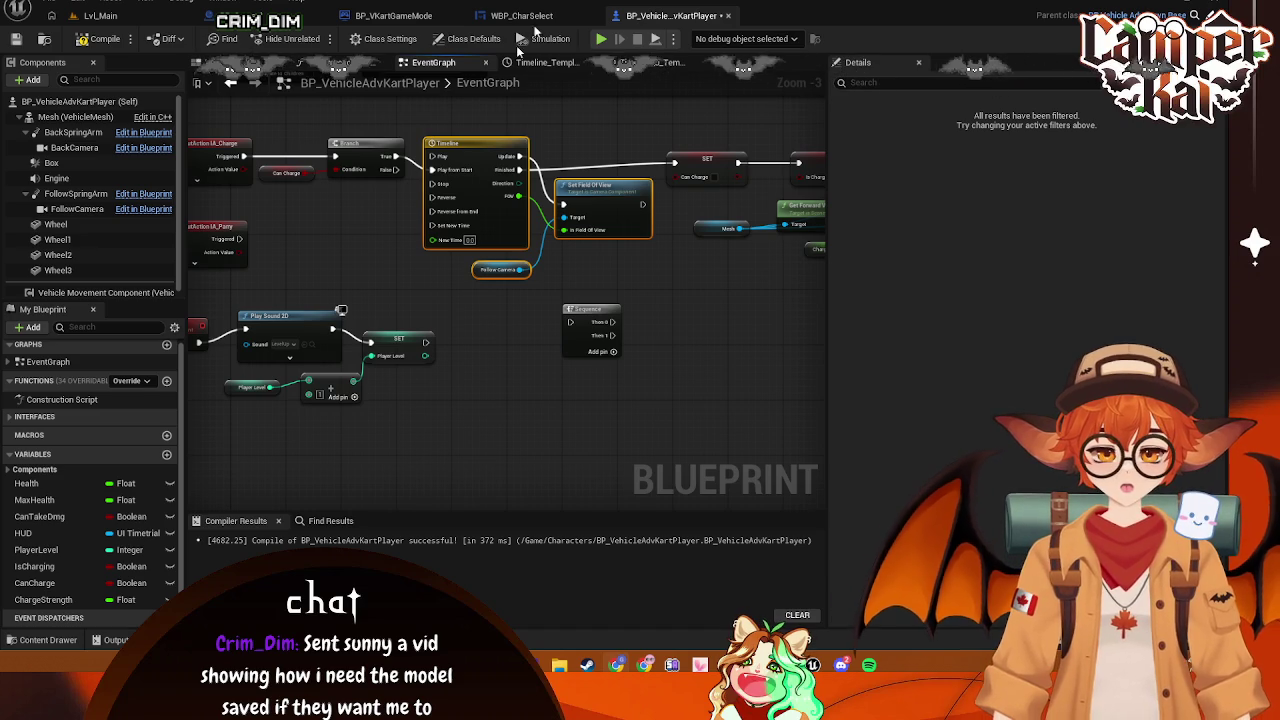
left_click_drag(578, 309, 530, 287)
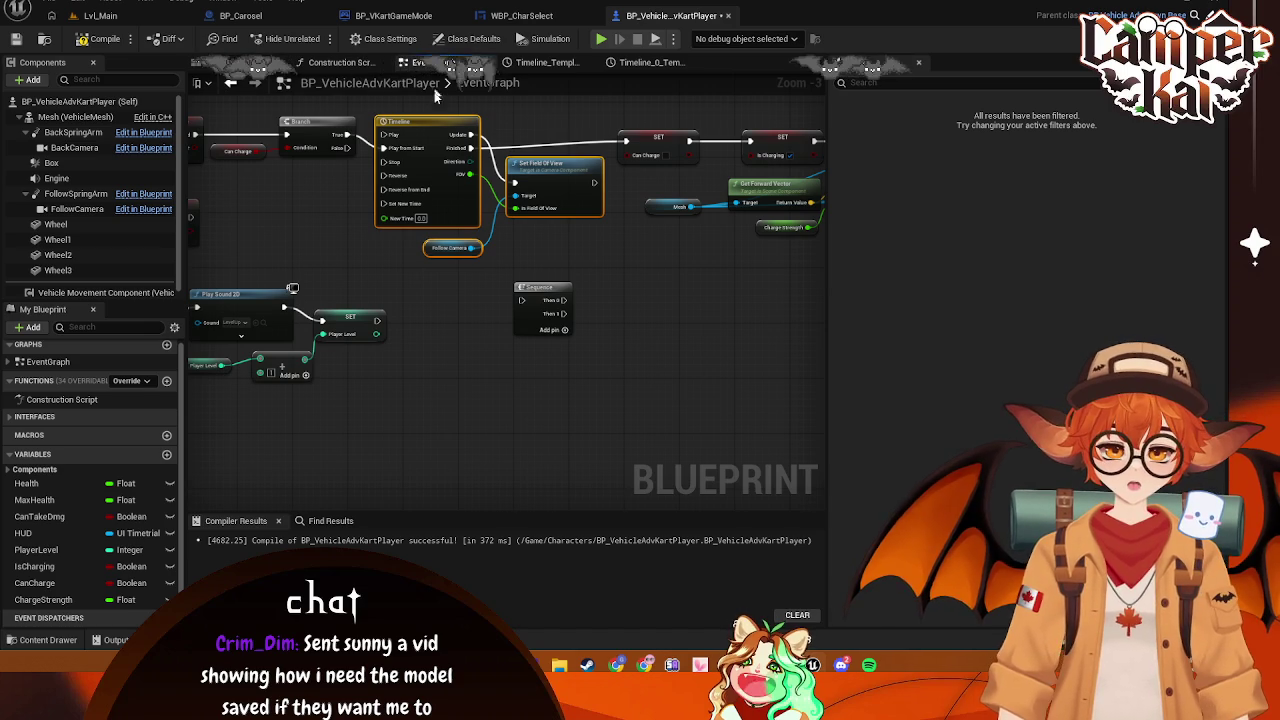
left_click_drag(488, 245, 563, 230)
mouse_move(600, 272)
left_mouse_down()
mouse_move(400, 285)
mouse_move(405, 175)
left_mouse_up()
scroll(636, 229, "down", 1)
mouse_move(636, 229)
left_mouse_down()
mouse_move(422, 227)
mouse_move(997, 240)
mouse_move(551, 283)
mouse_move(523, 300)
mouse_move(574, 297)
mouse_move(483, 294)
mouse_move(491, 274)
mouse_move(574, 266)
mouse_move(990, 291)
mouse_move(639, 246)
left_mouse_up()
scroll(639, 246, "up", 1)
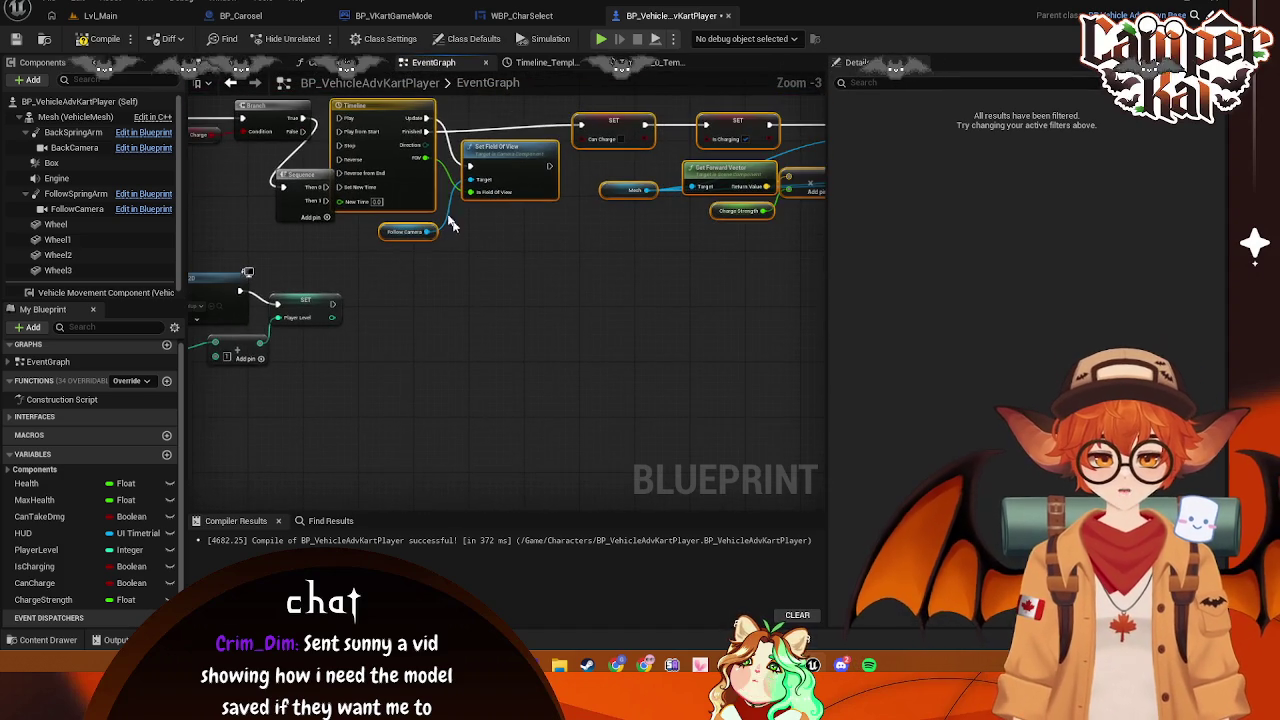
mouse_move(378, 107)
left_mouse_down()
mouse_move(475, 153)
mouse_move(418, 212)
left_mouse_up()
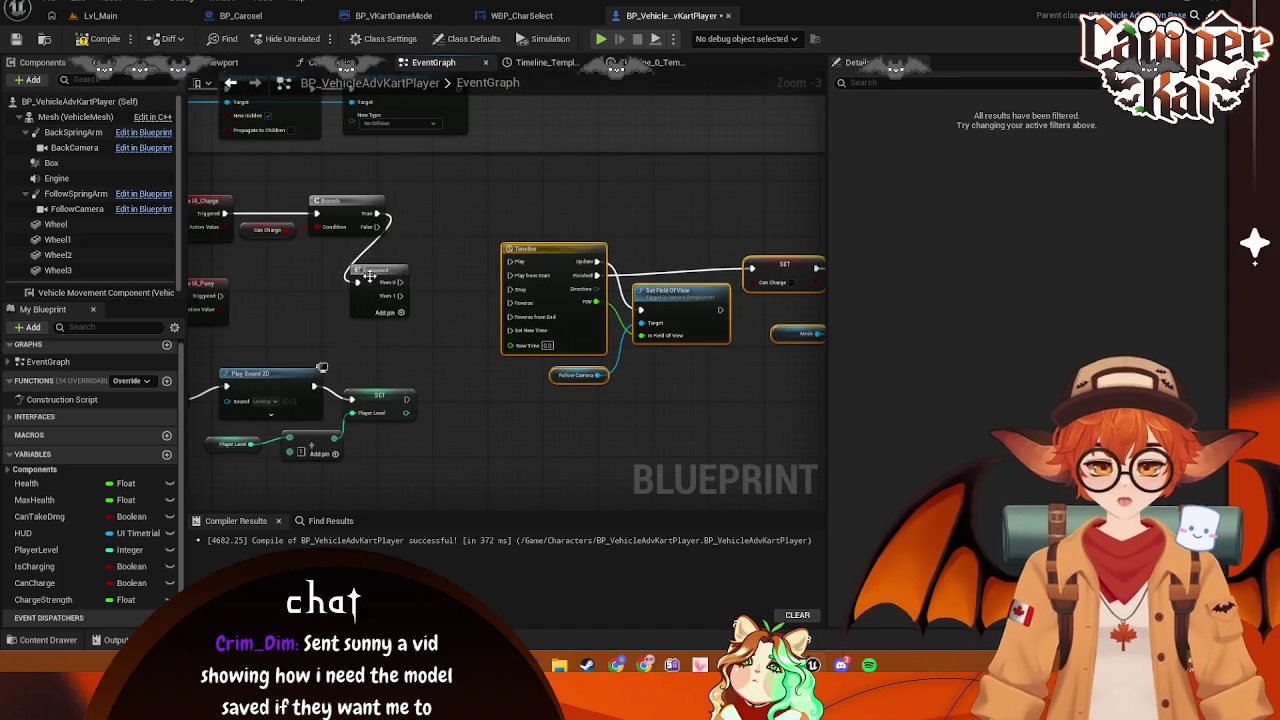
Disconnect the Timeline from SET Can Charge and move the Timeline group down-left
left_click(418, 212)
mouse_move(489, 236)
left_mouse_down()
mouse_move(401, 250)
mouse_move(815, 420)
mouse_move(677, 429)
mouse_move(731, 440)
mouse_move(829, 431)
mouse_move(820, 449)
mouse_move(656, 449)
left_mouse_up()
mouse_move(348, 380)
left_mouse_down()
mouse_move(349, 357)
mouse_move(537, 263)
mouse_move(494, 197)
left_mouse_up()
left_click_drag(686, 188, 457, 330)
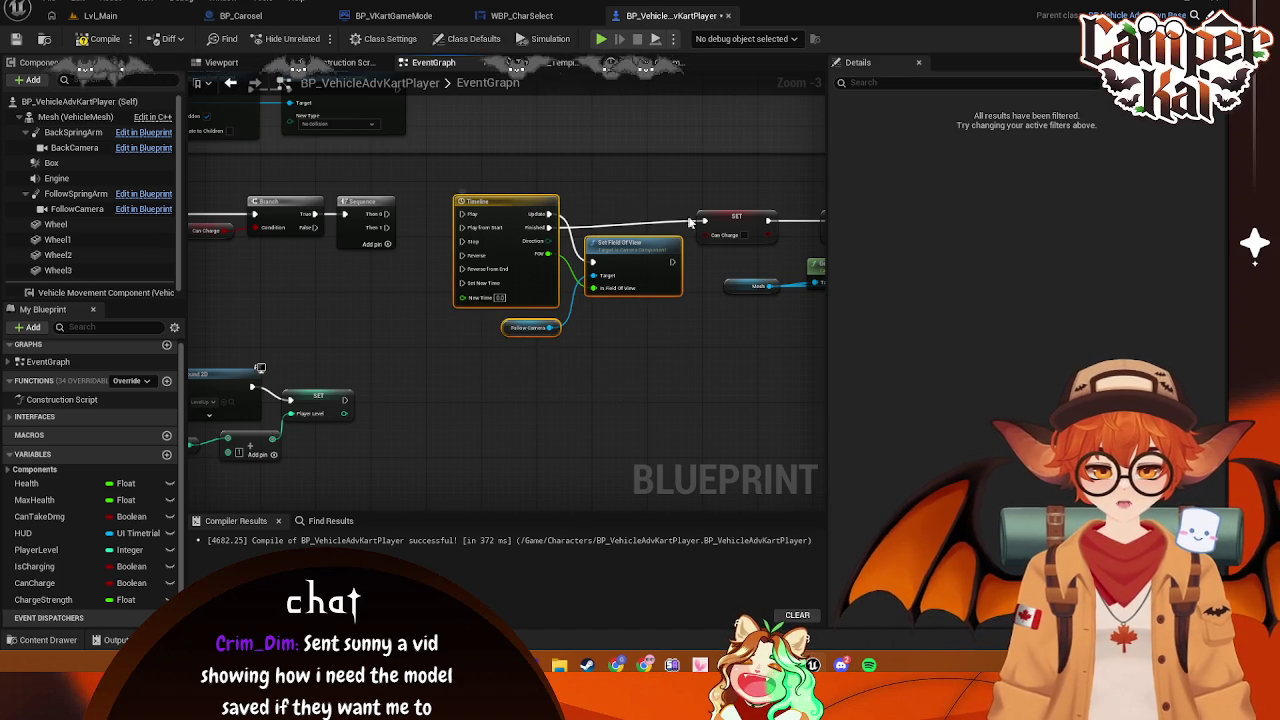
right_click(703, 221)
left_click(722, 262)
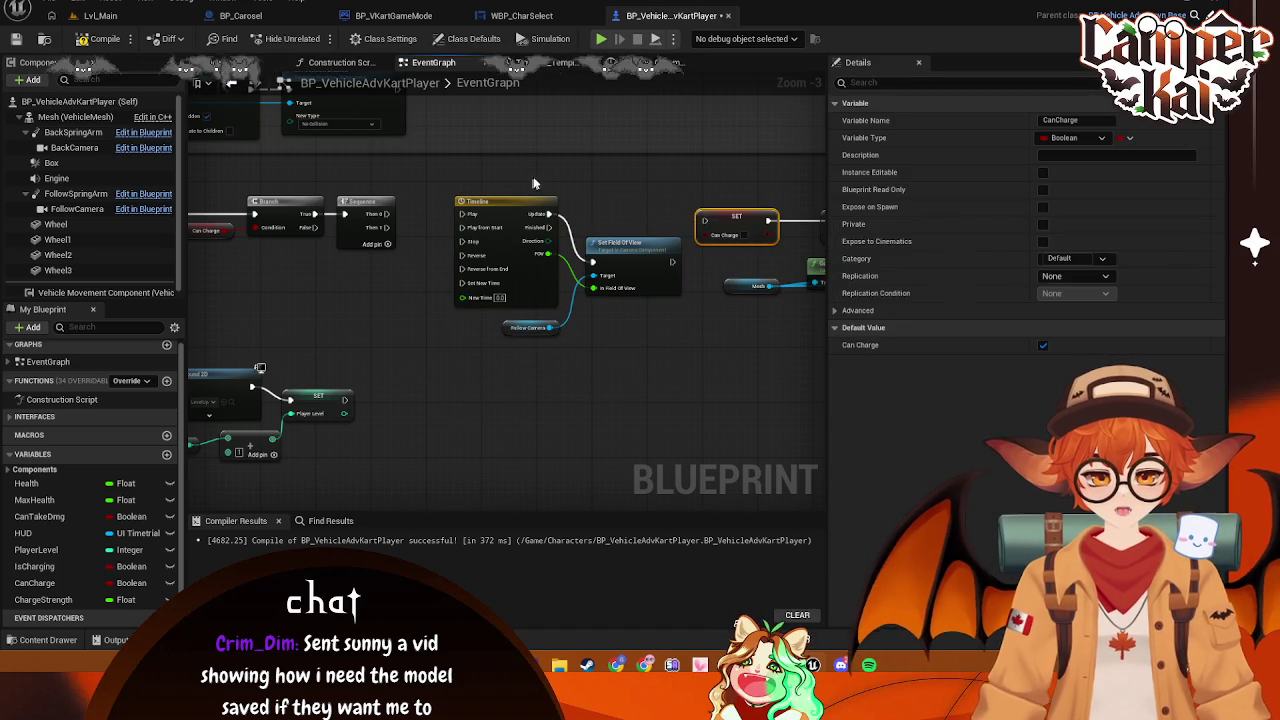
left_click_drag(686, 190, 496, 375)
mouse_move(500, 300)
left_mouse_down()
mouse_move(501, 329)
mouse_move(479, 355)
left_mouse_up()
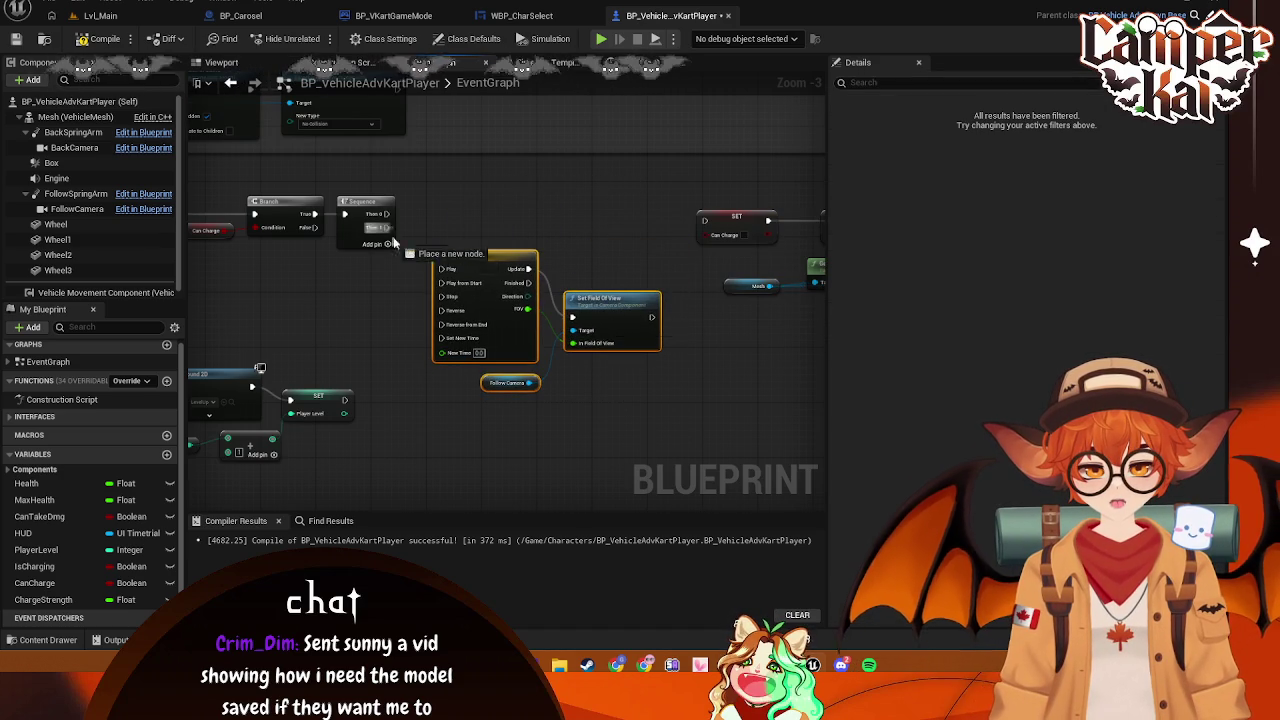
Move the top-row SET nodes above the Timeline
scroll(337, 194, "down", 3)
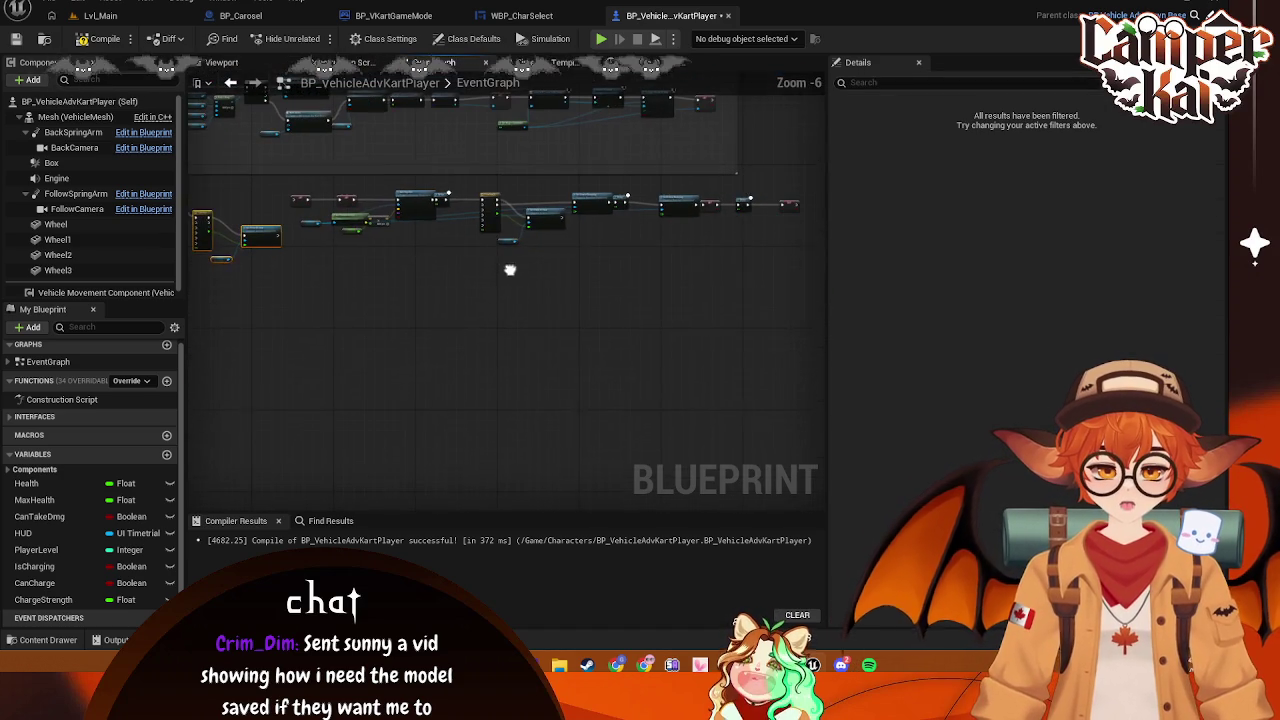
left_click_drag(286, 180, 794, 263)
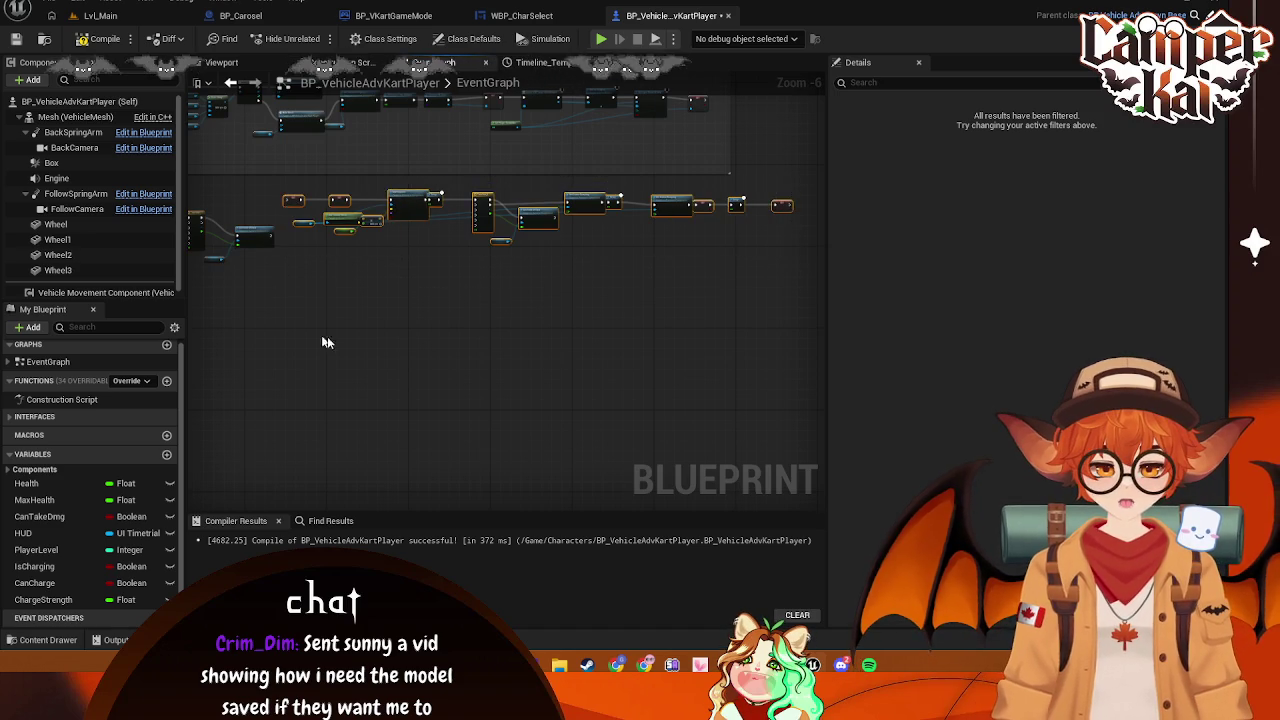
scroll(327, 336, "up", 2)
left_click_drag(659, 316, 539, 299)
scroll(445, 318, "up", 2)
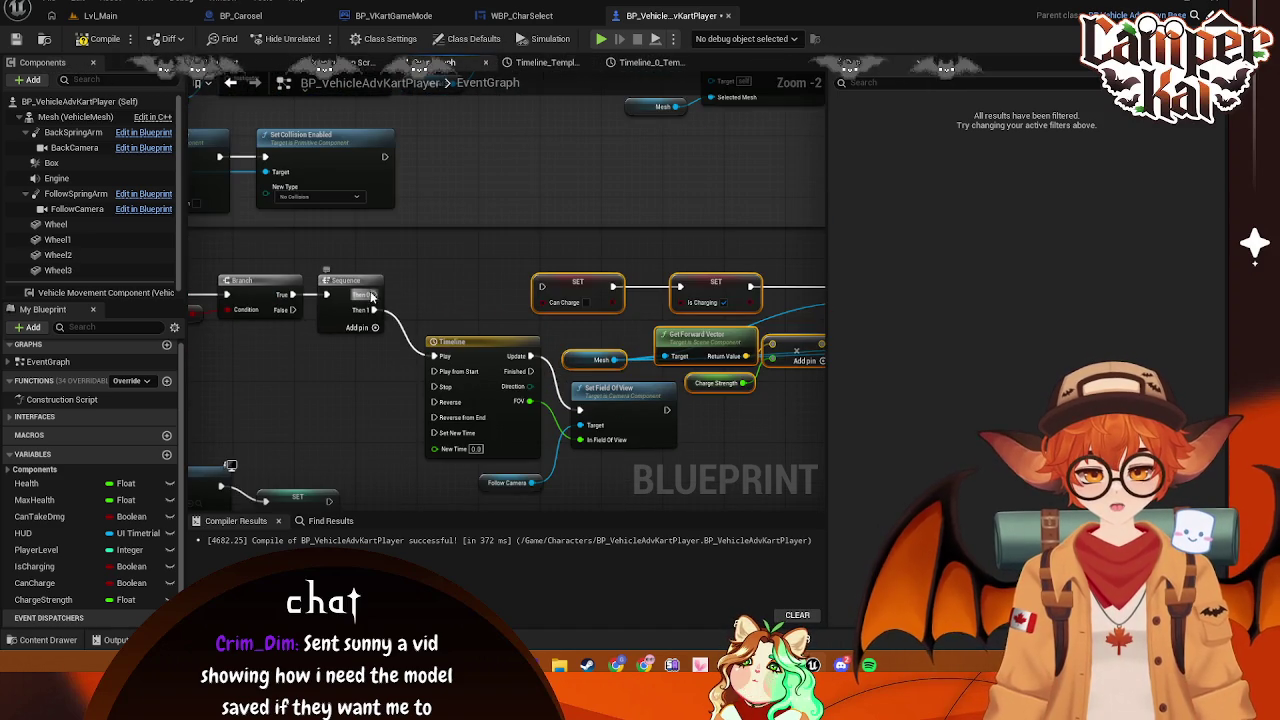
mouse_move(755, 433)
left_mouse_down()
mouse_move(522, 334)
mouse_move(363, 320)
left_mouse_up()
scroll(522, 334, "down", 1)
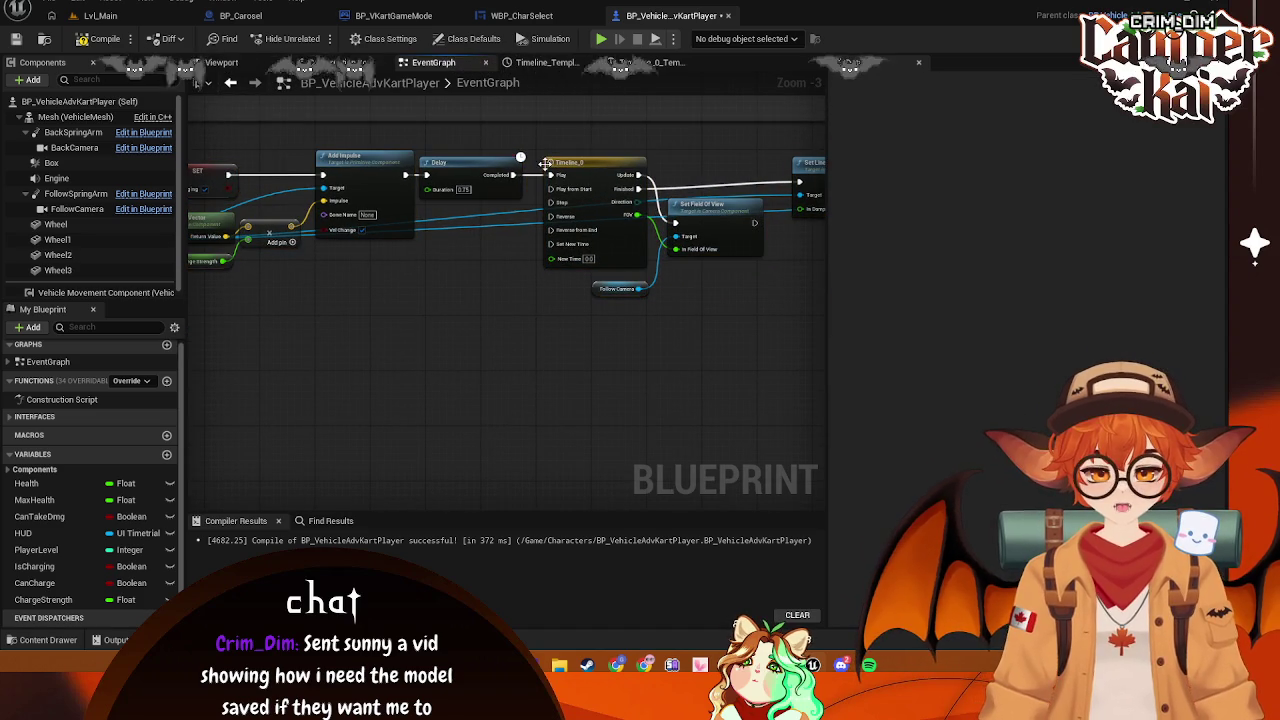
Wire Timeline_0's Update and Finished into Set Field Of View and shift its group down-left
left_click_drag(514, 175, 593, 184)
left_click_drag(793, 190, 800, 183)
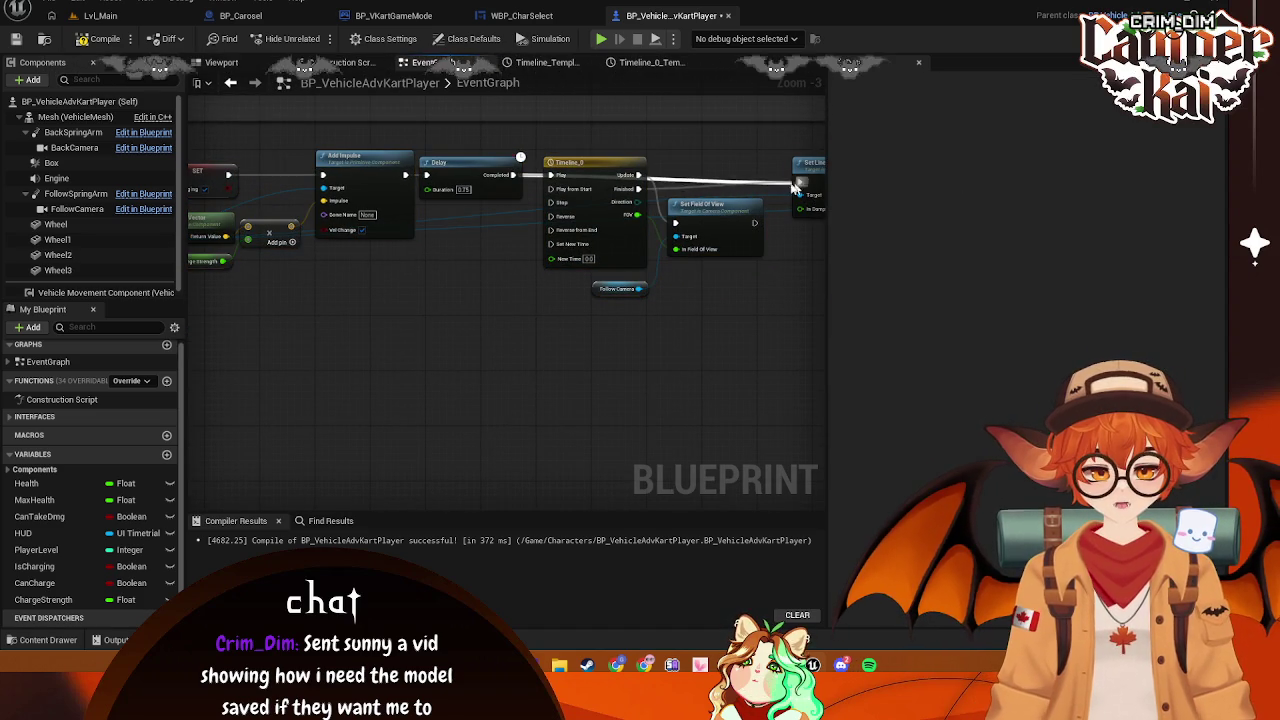
left_click_drag(543, 147, 715, 312)
left_click_drag(601, 173, 383, 305)
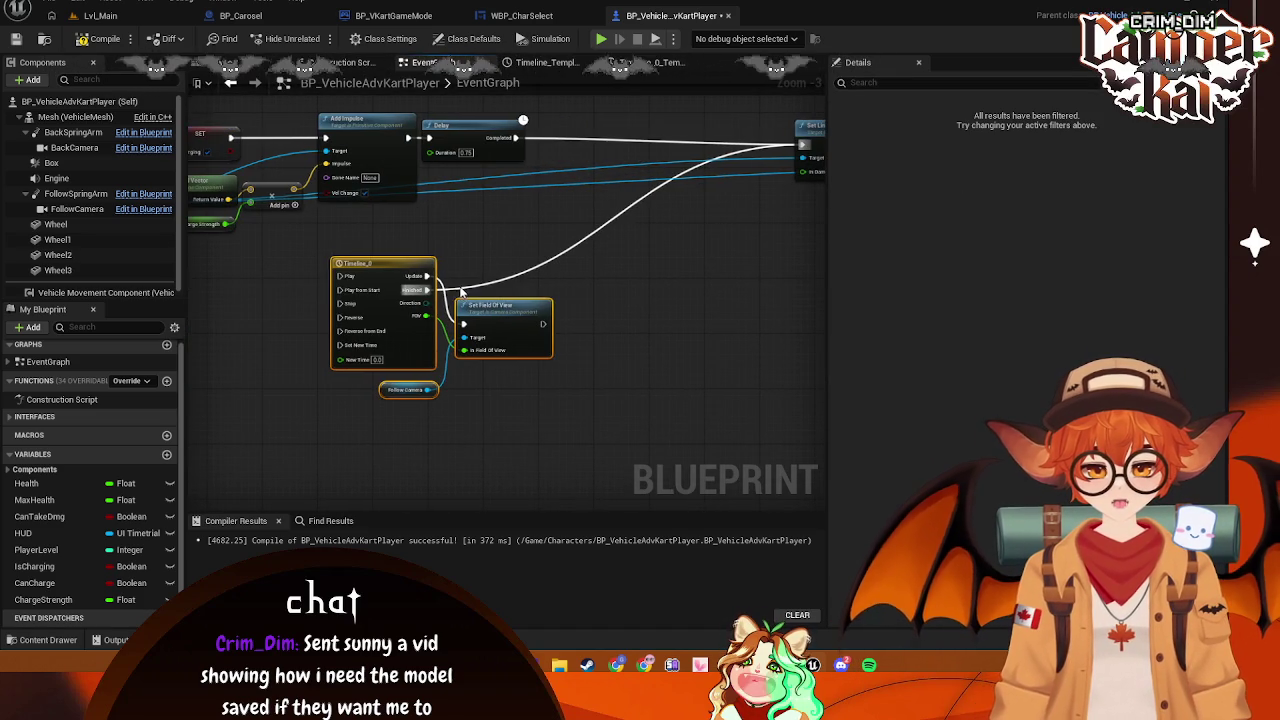
right_click(477, 295)
key("Escape")
left_click_drag(463, 324, 417, 292)
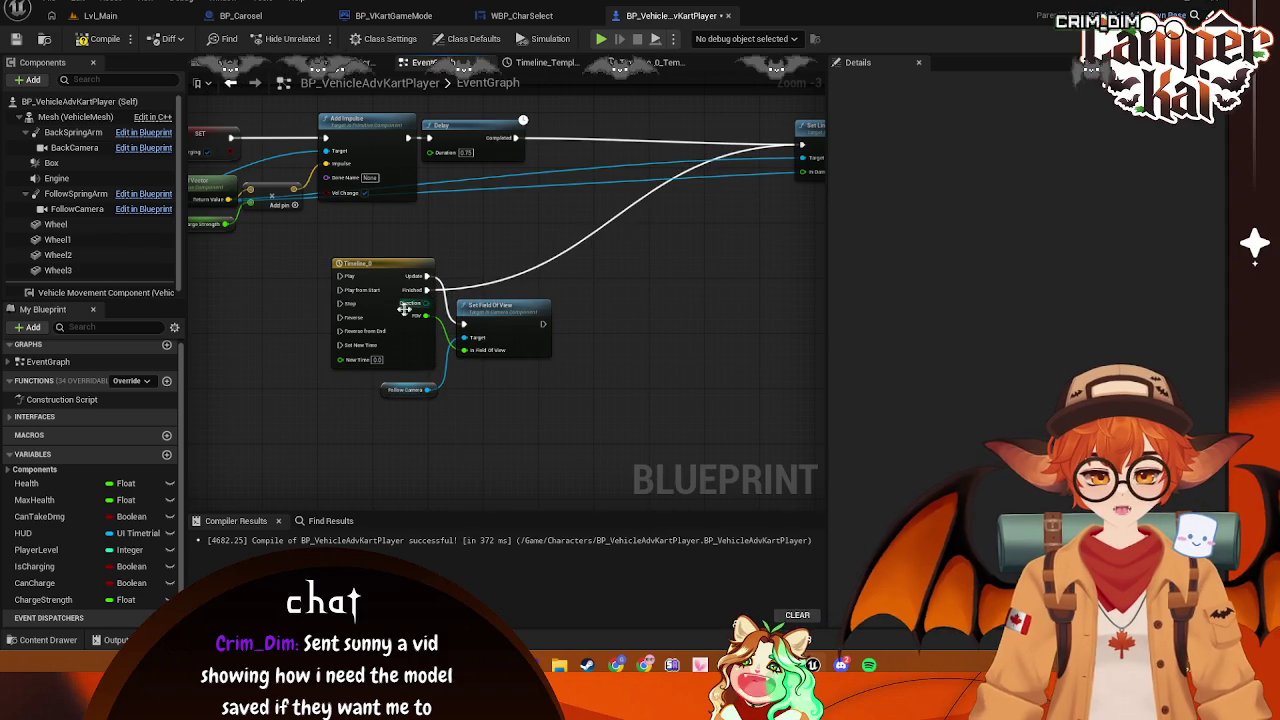
right_click(417, 292)
key("Escape")
Place Set Linear Damping beside the Delay and Timeline_0's group right of the zoom Timeline
scroll(588, 291, "down", 2)
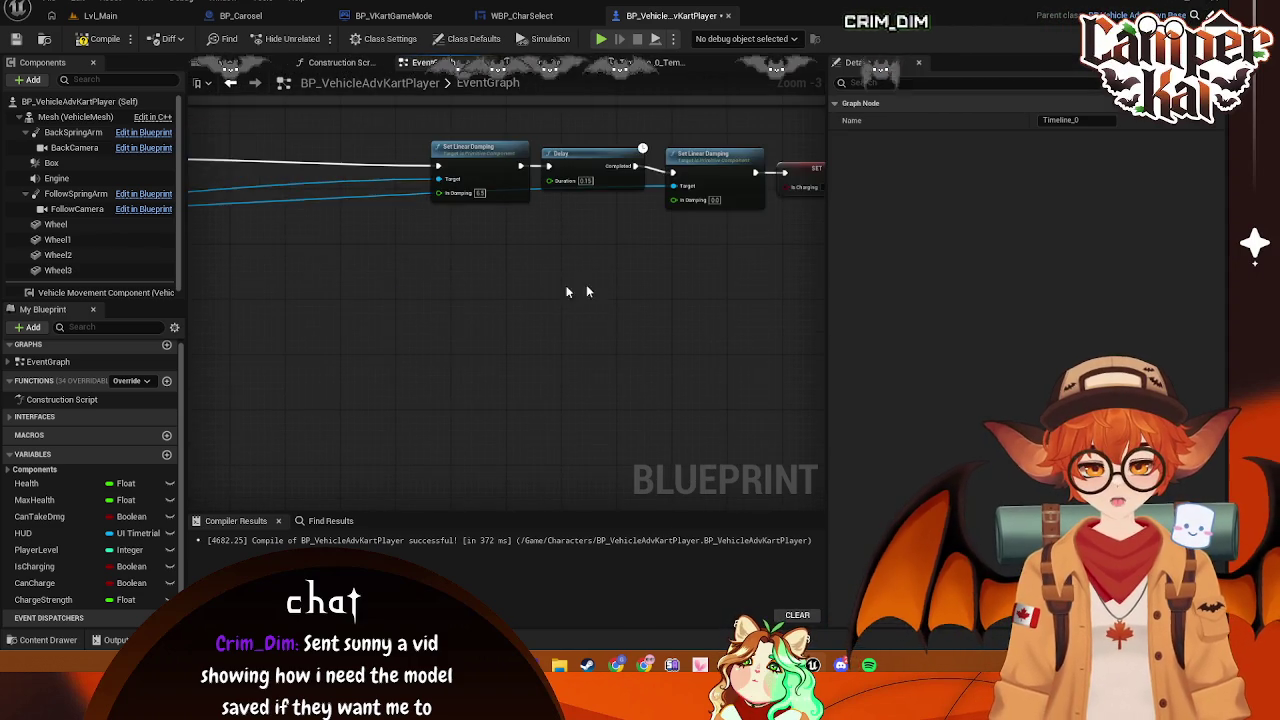
scroll(474, 302, "down", 1)
left_click_drag(500, 252, 760, 300)
scroll(579, 320, "up", 2)
left_click_drag(719, 225, 529, 225)
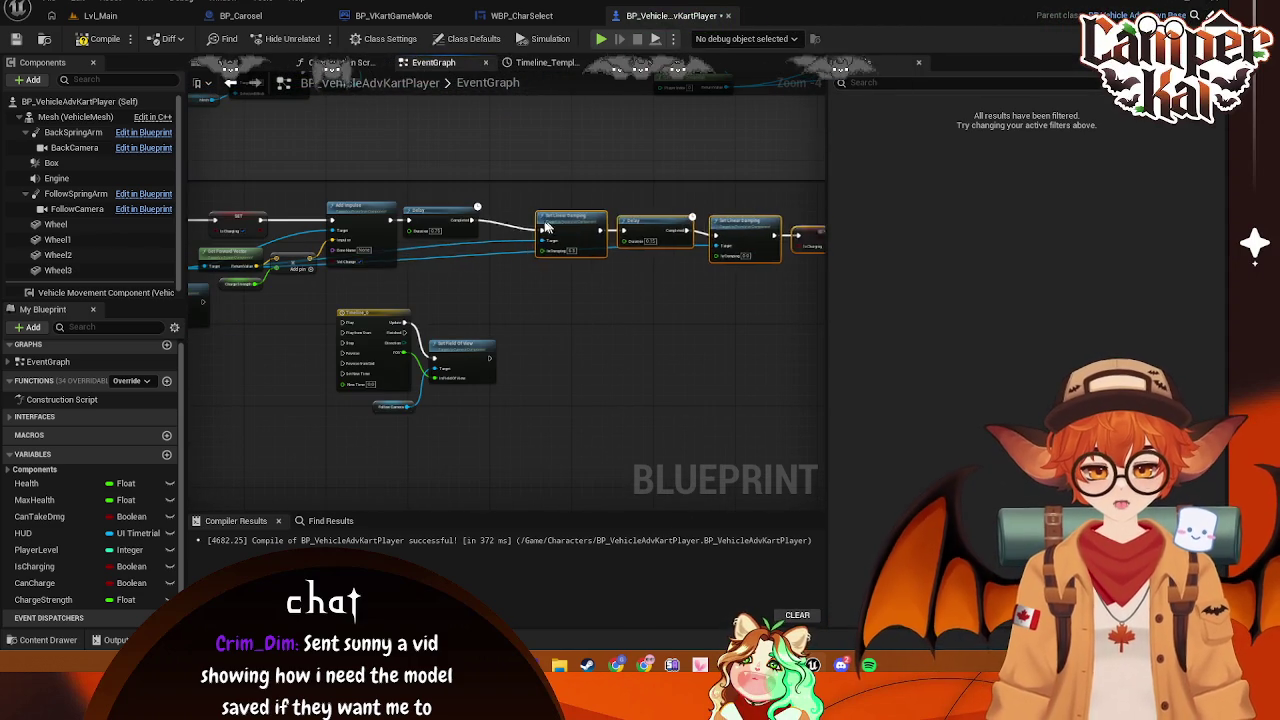
scroll(462, 282, "up", 1)
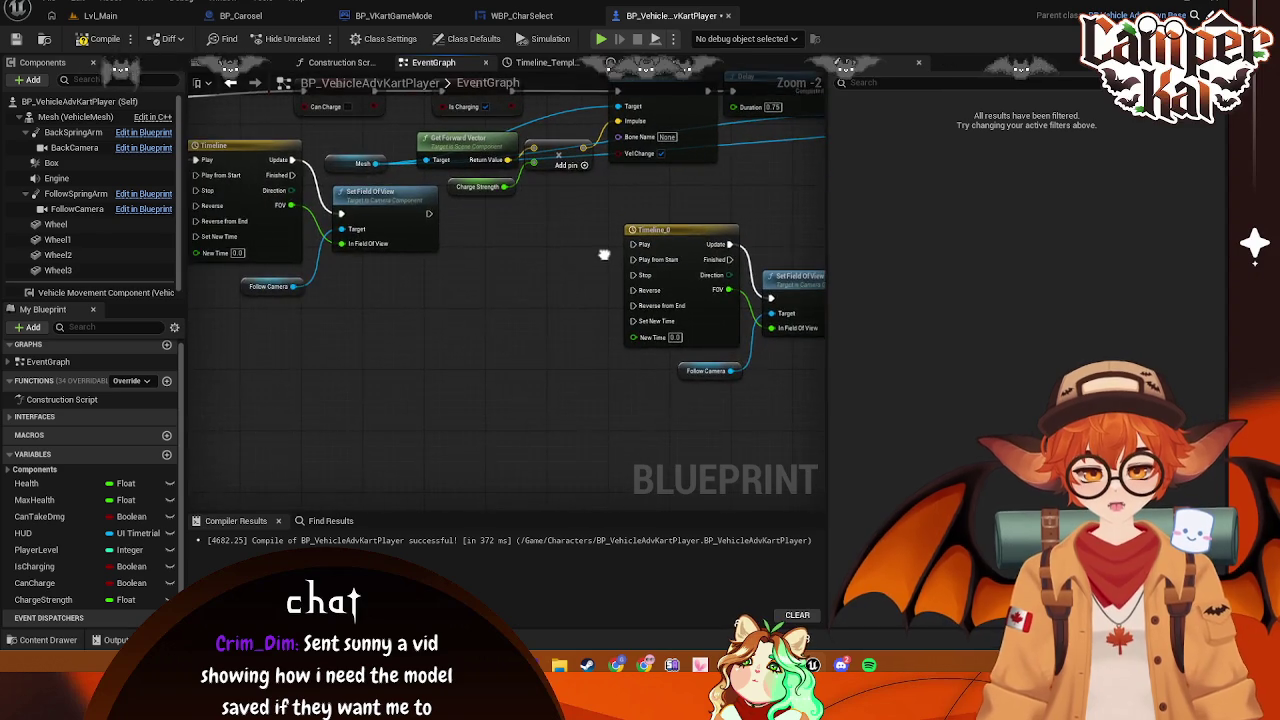
left_click_drag(515, 243, 765, 402)
left_click_drag(621, 271, 569, 240)
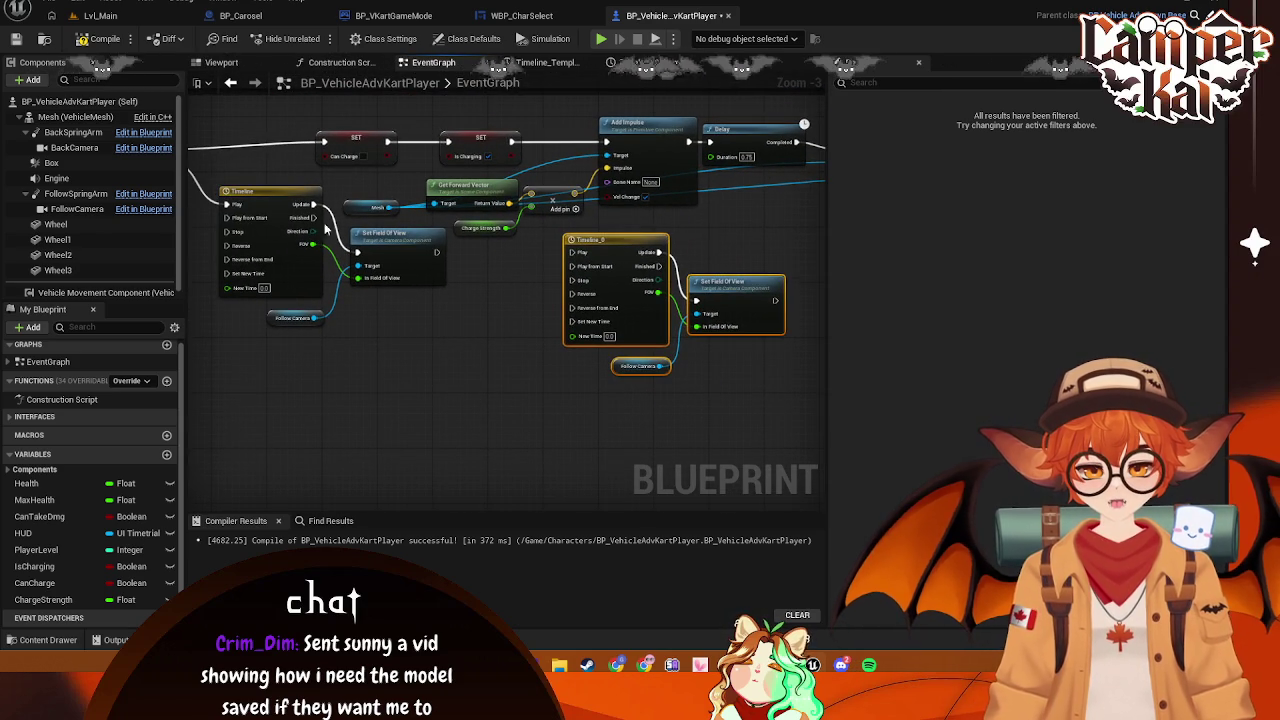
left_click_drag(316, 222, 420, 247)
left_click_drag(466, 290, 466, 290)
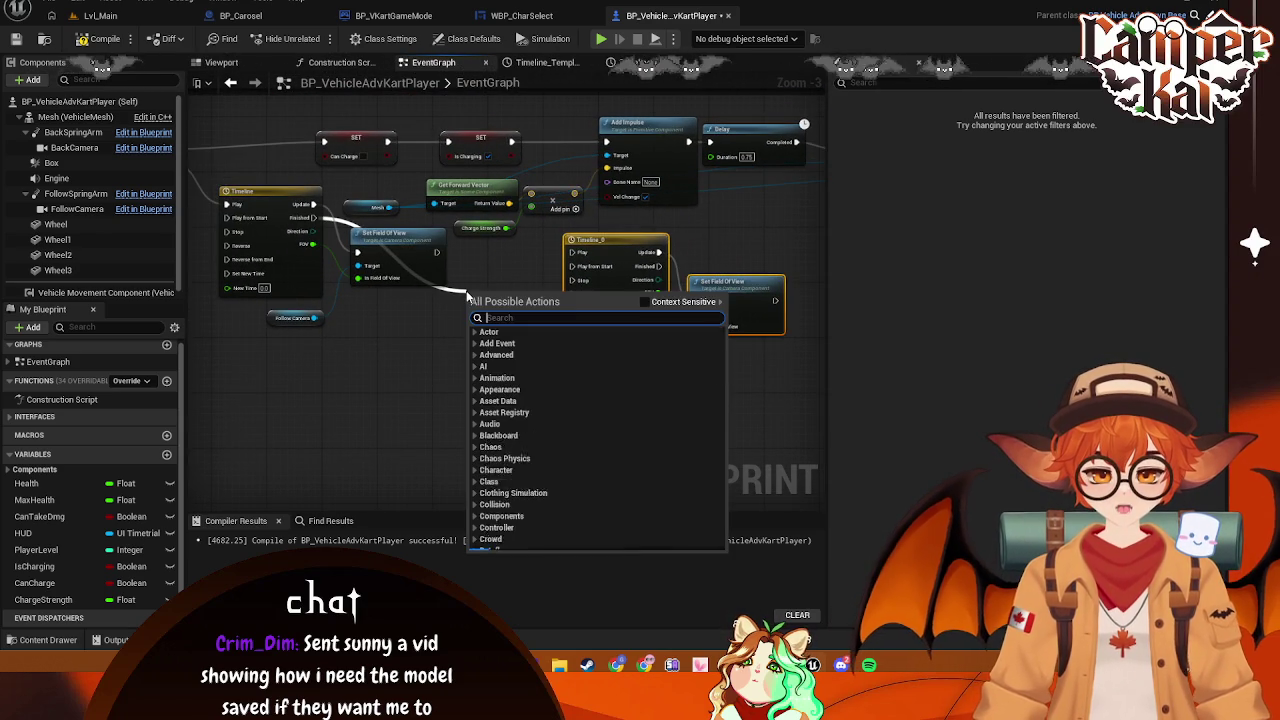
Add a Delay on the zoom Timeline's Finished wire, feeding Timeline_0's Play from Start
type("delay")
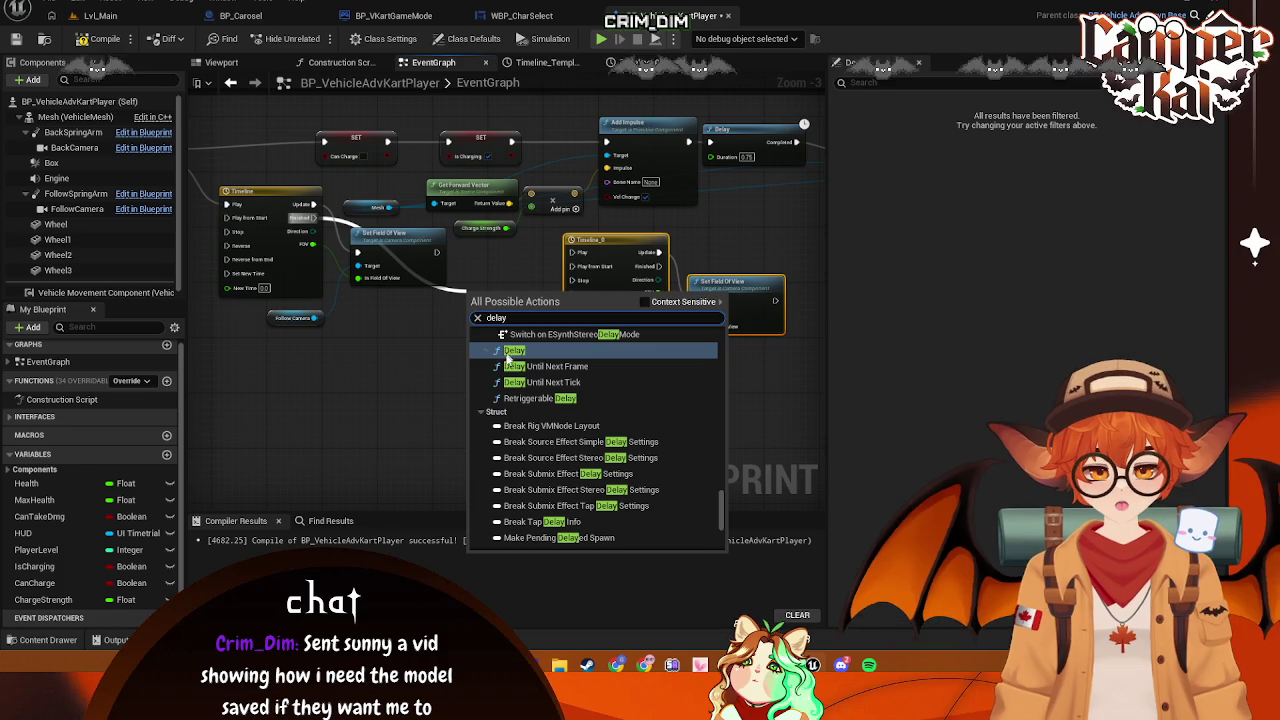
left_click(507, 352)
mouse_move(517, 288)
left_mouse_down()
mouse_move(580, 256)
mouse_move(583, 272)
left_mouse_up()
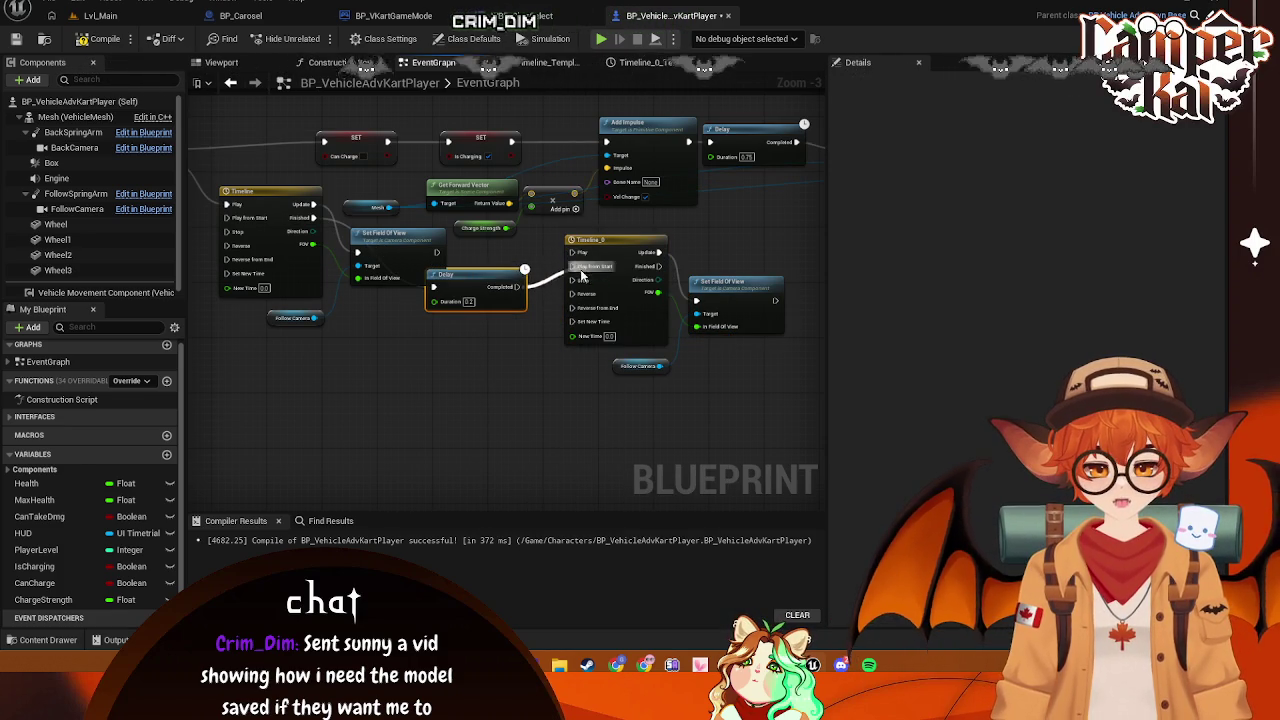
left_click_drag(272, 395, 642, 423)
Nudge the Sequence, Add Impulse and damping Delay nodes slightly right
left_click_drag(546, 193, 602, 235)
scroll(415, 331, "down", 2)
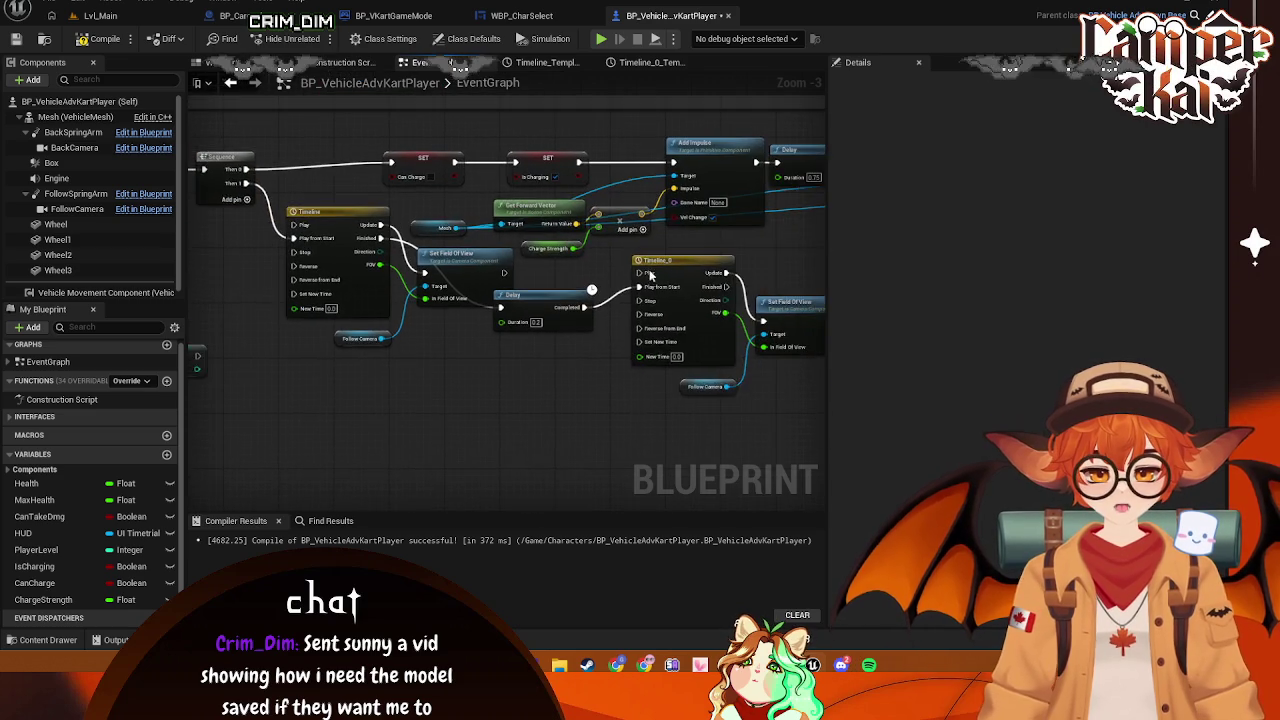
scroll(484, 271, "up", 2)
left_click_drag(498, 143, 507, 145)
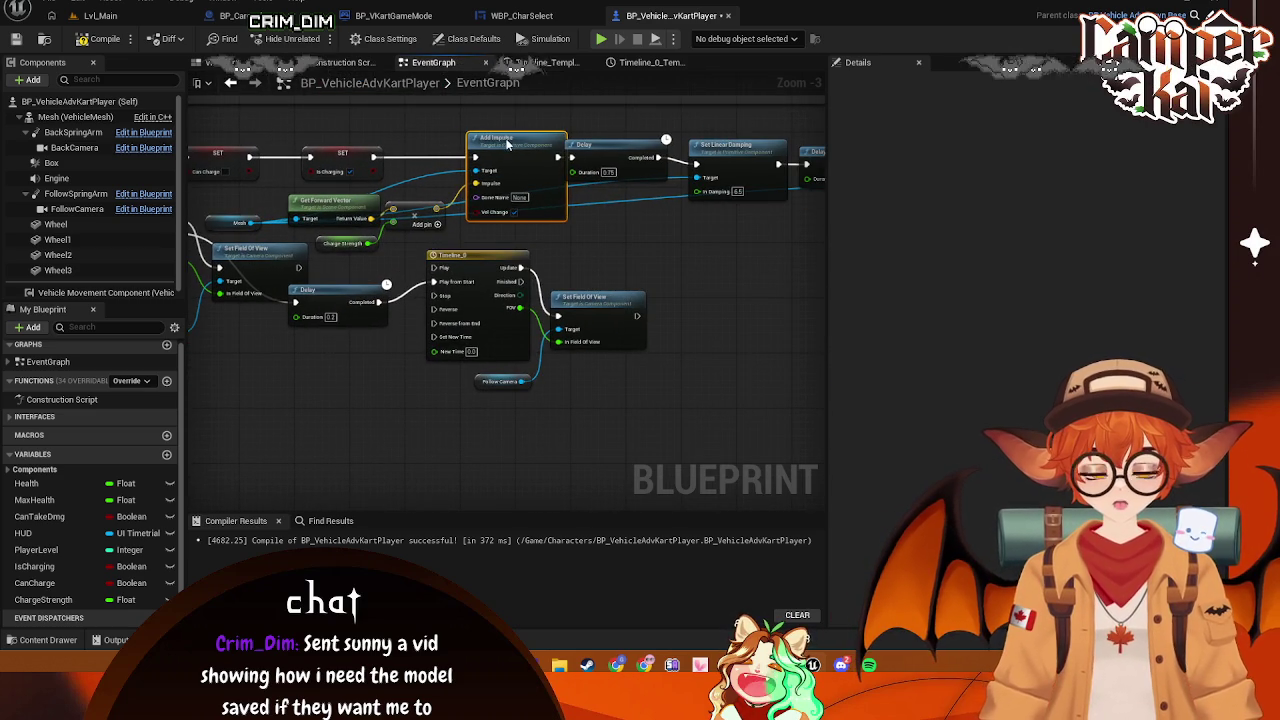
left_click_drag(597, 148, 619, 154)
mouse_move(527, 148)
left_mouse_down()
mouse_move(571, 203)
mouse_move(330, 175)
mouse_move(570, 287)
mouse_move(461, 279)
left_mouse_up()
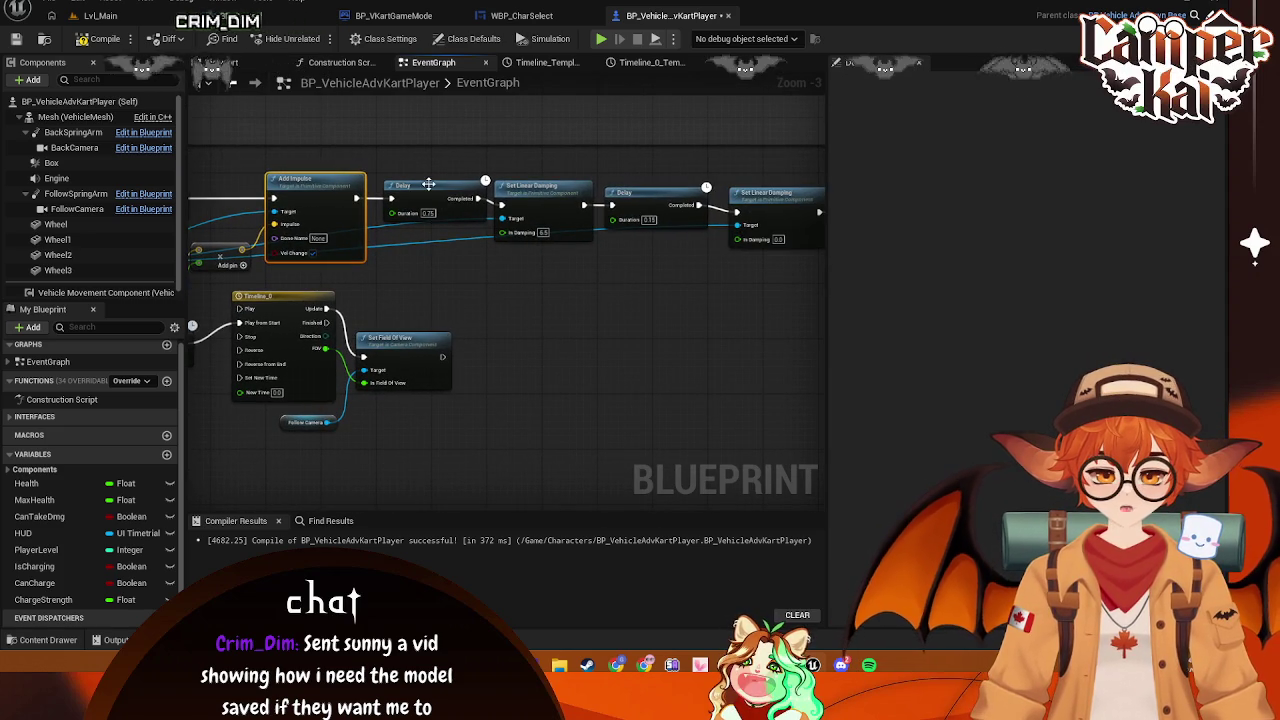
left_click(428, 184)
mouse_move(556, 303)
left_mouse_down()
mouse_move(618, 324)
mouse_move(621, 312)
left_mouse_up()
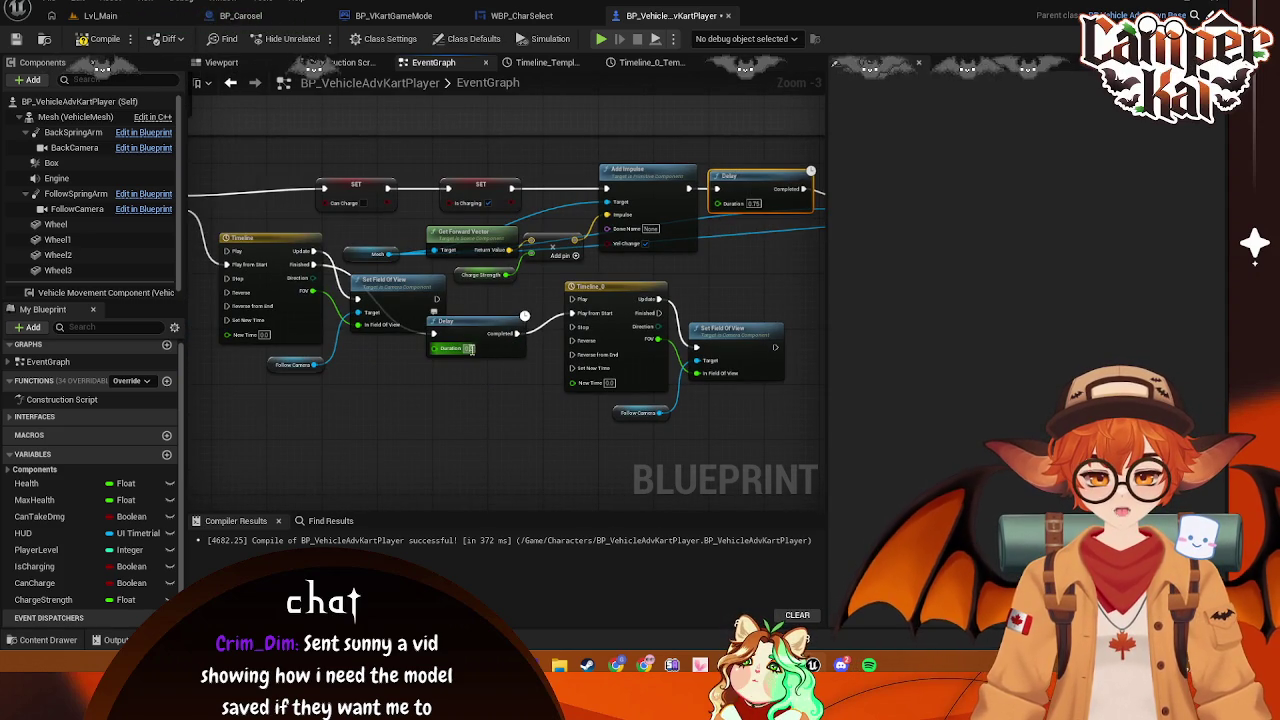
Set the new Delay's Duration to 0.55 and move it lower right
type("0")
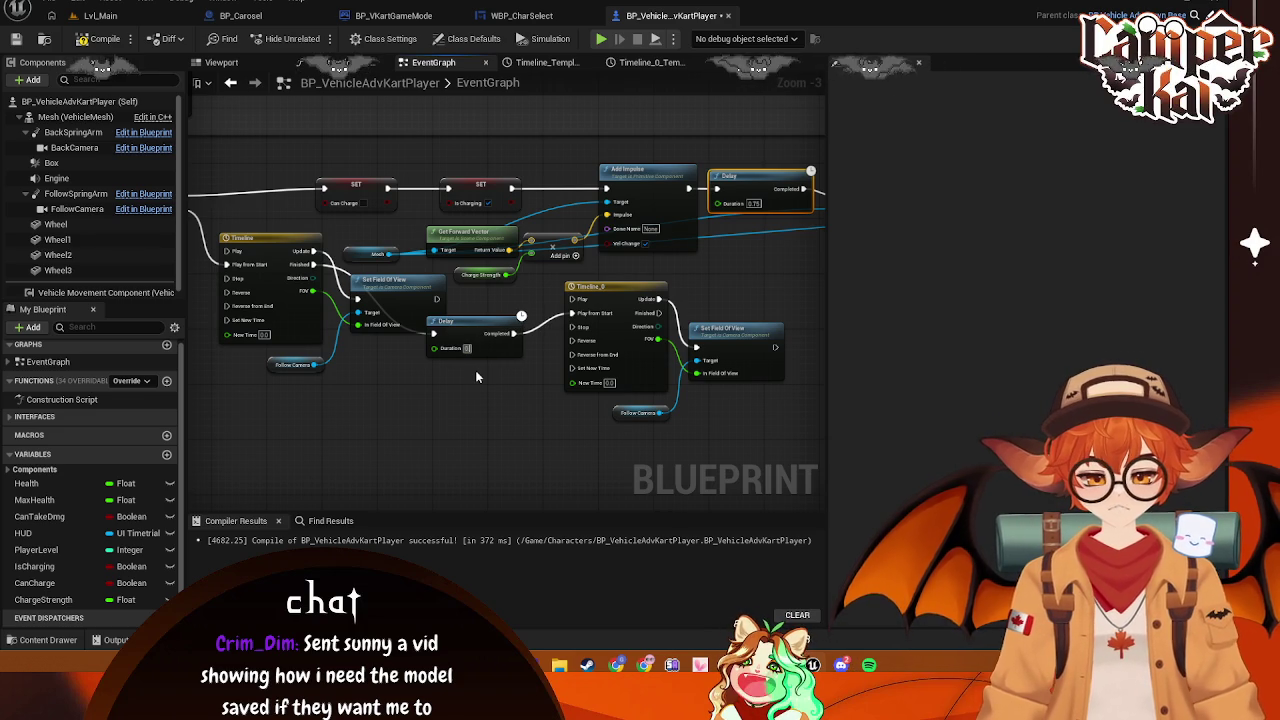
type(".5")
left_click_drag(470, 322, 483, 342)
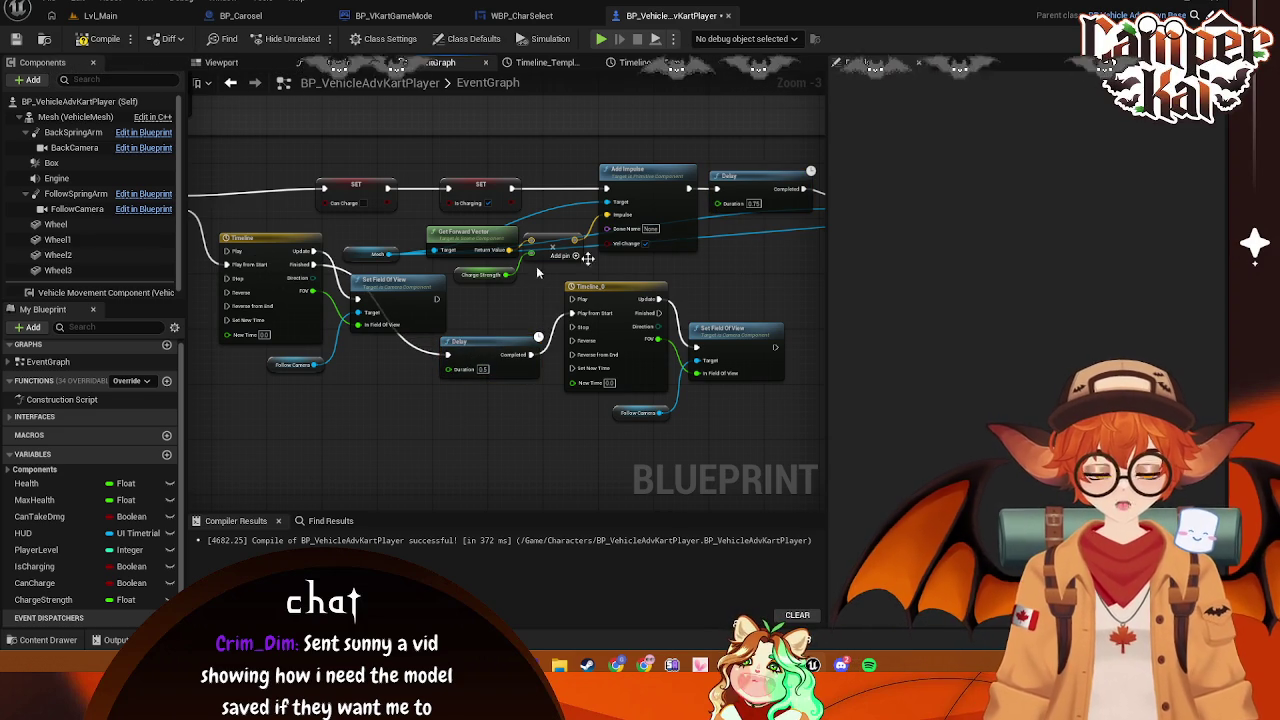
left_click(286, 246)
type("5")
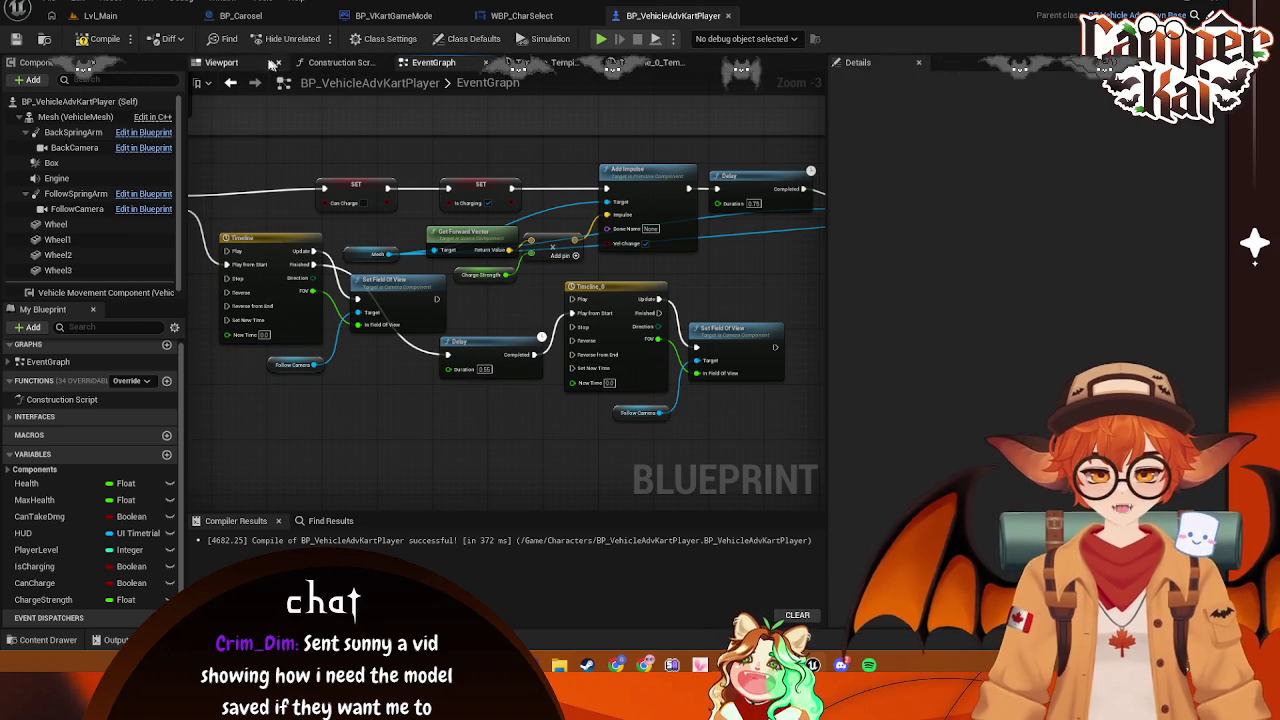
left_click(100, 15)
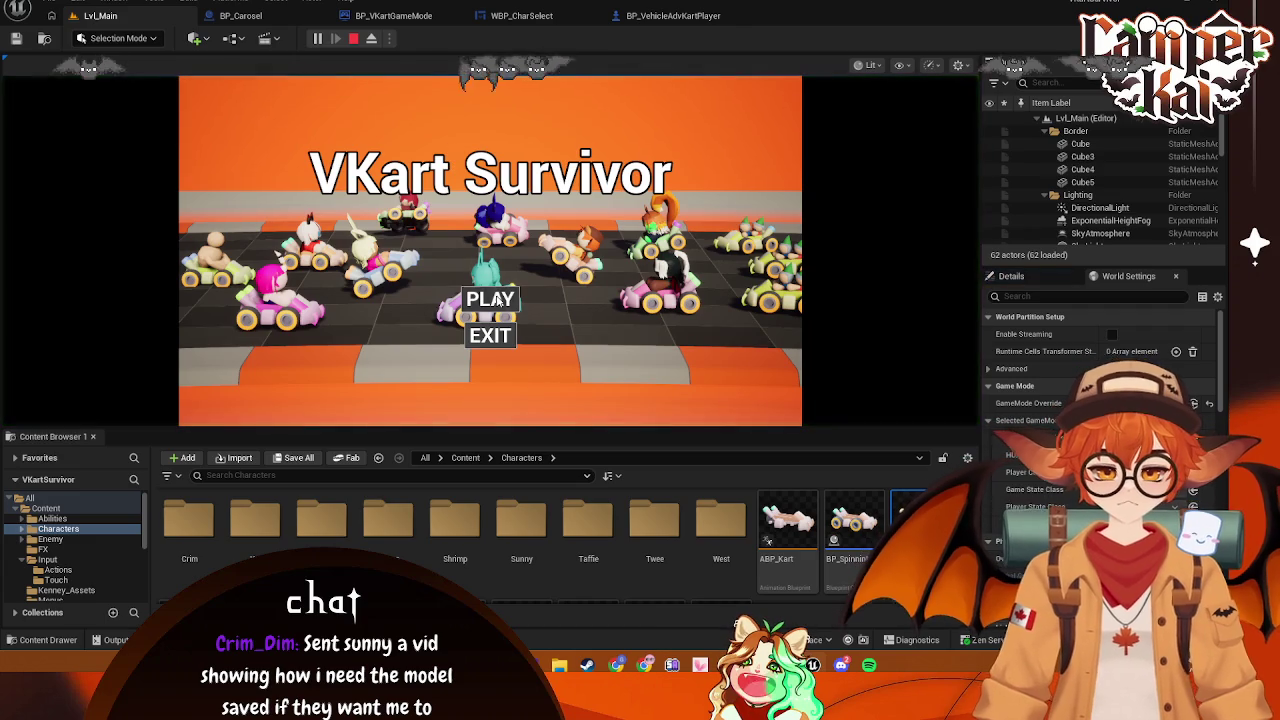
Race the bunny kart off the start line to check the zoom, then stop and return
left_click(494, 298)
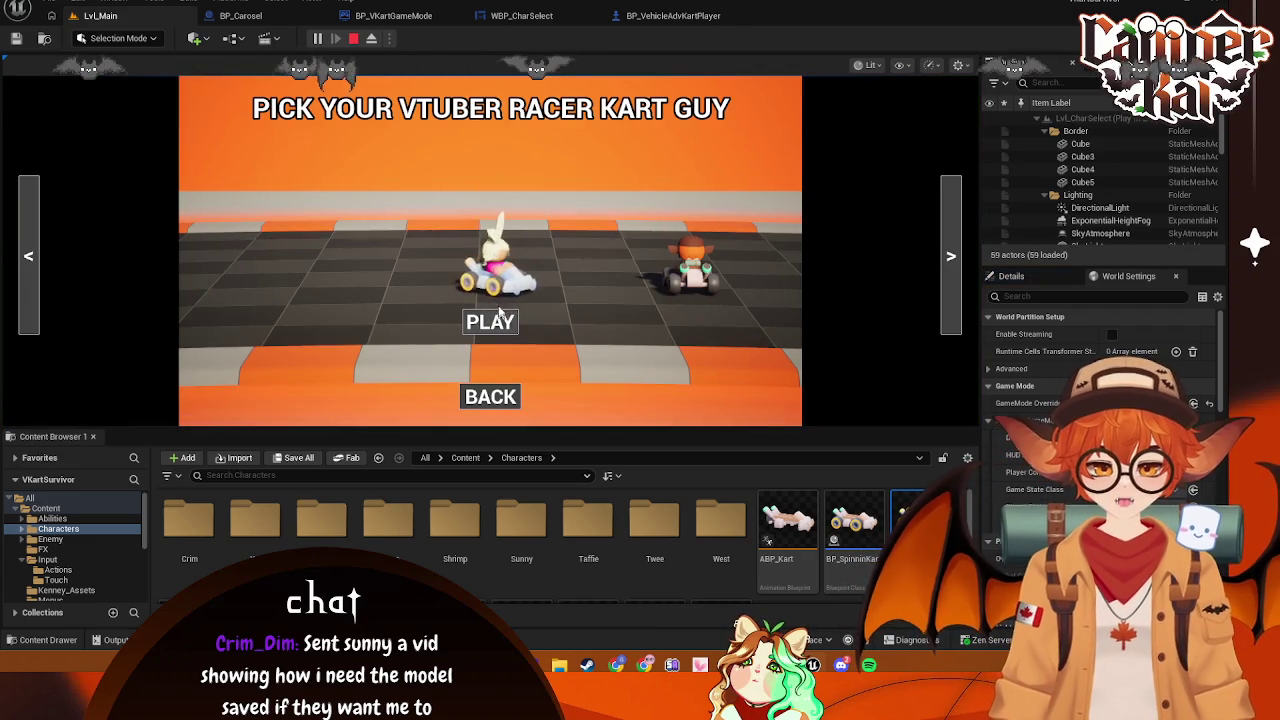
left_click(495, 318)
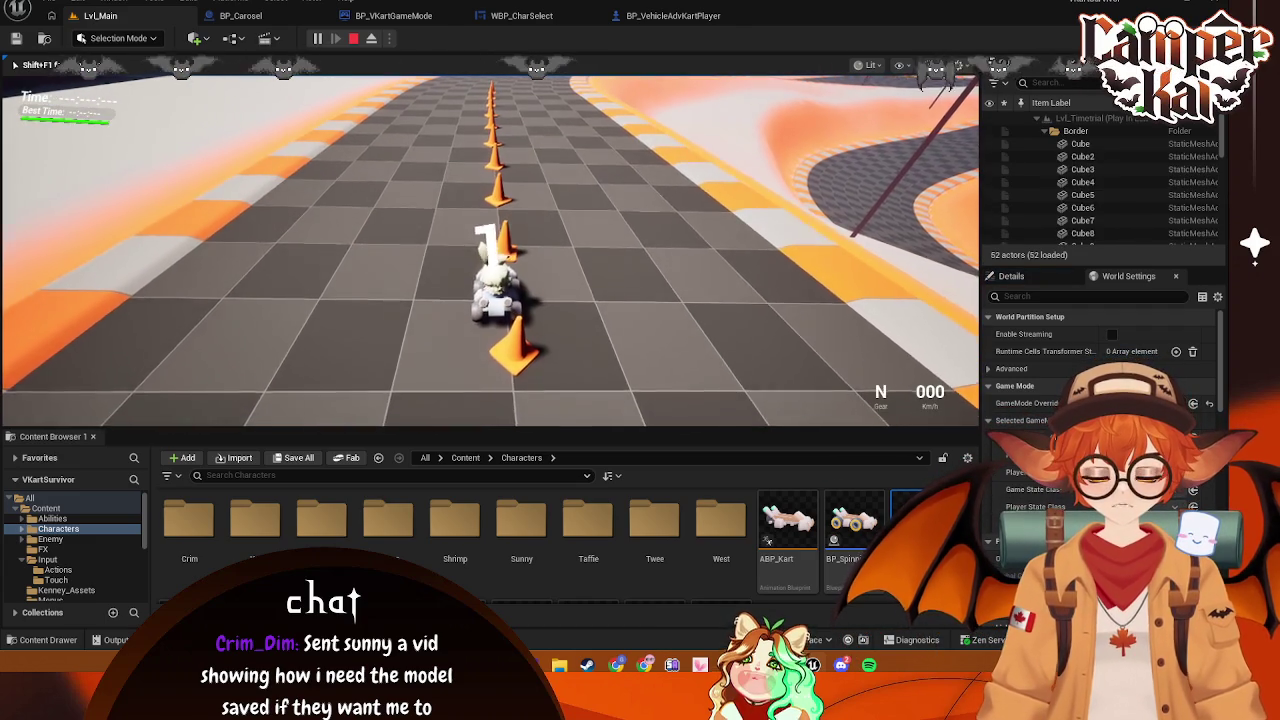
key("w")
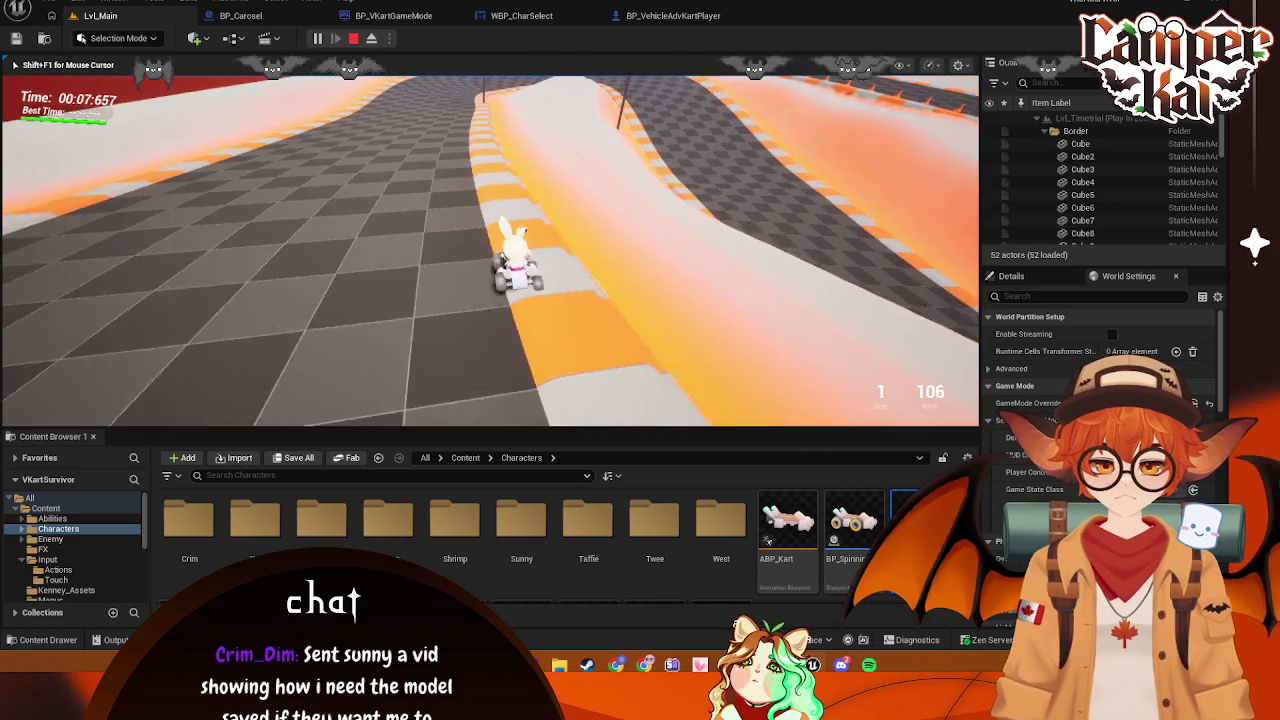
key("Escape")
left_click(668, 12)
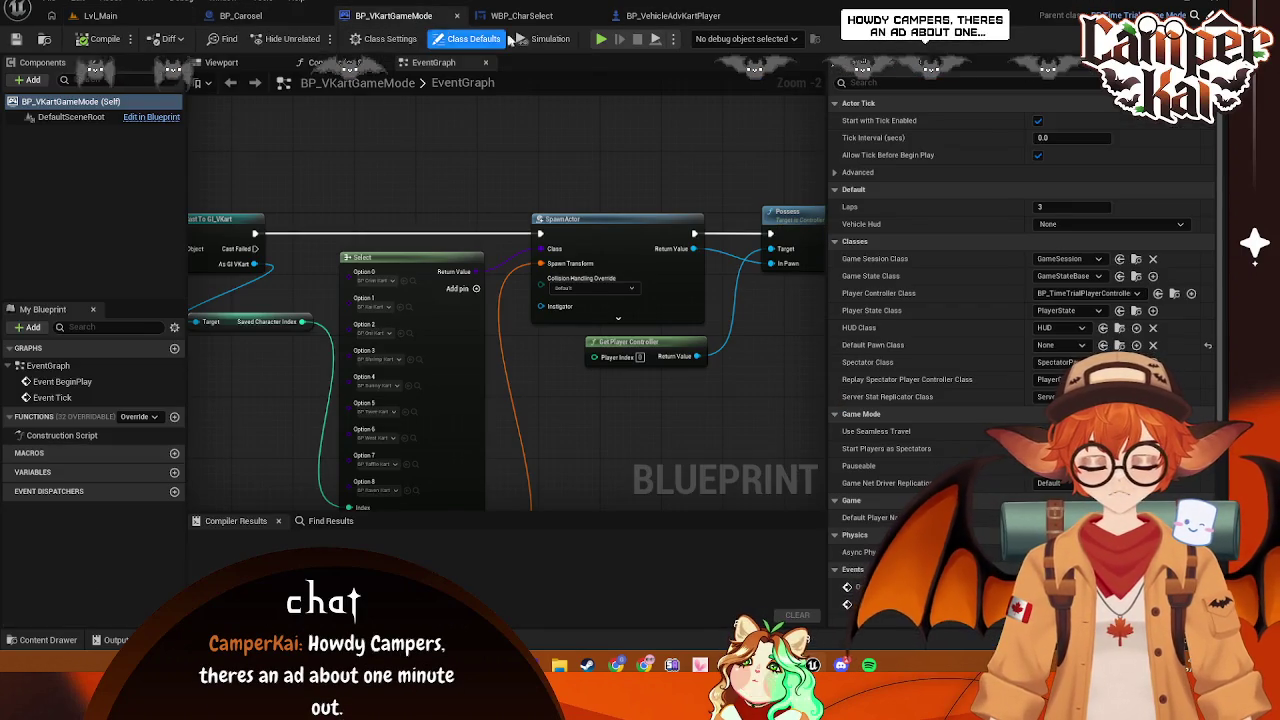
Delete the FOV Delay and wire Finished straight into Timeline_0's Play from Start
scroll(560, 360, "up", 1)
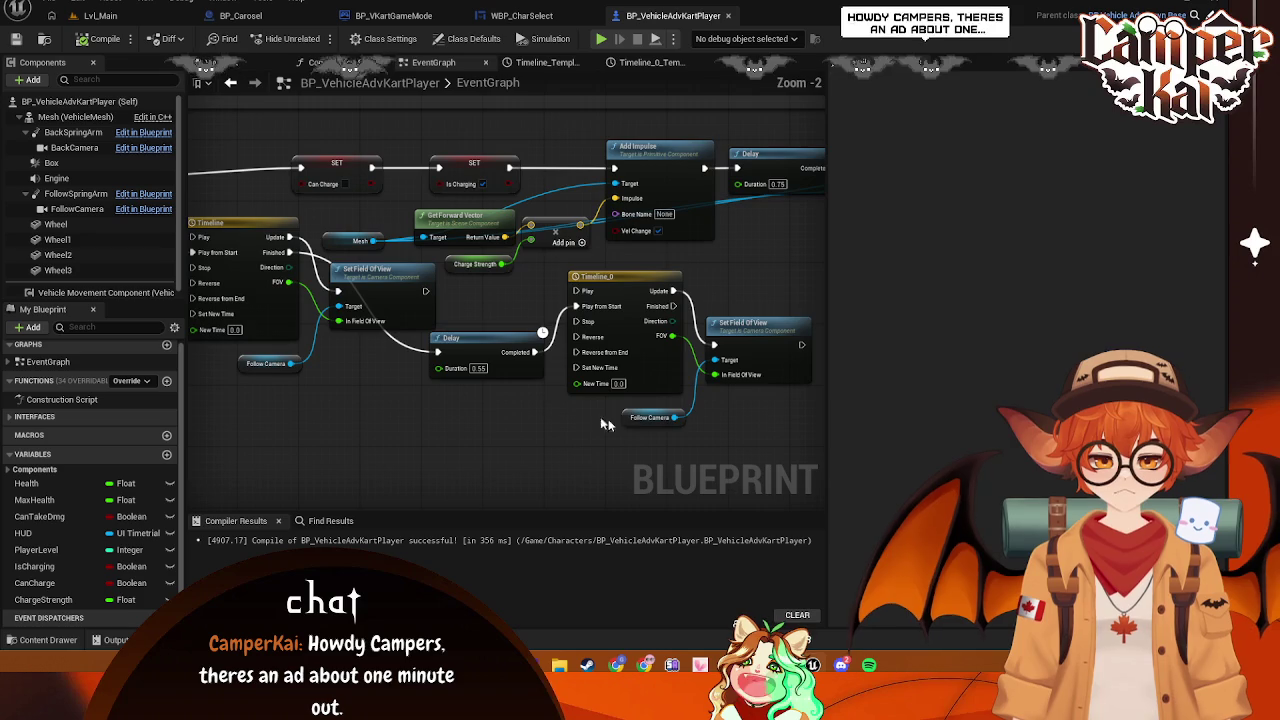
mouse_move(750, 215)
left_mouse_down()
mouse_move(594, 235)
mouse_move(755, 257)
left_mouse_up()
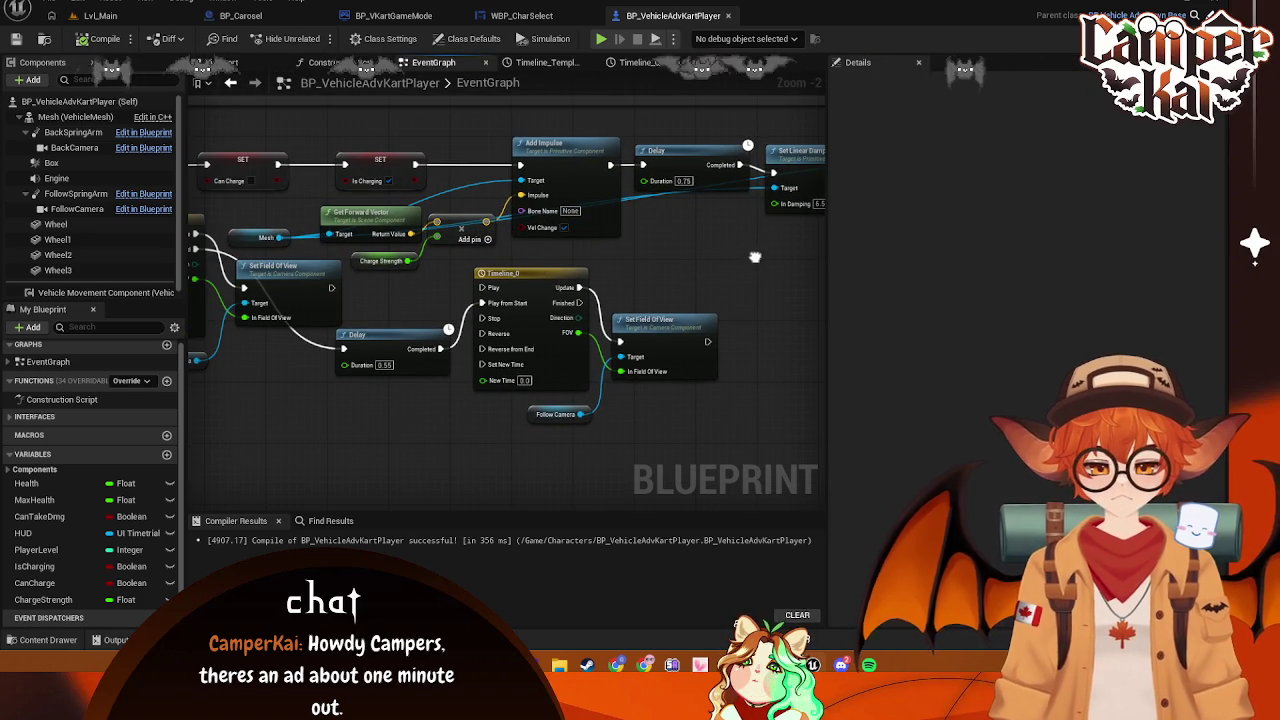
left_click_drag(383, 365, 493, 348)
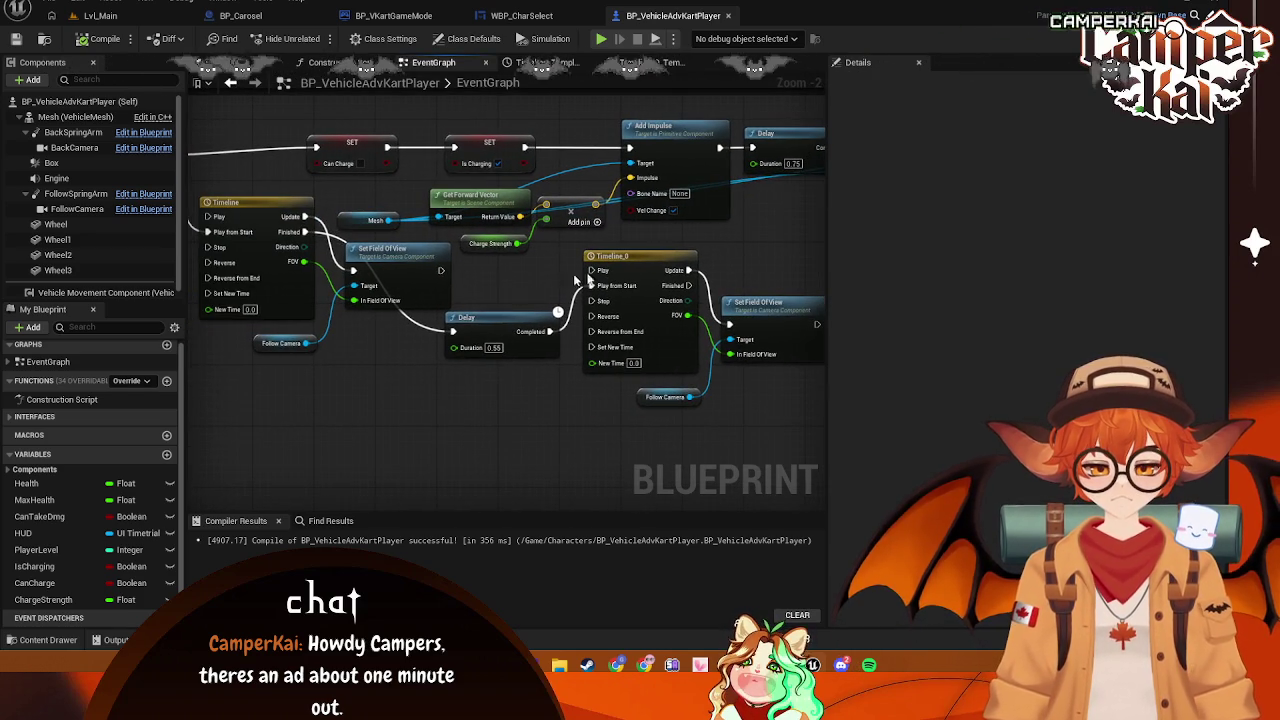
left_click(493, 348)
key("Delete")
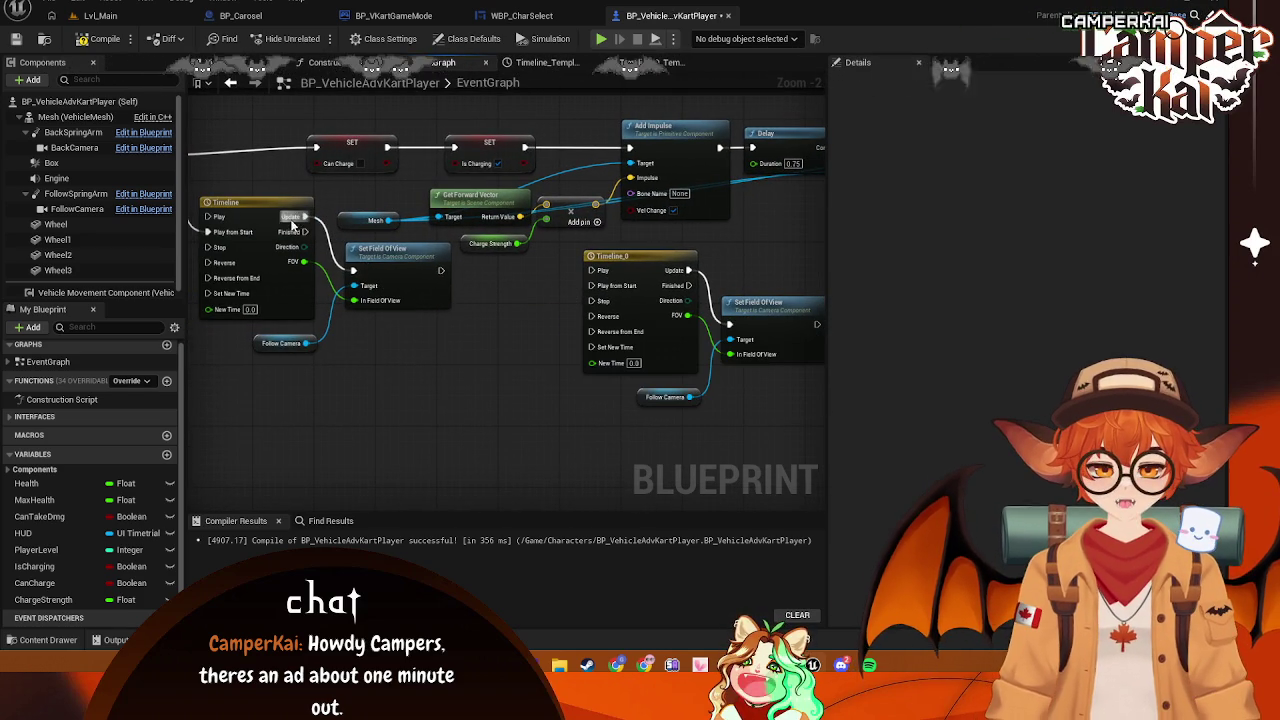
left_click_drag(306, 232, 592, 286)
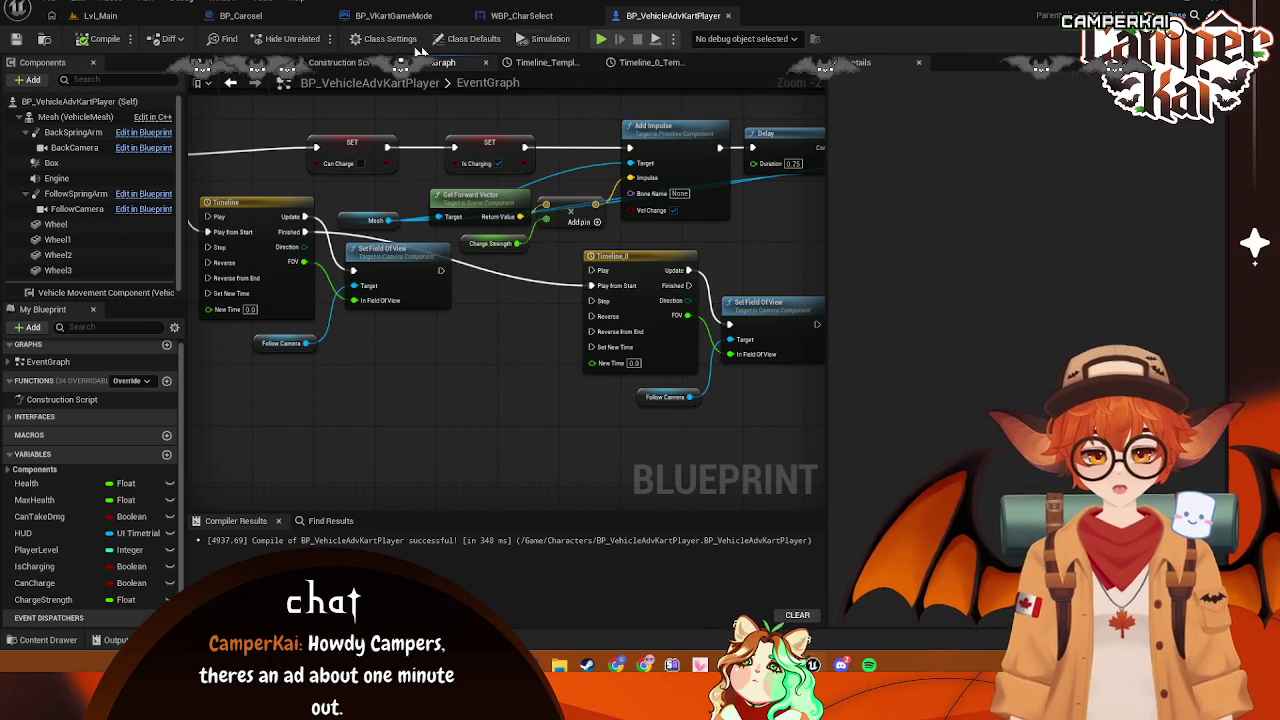
left_click(122, 17)
Playtest a race with the chosen kart around the curve, then end it with Esc
left_click(319, 39)
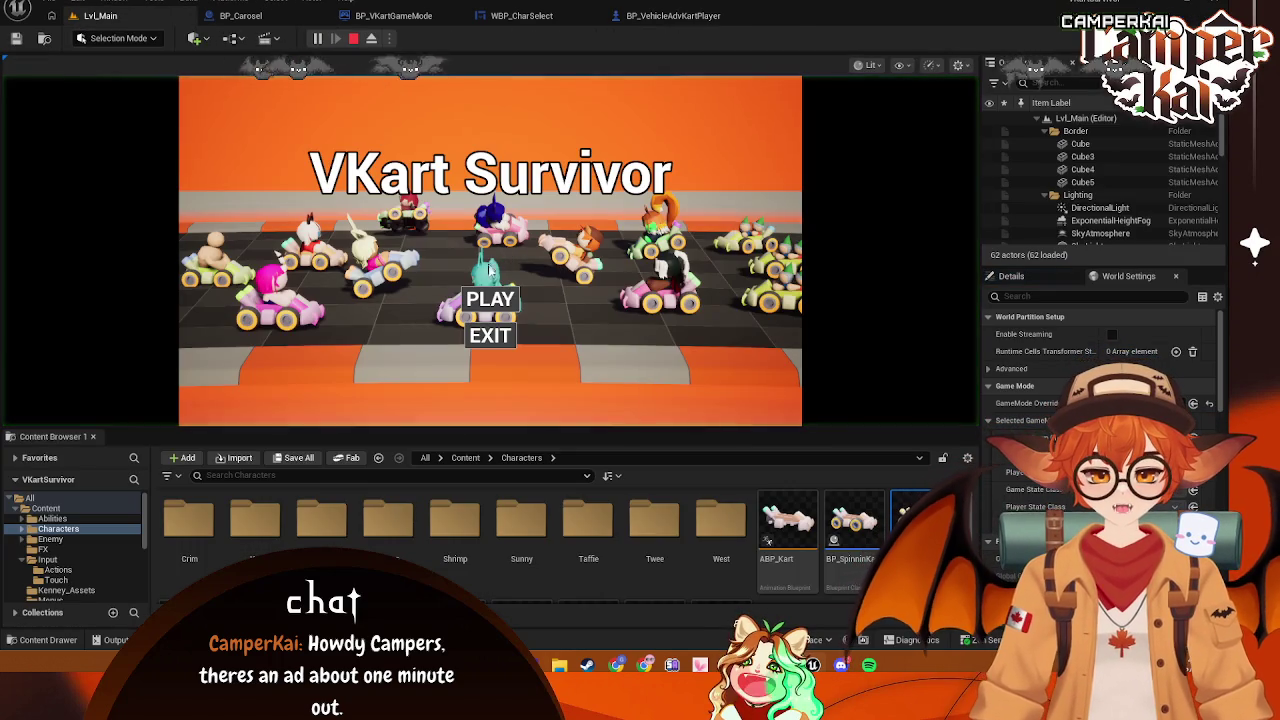
left_click(497, 303)
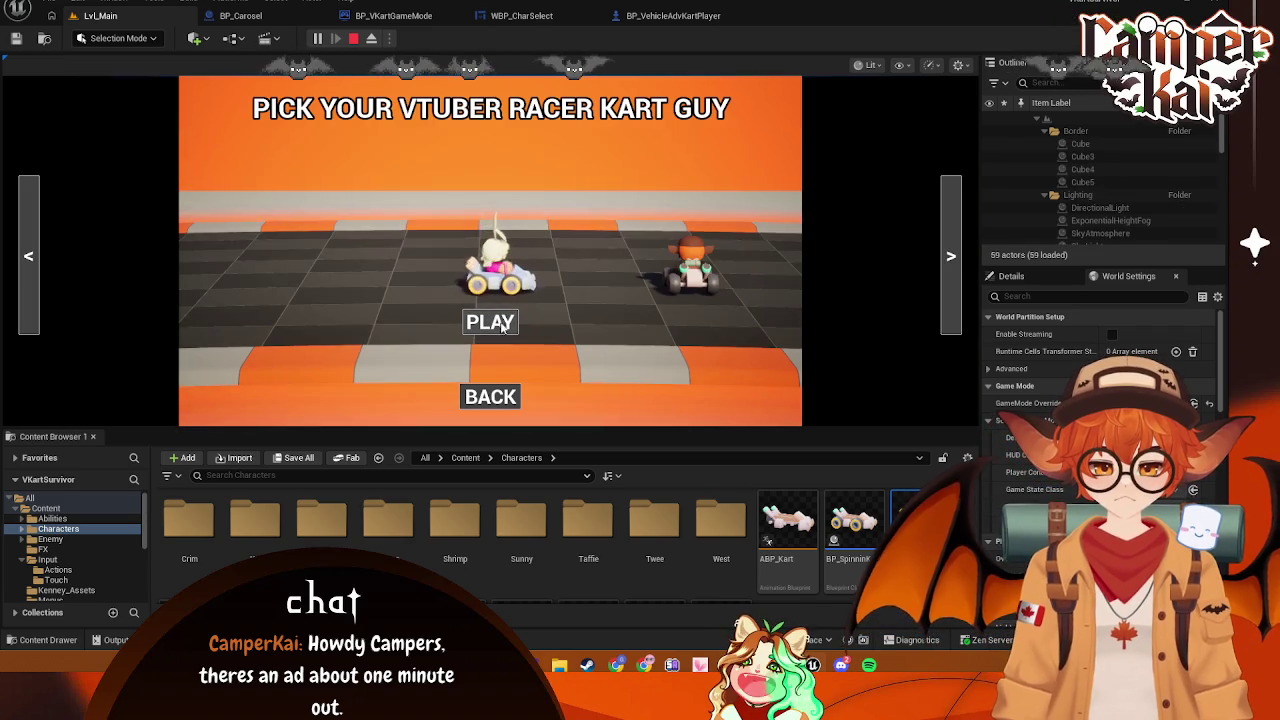
left_click(500, 320)
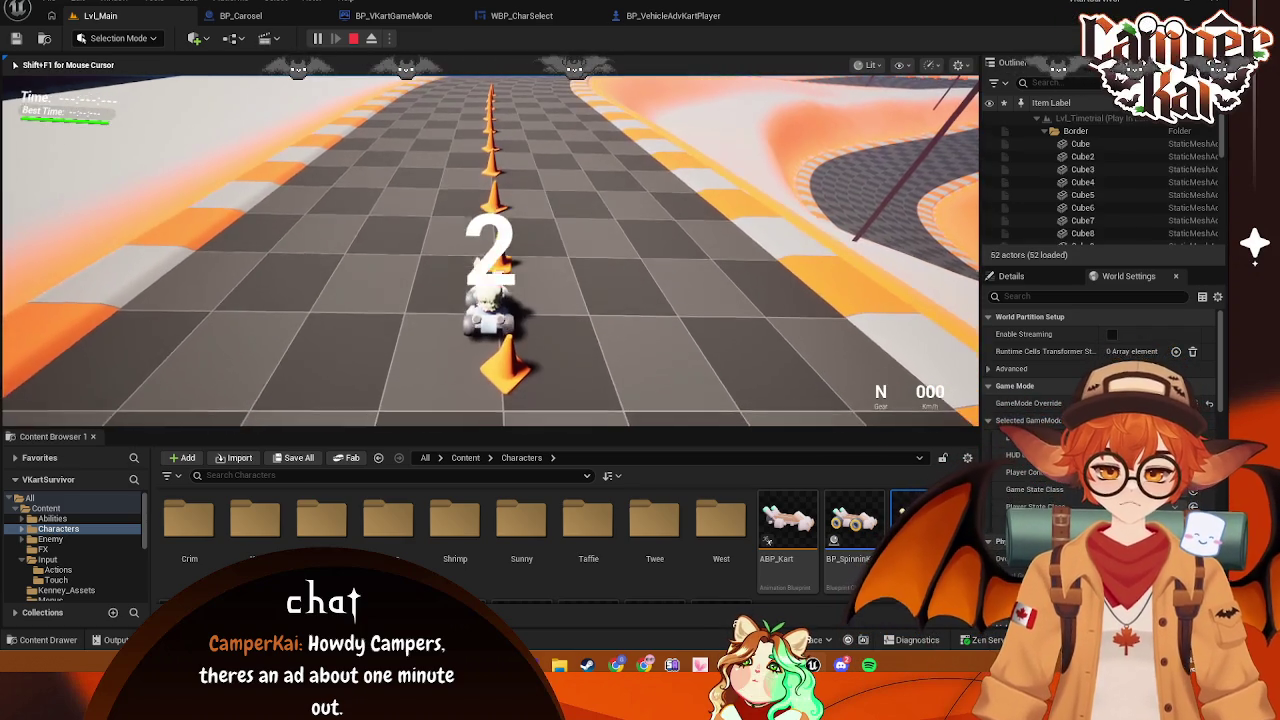
key("w")
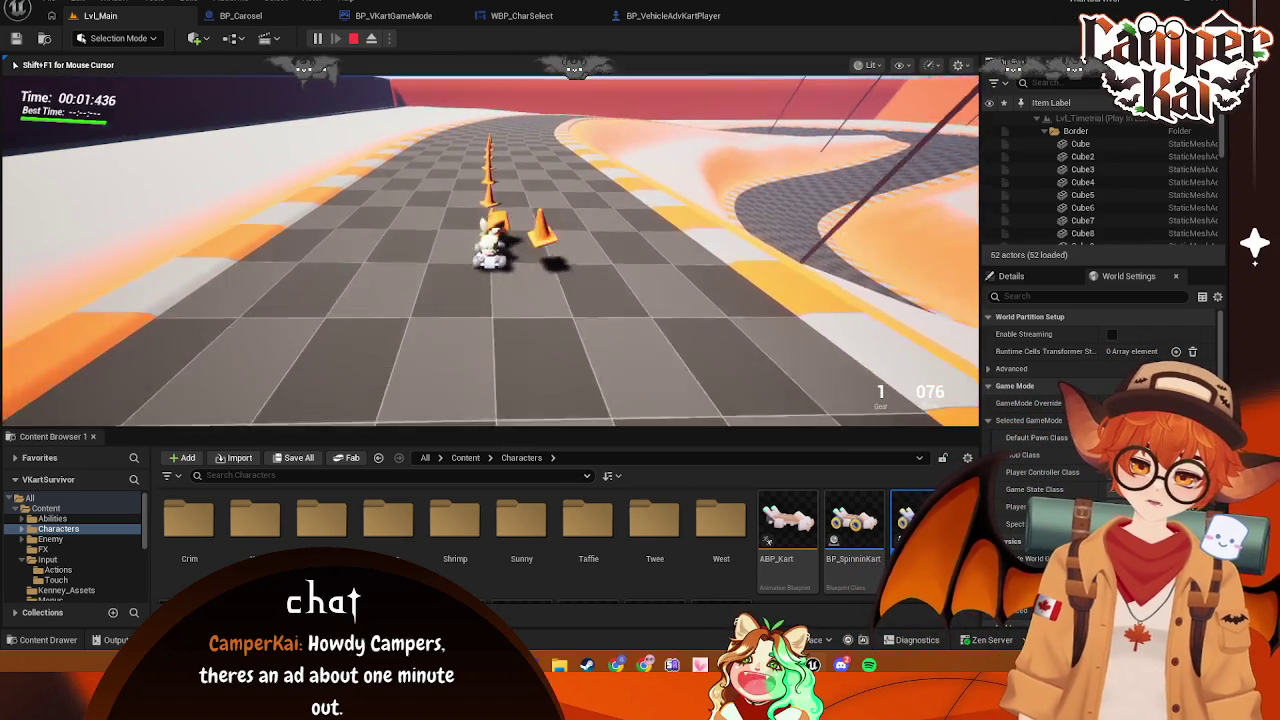
key("w")
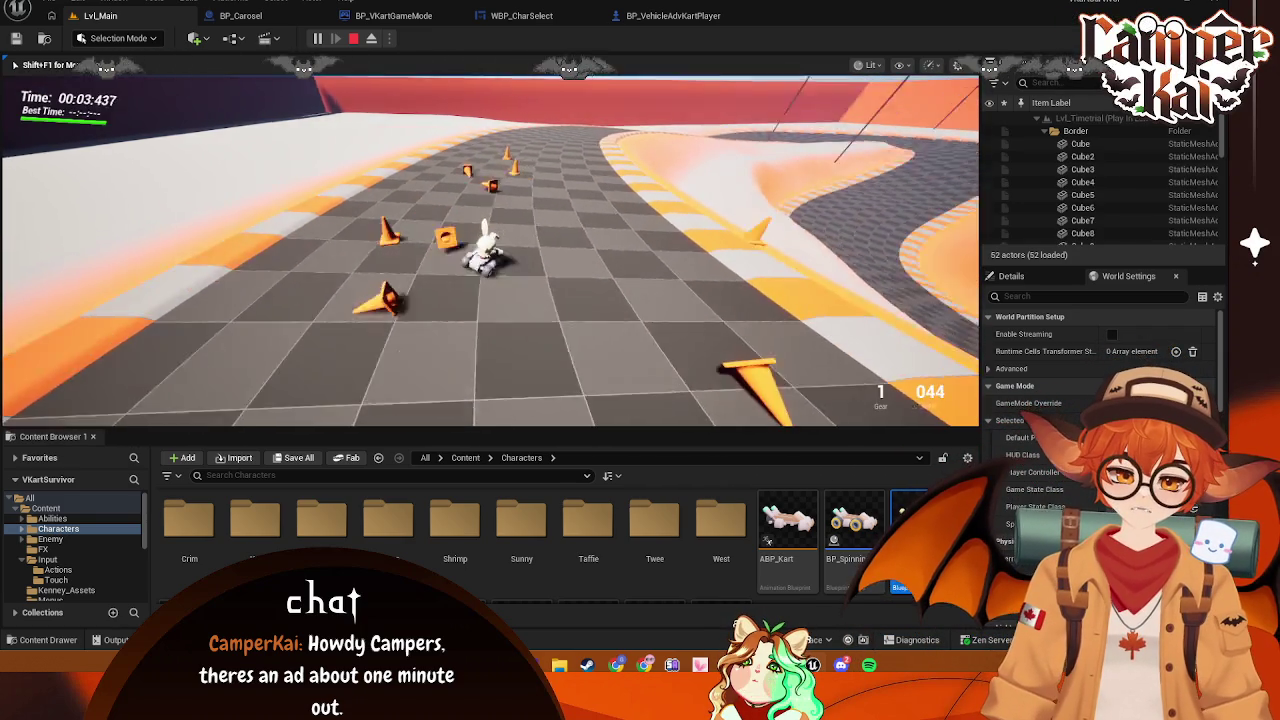
key("w")
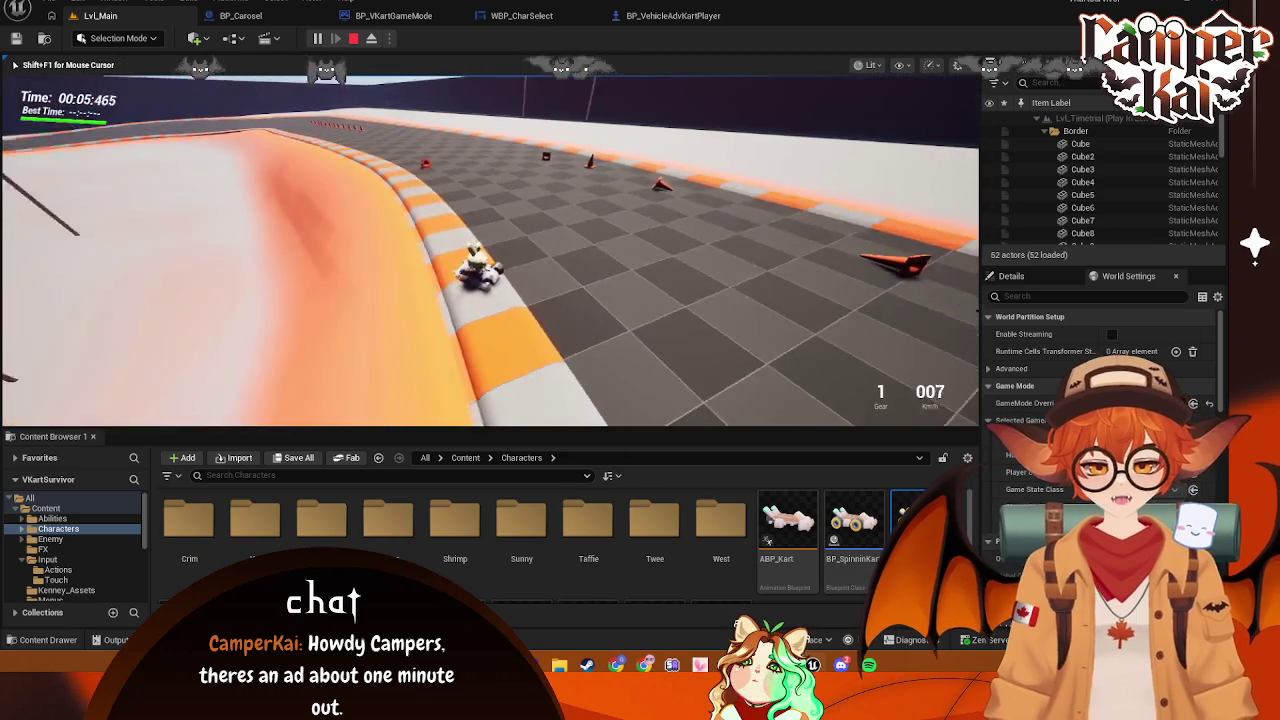
key("Escape")
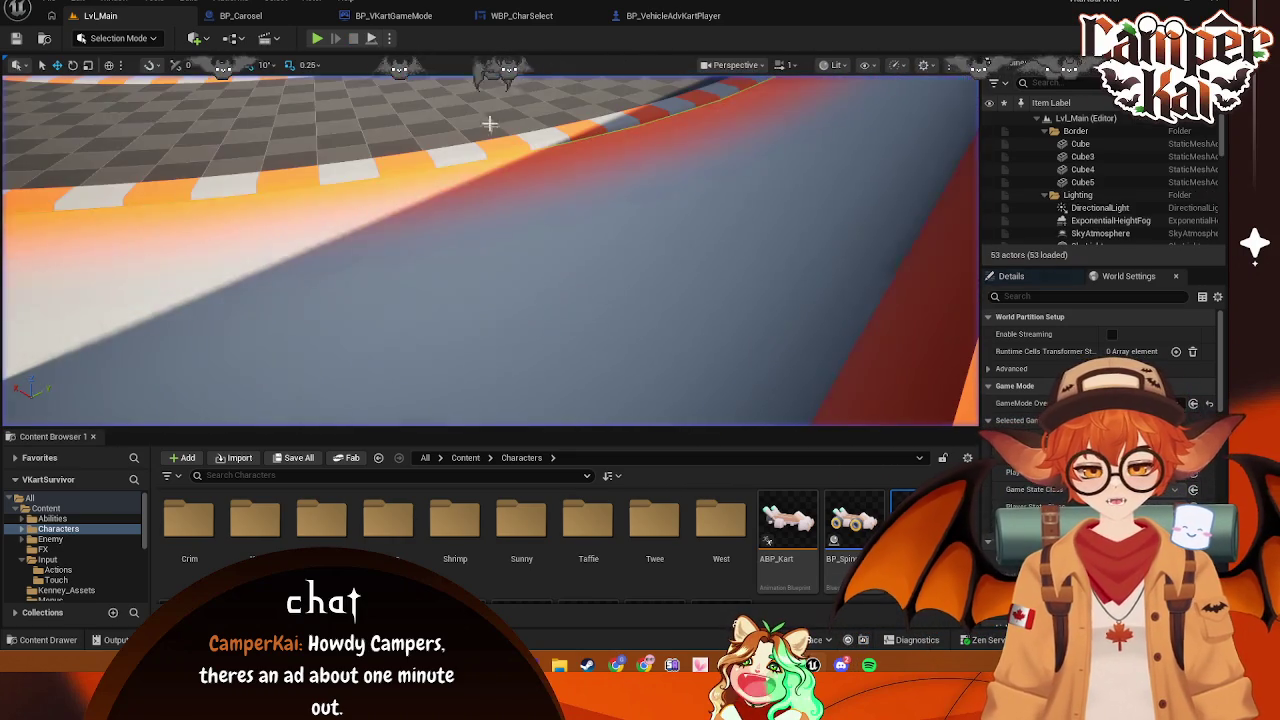
In BP_VehicleAdvKartPlayer, move both Timeline groups lower and to the left
left_click(652, 16)
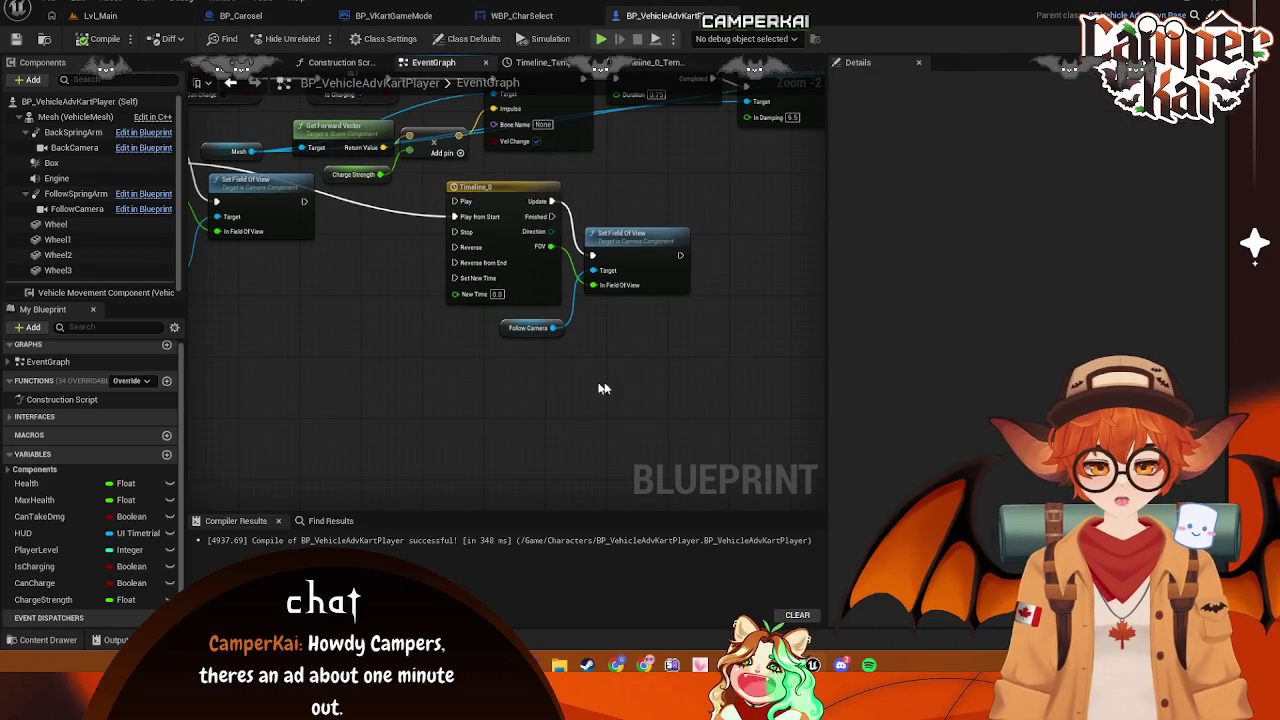
left_click_drag(657, 349, 445, 178)
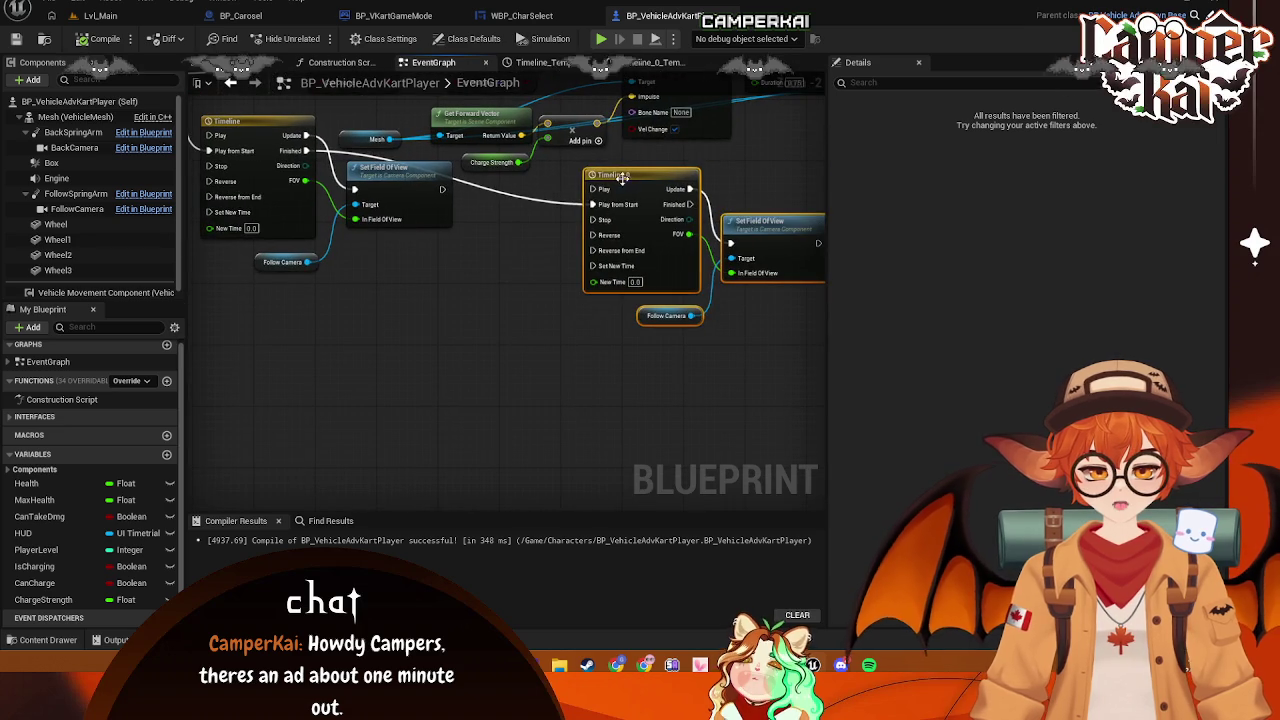
left_click_drag(622, 177, 518, 192)
mouse_move(591, 168)
left_mouse_down()
mouse_move(560, 202)
mouse_move(592, 228)
left_mouse_up()
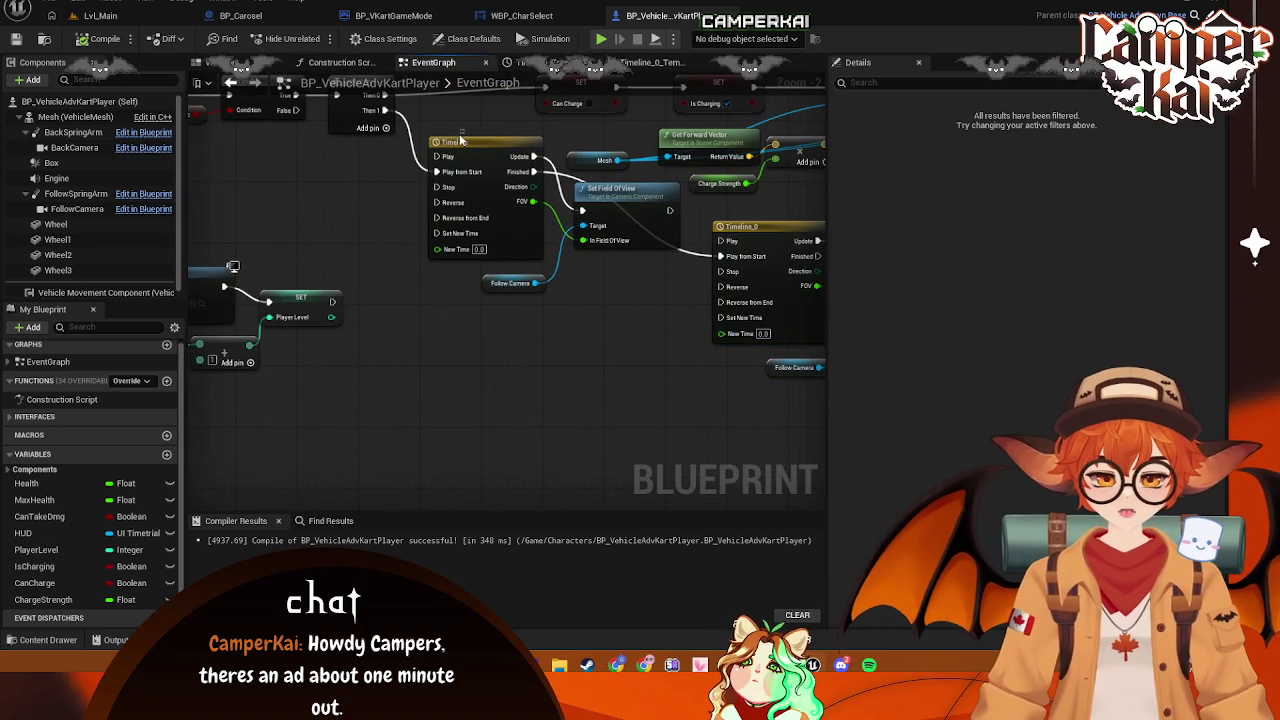
left_click(466, 148)
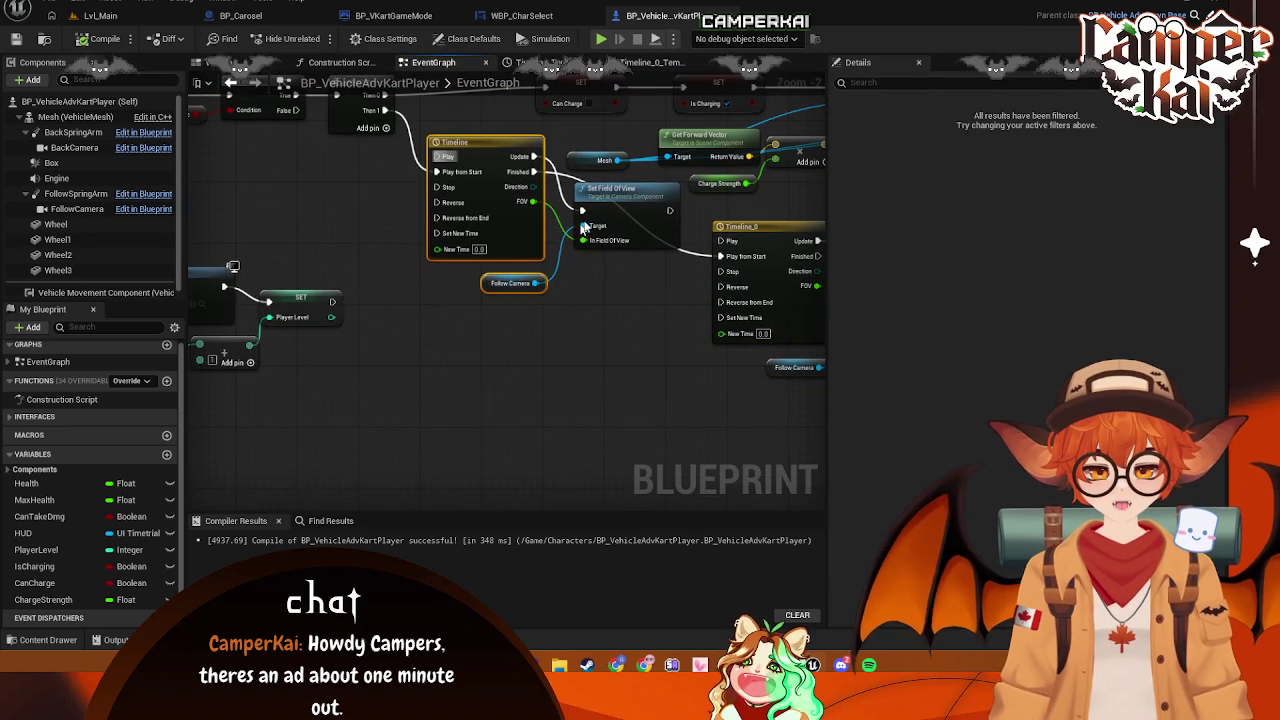
left_click_drag(614, 190, 613, 250)
mouse_move(440, 296)
left_mouse_down()
mouse_move(603, 383)
mouse_move(238, 136)
mouse_move(297, 355)
left_mouse_up()
Lower the charge input, Branch and Sequence nodes and shift the impulse chain left
scroll(601, 382, "down", 1)
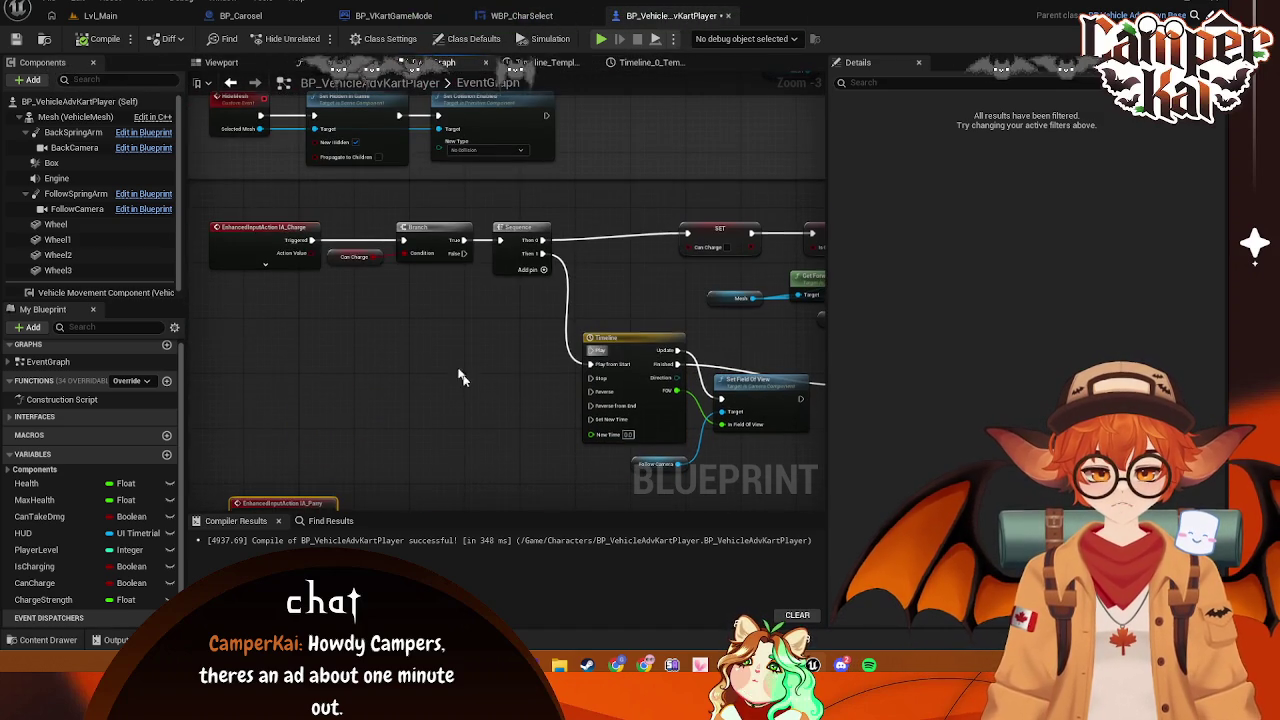
left_click_drag(219, 208, 547, 310)
mouse_move(538, 256)
left_mouse_down()
mouse_move(558, 312)
mouse_move(528, 304)
left_mouse_up()
left_click(461, 230)
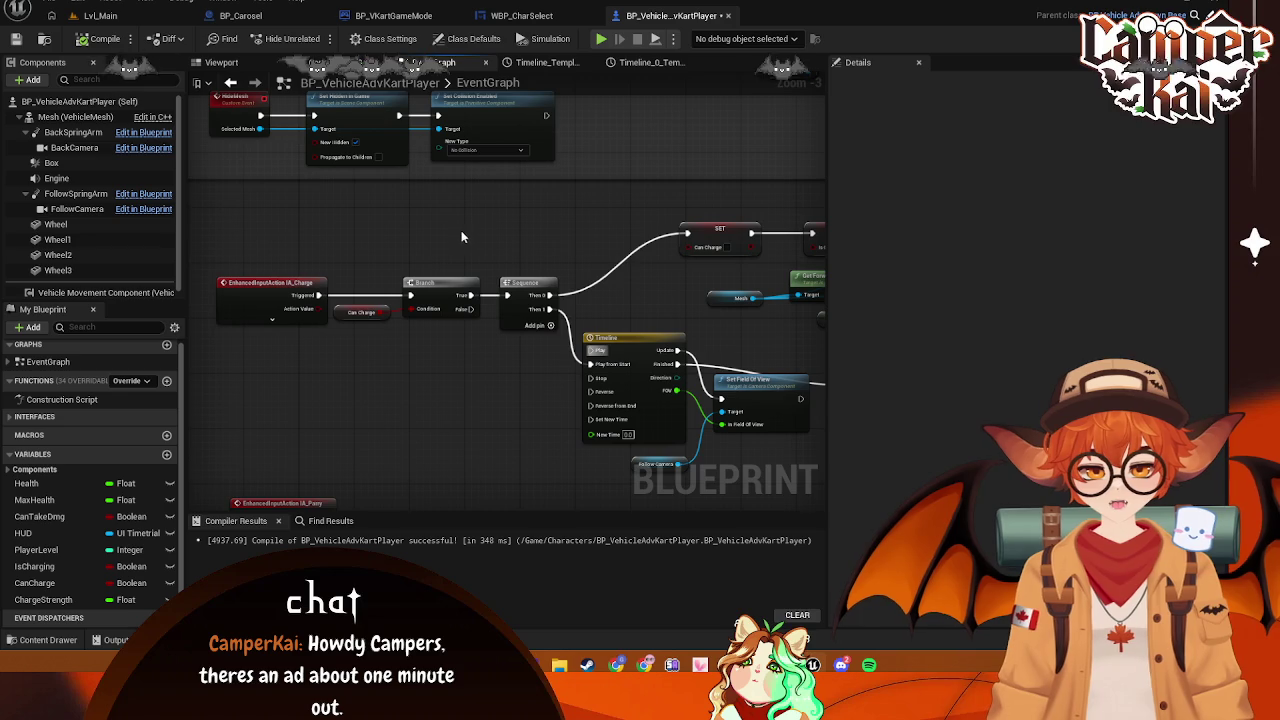
scroll(445, 253, "down", 2)
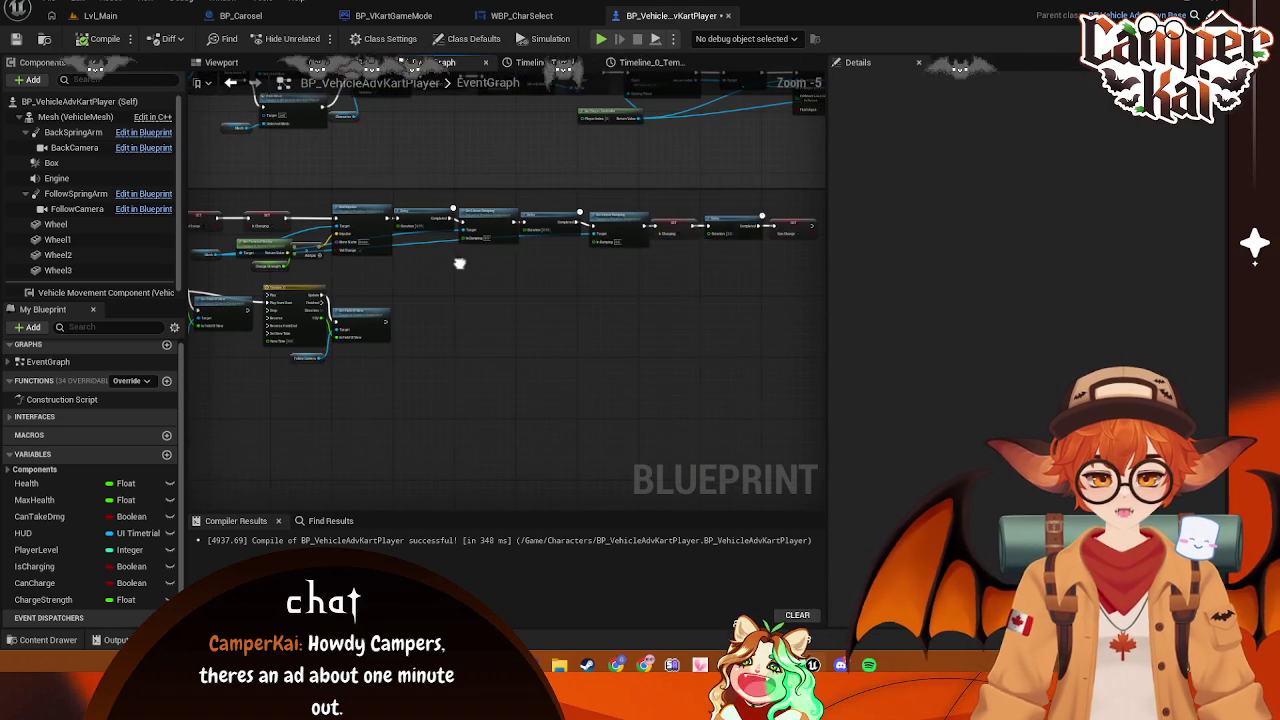
left_click_drag(790, 215, 566, 306)
scroll(318, 275, "up", 1)
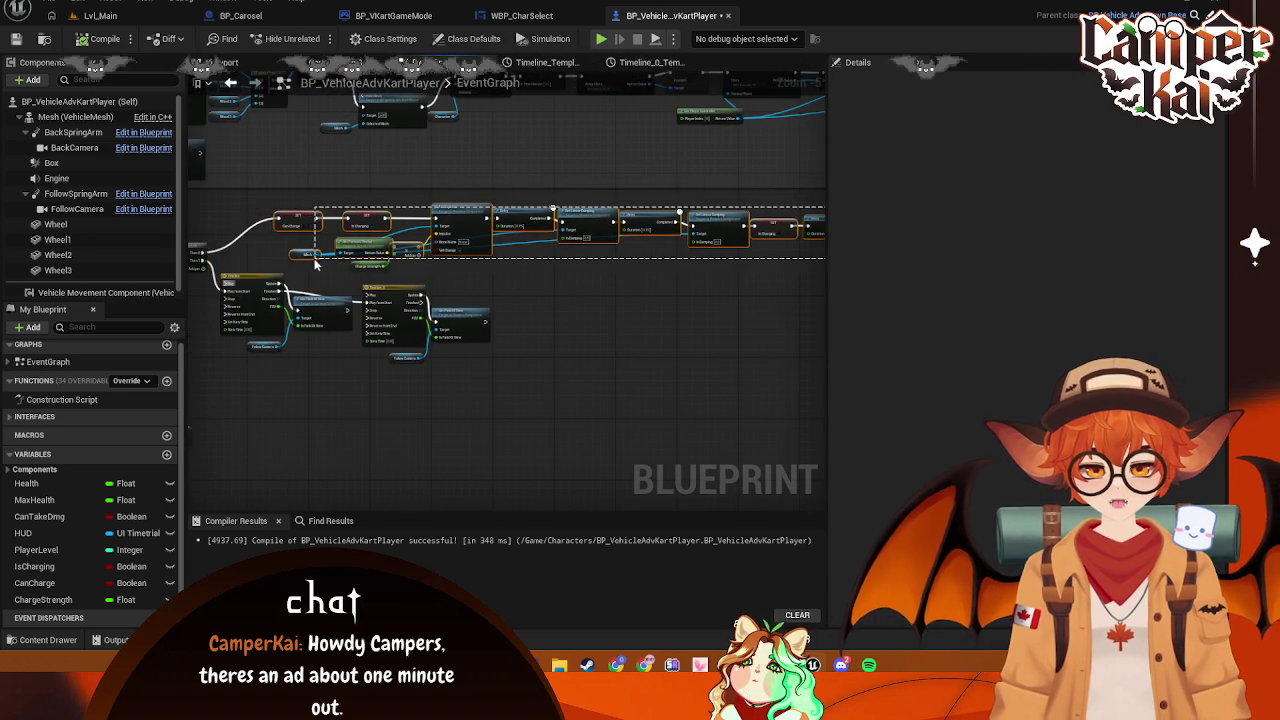
scroll(318, 275, "up", 2)
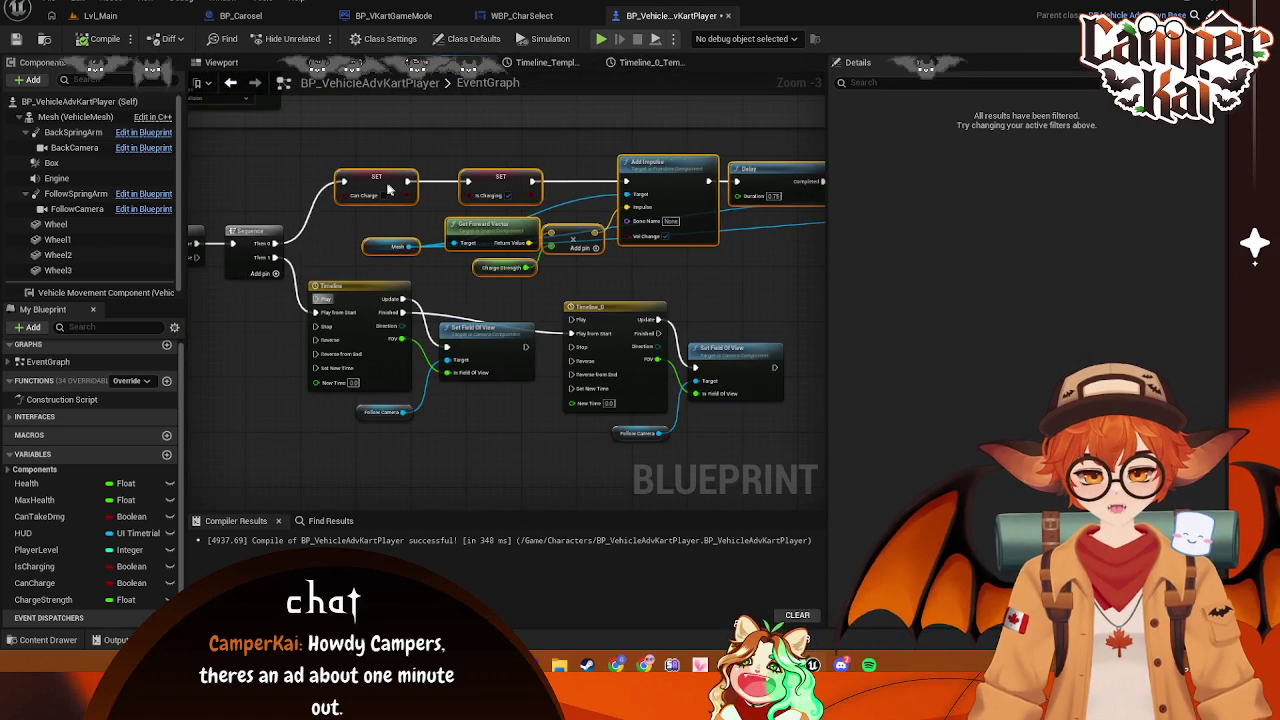
left_click_drag(373, 190, 364, 193)
left_click(709, 266)
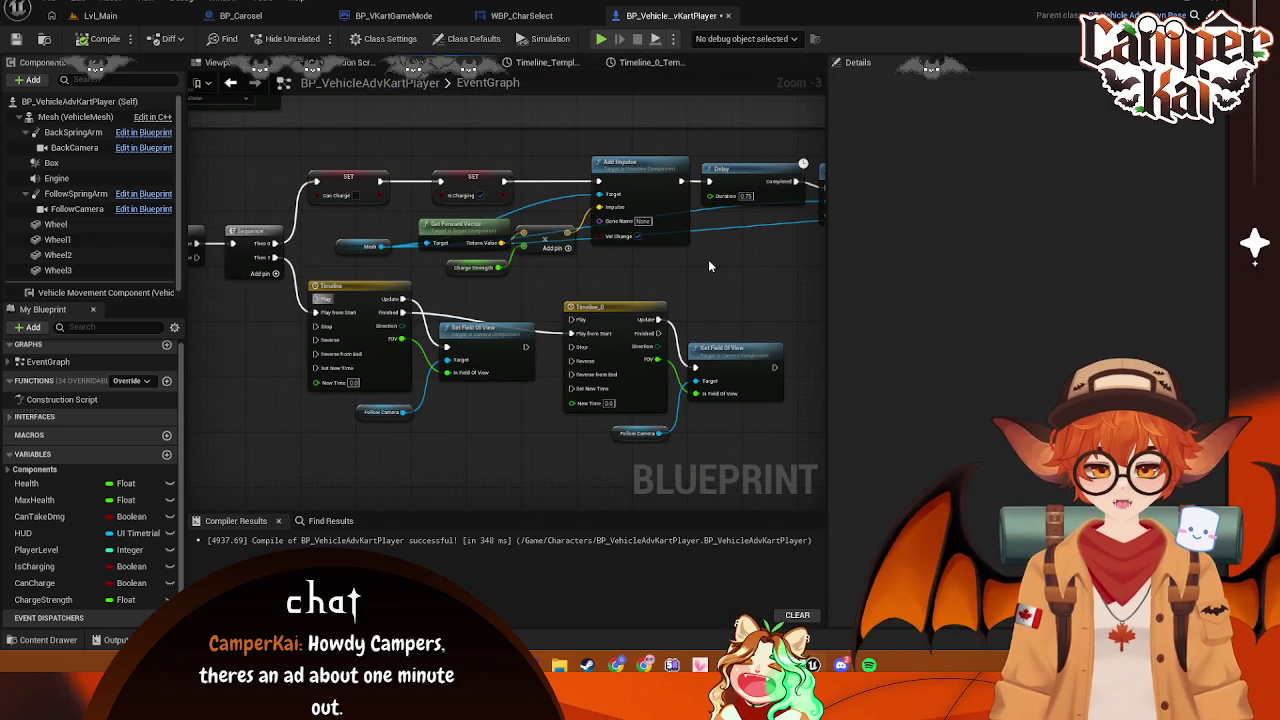
Shift Mesh, Get Forward Vector and Charge Strength left, then review the chain and timelines
scroll(477, 236, "up", 1)
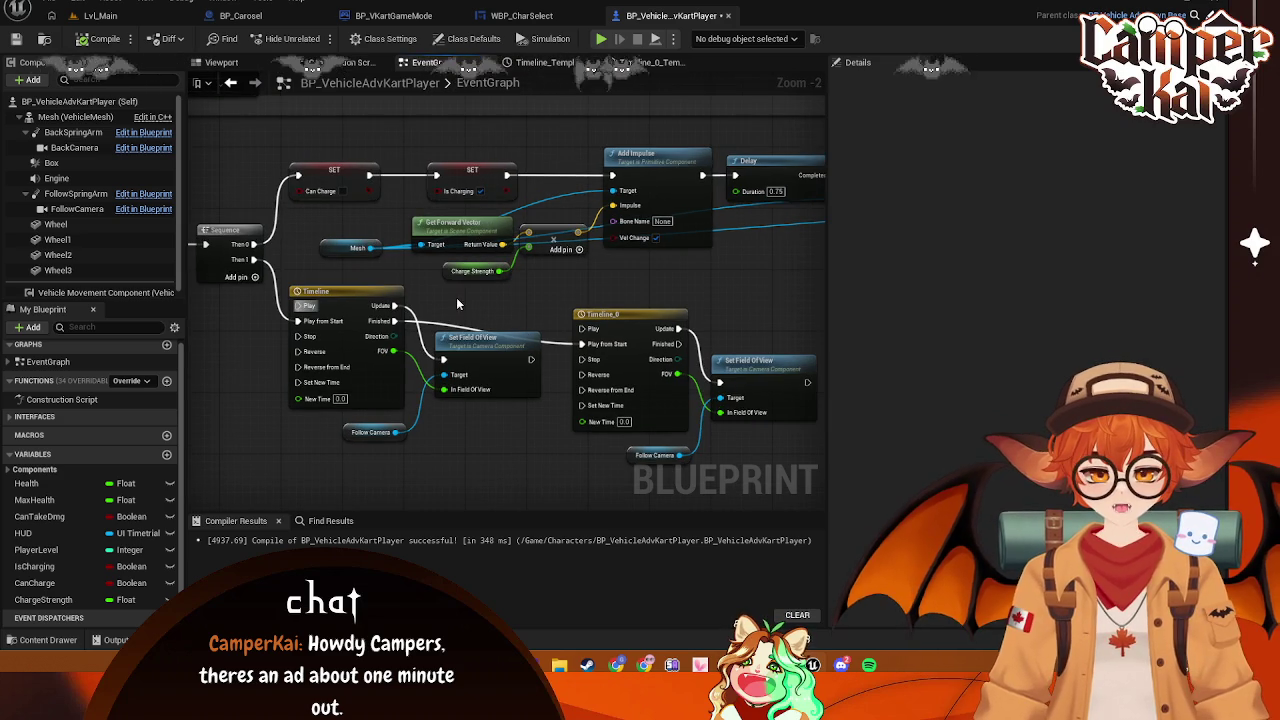
left_click_drag(314, 220, 475, 288)
left_click_drag(450, 225, 428, 225)
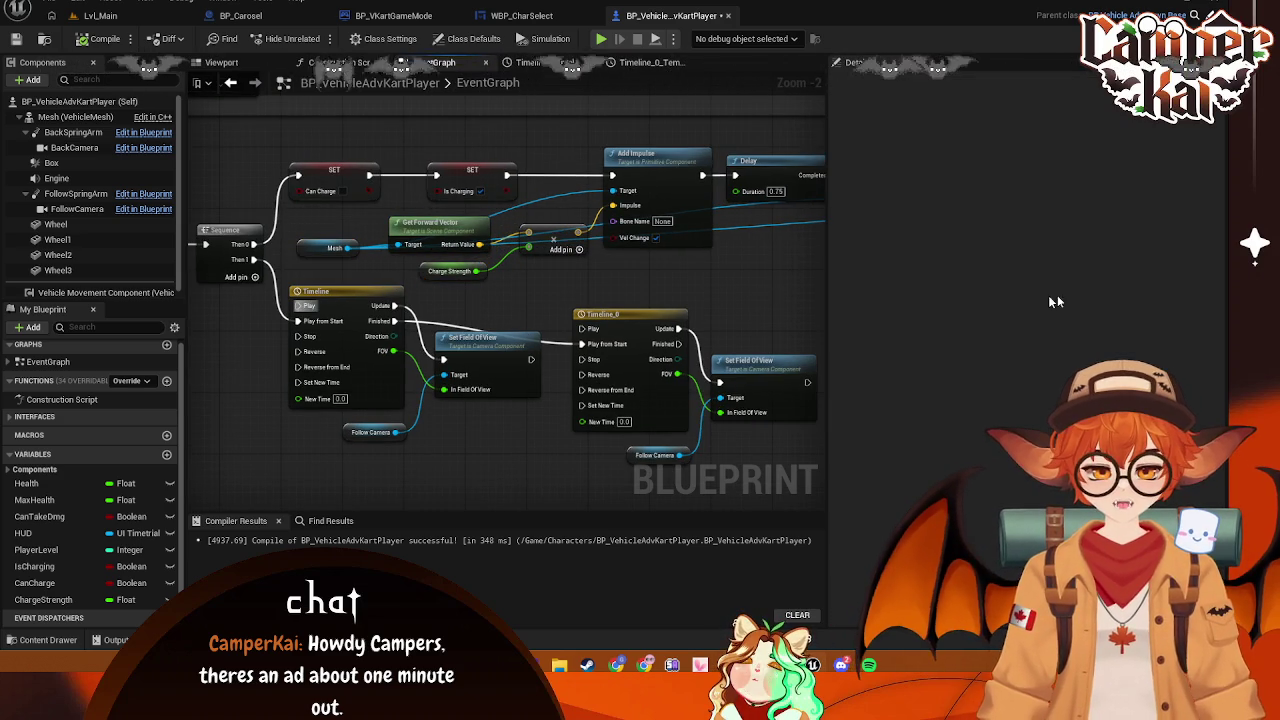
key("Escape")
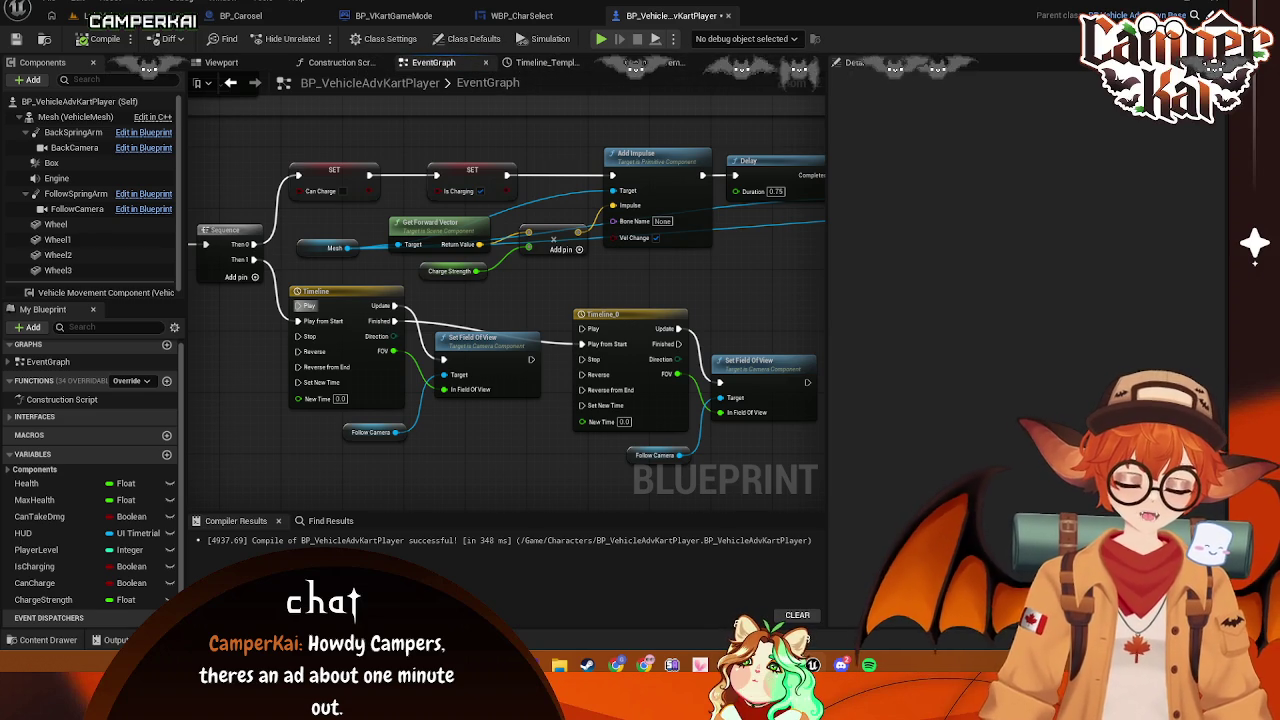
left_click_drag(808, 318, 567, 277)
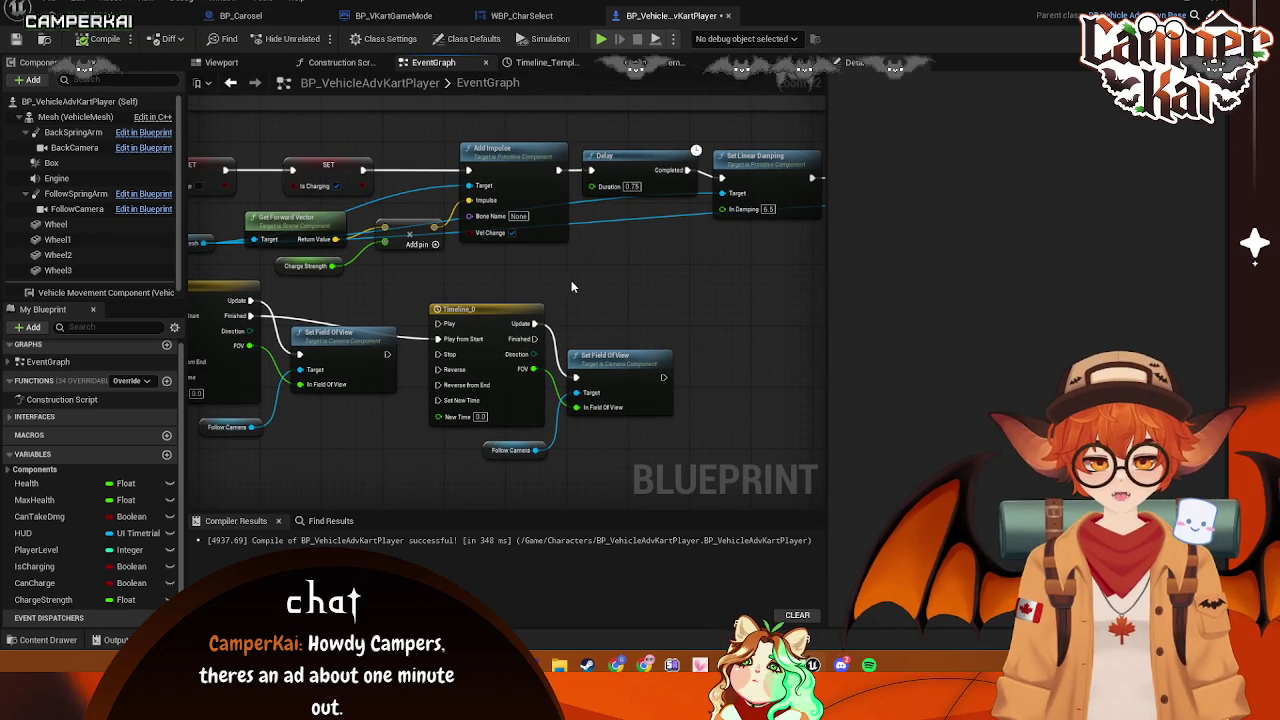
left_click_drag(660, 276, 474, 286)
left_click_drag(668, 287, 389, 298)
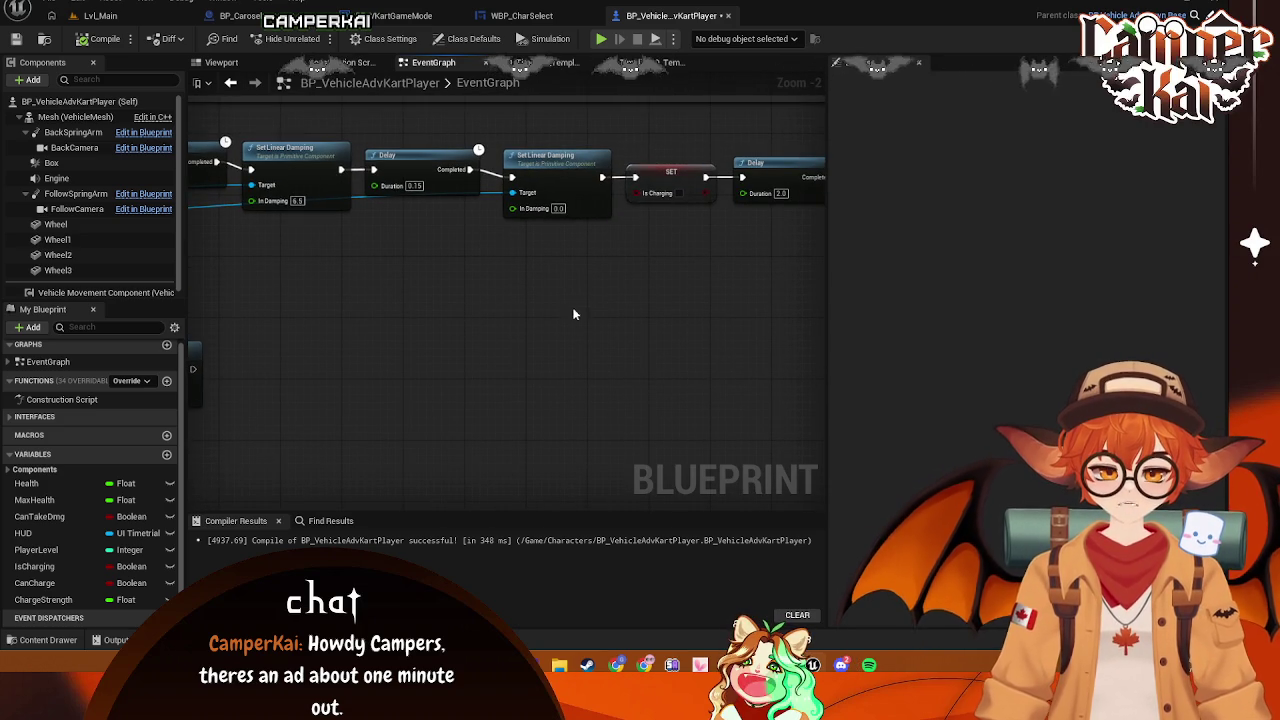
mouse_move(633, 293)
left_mouse_down()
mouse_move(706, 332)
mouse_move(743, 326)
left_mouse_up()
left_click_drag(273, 306, 583, 251)
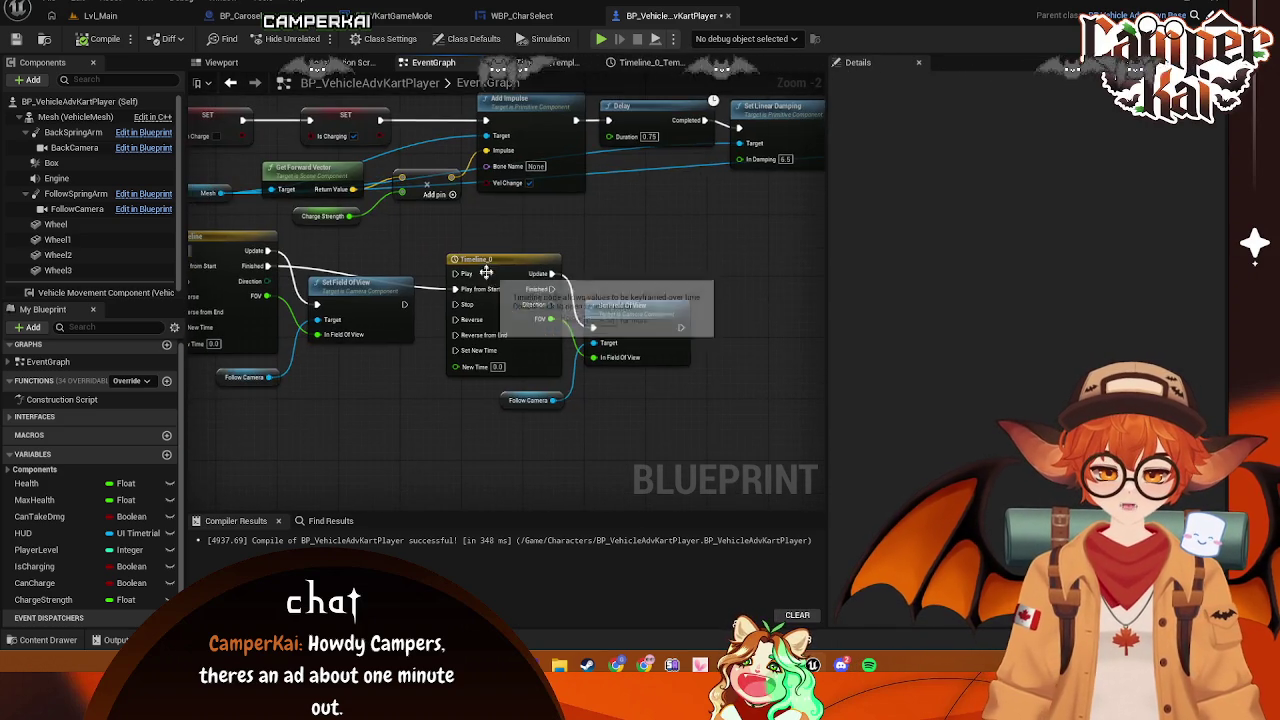
left_click_drag(709, 258, 694, 241)
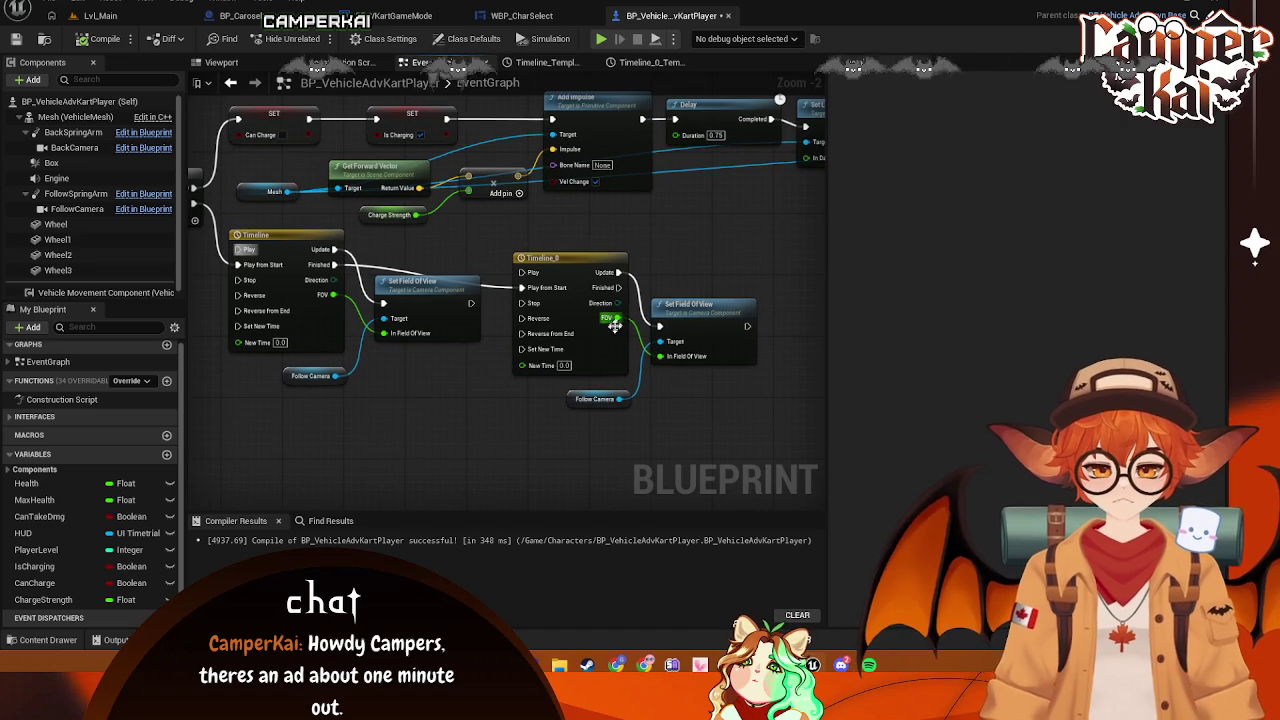
left_click_drag(383, 357, 461, 379)
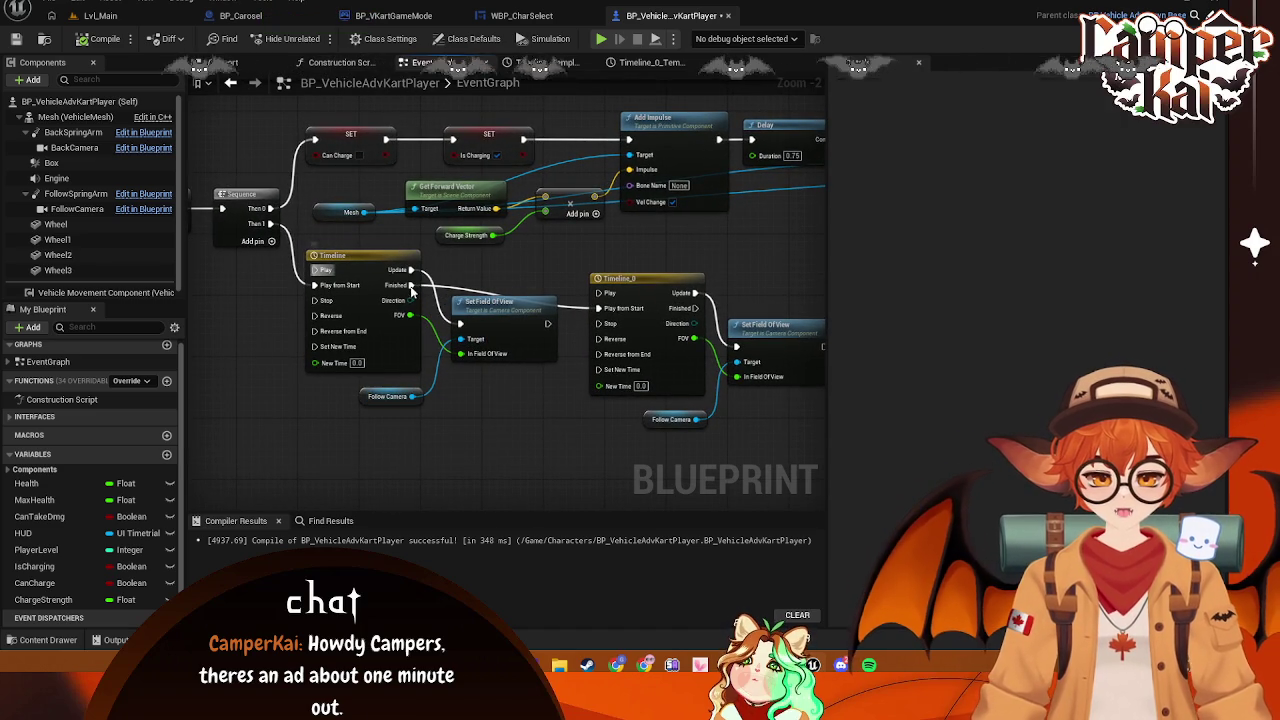
Break the Timeline's Finished link to Timeline_0 and add a third Sequence output
right_click(411, 287)
left_click(440, 322)
left_click(259, 241)
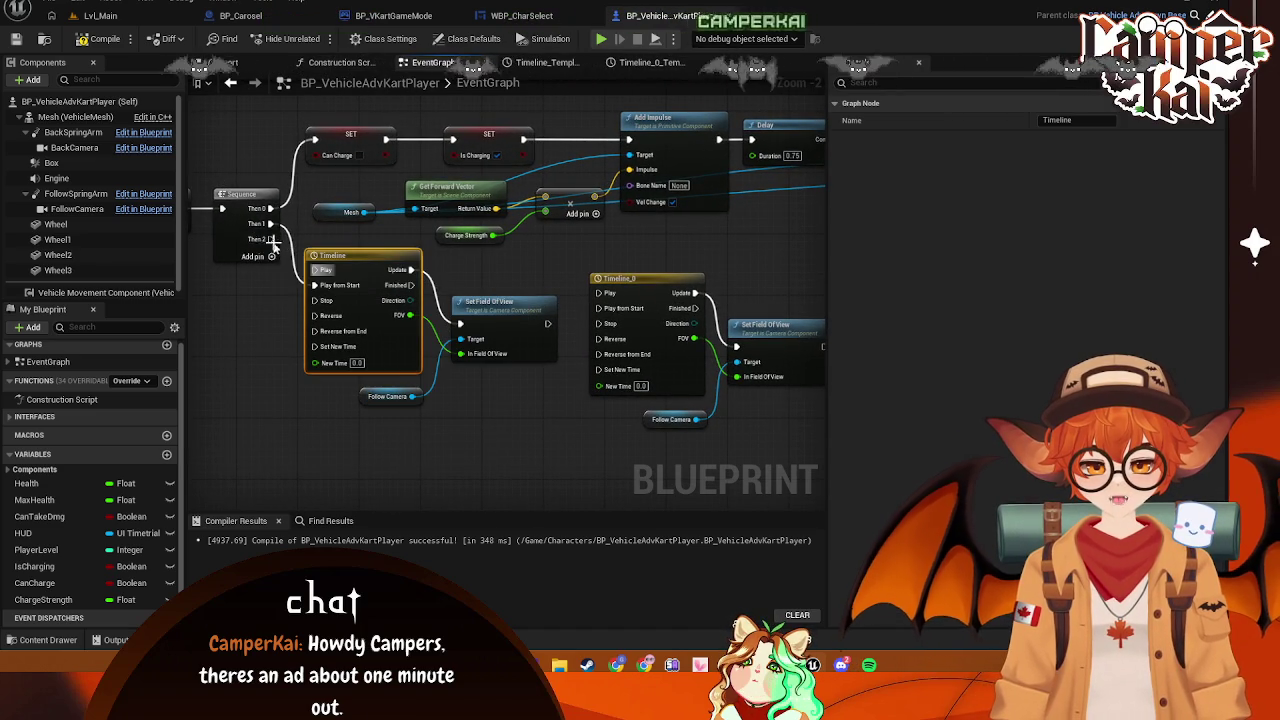
Chain a 1-second Delay from Sequence Then 2 into Timeline_0 Play from Start, then playtest the level
mouse_move(270, 239)
left_mouse_down()
mouse_move(487, 417)
mouse_move(466, 418)
left_mouse_up()
type("delay")
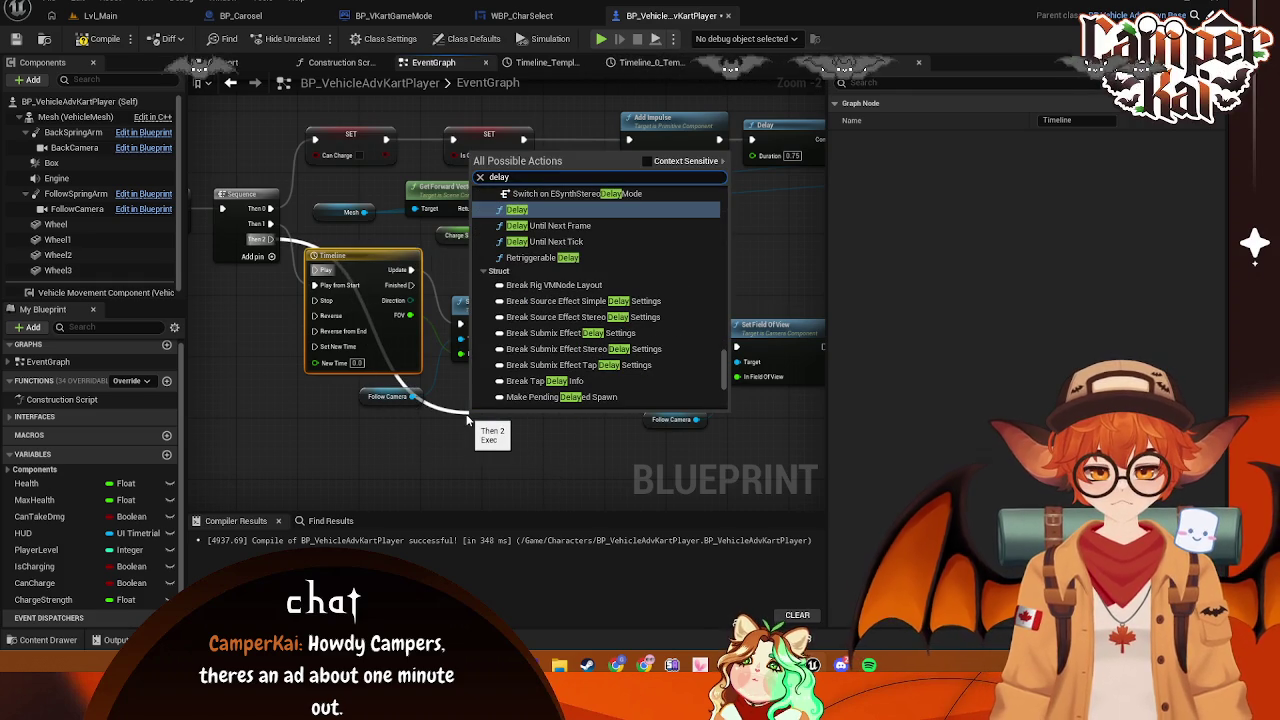
left_click(517, 209)
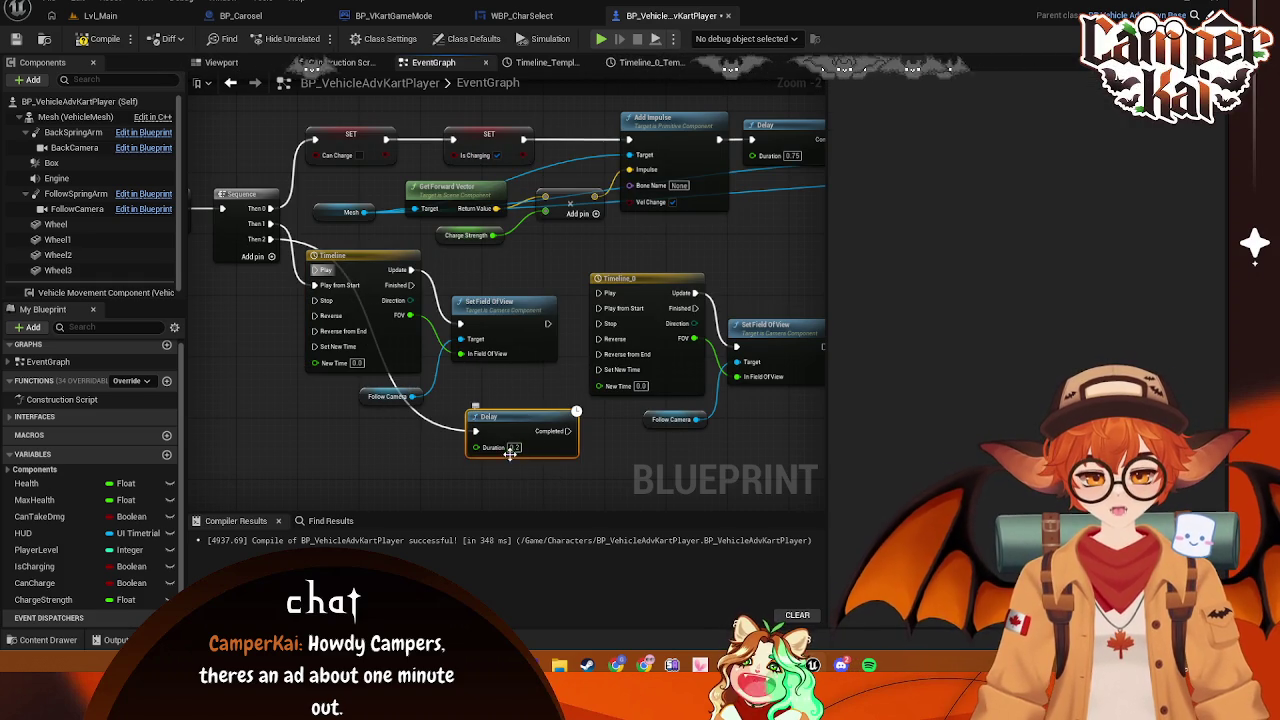
type("1")
key("Return")
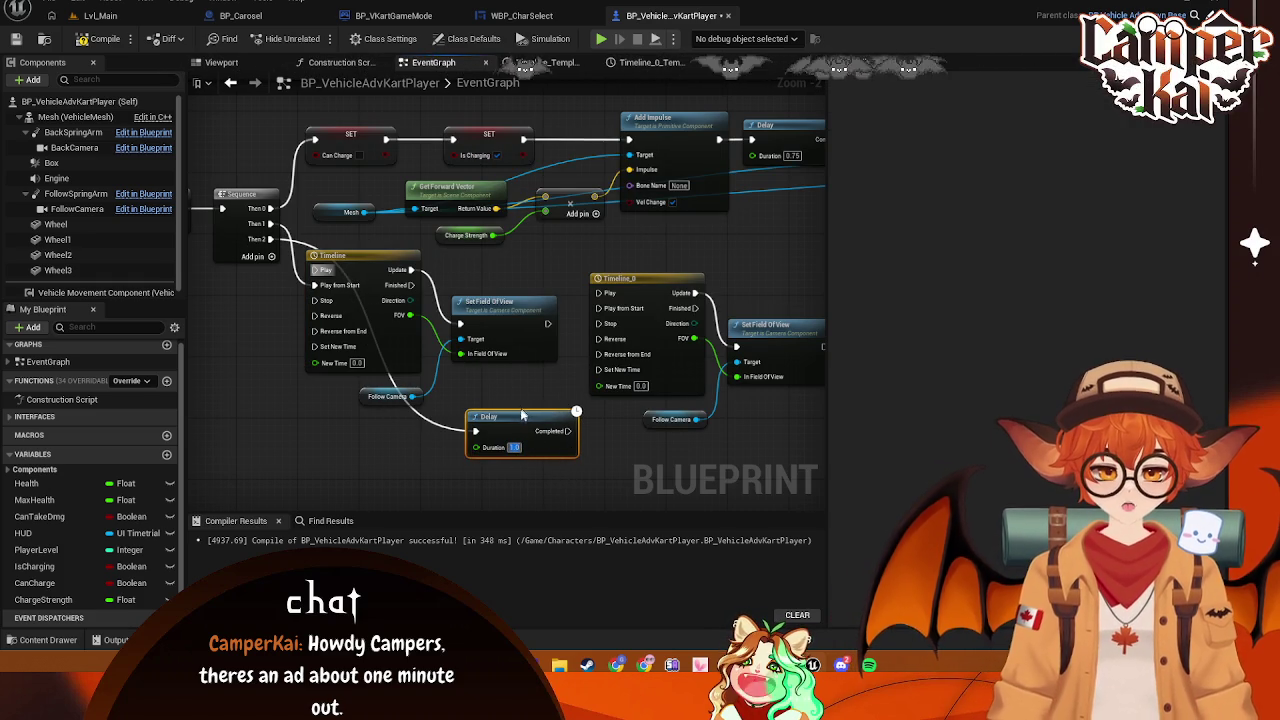
left_click_drag(521, 415, 492, 385)
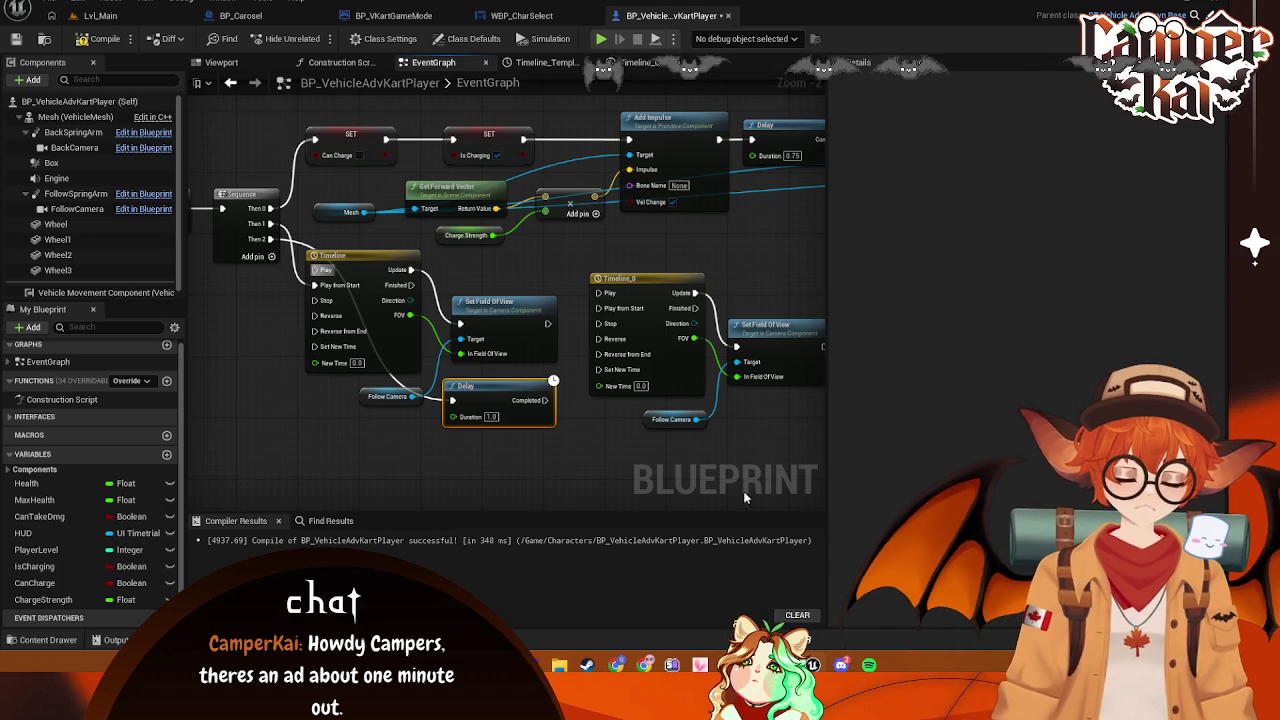
left_click_drag(561, 428, 458, 434)
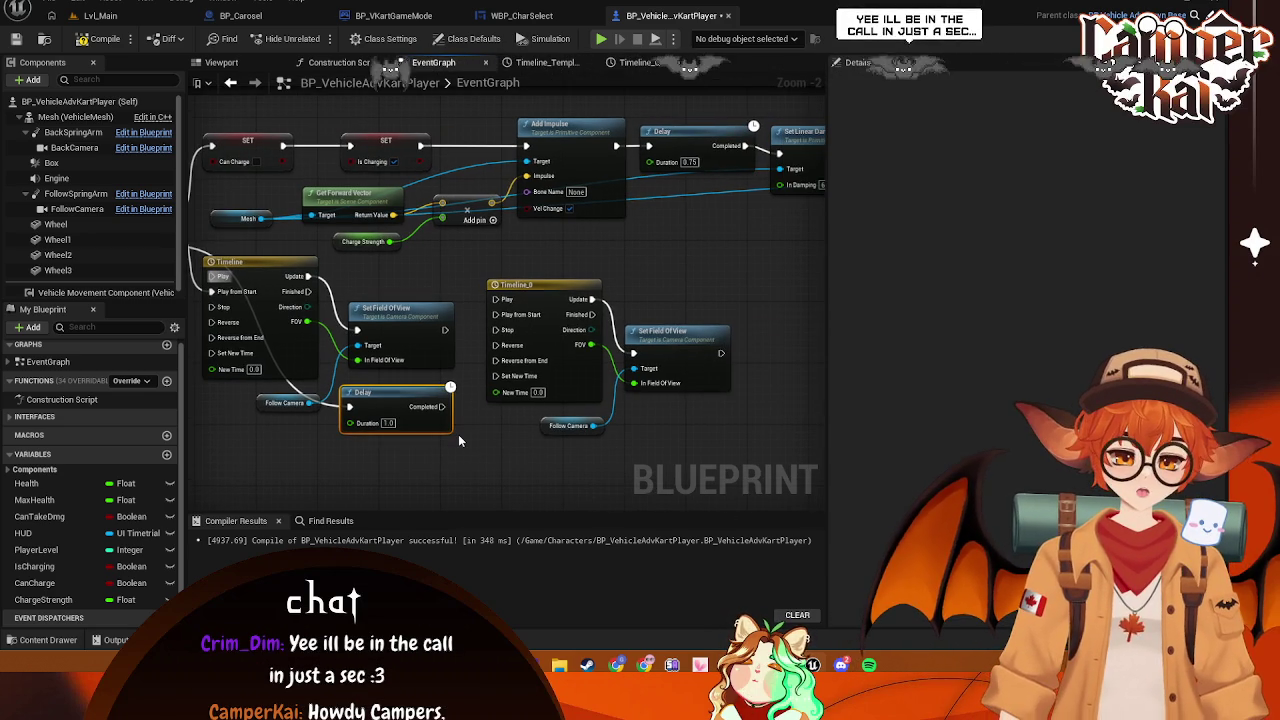
left_click_drag(442, 406, 494, 313)
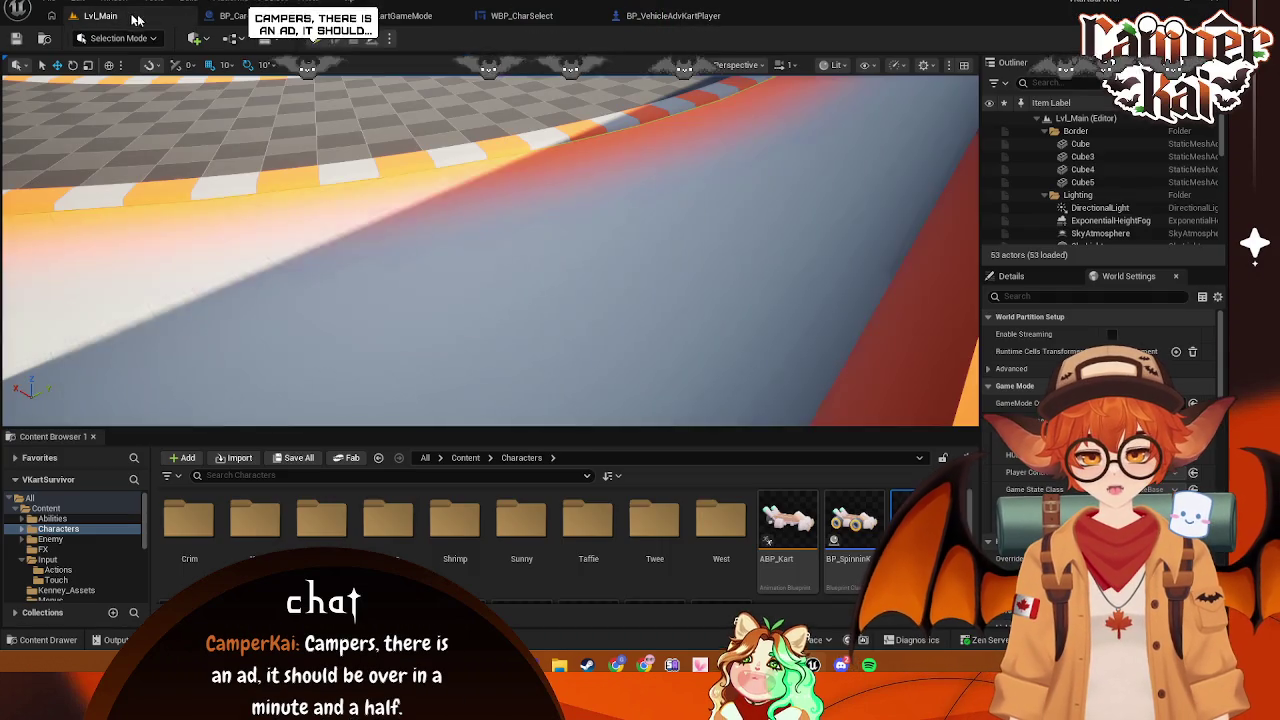
left_click(100, 15)
left_click(314, 40)
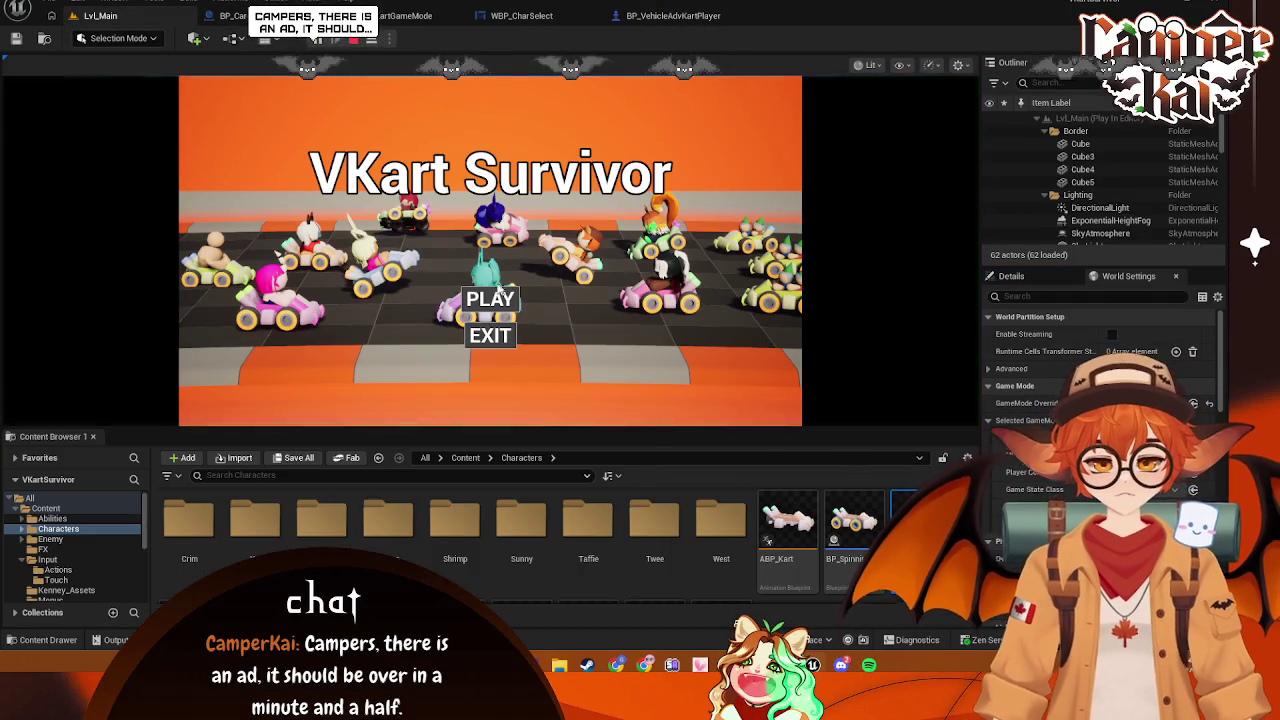
Start the game from the VKart Survivor title menu
left_click(493, 300)
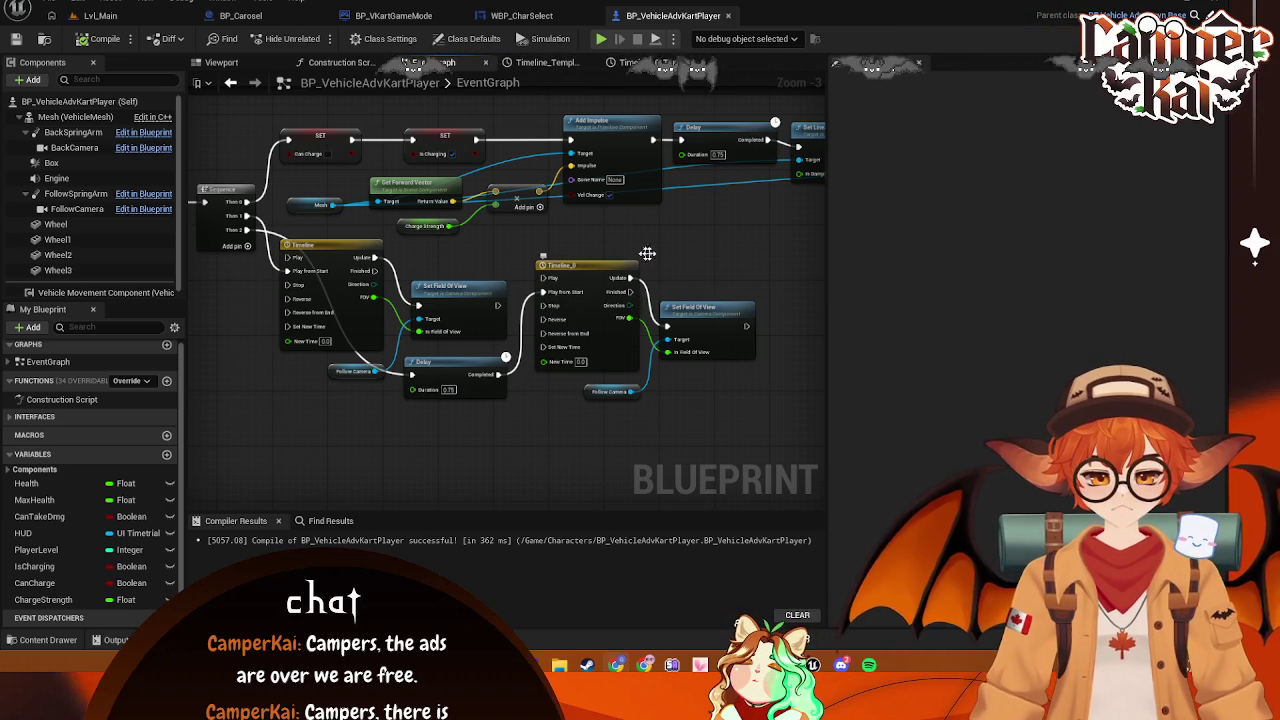
mouse_move(745, 234)
left_mouse_down()
mouse_move(660, 360)
mouse_move(668, 255)
mouse_move(766, 256)
mouse_move(705, 248)
left_mouse_up()
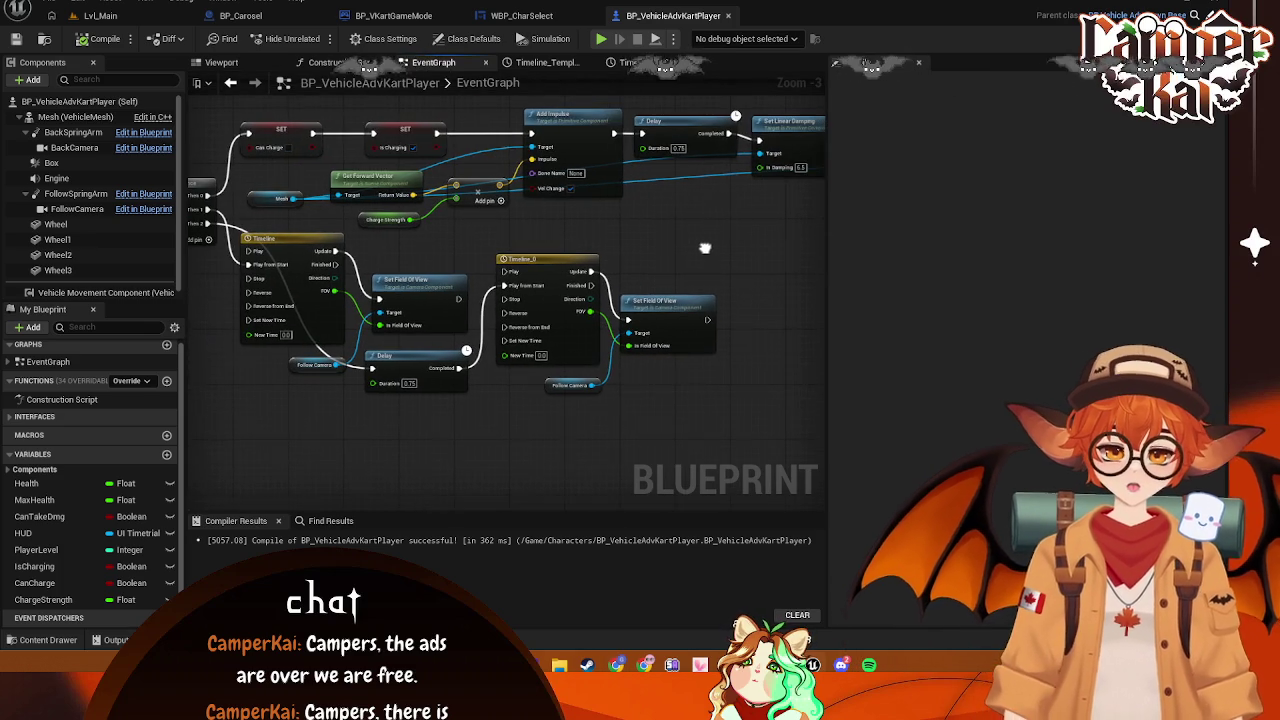
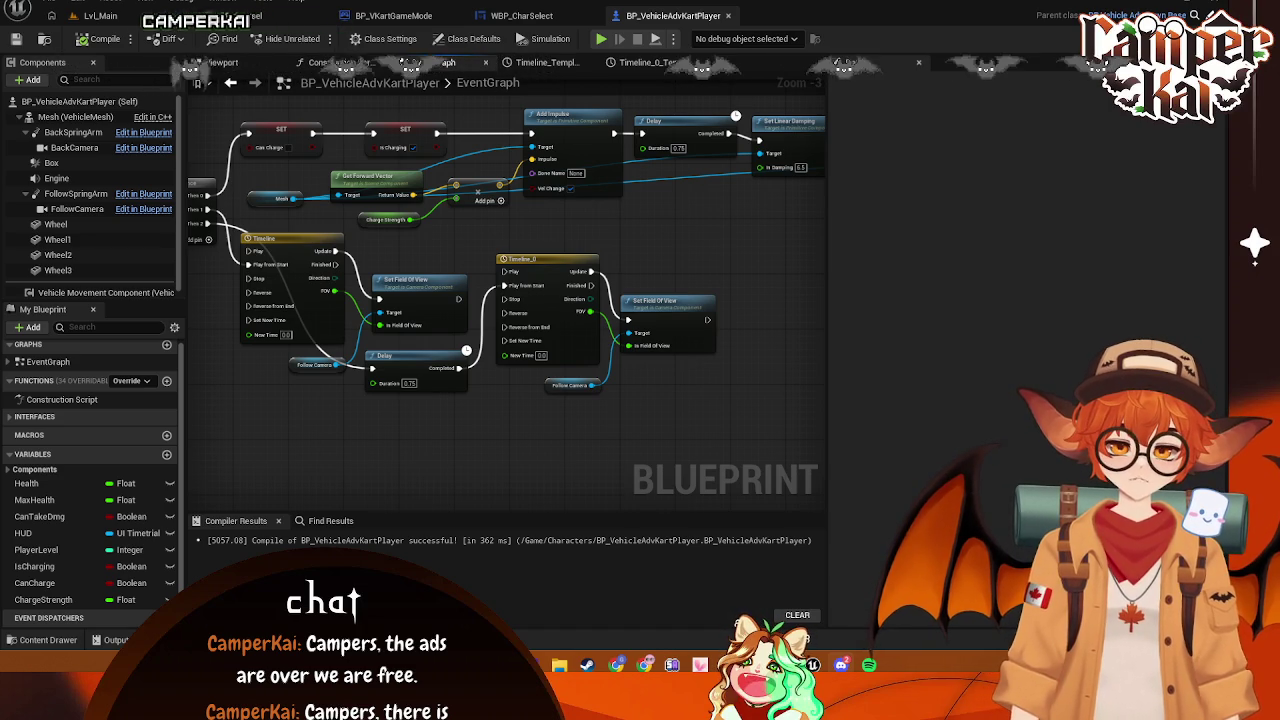
Delete the second Timeline (Timeline_0) with its Set Field Of View and Follow Camera nodes
scroll(690, 140, "up", 1)
left_click_drag(708, 240, 537, 420)
key("Delete")
mouse_move(496, 332)
left_mouse_down()
mouse_move(663, 290)
mouse_move(587, 287)
left_mouse_up()
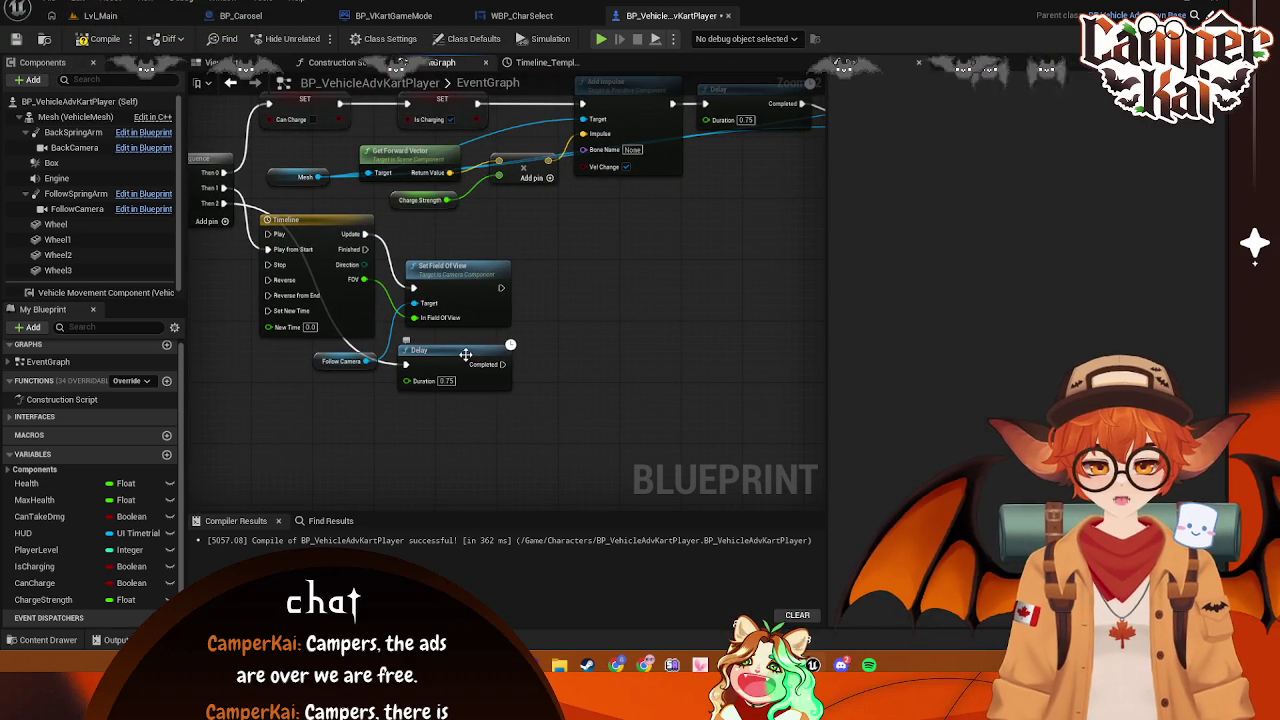
Delete the Delay node after the camera change and recompile the kart blueprint
left_click(465, 354)
key("Delete")
mouse_move(366, 249)
left_mouse_down()
mouse_move(571, 286)
mouse_move(557, 256)
mouse_move(503, 288)
mouse_move(545, 288)
mouse_move(523, 434)
mouse_move(256, 288)
mouse_move(308, 270)
mouse_move(301, 280)
left_mouse_up()
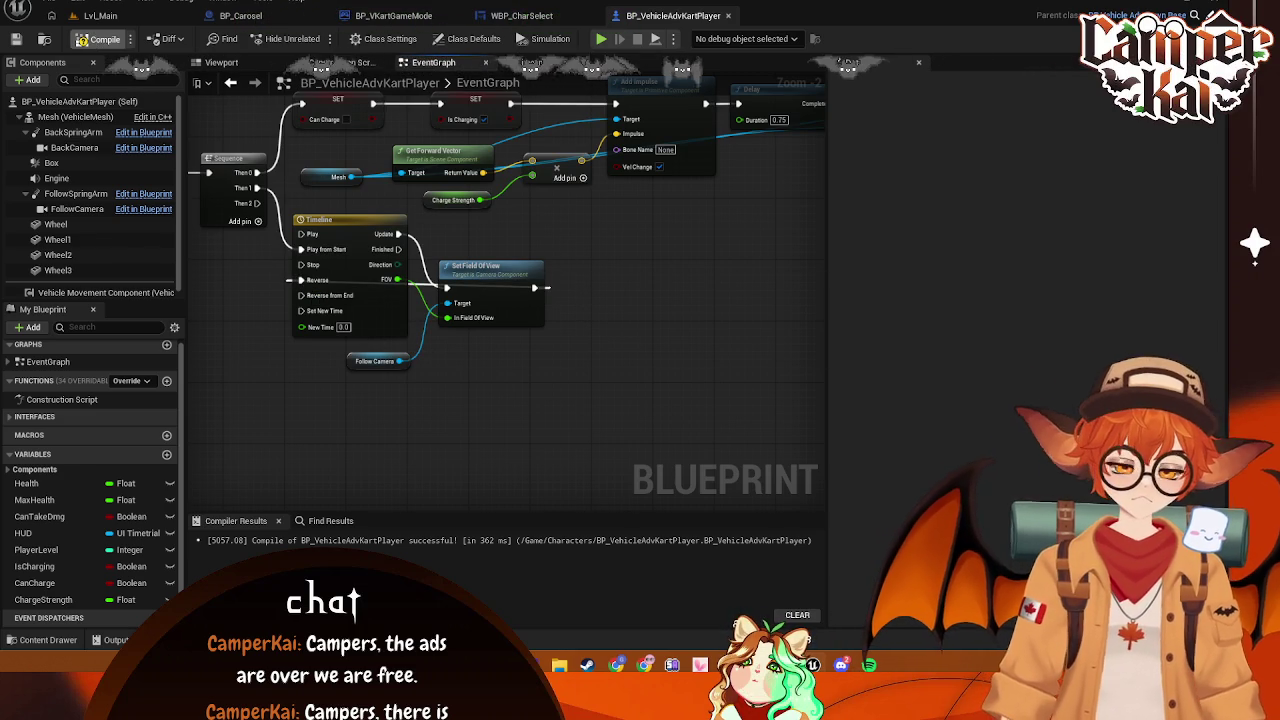
left_click(95, 39)
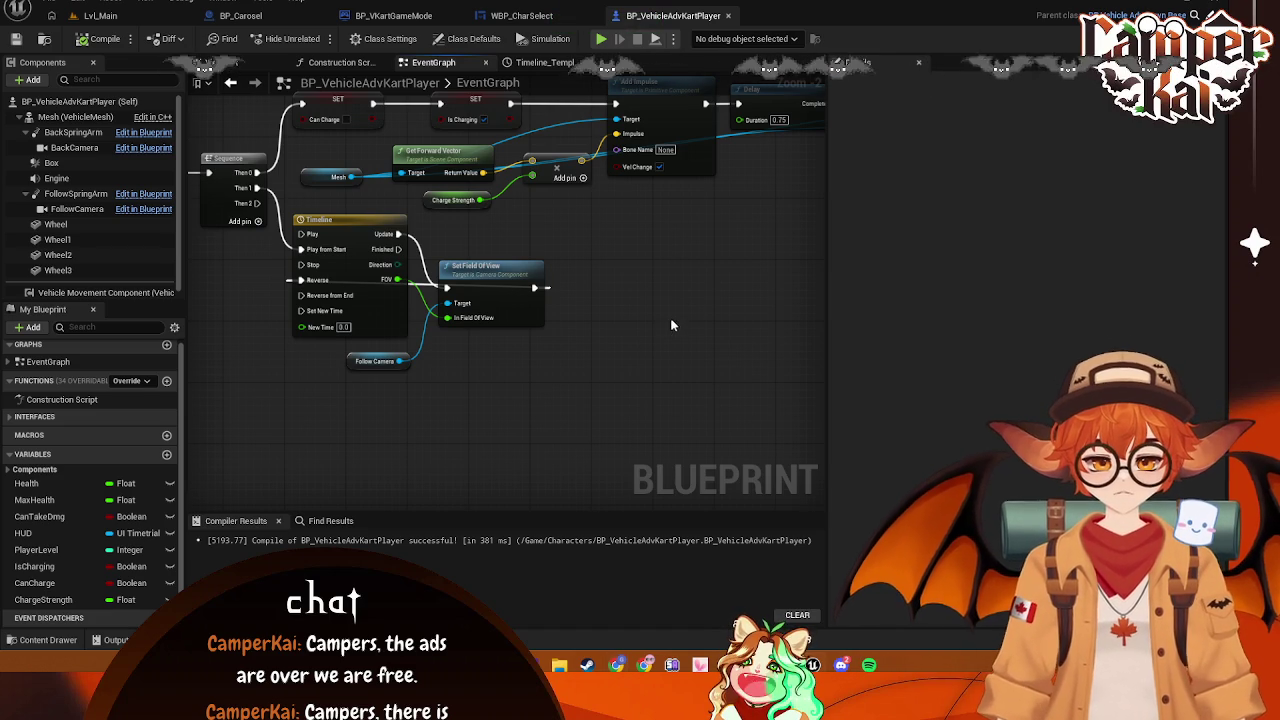
key("ctrl+s")
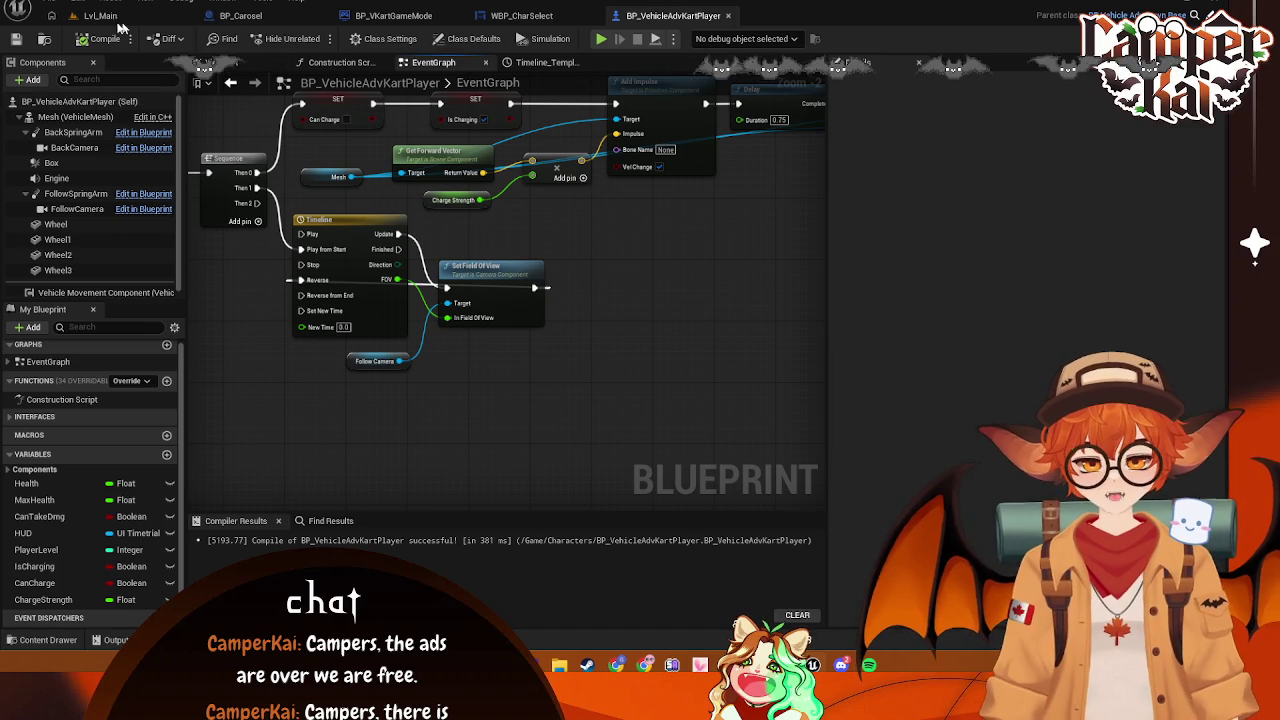
Start a play session on Lvl_Main and begin the race with the chosen kart
left_click(117, 20)
left_click(317, 40)
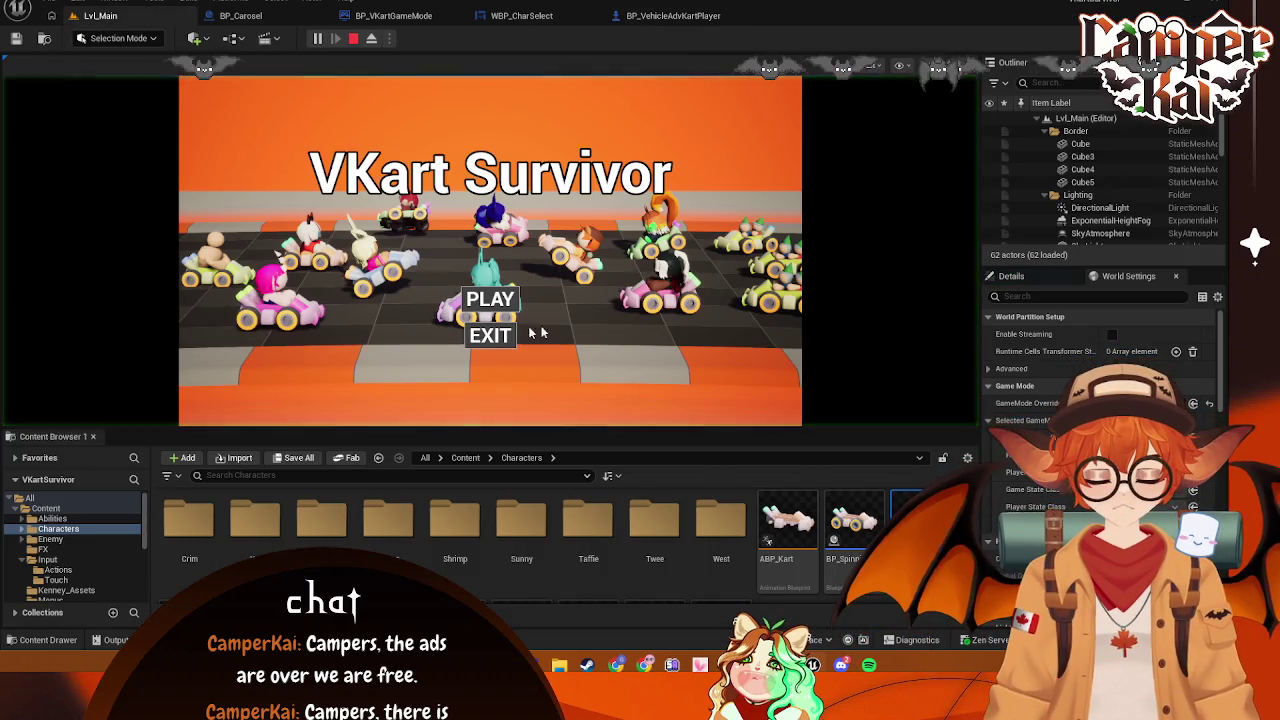
left_click(500, 312)
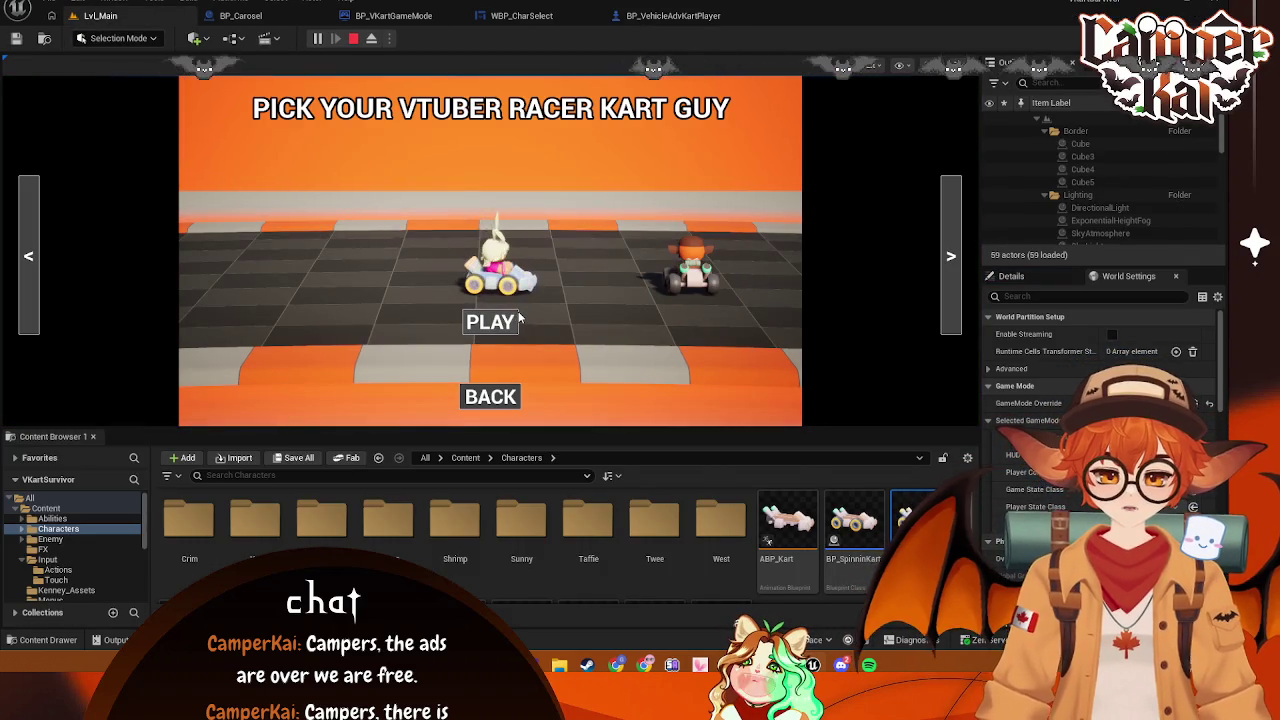
left_click(490, 322)
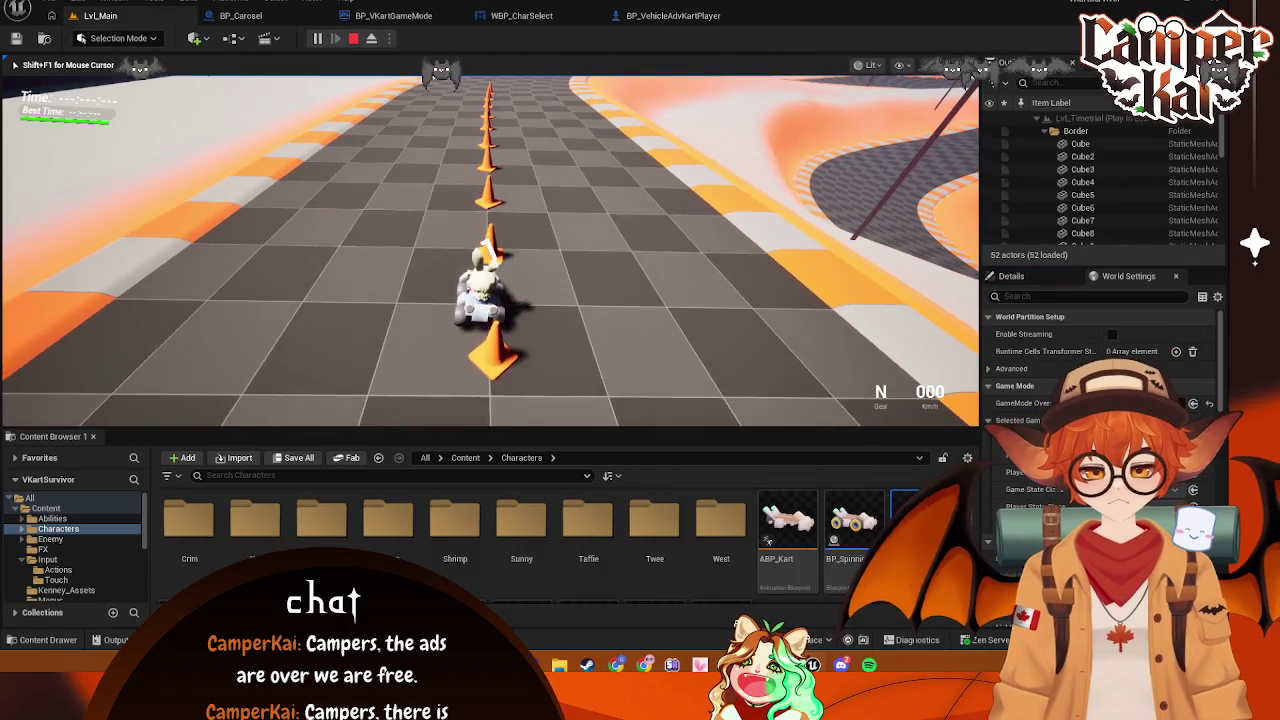
Drive the kart around the track with W, A and D, then stop the session
key("w")
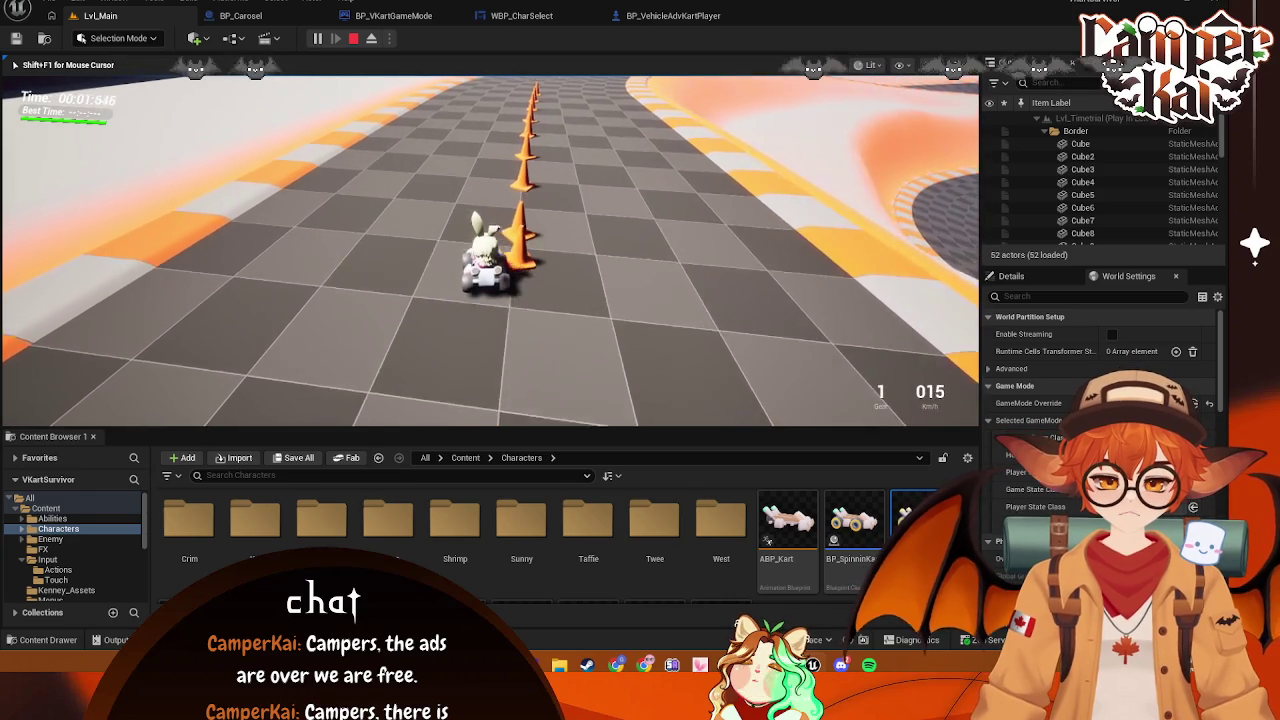
key("w")
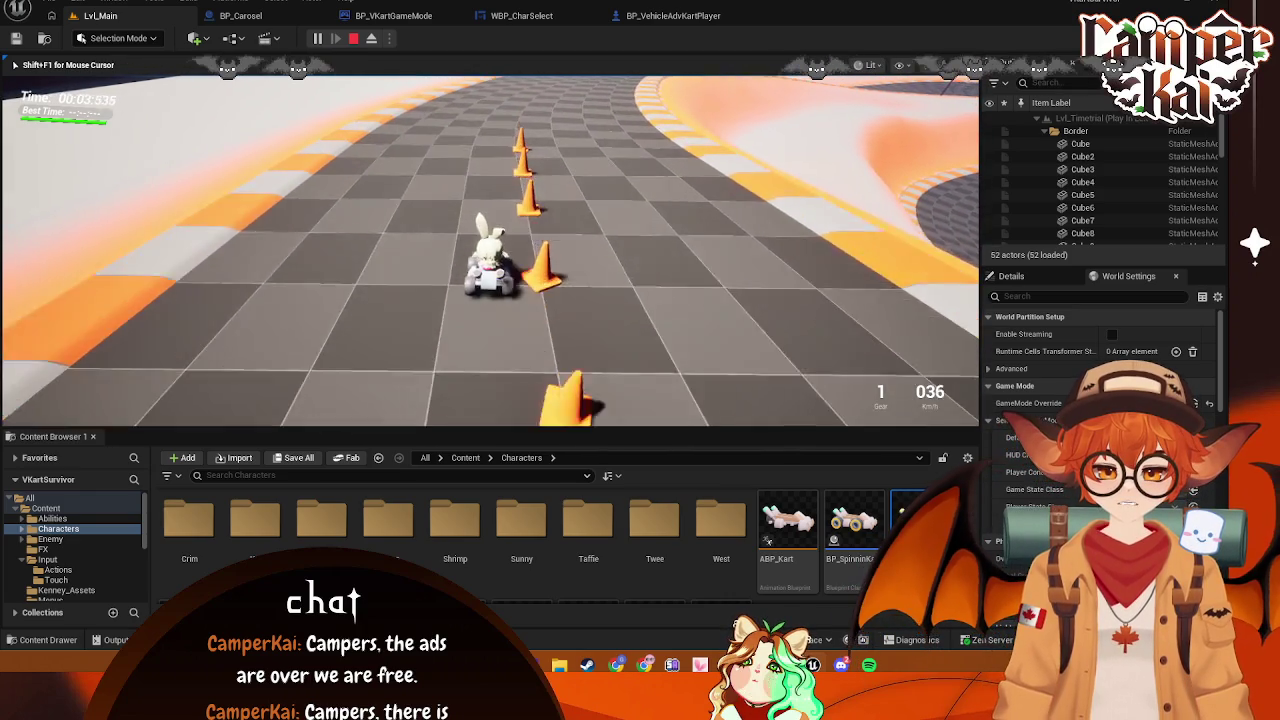
key("a")
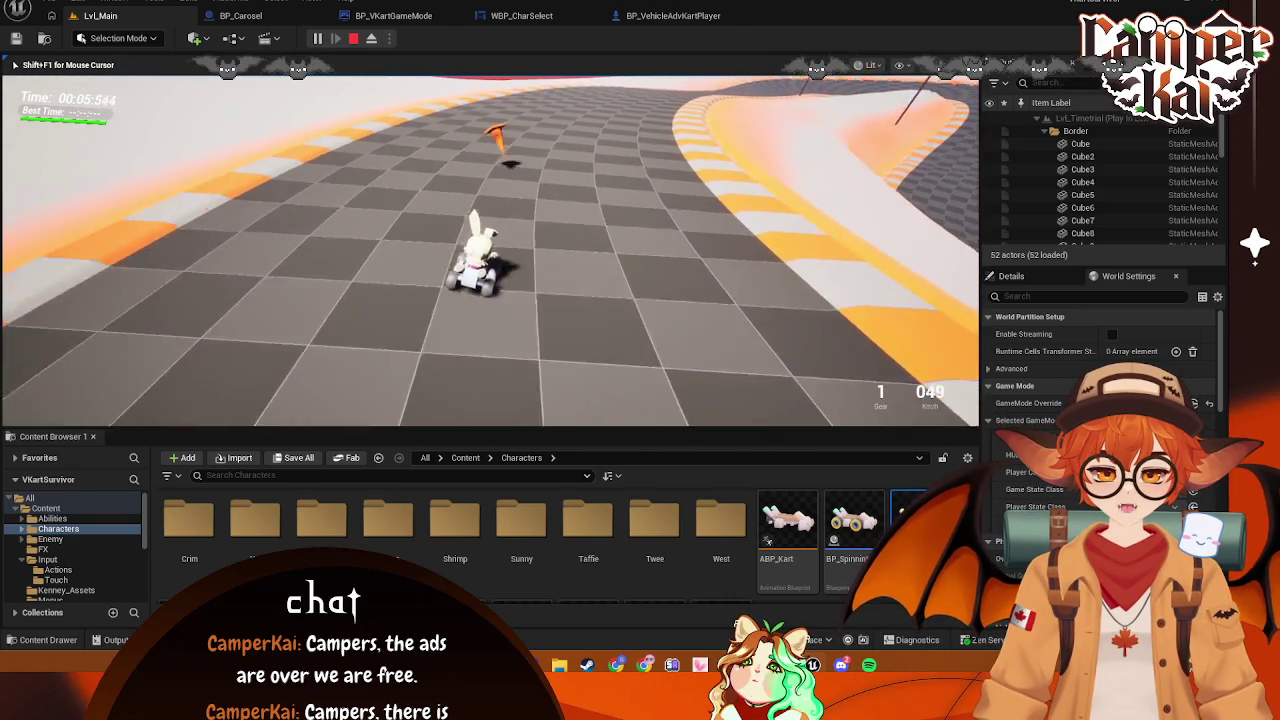
key("w")
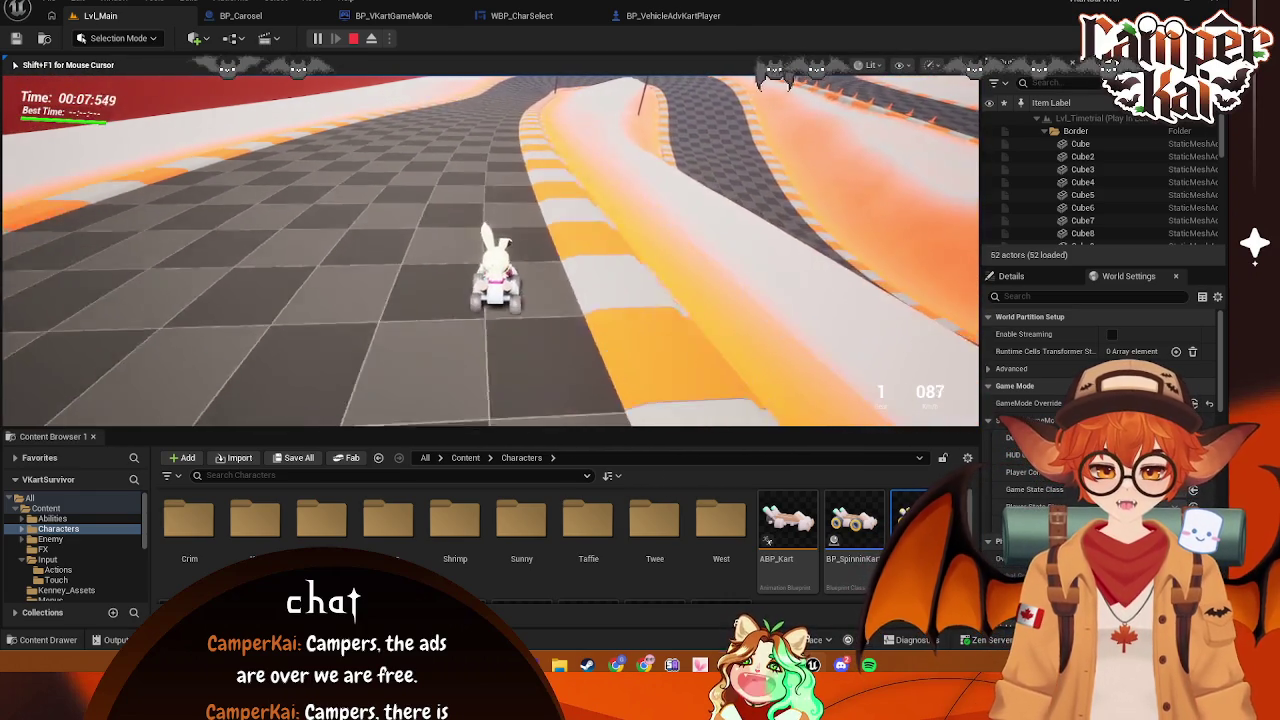
key("d")
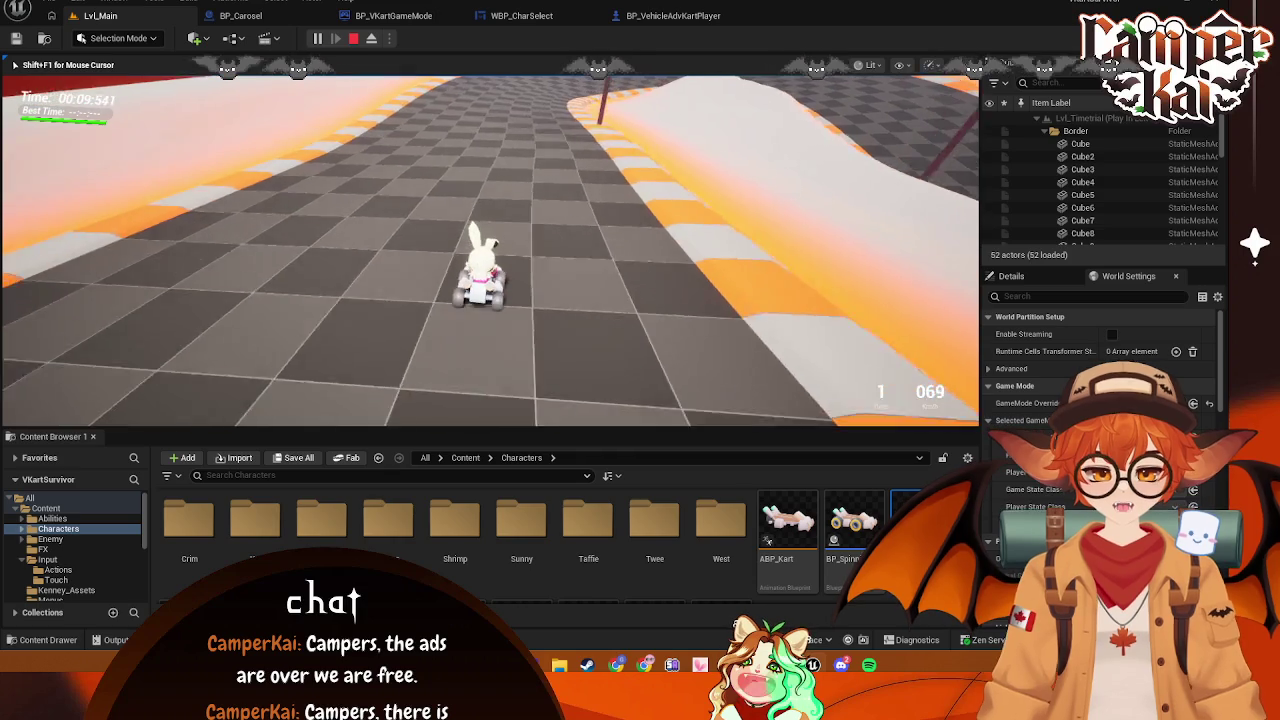
key("w")
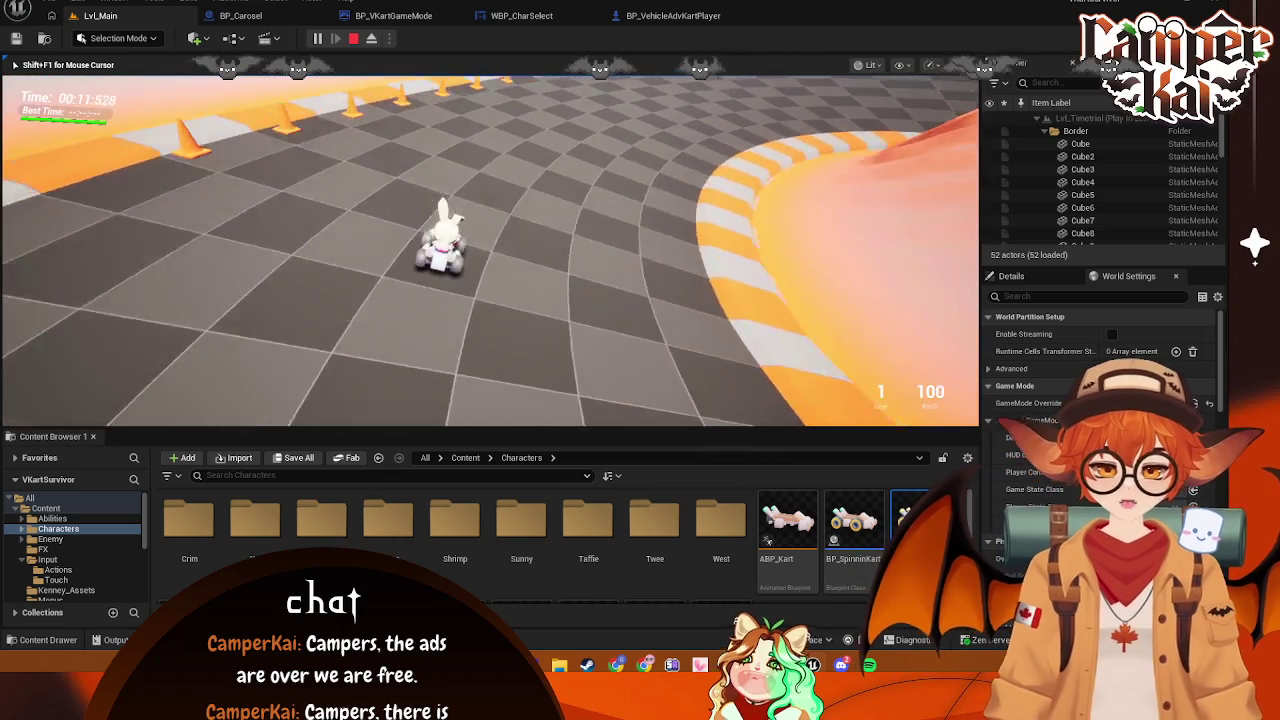
key("w")
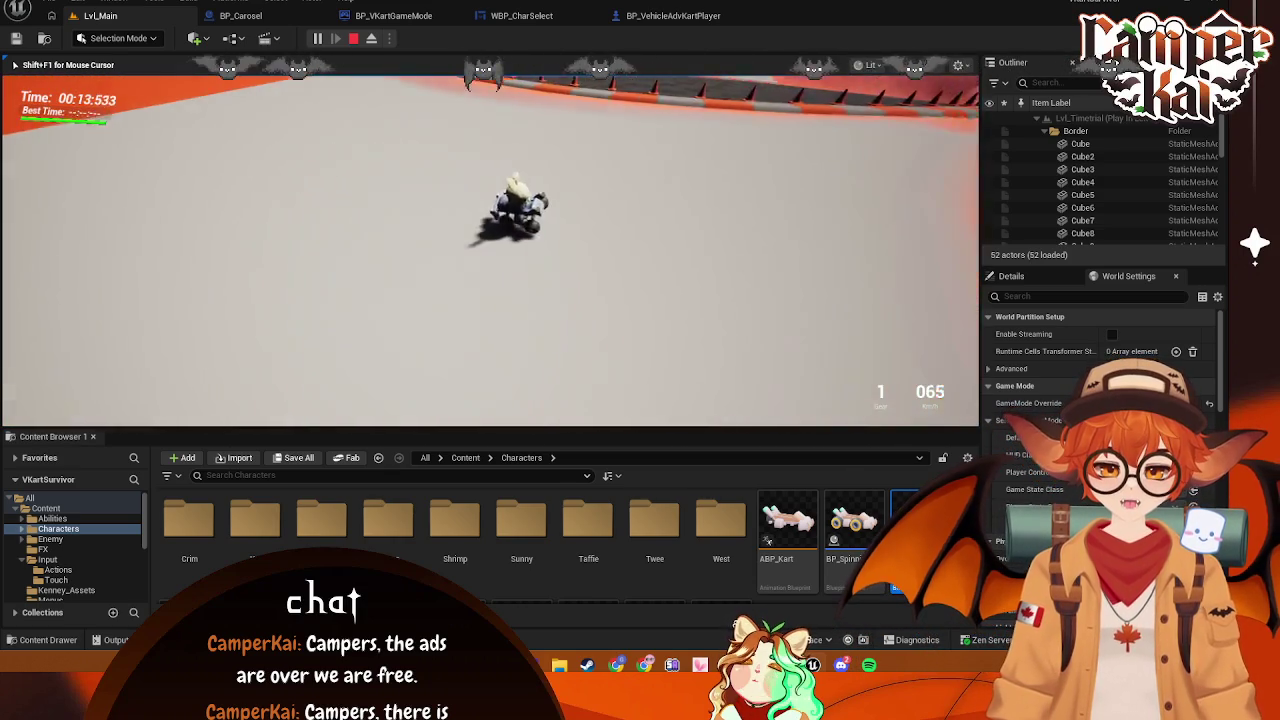
key("a")
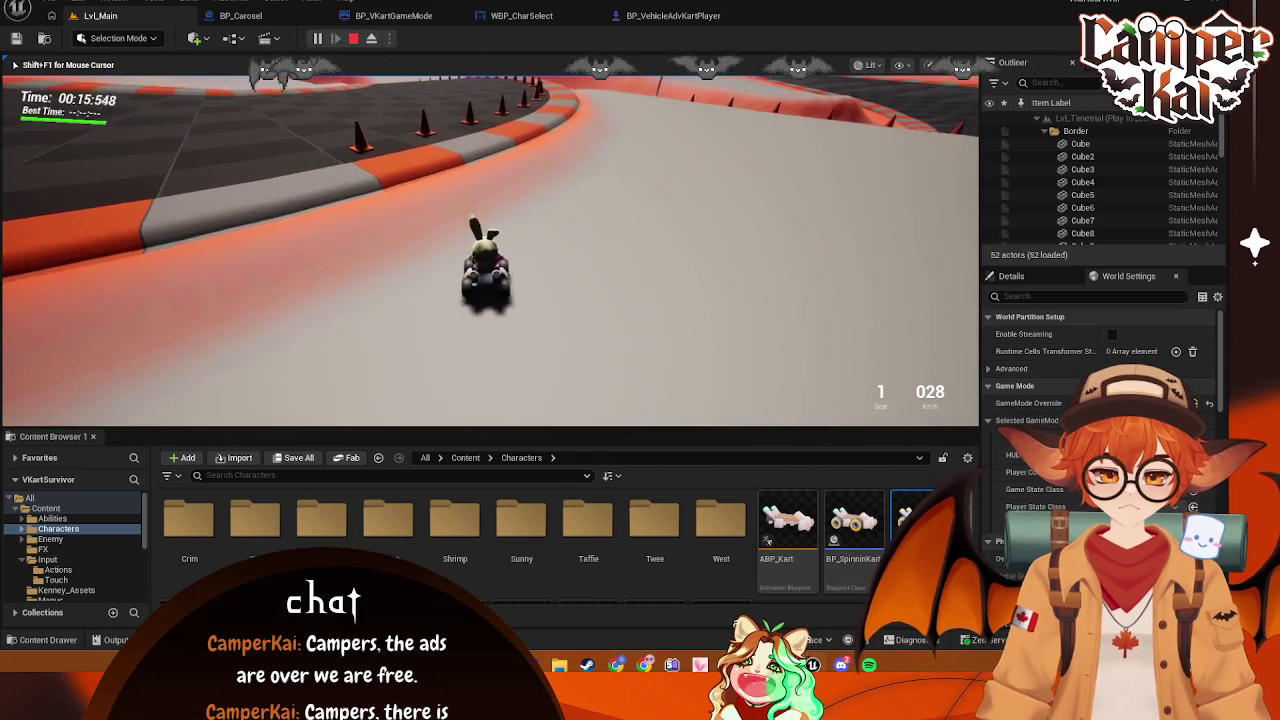
key("a")
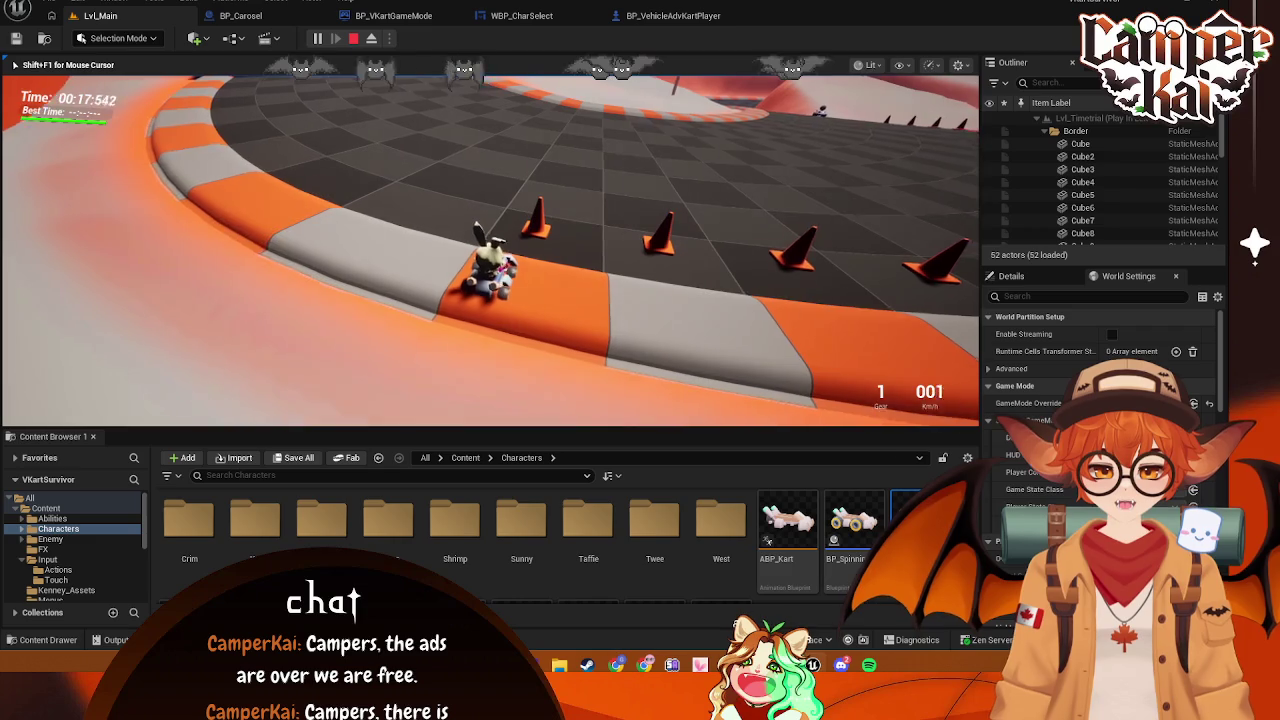
key("w")
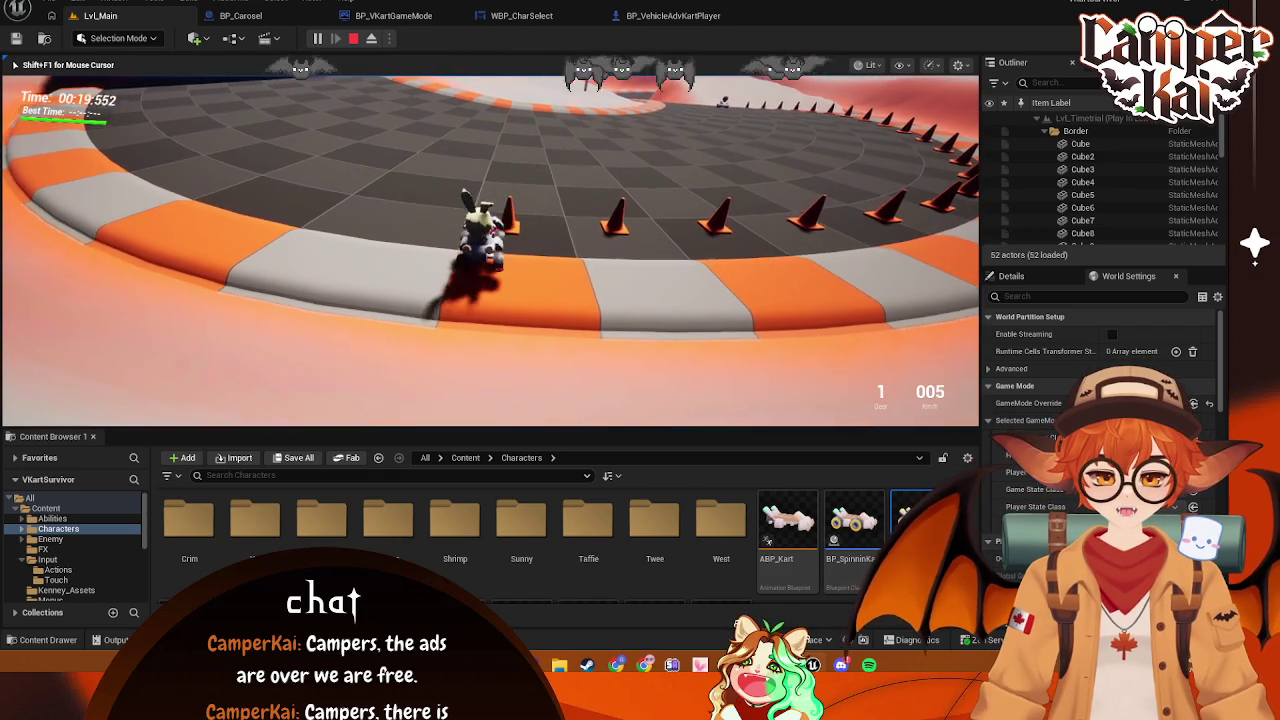
key("w")
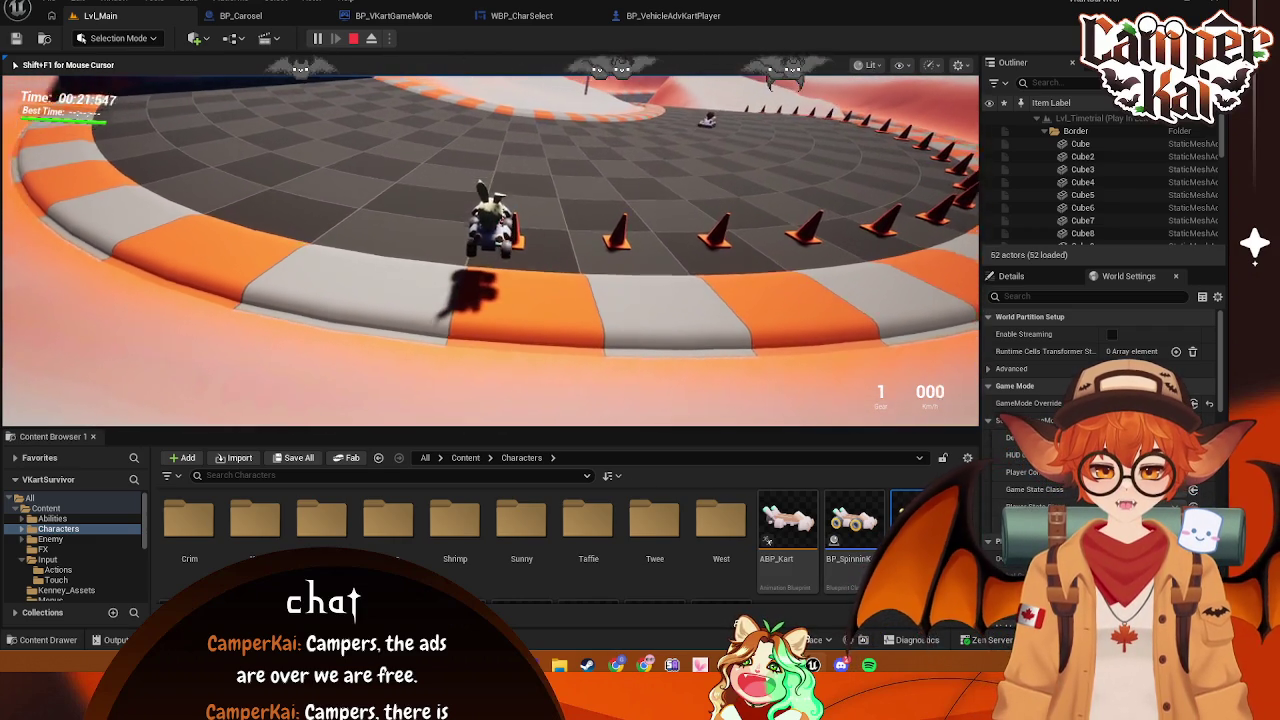
key("d")
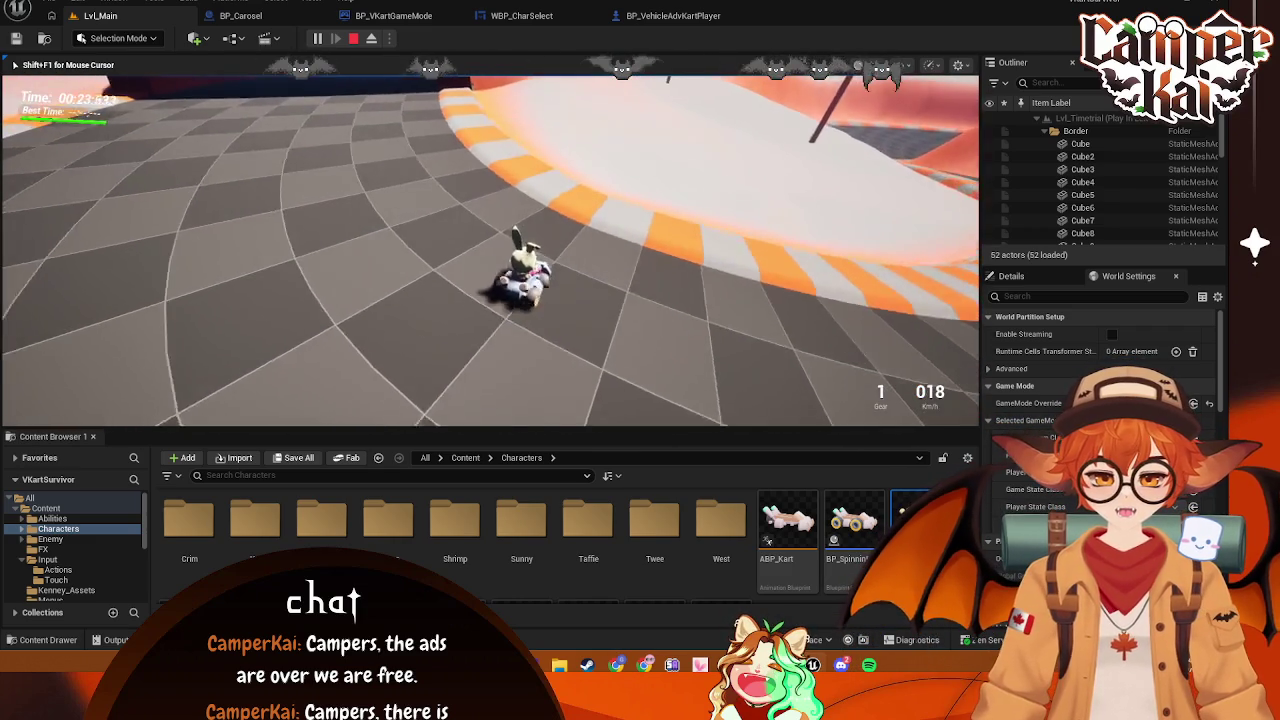
key("Escape")
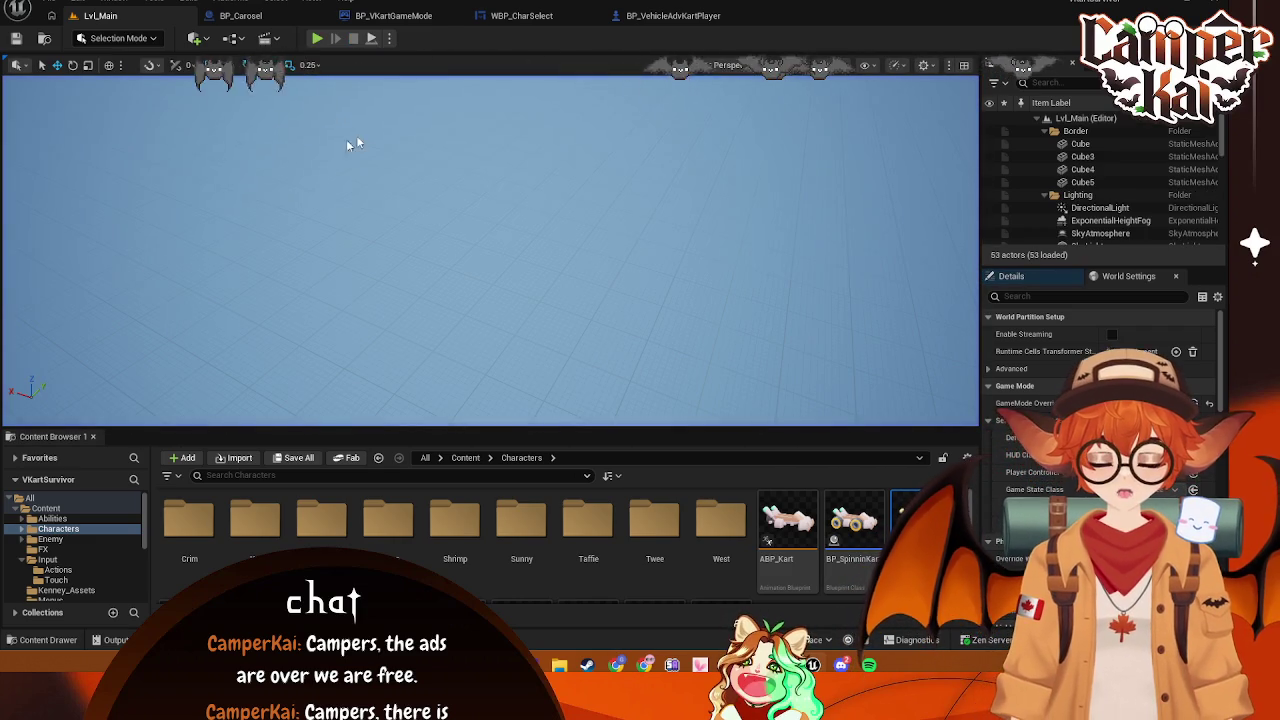
Add a 0.5-second Delay after Set Field Of View and line the two nodes up
left_click(674, 18)
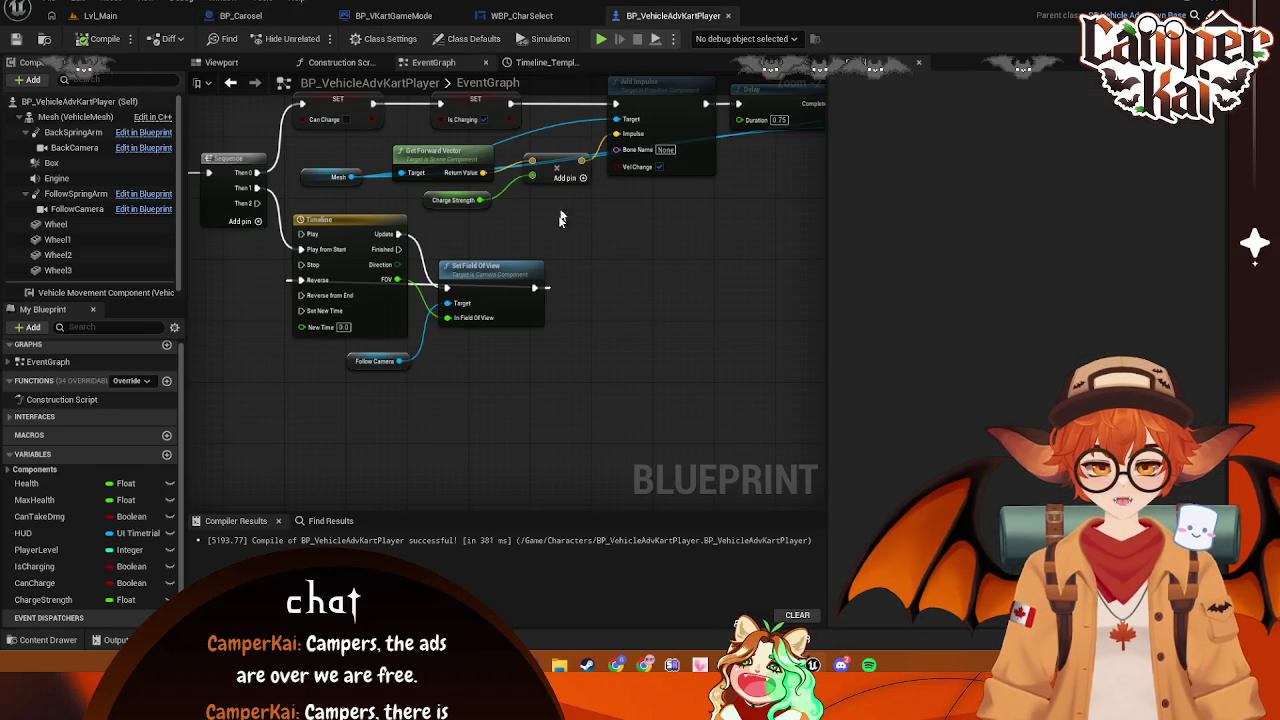
left_click_drag(482, 278, 586, 306)
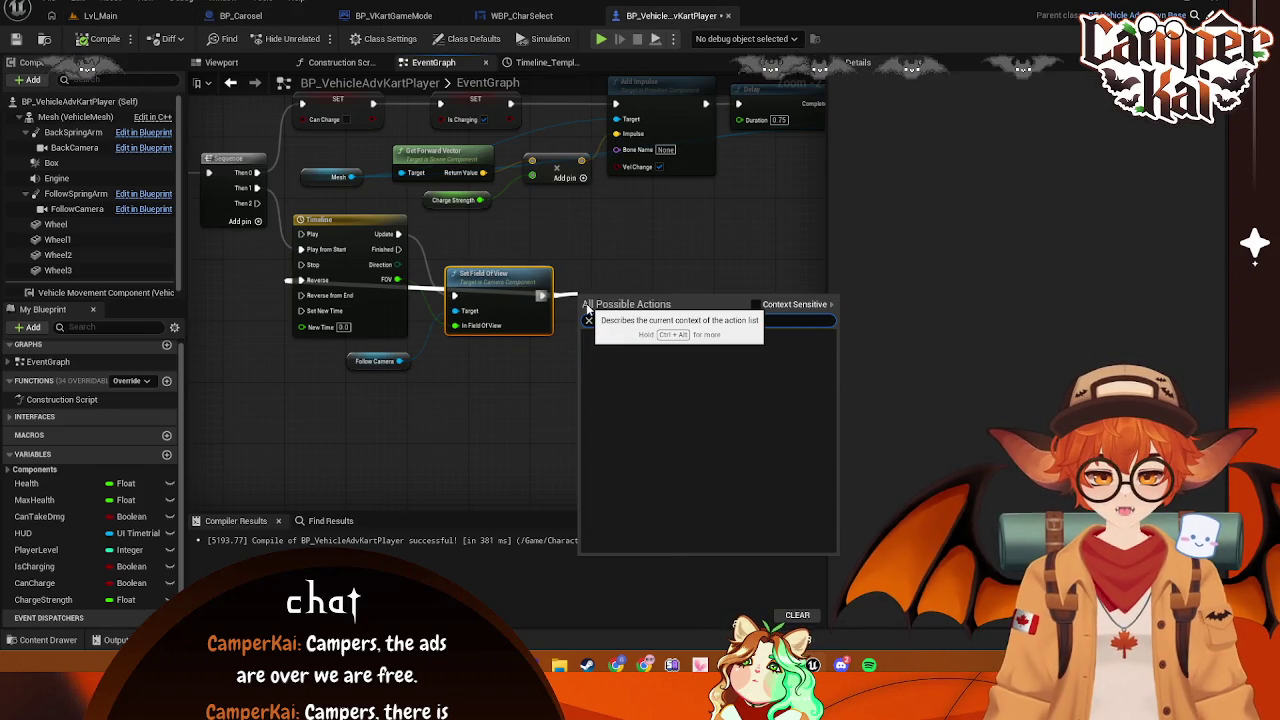
left_click(653, 348)
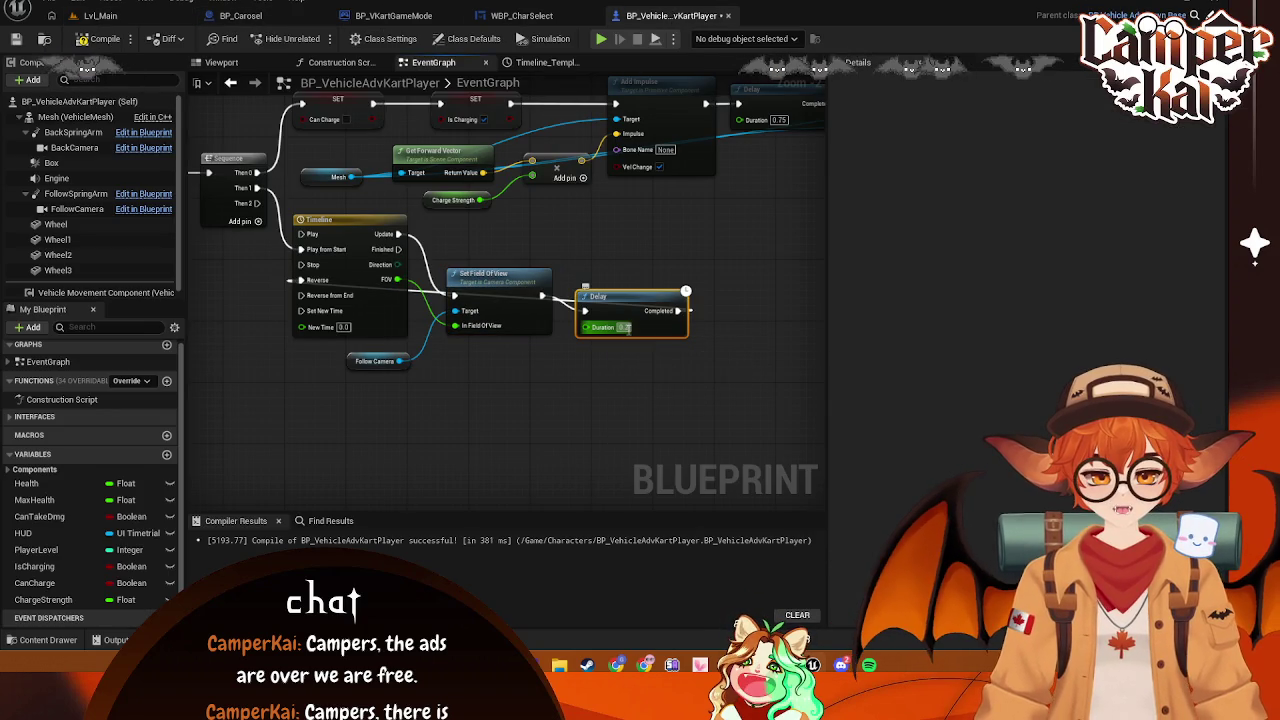
type("0.5")
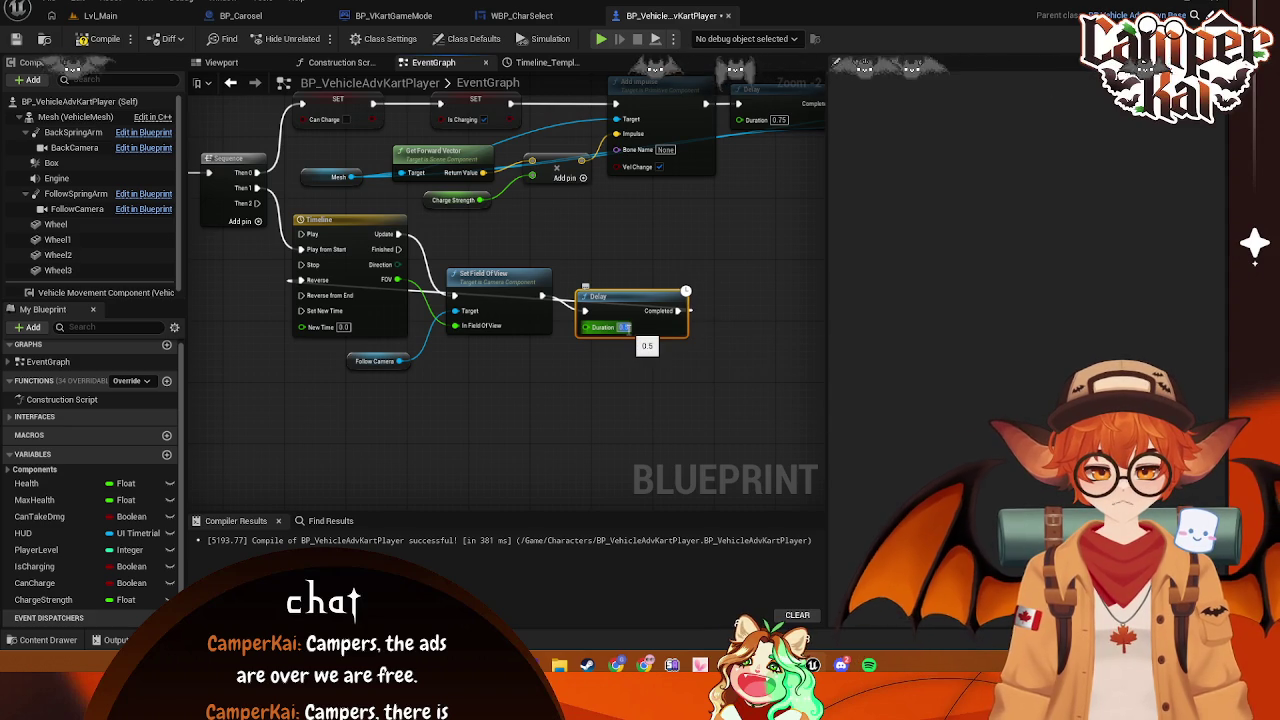
left_click_drag(490, 273, 482, 242)
left_click_drag(618, 300, 593, 284)
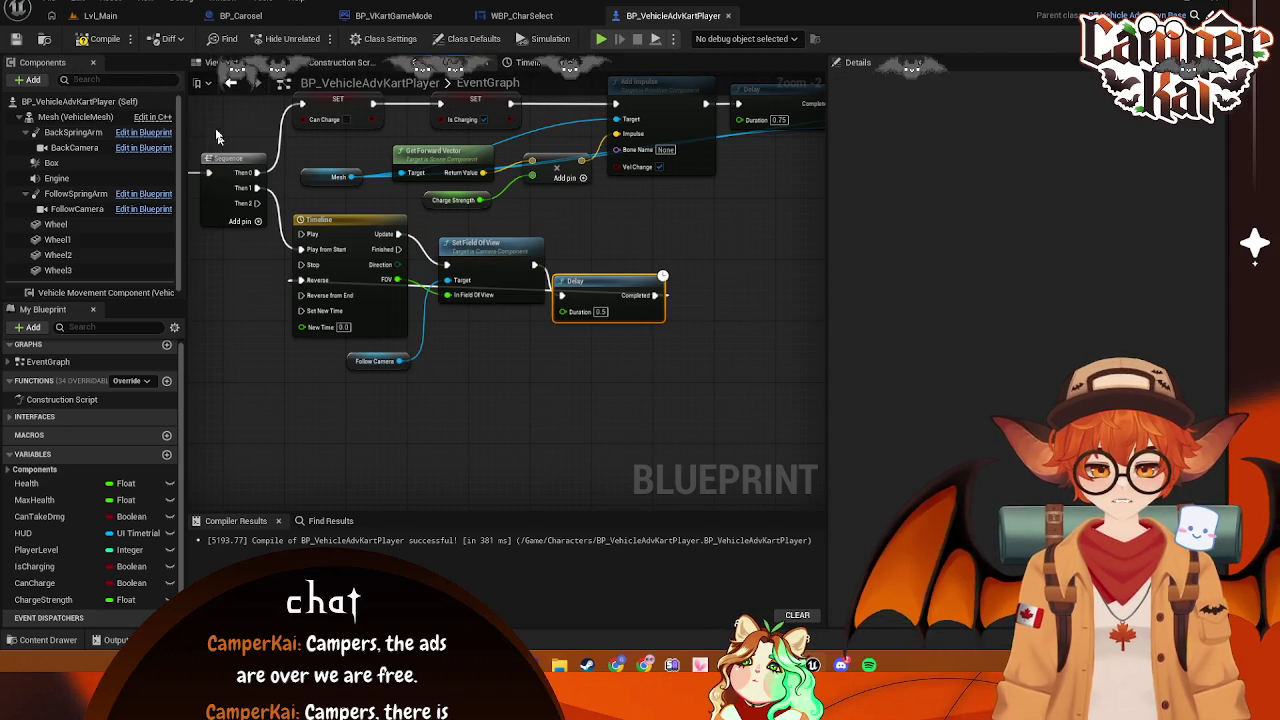
left_click(100, 15)
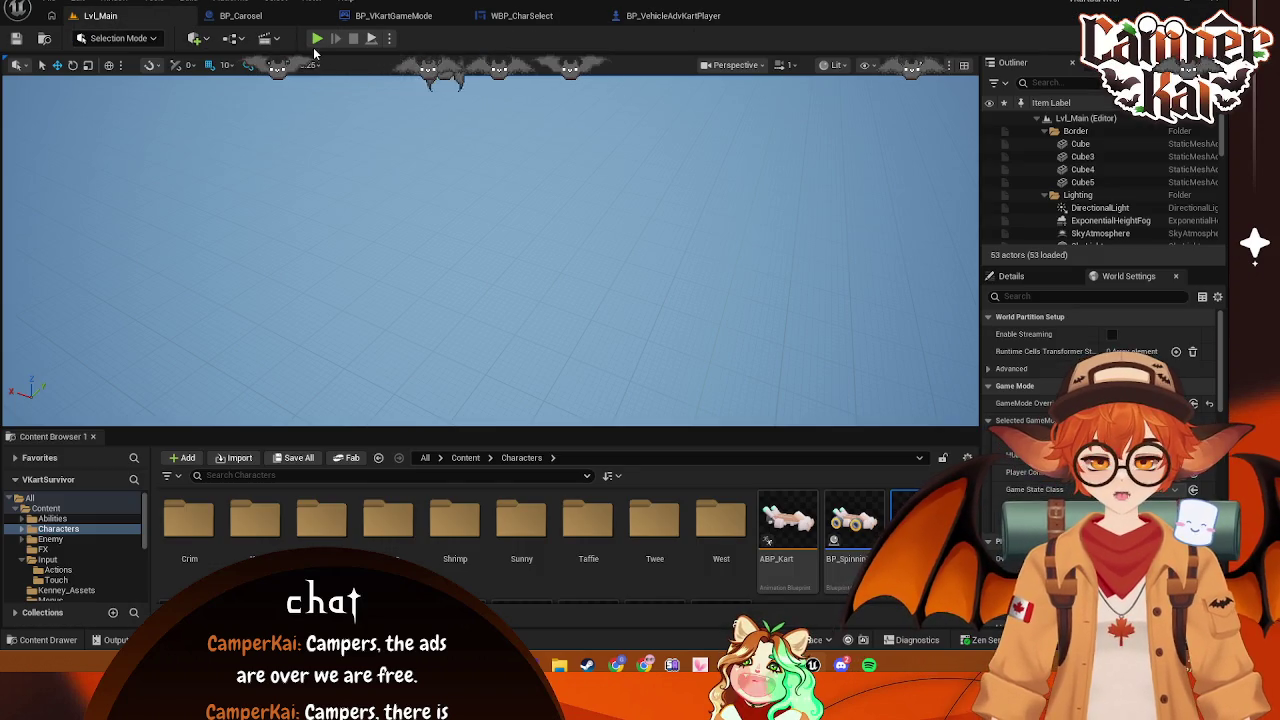
Race again, driving the kart with W, A and S onto the checkered floor, then stop
left_click(316, 38)
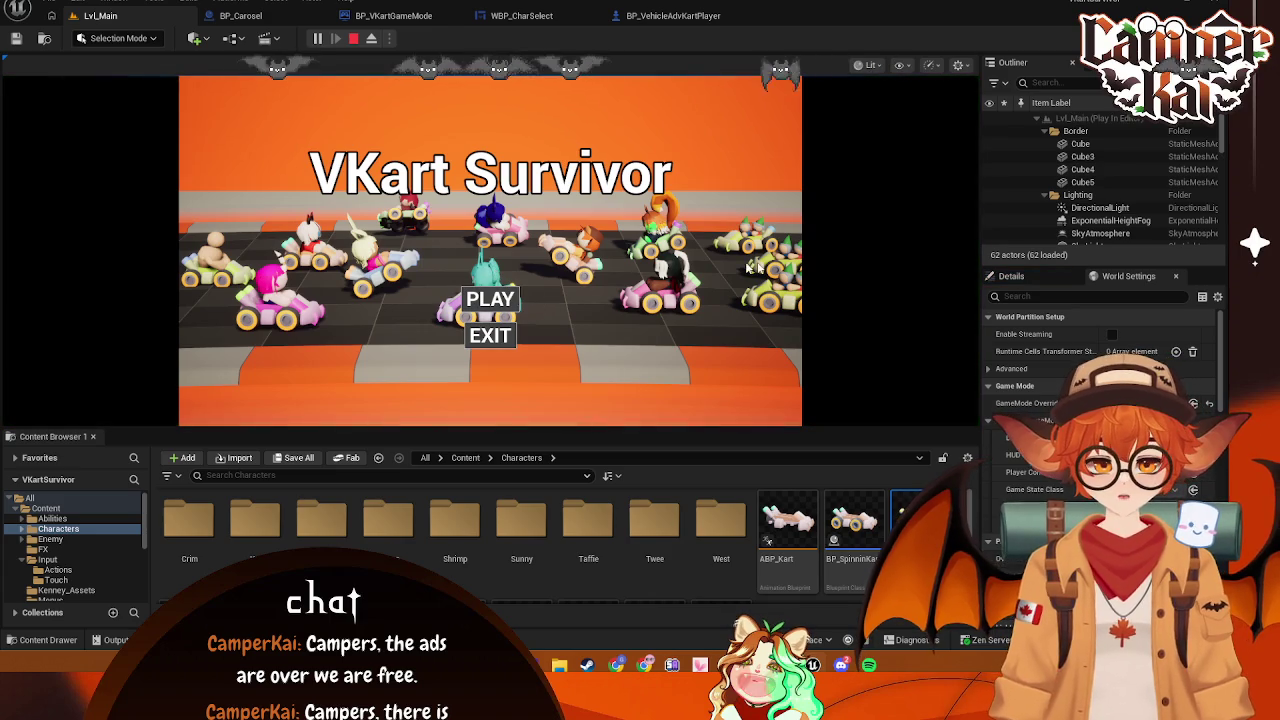
left_click(490, 299)
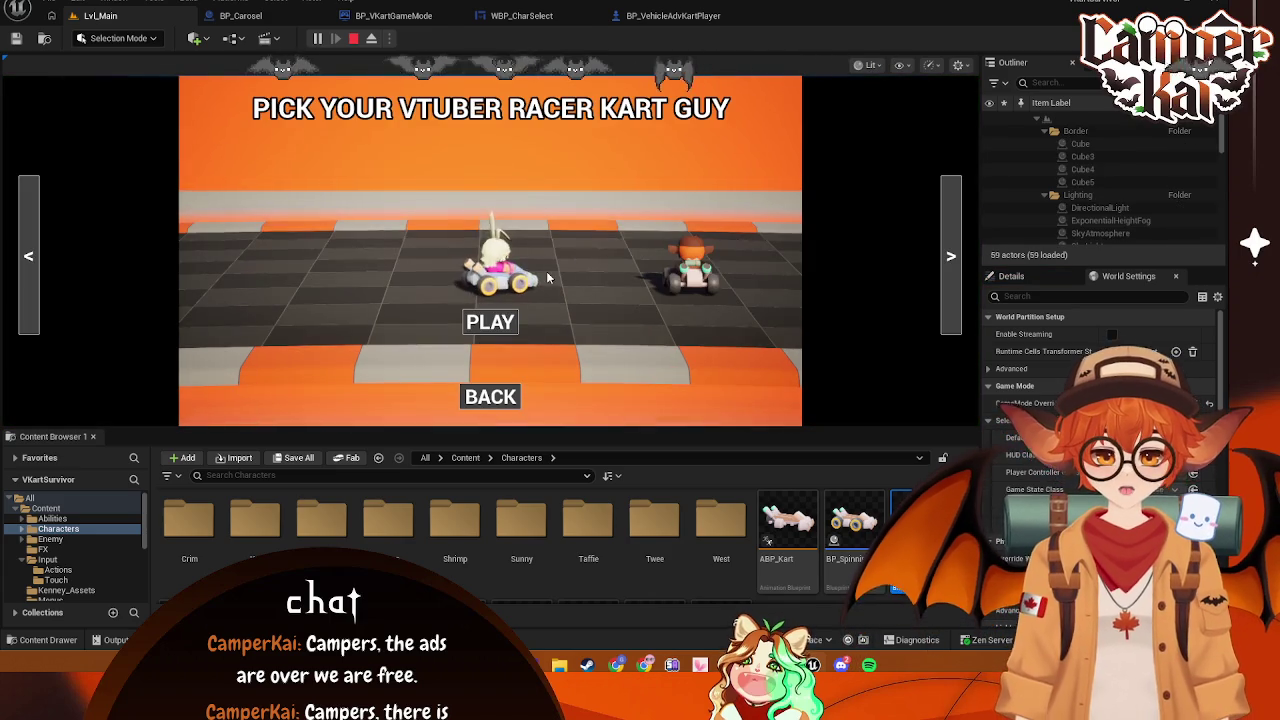
left_click(492, 323)
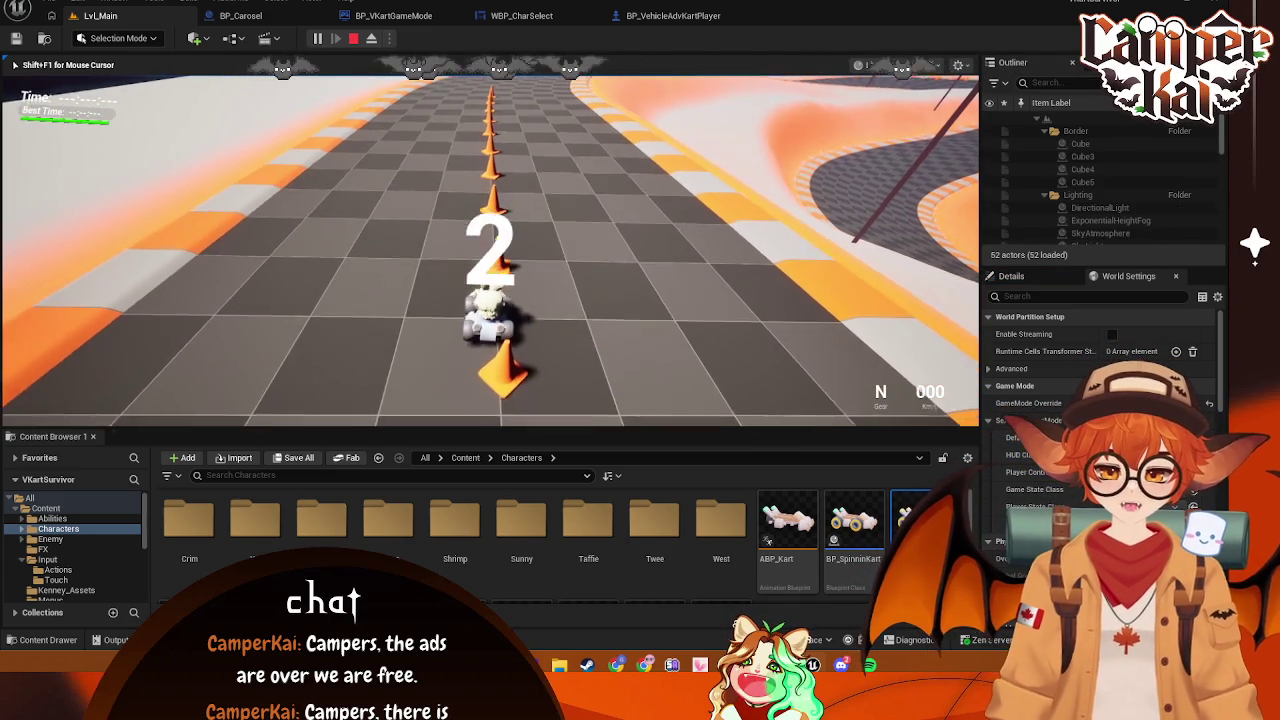
key("w")
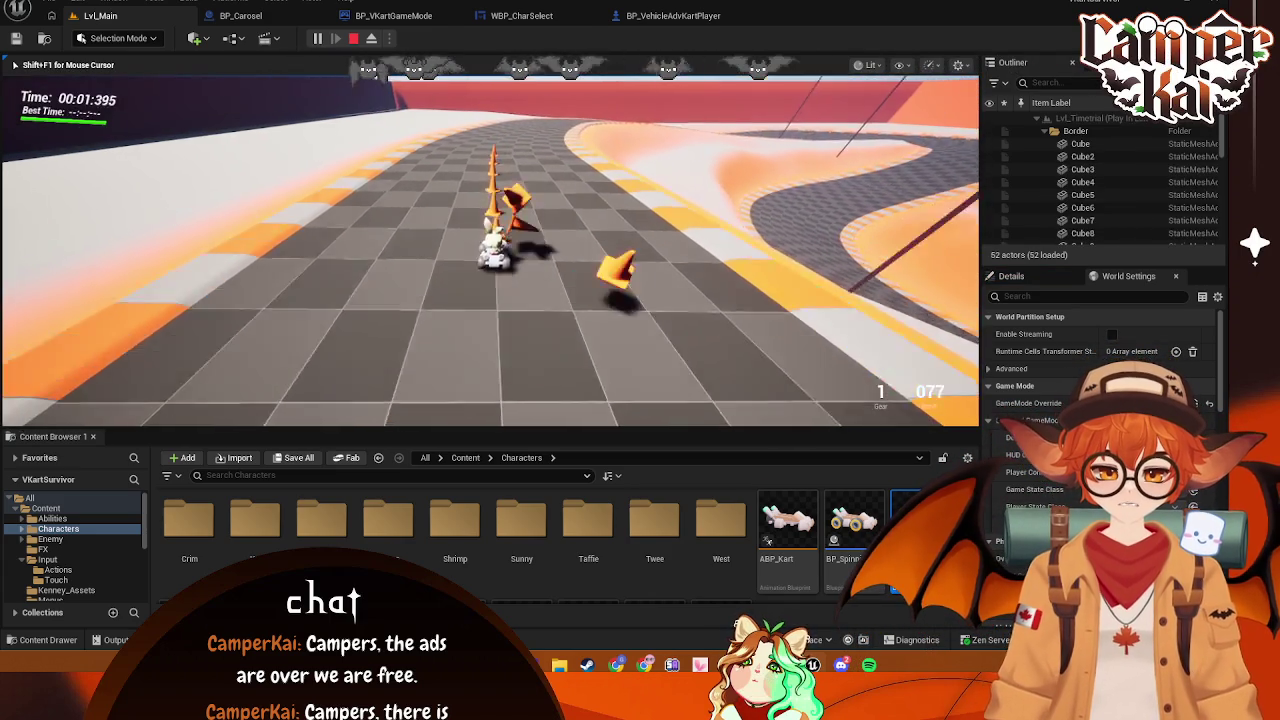
key("w")
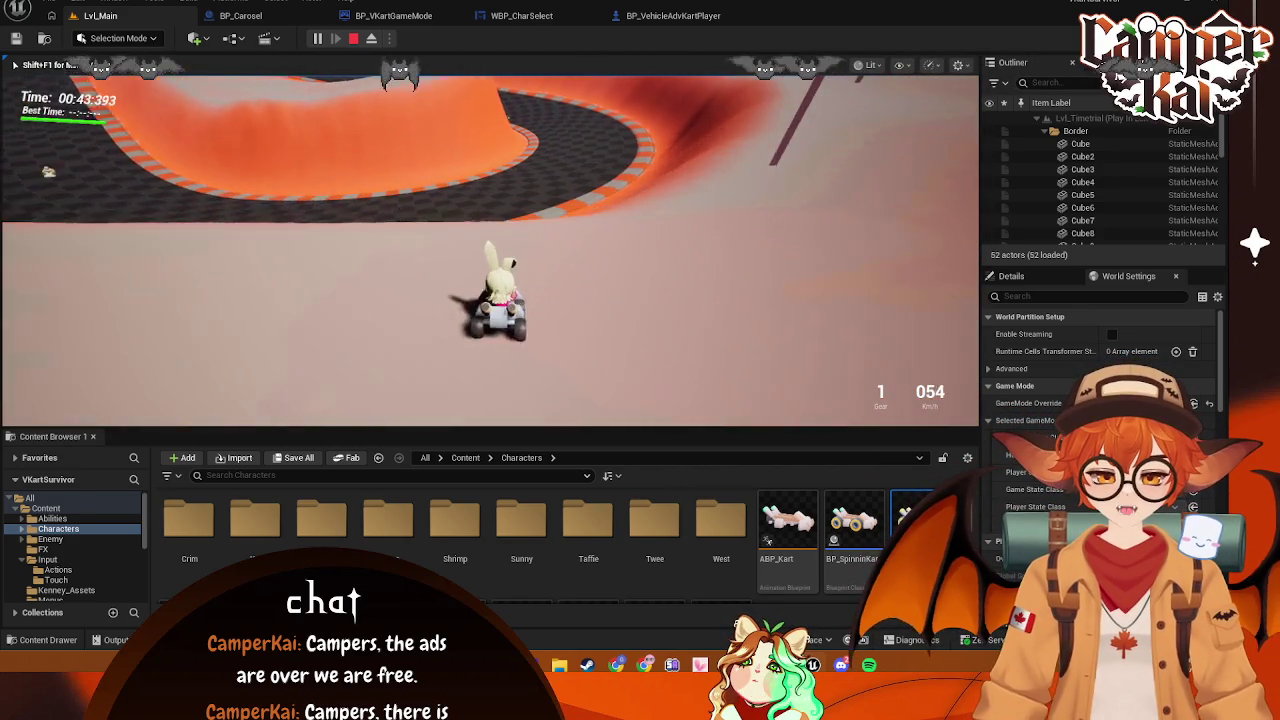
key("a")
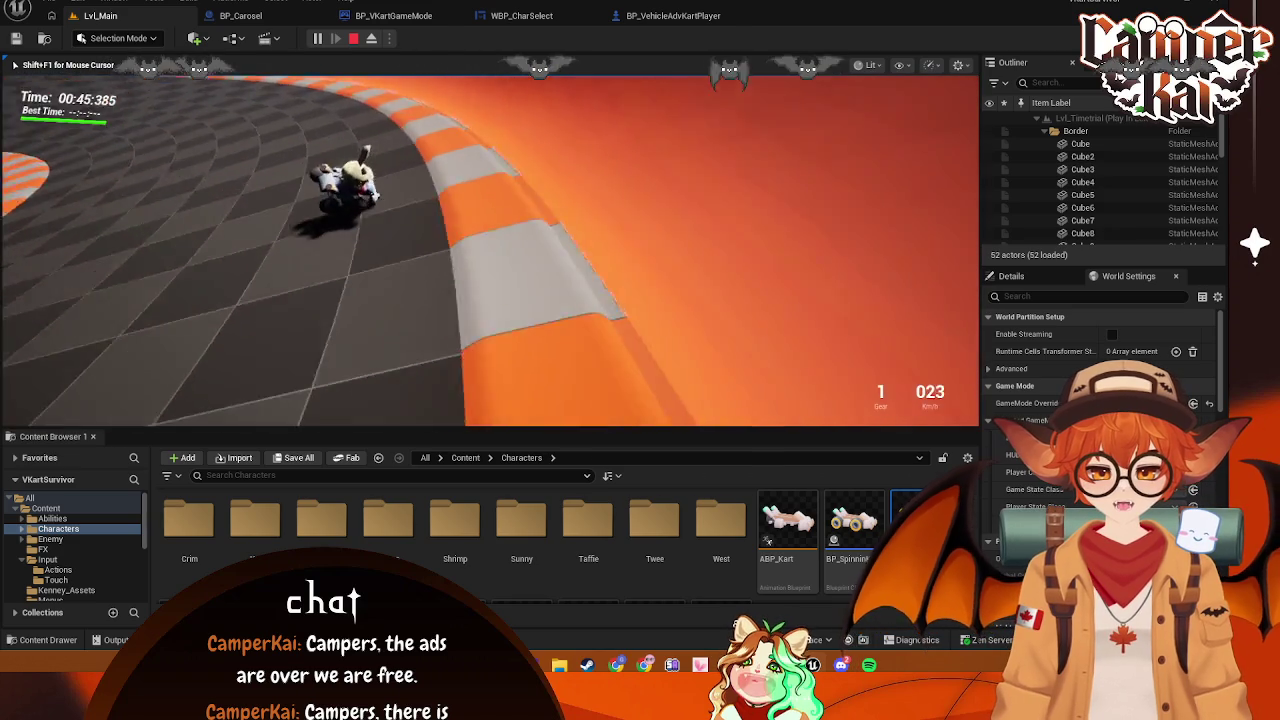
key("w")
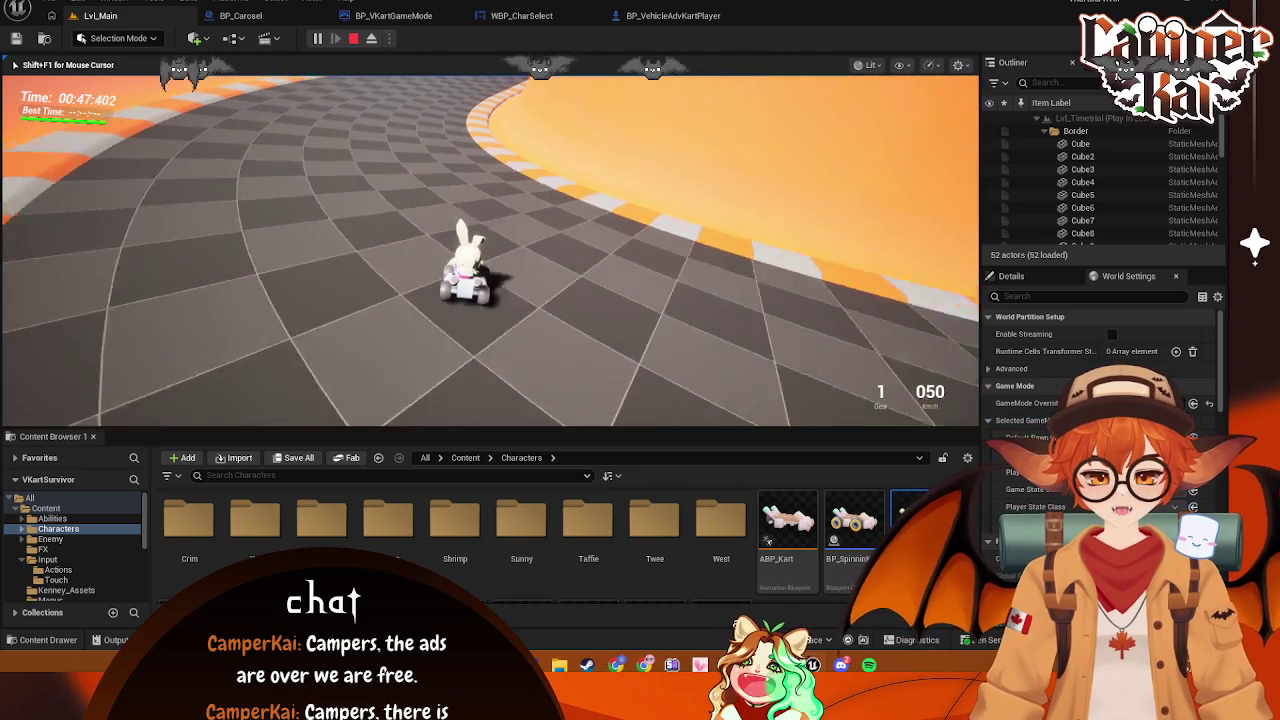
key("s")
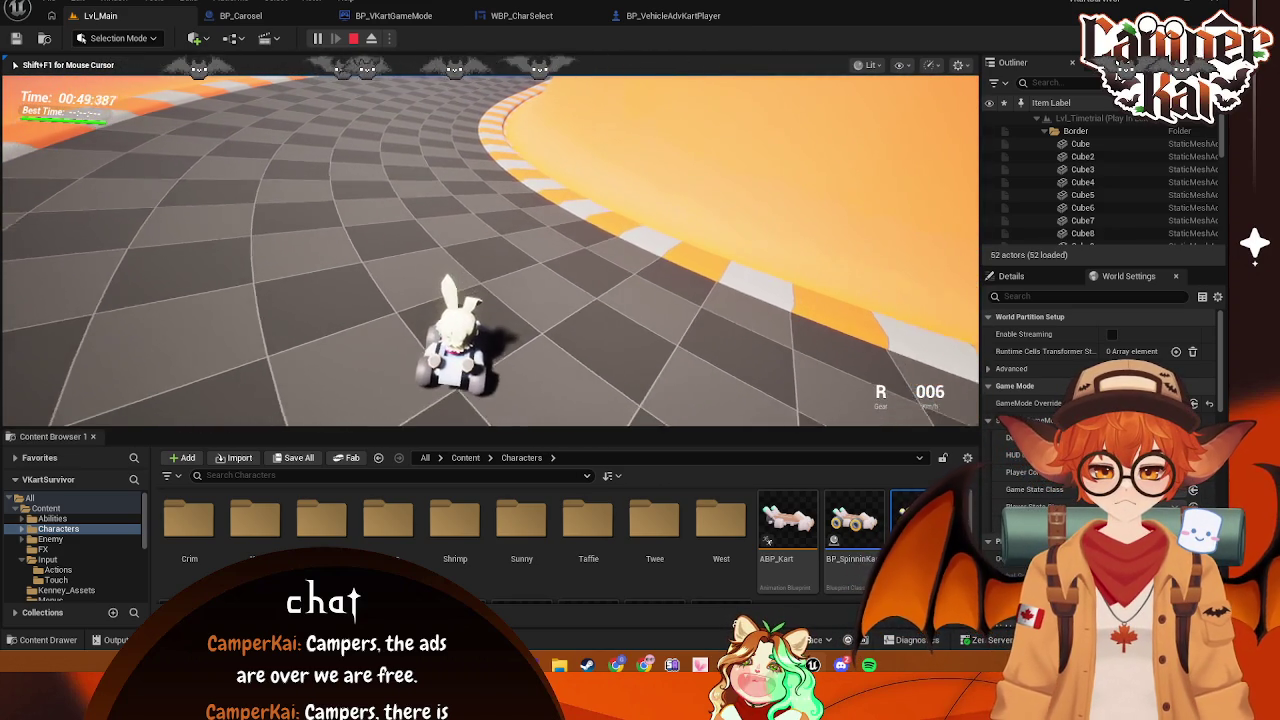
key("w")
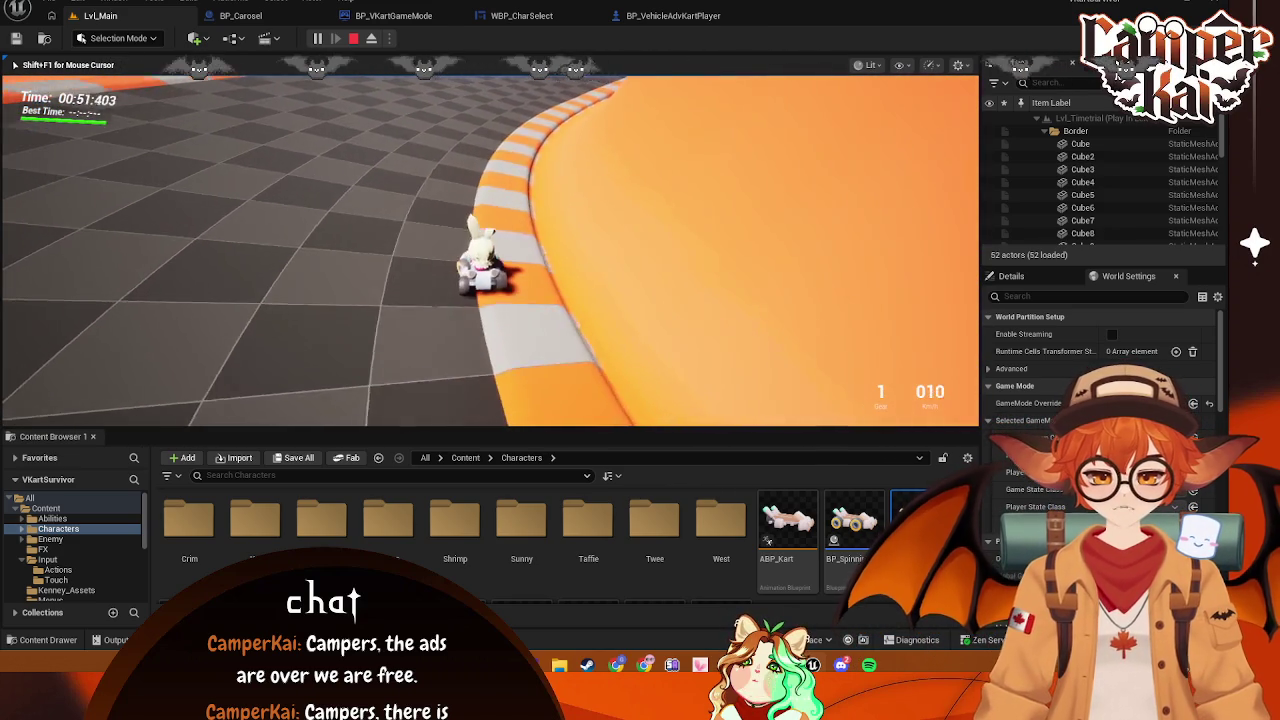
key("w")
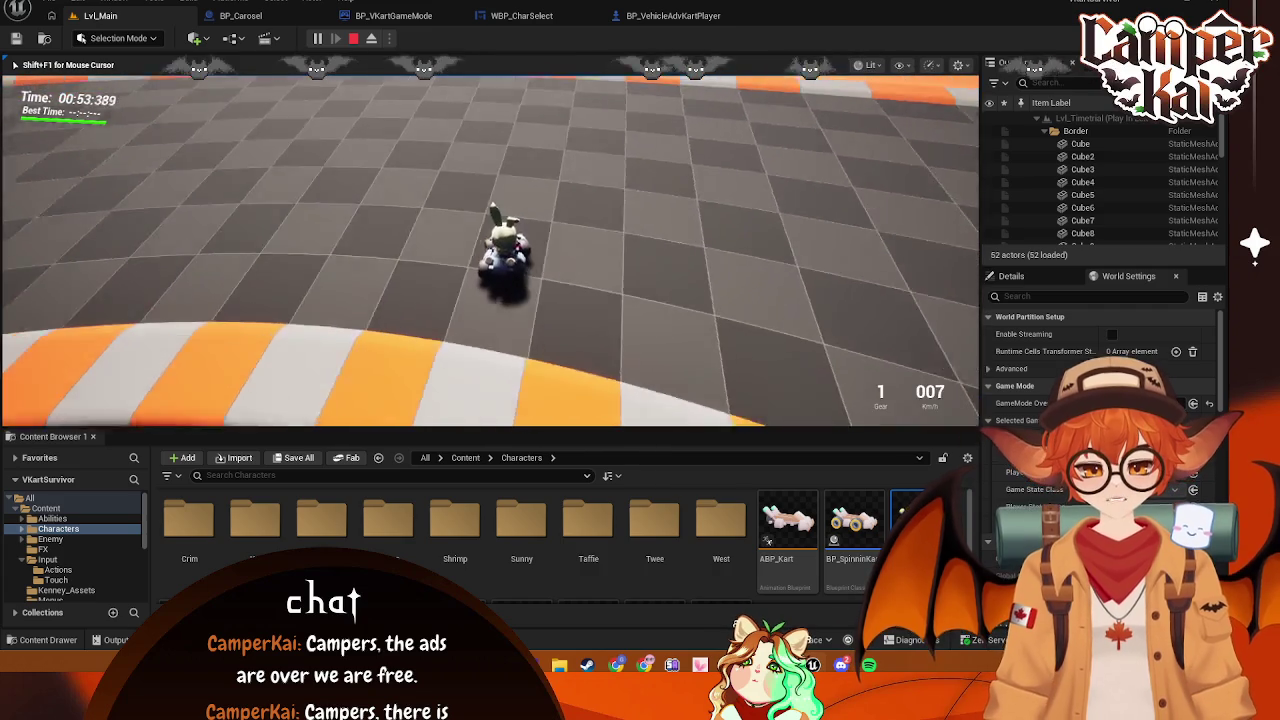
key("Escape")
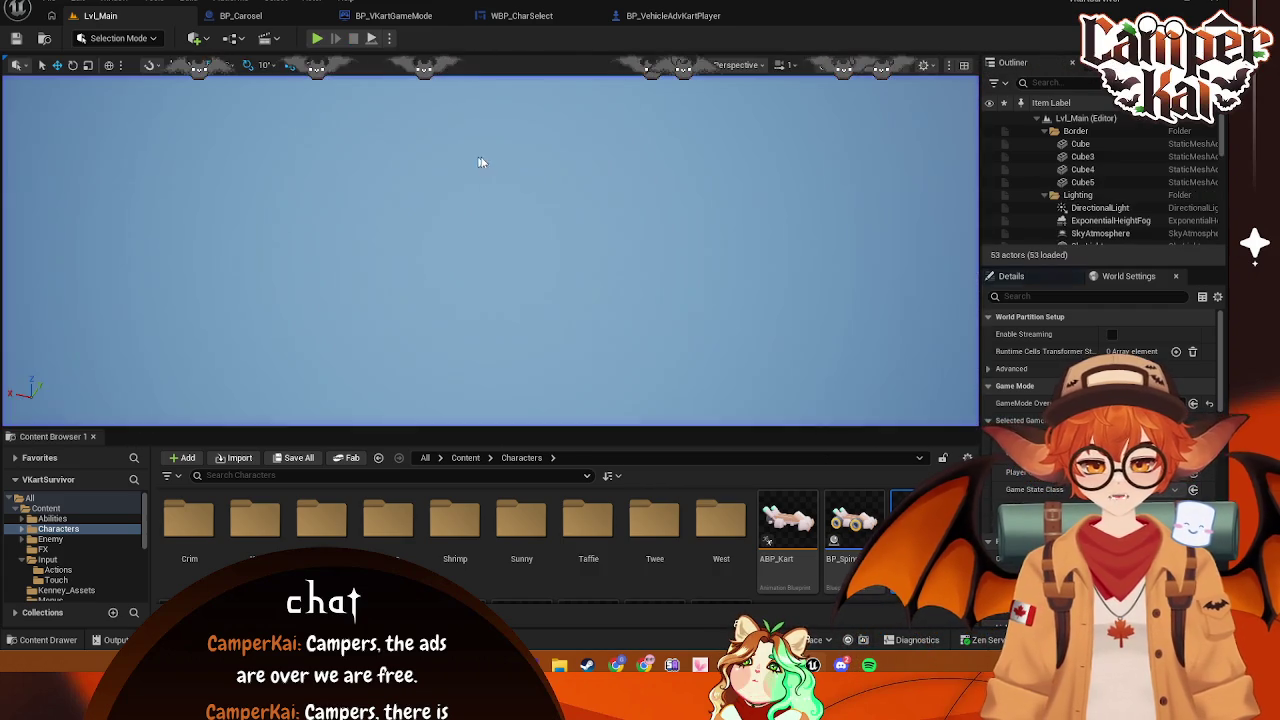
Move the Delay's Completed link from the Timeline's Reverse pin onto Reverse from End
left_click(672, 16)
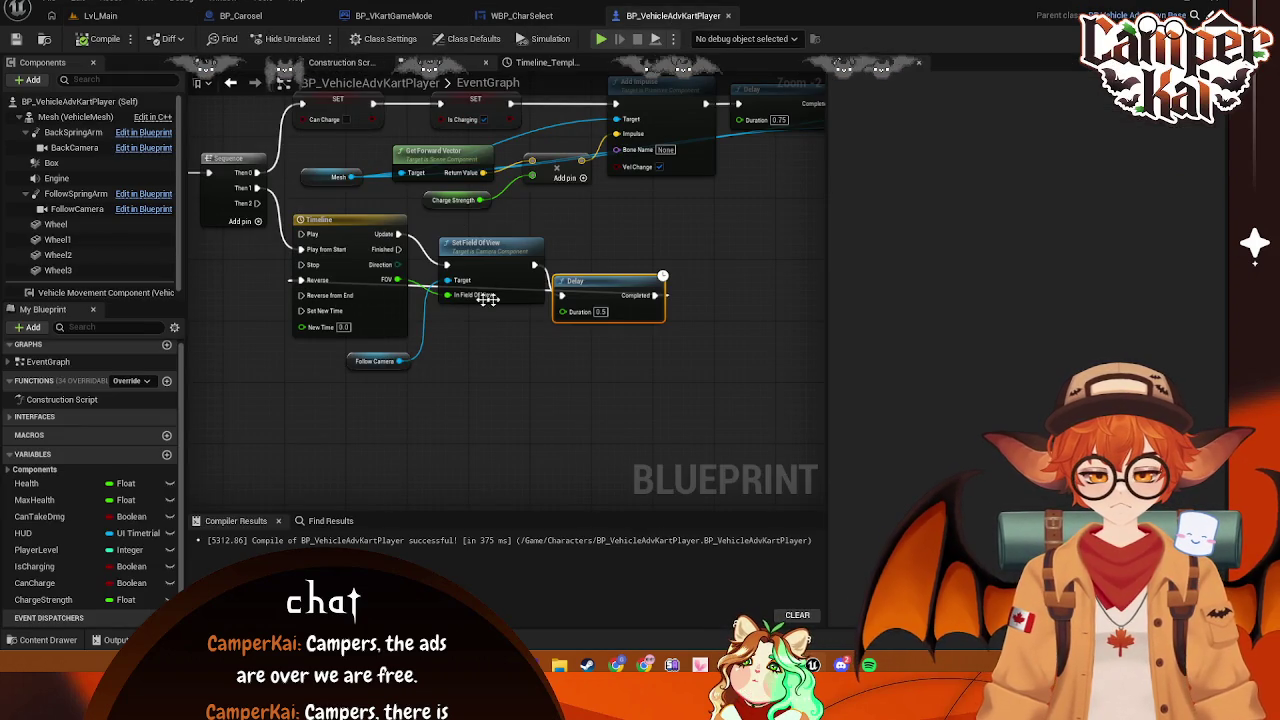
left_click_drag(562, 291, 649, 291)
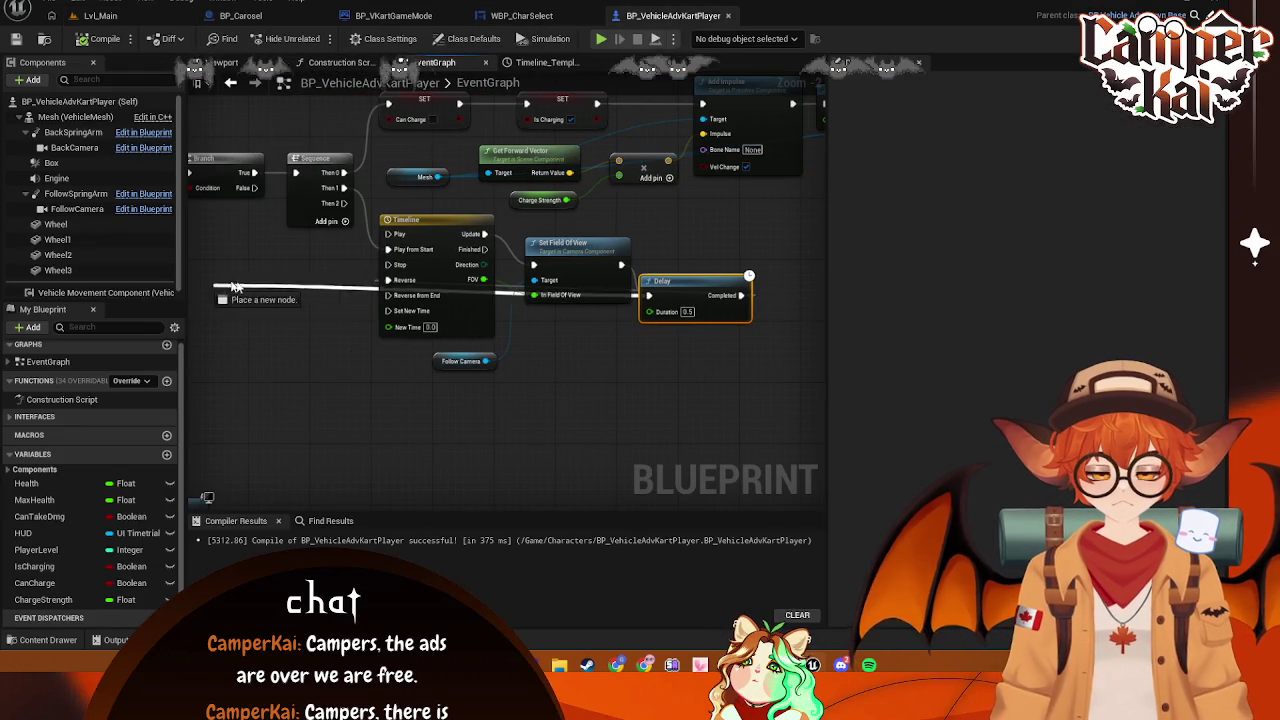
right_click(388, 302)
left_click_drag(388, 280, 643, 290)
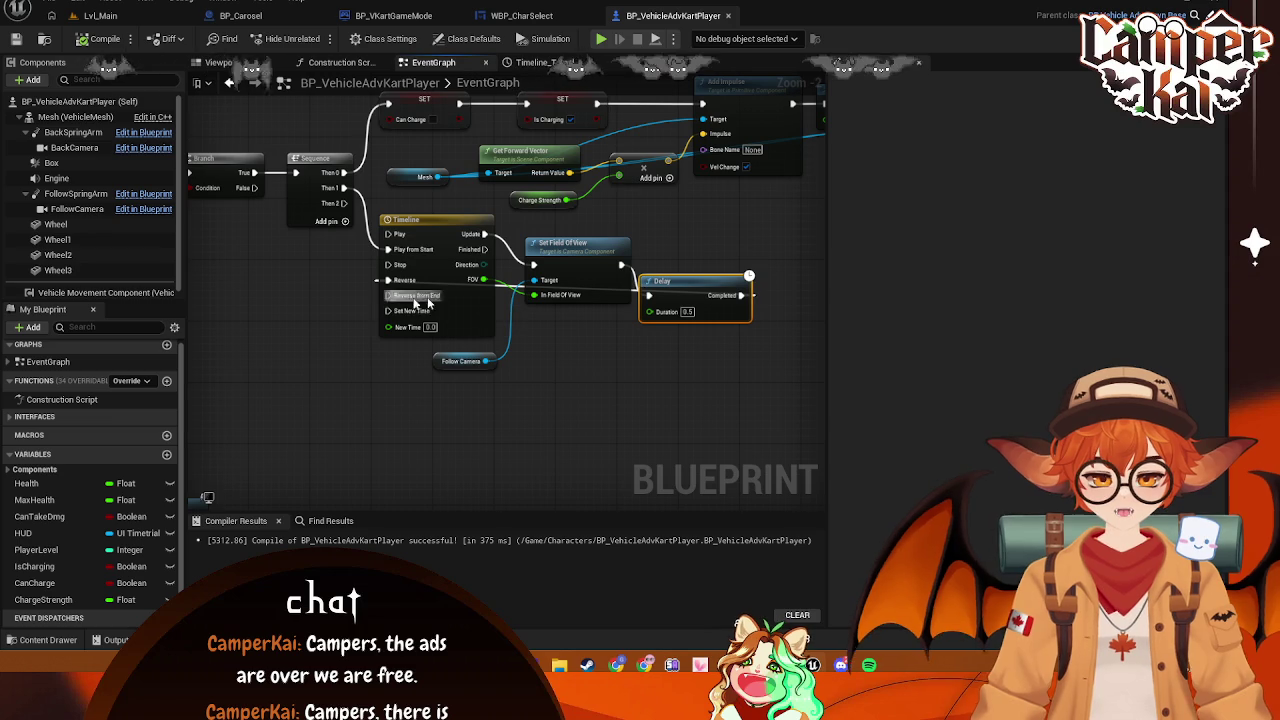
left_click_drag(742, 294, 390, 296)
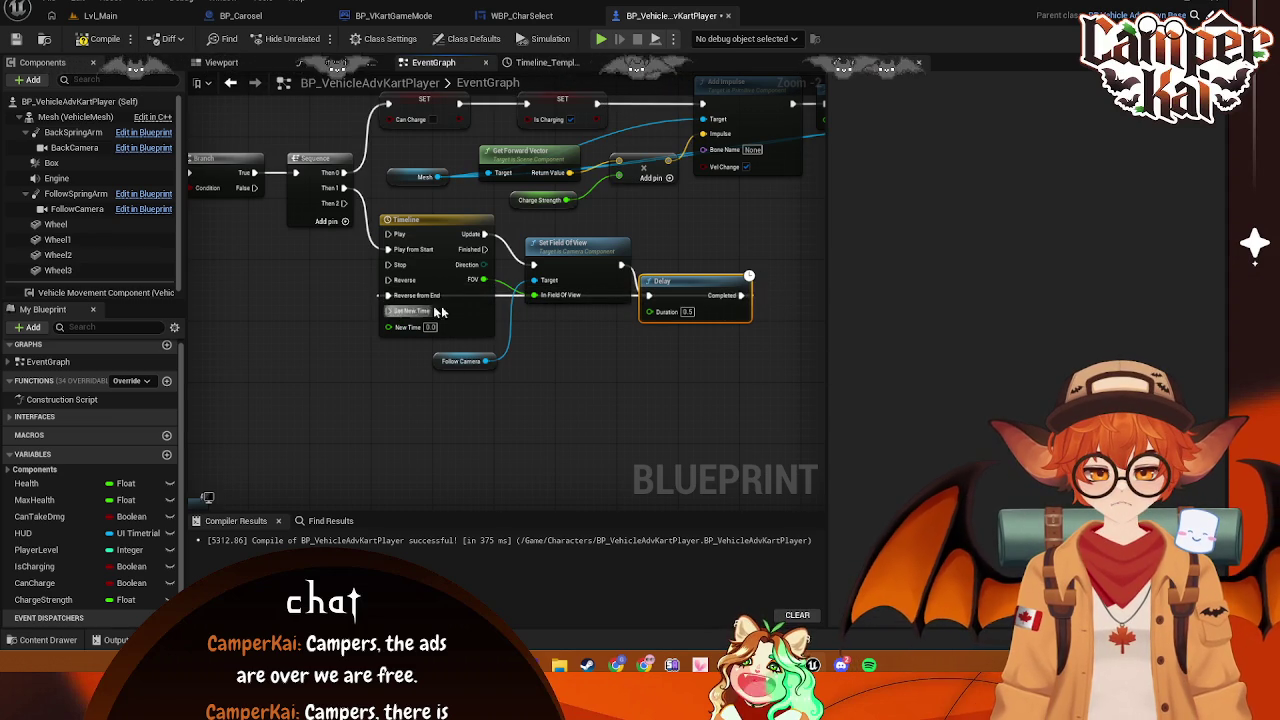
left_click(100, 15)
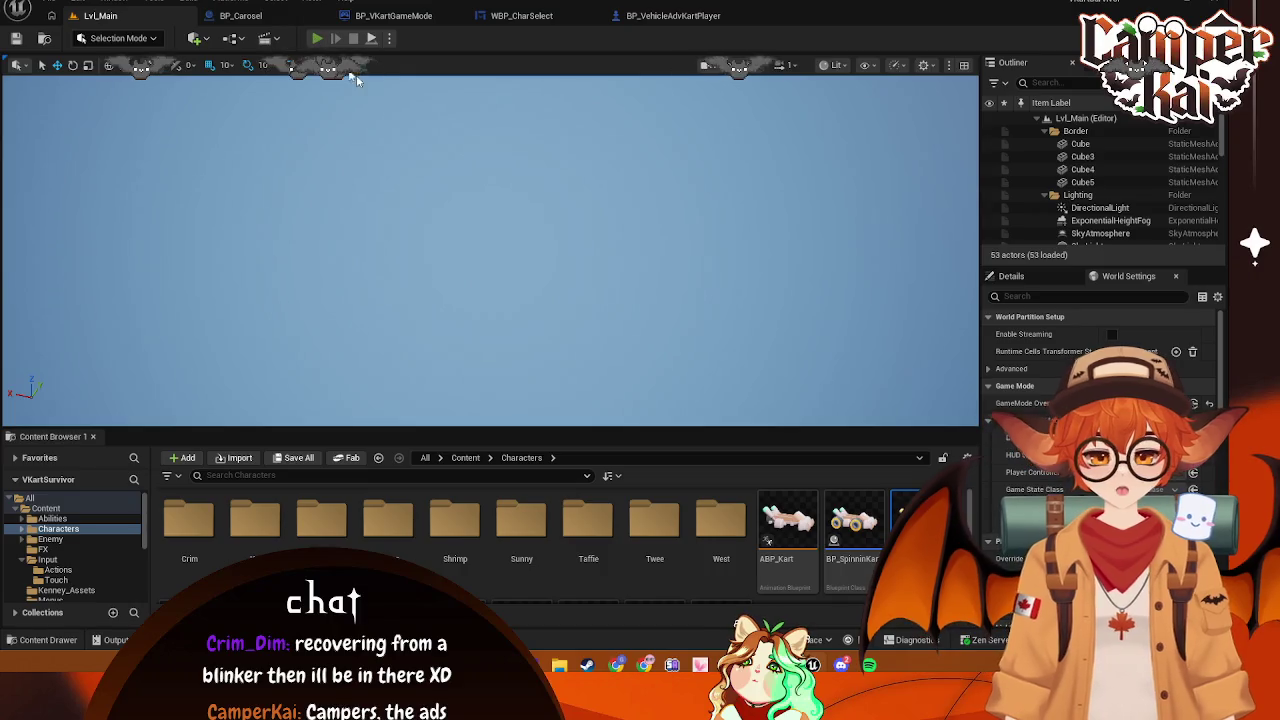
Race a third time holding W along the track, then stop and reopen BP_VehicleAdvKartPlayer
left_click(317, 38)
left_click(472, 300)
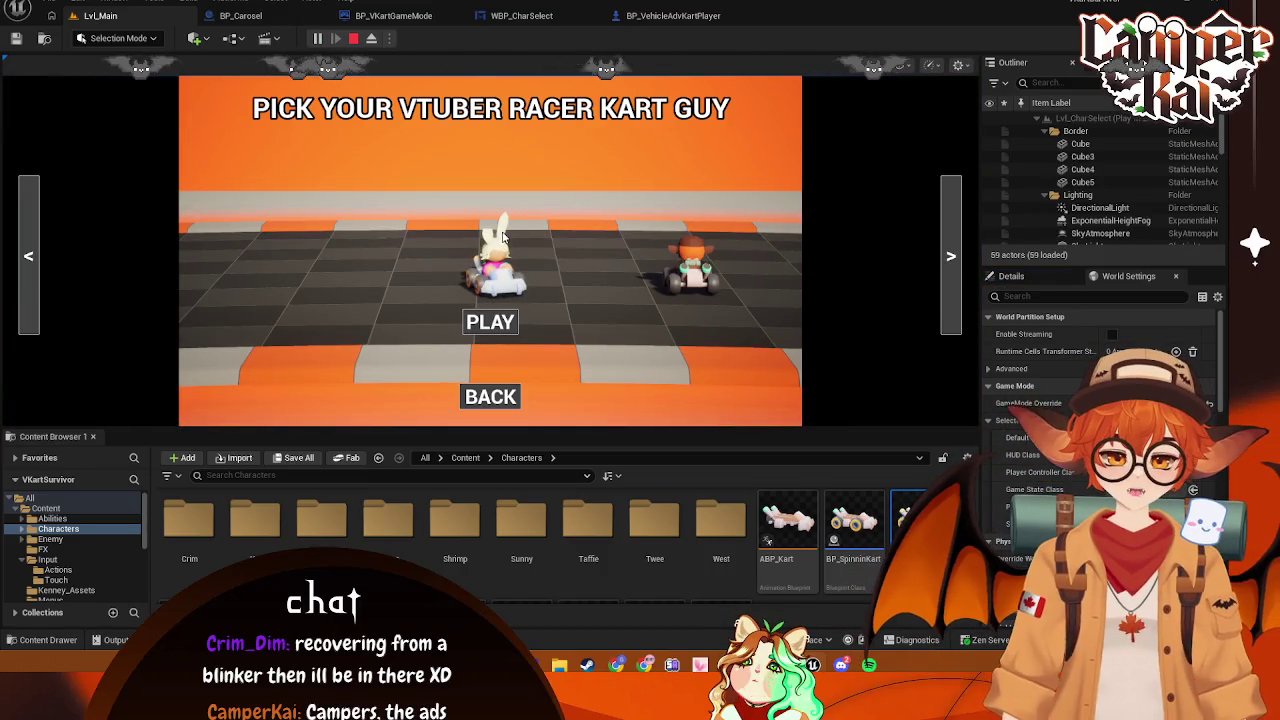
left_click(490, 321)
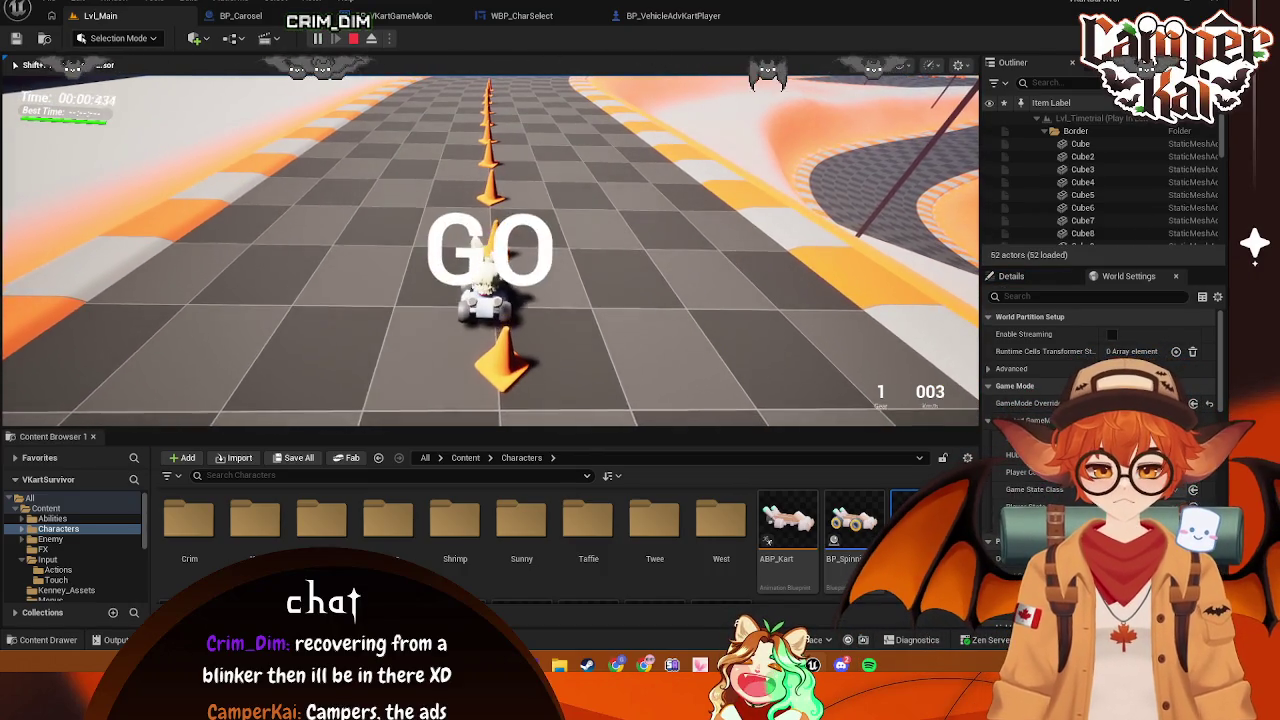
key("w")
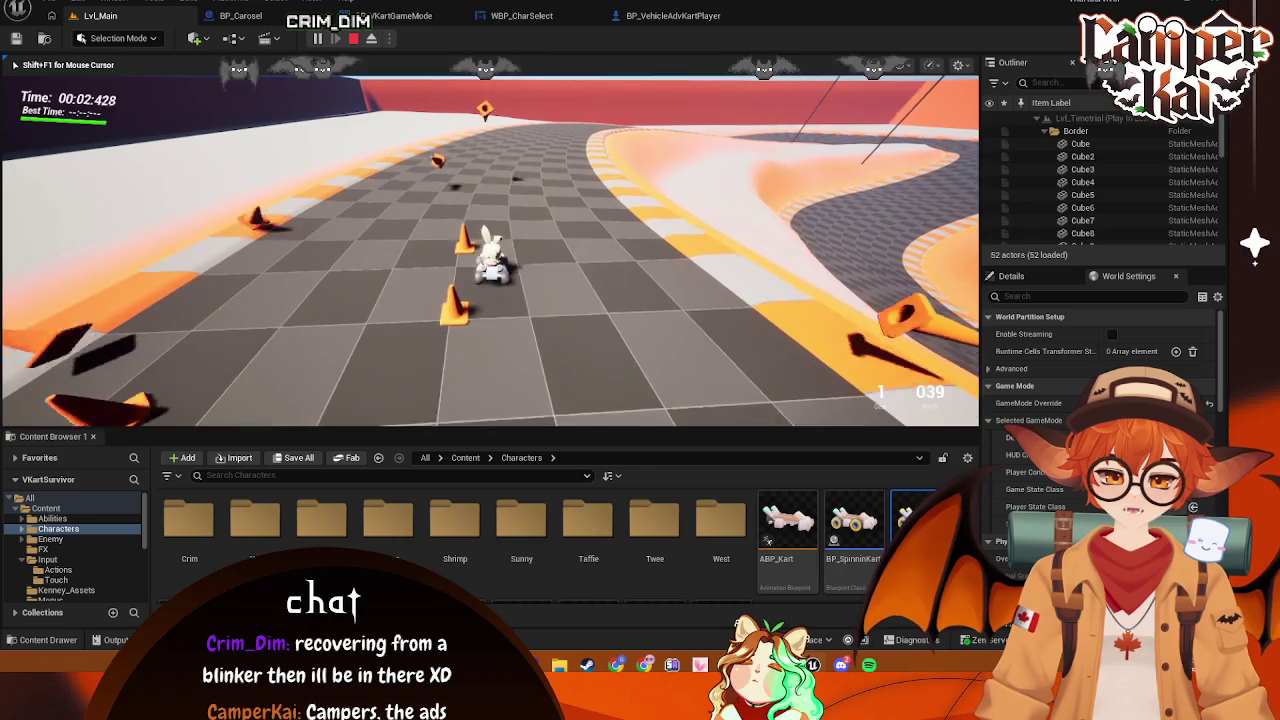
key("w")
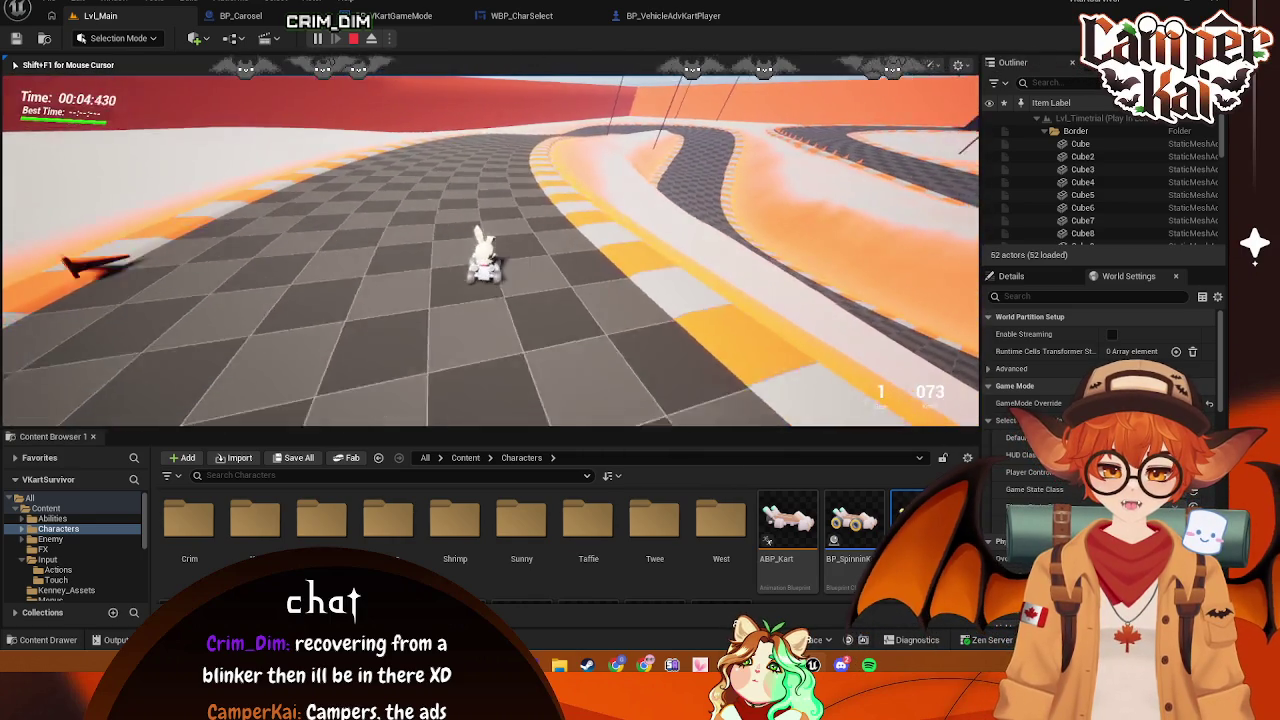
key("w")
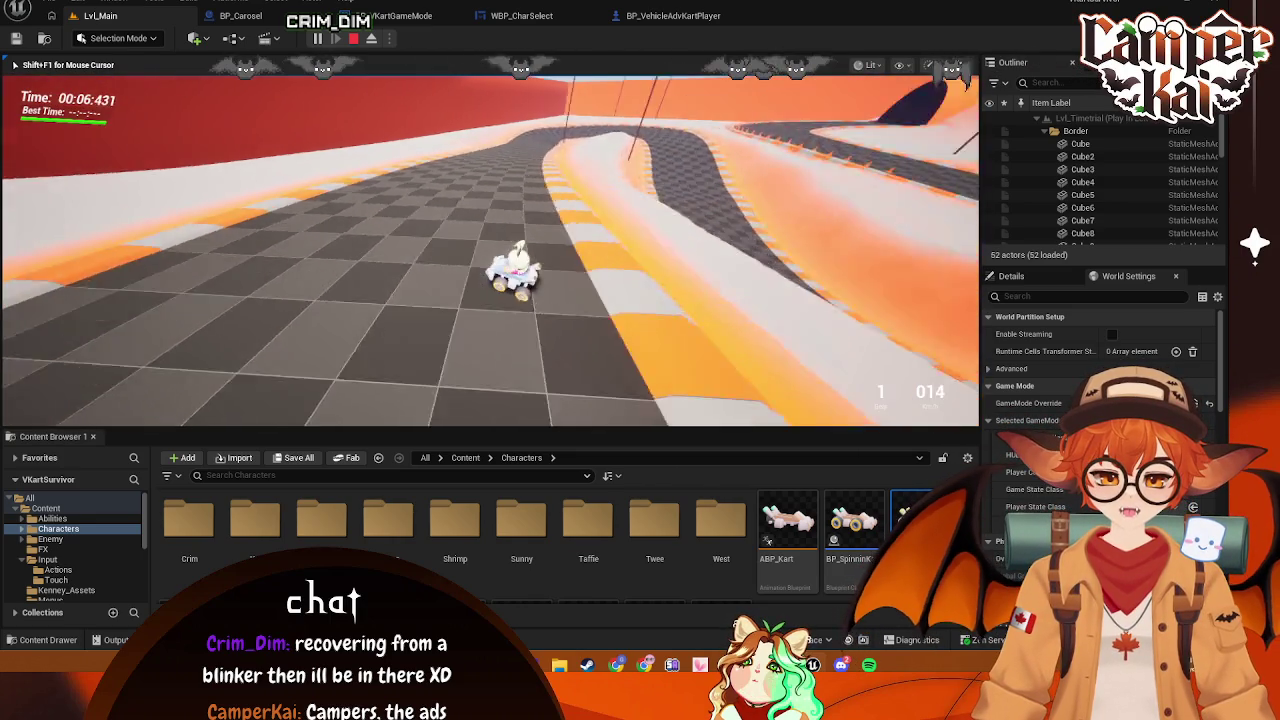
key("Escape")
left_click(670, 17)
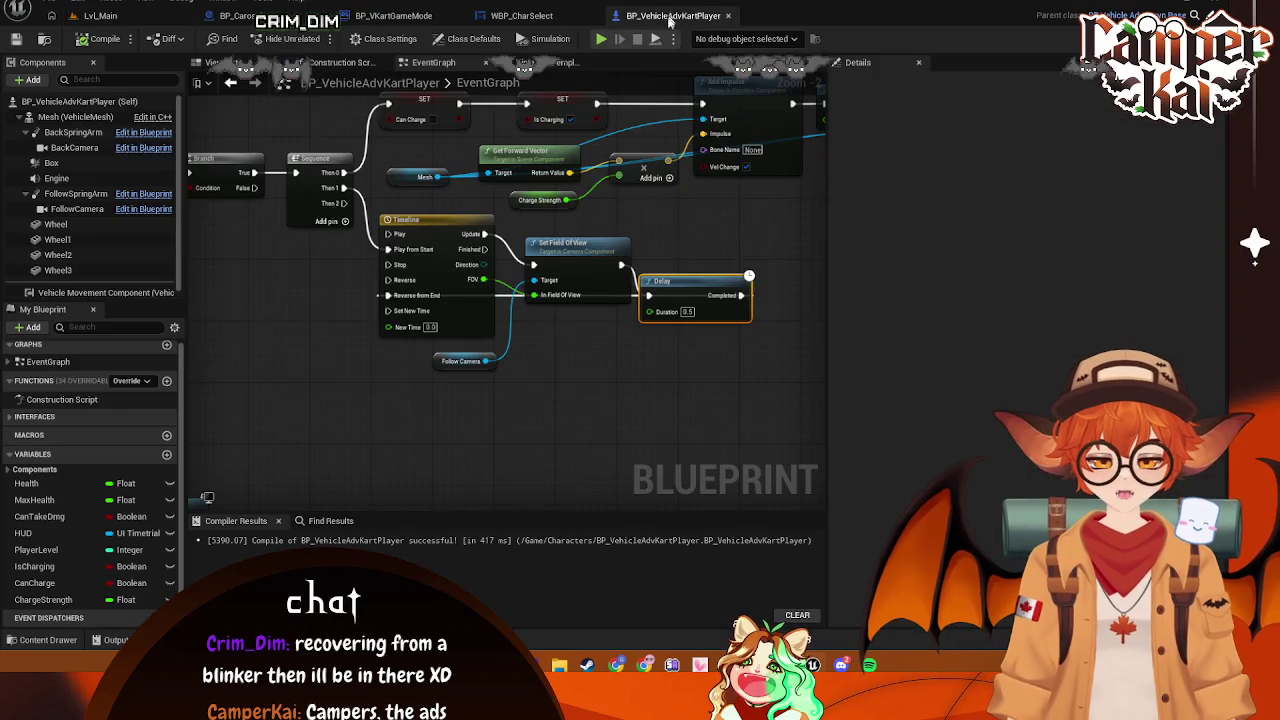
Reconnect the Delay's Completed output to the Timeline's Reverse input
left_click(558, 336)
mouse_move(746, 295)
left_mouse_down()
mouse_move(560, 305)
mouse_move(388, 280)
left_mouse_up()
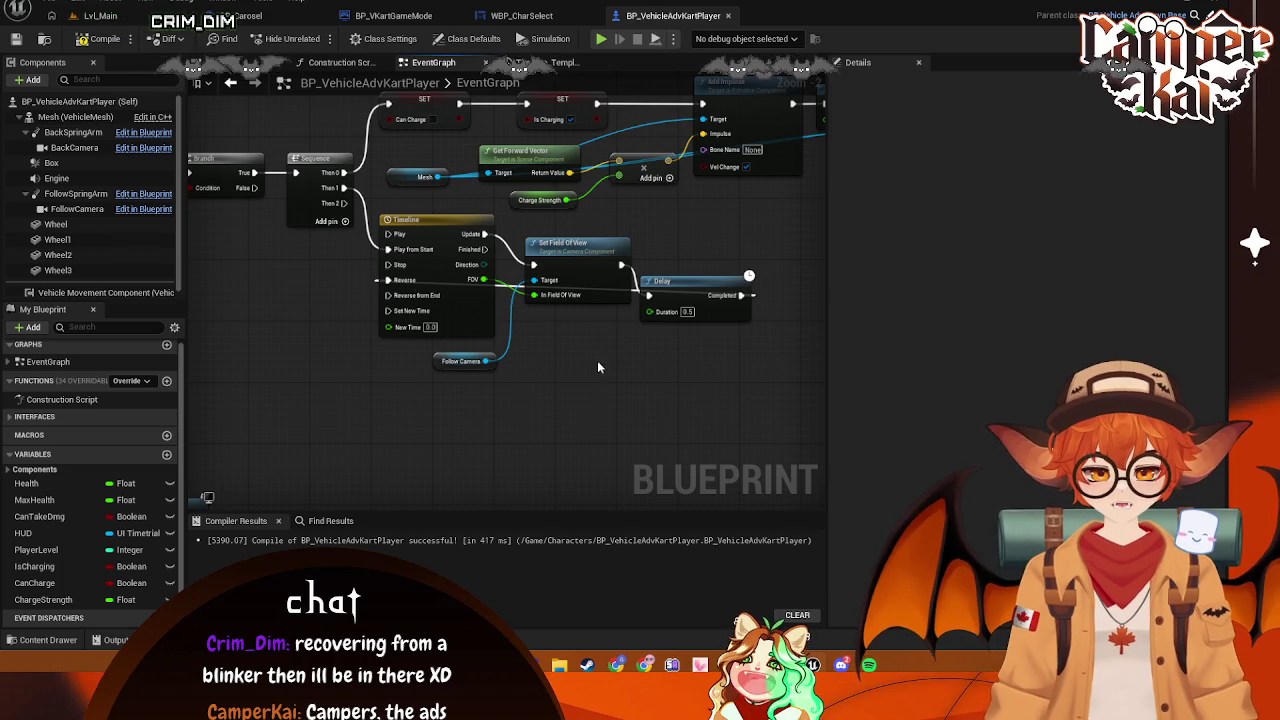
left_click_drag(581, 355, 528, 351)
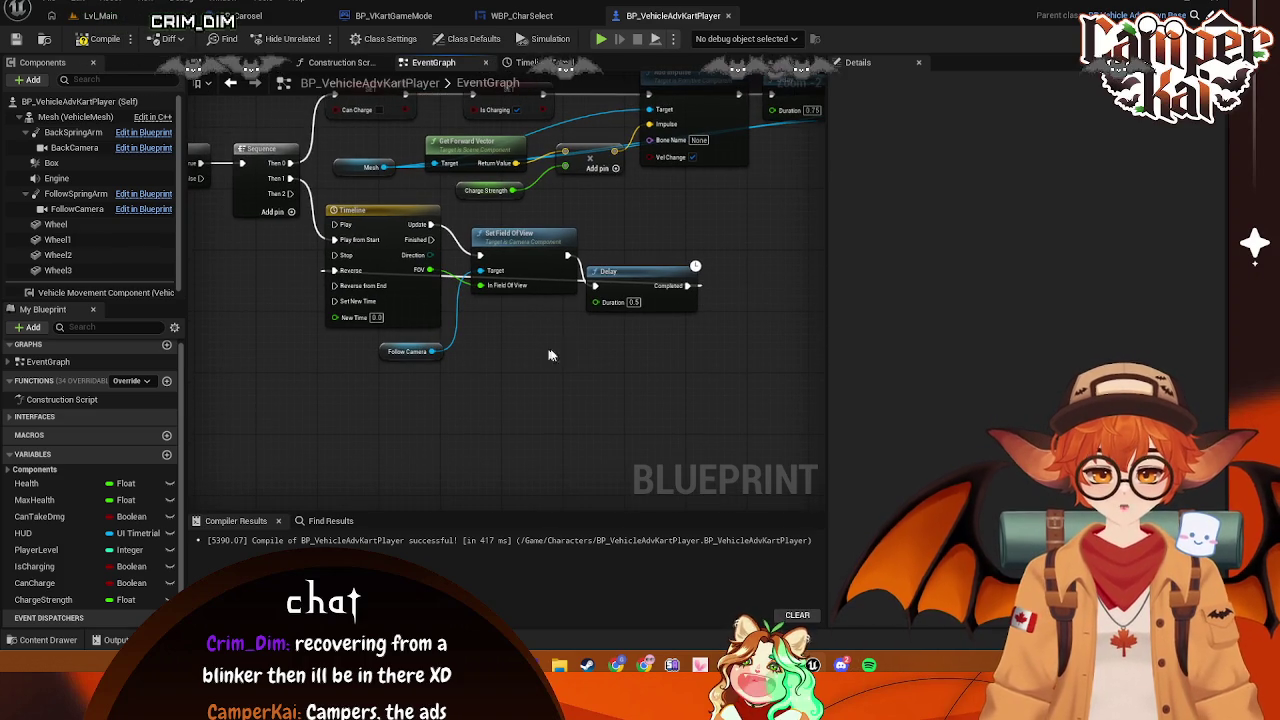
Replace the Set Field Of View→Delay link with Timeline Finished→Delay and recompile
mouse_move(433, 240)
left_mouse_down()
mouse_move(596, 285)
mouse_move(659, 263)
left_mouse_up()
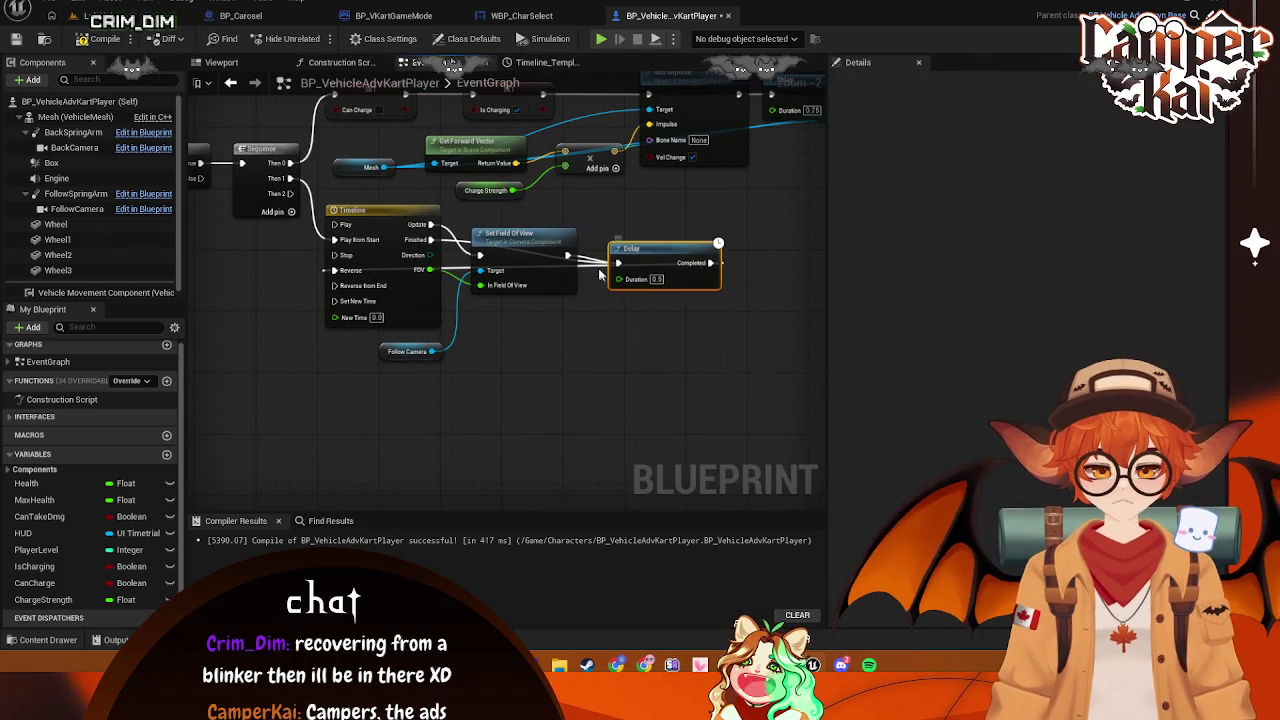
right_click(618, 263)
left_click(660, 289)
mouse_move(431, 240)
left_mouse_down()
mouse_move(609, 262)
mouse_move(612, 275)
mouse_move(618, 263)
left_mouse_up()
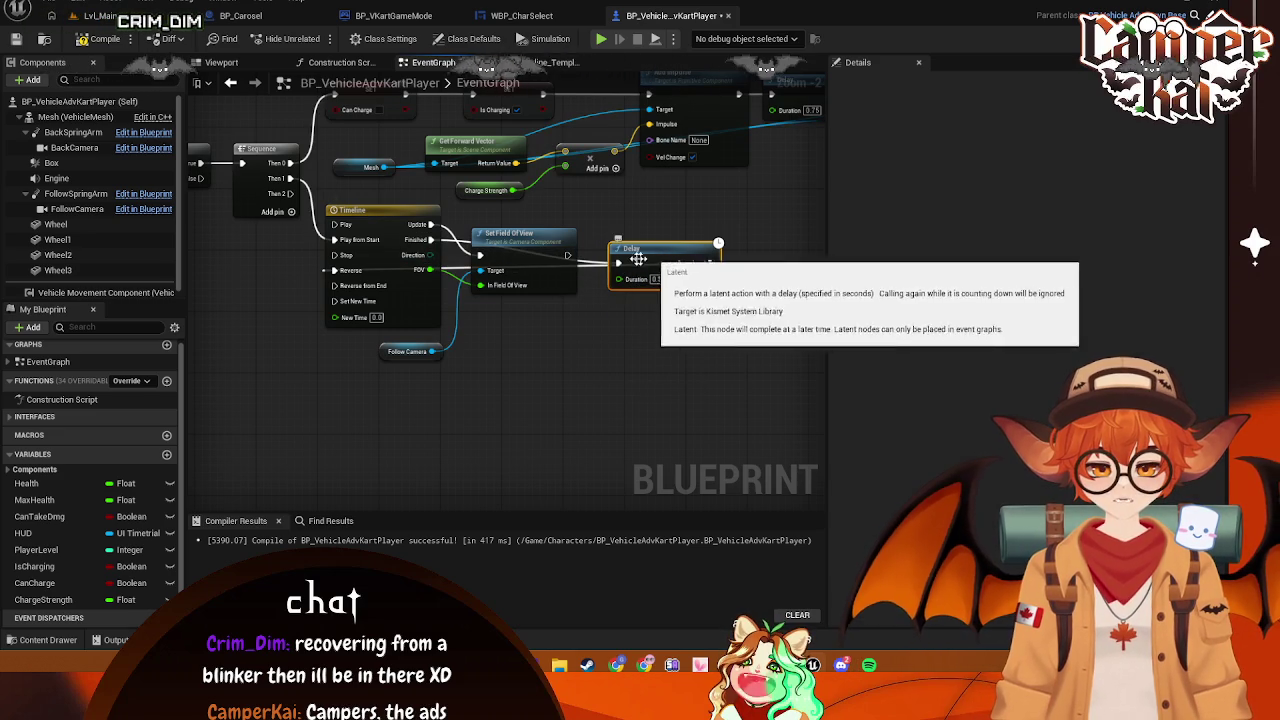
left_click(101, 38)
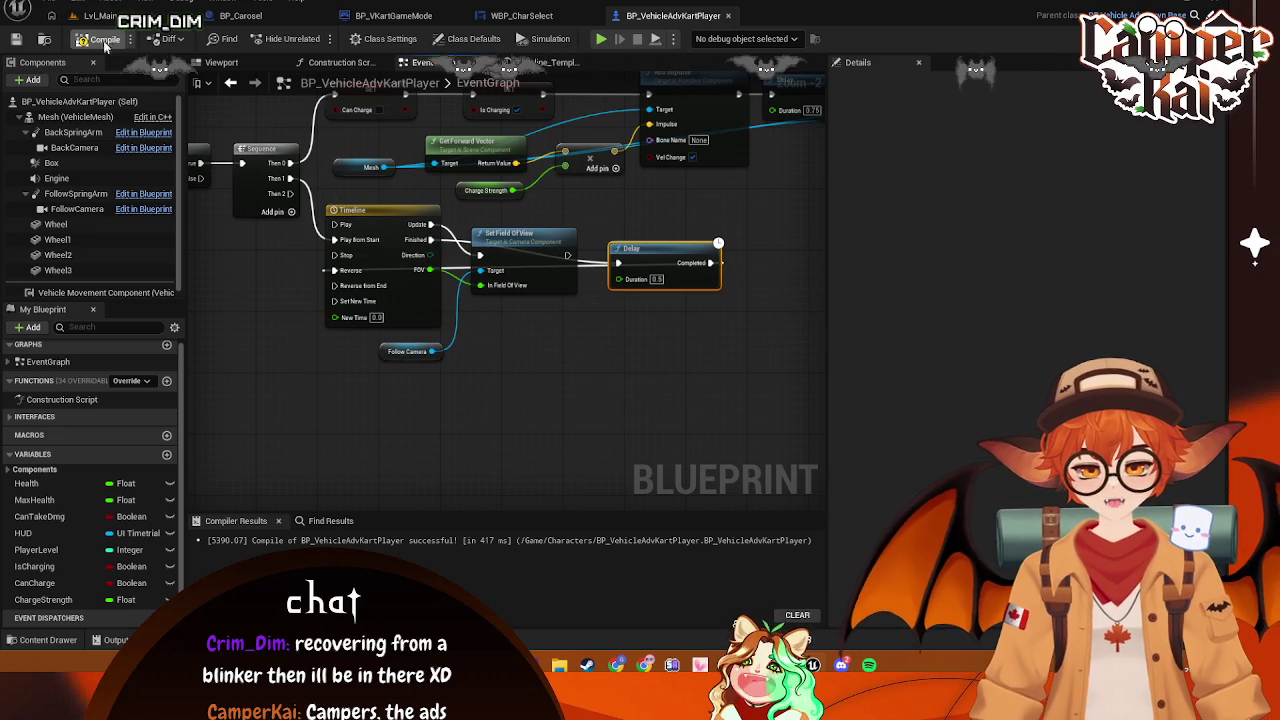
left_click(103, 18)
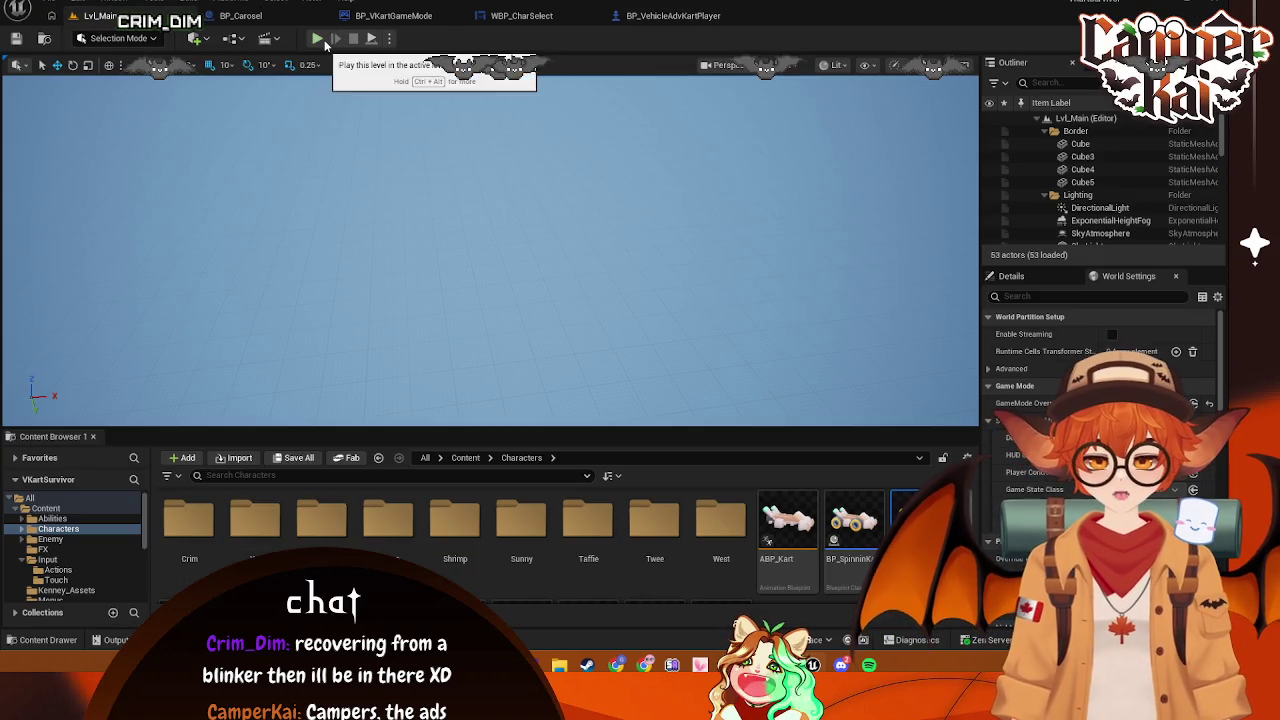
Race a fourth time with W and D, then stop and return to BP_VehicleAdvKartPlayer
left_click(324, 39)
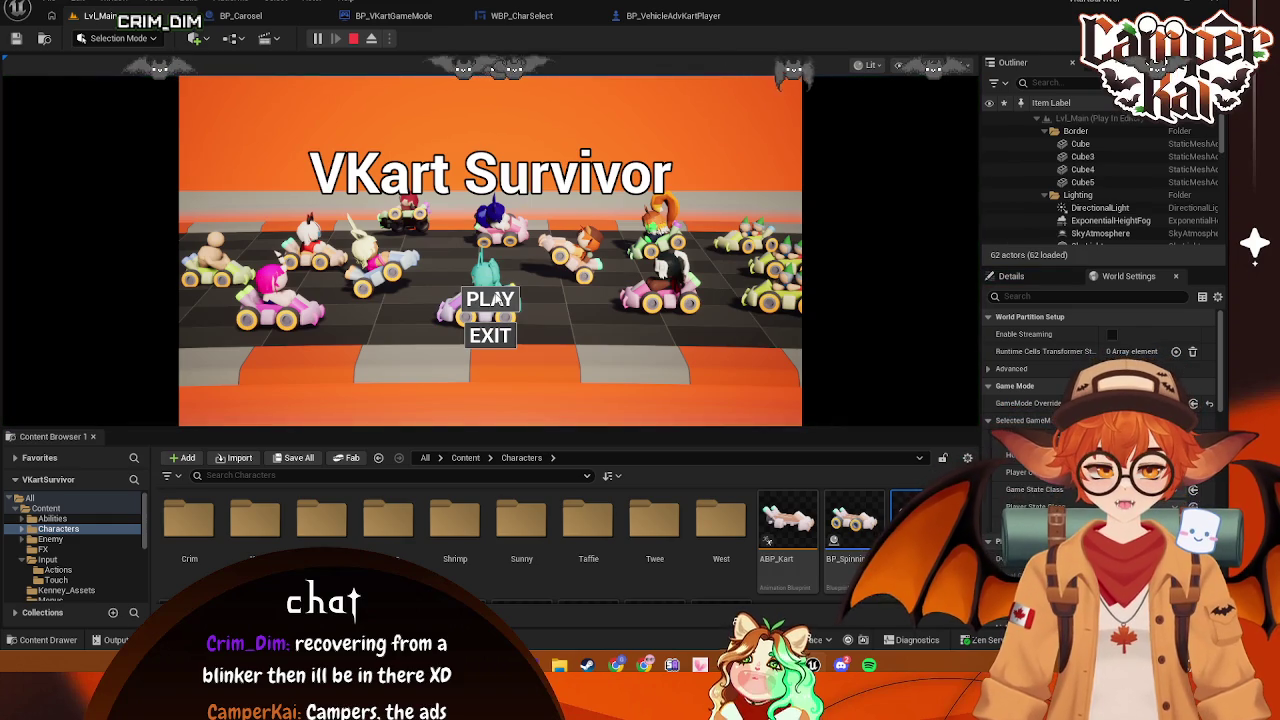
left_click(490, 299)
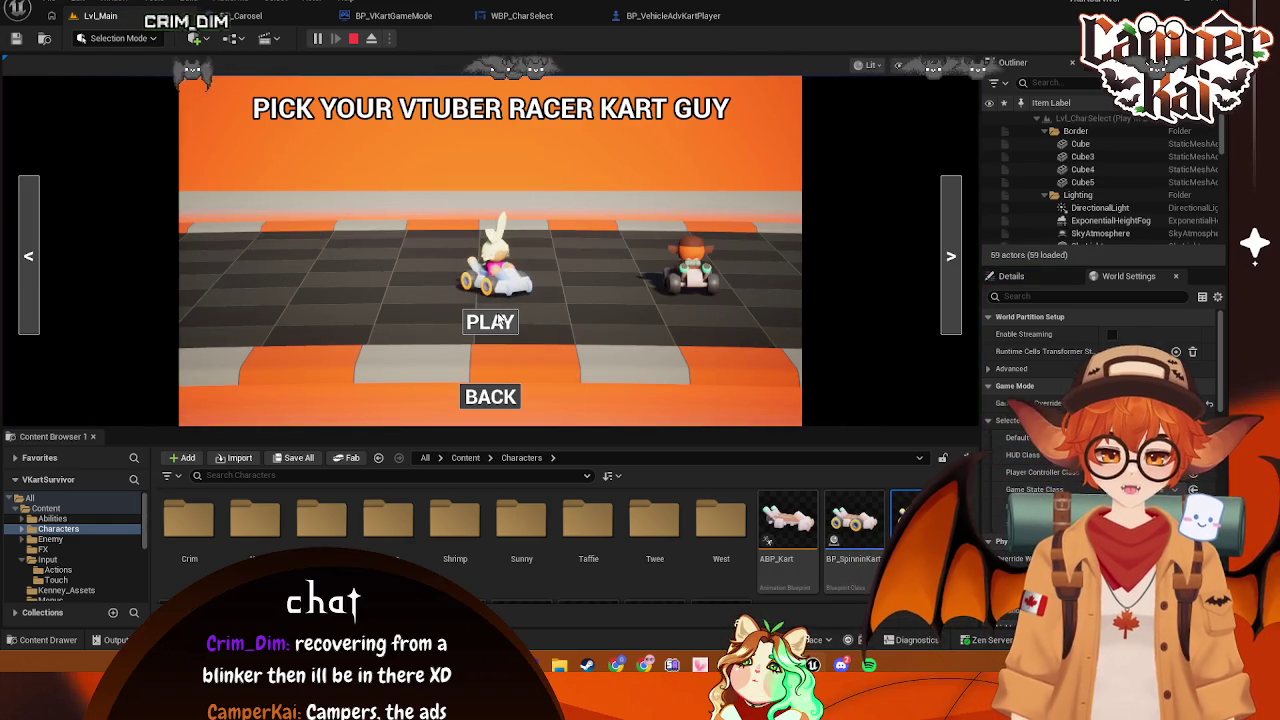
left_click(497, 320)
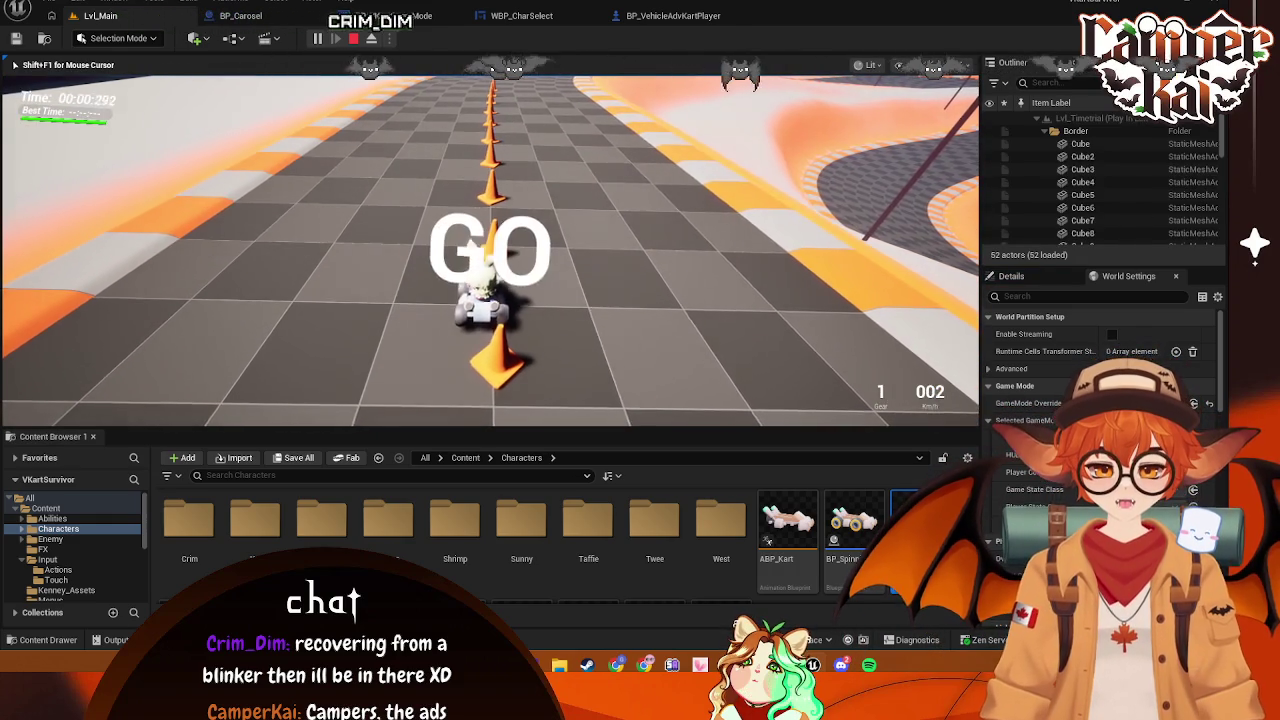
key("w")
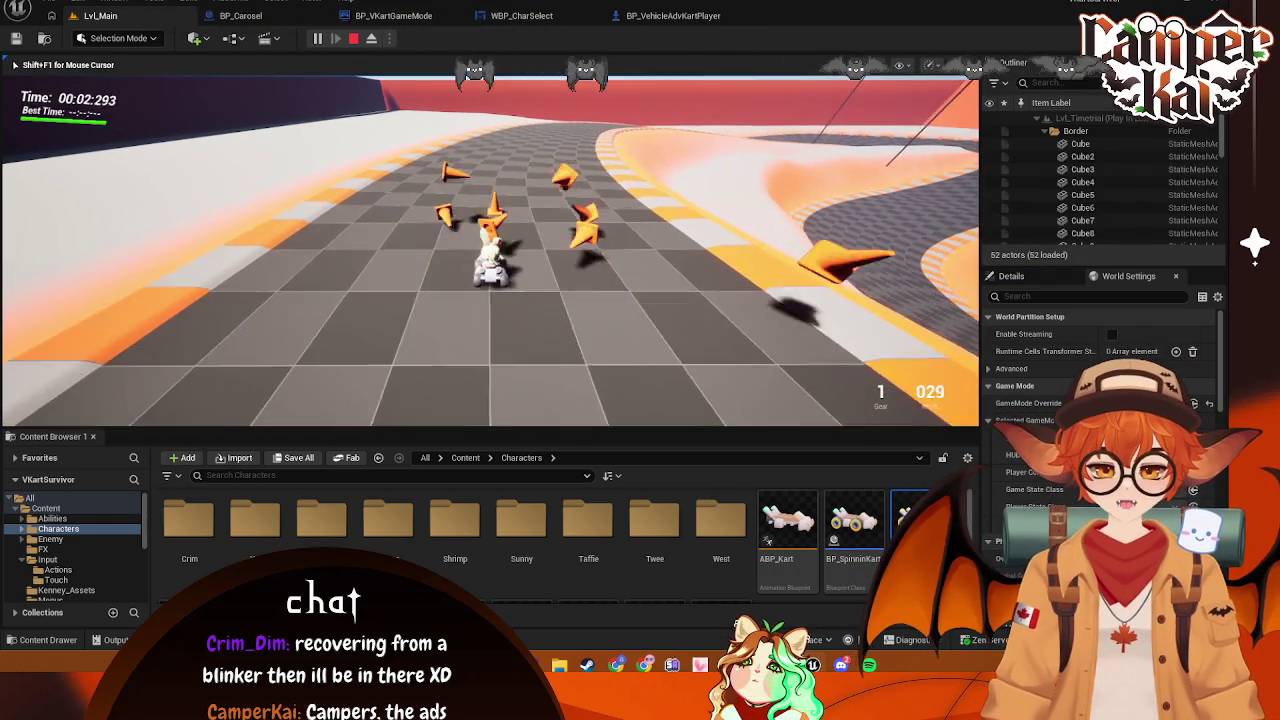
key("w")
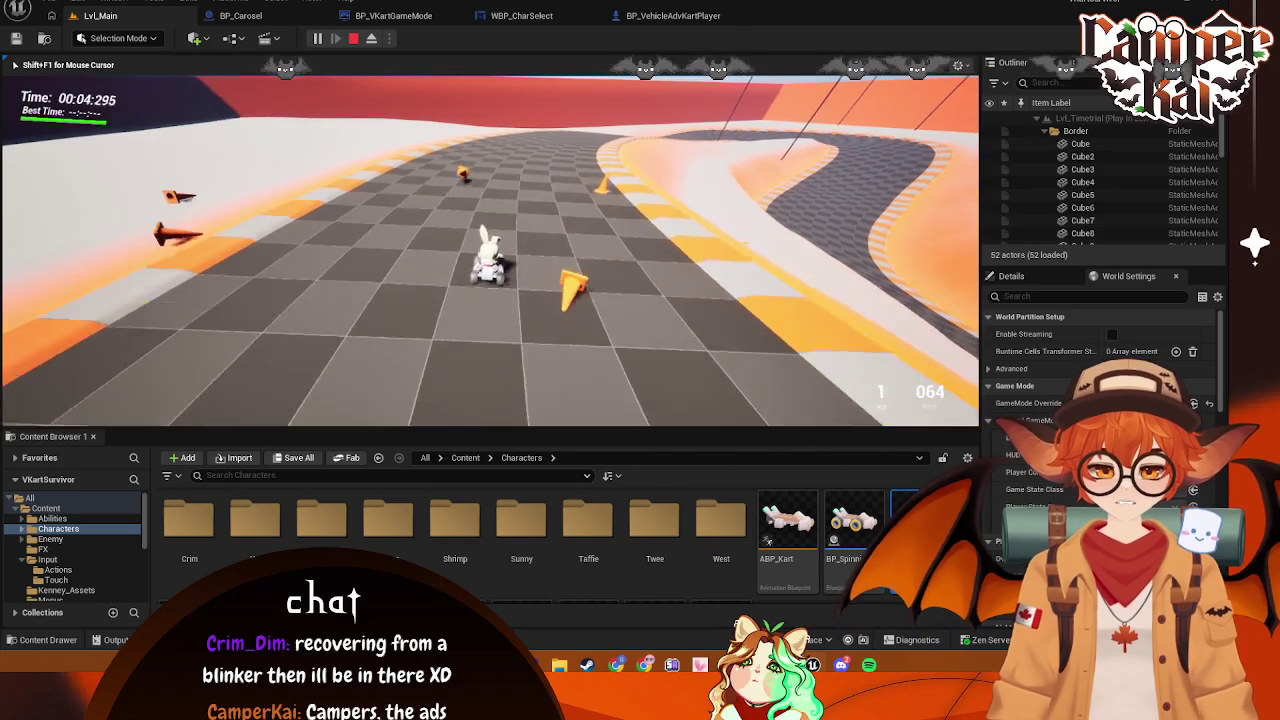
key("w")
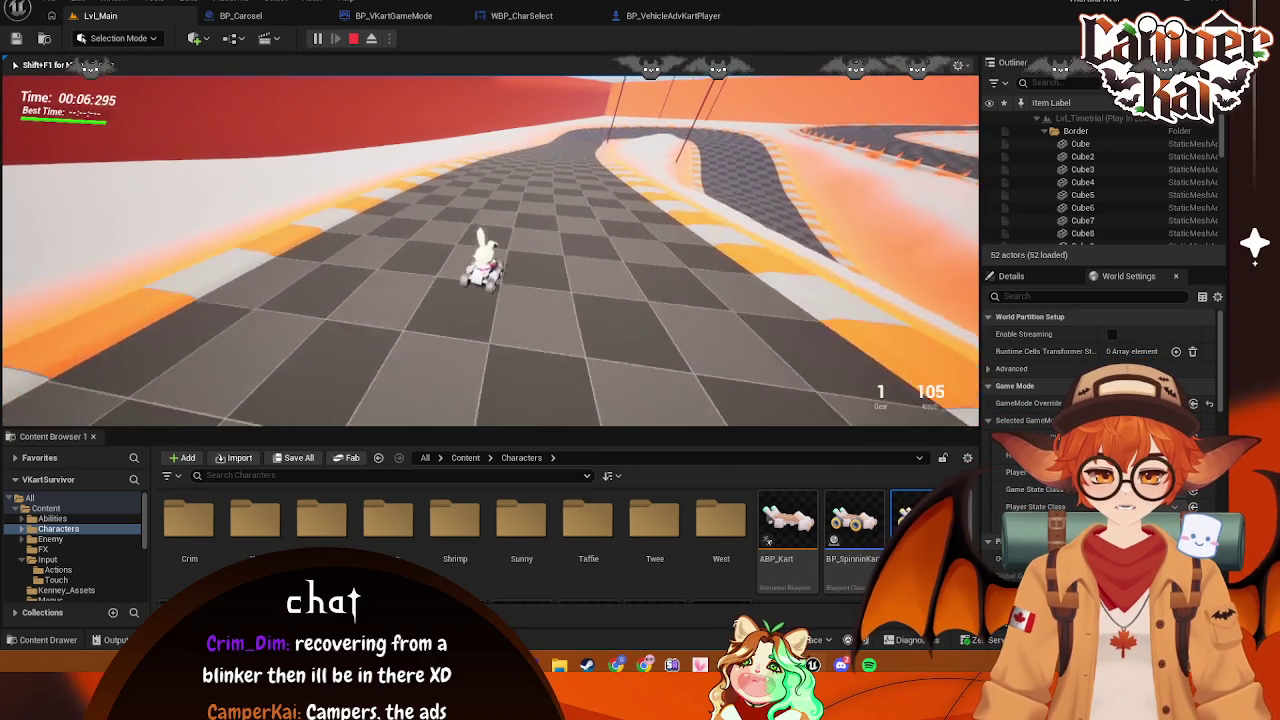
key("d")
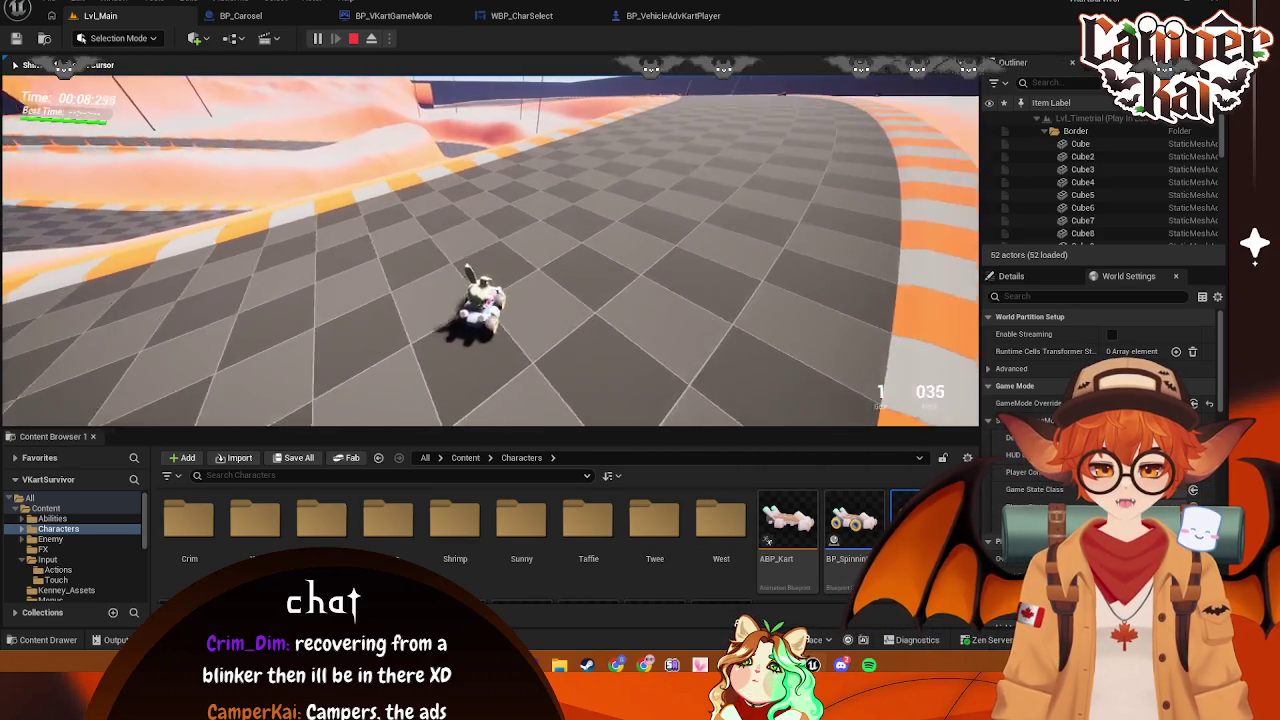
key("Escape")
left_click(675, 15)
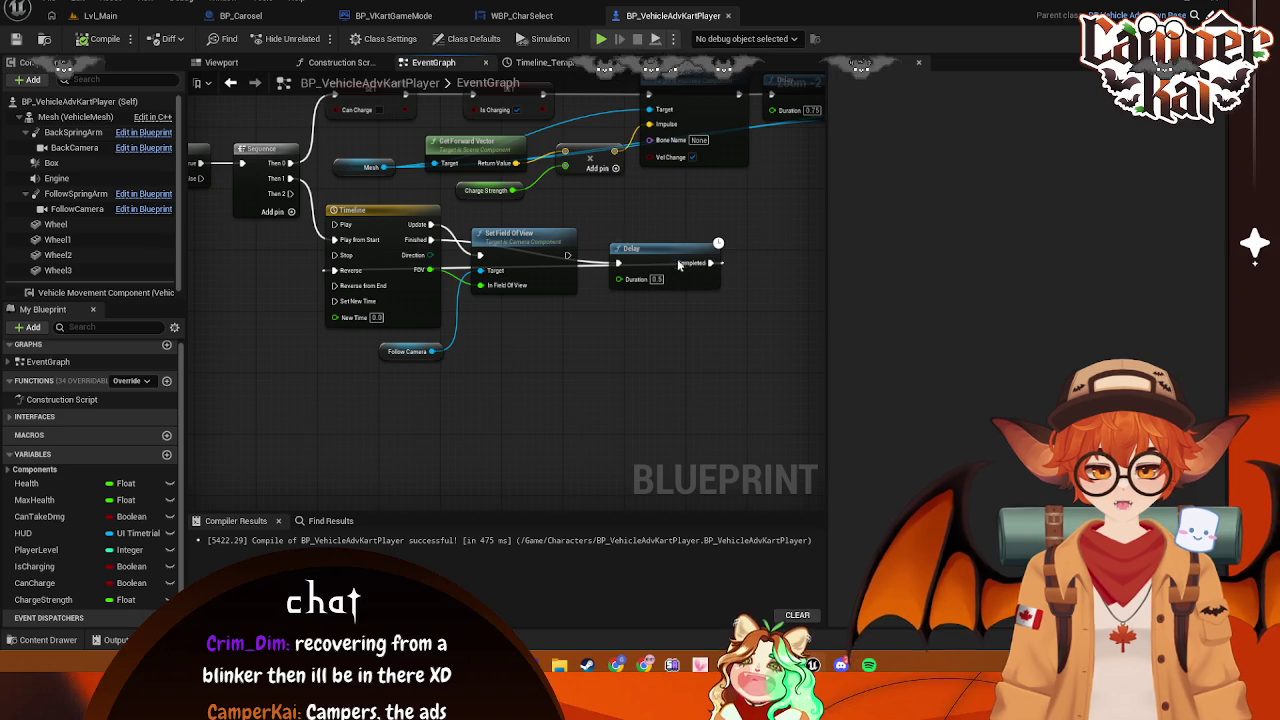
Drop the Delay node below Set Field Of View, screenshot the boost nodes, and pan around them
mouse_move(660, 256)
left_mouse_down()
mouse_move(643, 370)
mouse_move(510, 325)
mouse_move(523, 317)
left_mouse_up()
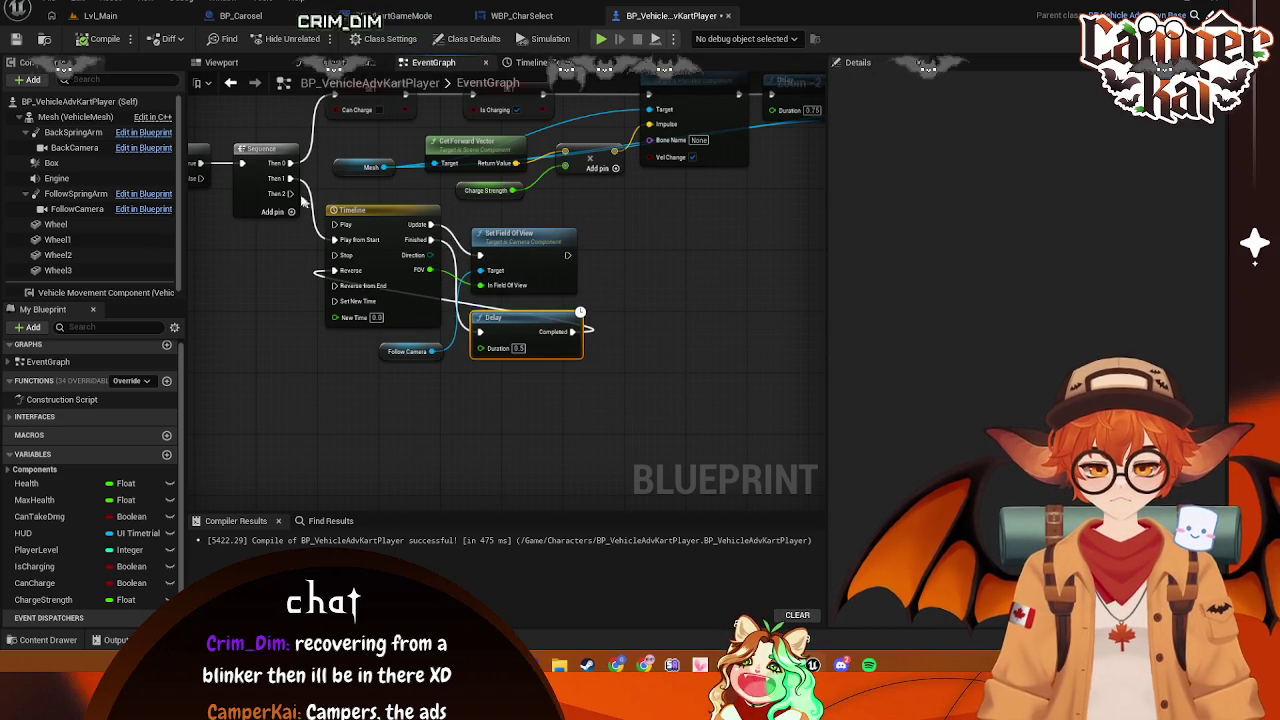
mouse_move(260, 160)
left_mouse_down()
mouse_move(503, 366)
mouse_move(600, 358)
left_mouse_up()
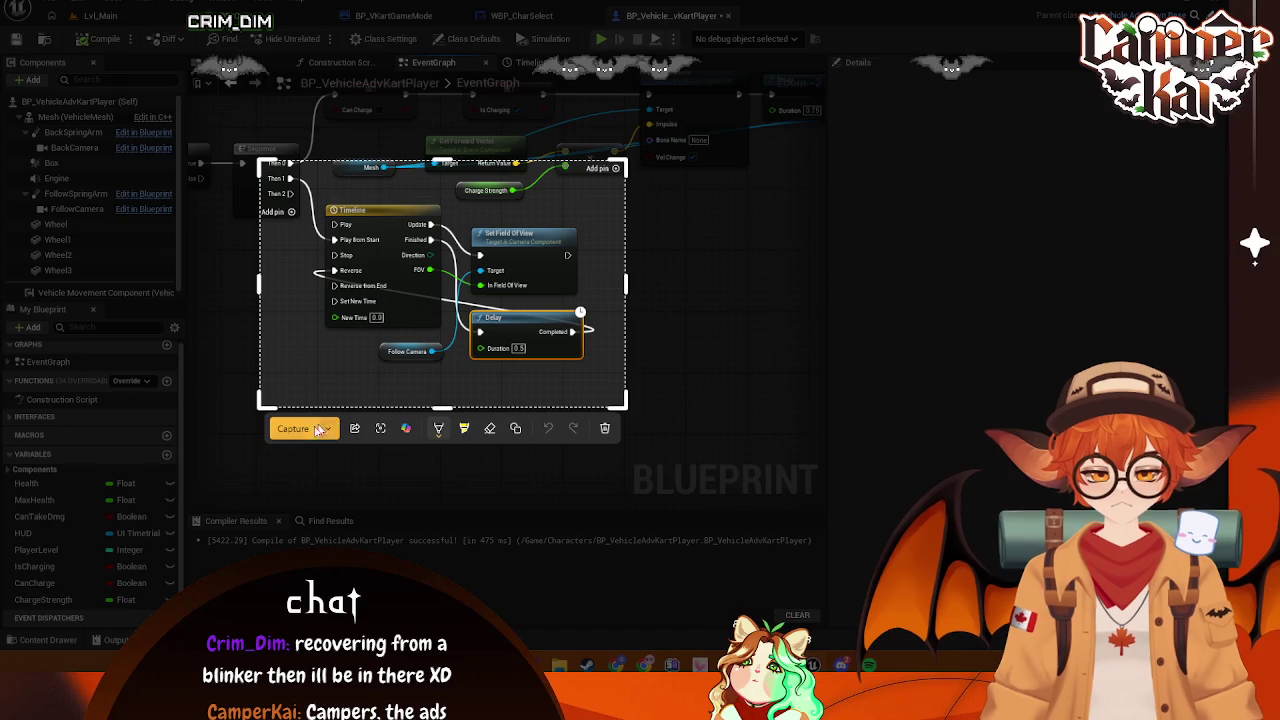
left_click(305, 428)
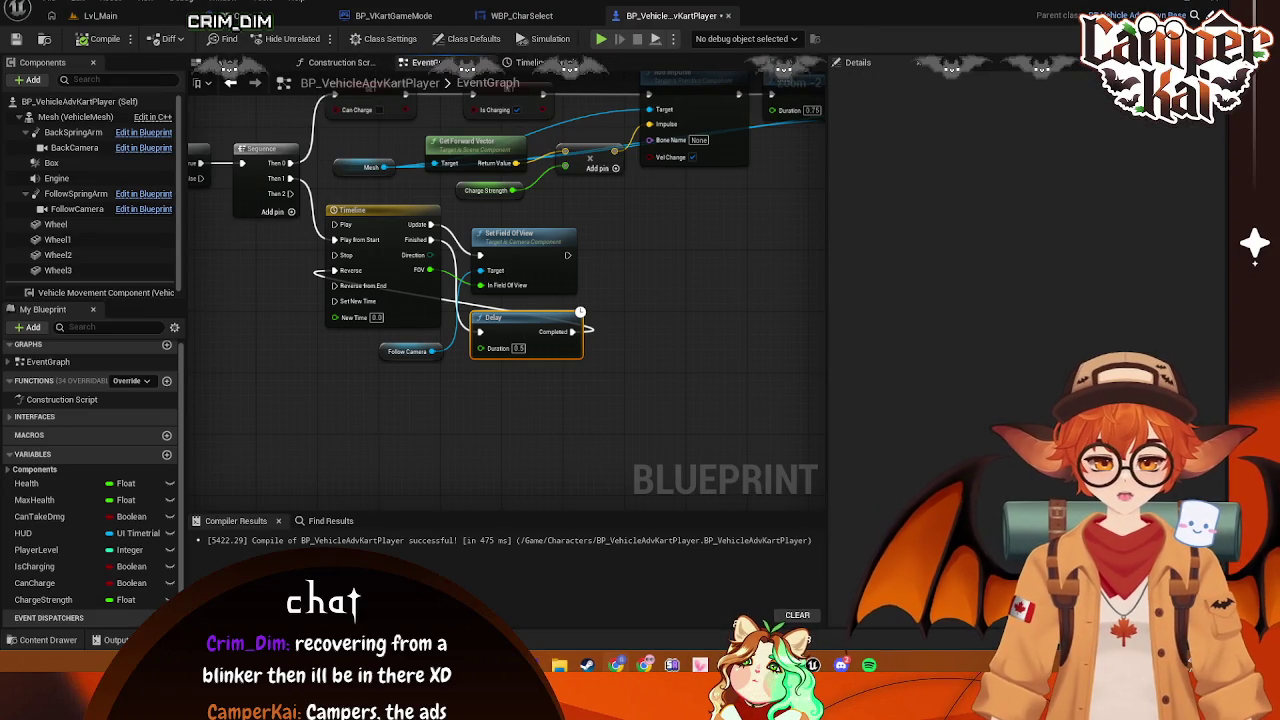
mouse_move(545, 257)
left_mouse_down()
mouse_move(334, 277)
mouse_move(354, 283)
left_mouse_up()
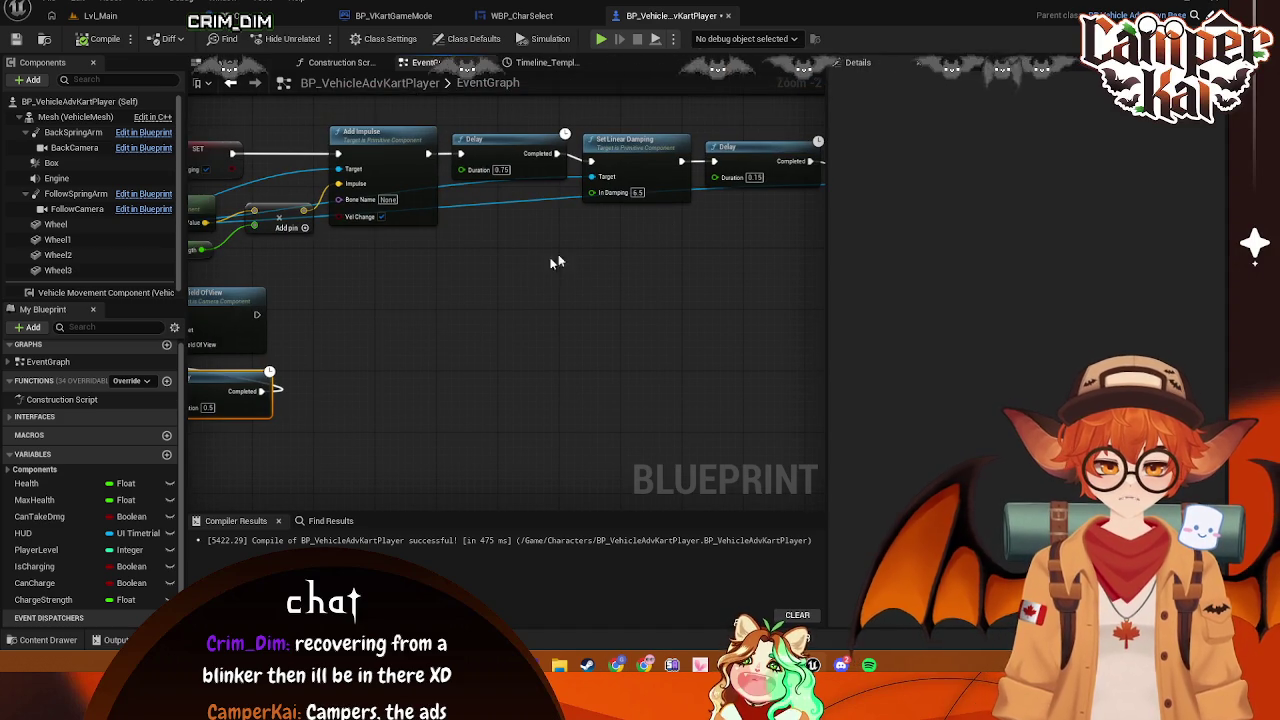
left_click_drag(431, 312, 642, 259)
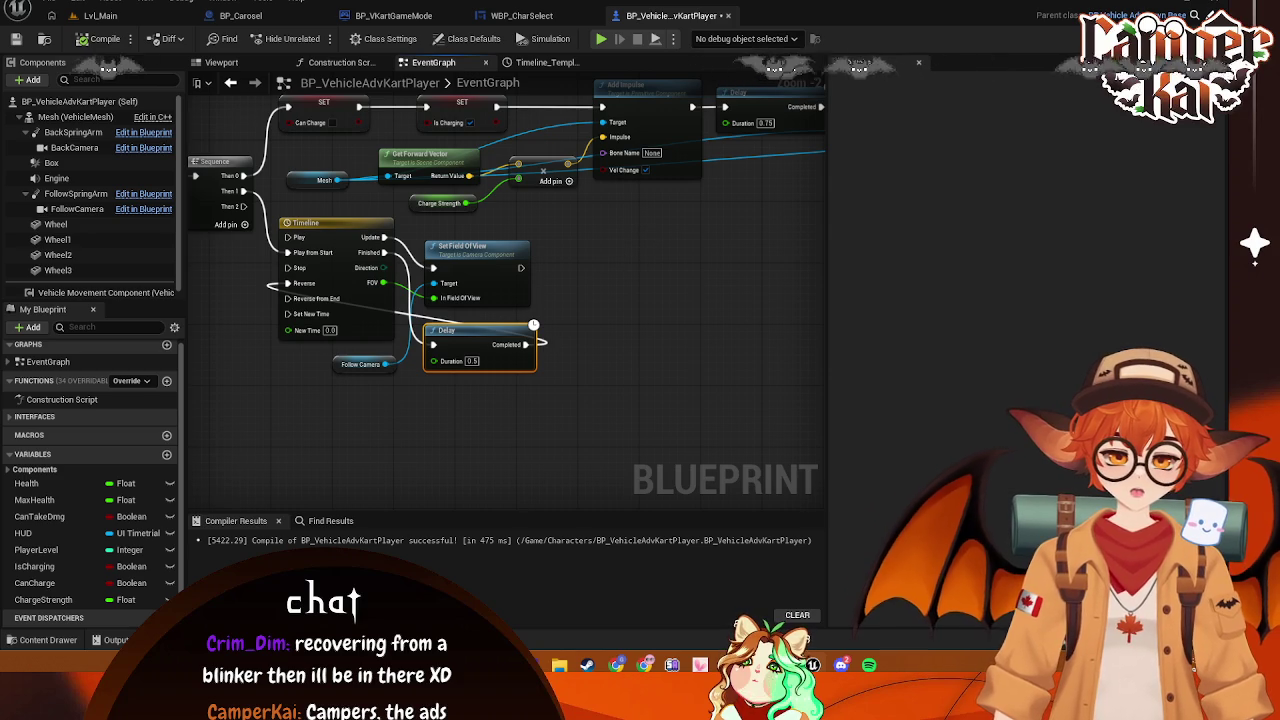
Center the Timeline and Delay nodes and capture a screenshot of that region
scroll(512, 254, "up", 2)
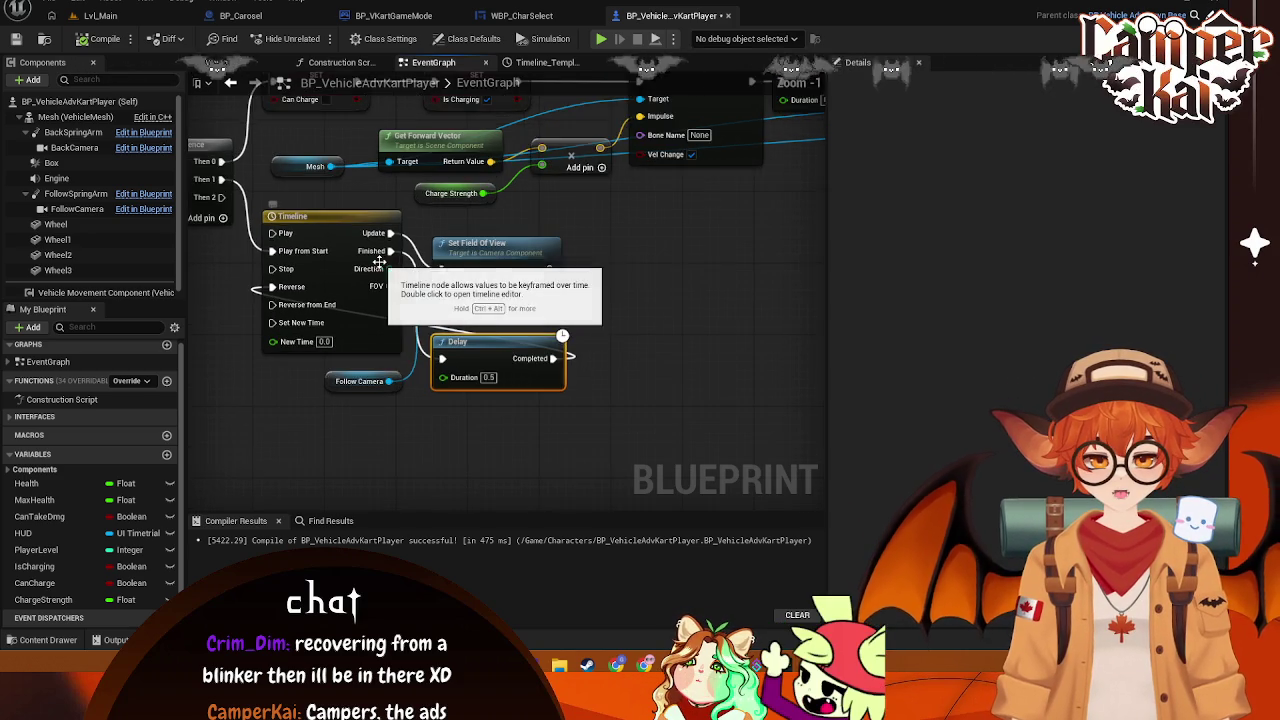
left_click_drag(512, 254, 604, 258)
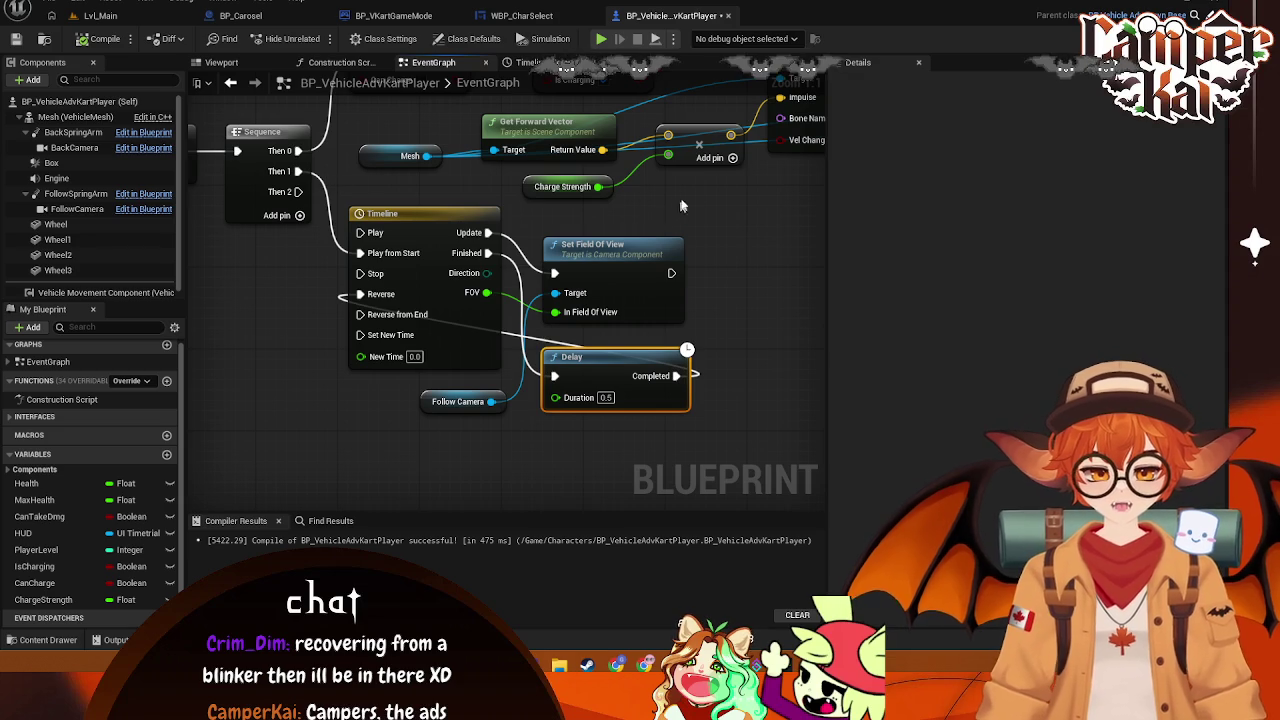
key("super+shift+s")
mouse_move(708, 178)
left_mouse_down()
mouse_move(315, 447)
mouse_move(297, 437)
left_mouse_up()
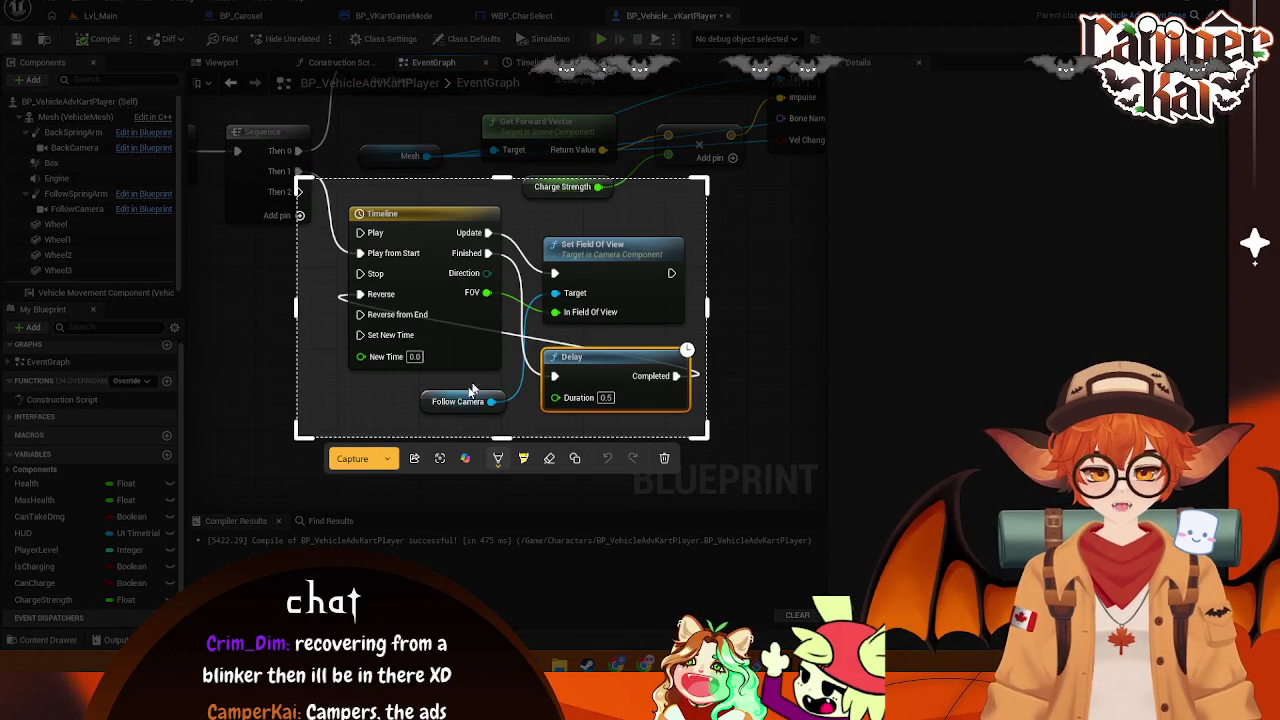
left_click(352, 458)
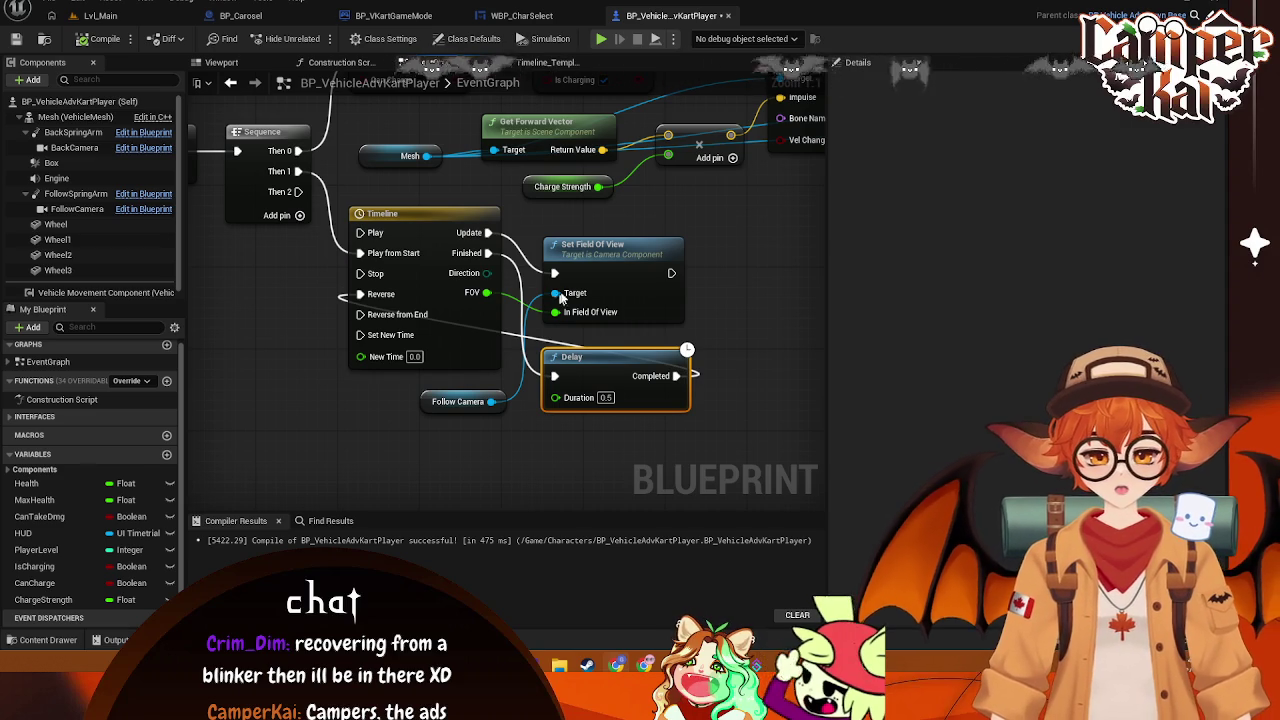
Remove the Sequence node's Then 2 output, then add a third output back
left_click(280, 235)
right_click(290, 196)
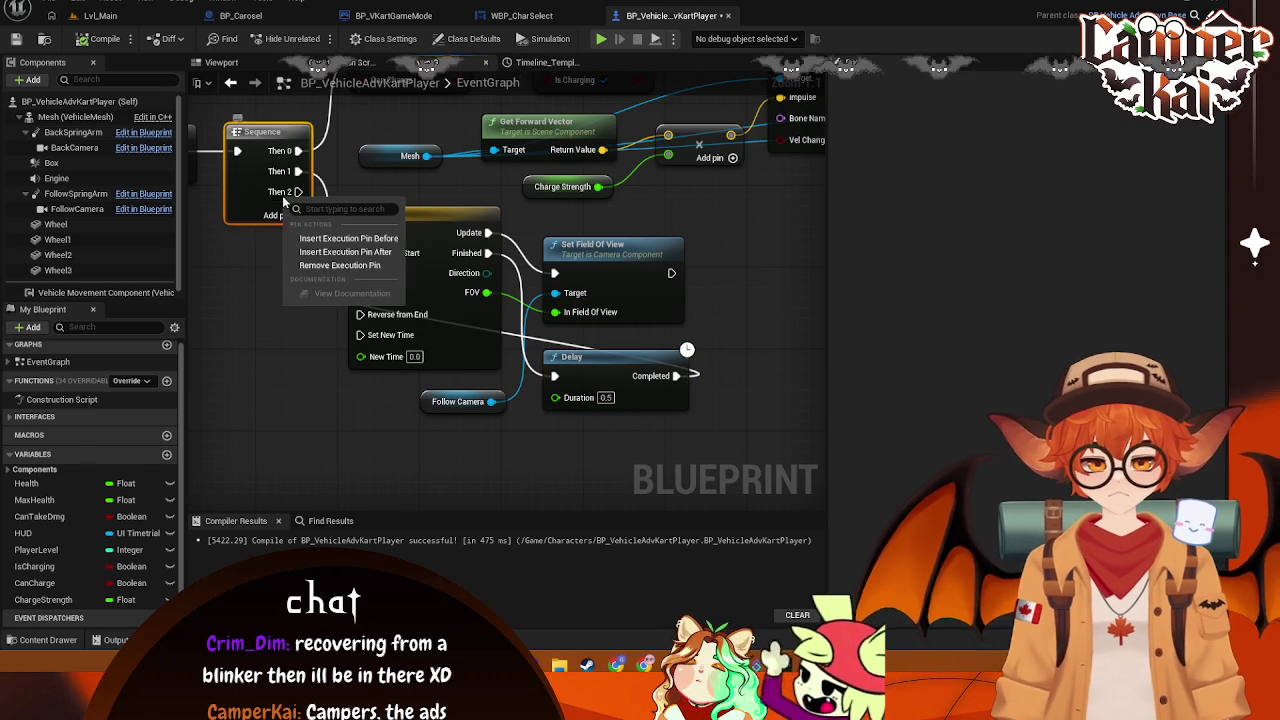
key("Escape")
right_click(290, 196)
left_click(318, 260)
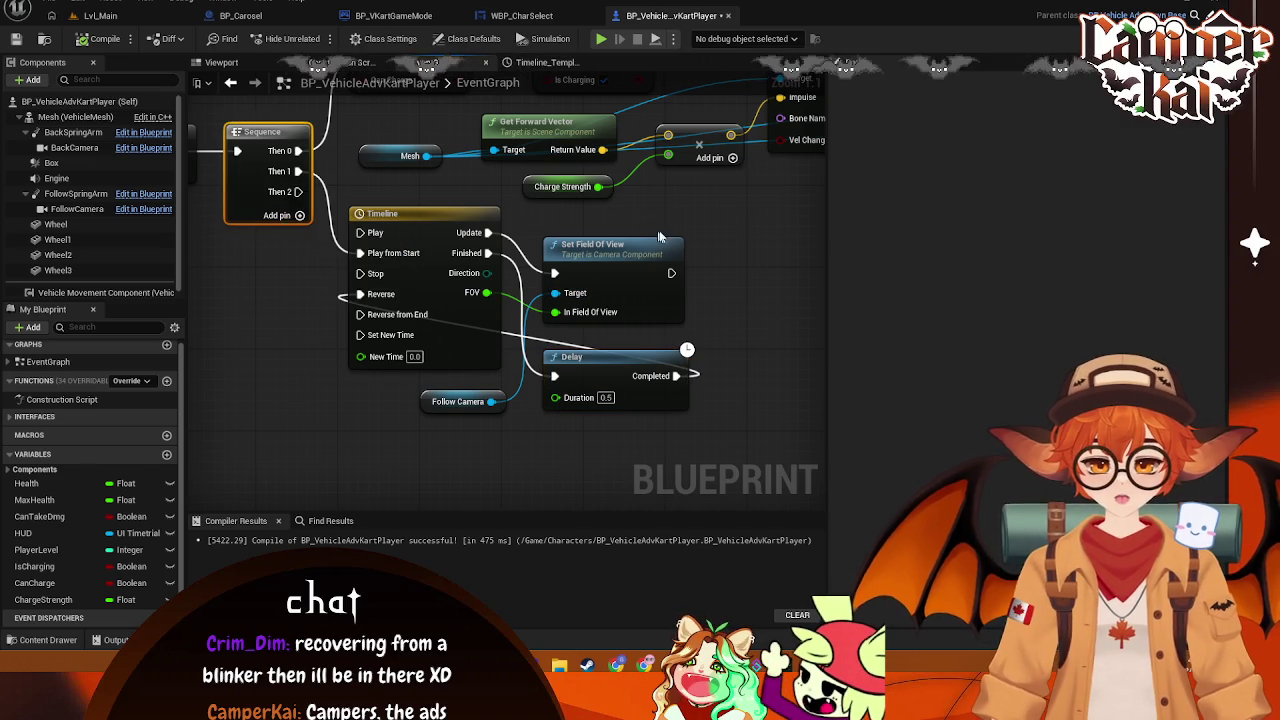
left_click(724, 228)
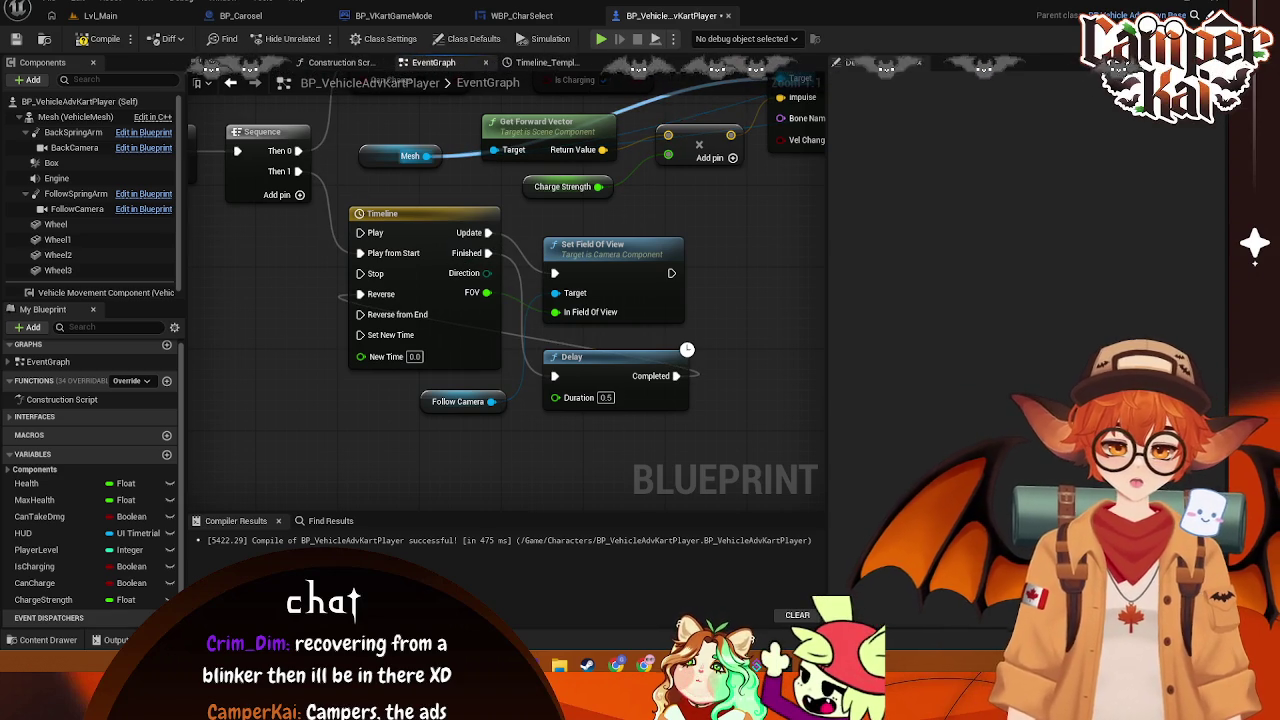
left_click(288, 199)
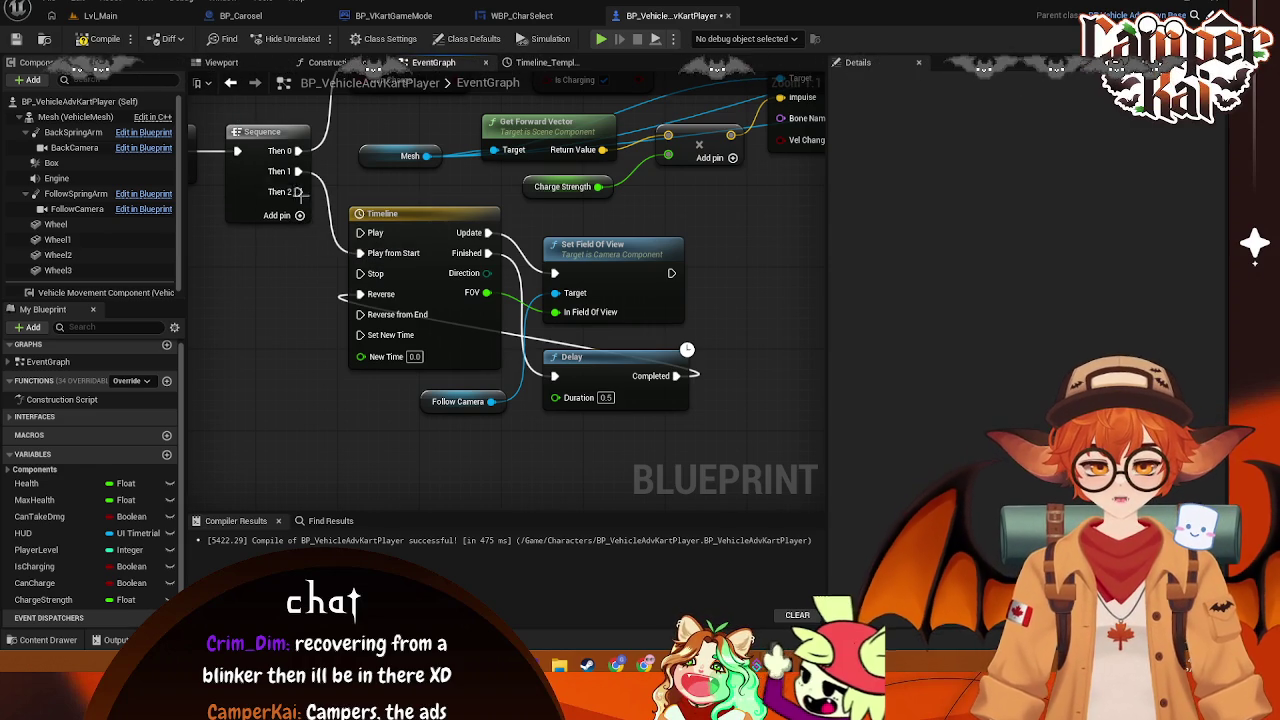
Replace the old Delay with a new Delay node off Sequence Then 2, duration 0.1
left_click(590, 360)
key("Delete")
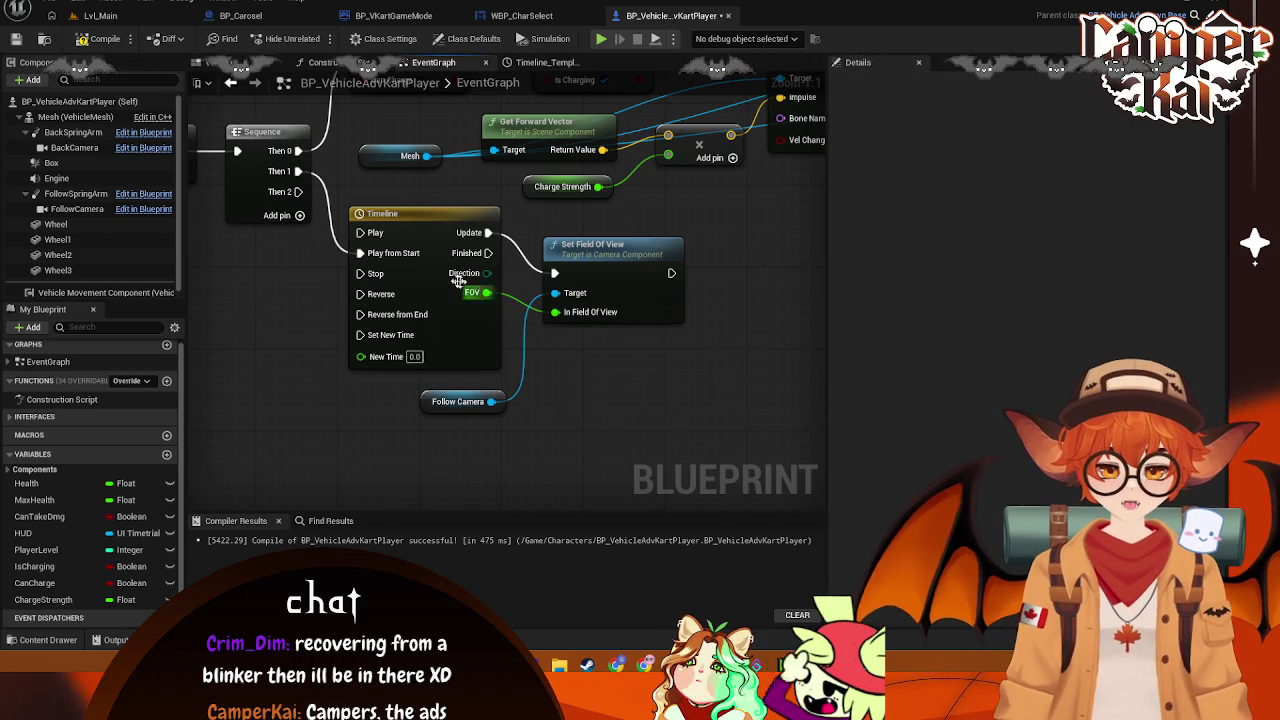
left_click_drag(298, 192, 295, 325)
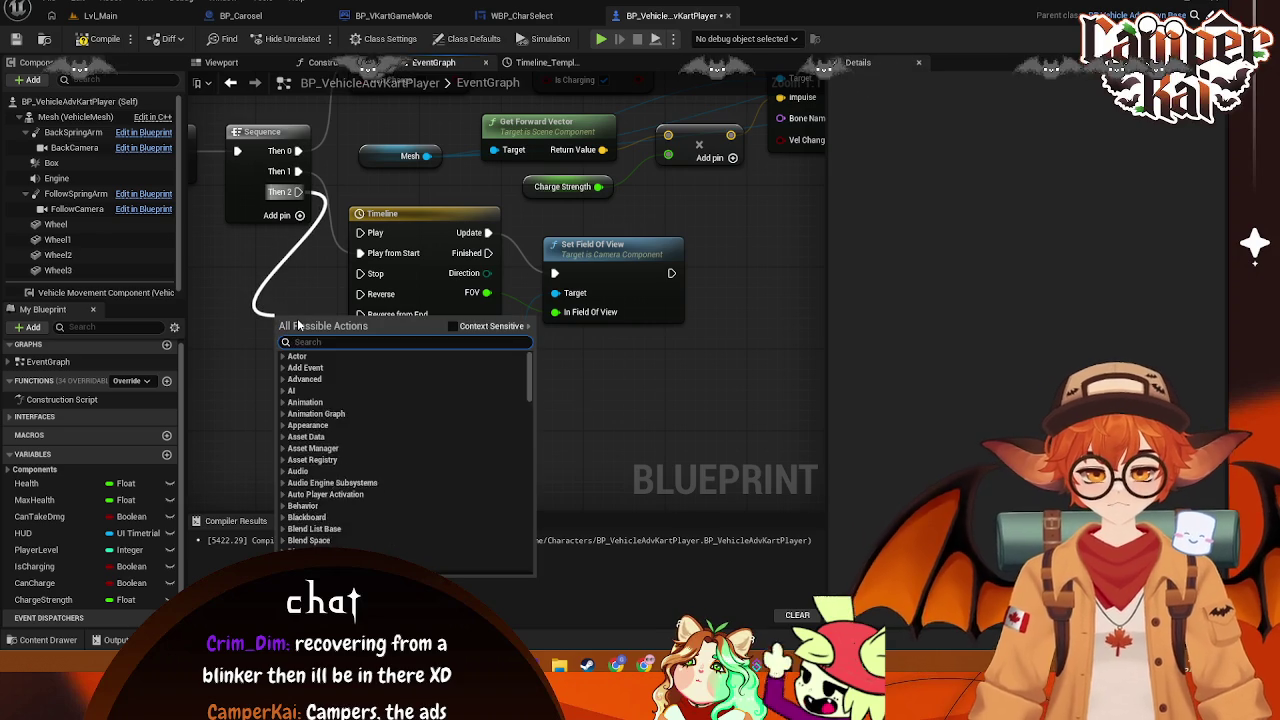
type("del")
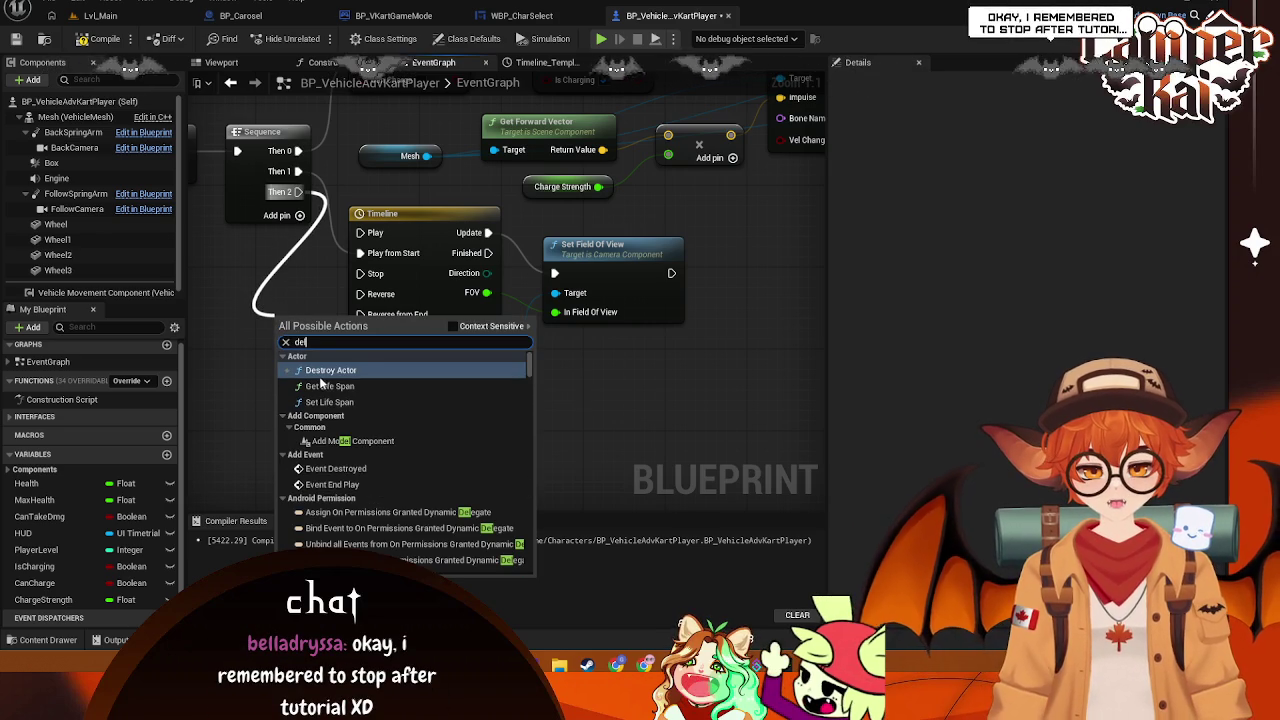
type("ay")
key("Return")
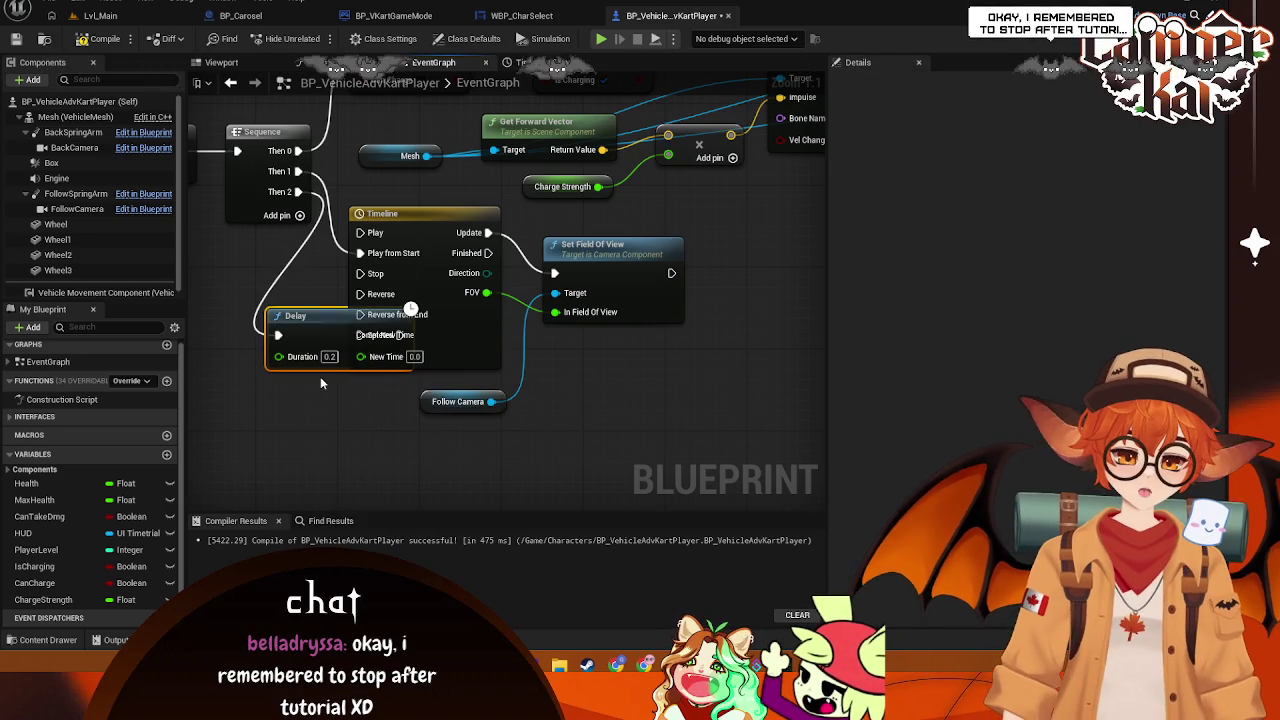
left_click(330, 356)
type("0.1")
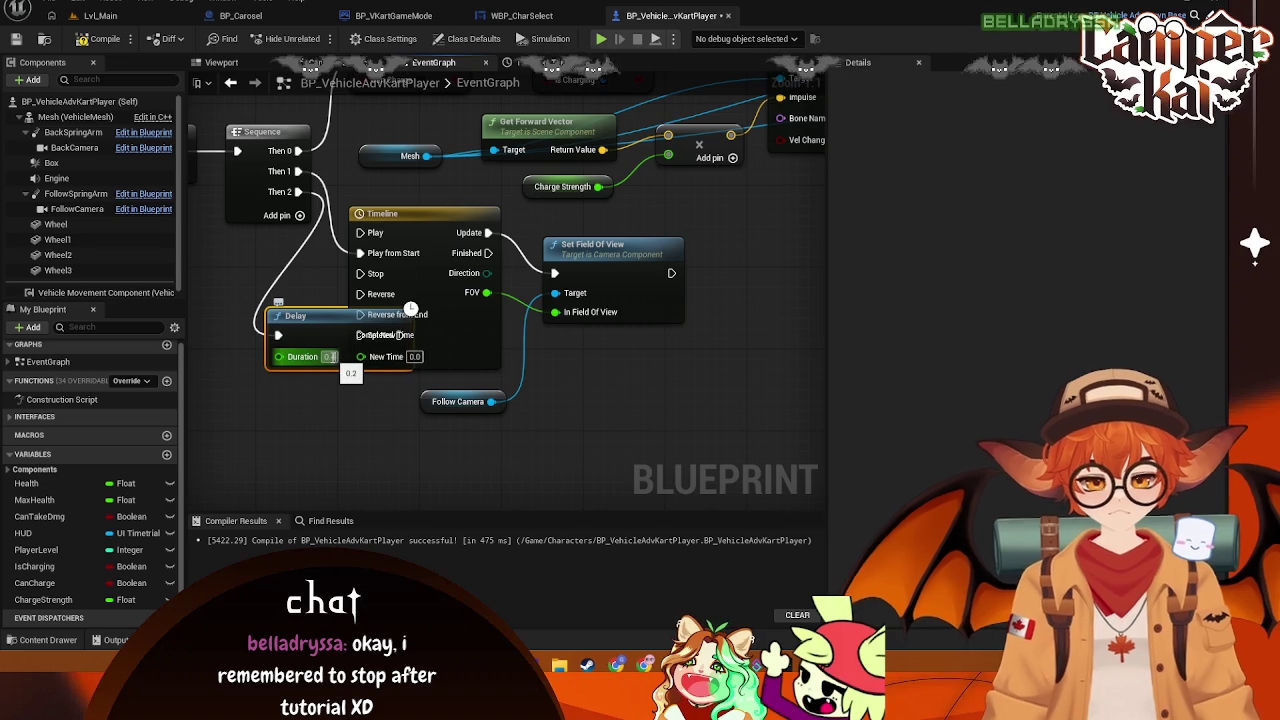
Shift the Timeline and Follow Camera nodes right, save, and wire Delay Completed to Timeline Reverse
left_click_drag(525, 200, 475, 432)
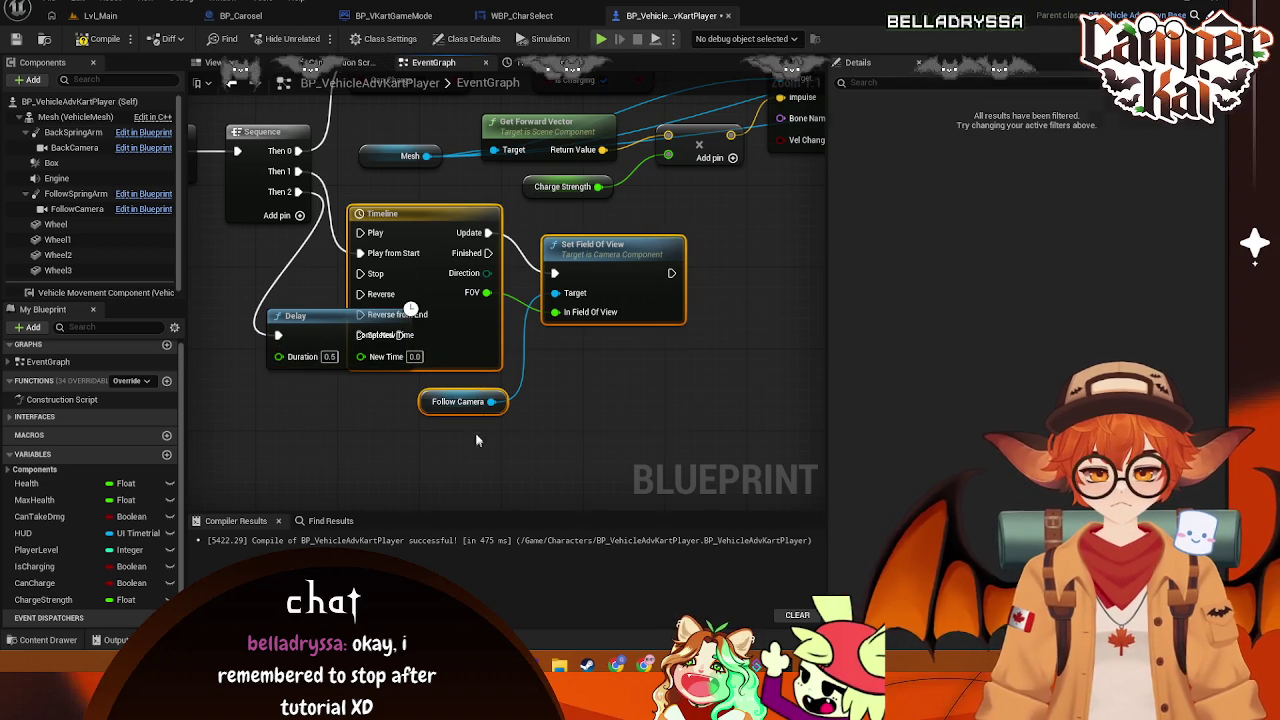
left_click_drag(453, 211, 593, 221)
key("ctrl+s")
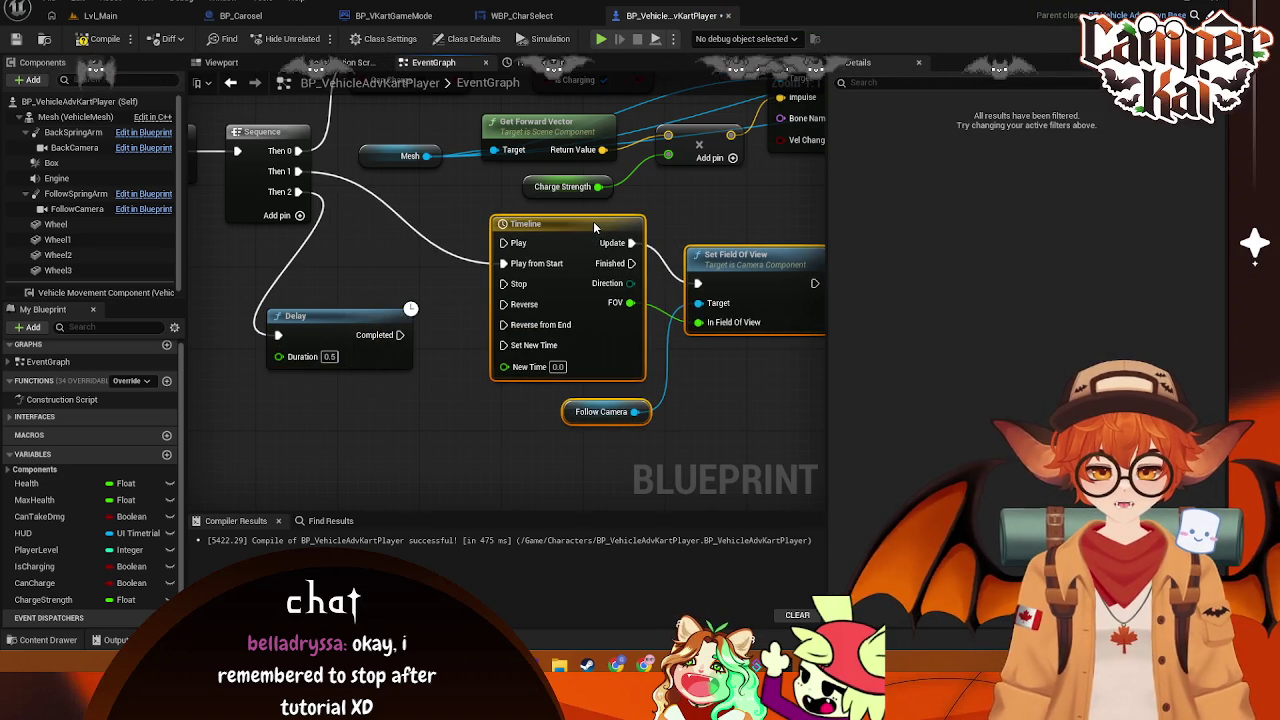
mouse_move(368, 313)
left_mouse_down()
mouse_move(394, 272)
mouse_move(504, 311)
mouse_move(540, 296)
mouse_move(513, 295)
left_mouse_up()
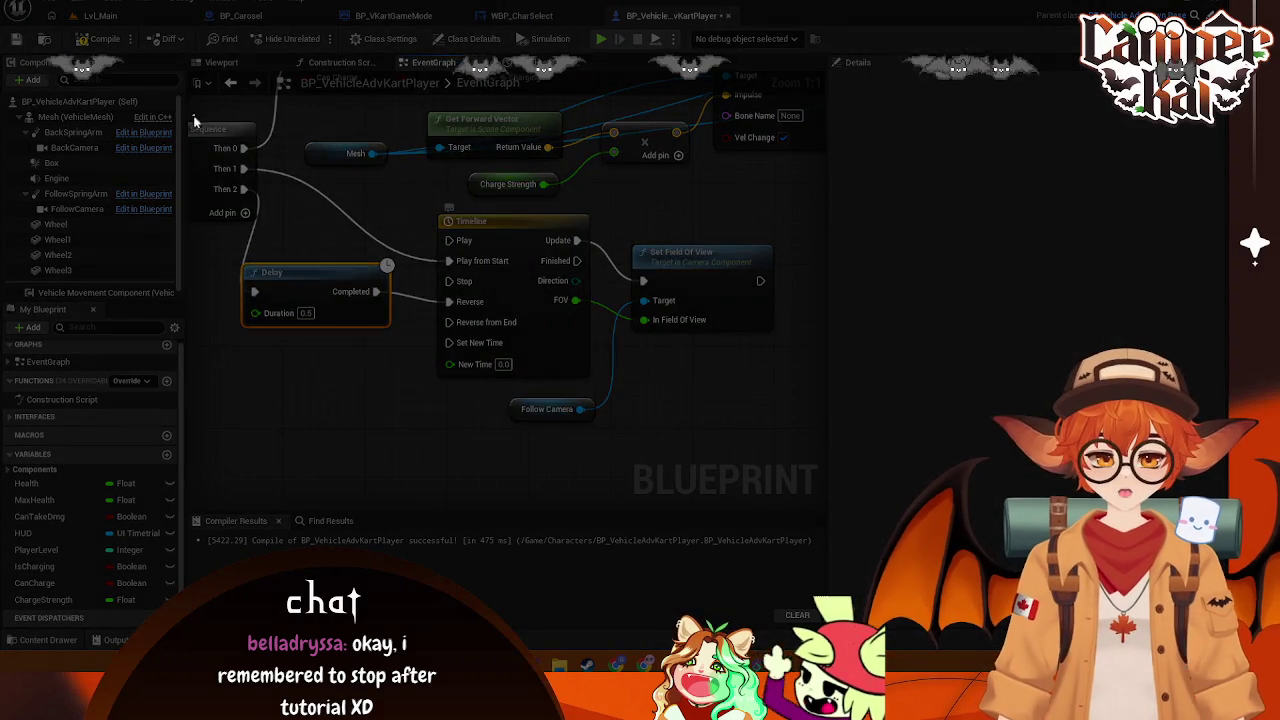
Align the Delay node within the boost chain and inspect the Follow Camera node
mouse_move(193, 115)
left_mouse_down()
mouse_move(711, 442)
mouse_move(800, 455)
left_mouse_up()
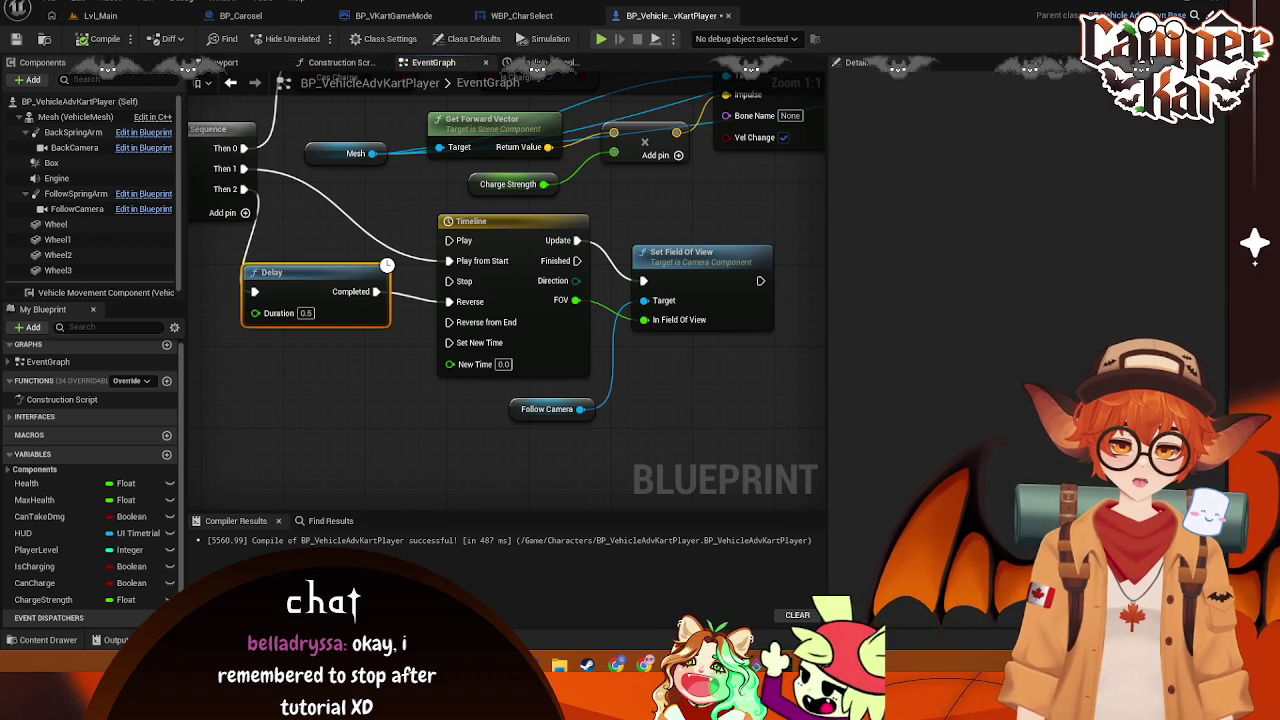
left_click_drag(294, 273, 315, 263)
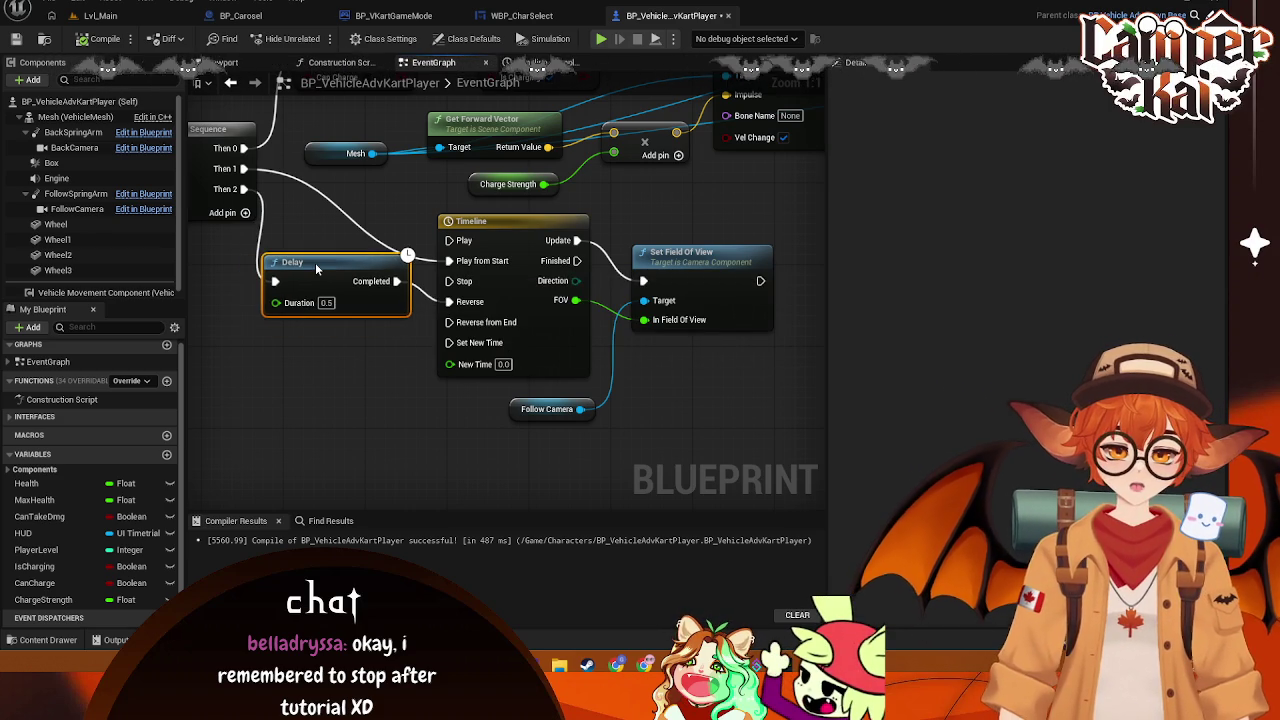
left_click(328, 393)
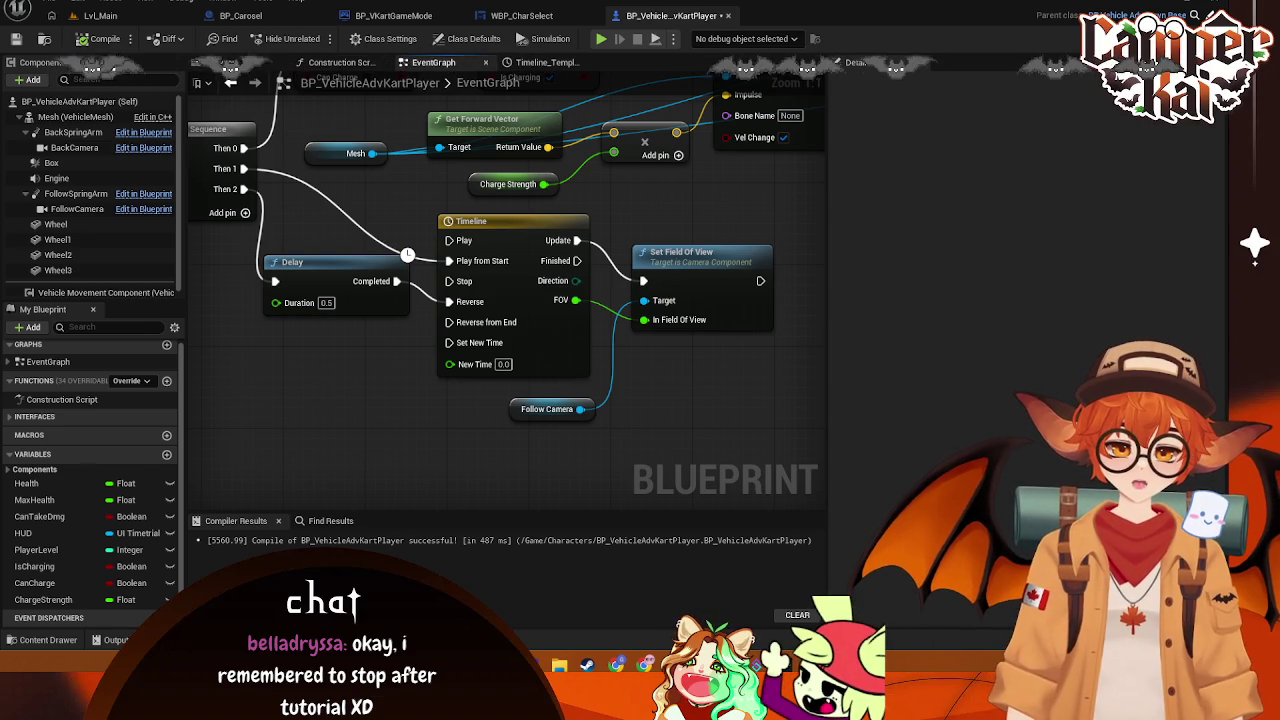
left_click_drag(395, 216, 423, 230)
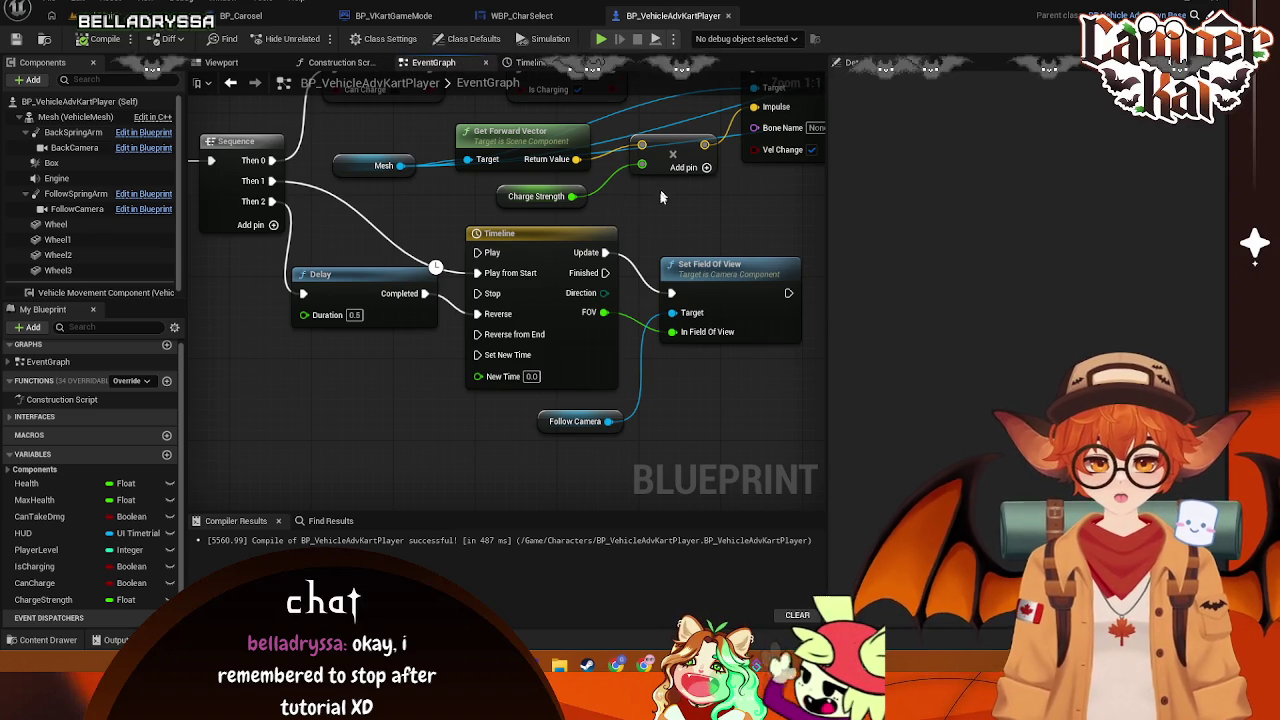
left_click_drag(560, 423, 550, 413)
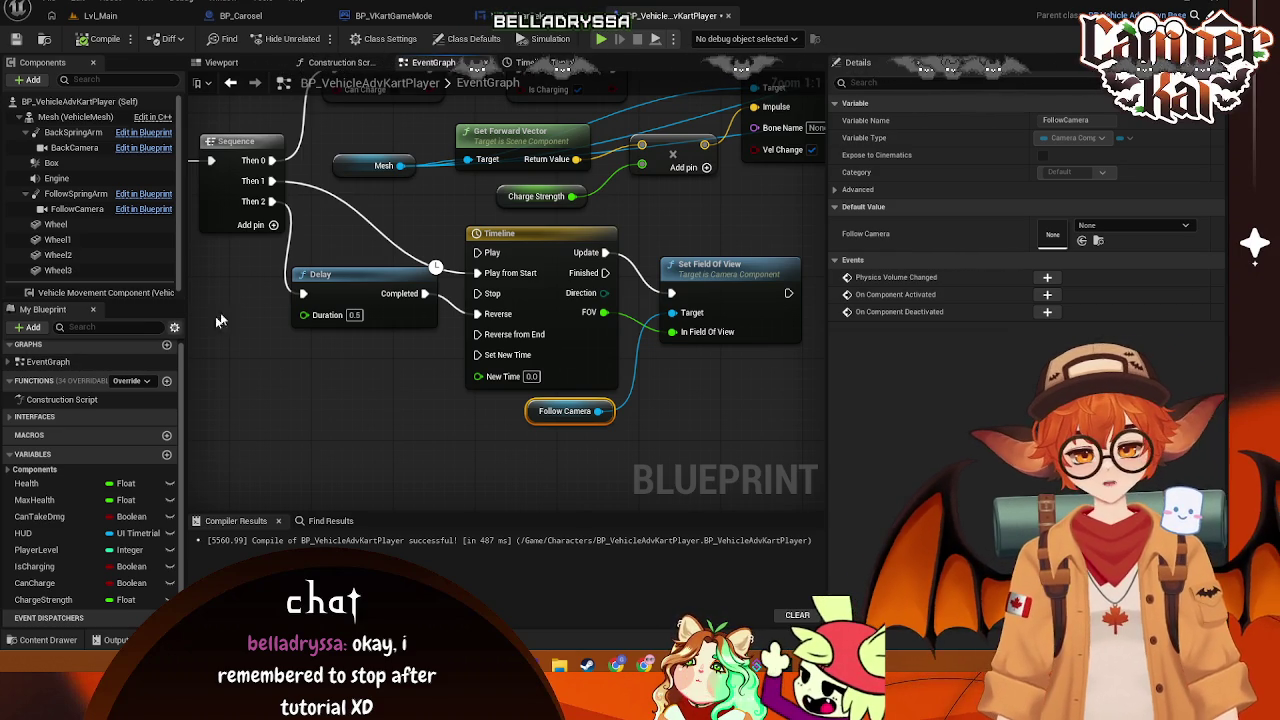
From Lvl_Main, start a play session and go through title and character select into the time trial
left_click(460, 62)
left_click(100, 16)
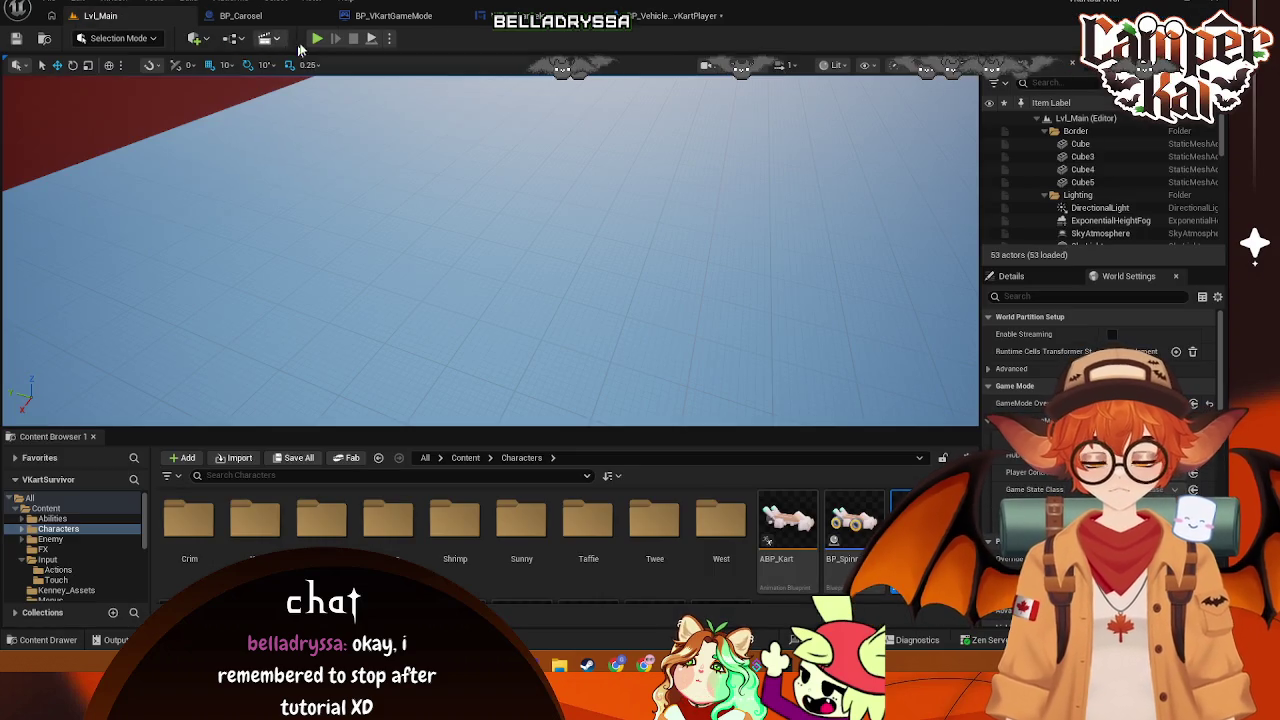
key("alt+p")
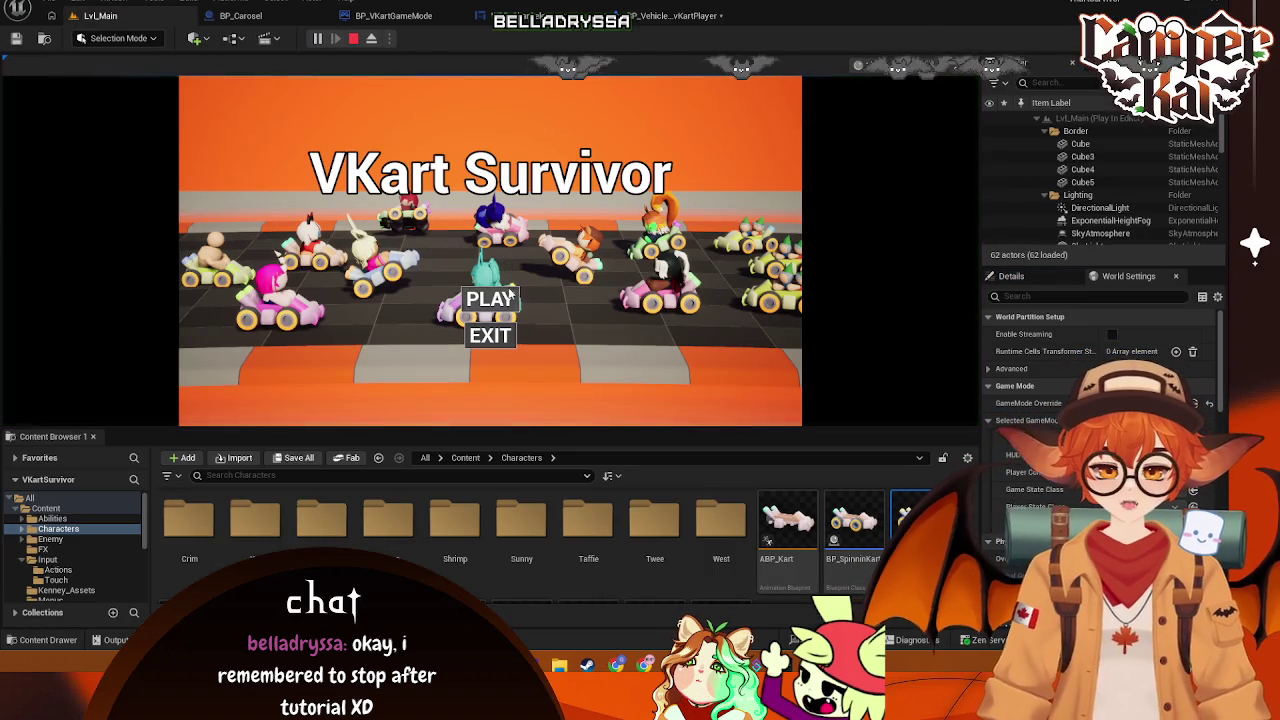
left_click(503, 304)
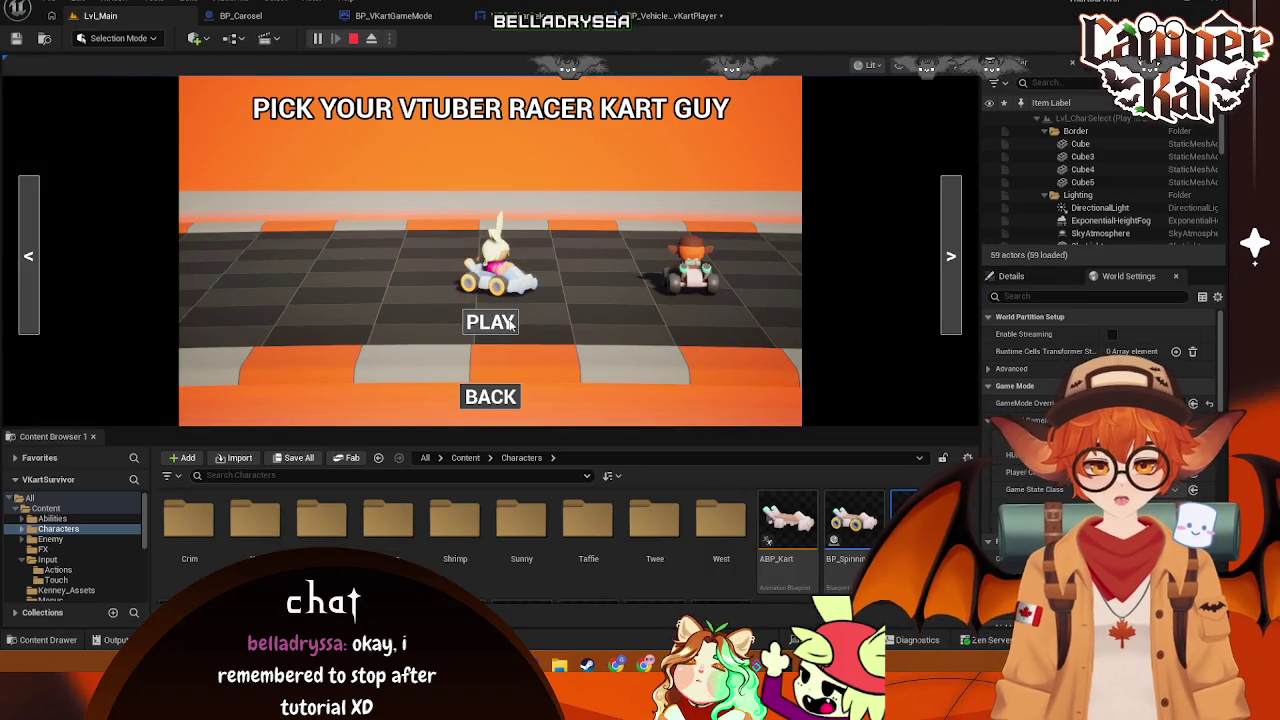
left_click(490, 321)
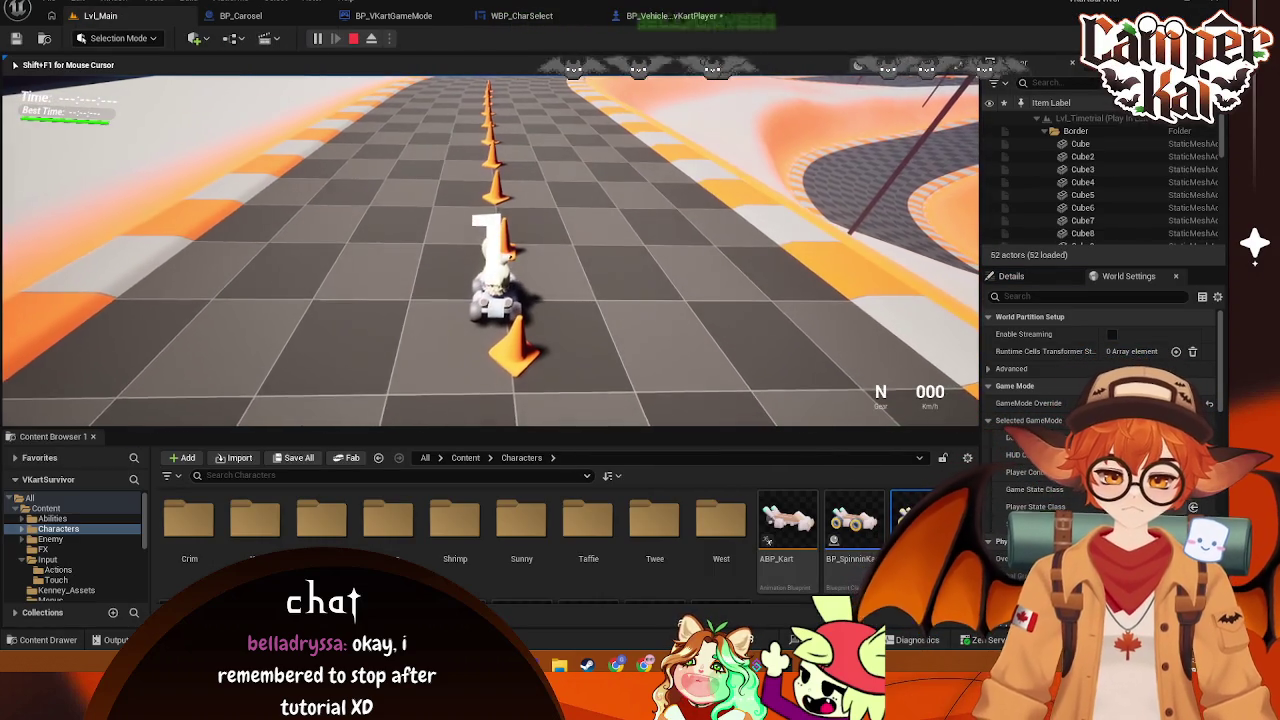
Drive the kart around the track with WASD to check speed and camera behaviour
key("w")
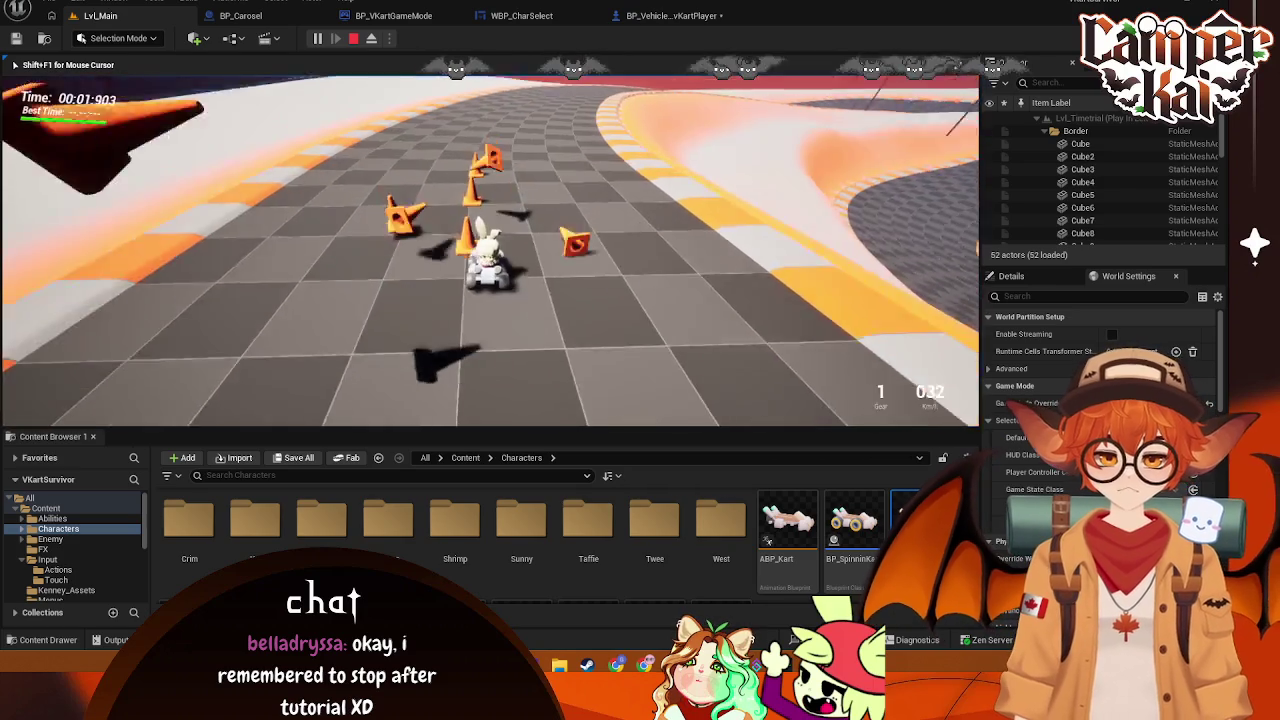
key("w")
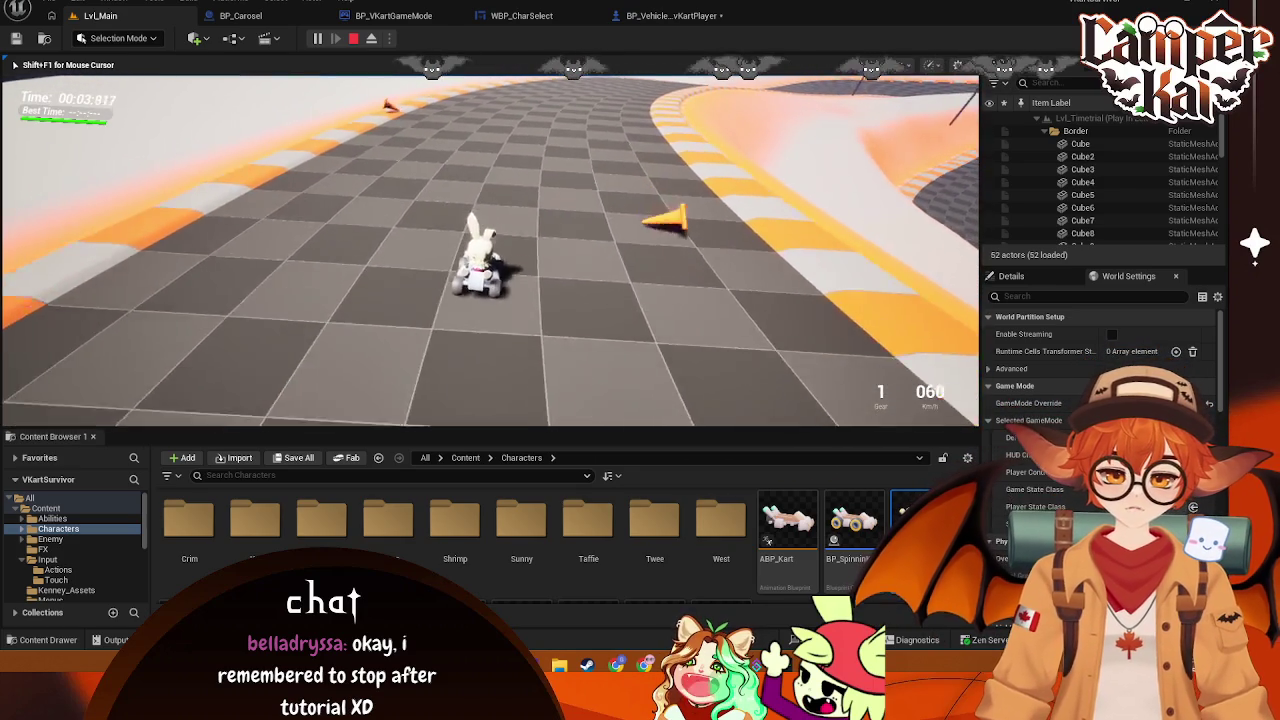
key("d")
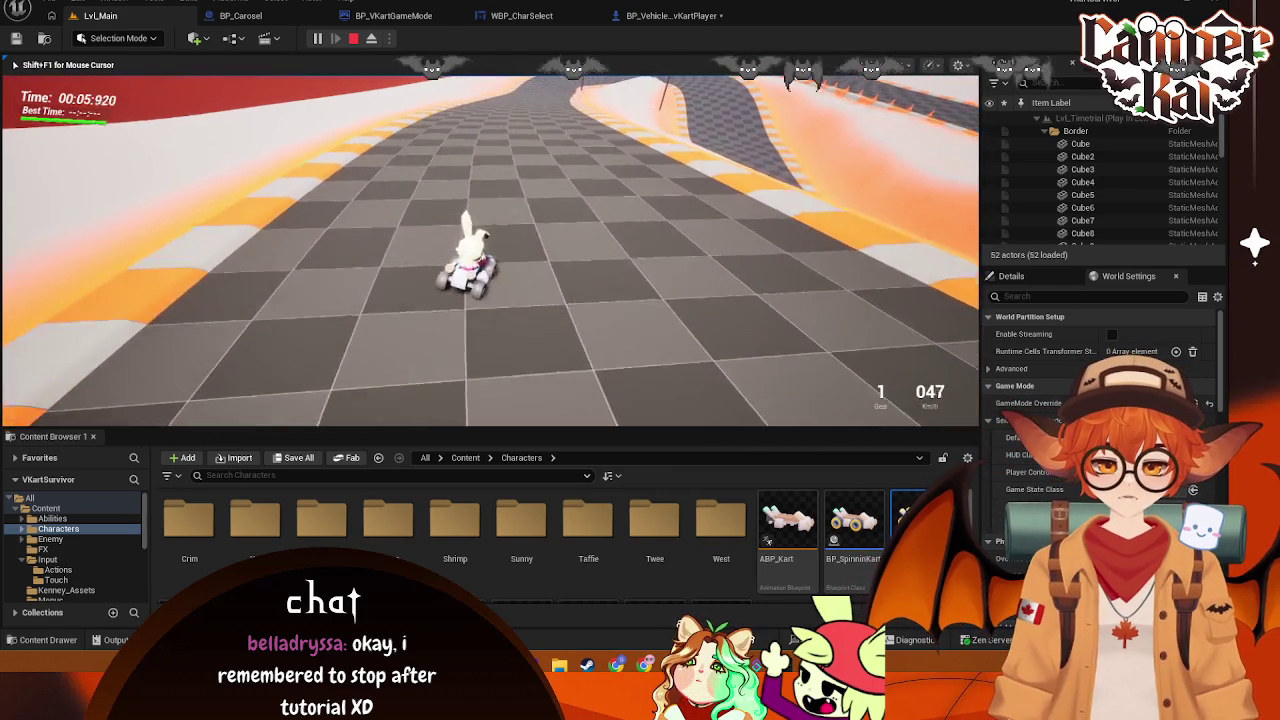
key("w")
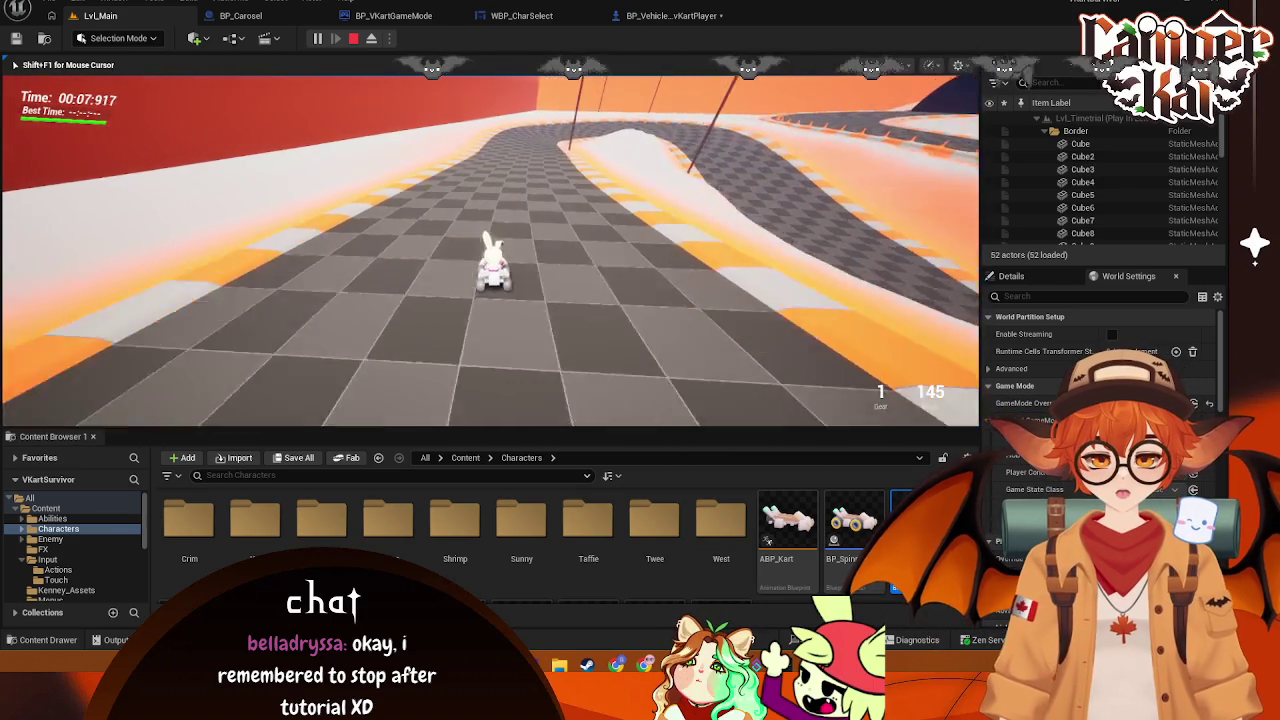
key("w")
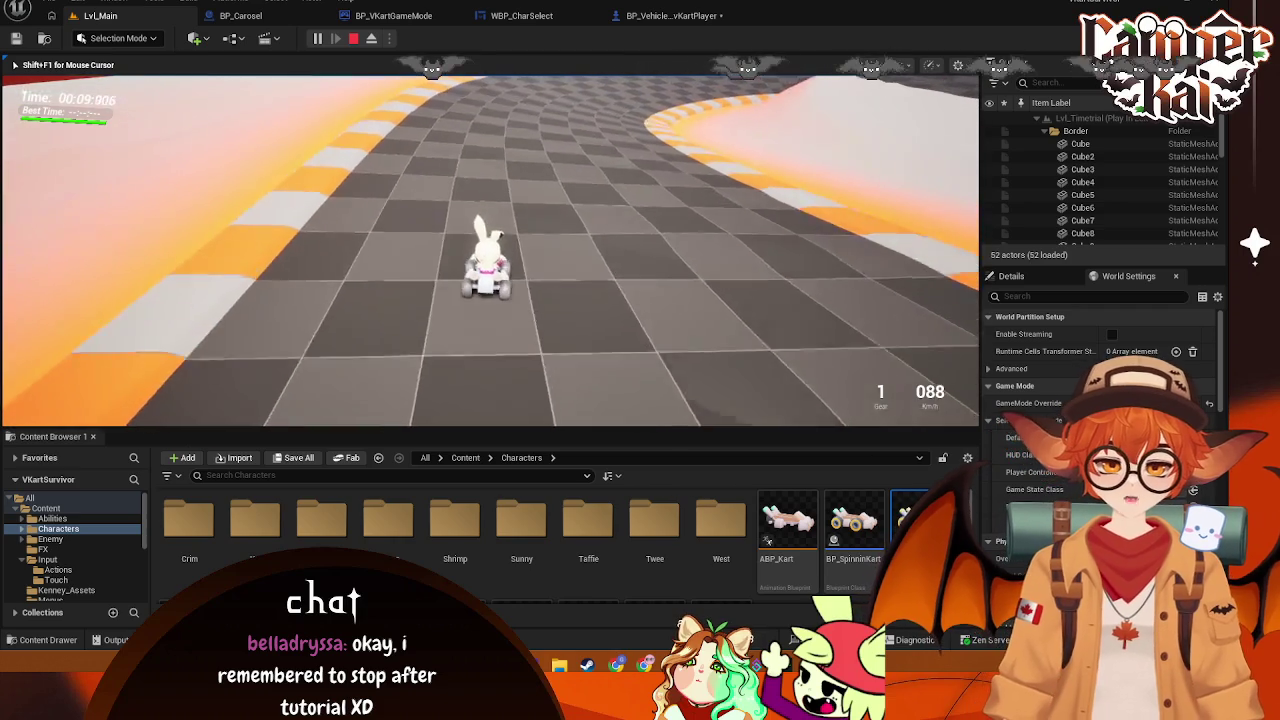
key("d")
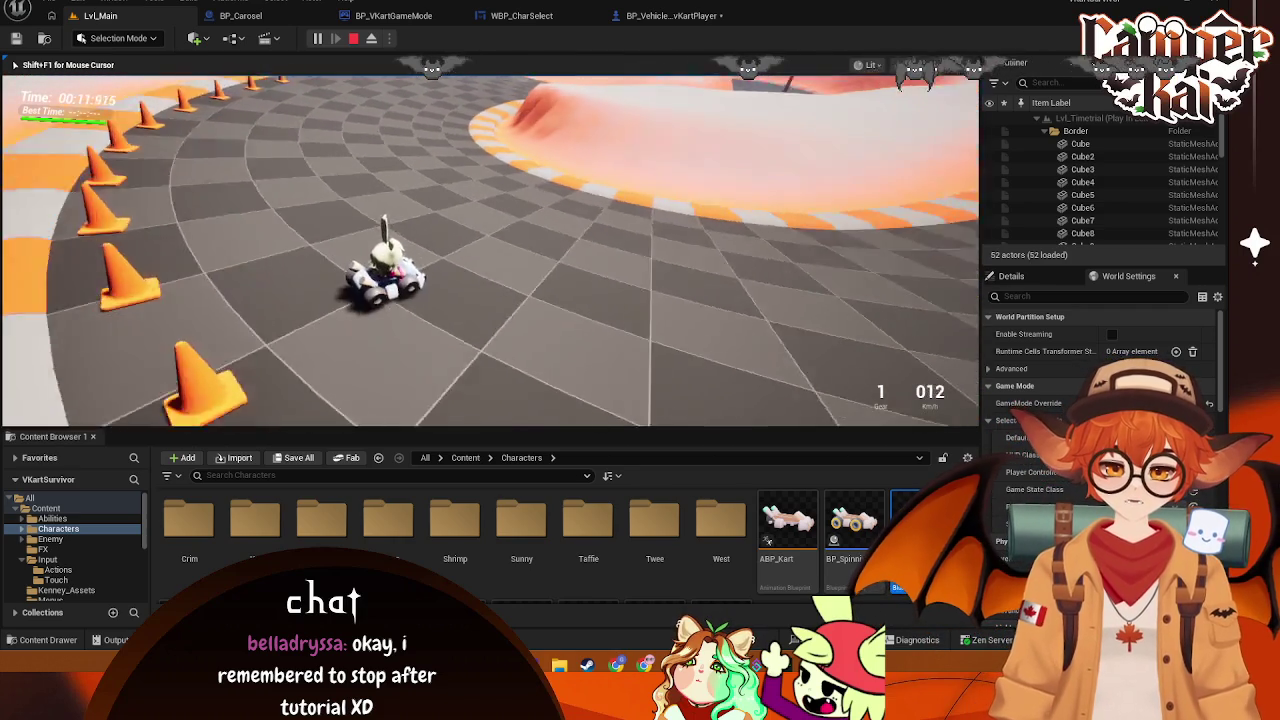
key("d")
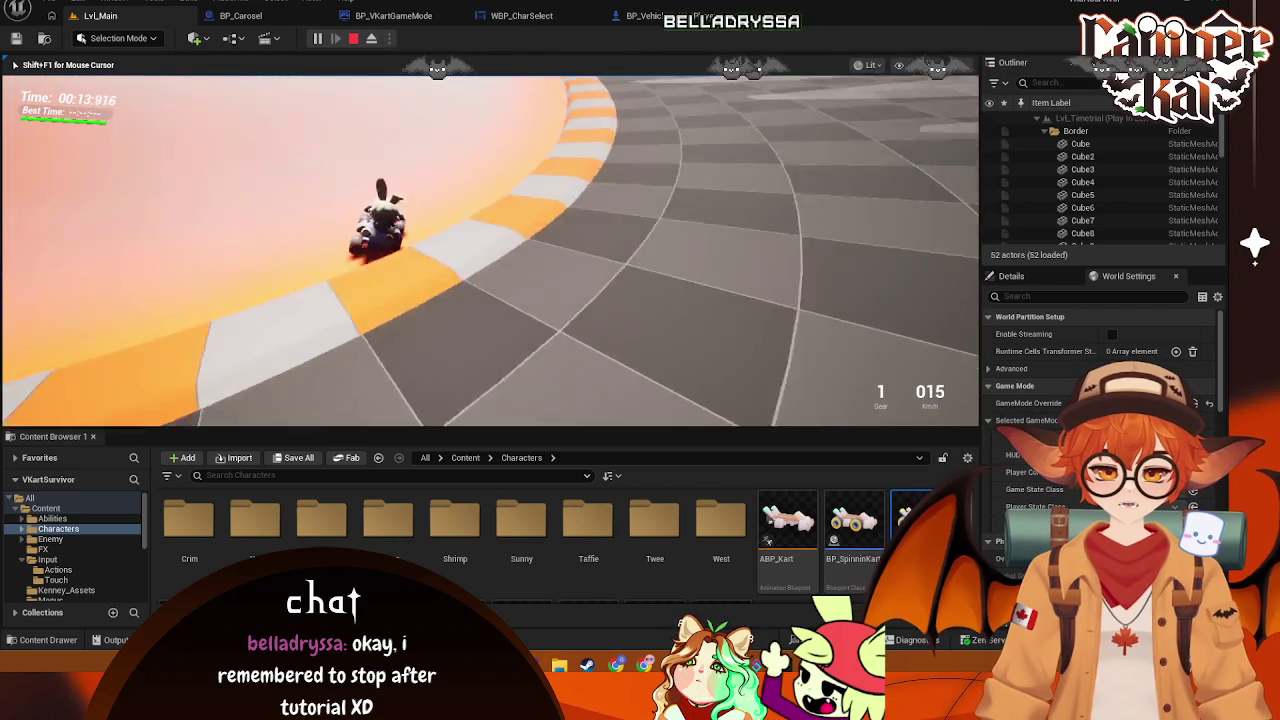
key("a")
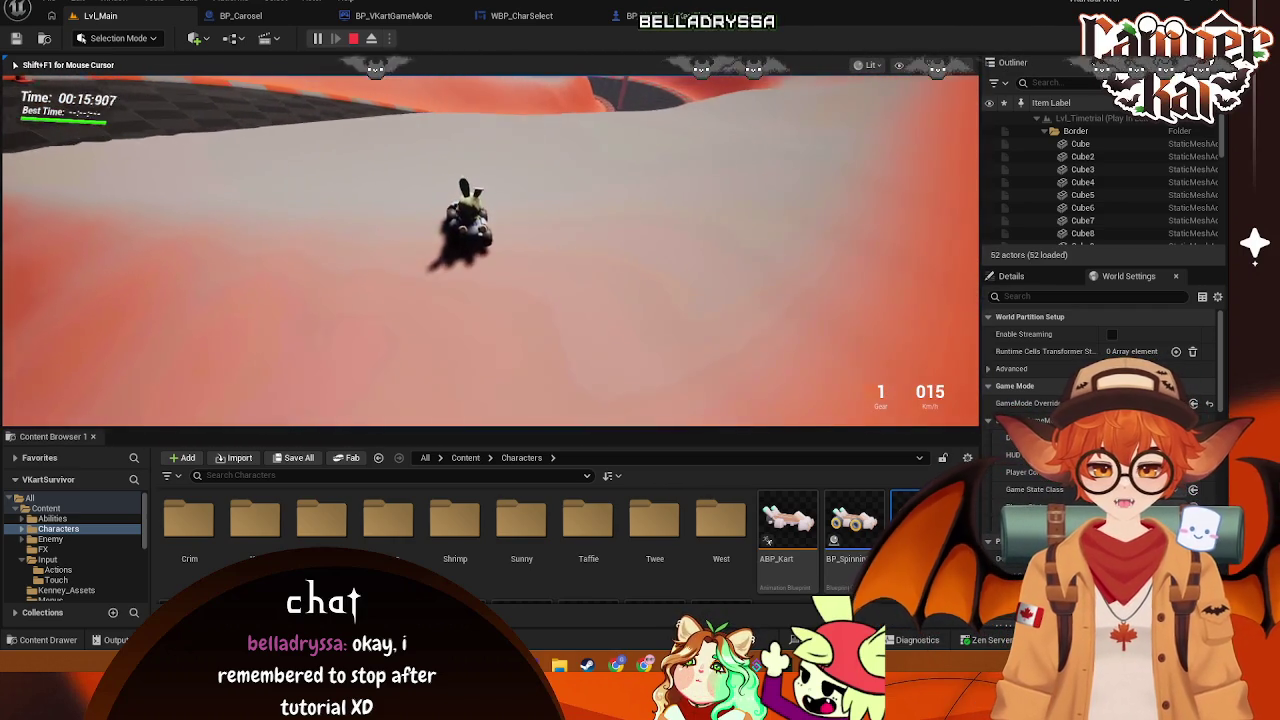
key("w")
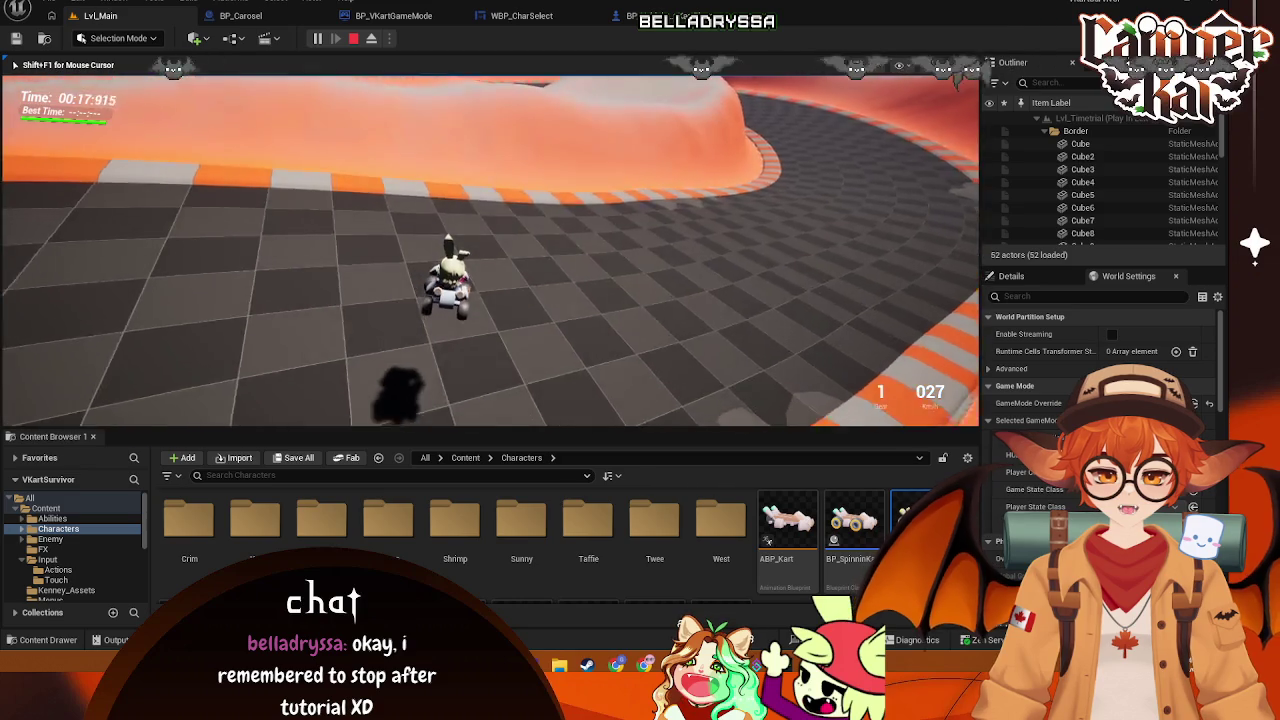
End the play session and save the BP_VehicleAdvKartPlayer blueprint
key("Escape")
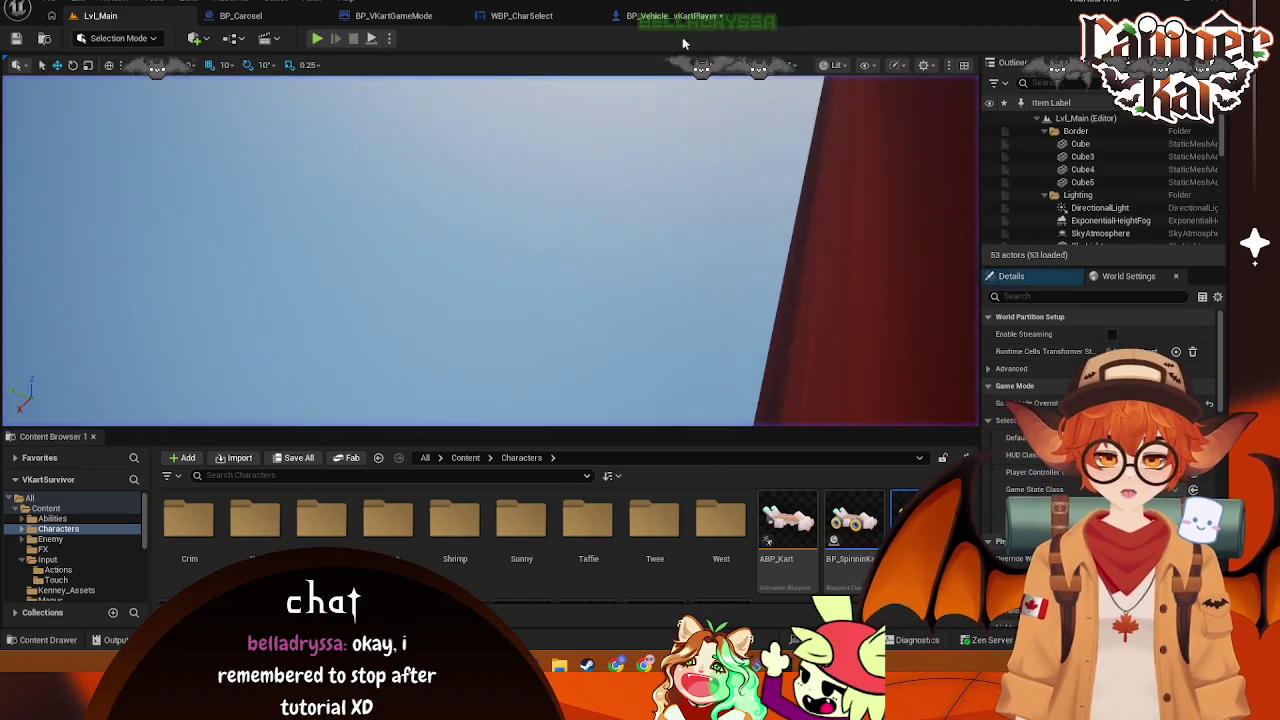
left_click(672, 15)
key("ctrl+s")
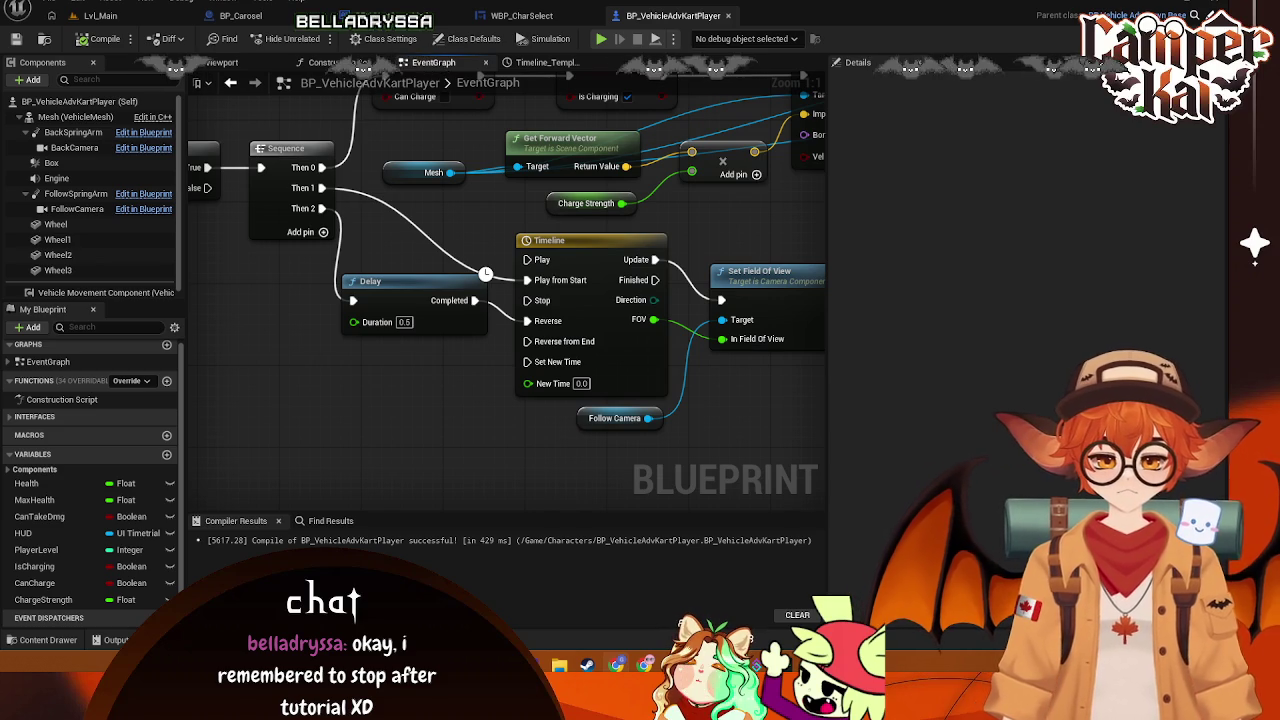
Pan the event graph to bring the Delay and Timeline nodes into view
mouse_move(786, 245)
left_mouse_down()
mouse_move(317, 252)
mouse_move(325, 332)
mouse_move(503, 226)
mouse_move(613, 299)
mouse_move(911, 257)
mouse_move(847, 238)
left_mouse_up()
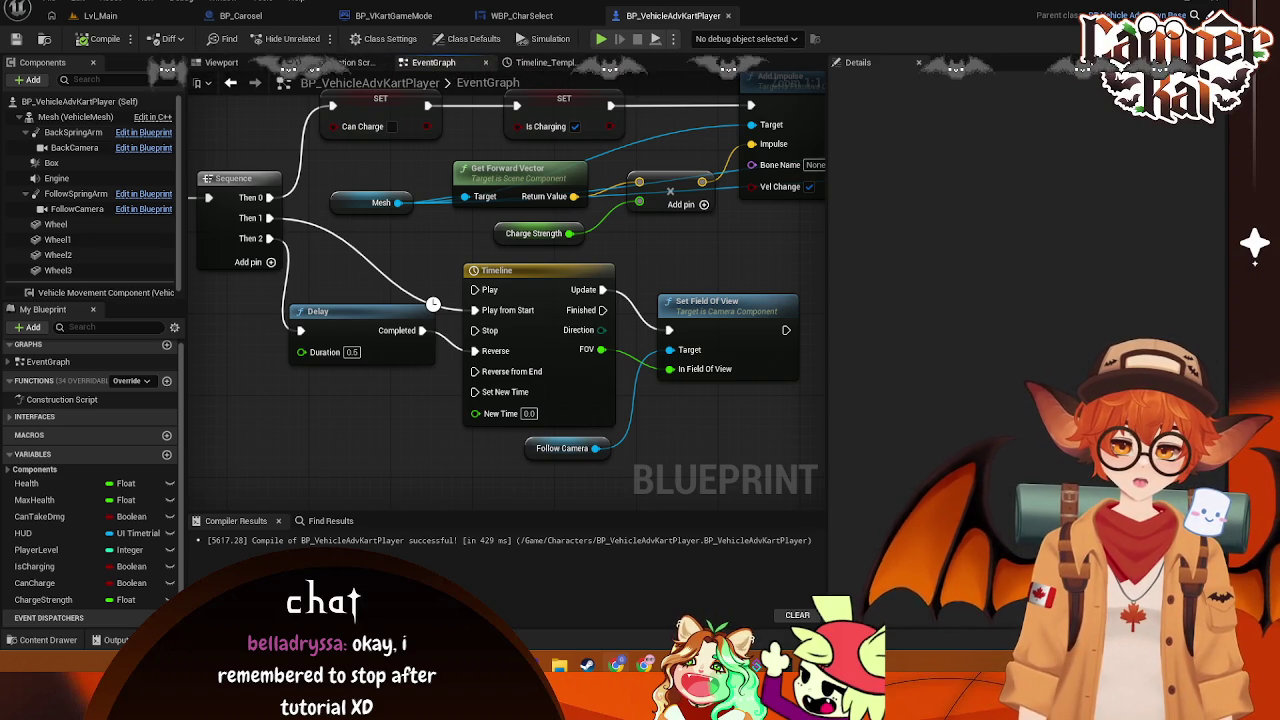
Insert a Set Play Rate node (0.75) between Delay Completed and the Timeline's Reverse
right_click(347, 406)
type("play r")
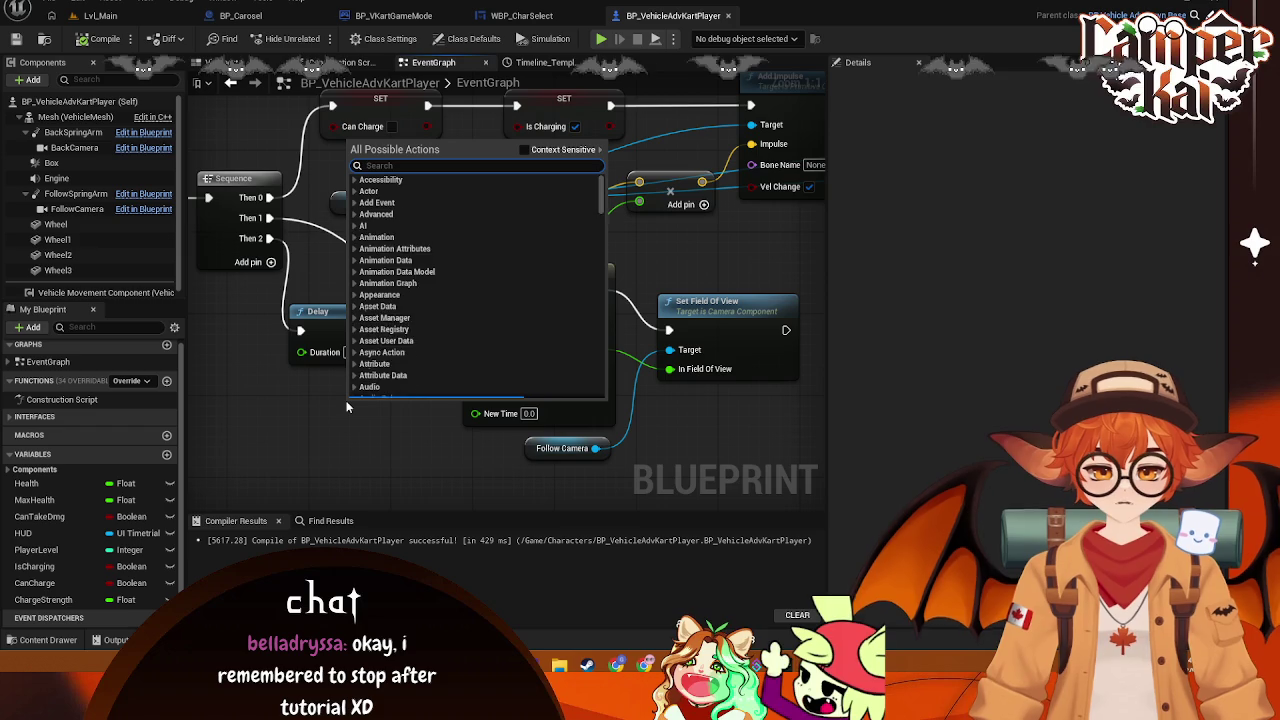
type("ate")
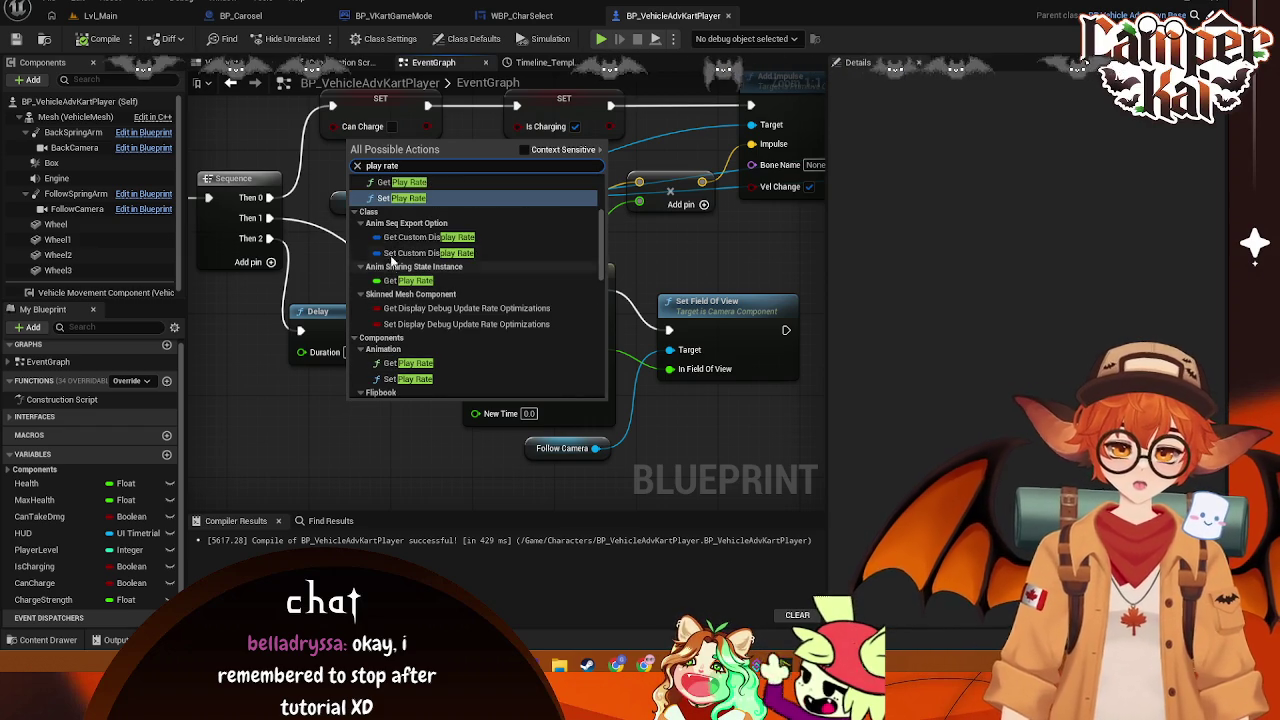
left_click(396, 201)
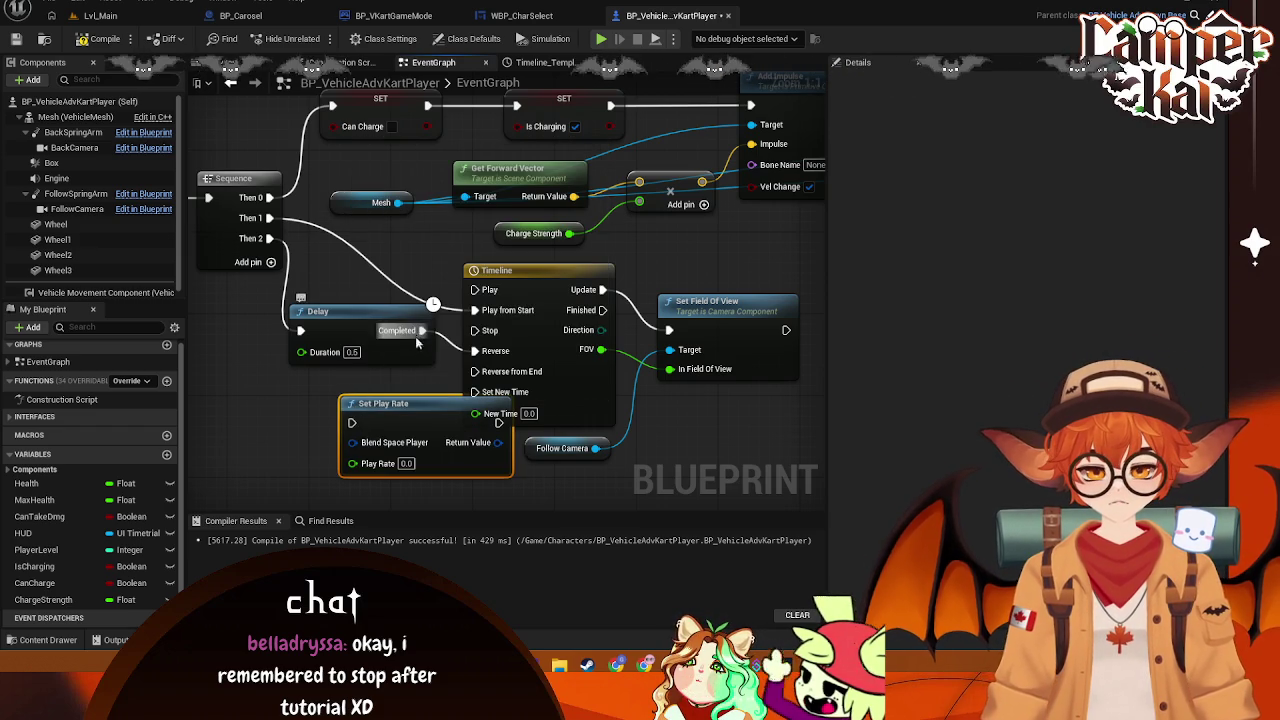
left_click_drag(421, 330, 352, 422)
left_click_drag(370, 330, 300, 330)
left_click_drag(424, 412, 350, 402)
left_click_drag(427, 412, 475, 351)
left_click_drag(333, 452, 333, 442)
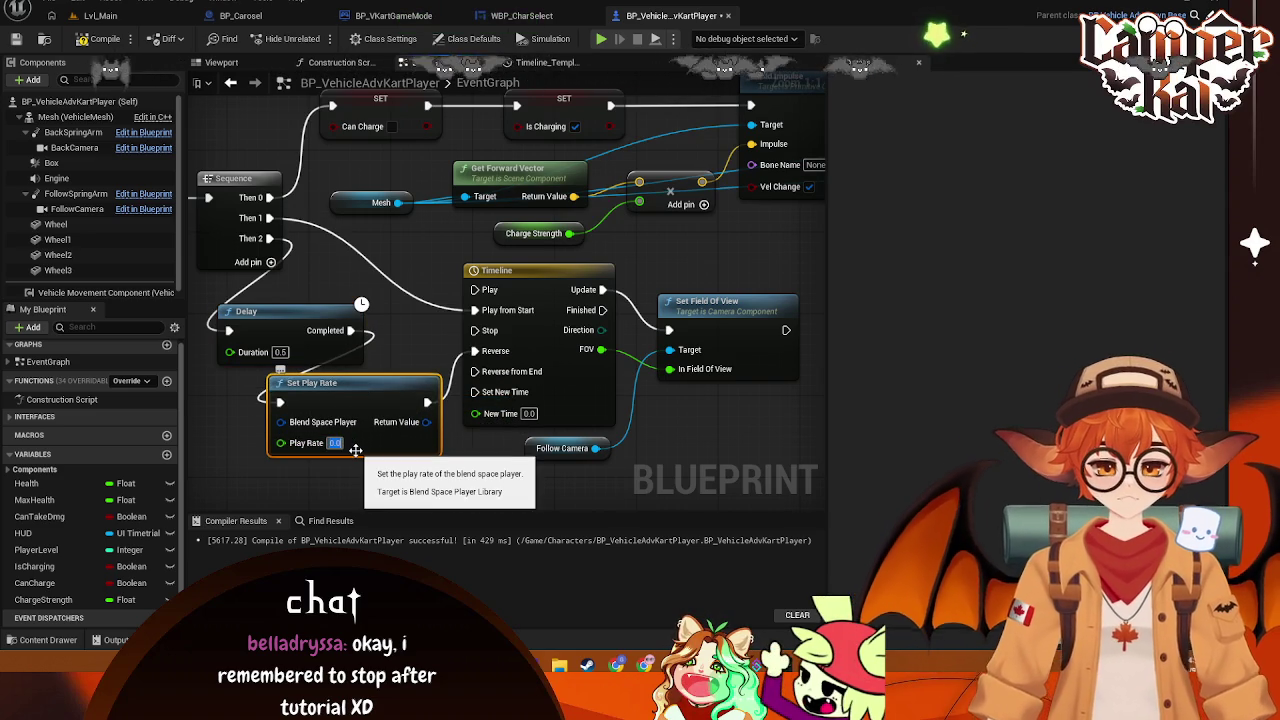
left_click(490, 441)
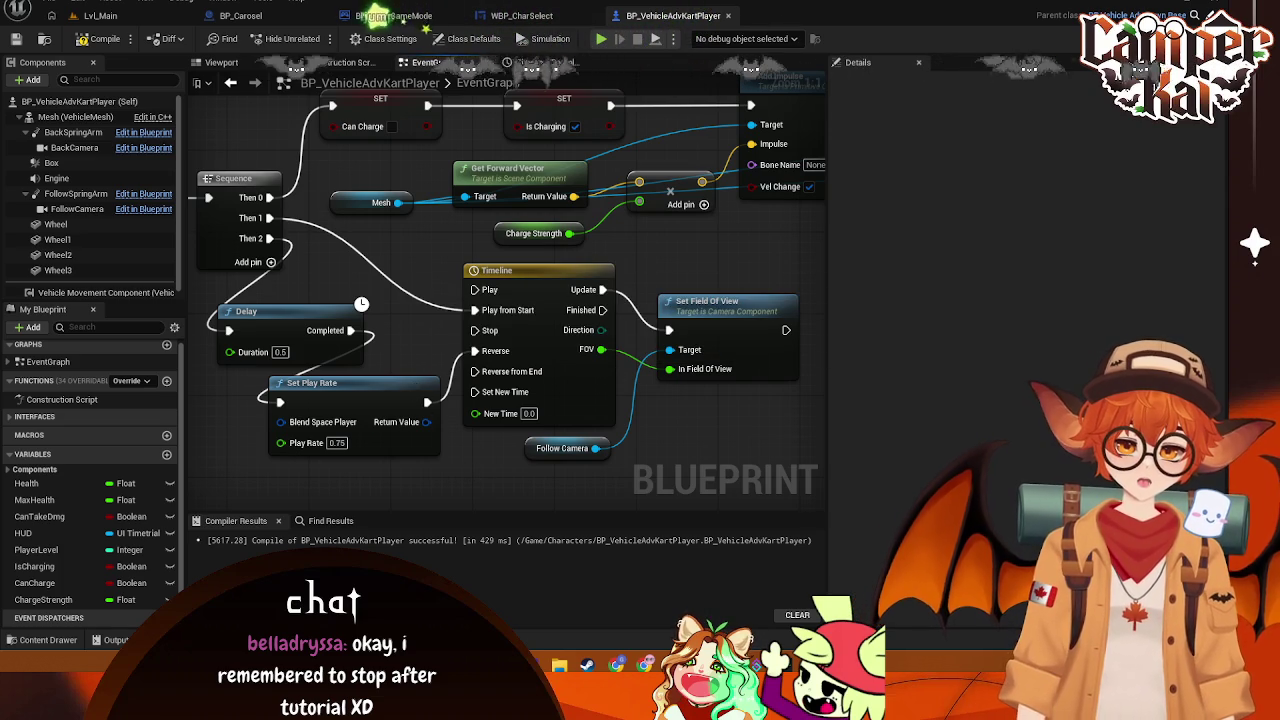
Compile, delete the erroring Set Play Rate node, and wire Delay Completed straight to Reverse
left_click(127, 38)
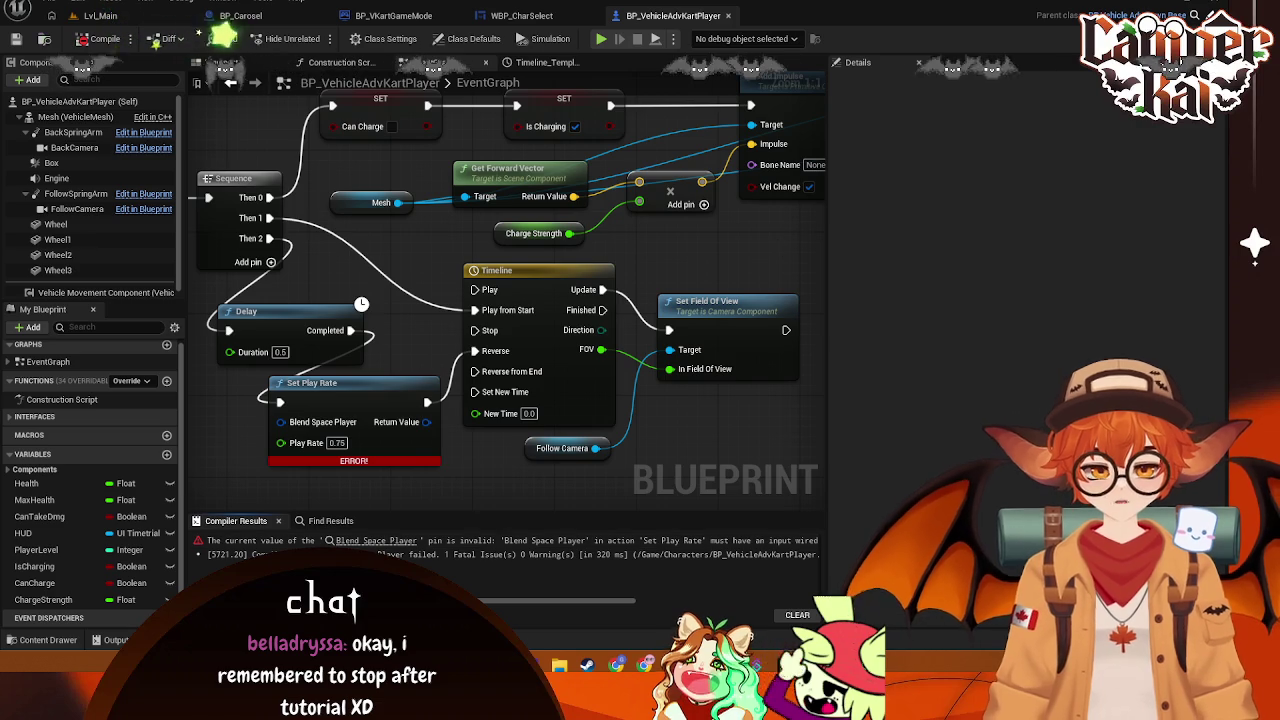
left_click(367, 395)
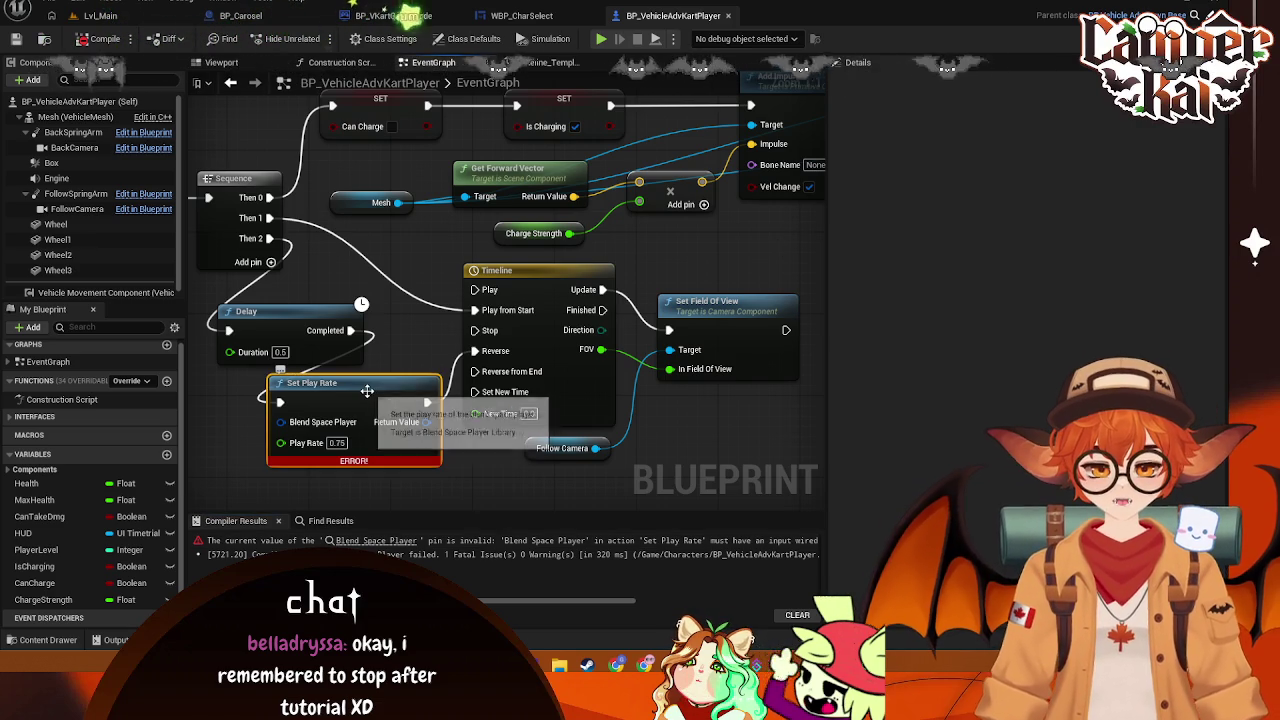
key("Delete")
left_click_drag(350, 330, 475, 351)
mouse_move(313, 333)
left_mouse_down()
mouse_move(383, 336)
mouse_move(393, 353)
left_mouse_up()
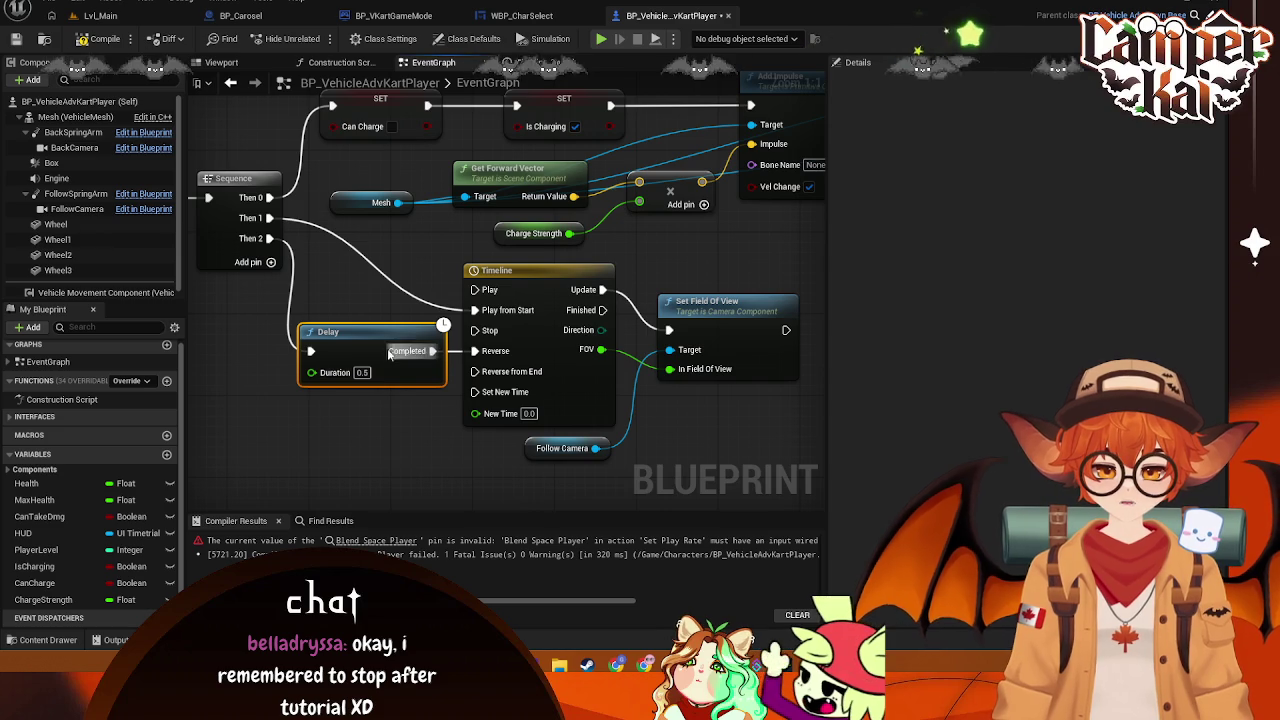
left_click_drag(710, 434, 672, 348)
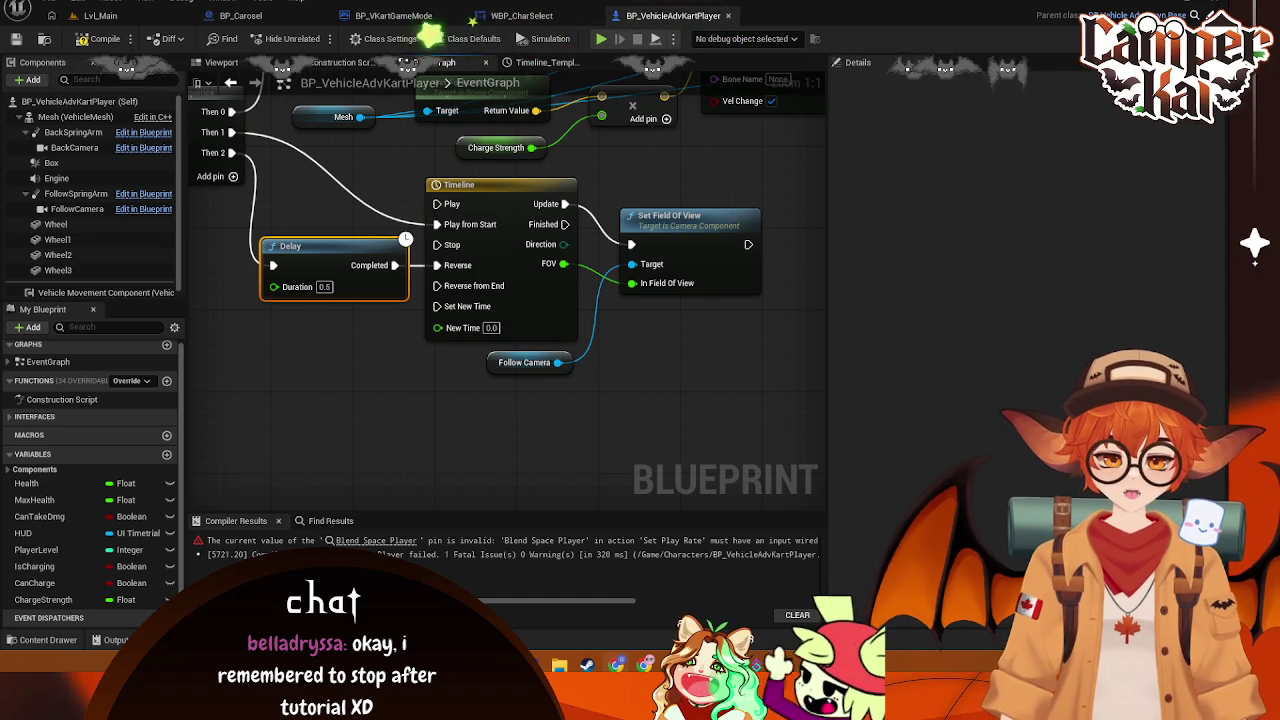
Break the Delay-to-Reverse link and move the Delay node lower
right_click(440, 265)
right_click(440, 265)
left_click(463, 310)
left_click_drag(300, 247, 268, 329)
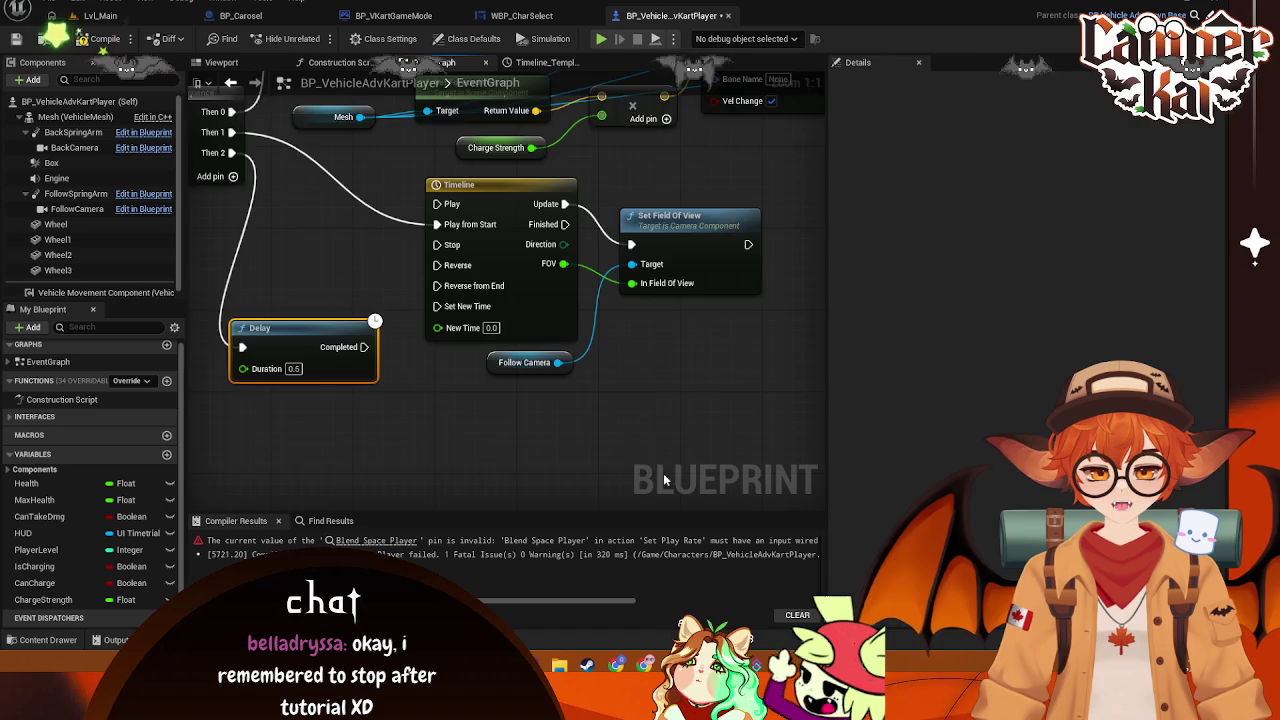
scroll(557, 361, "down", 1)
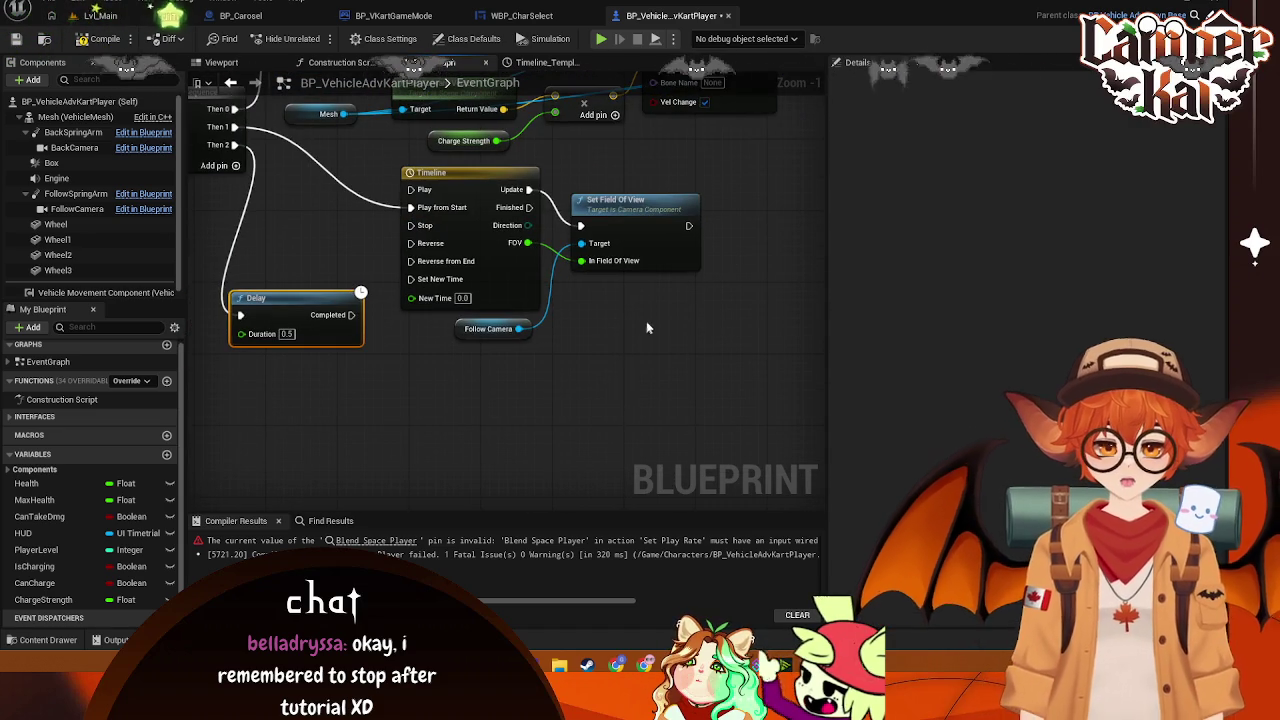
Duplicate the Timeline, Set Field Of View and Follow Camera nodes, wiring Delay into Timeline_0's Play from Start
mouse_move(395, 160)
left_mouse_down()
mouse_move(700, 310)
mouse_move(675, 337)
left_mouse_up()
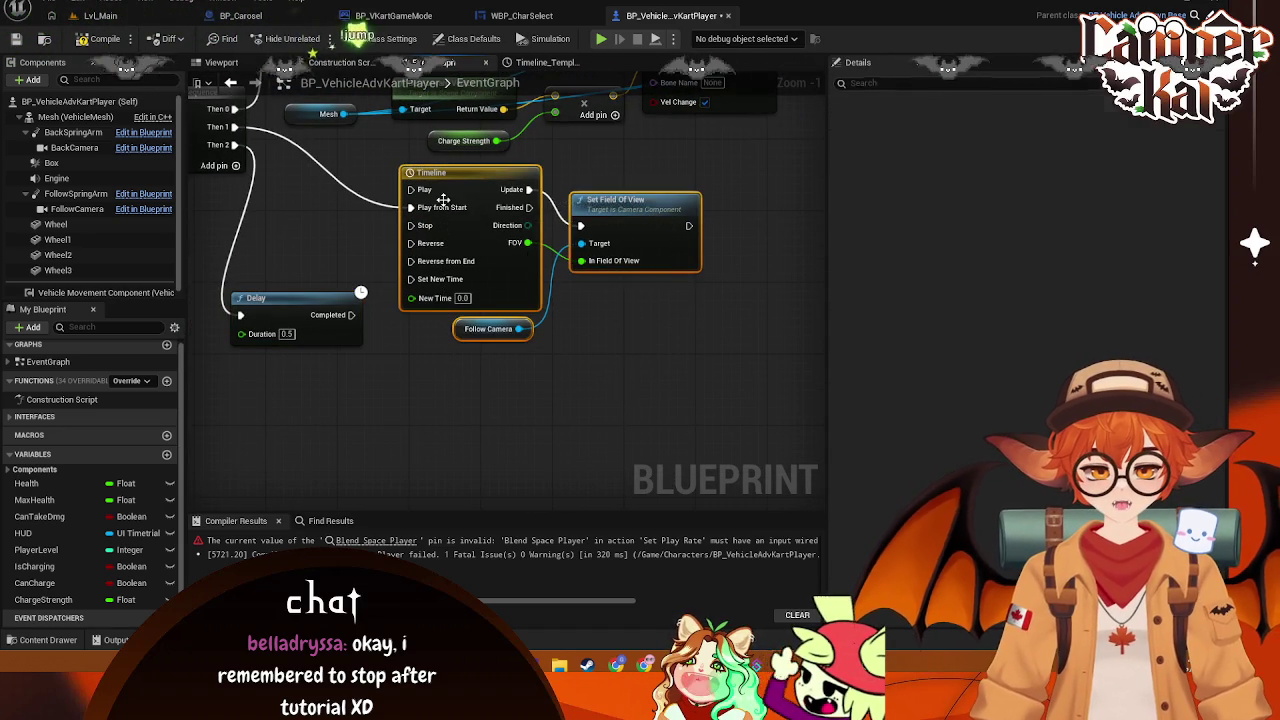
key("ctrl+c")
key("ctrl+v")
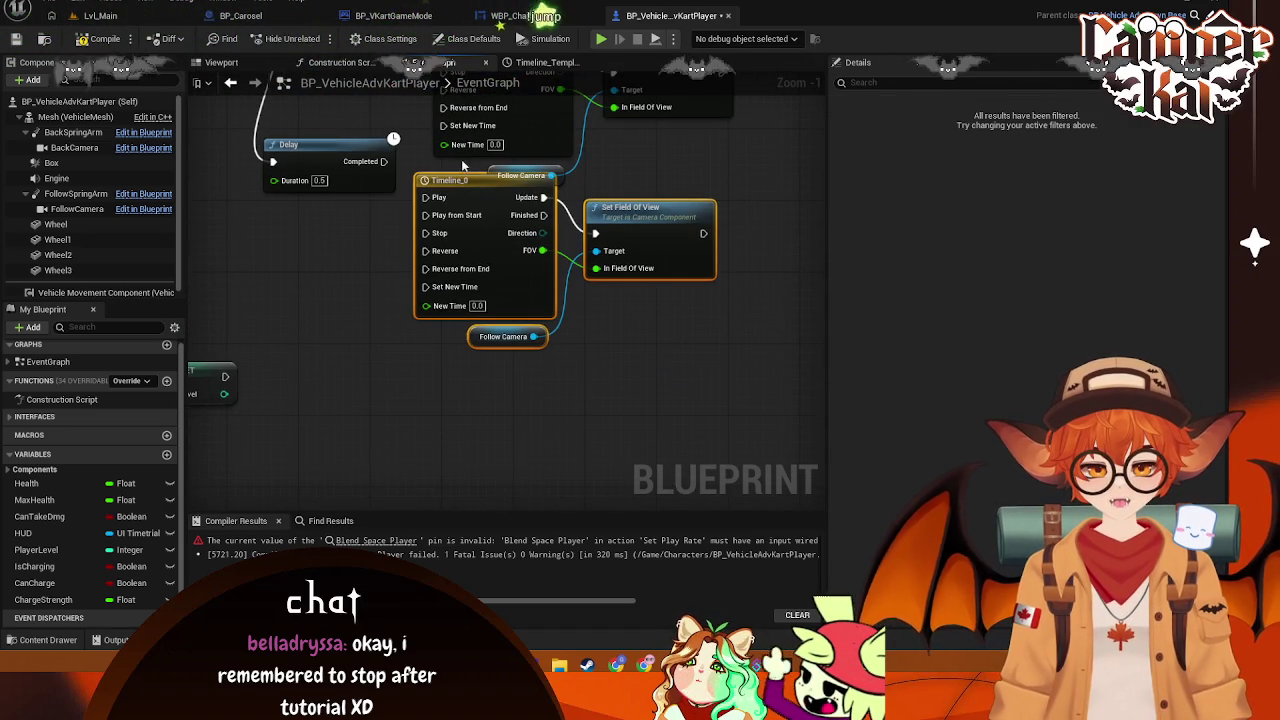
left_click_drag(381, 163, 395, 223)
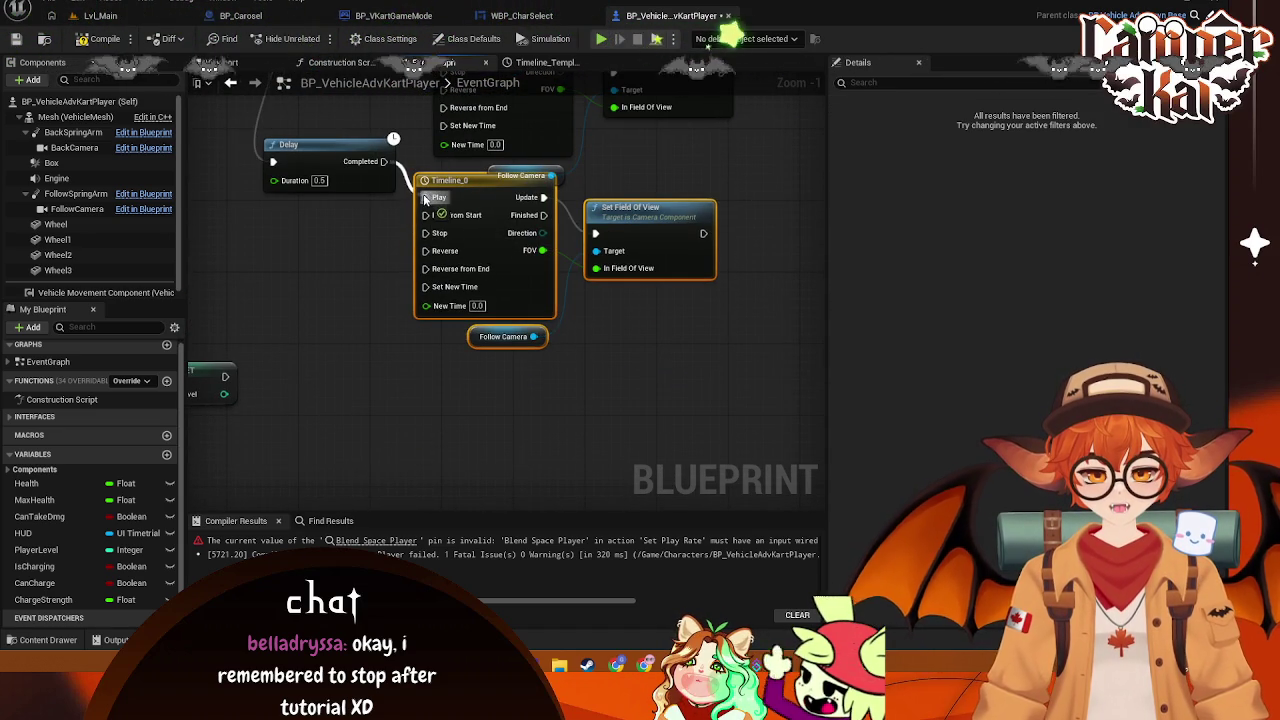
mouse_move(457, 187)
left_mouse_down()
mouse_move(480, 210)
mouse_move(405, 252)
left_mouse_up()
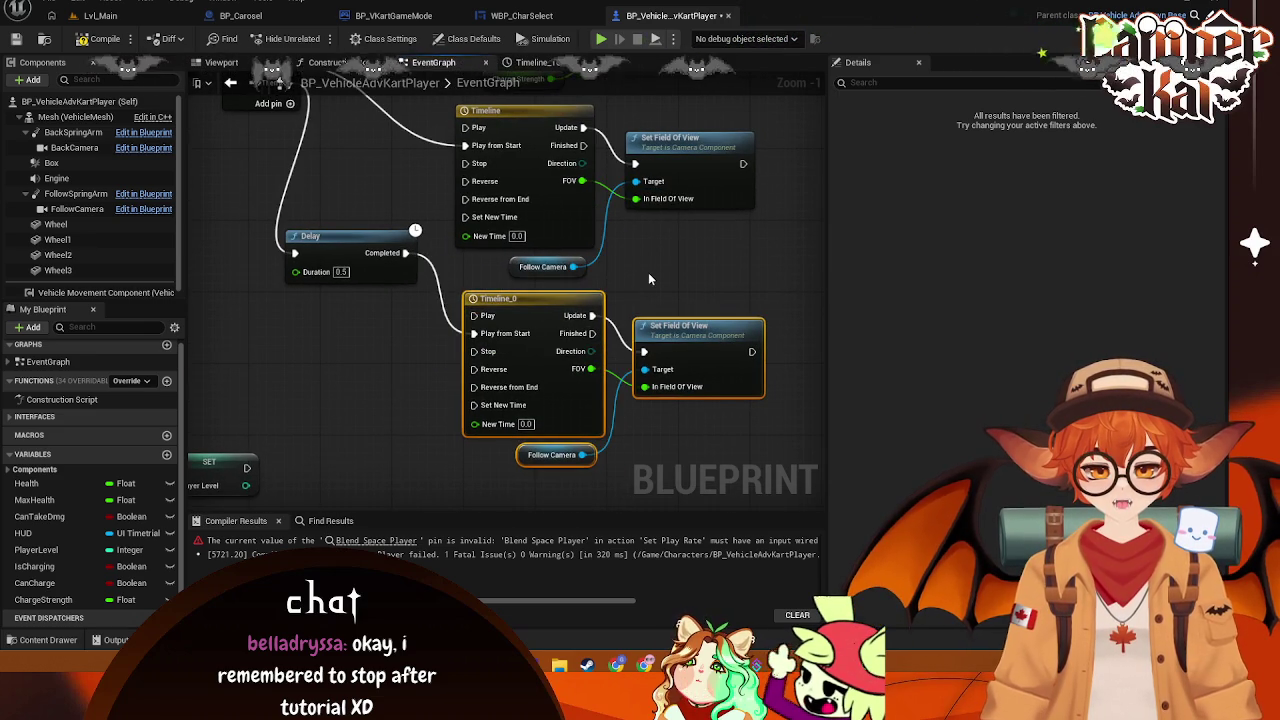
mouse_move(315, 238)
left_mouse_down()
mouse_move(340, 240)
mouse_move(340, 255)
left_mouse_up()
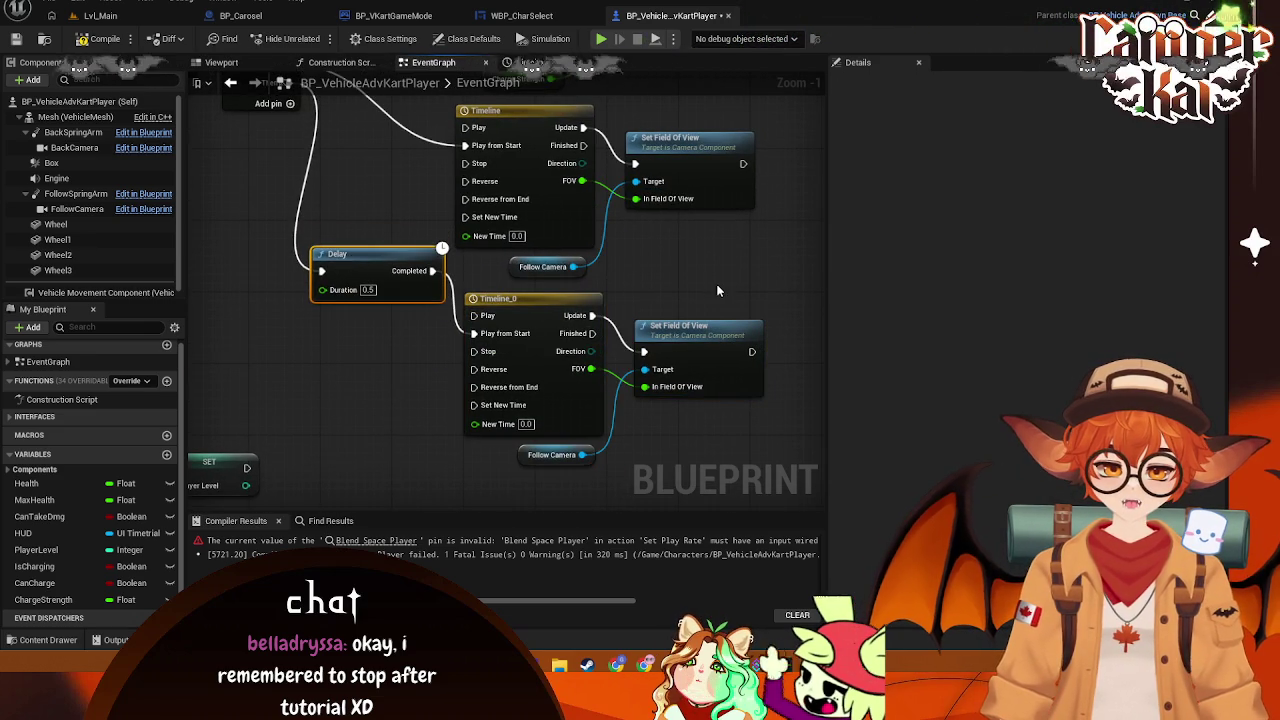
double_click(532, 260)
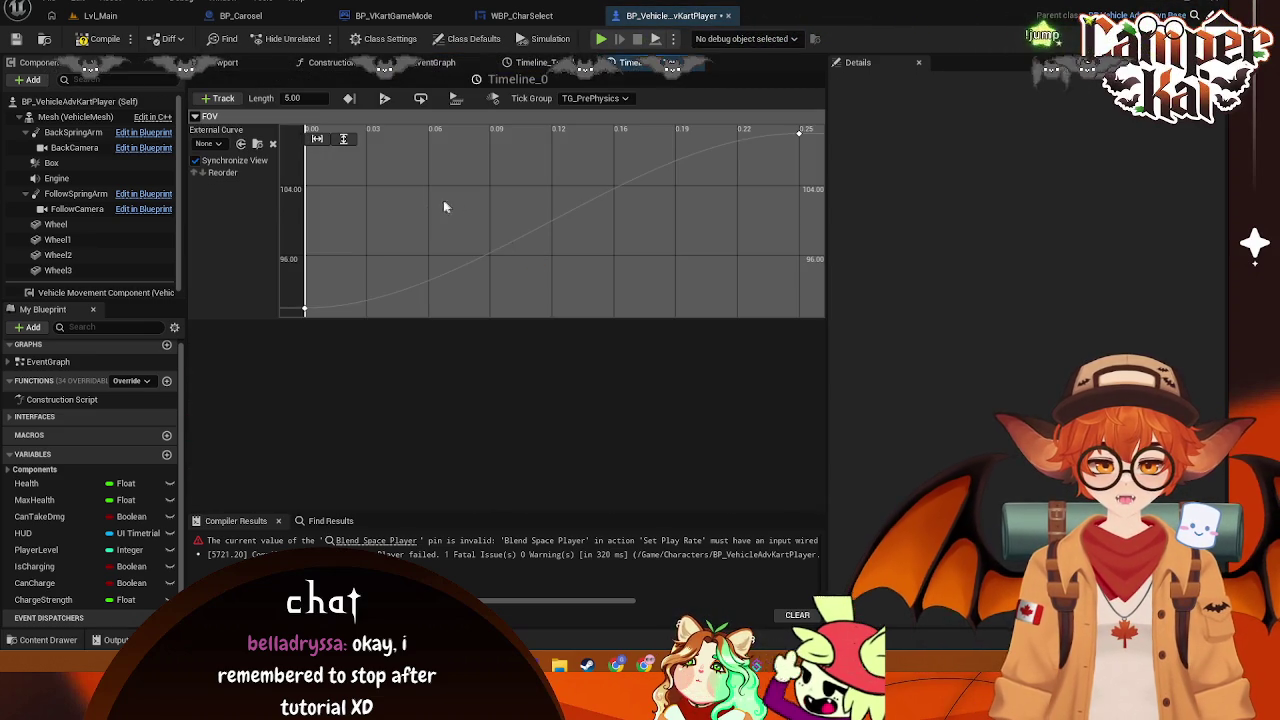
Set Timeline_0's first FOV key value to 110 and the last key value to 90
left_click(305, 309)
left_click(485, 139)
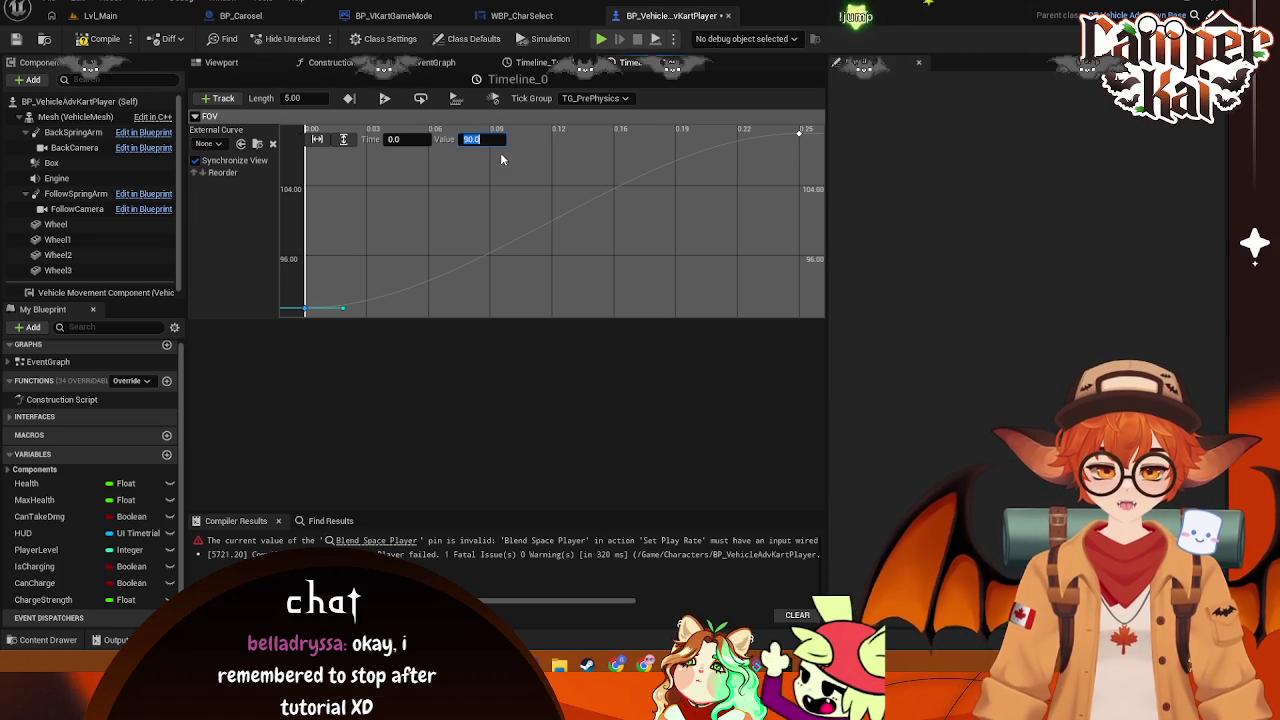
type("110")
key("Return")
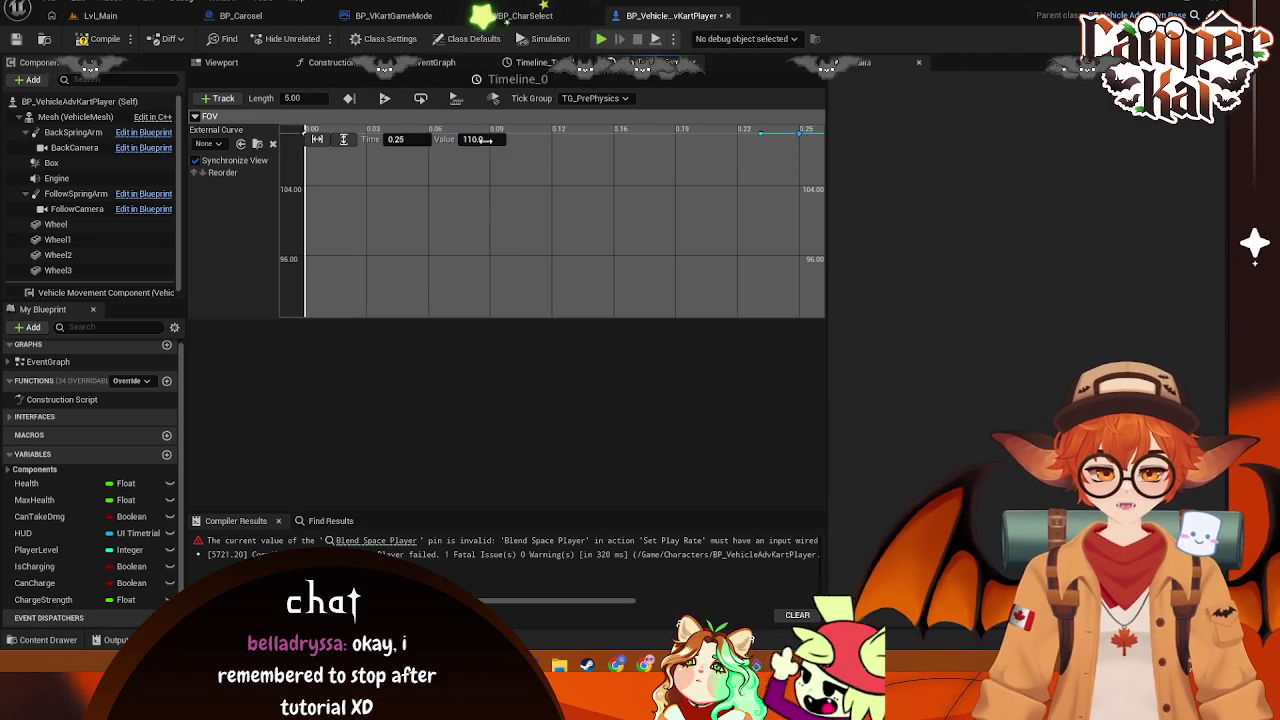
key("Return")
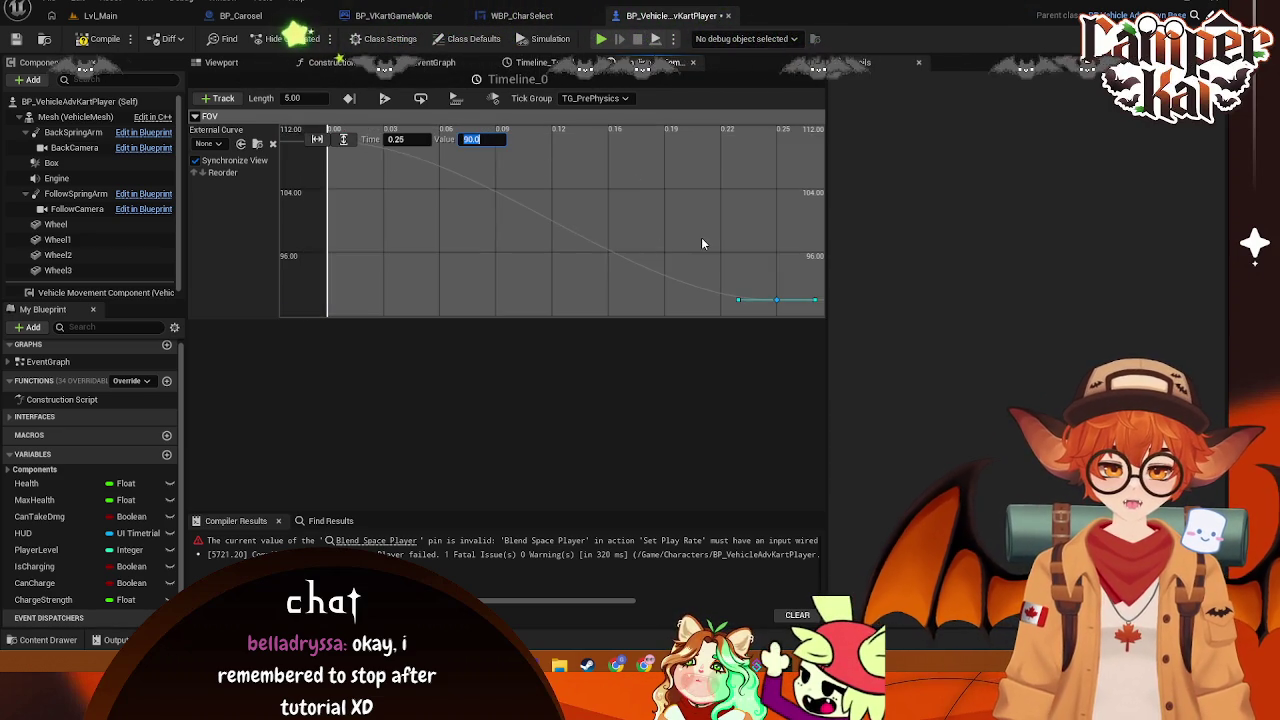
Change the last key's time from 0.25 to 0.4 and compare with the first timeline's curve
scroll(701, 237, "down", 2)
left_click(400, 139)
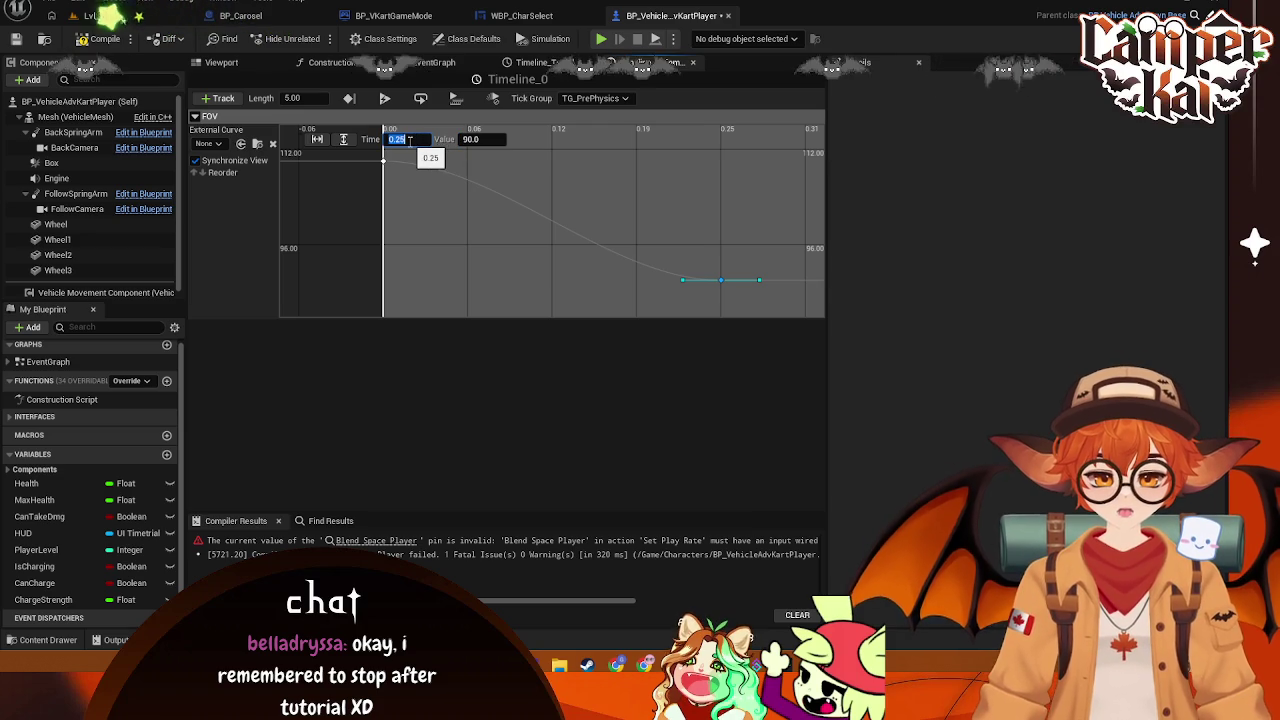
key("BackSpace")
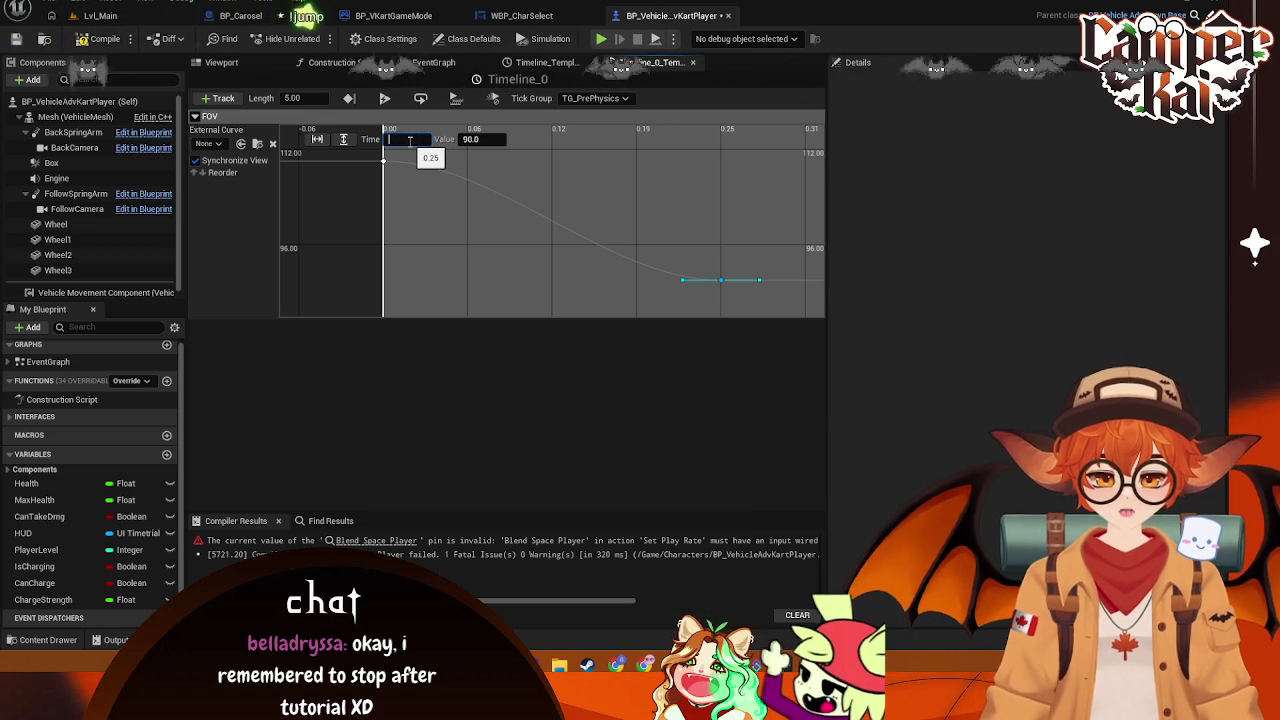
type("0.4")
key("Return")
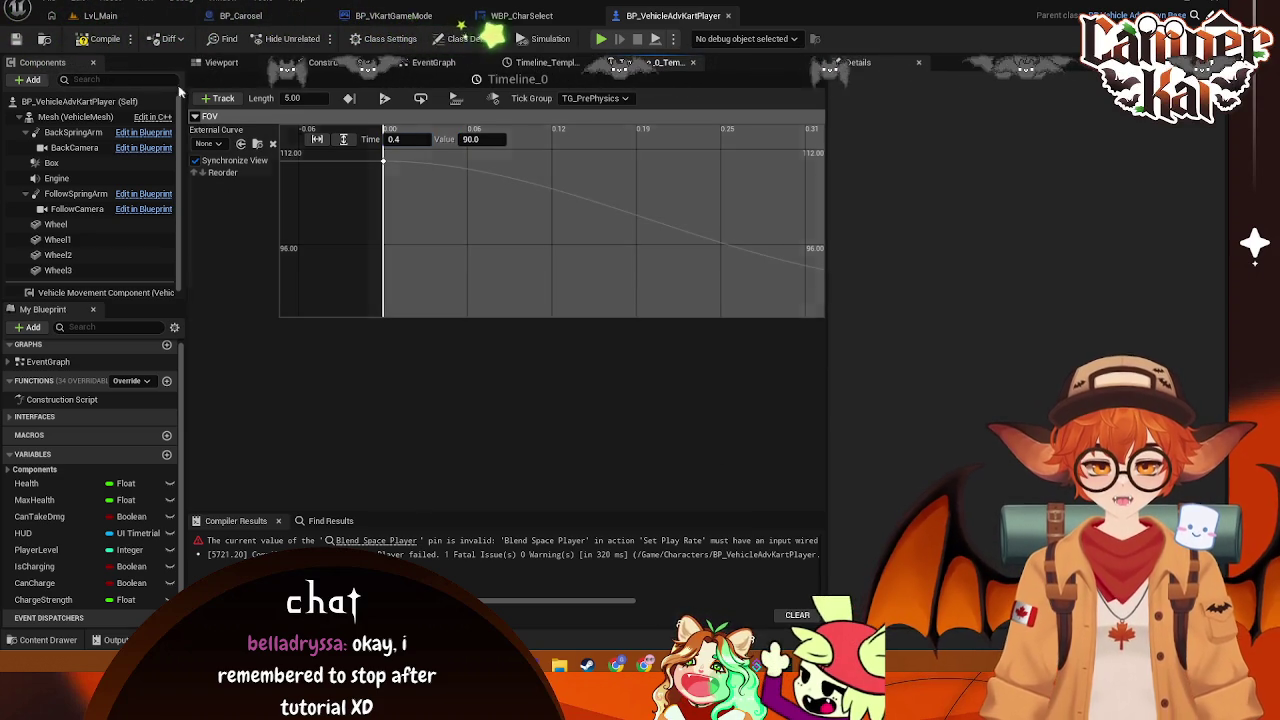
left_click(510, 63)
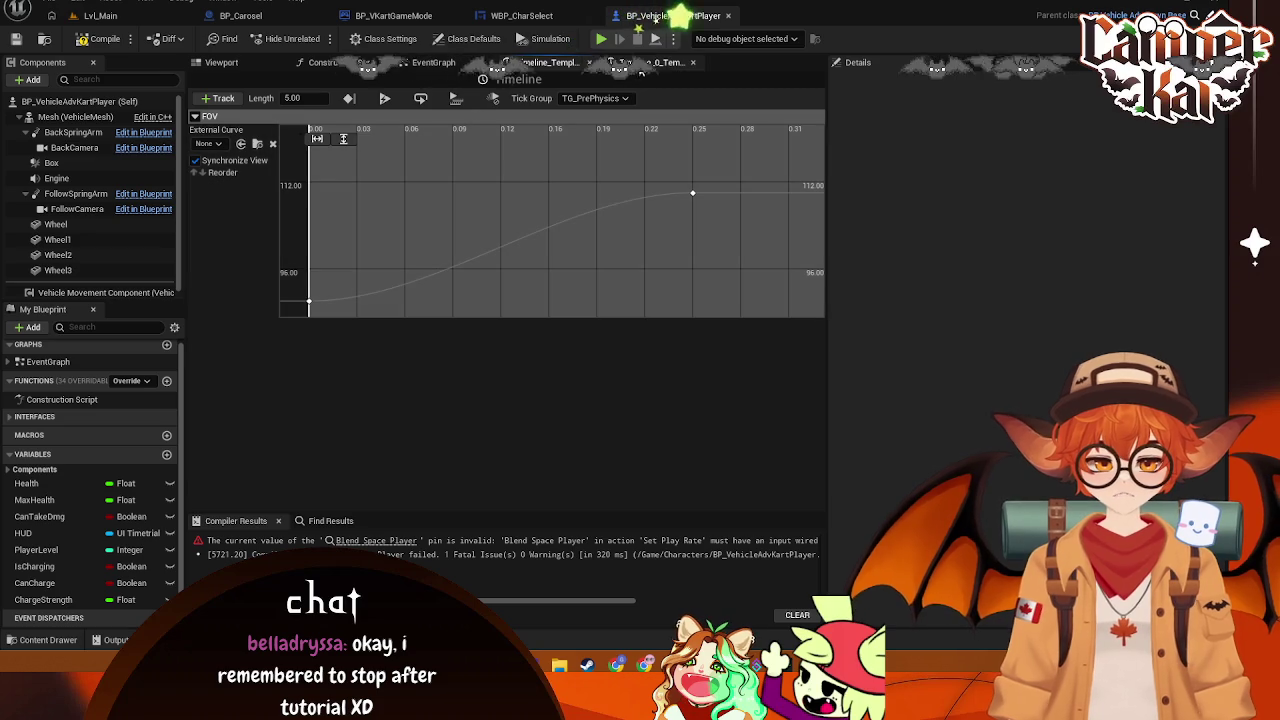
left_click(652, 62)
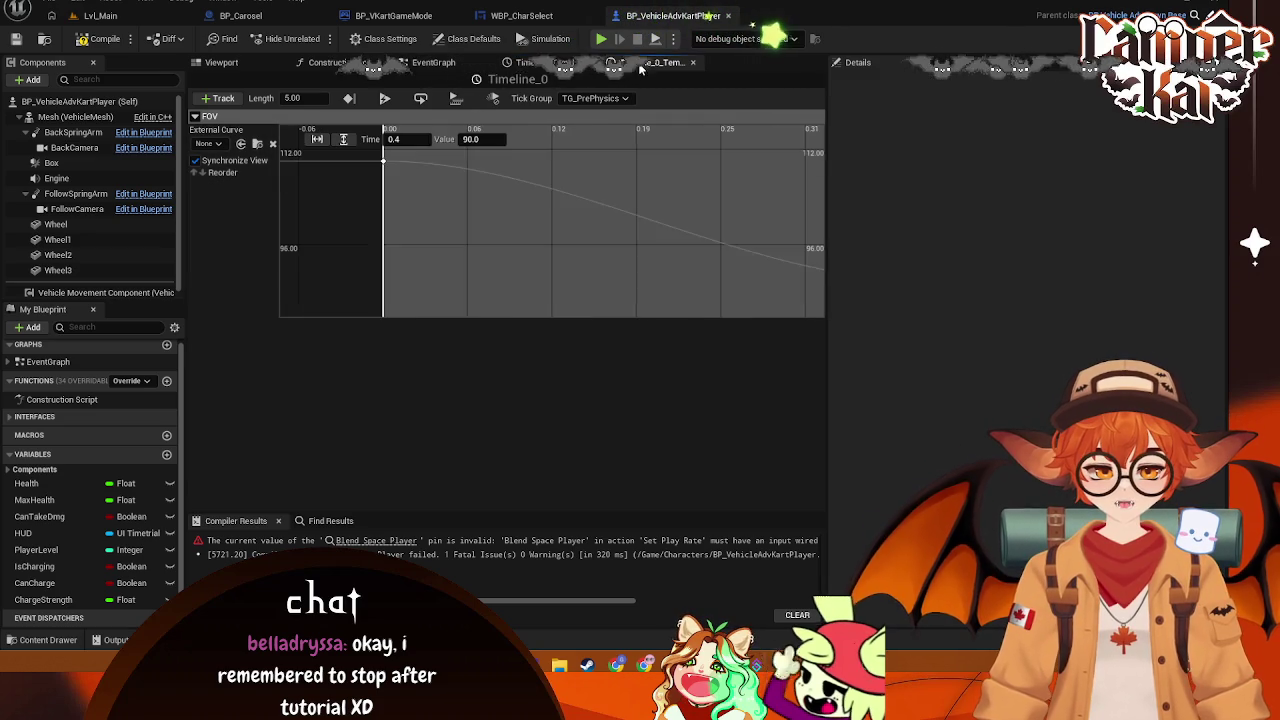
left_click(103, 16)
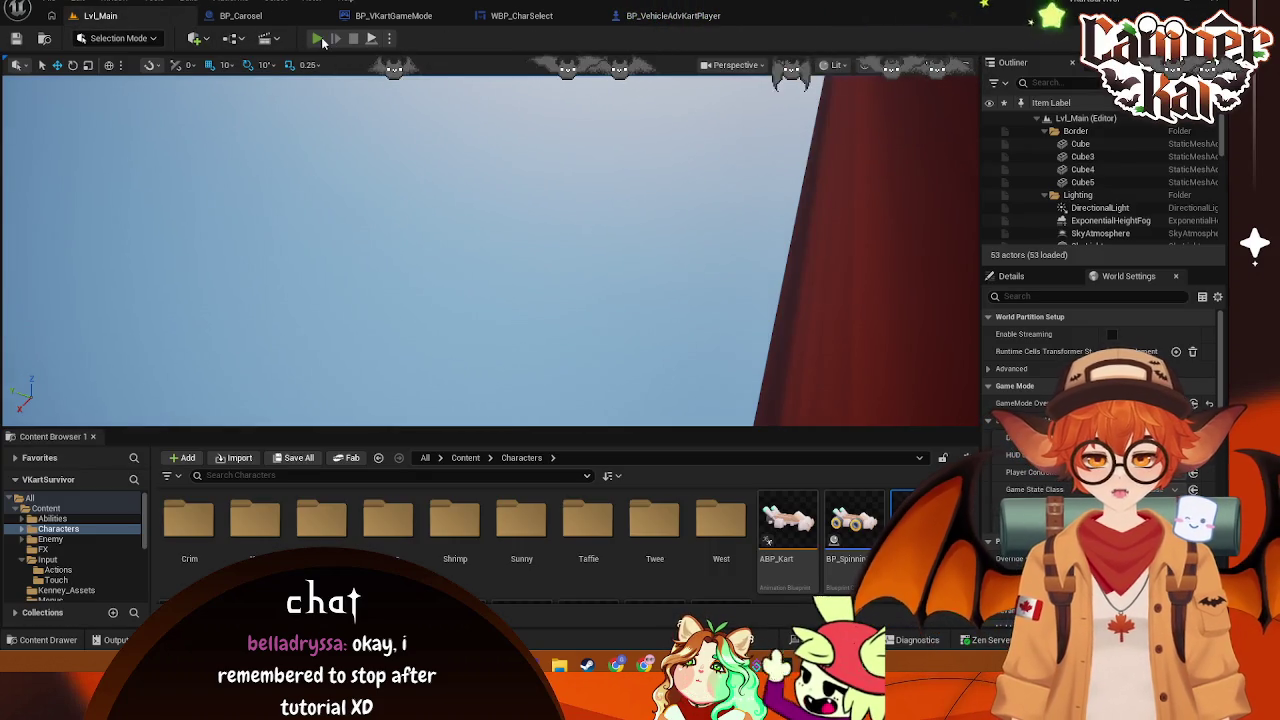
Start a play session and go through the menus into a race
left_click(320, 40)
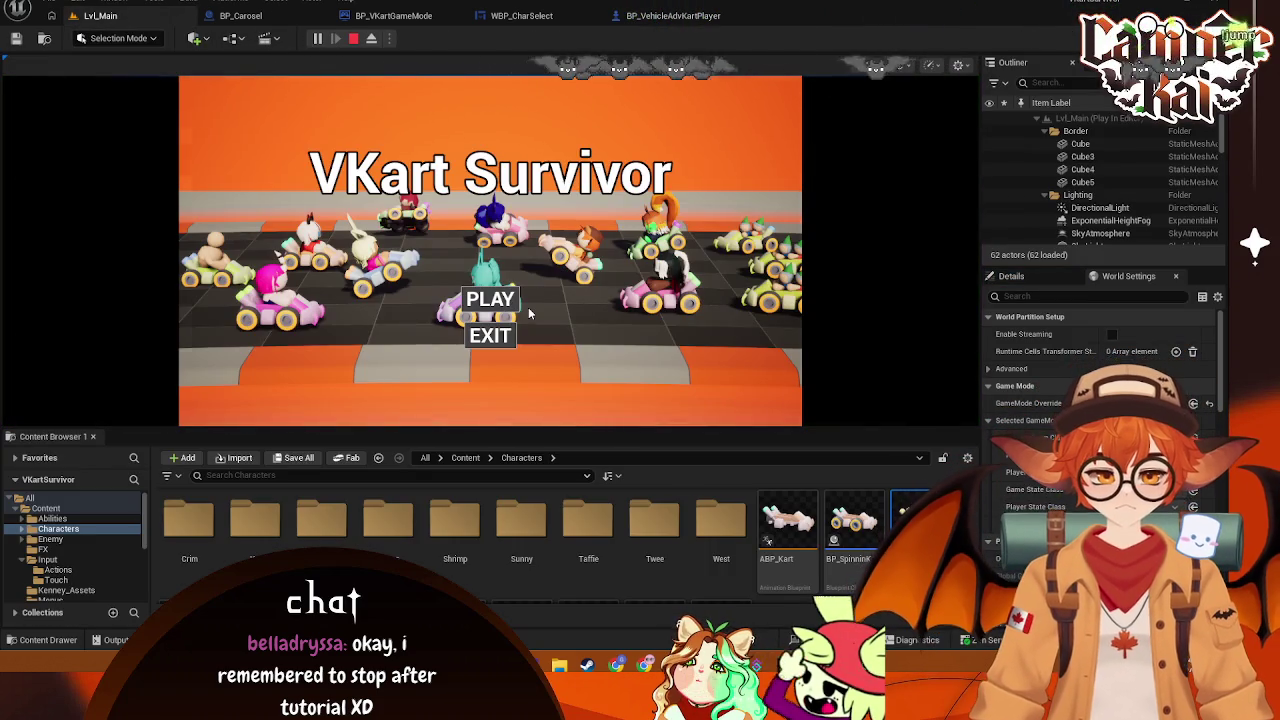
left_click(510, 302)
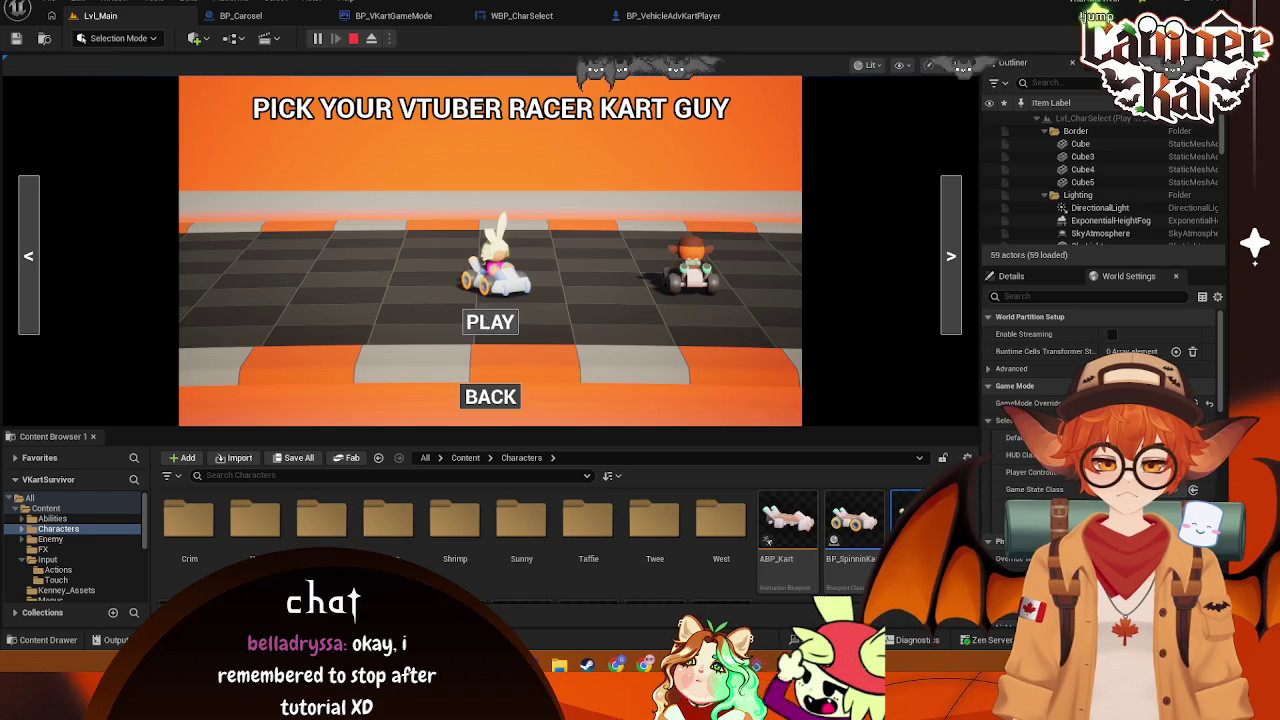
left_click(490, 321)
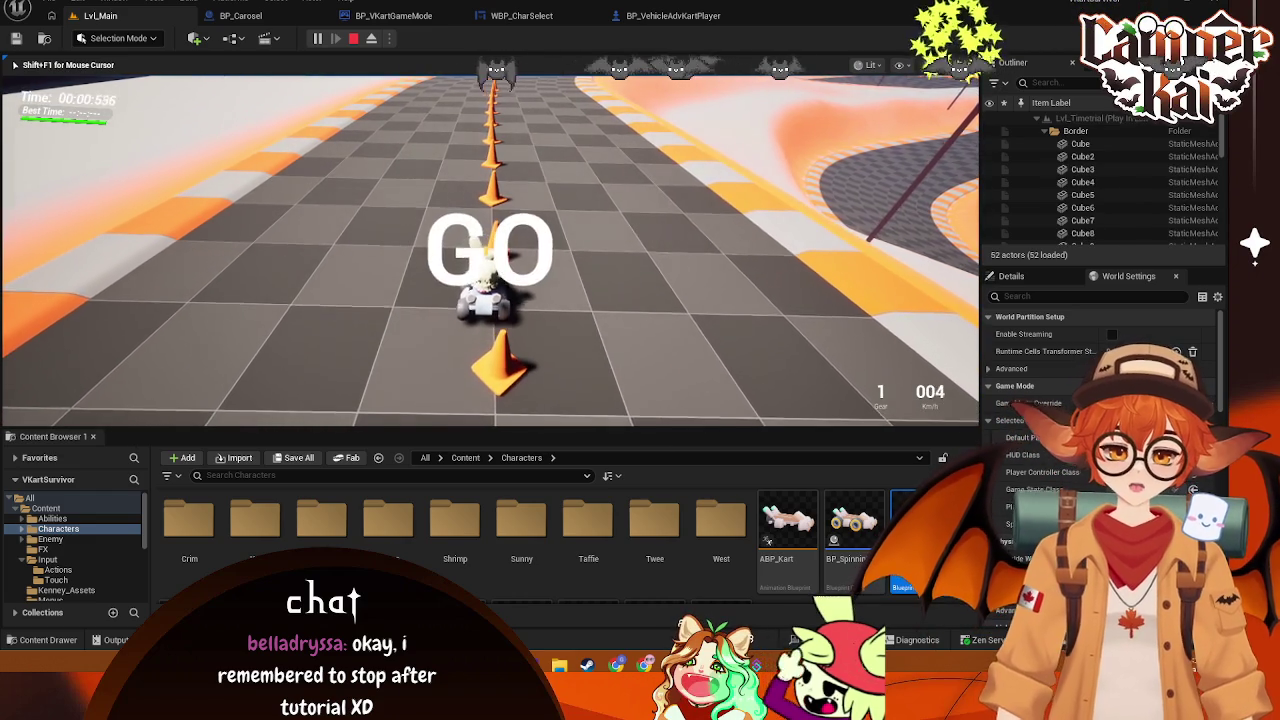
Drive and charge-boost the kart to test the camera widening, then stop the session
key("w")
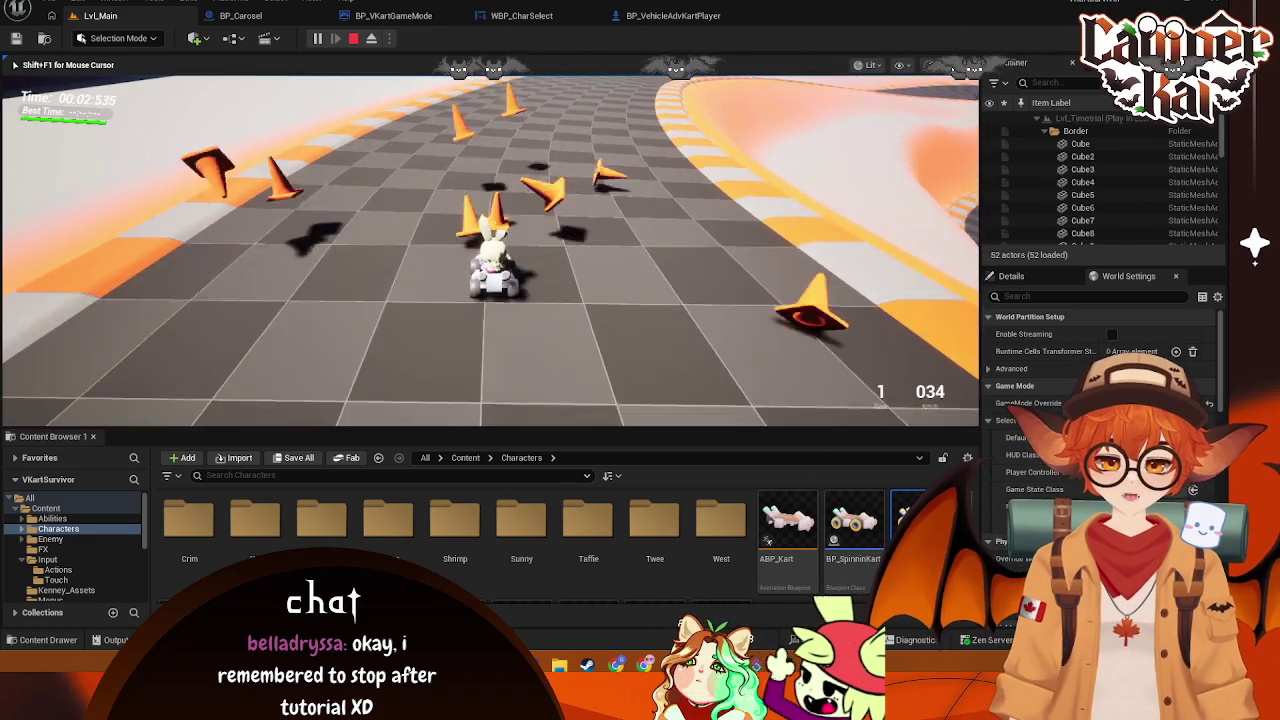
key("w")
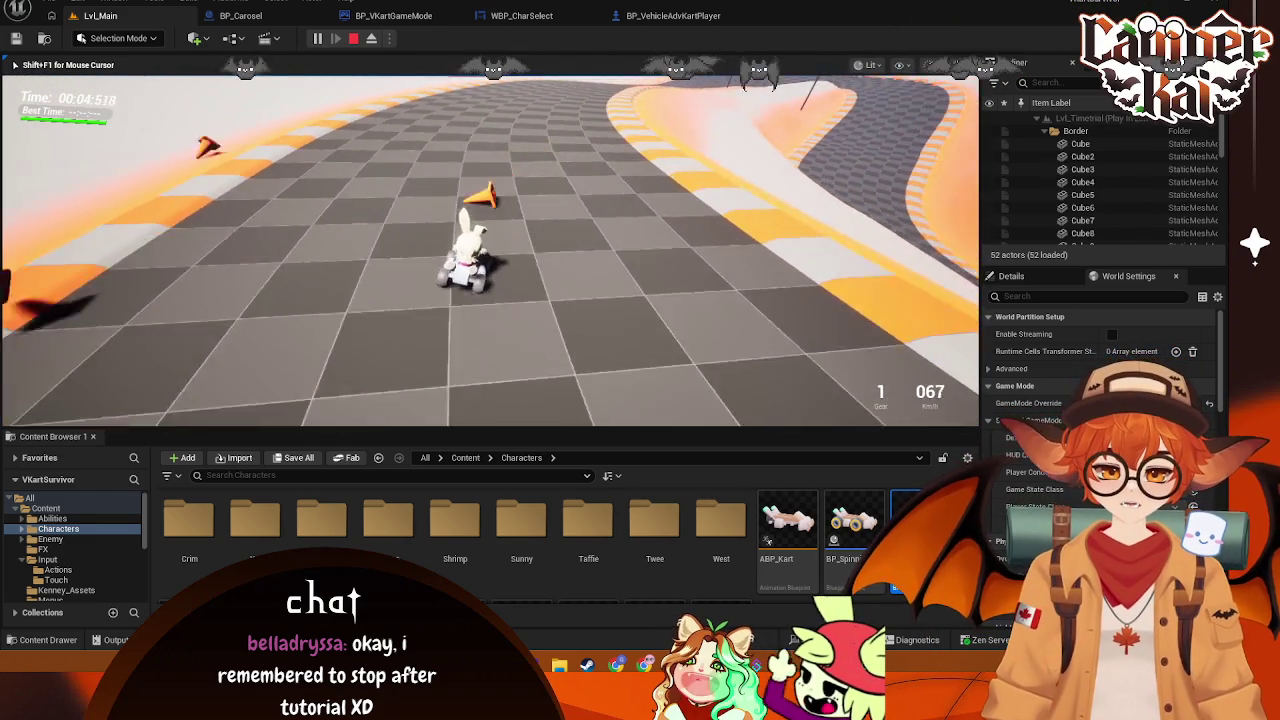
key("w")
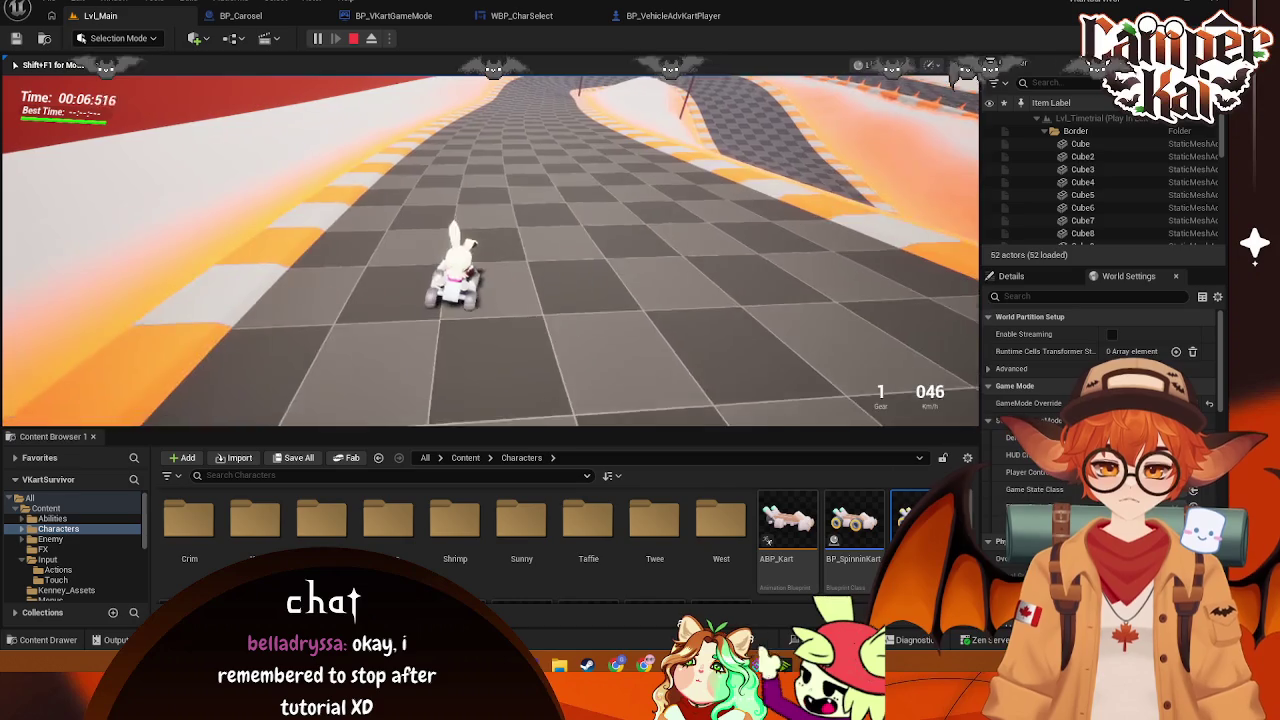
key("w")
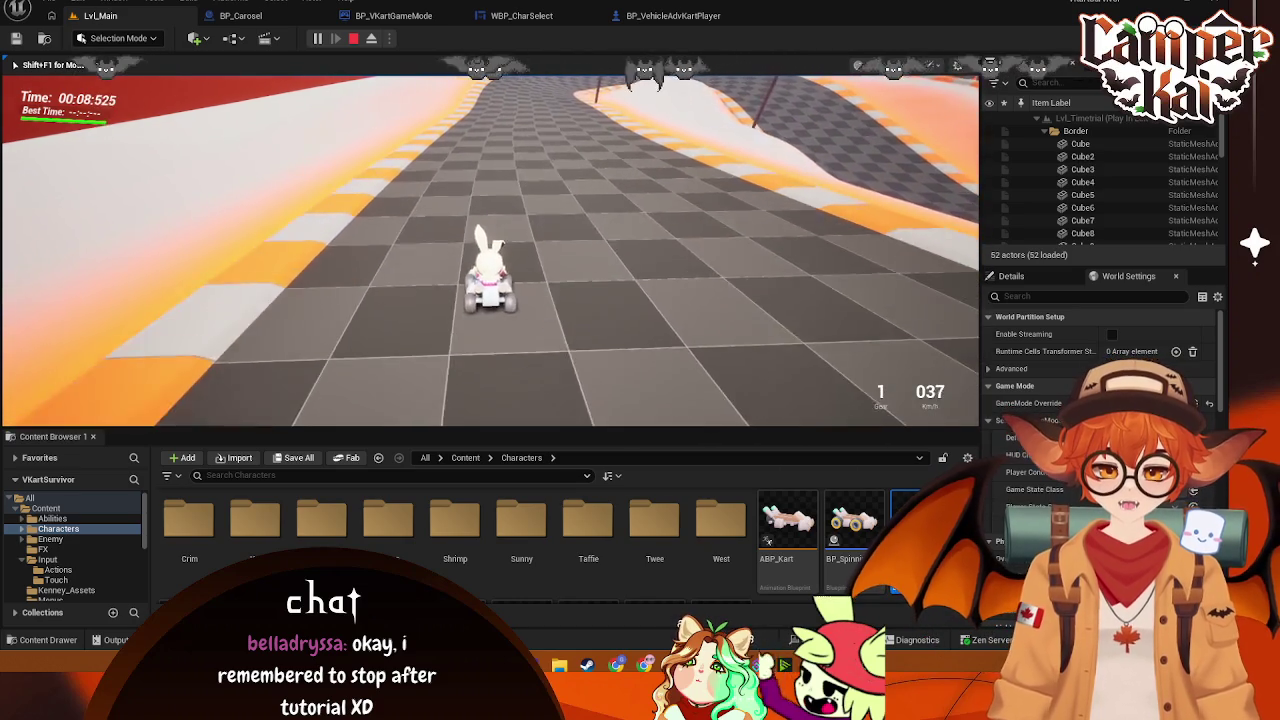
key("w")
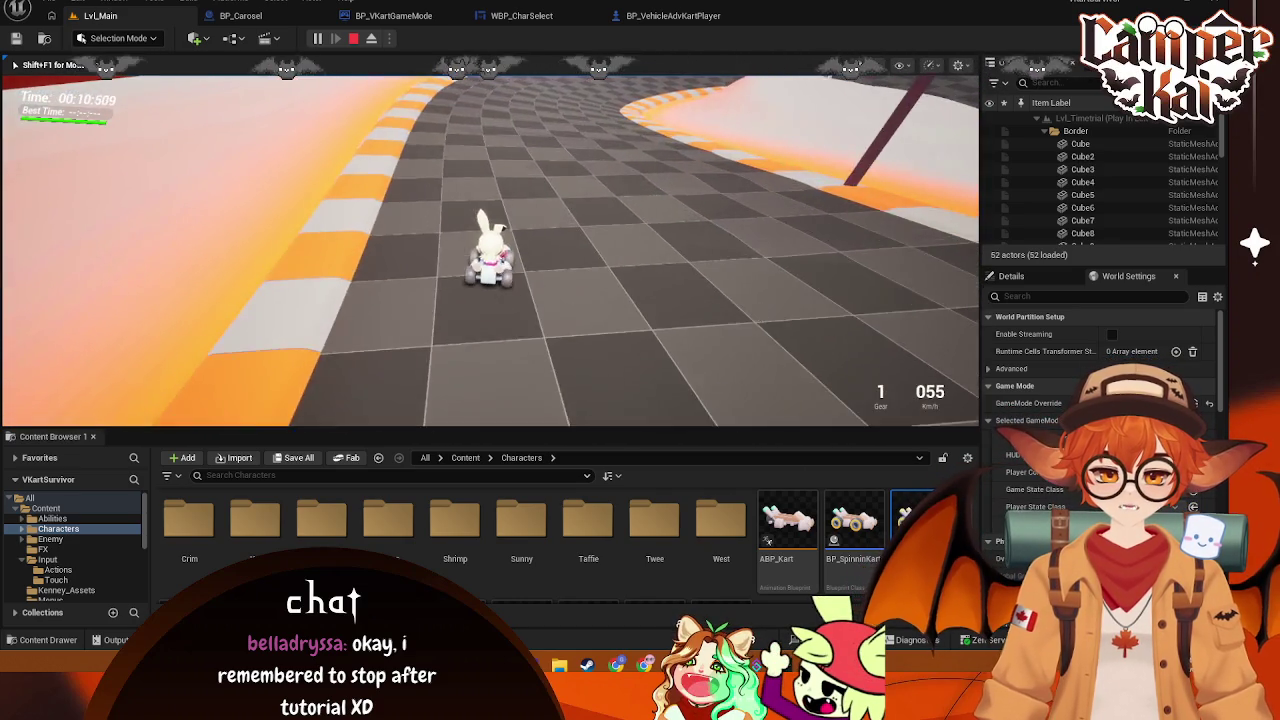
key("Escape")
left_click(240, 15)
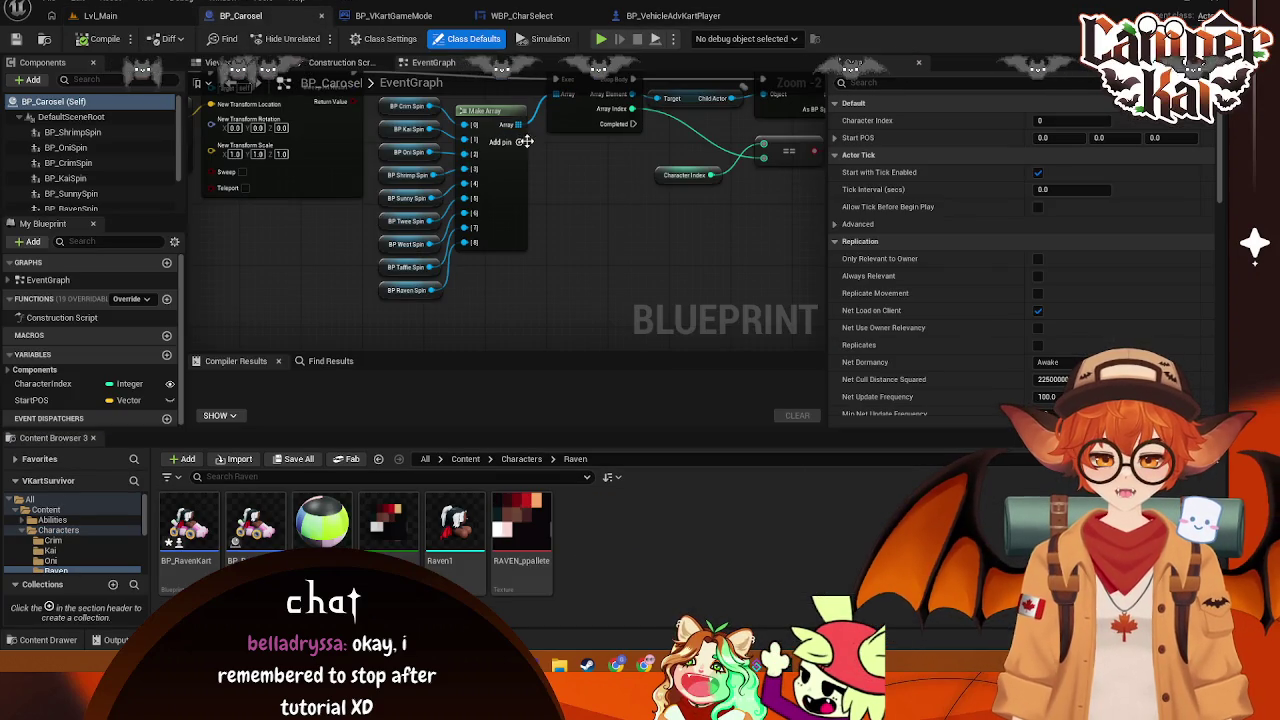
Return to BP_VehicleAdvKartPlayer's EventGraph and screenshot the charge-boost node graph
left_click(679, 16)
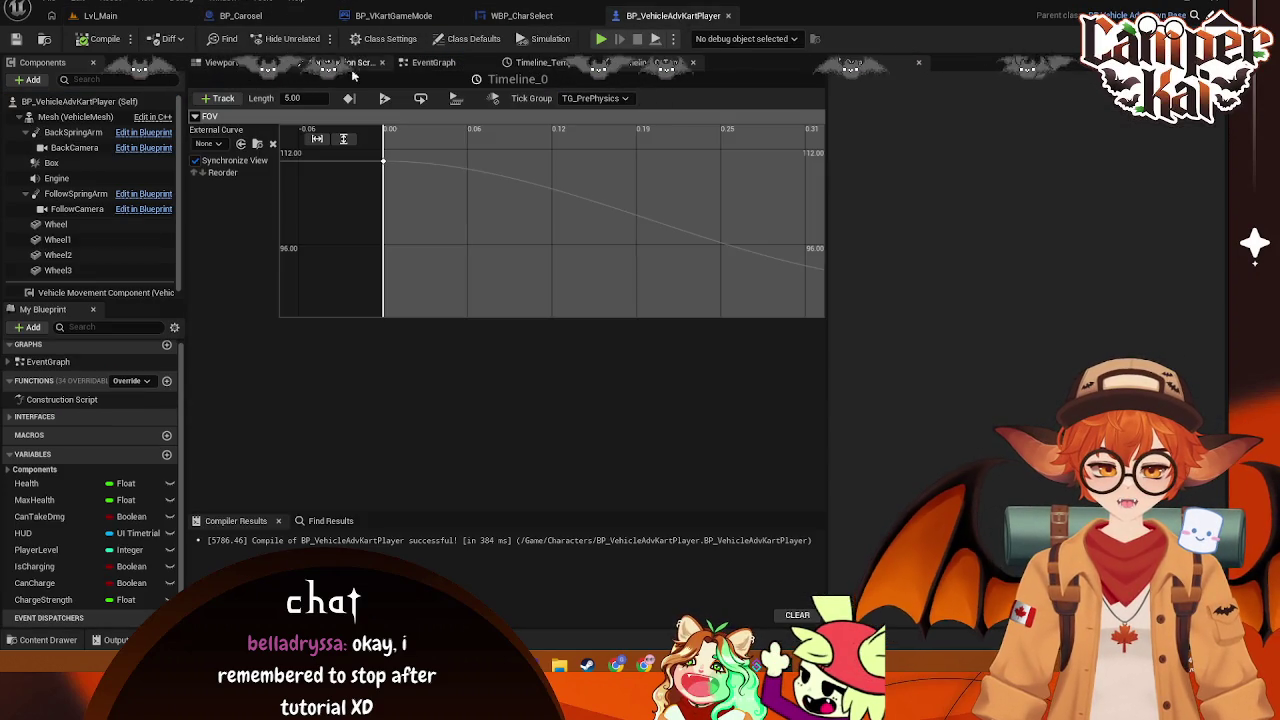
left_click(433, 62)
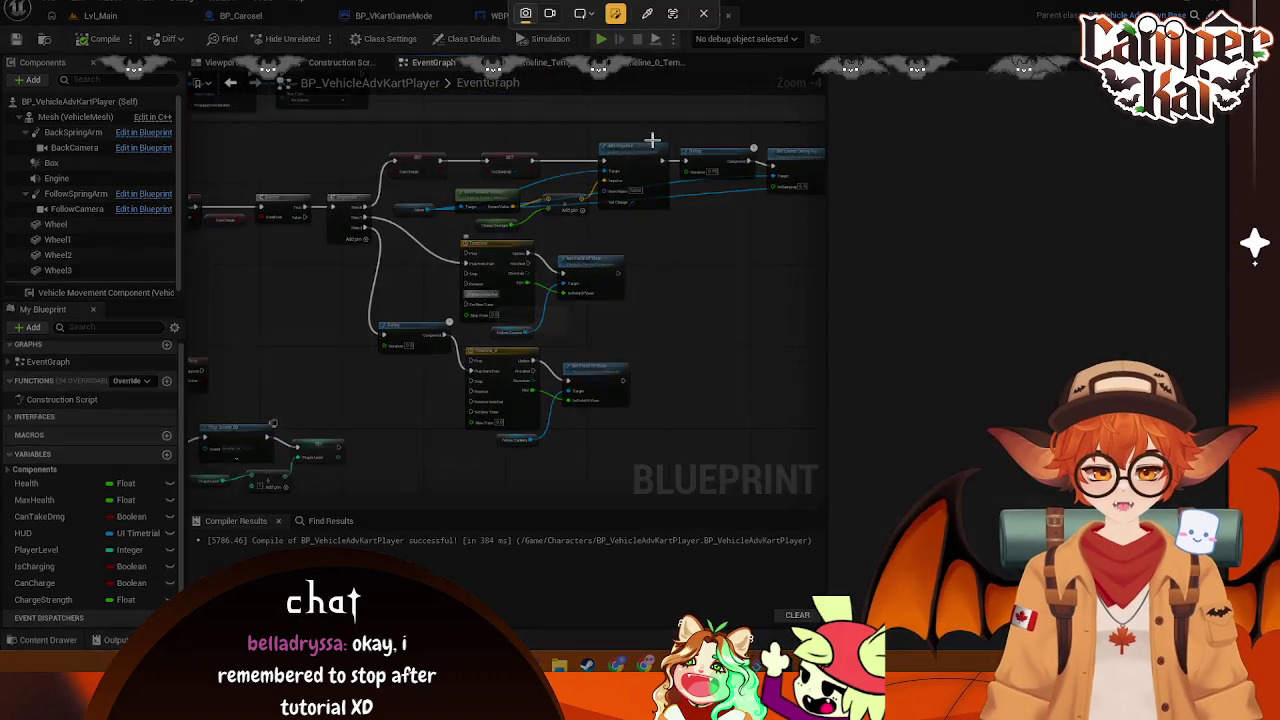
mouse_move(676, 133)
left_mouse_down()
mouse_move(658, 270)
mouse_move(205, 455)
left_mouse_up()
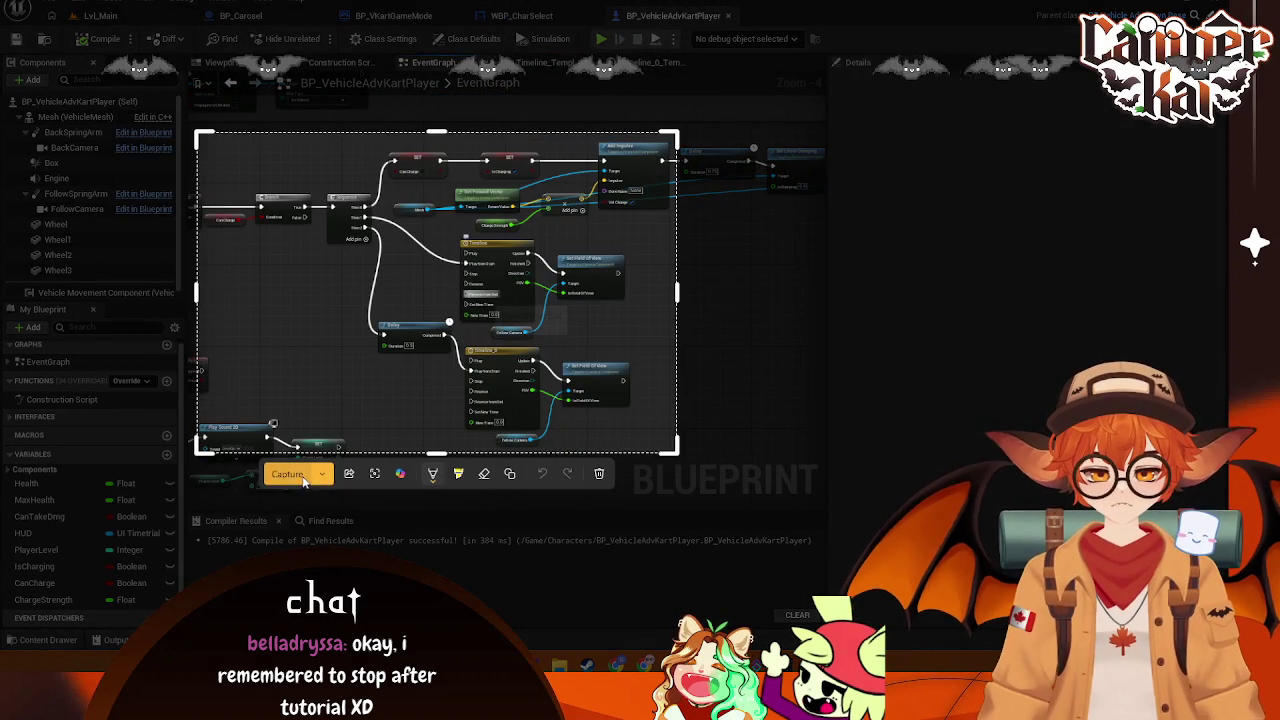
left_click(290, 472)
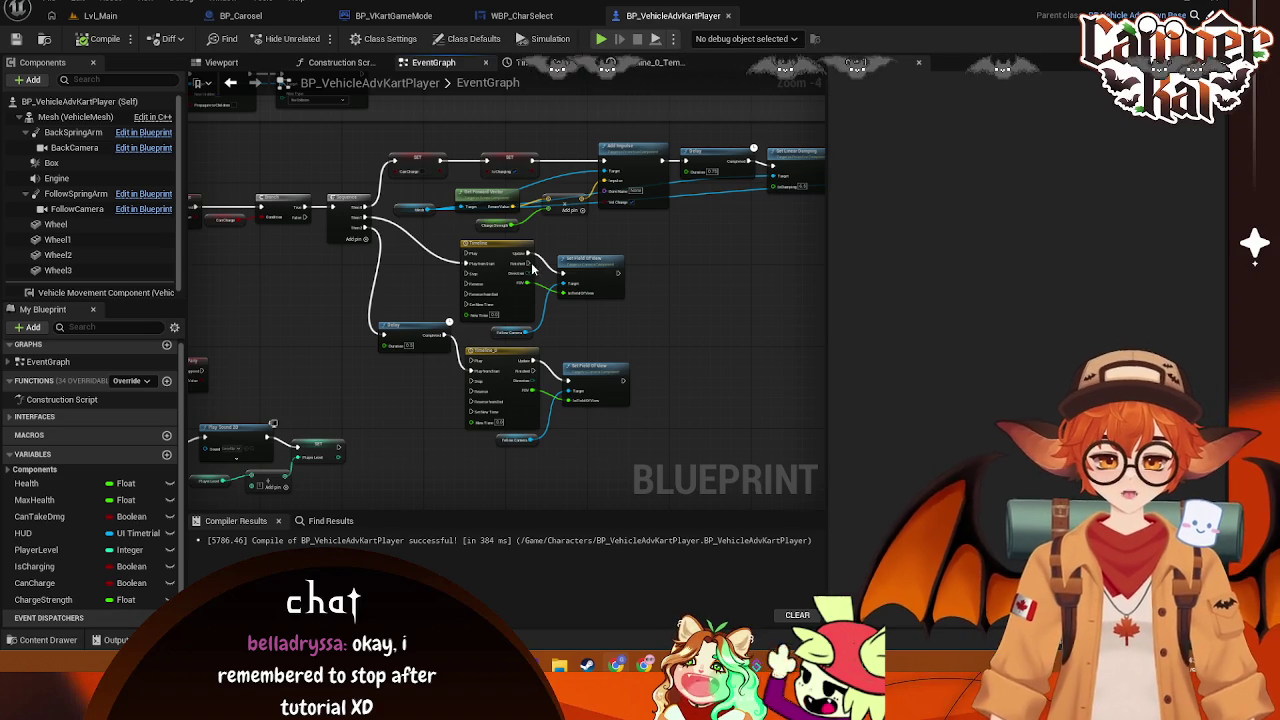
left_click_drag(530, 263, 654, 280)
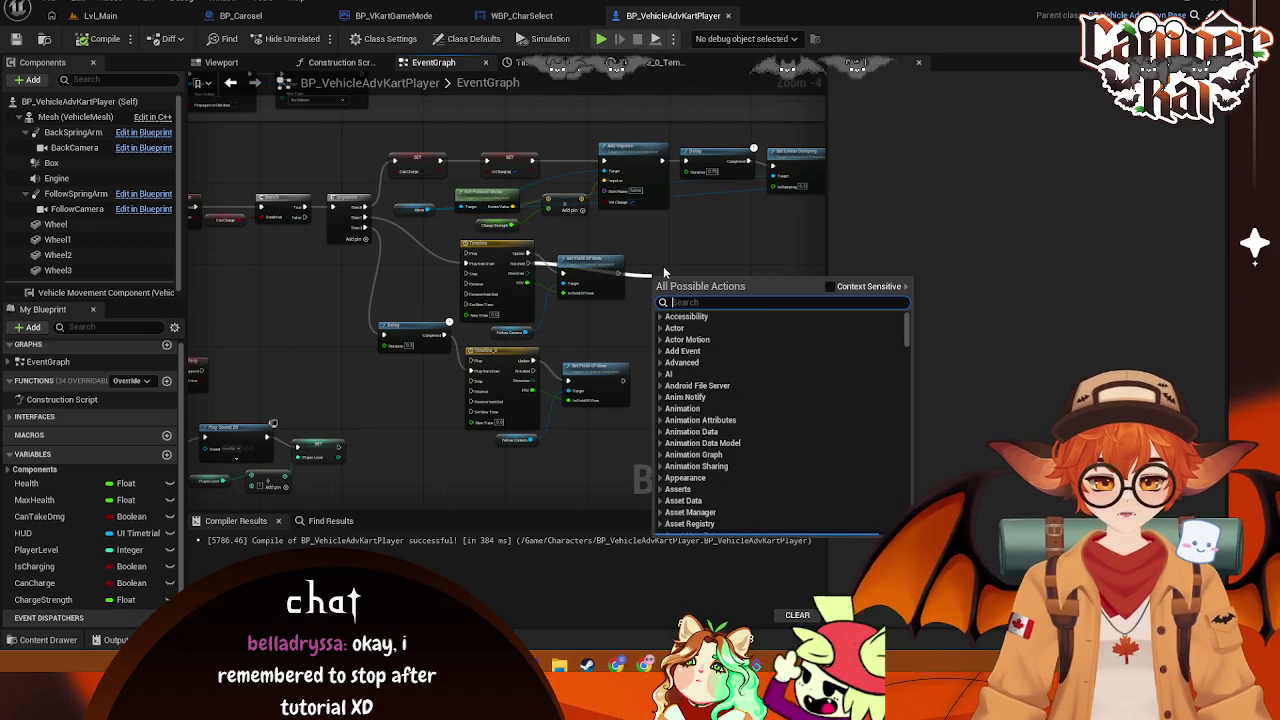
Add Stop nodes after both Timelines' Finished outputs and position them beside Timeline_0
type("stop")
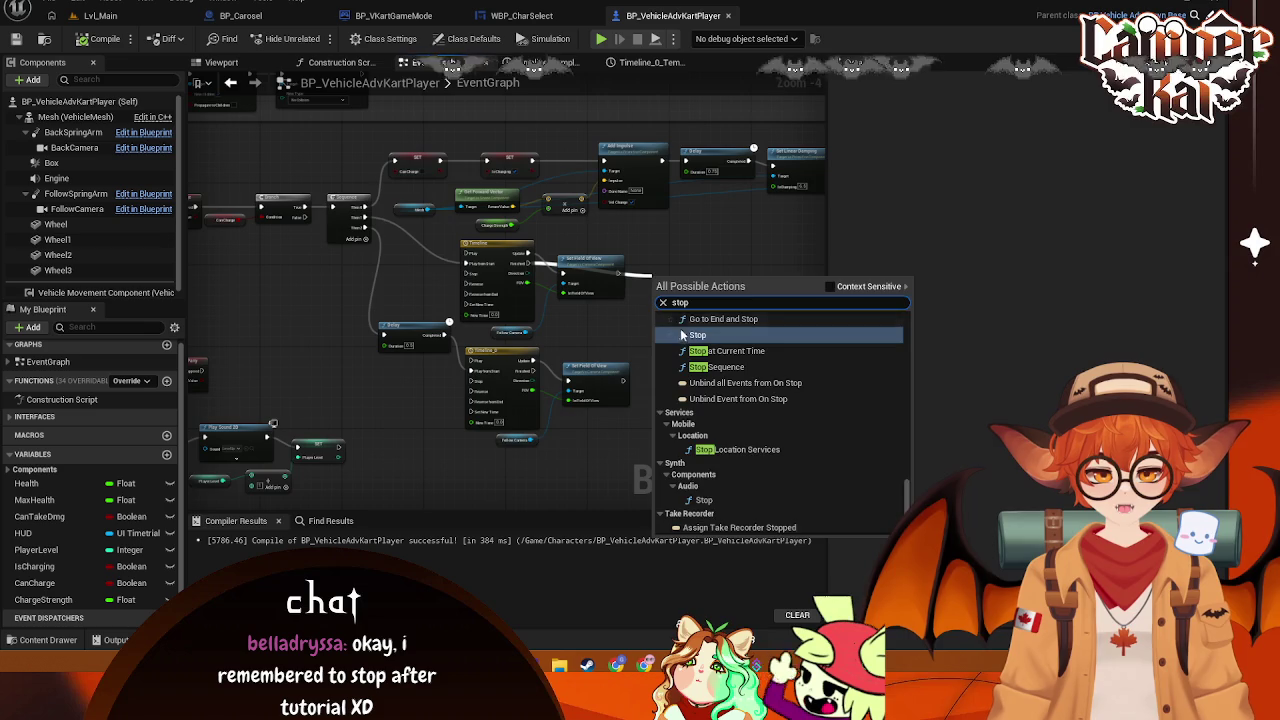
left_click(683, 336)
scroll(683, 280, "up", 3)
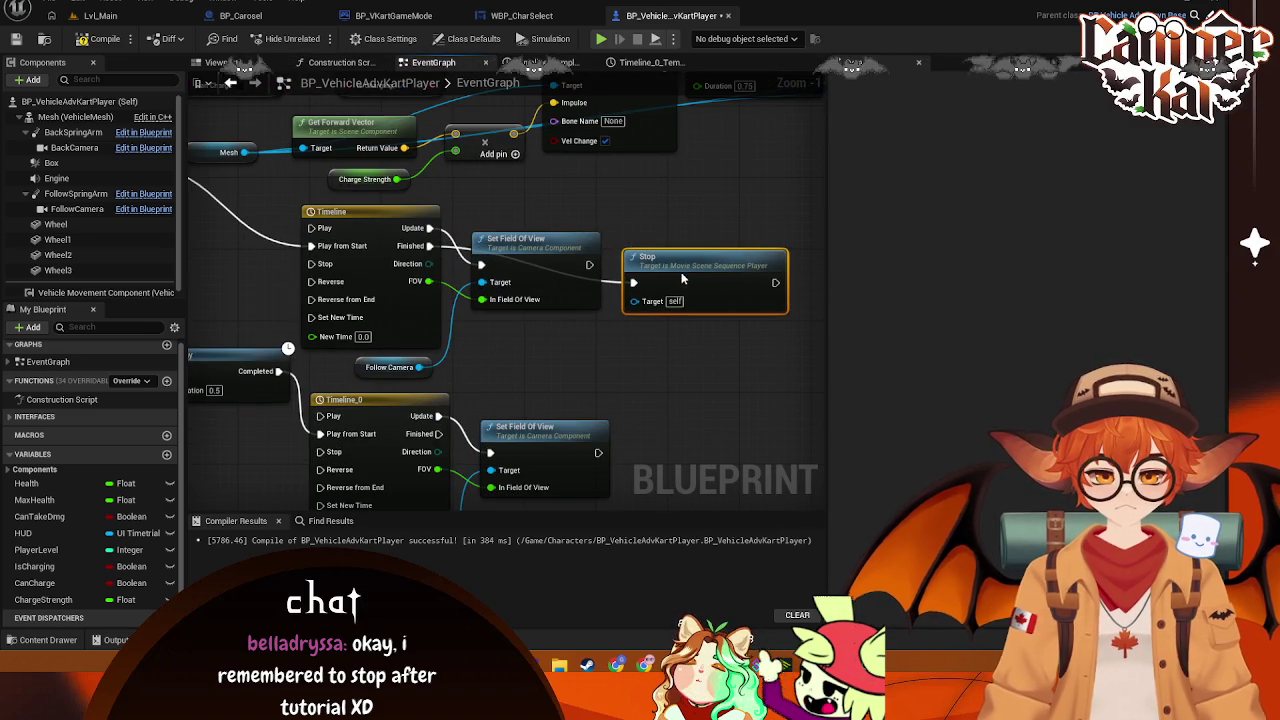
mouse_move(509, 432)
left_mouse_down()
mouse_move(505, 360)
mouse_move(820, 482)
mouse_move(647, 426)
left_mouse_up()
type("stop")
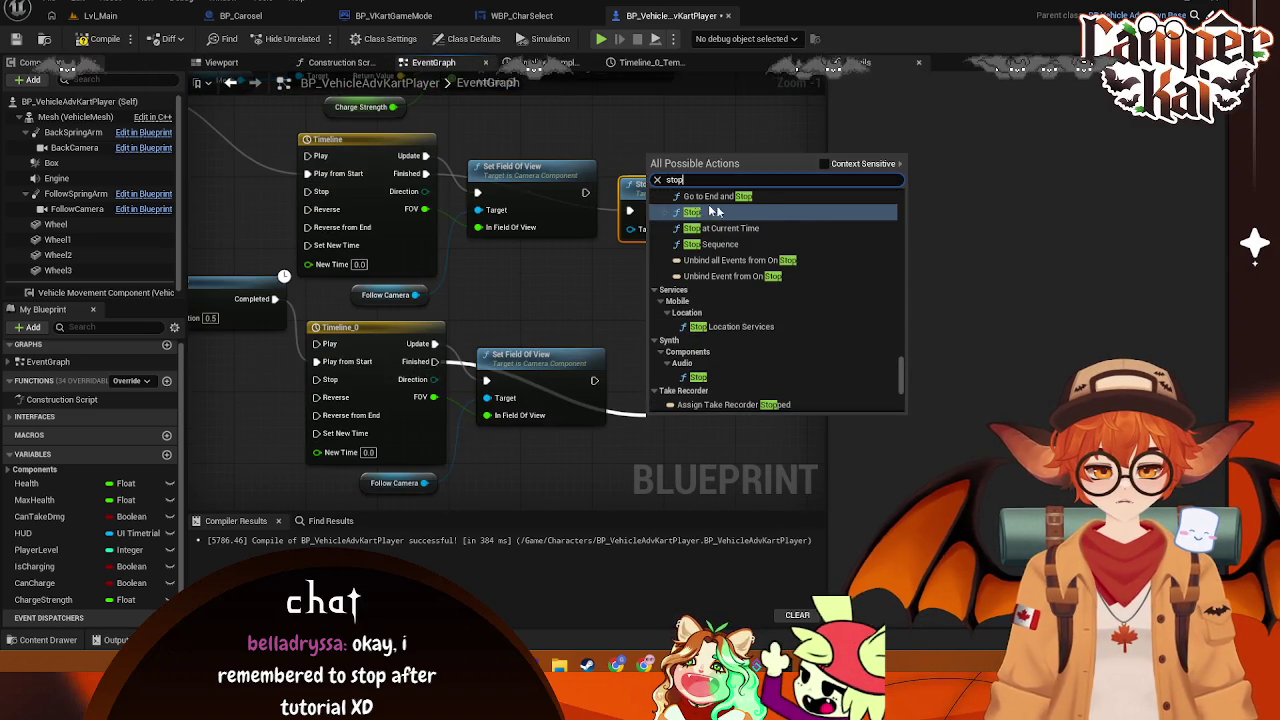
key("Return")
left_click_drag(696, 432, 677, 423)
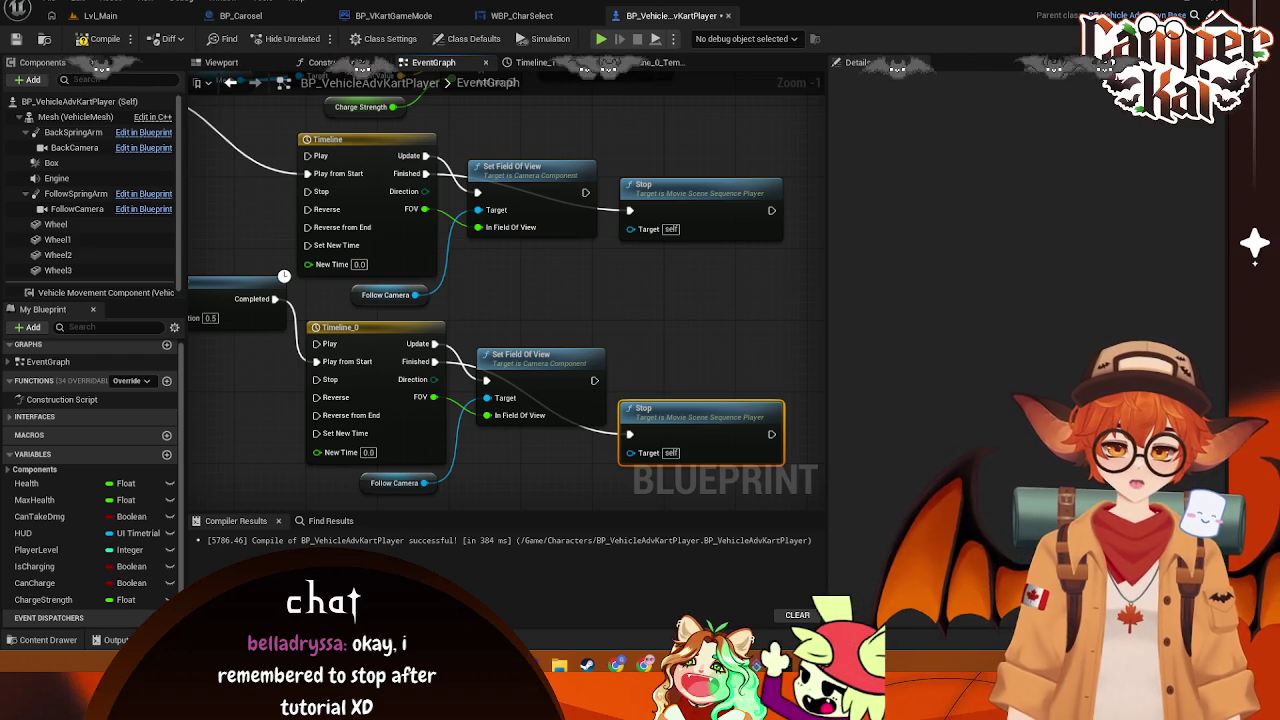
mouse_move(628, 420)
left_mouse_down()
mouse_move(280, 326)
mouse_move(317, 375)
mouse_move(650, 349)
left_mouse_up()
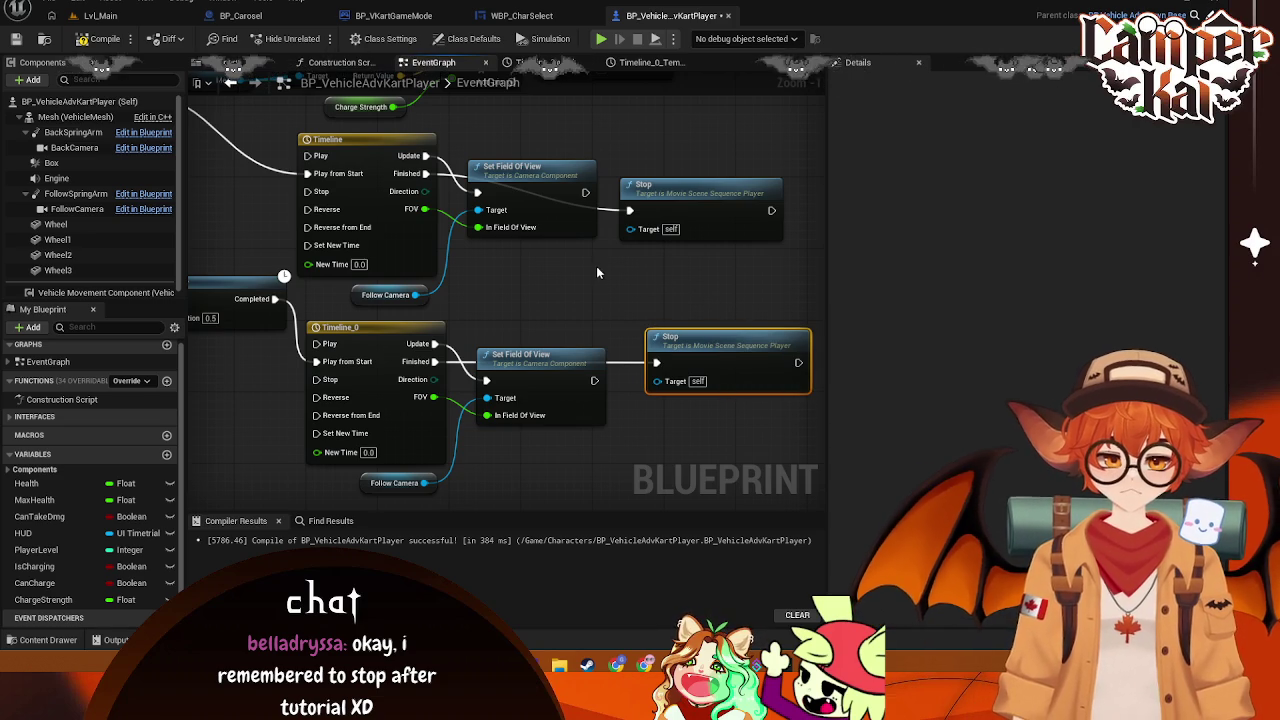
Drag from the top Timeline's Finished output and search 'stop time' for the Timeline Stop action
left_click_drag(426, 173, 532, 311)
type("stop")
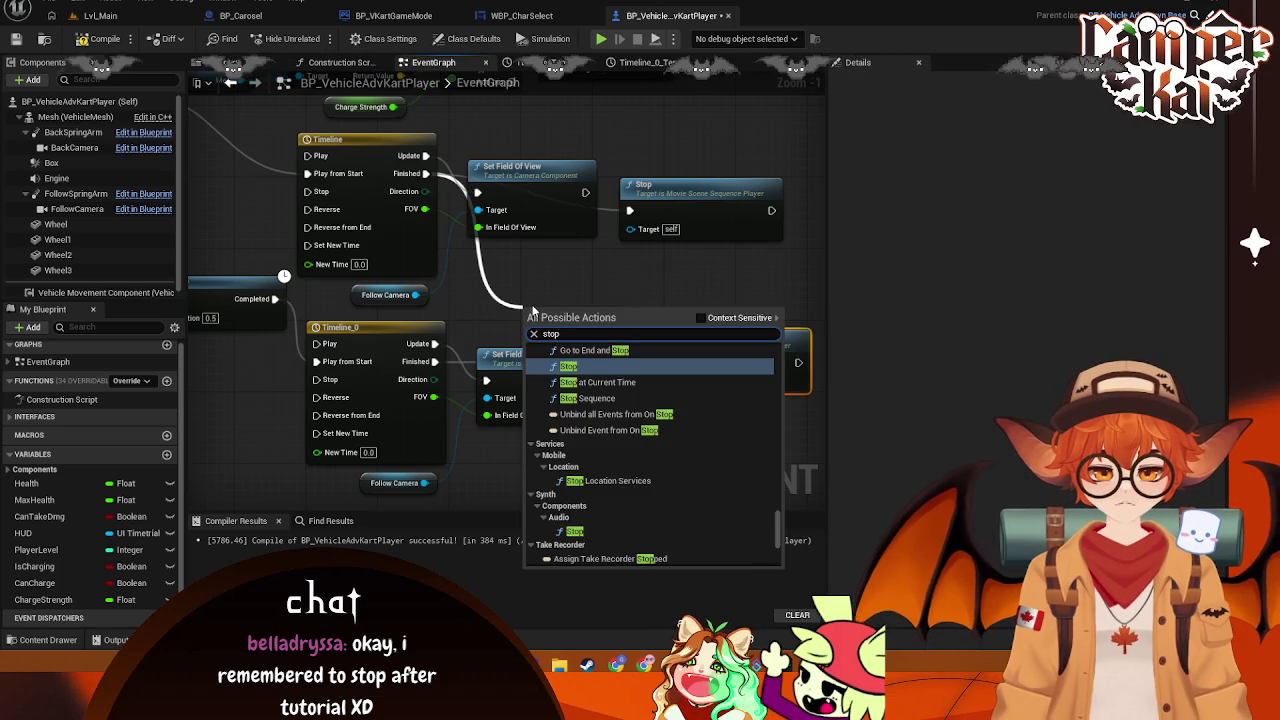
type(" timn")
key("BackSpace")
key("BackSpace")
type("e")
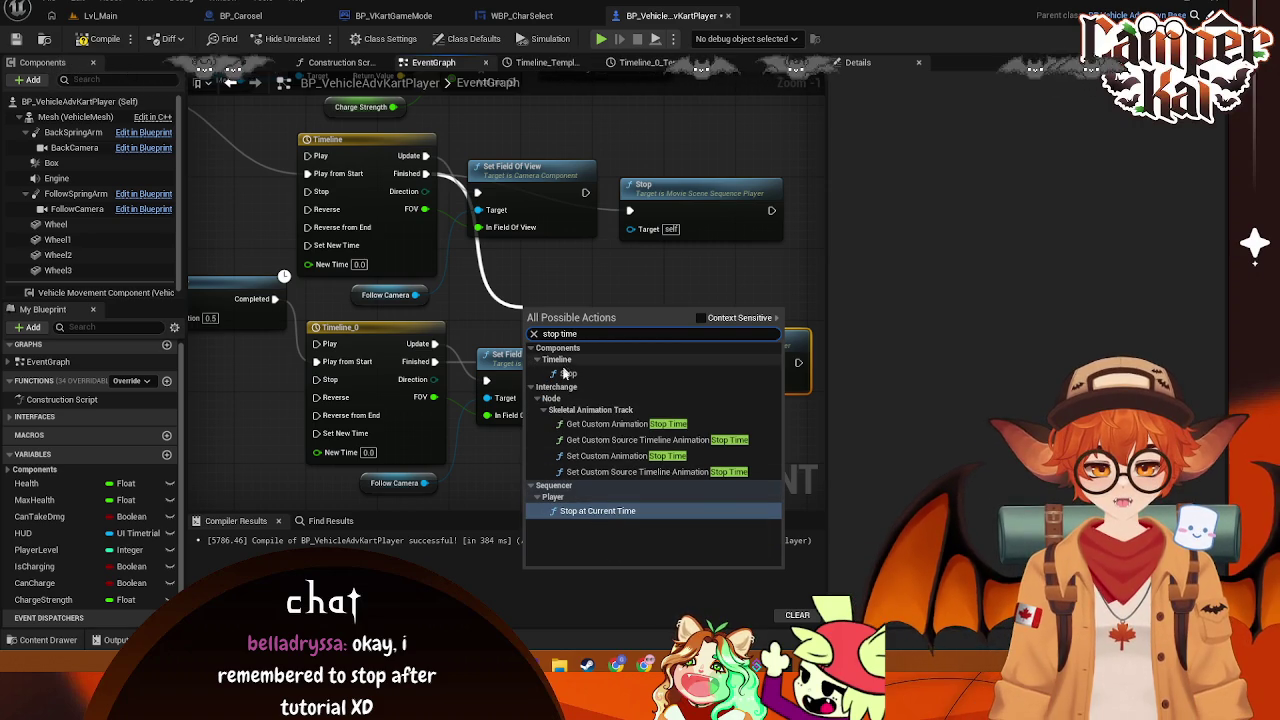
Add the Timeline Stop node and delete both Movie Scene Sequence Player Stop nodes
left_click(568, 373)
left_click_drag(588, 322, 578, 267)
left_click(690, 190)
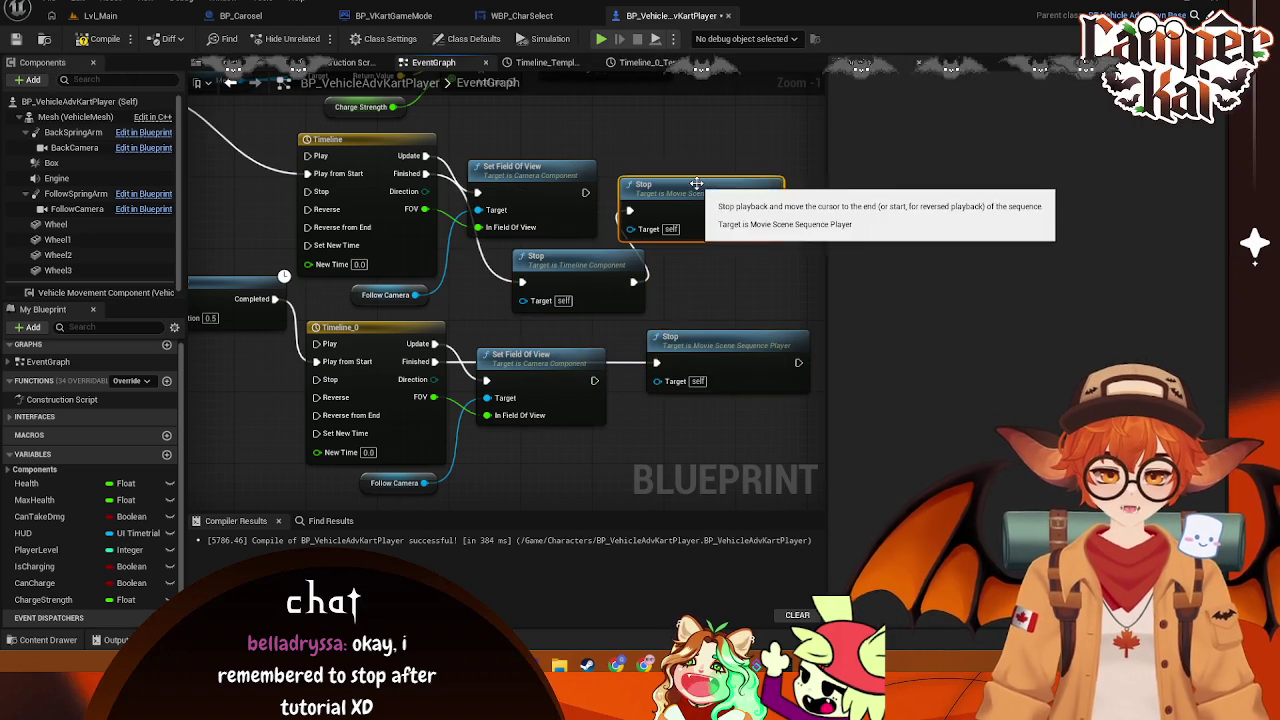
key("Delete")
left_click(700, 337)
key("Delete")
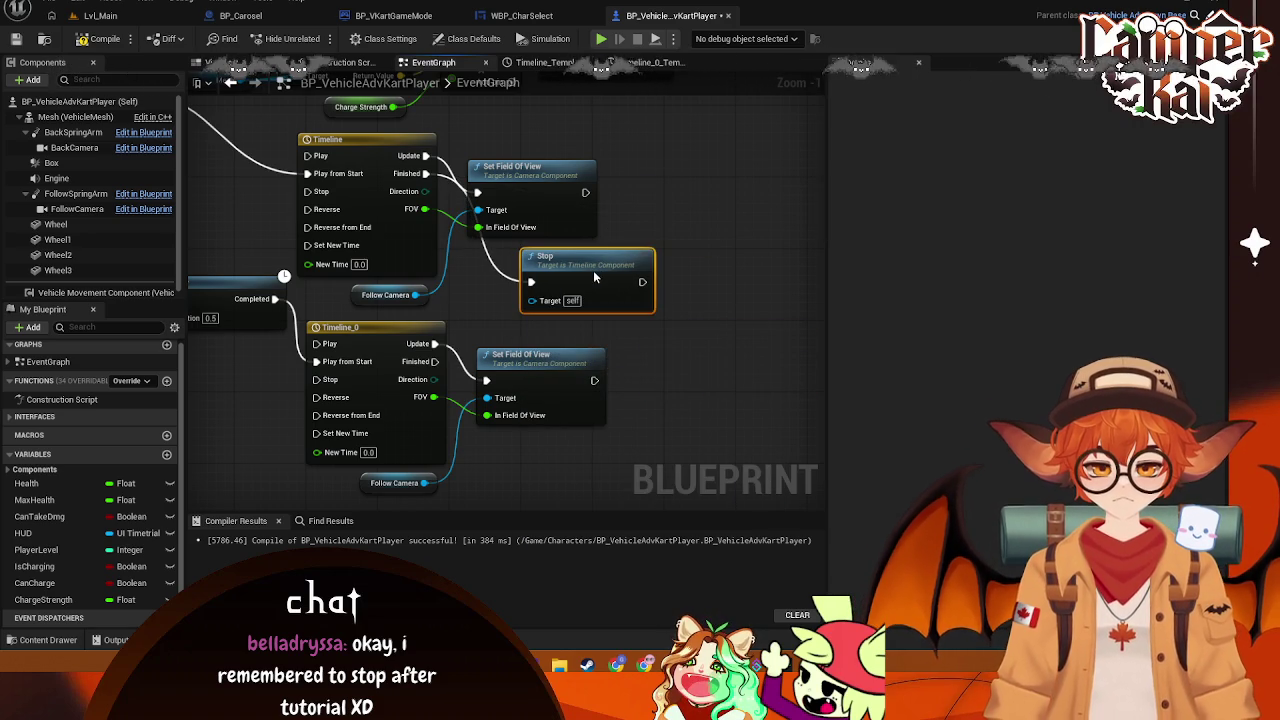
left_click_drag(593, 270, 582, 270)
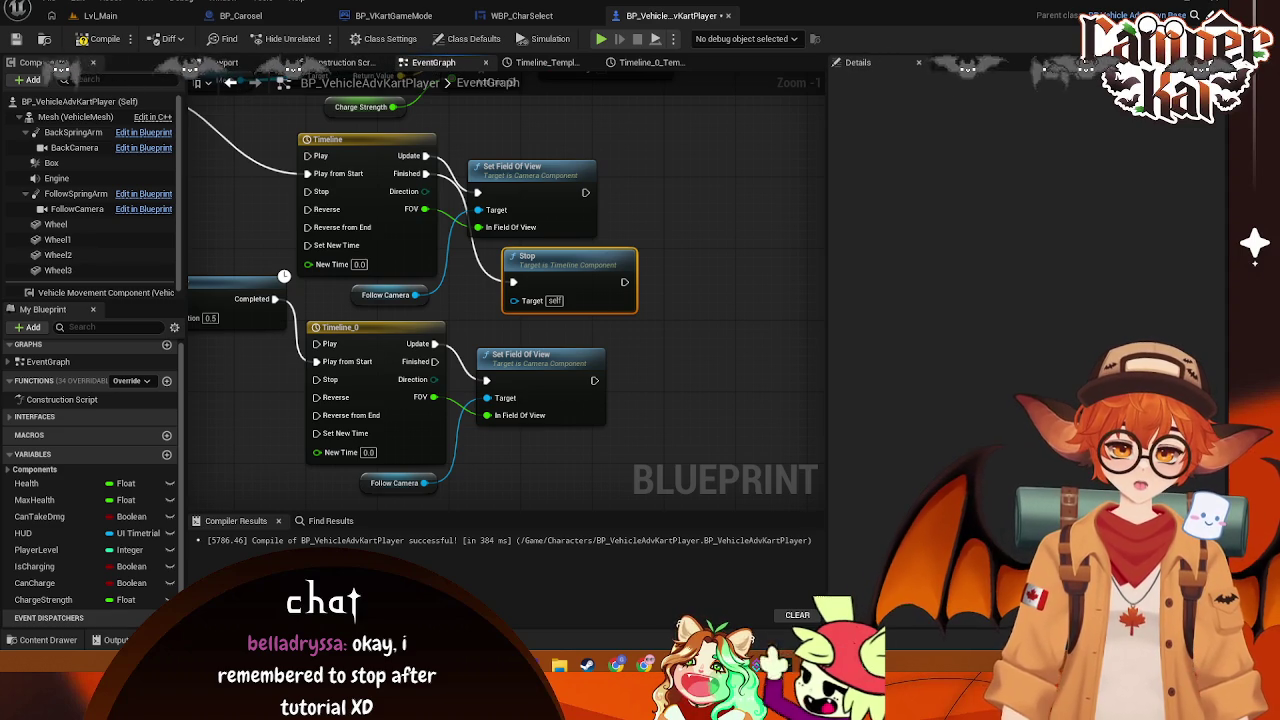
left_click_drag(558, 265, 585, 274)
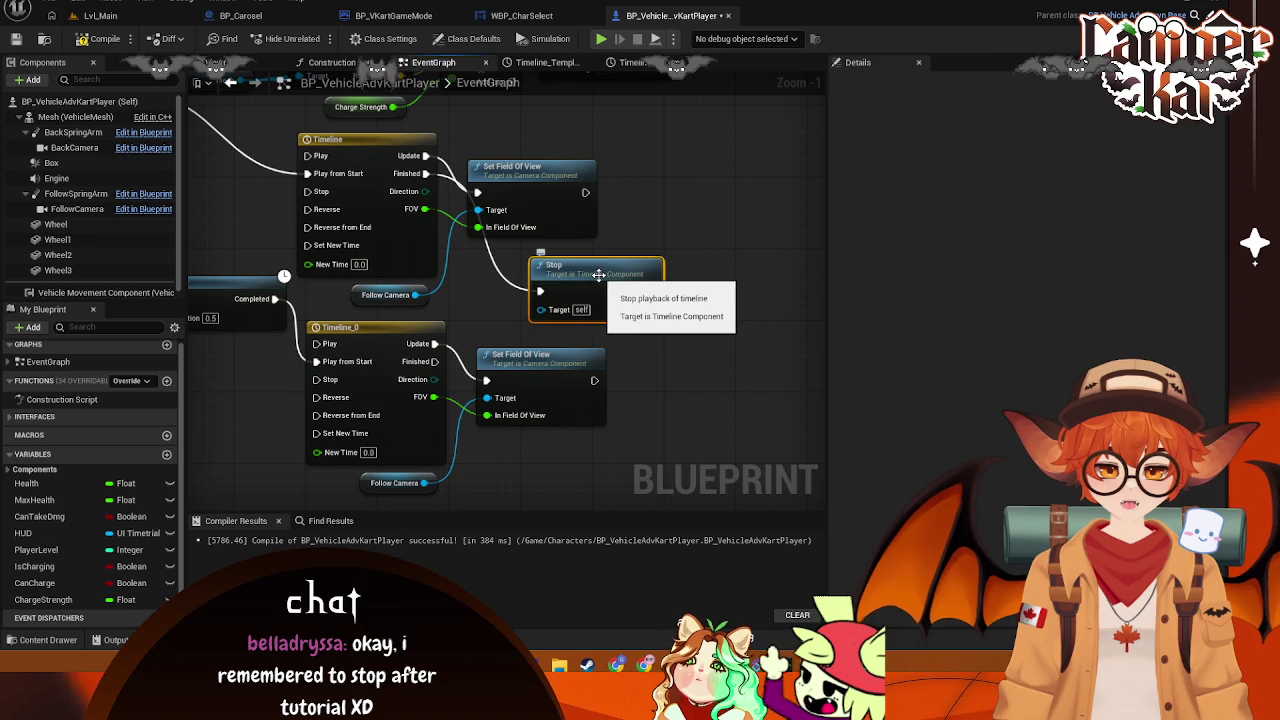
Relocate the Timeline Stop node below the Delay, moving the Timeline_0 group right for room
key("Delete")
scroll(598, 274, "down", 1)
mouse_move(580, 415)
left_mouse_down()
mouse_move(500, 300)
mouse_move(614, 290)
left_mouse_up()
left_click(416, 371)
key("ctrl+v")
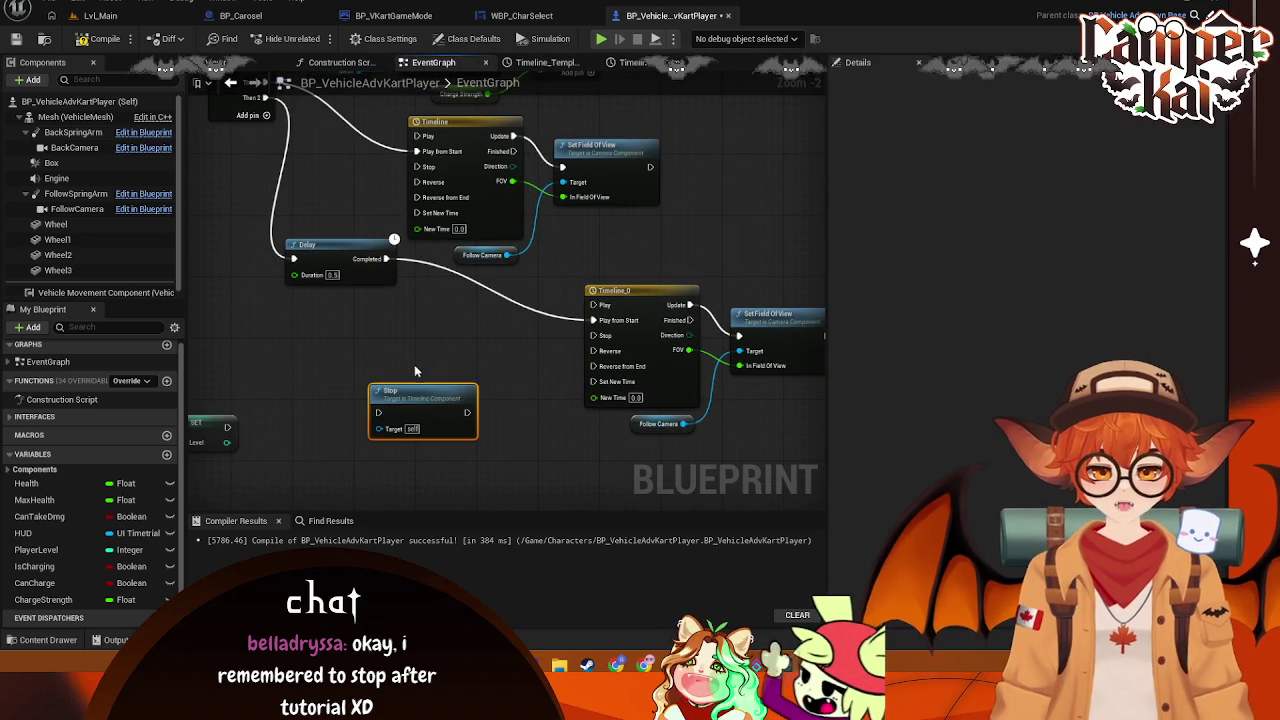
Wire the Delay's Completed output to Timeline_0's Play from Start, undoing a stray Stop-node move
mouse_move(386, 259)
left_mouse_down()
mouse_move(410, 285)
mouse_move(379, 412)
left_mouse_up()
mouse_move(466, 412)
left_mouse_down()
mouse_move(440, 178)
mouse_move(425, 205)
mouse_move(418, 170)
left_mouse_up()
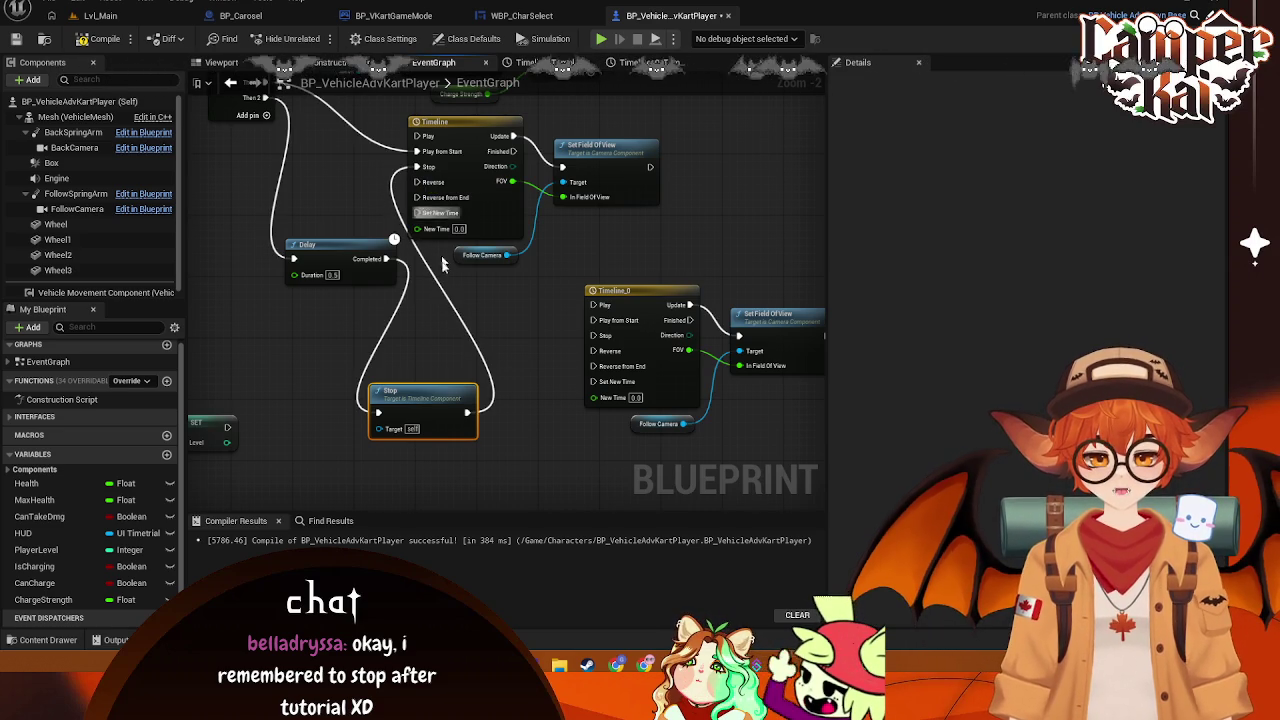
left_click_drag(454, 411, 477, 342)
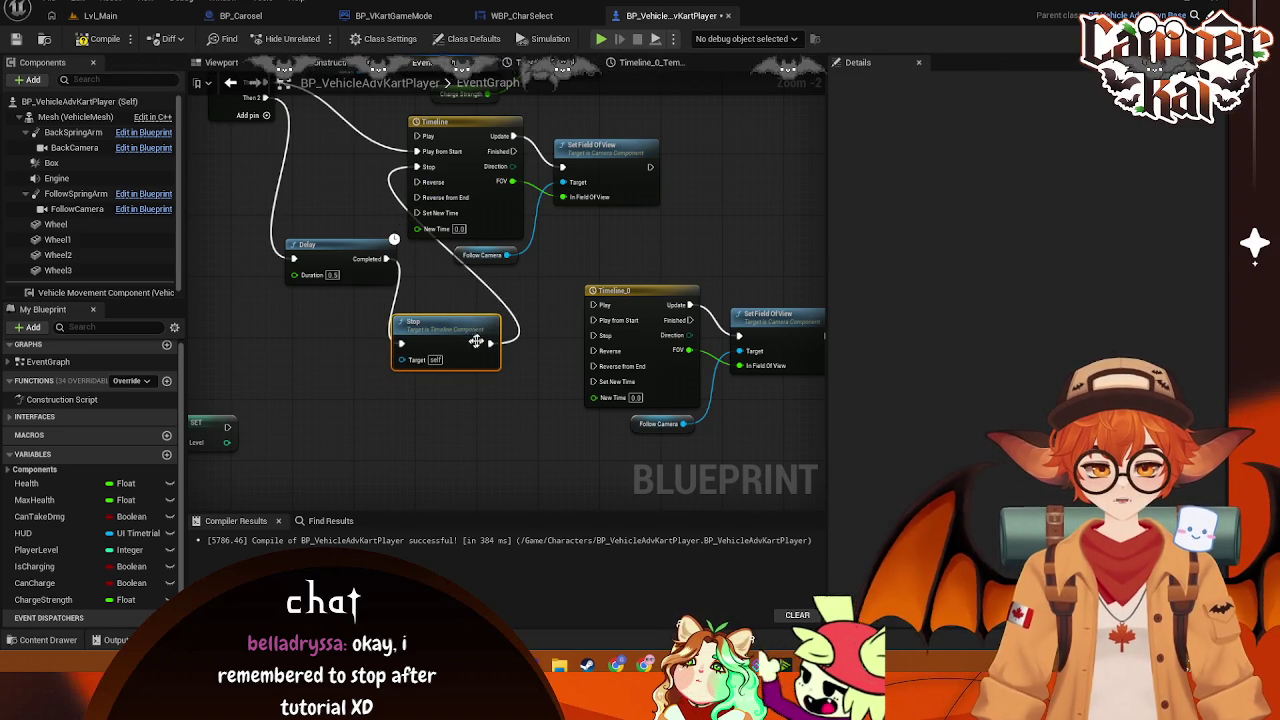
key("ctrl+z")
key("ctrl+z")
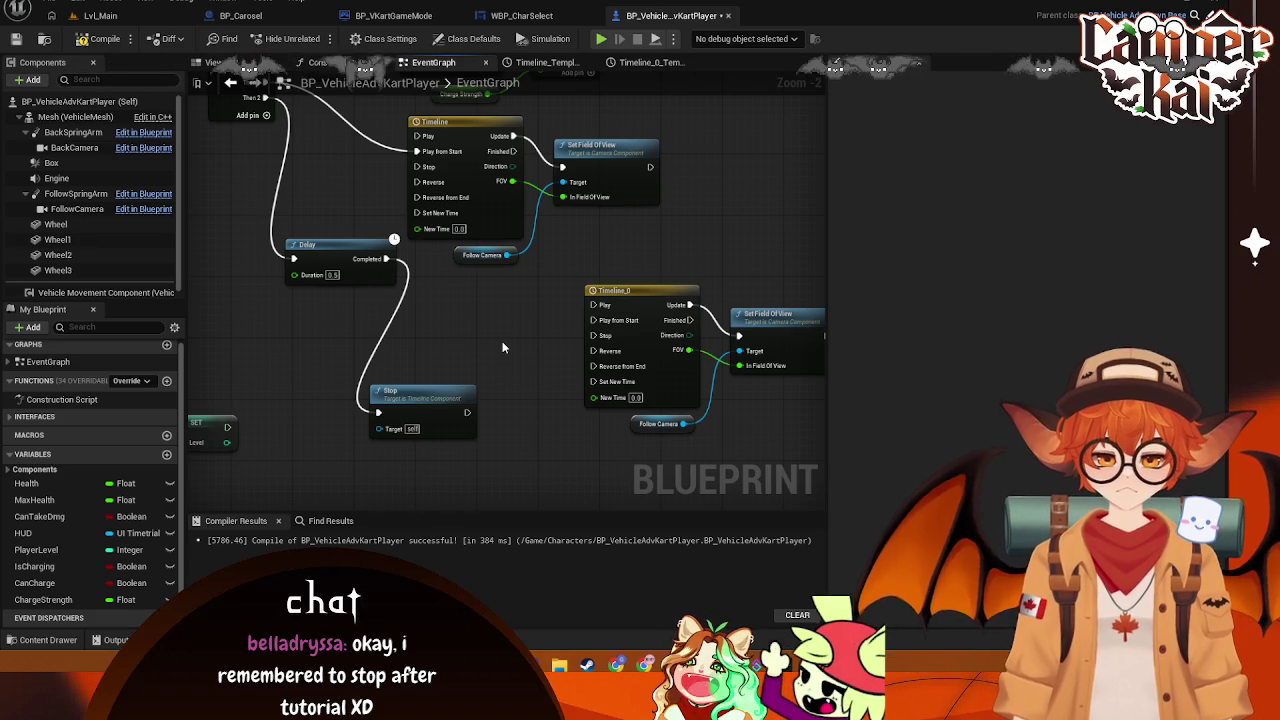
mouse_move(399, 259)
left_mouse_down()
mouse_move(420, 170)
mouse_move(399, 267)
mouse_move(455, 305)
mouse_move(597, 325)
left_mouse_up()
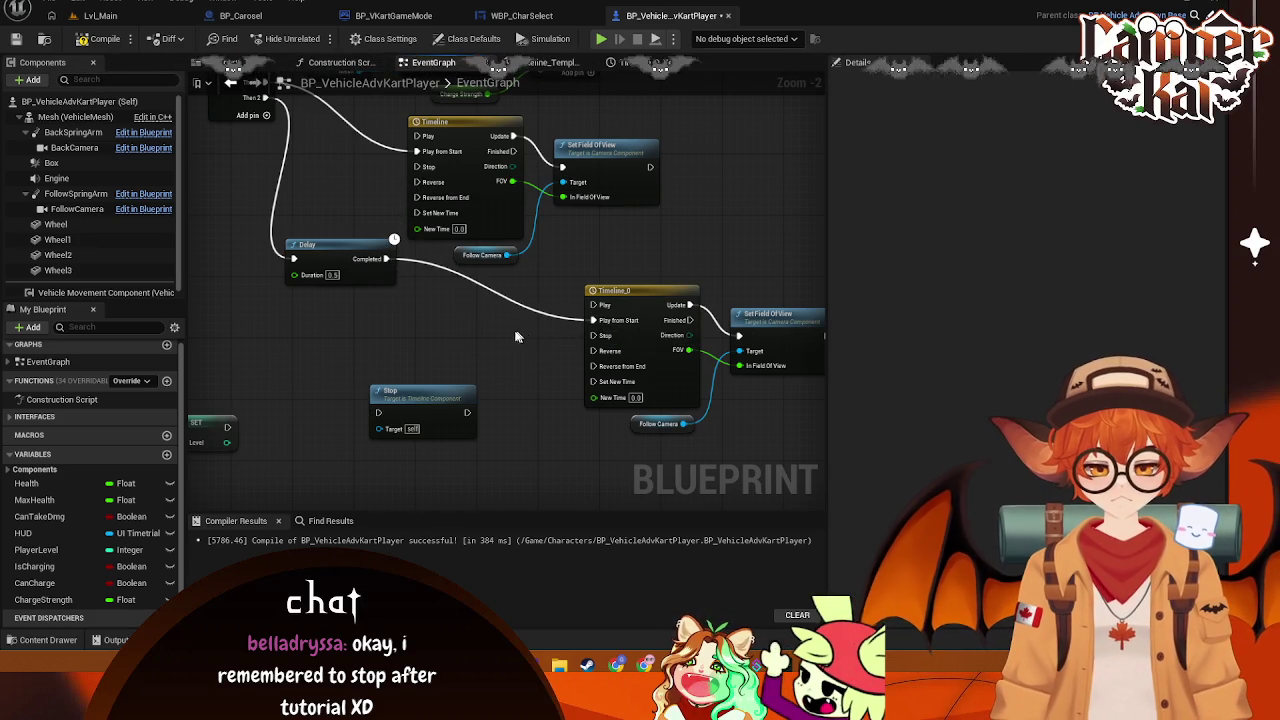
Delete the leftover Stop node and move the Timeline_0 group left toward the Delay
left_click(449, 391)
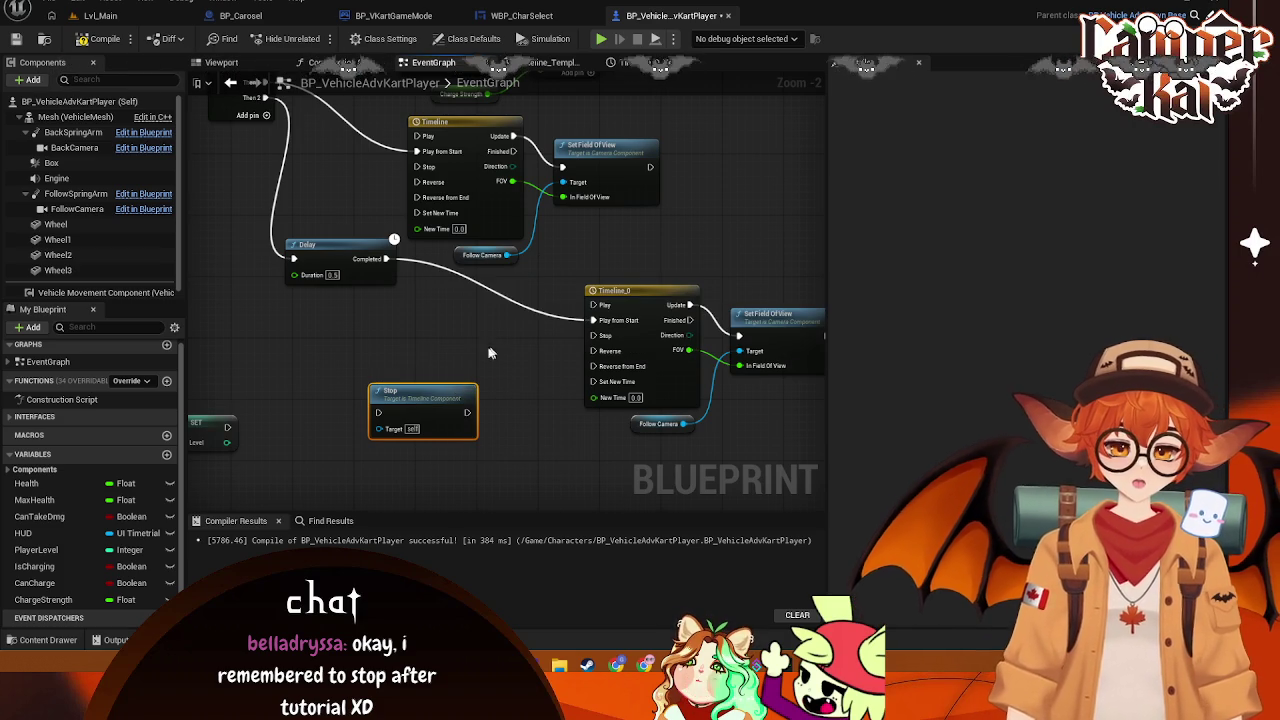
key("Delete")
left_click_drag(590, 264, 794, 457)
left_click_drag(653, 313, 491, 310)
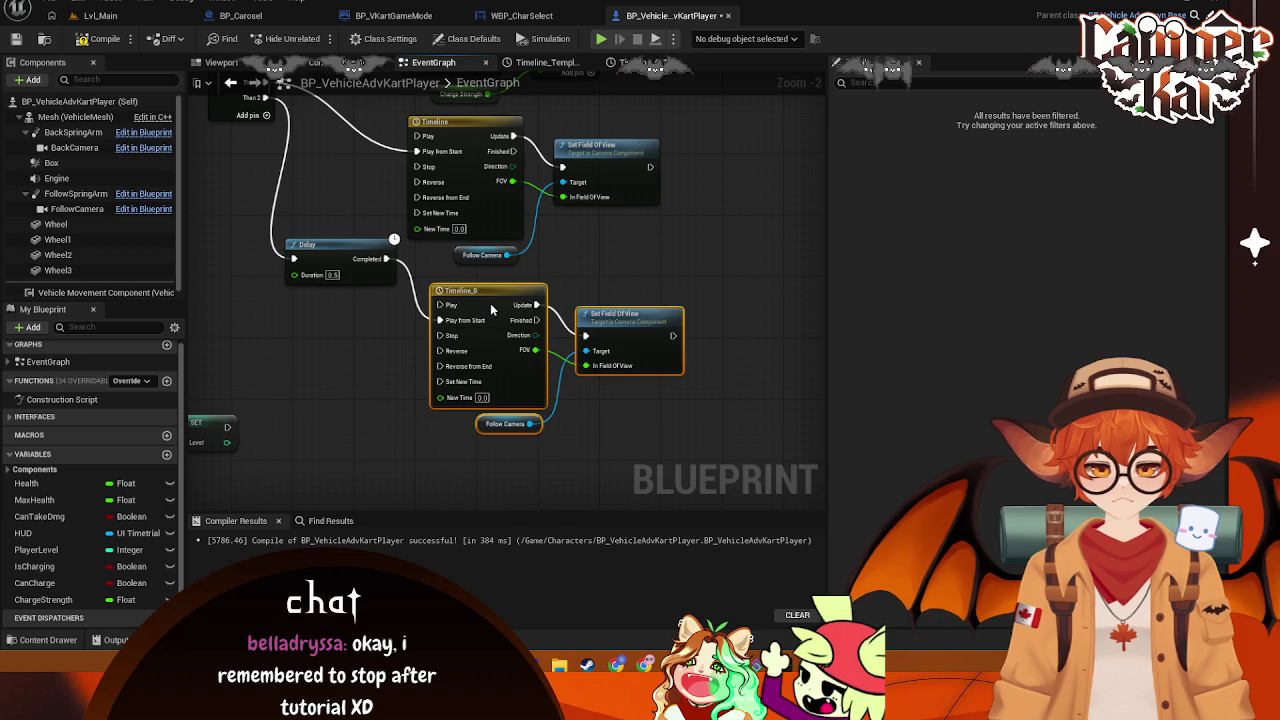
Line up the Delay with the Timeline_0, Set Field Of View and Follow Camera group
left_click_drag(336, 255, 311, 255)
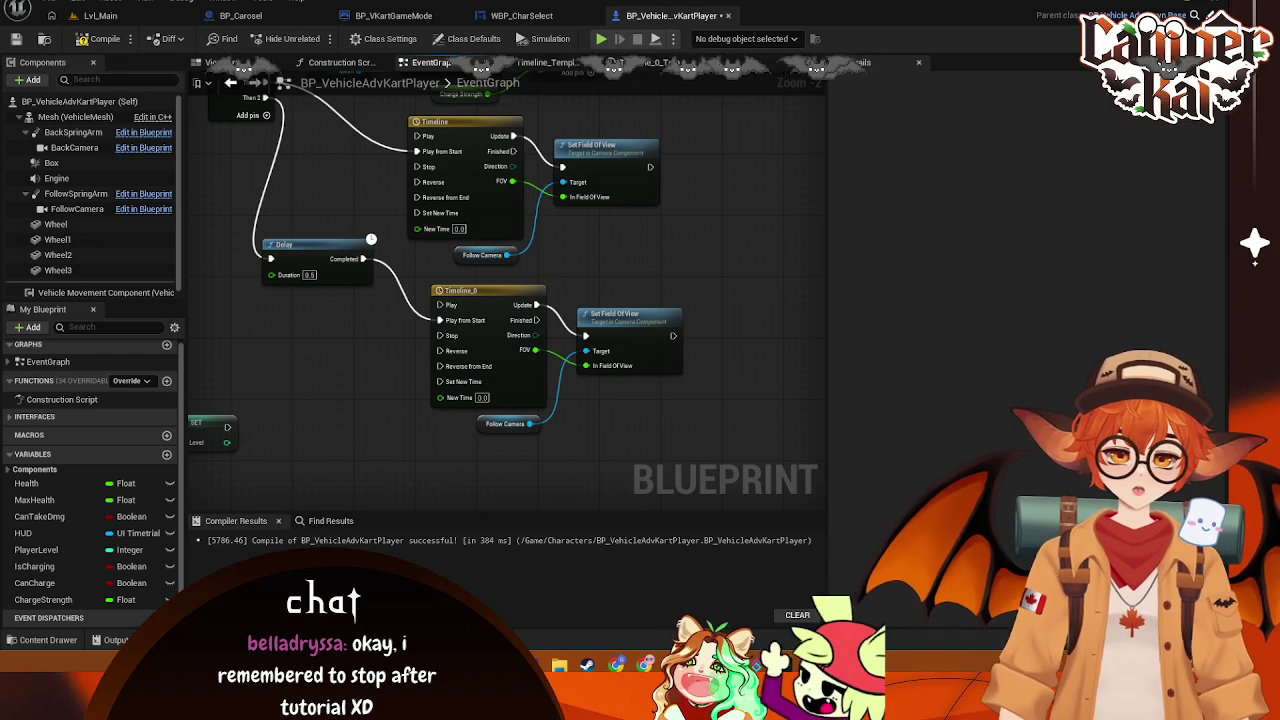
left_click_drag(666, 286, 432, 418)
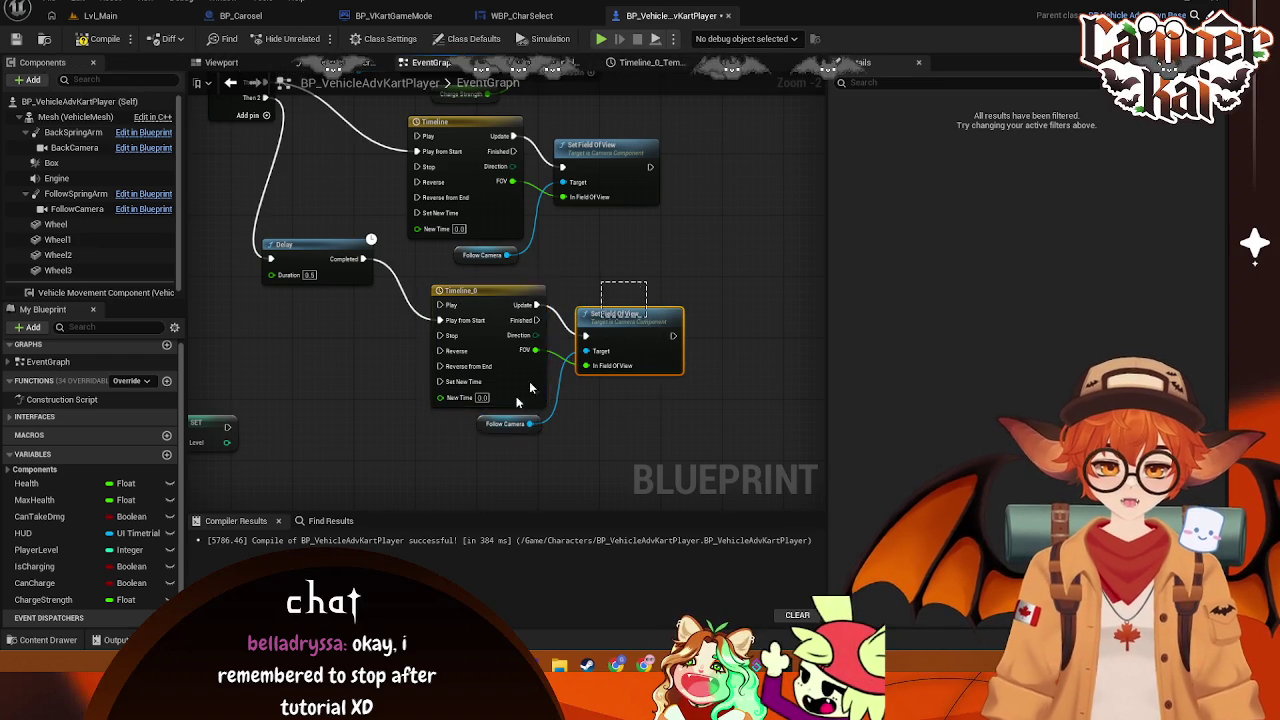
mouse_move(504, 318)
left_mouse_down()
mouse_move(481, 302)
mouse_move(481, 317)
left_mouse_up()
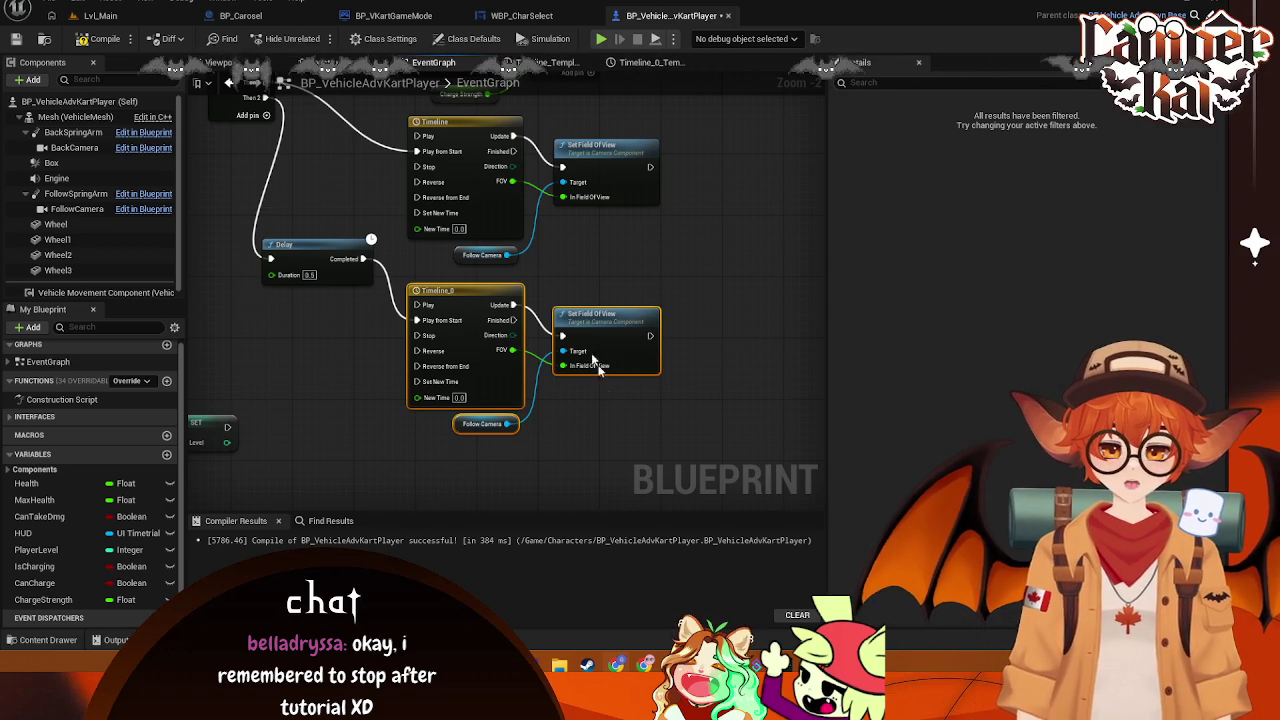
scroll(360, 279, "up", 1)
left_click_drag(320, 252, 337, 314)
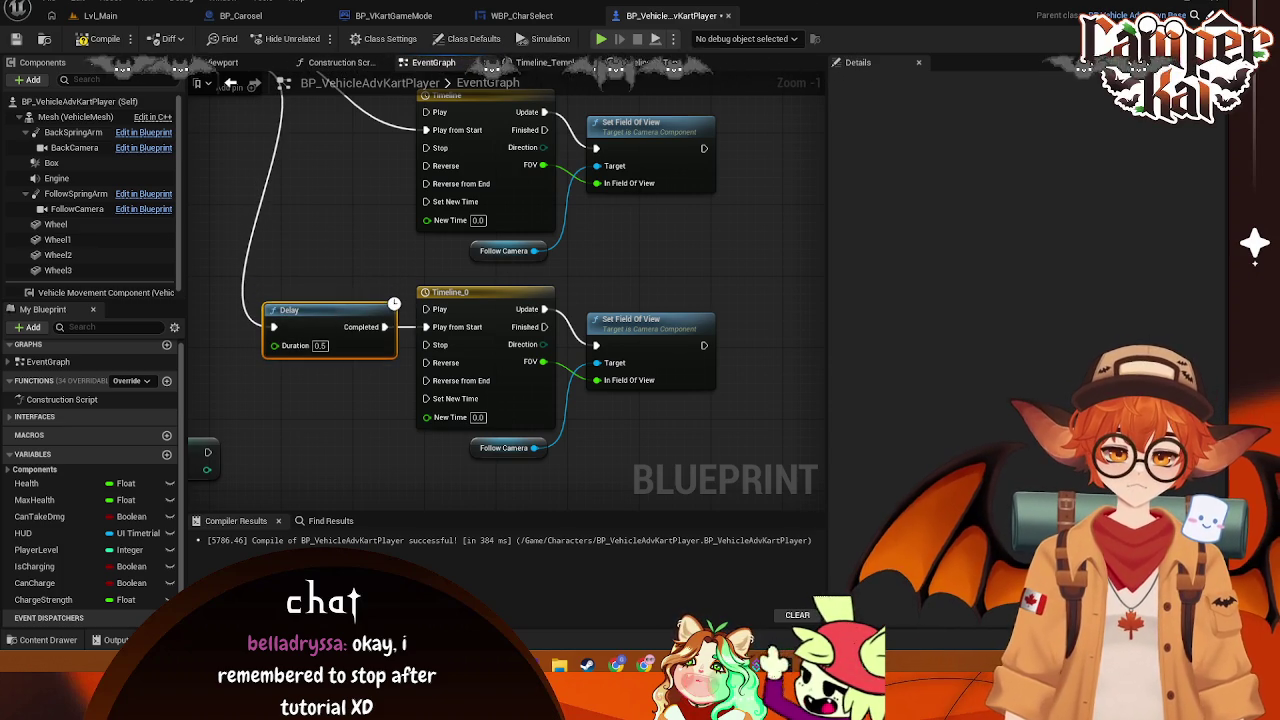
Wire Sequence Then 2 into Timeline_0's Stop and bring the Sequence node into view
mouse_move(366, 177)
left_mouse_down()
mouse_move(457, 274)
mouse_move(491, 223)
mouse_move(468, 243)
left_mouse_up()
mouse_move(373, 136)
left_mouse_down()
mouse_move(549, 366)
mouse_move(557, 409)
mouse_move(576, 411)
left_mouse_up()
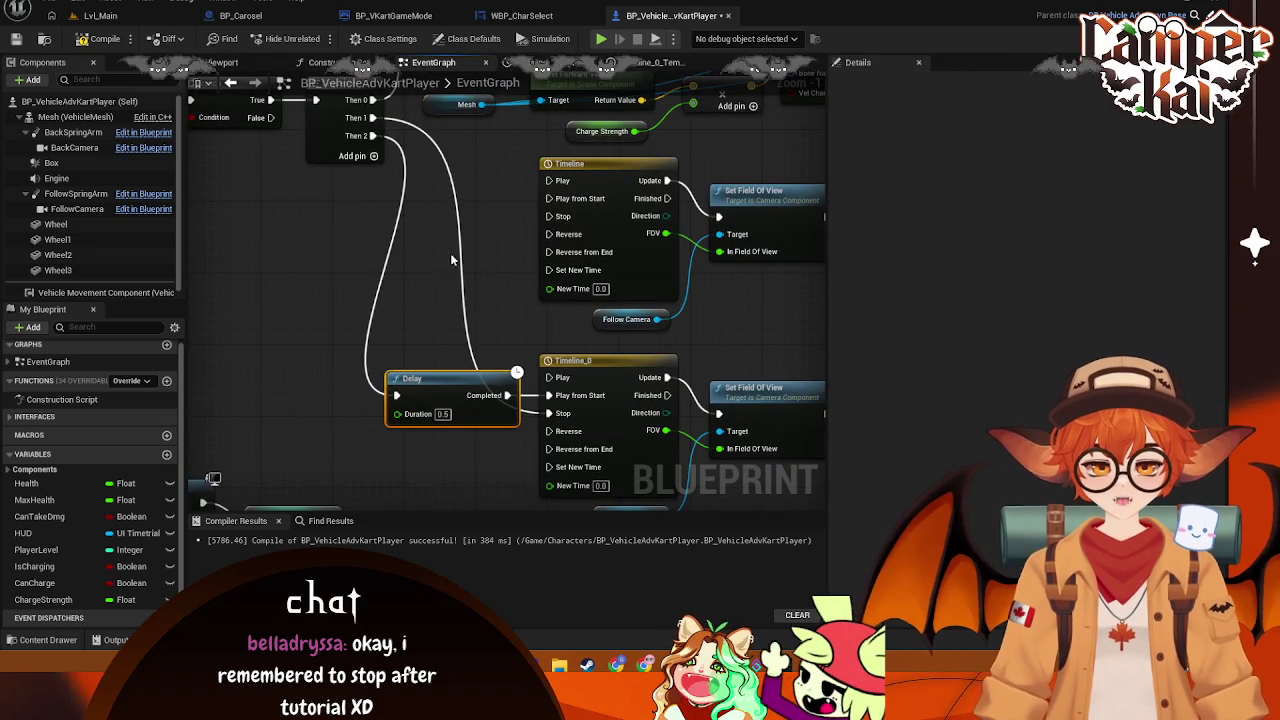
left_click(679, 281)
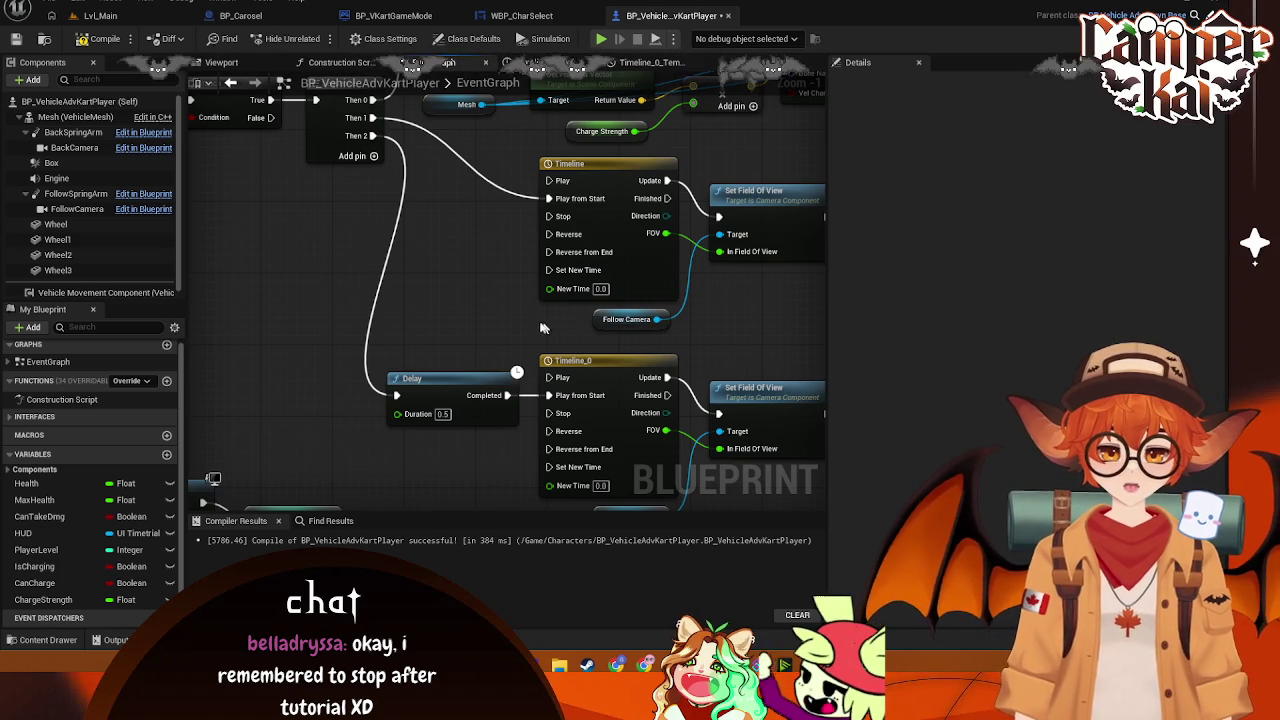
left_click_drag(372, 117, 336, 163)
Add two Sequence outputs and route Then 2 into the Delay placed beside the Sequence
left_click(335, 202)
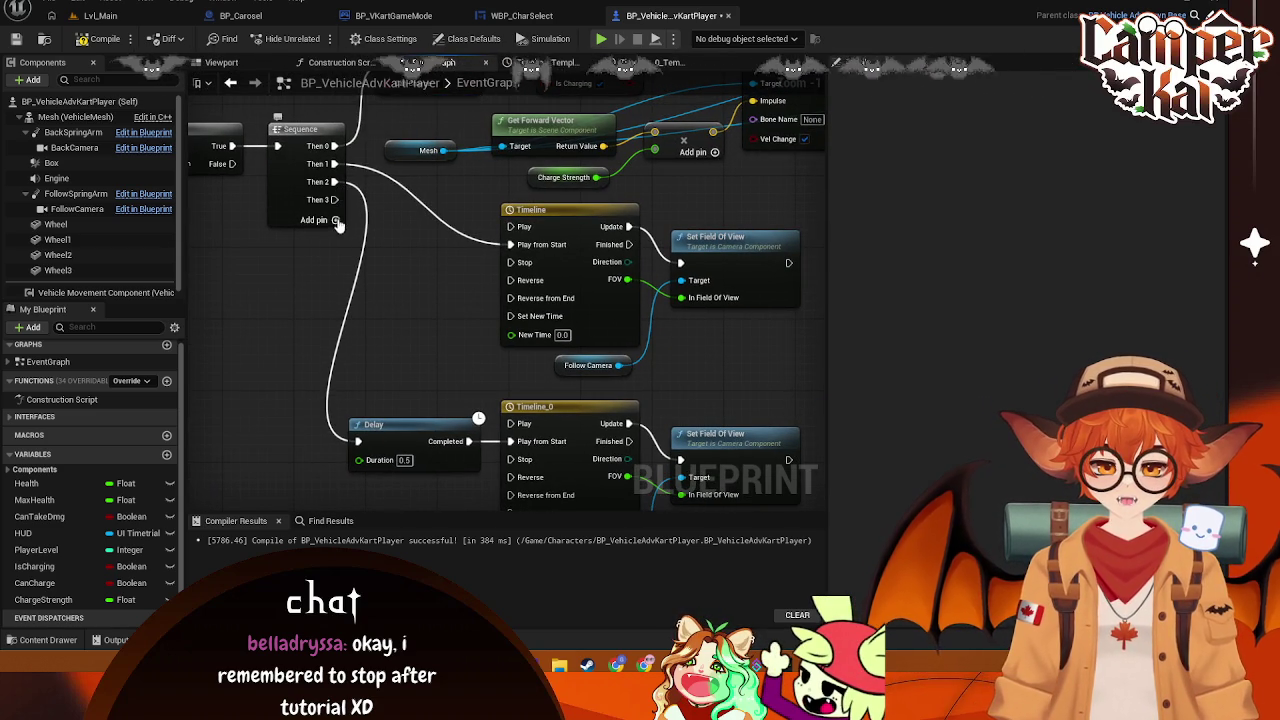
left_click(335, 219)
mouse_move(338, 185)
left_mouse_down()
mouse_move(409, 238)
mouse_move(429, 272)
mouse_move(511, 262)
left_mouse_up()
left_click_drag(335, 163, 511, 244)
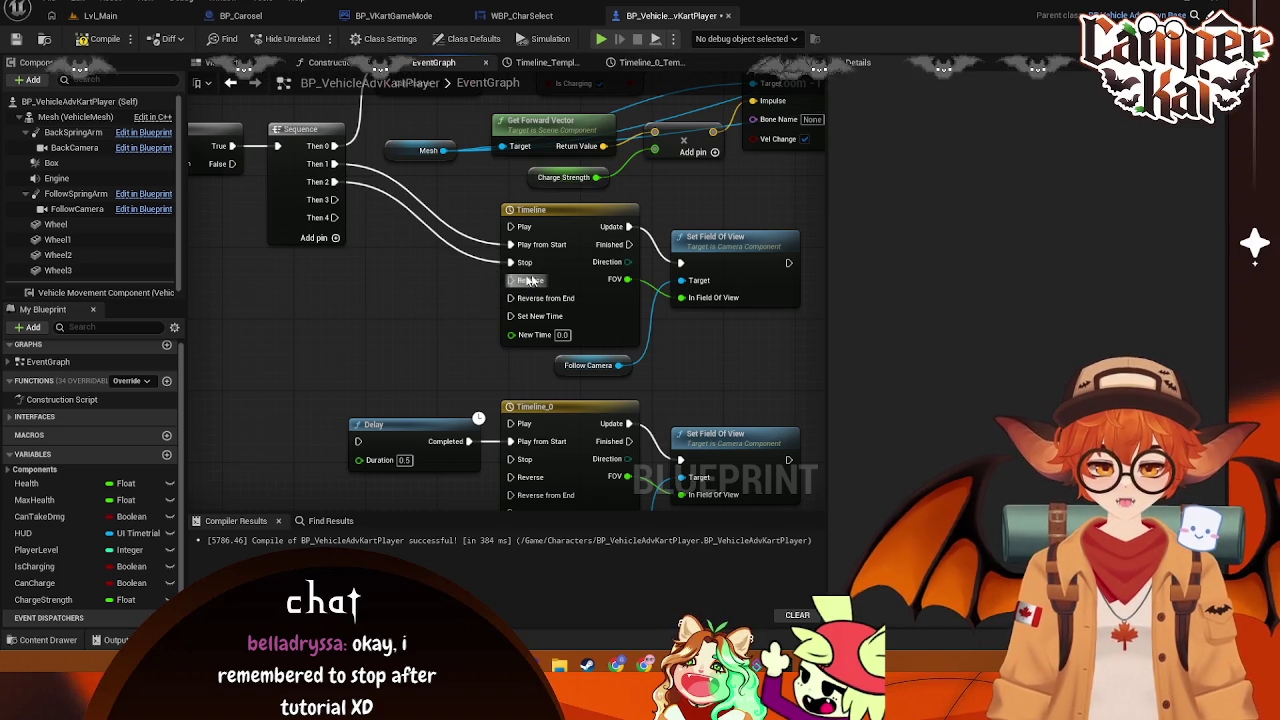
left_click_drag(338, 181, 358, 441)
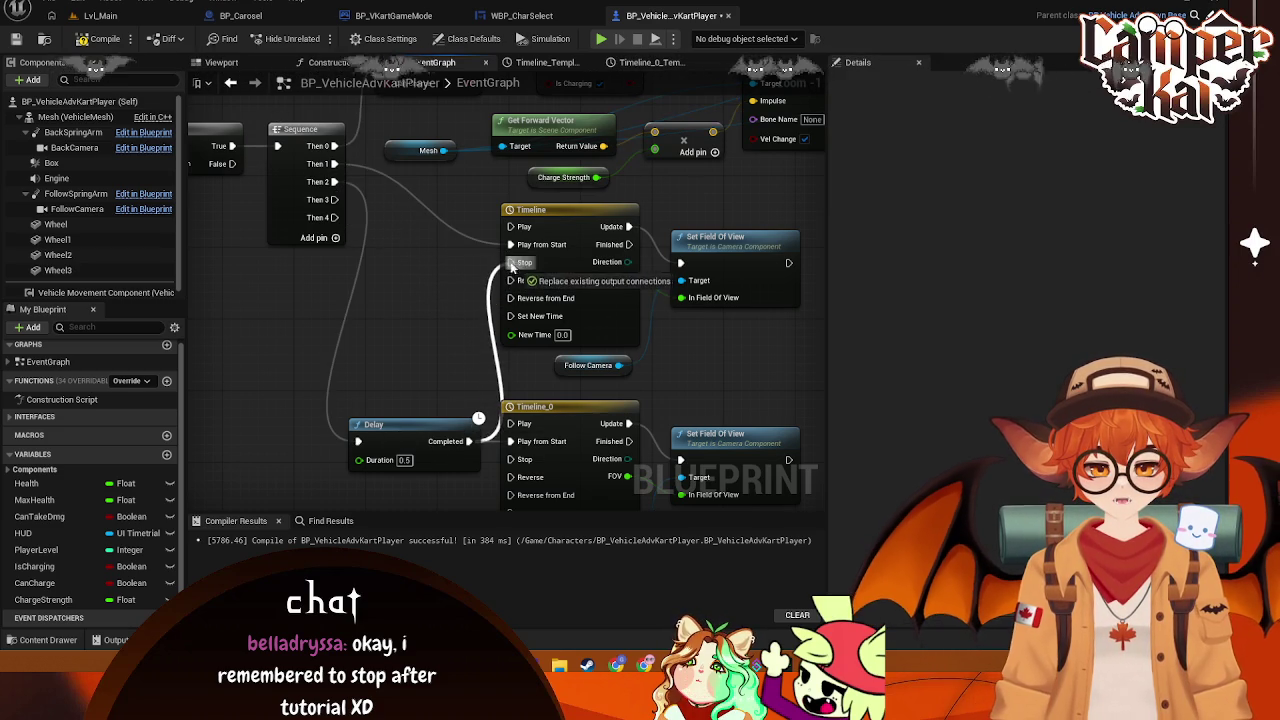
mouse_move(399, 431)
left_mouse_down()
mouse_move(390, 261)
mouse_move(403, 282)
mouse_move(417, 268)
left_mouse_up()
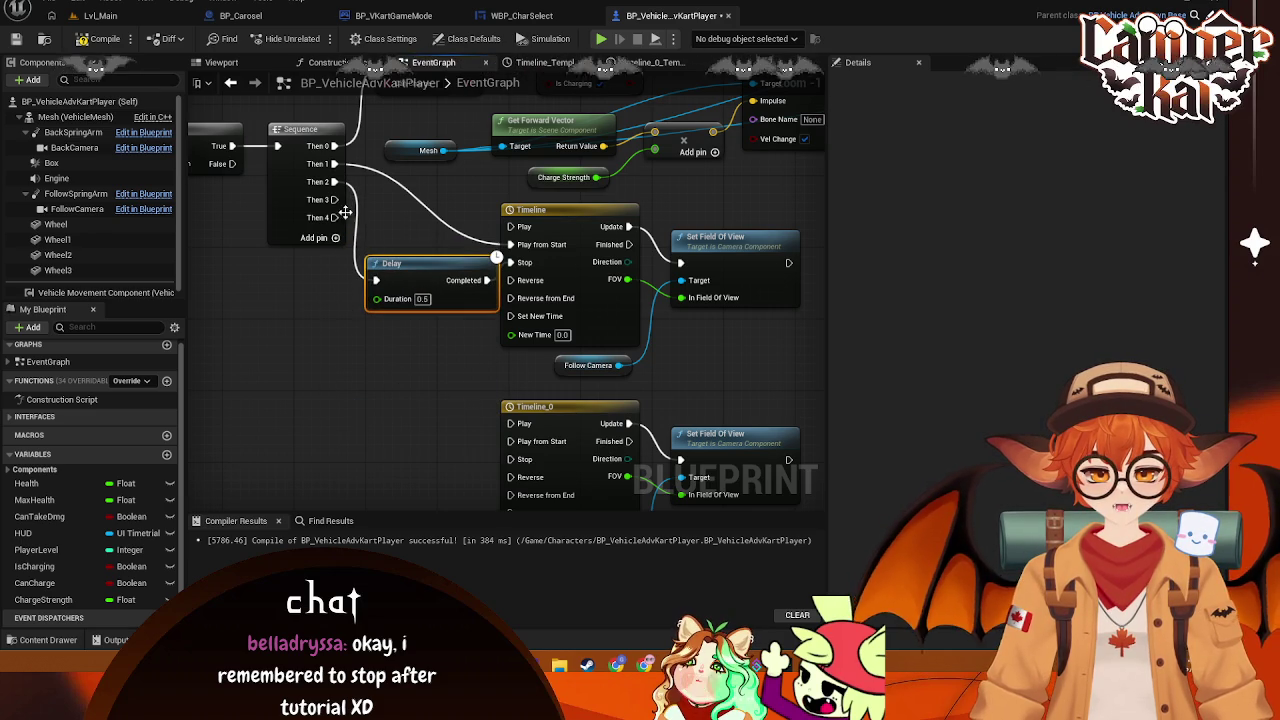
Wire Then 3 into Timeline_0 and add a new Delay node off Then 4
mouse_move(338, 200)
left_mouse_down()
mouse_move(362, 371)
mouse_move(423, 429)
mouse_move(506, 461)
mouse_move(513, 428)
left_mouse_up()
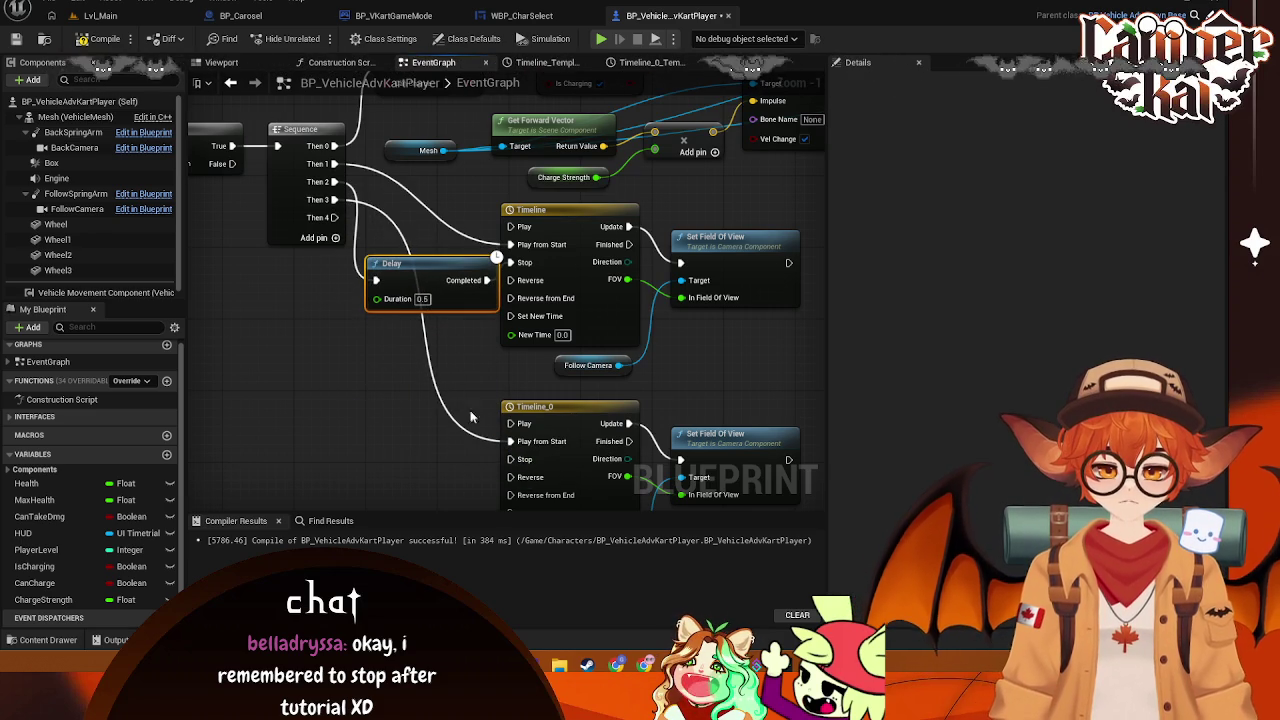
left_click_drag(412, 270, 404, 262)
mouse_move(334, 217)
left_mouse_down()
mouse_move(362, 440)
mouse_move(359, 430)
left_mouse_up()
type("delauy")
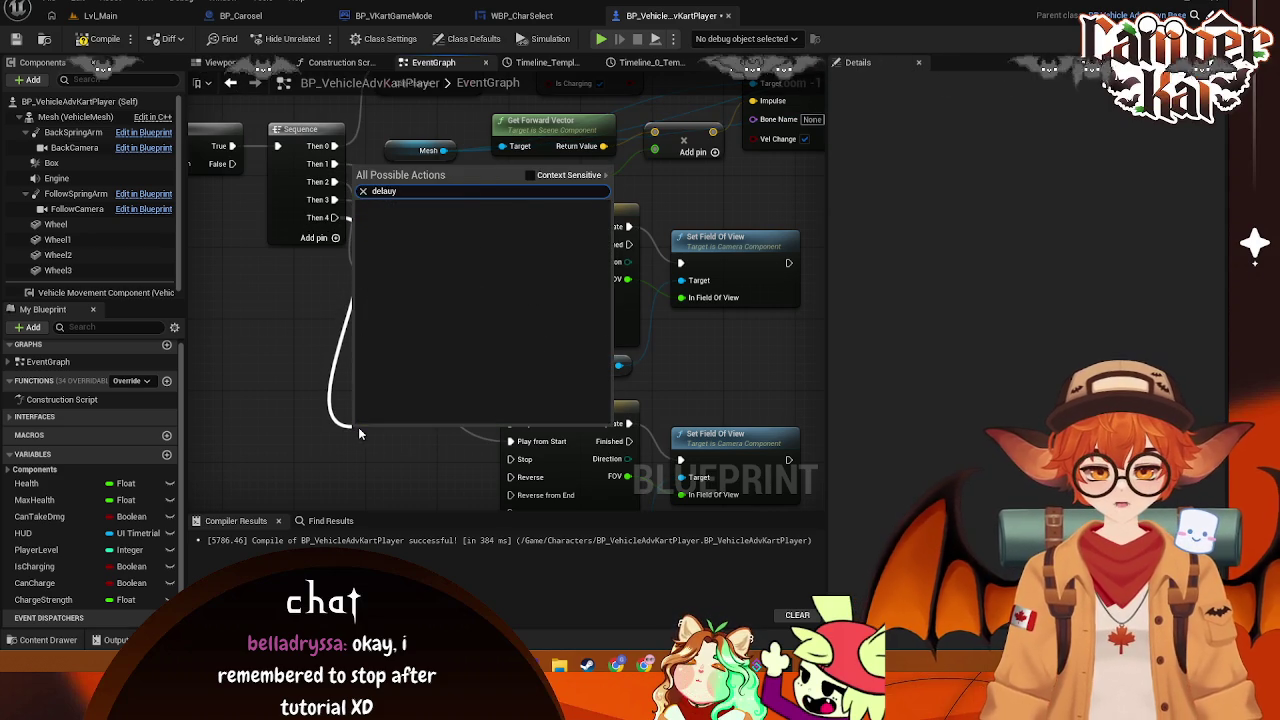
key("BackSpace")
key("BackSpace")
key("Return")
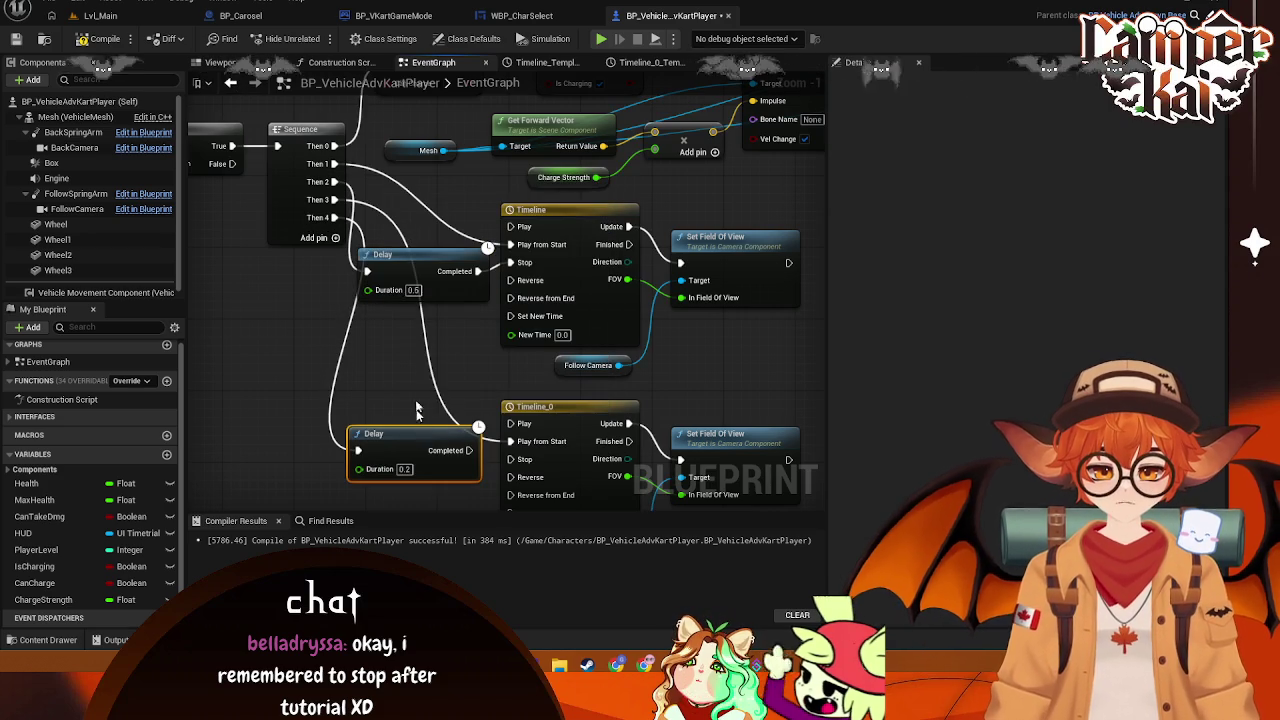
mouse_move(428, 456)
left_mouse_down()
mouse_move(428, 370)
mouse_move(370, 405)
mouse_move(357, 388)
left_mouse_up()
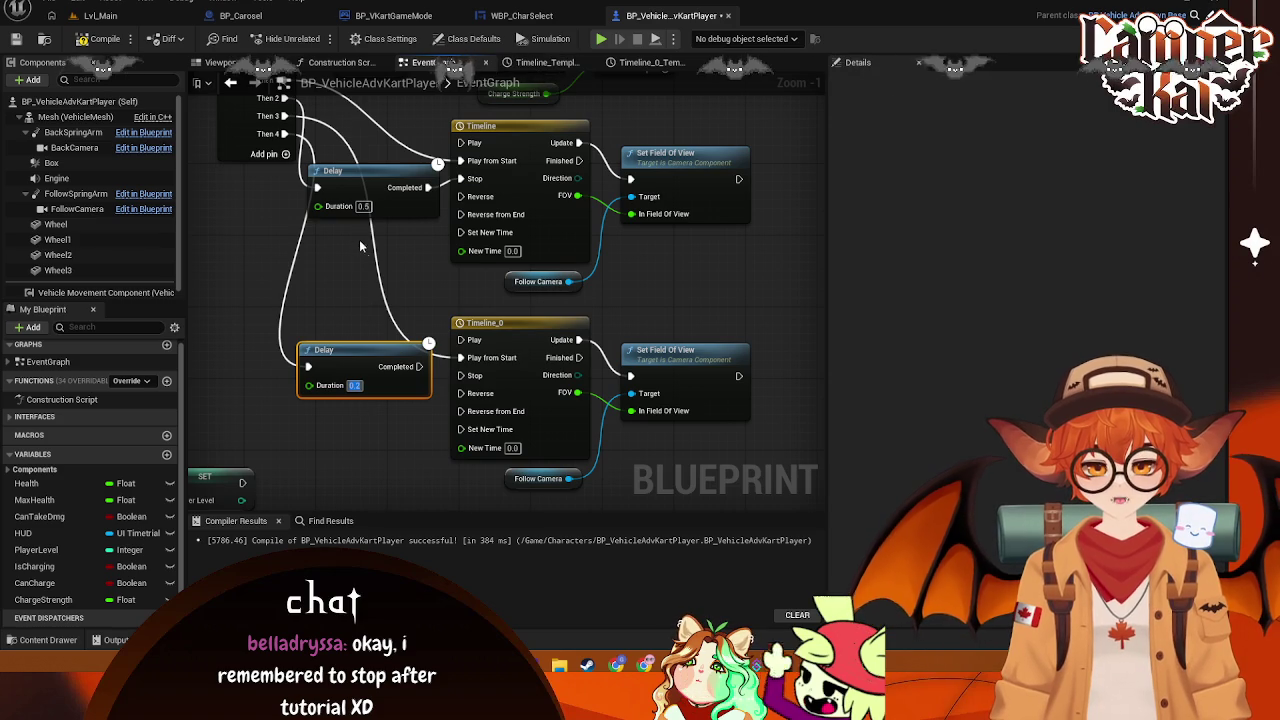
Set the lower Delay to 0.5 and wire its Completed output into Timeline_0
left_click_drag(370, 269, 383, 336)
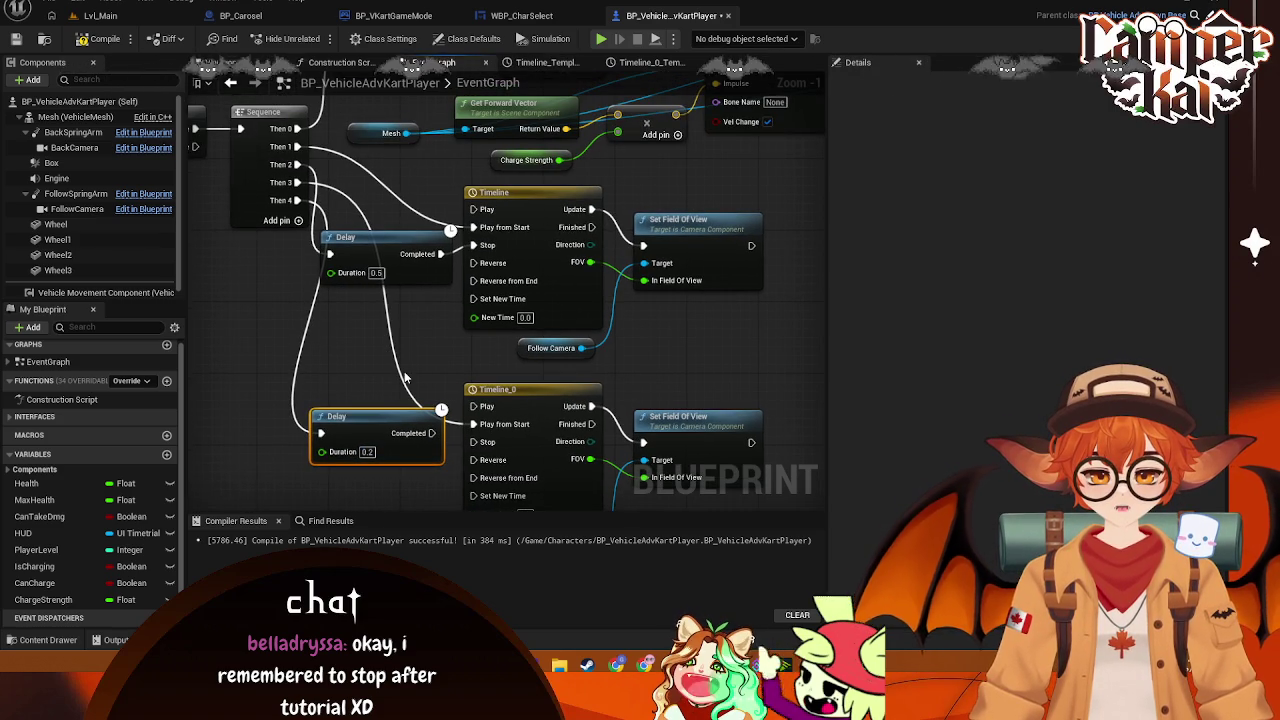
left_click_drag(322, 452, 368, 454)
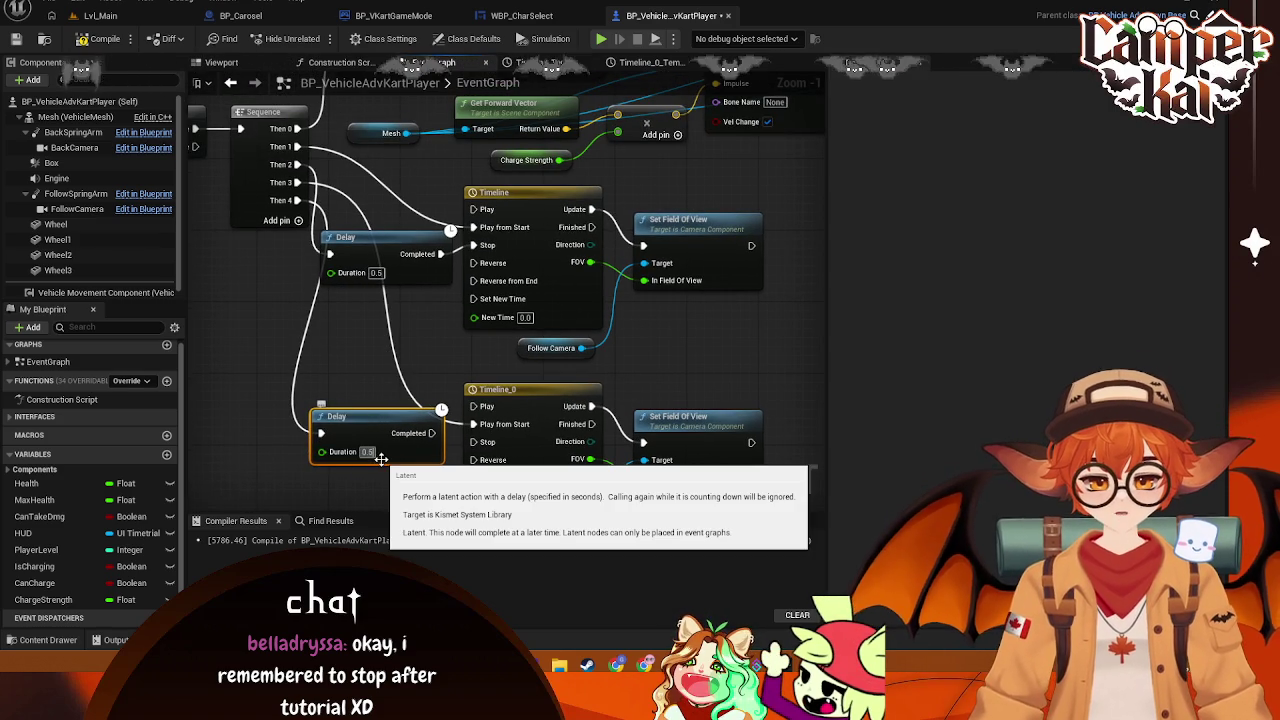
type("0.5")
left_click_drag(429, 433, 474, 441)
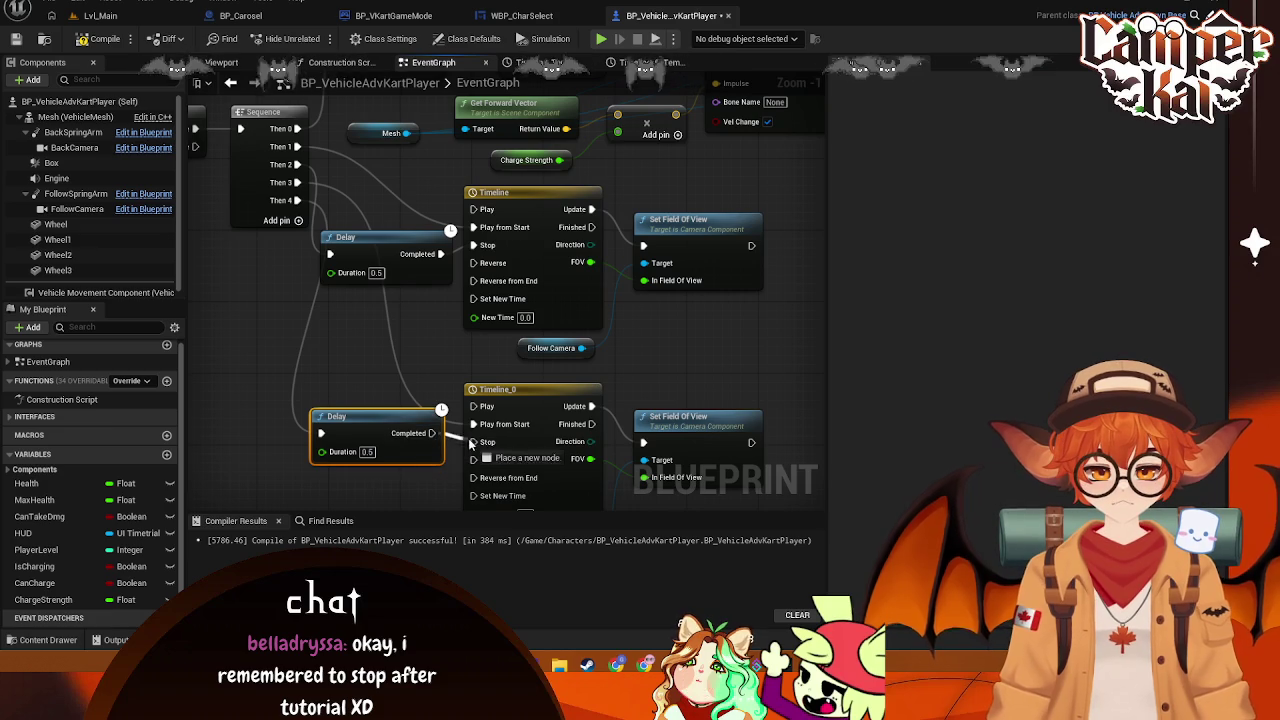
left_click_drag(384, 416, 393, 406)
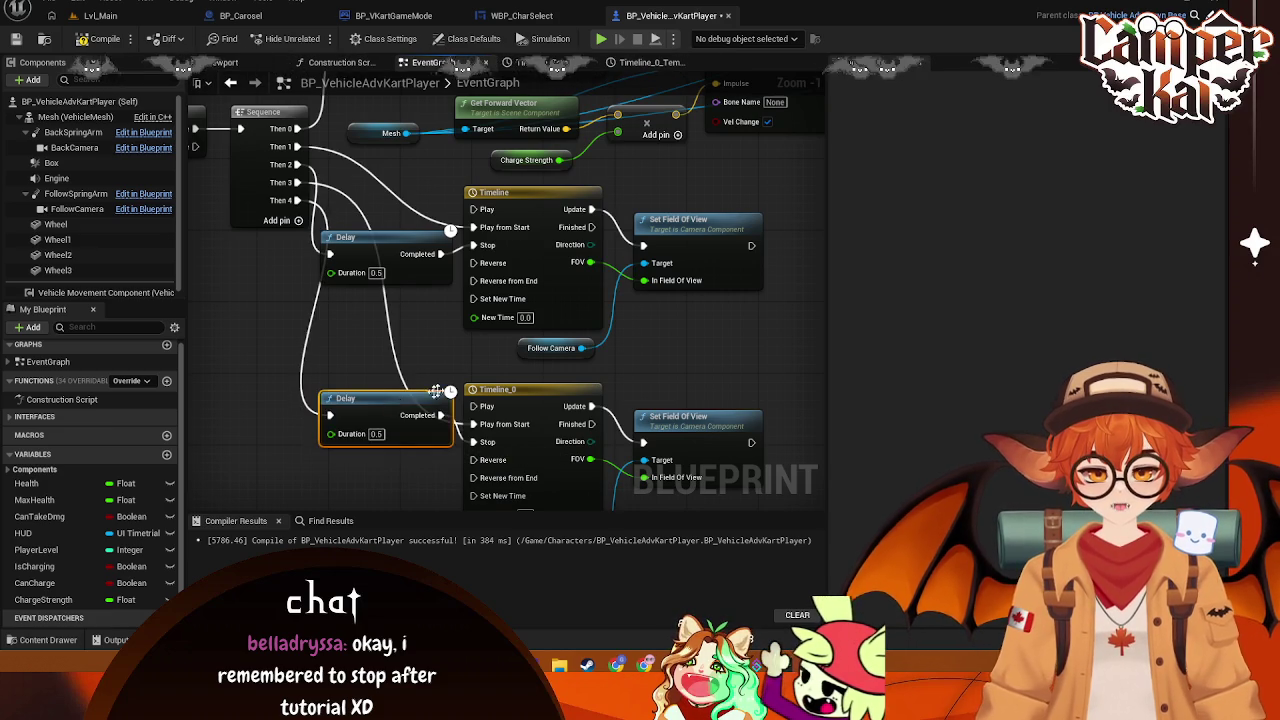
Reposition the two Delay nodes beside the Sequence and Timeline_0
scroll(590, 340, "down", 3)
left_click_drag(597, 340, 568, 342)
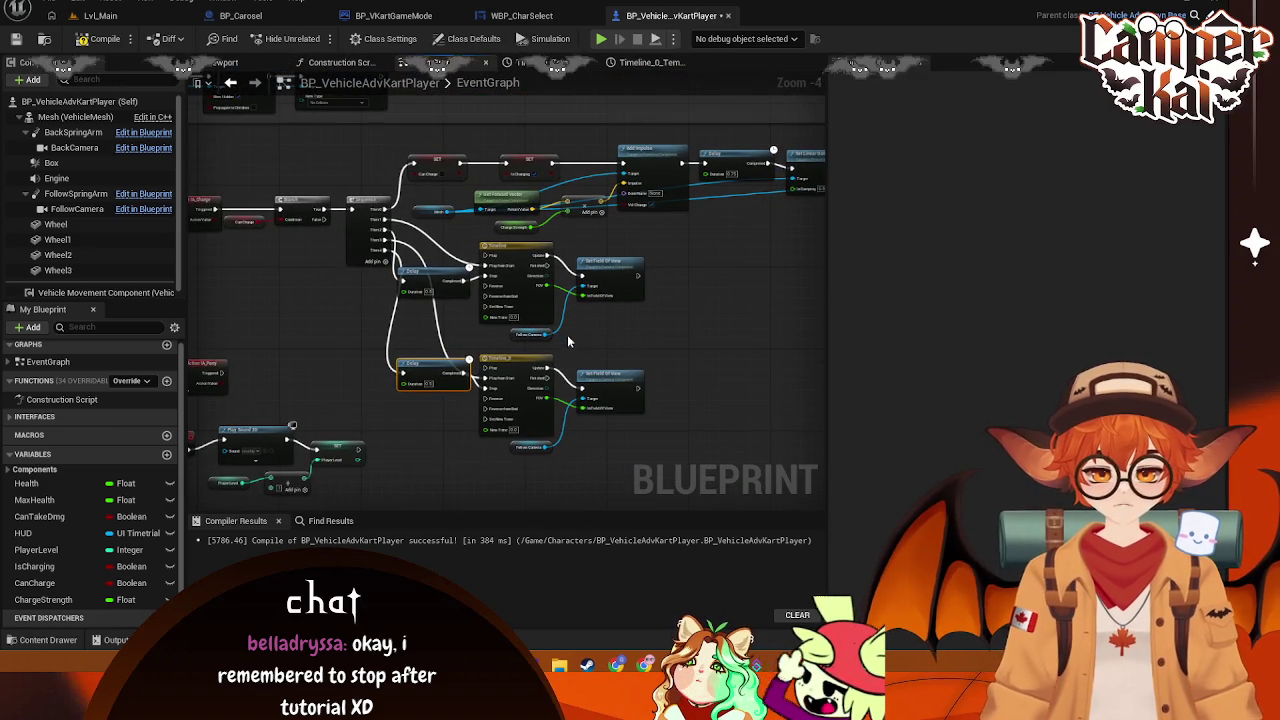
scroll(631, 365, "up", 1)
left_click_drag(368, 362, 362, 317)
left_click_drag(363, 256, 365, 200)
mouse_move(665, 340)
left_mouse_down()
mouse_move(545, 270)
mouse_move(480, 254)
mouse_move(527, 267)
left_mouse_up()
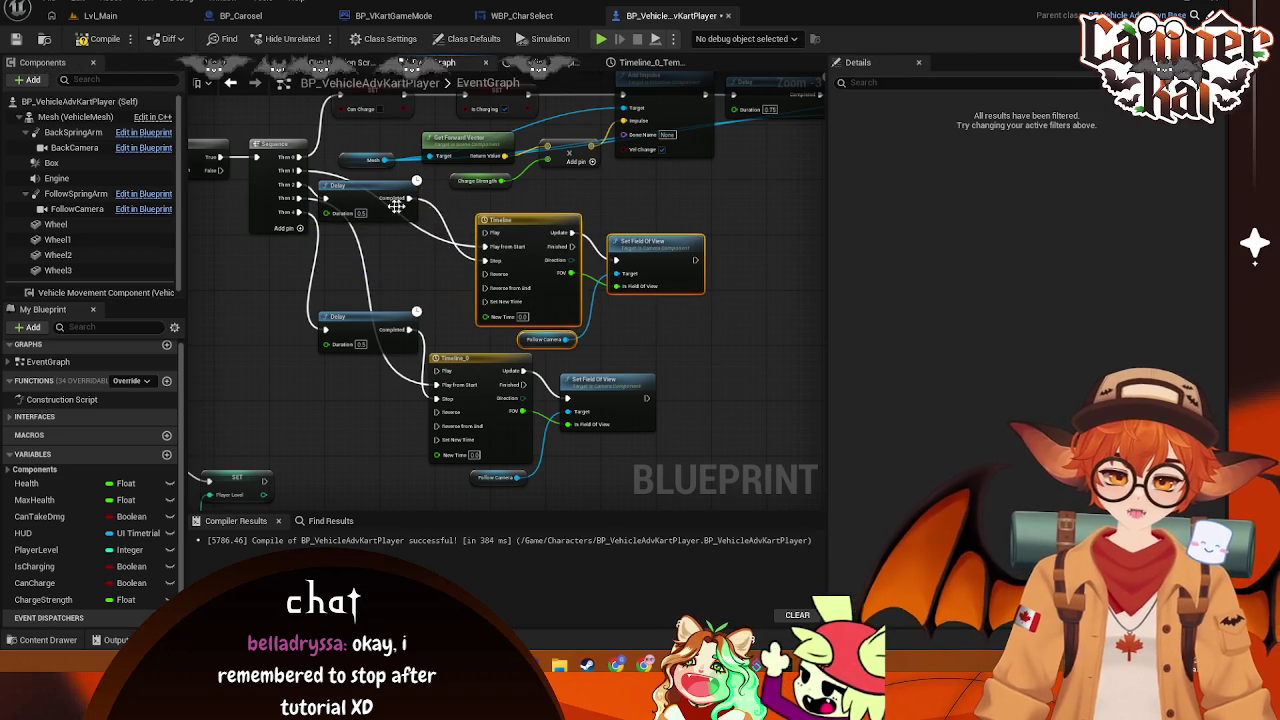
Align the lower Timeline_0 group with the upper one and start a screen snip of the graph
left_click_drag(367, 195, 387, 201)
left_click_drag(360, 317, 392, 303)
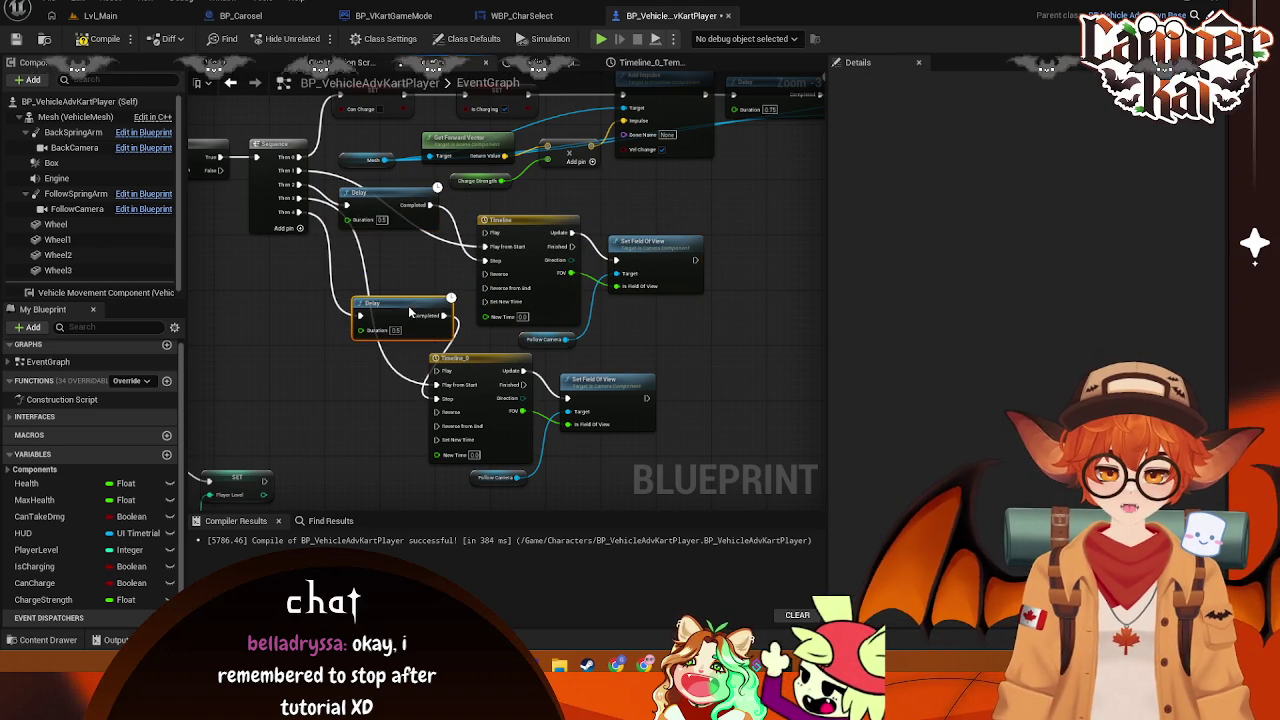
left_click_drag(680, 387, 460, 480)
left_click_drag(500, 375, 549, 375)
left_click(690, 357)
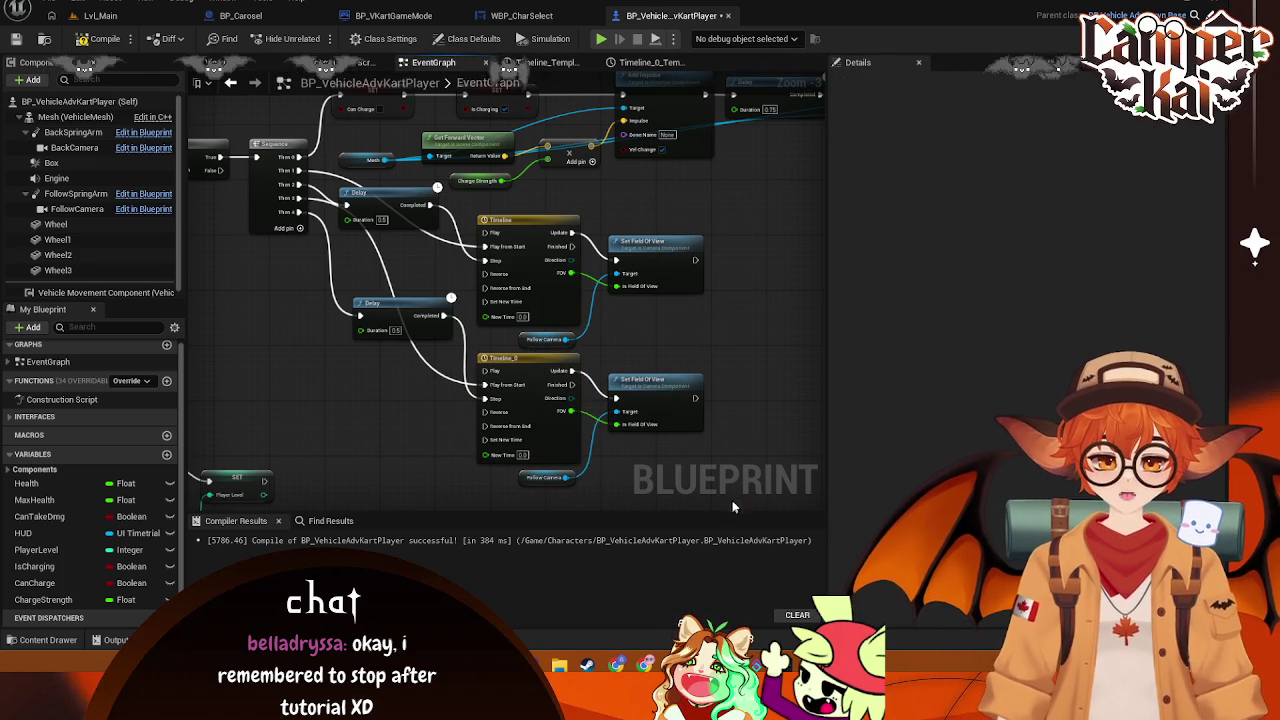
key("super+shift+s")
mouse_move(753, 498)
left_mouse_down()
mouse_move(177, 214)
mouse_move(157, 86)
mouse_move(186, 90)
left_mouse_up()
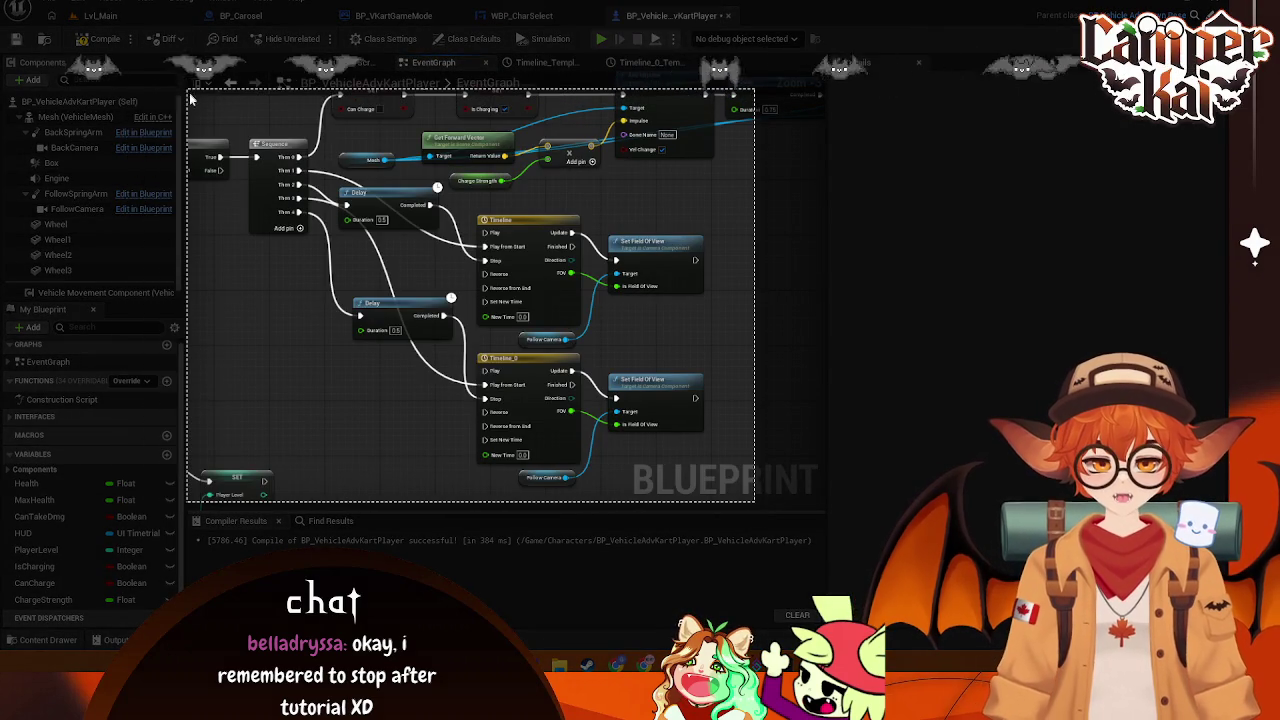
Capture the snip, then nudge the upper and lower Delays beside Timeline and Timeline_0
left_click(321, 523)
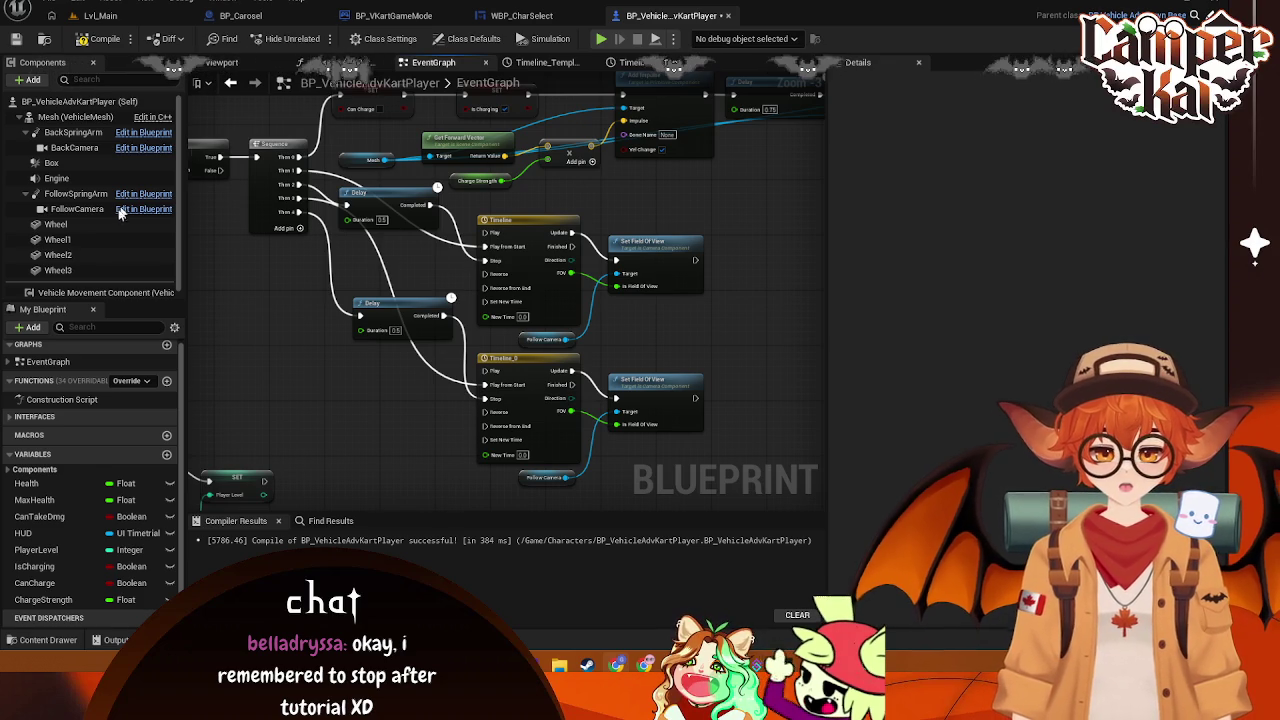
mouse_move(370, 202)
left_mouse_down()
mouse_move(398, 202)
mouse_move(383, 216)
left_mouse_up()
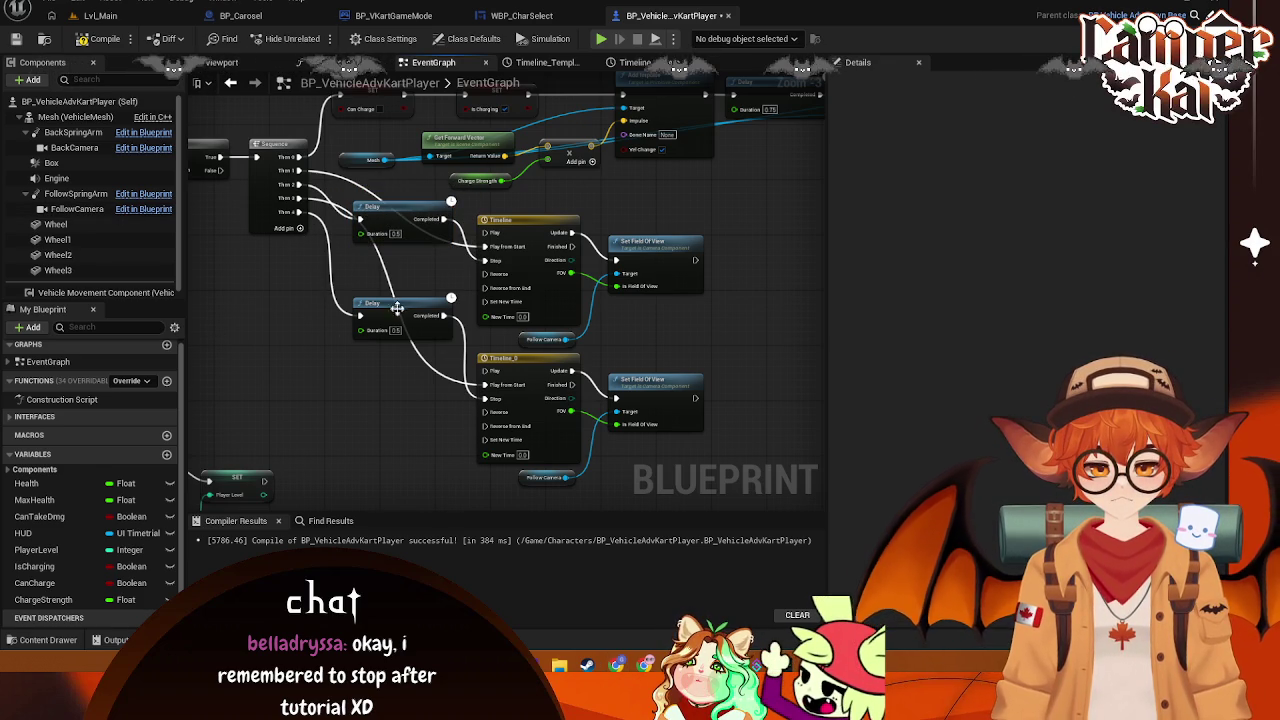
left_click_drag(400, 309, 401, 344)
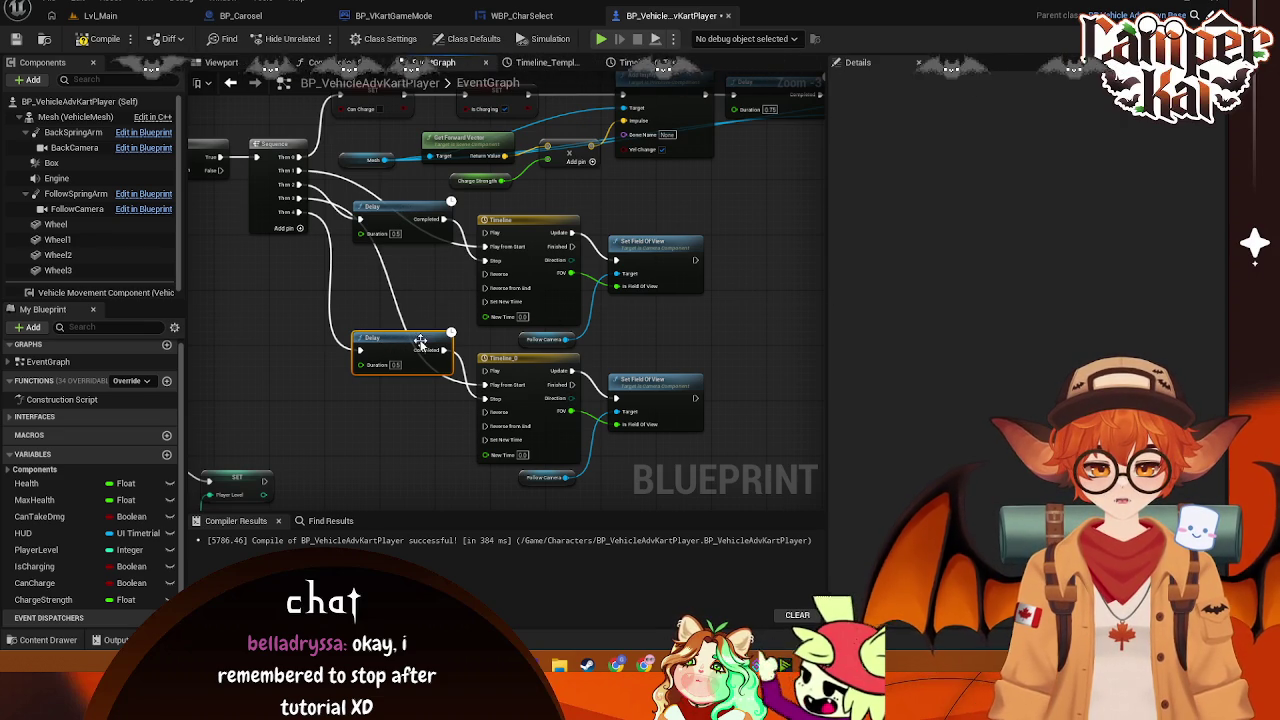
left_click_drag(400, 340, 400, 347)
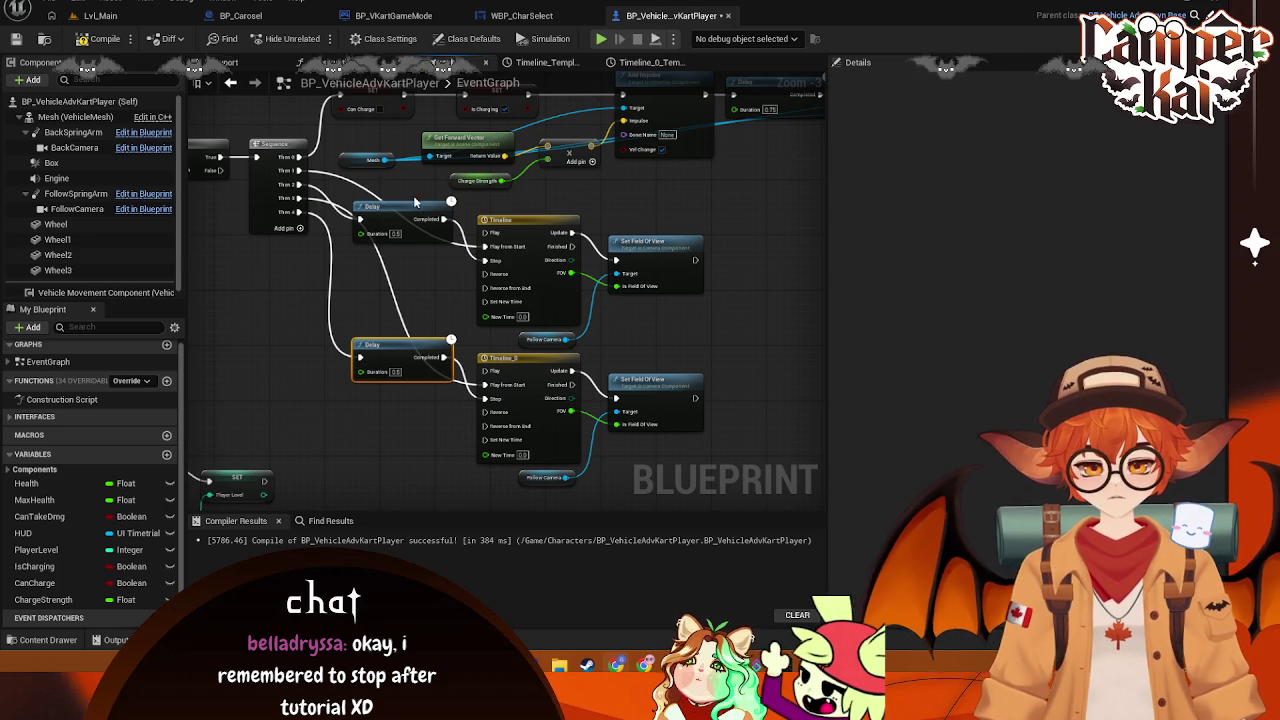
mouse_move(414, 216)
left_mouse_down()
mouse_move(407, 197)
mouse_move(413, 218)
left_mouse_up()
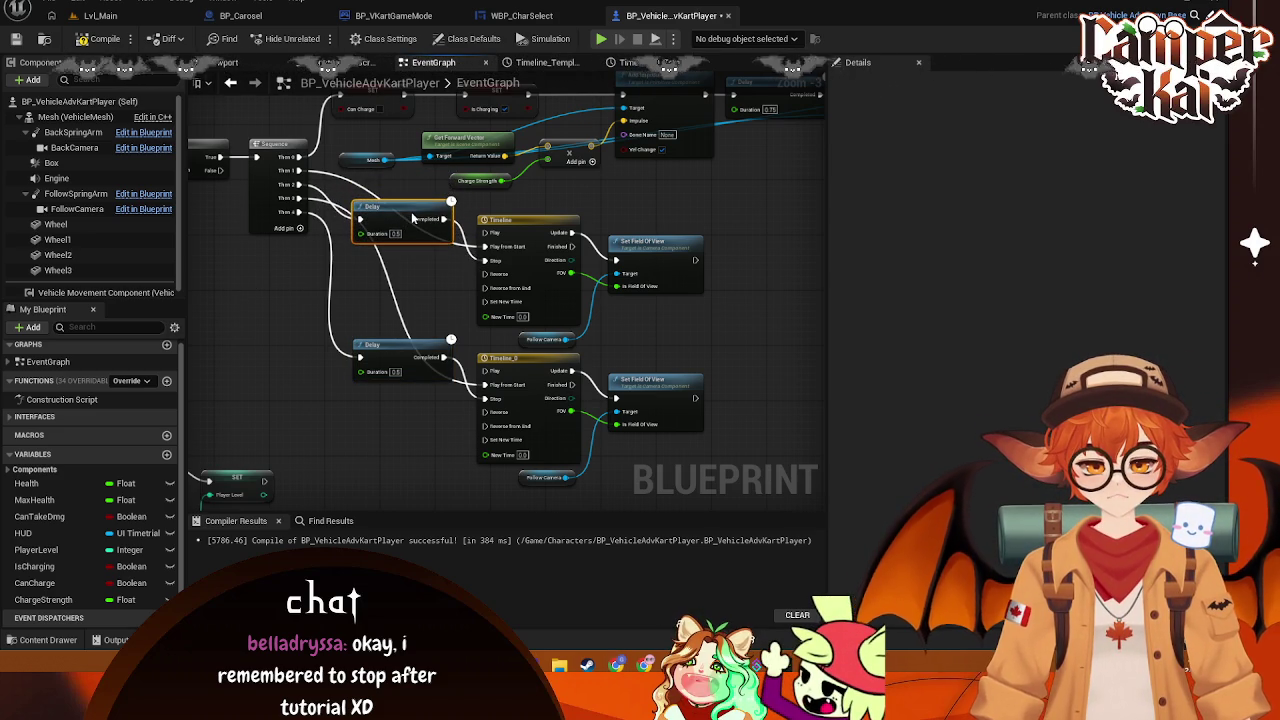
mouse_move(405, 212)
left_mouse_down()
mouse_move(421, 212)
mouse_move(410, 205)
left_mouse_up()
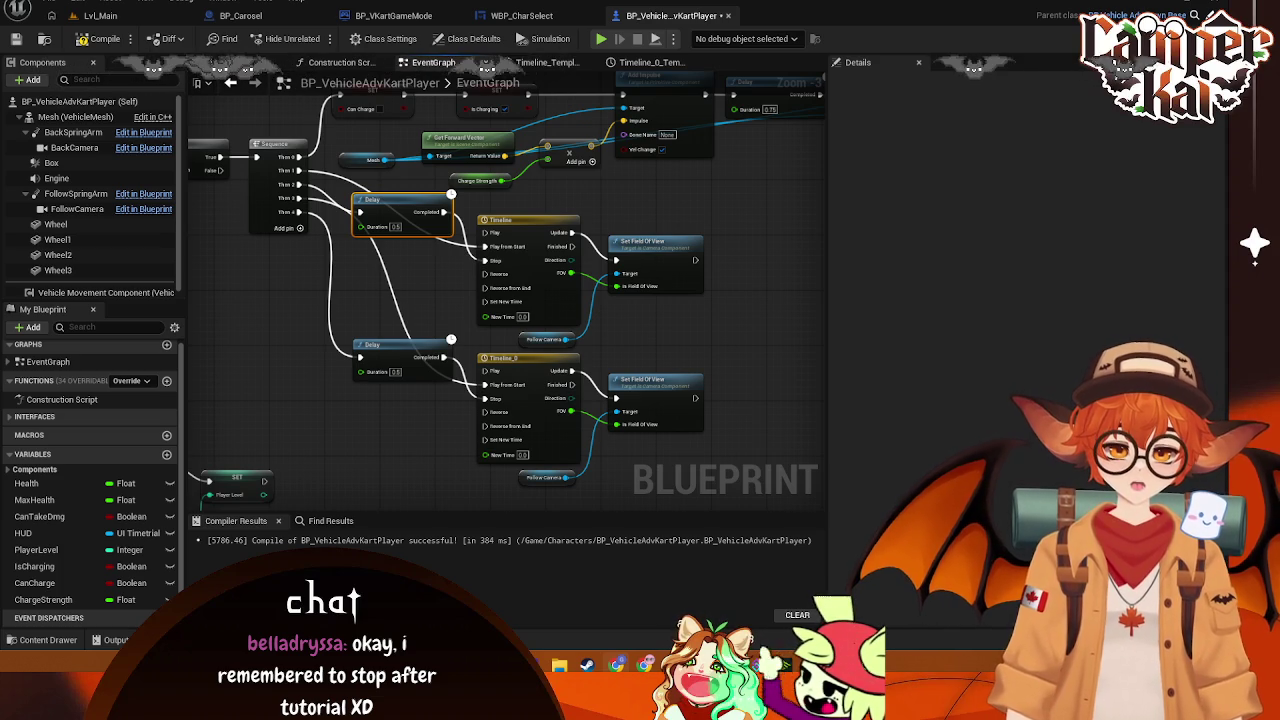
Zoom in and center the Delay and Timeline nodes, cancelling a stray wire from the lower Delay
scroll(655, 289, "up", 1)
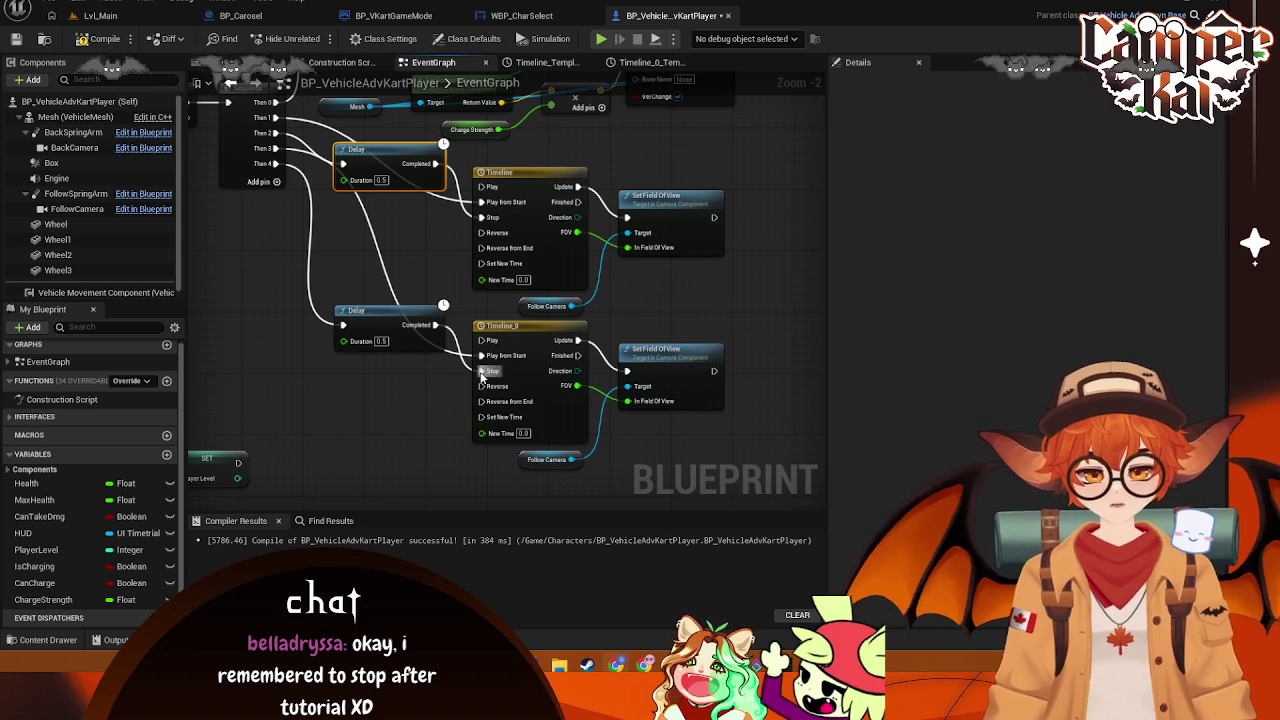
mouse_move(426, 334)
left_mouse_down()
mouse_move(465, 215)
mouse_move(480, 206)
left_mouse_up()
left_click(420, 264)
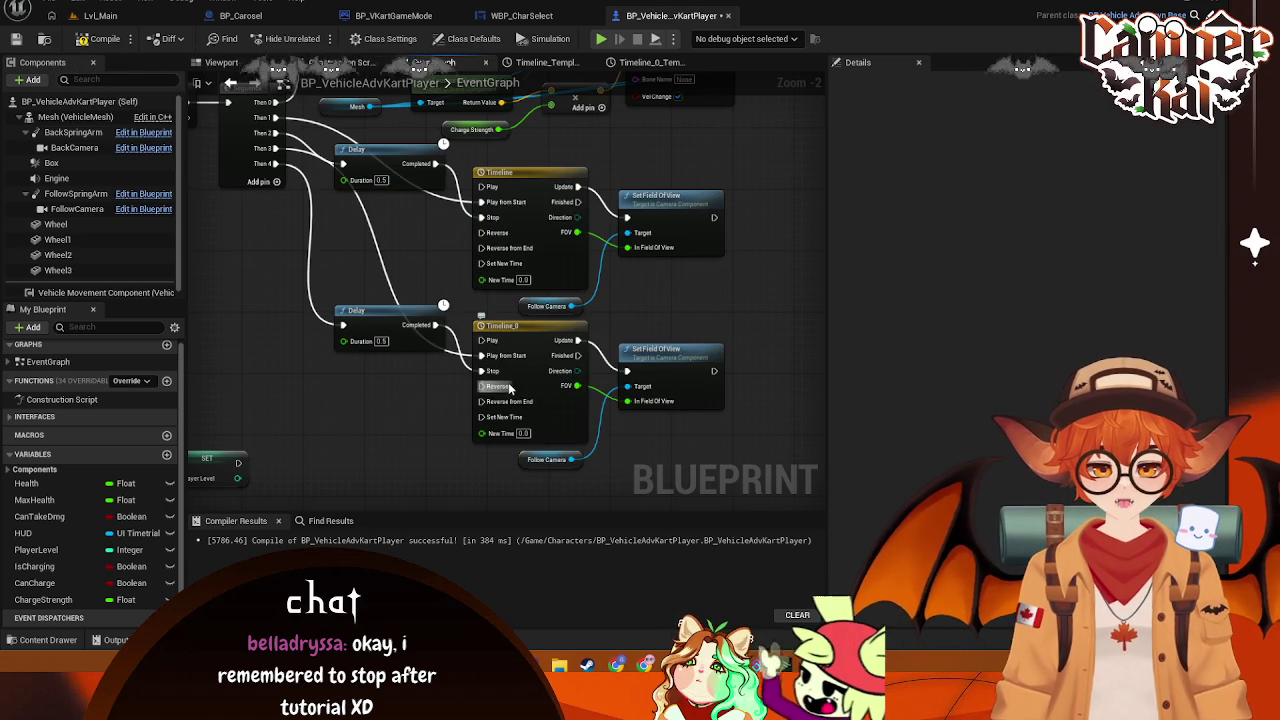
scroll(577, 385, "up", 2)
mouse_move(378, 253)
left_mouse_down()
mouse_move(388, 301)
mouse_move(388, 269)
left_mouse_up()
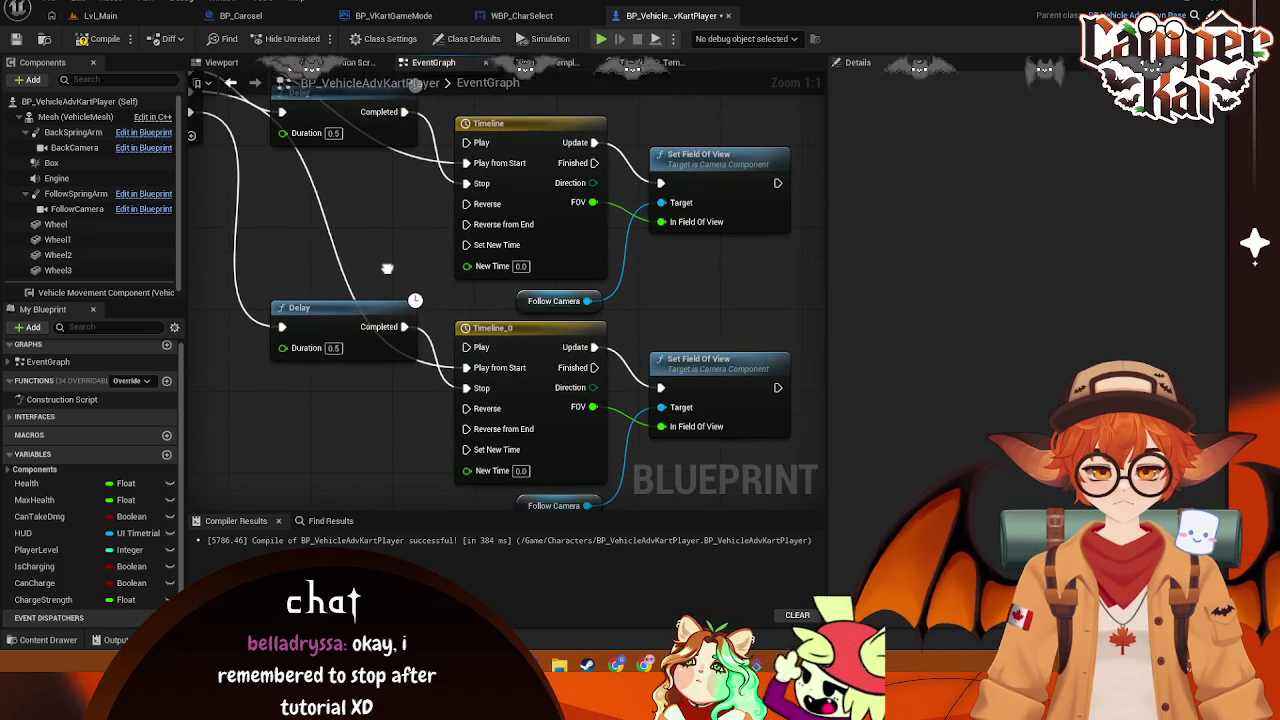
left_click_drag(358, 150, 321, 190)
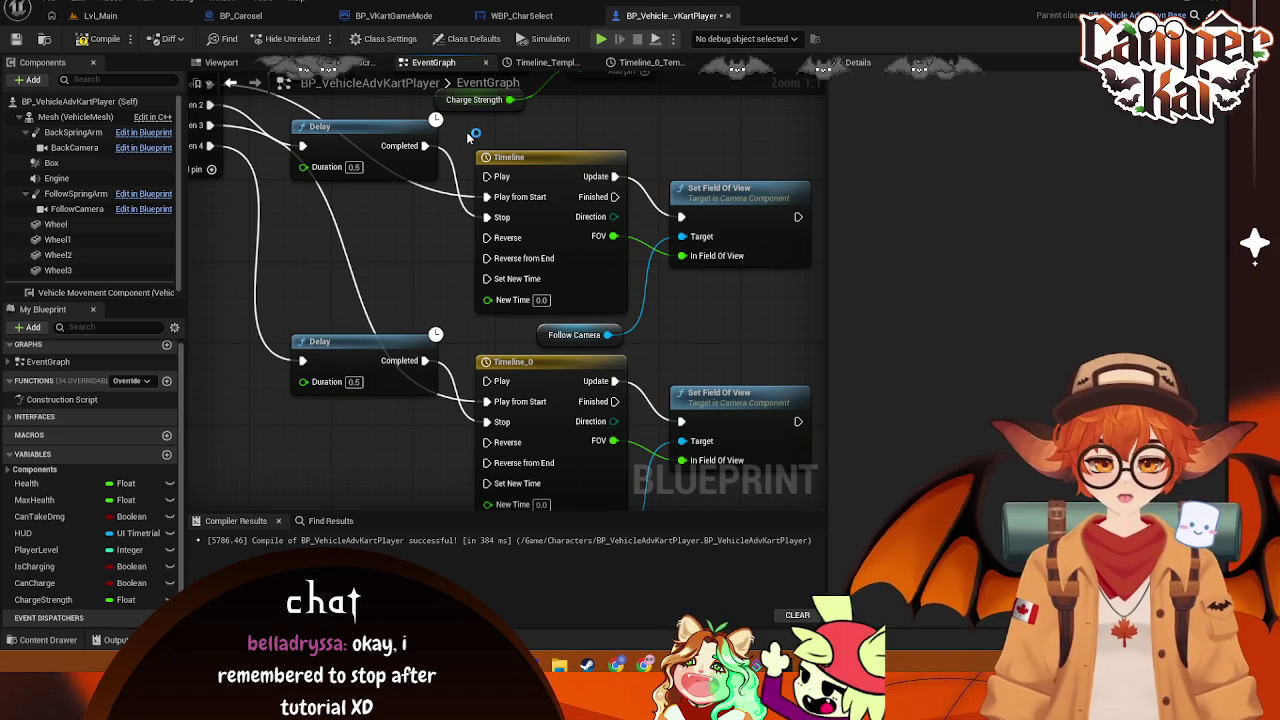
Screenshot the first Timeline node and bring up its node actions menu
mouse_move(466, 133)
left_mouse_down()
mouse_move(645, 330)
mouse_move(630, 334)
left_mouse_up()
key("ctrl+c")
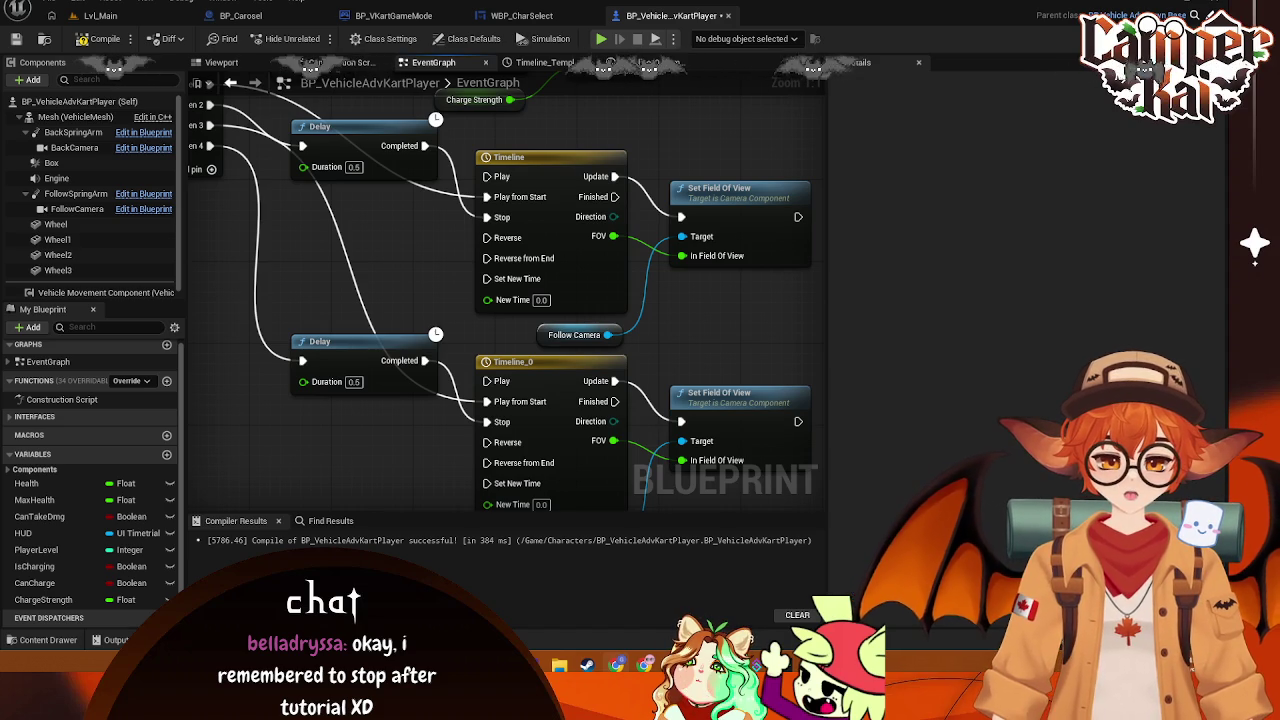
right_click(580, 272)
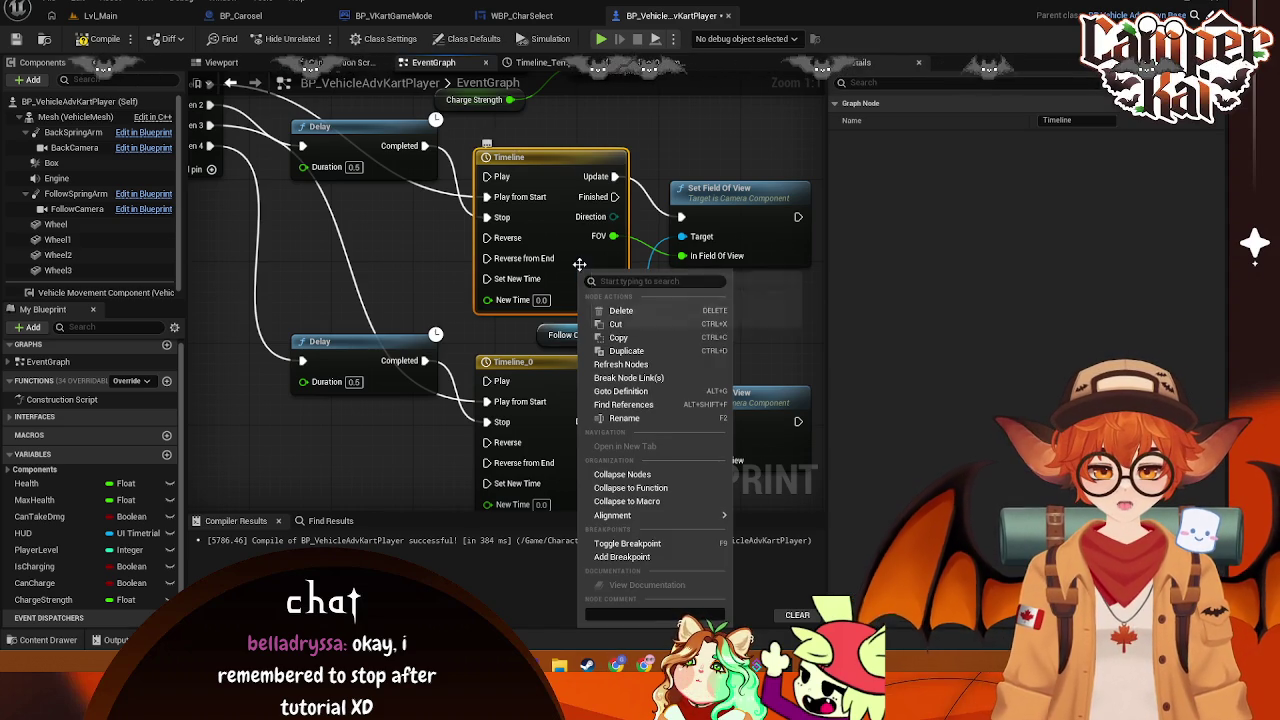
Inspect the Timeline's Finished output pin actions, closing them without changes
left_click(580, 180)
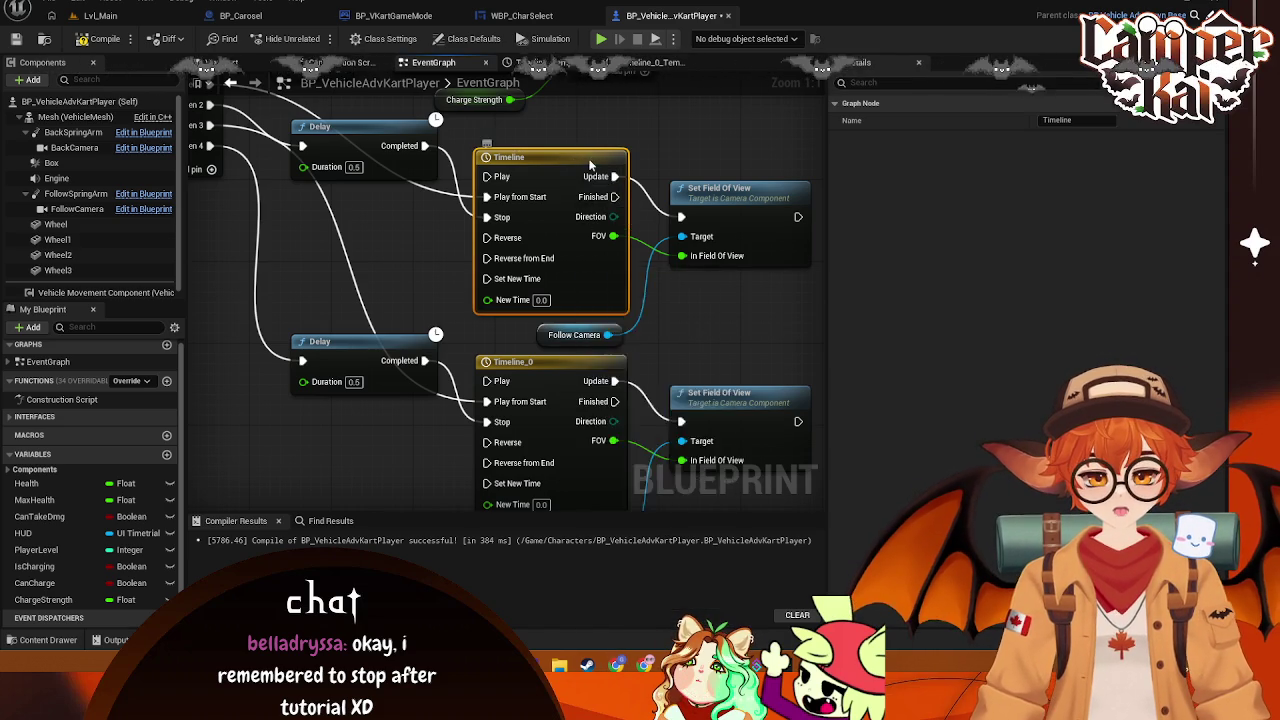
right_click(592, 165)
right_click(572, 196)
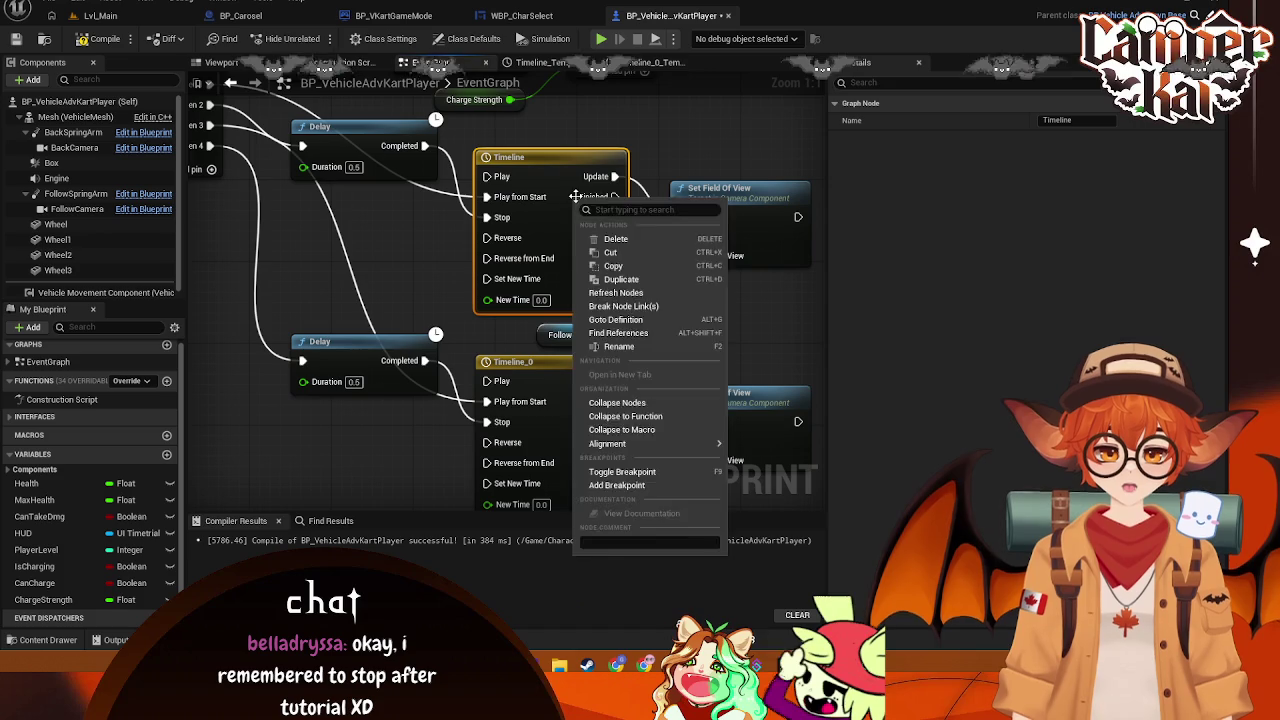
right_click(586, 197)
right_click(599, 185)
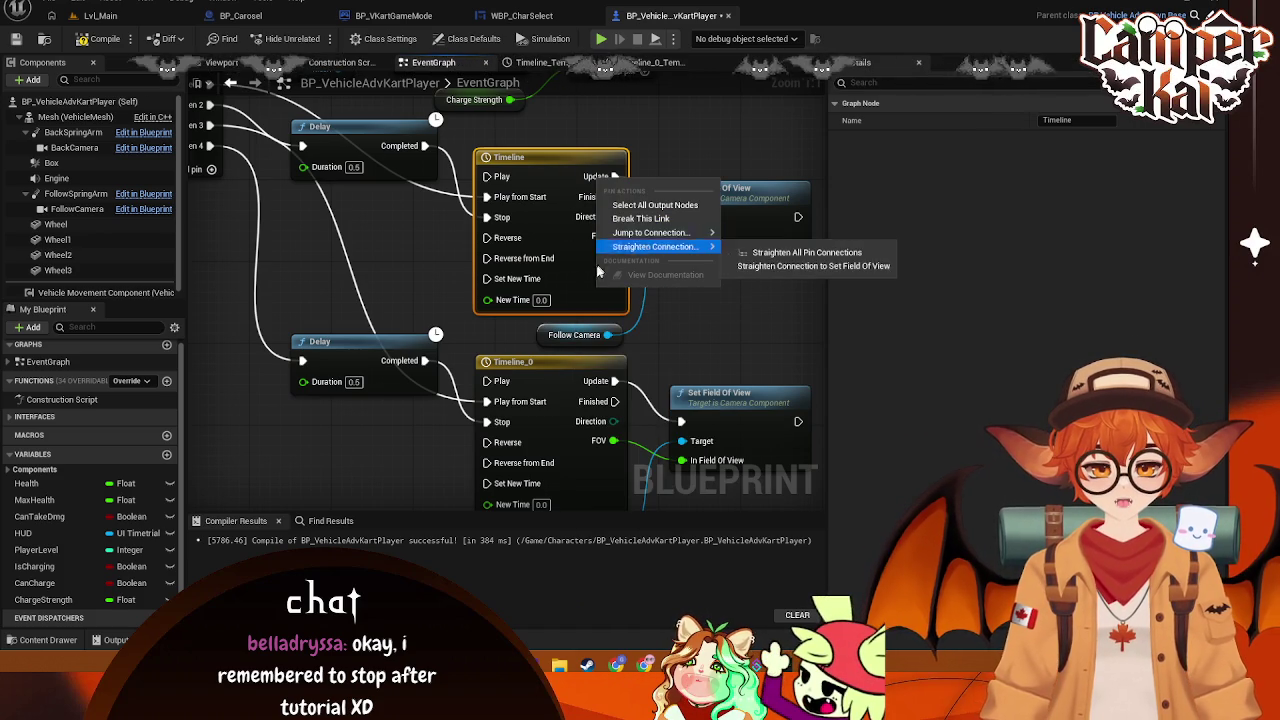
key("Escape")
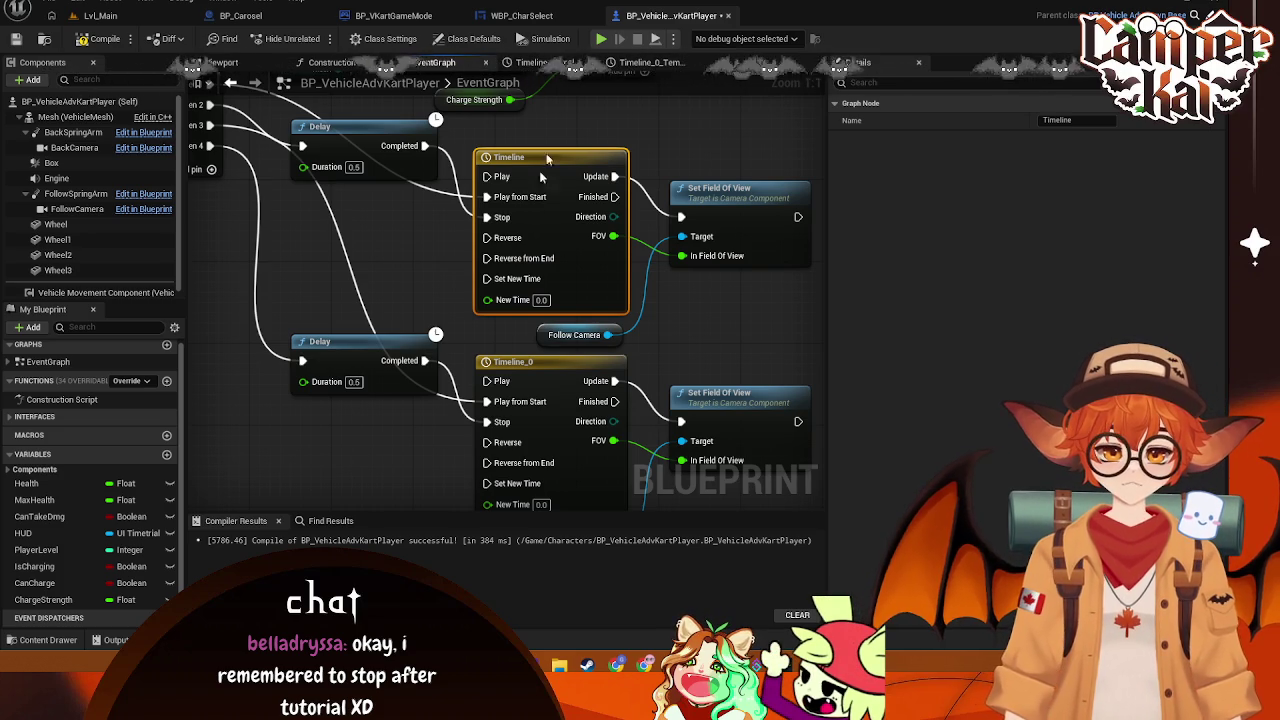
Check the Timeline node's actions again, then nudge the upper Delay slightly down
right_click(609, 153)
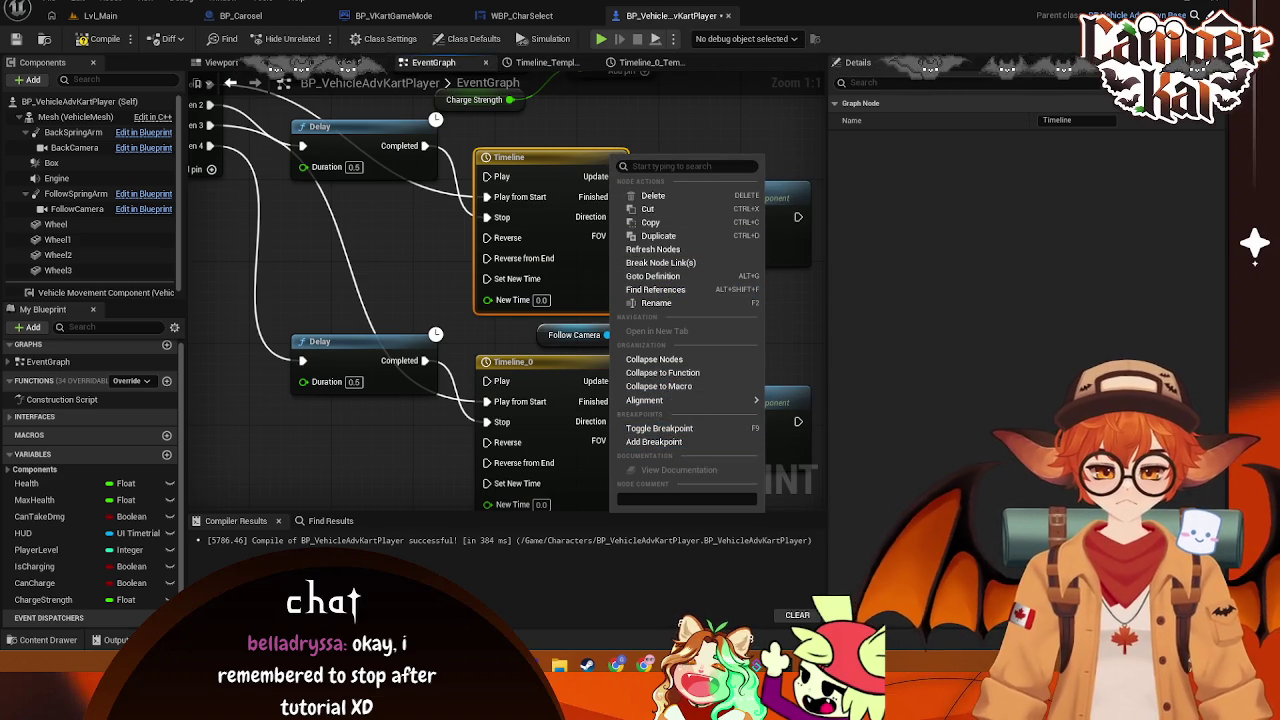
key("Escape")
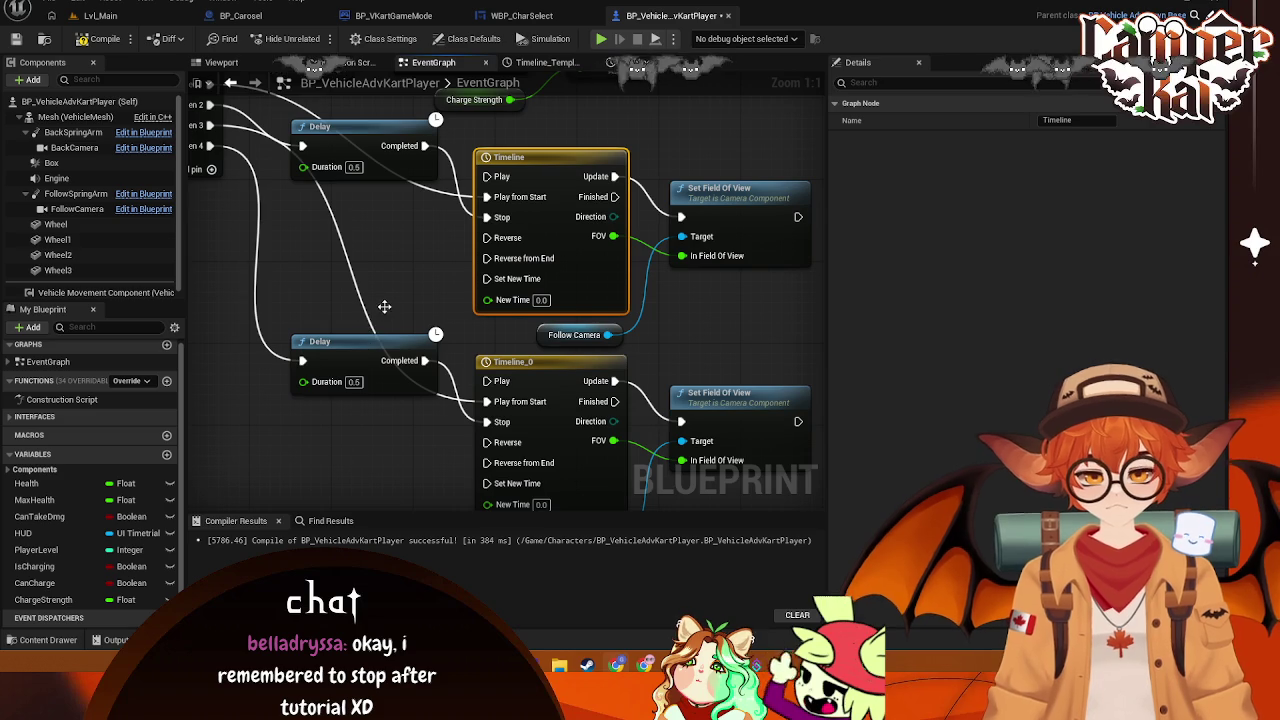
left_click_drag(381, 125, 381, 135)
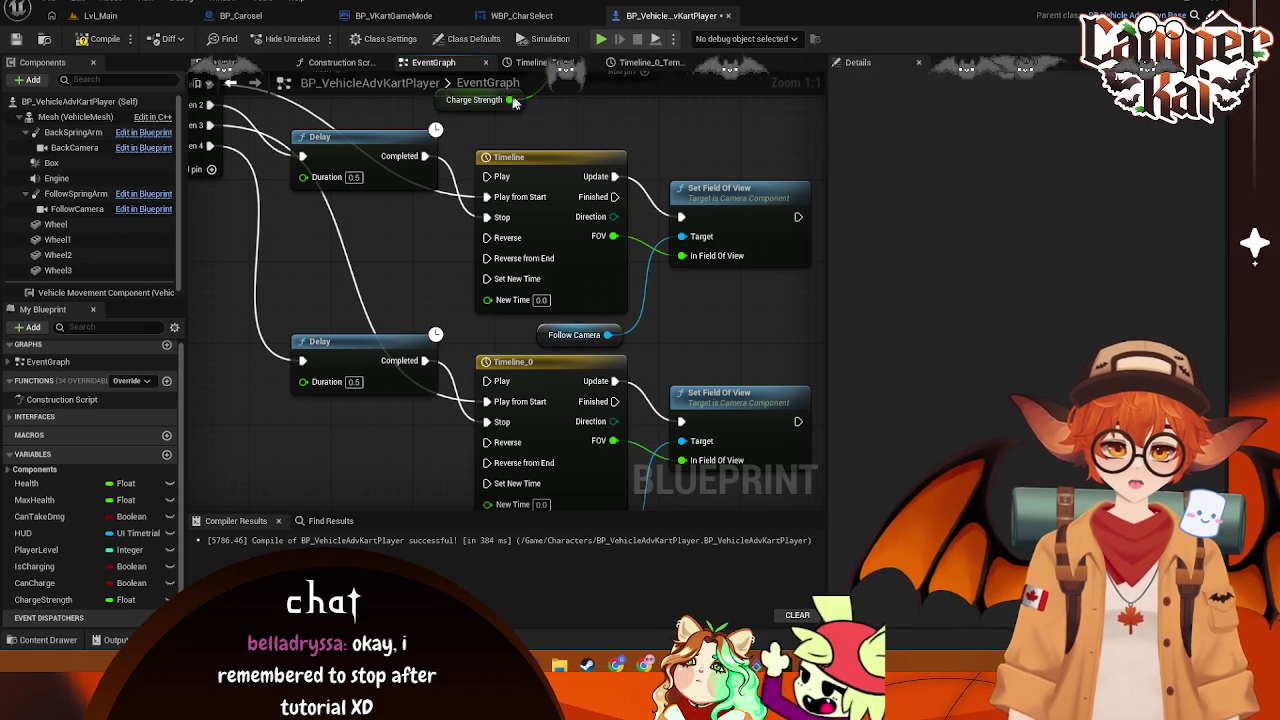
scroll(433, 170, "down", 1)
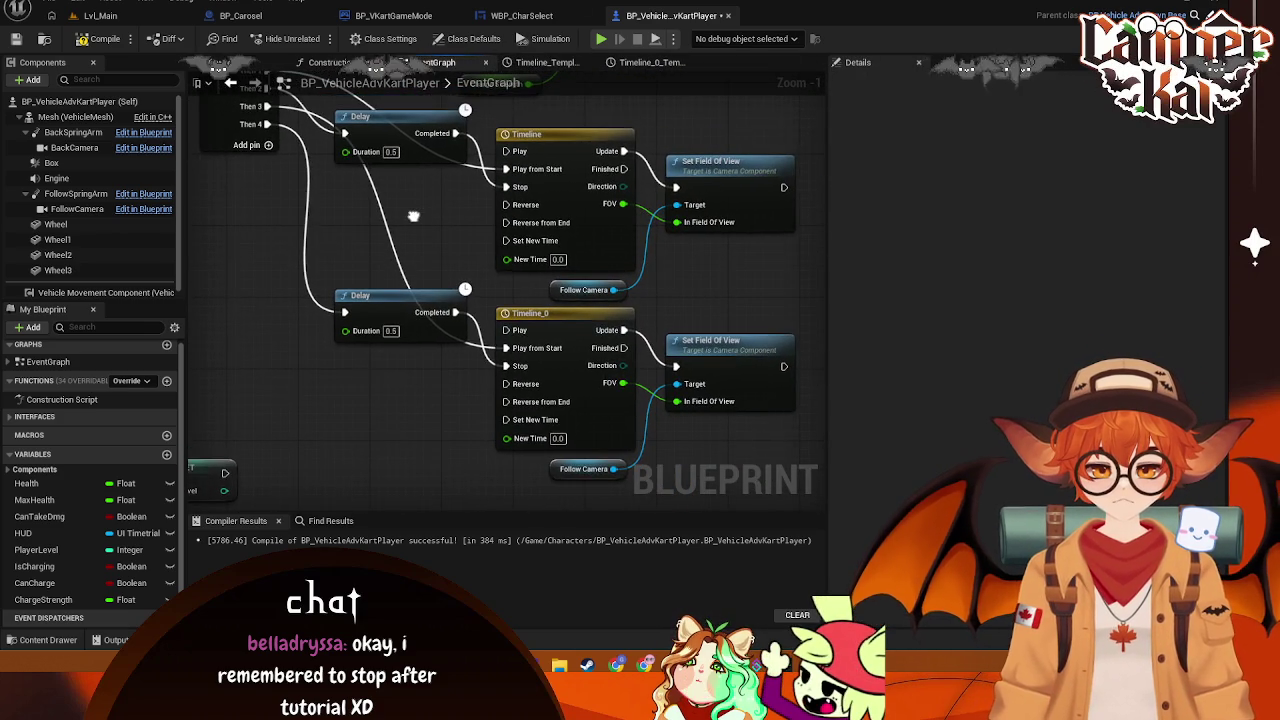
Save the blueprint and move the lower Delay node up
key("ctrl+s")
mouse_move(382, 193)
left_mouse_down()
mouse_move(455, 181)
mouse_move(426, 238)
mouse_move(455, 238)
mouse_move(422, 296)
left_mouse_up()
mouse_move(436, 352)
left_mouse_down()
mouse_move(432, 260)
mouse_move(437, 323)
mouse_move(436, 308)
mouse_move(415, 447)
mouse_move(436, 428)
left_mouse_up()
Add a 0.5-second Delay node wired from the Sequence's Then 3 output
left_click_drag(320, 157, 404, 292)
type("delay")
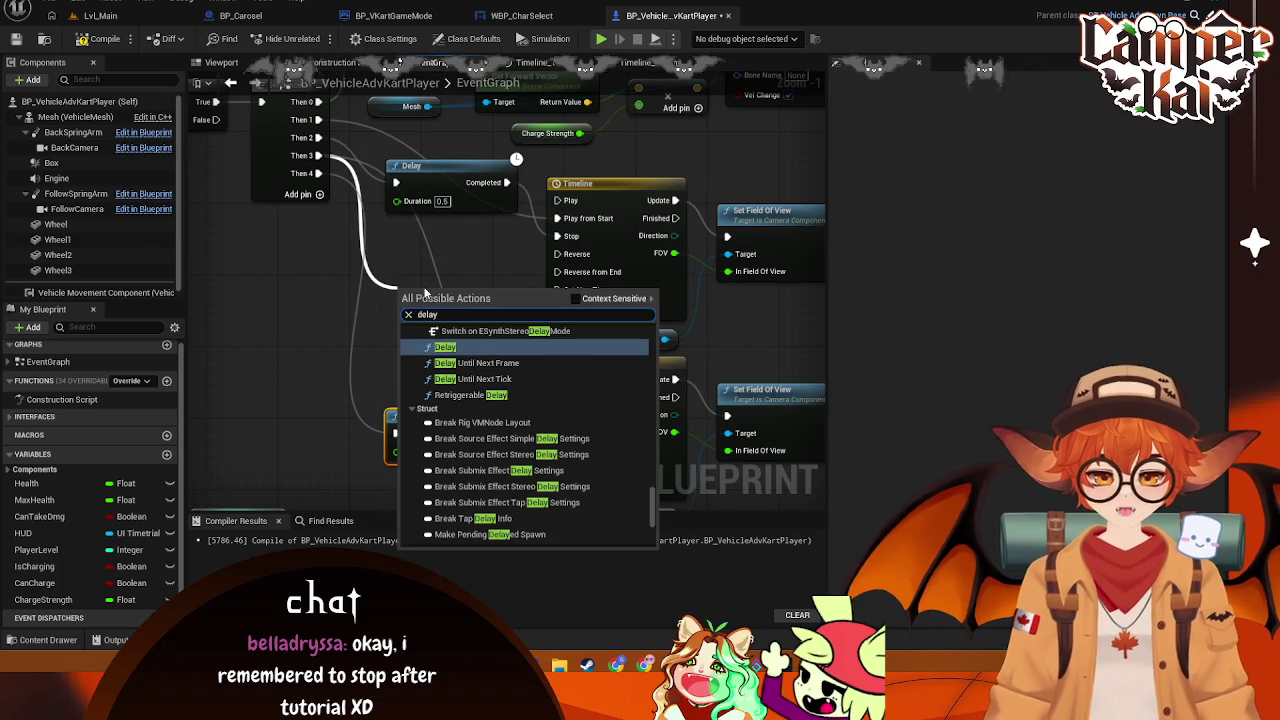
left_click(476, 347)
left_click(451, 327)
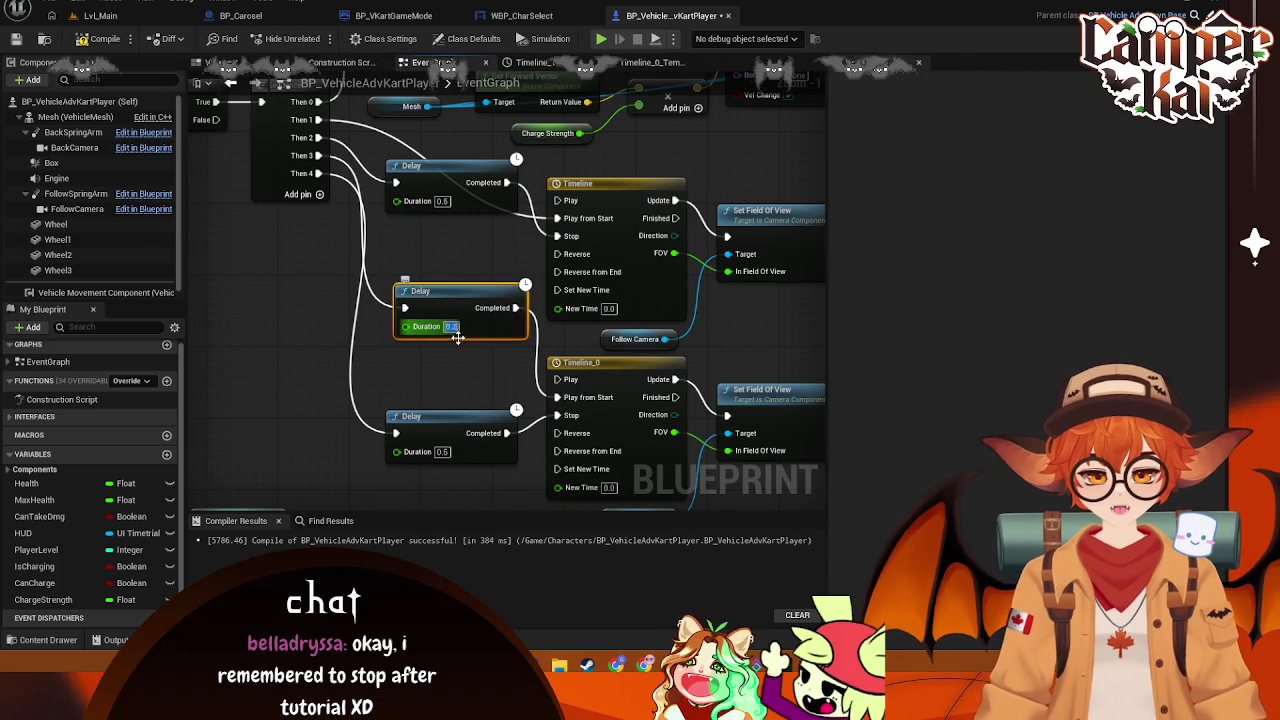
type("0.5")
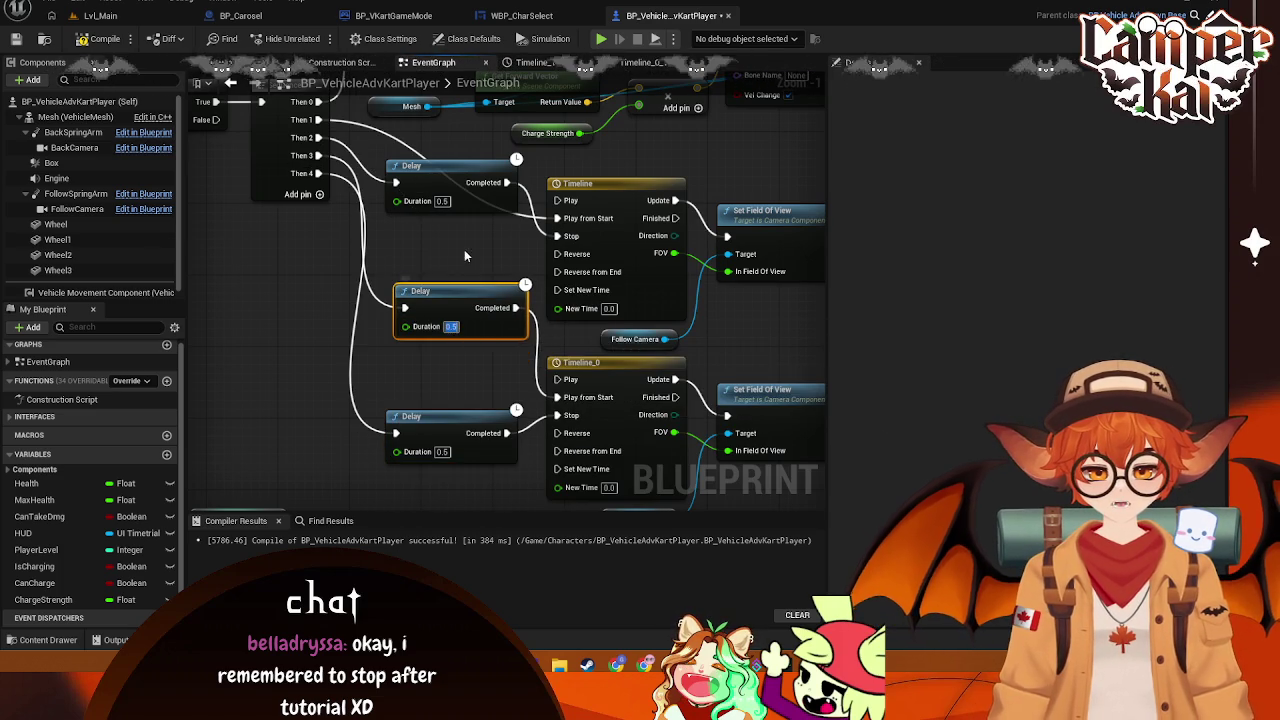
left_click(464, 249)
Stack the three Delay nodes in an even column and save the blueprint
mouse_move(480, 290)
left_mouse_down()
mouse_move(456, 287)
mouse_move(466, 292)
left_mouse_up()
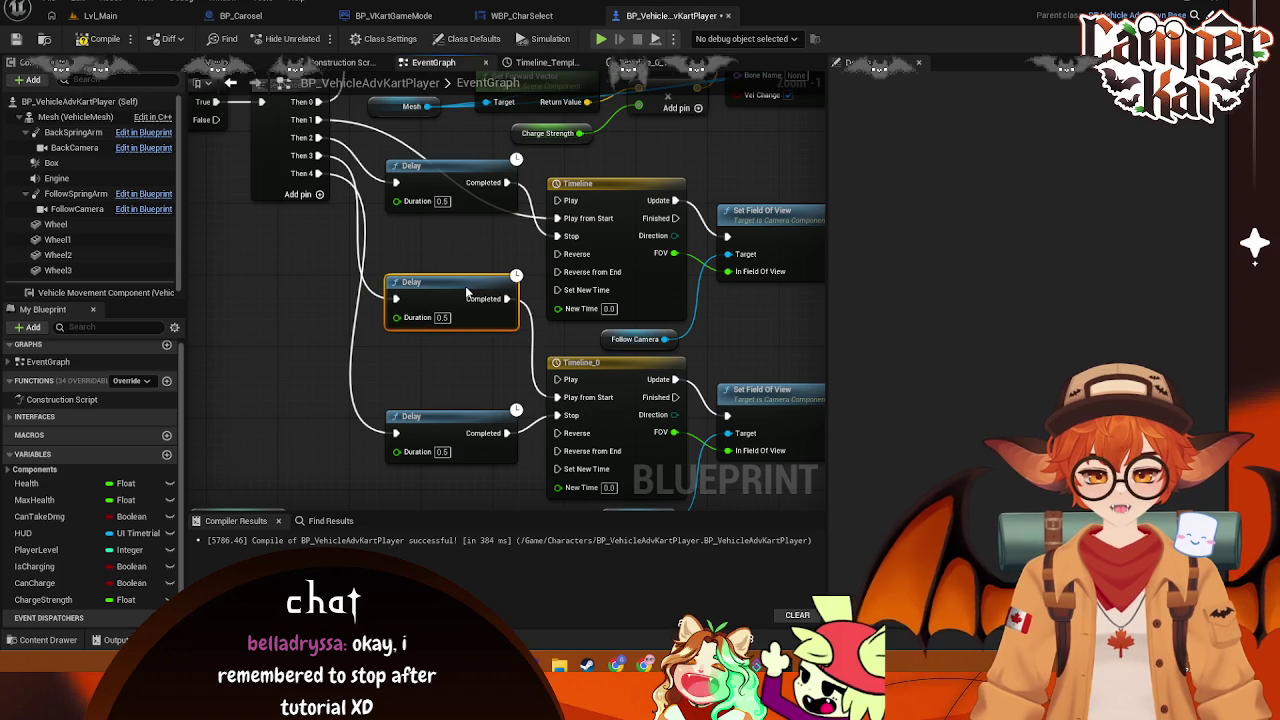
left_click_drag(468, 446, 468, 401)
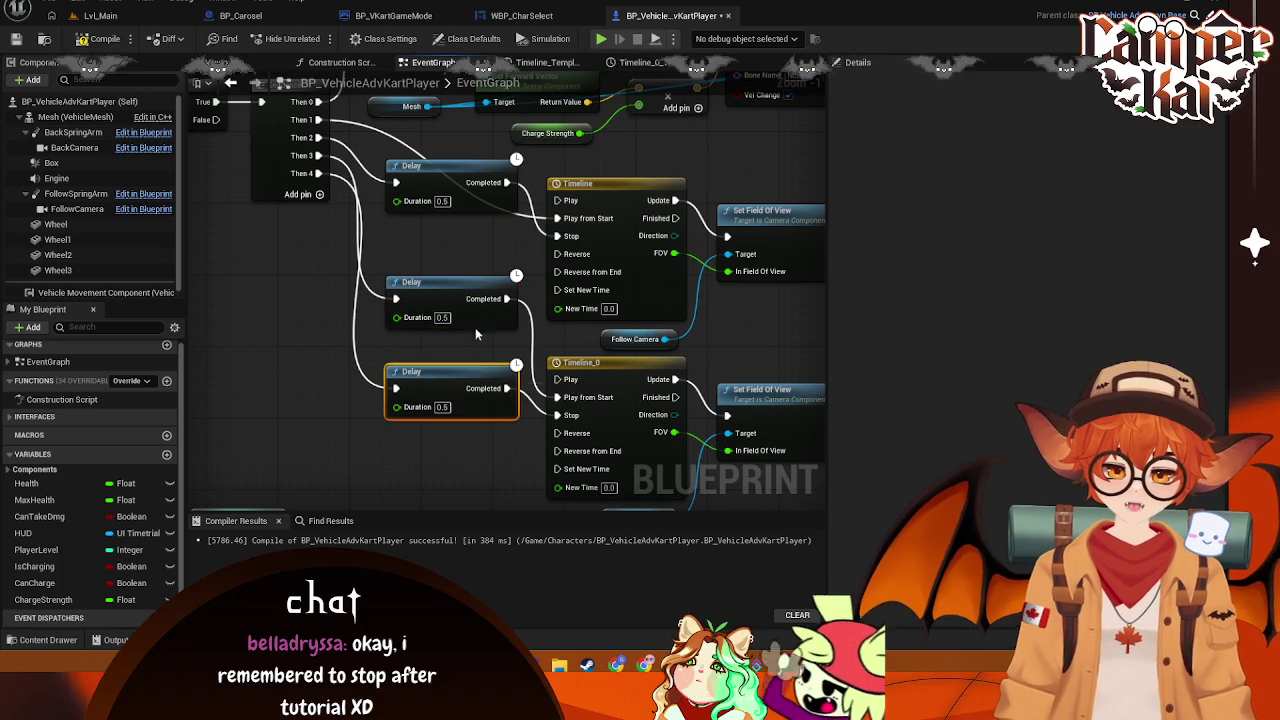
left_click_drag(456, 292, 452, 318)
left_click(469, 254)
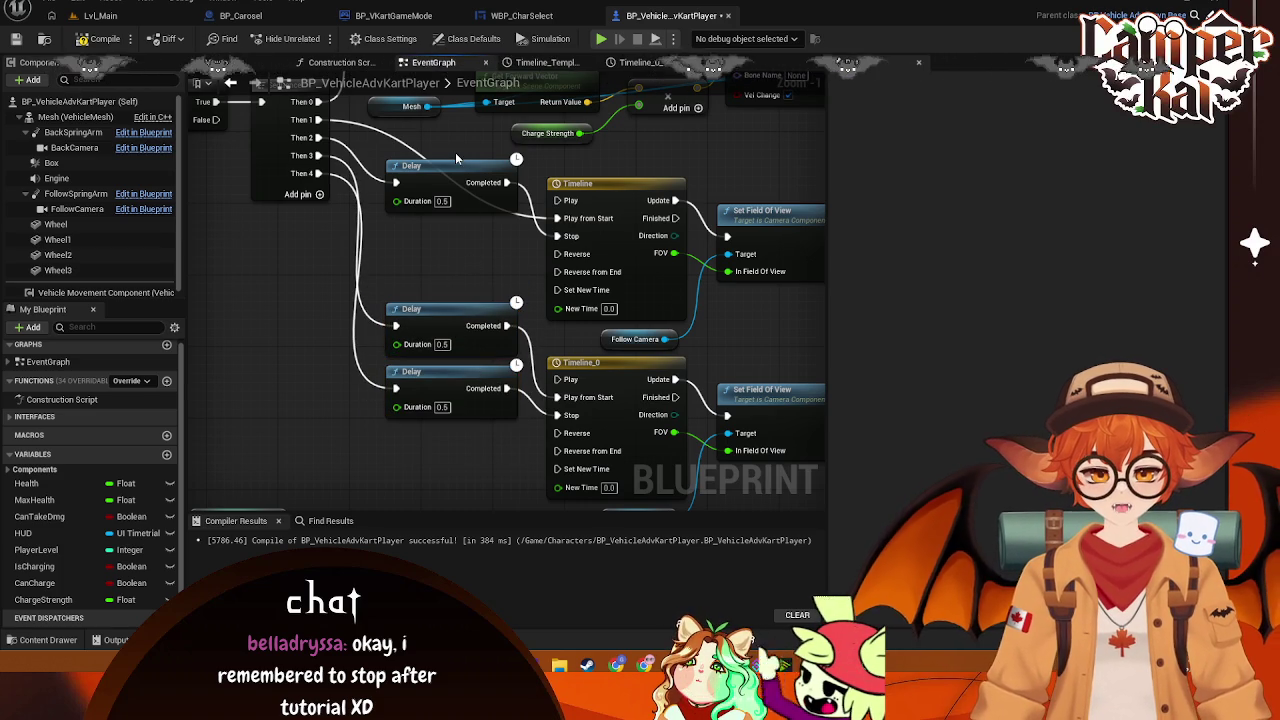
left_click_drag(456, 167, 453, 248)
key("ctrl+s")
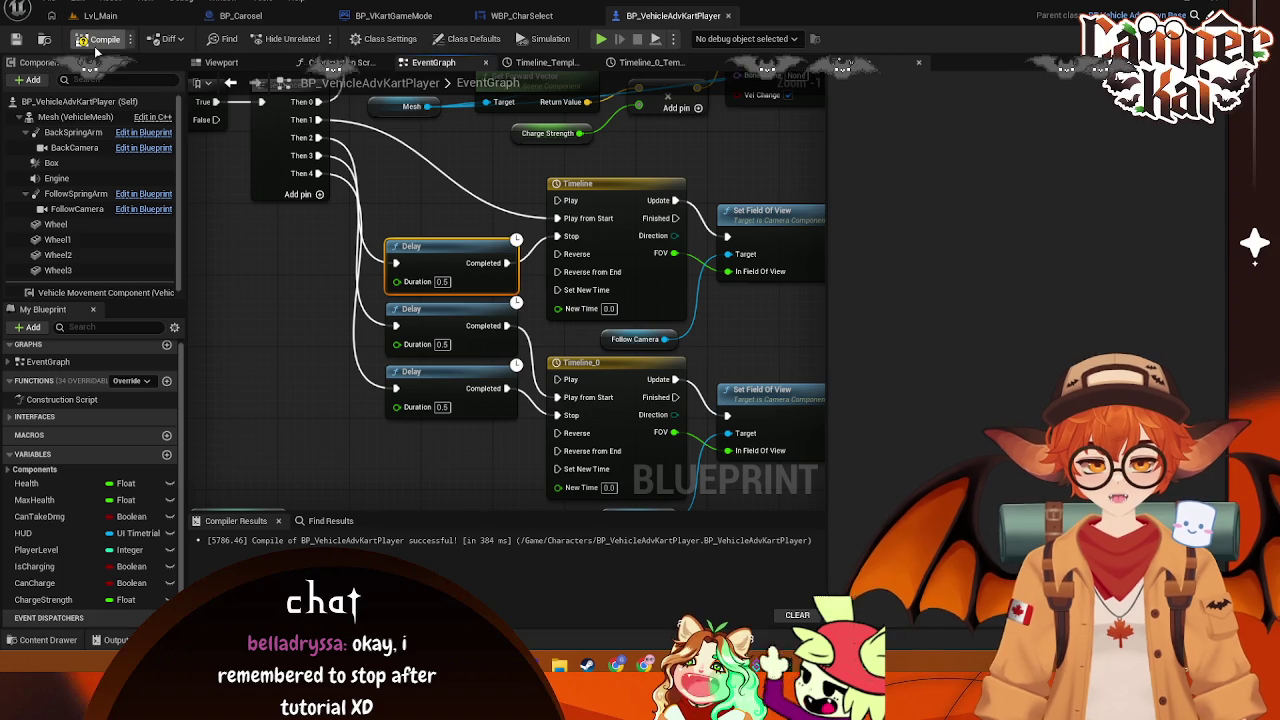
left_click(118, 17)
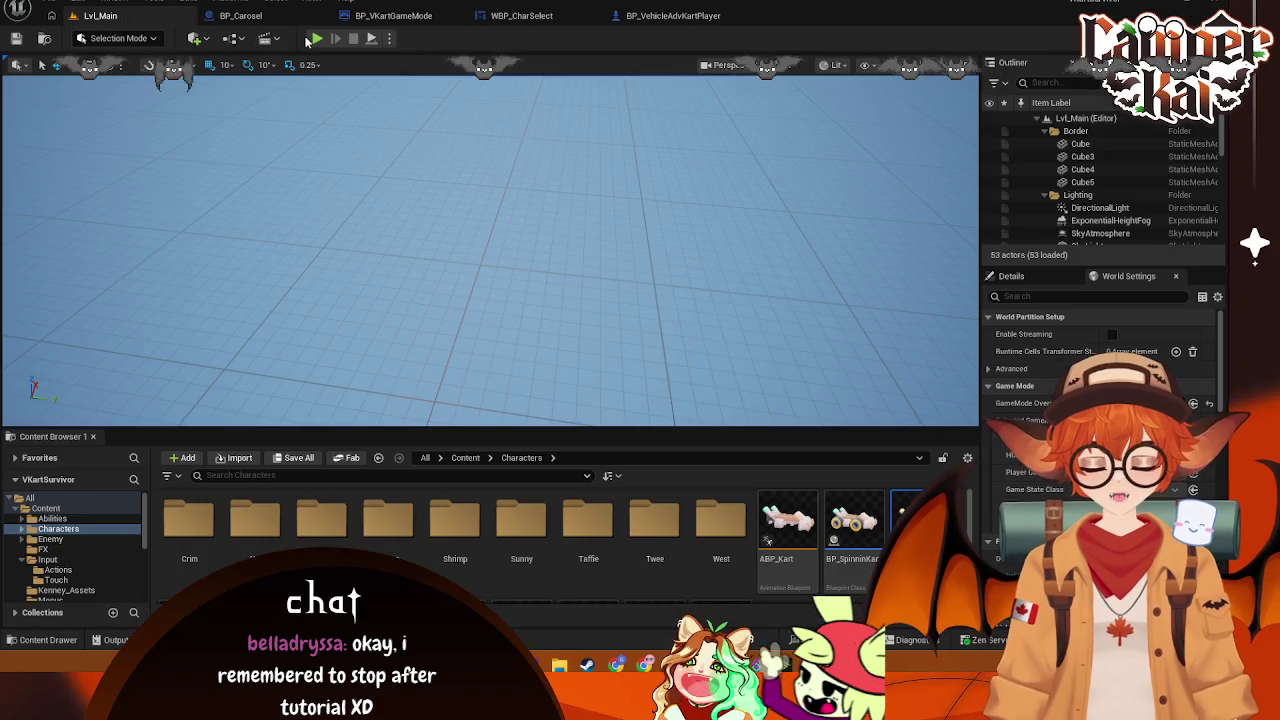
left_click(315, 39)
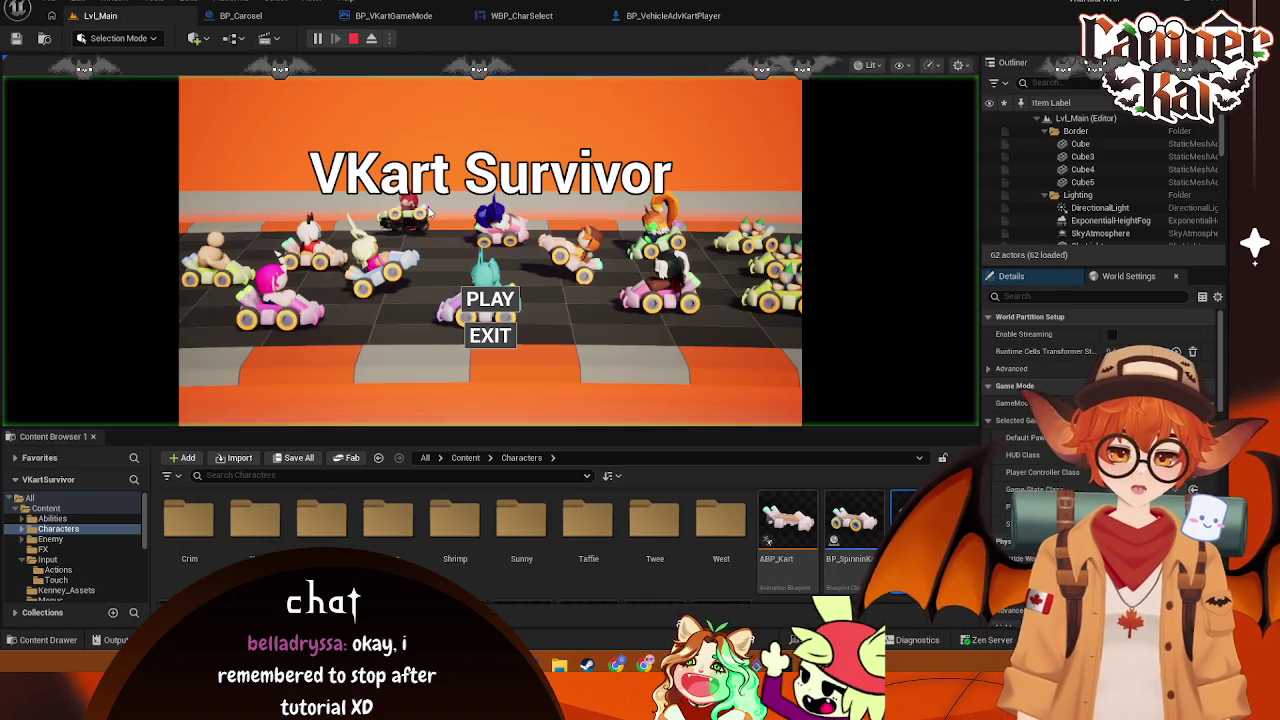
left_click(471, 301)
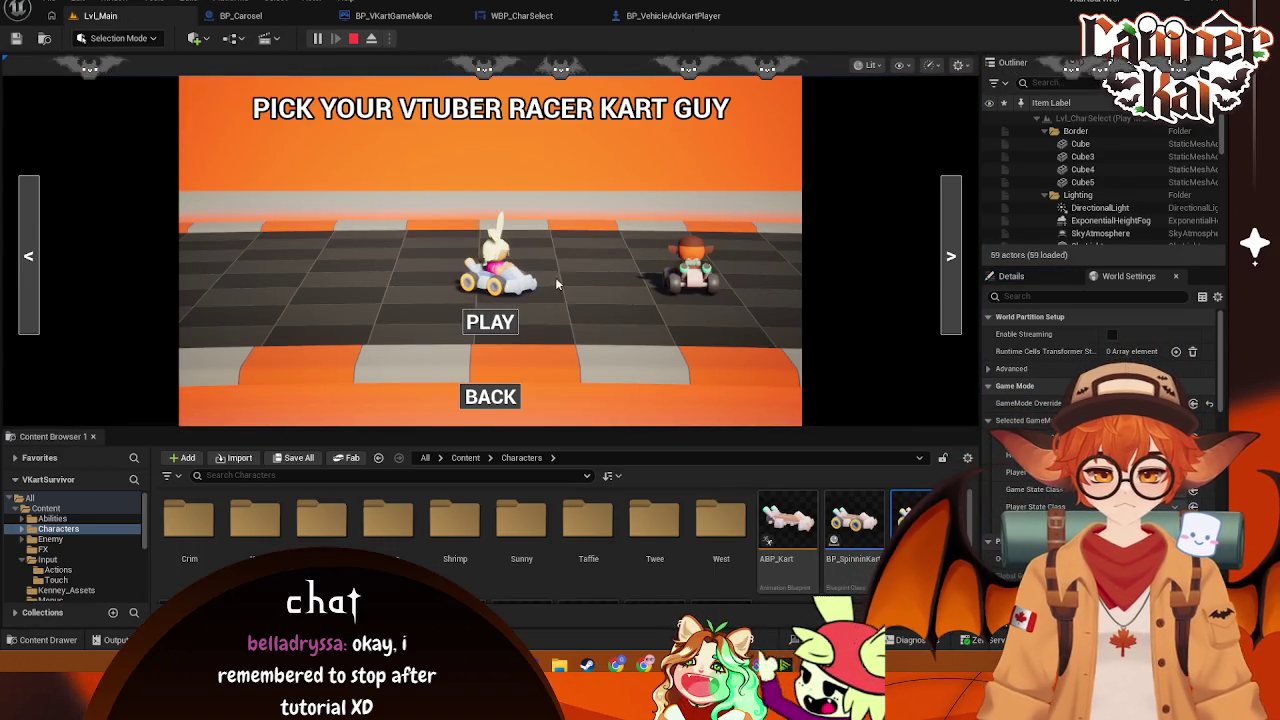
left_click(490, 321)
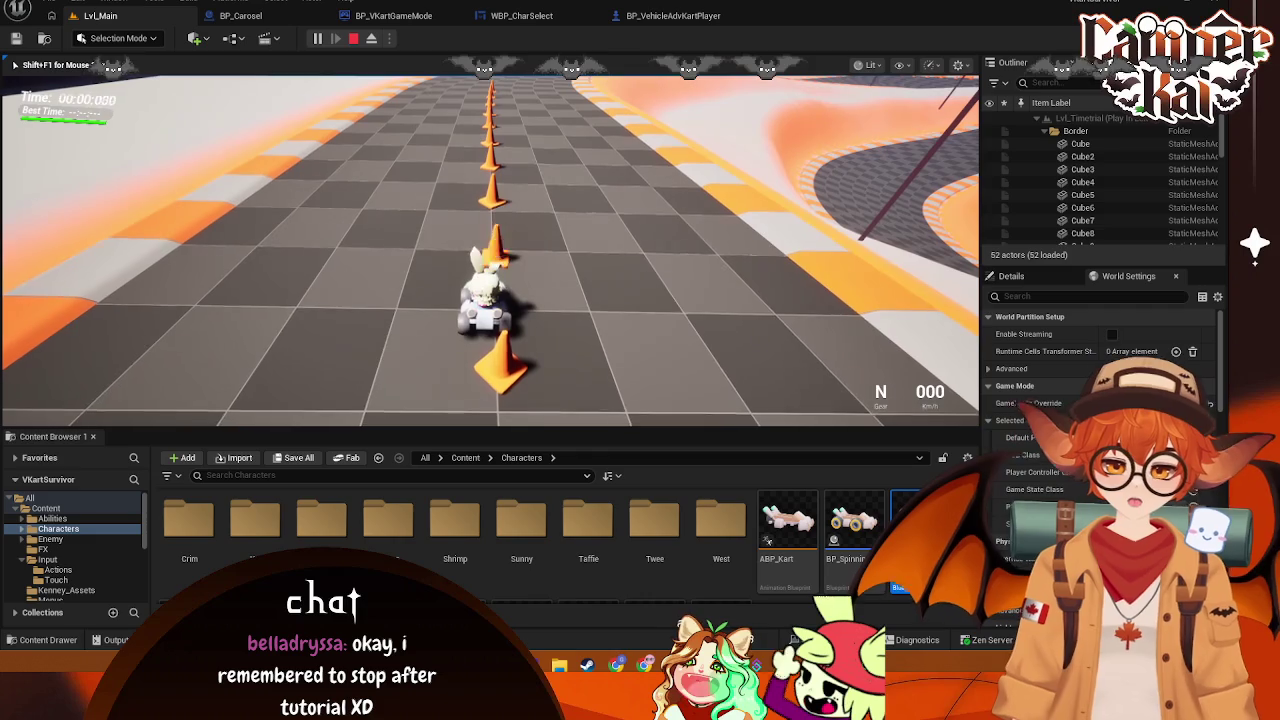
key("w")
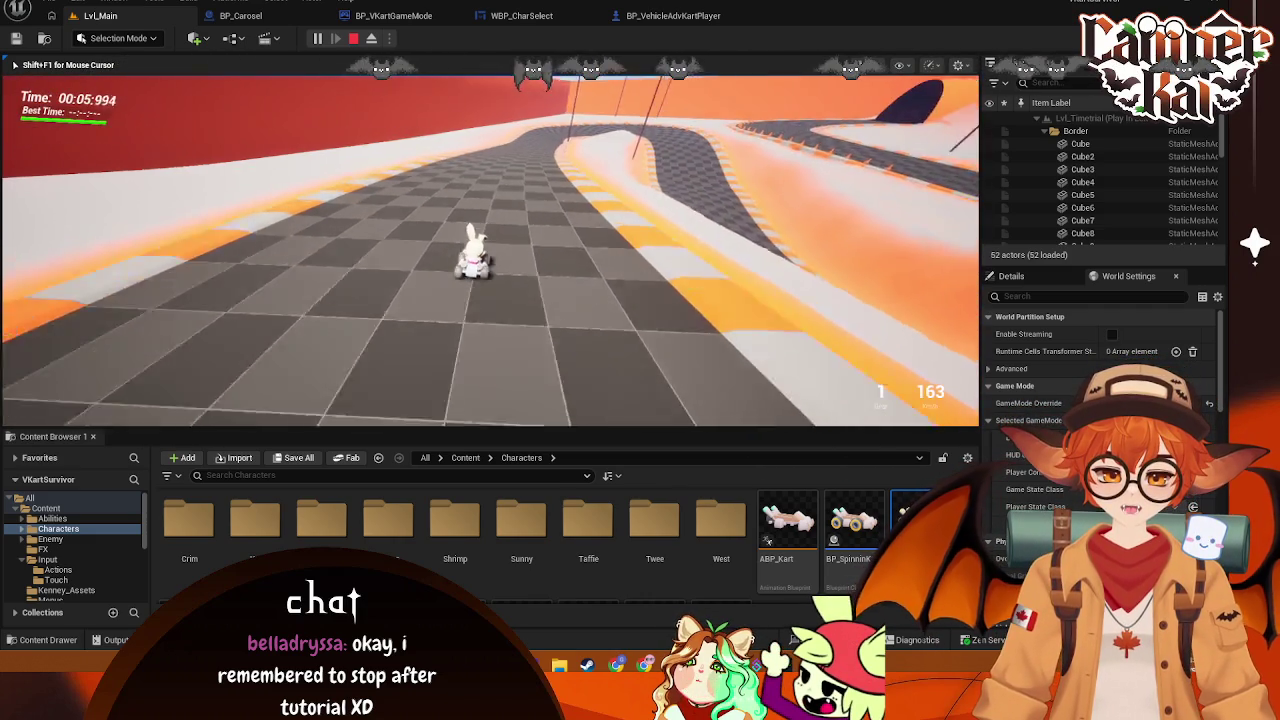
key("Escape")
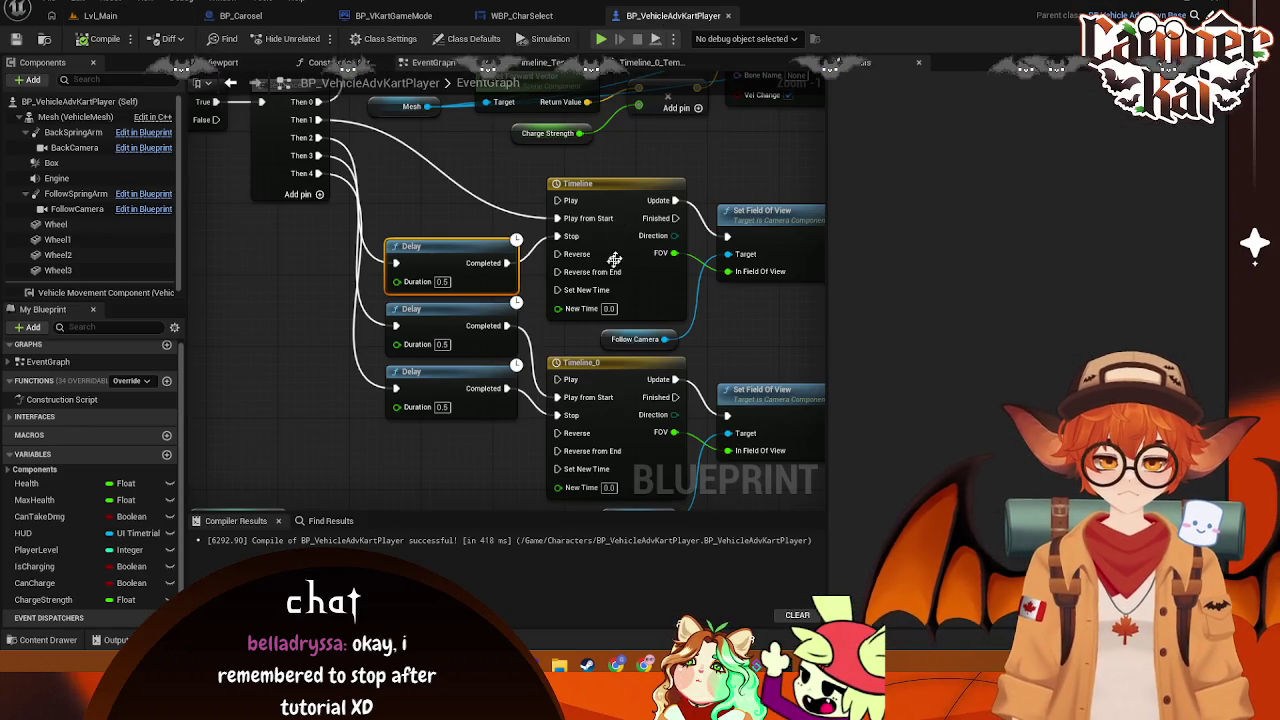
Delete the Timeline_0 chain and all three Delay nodes
left_click_drag(521, 453, 512, 386)
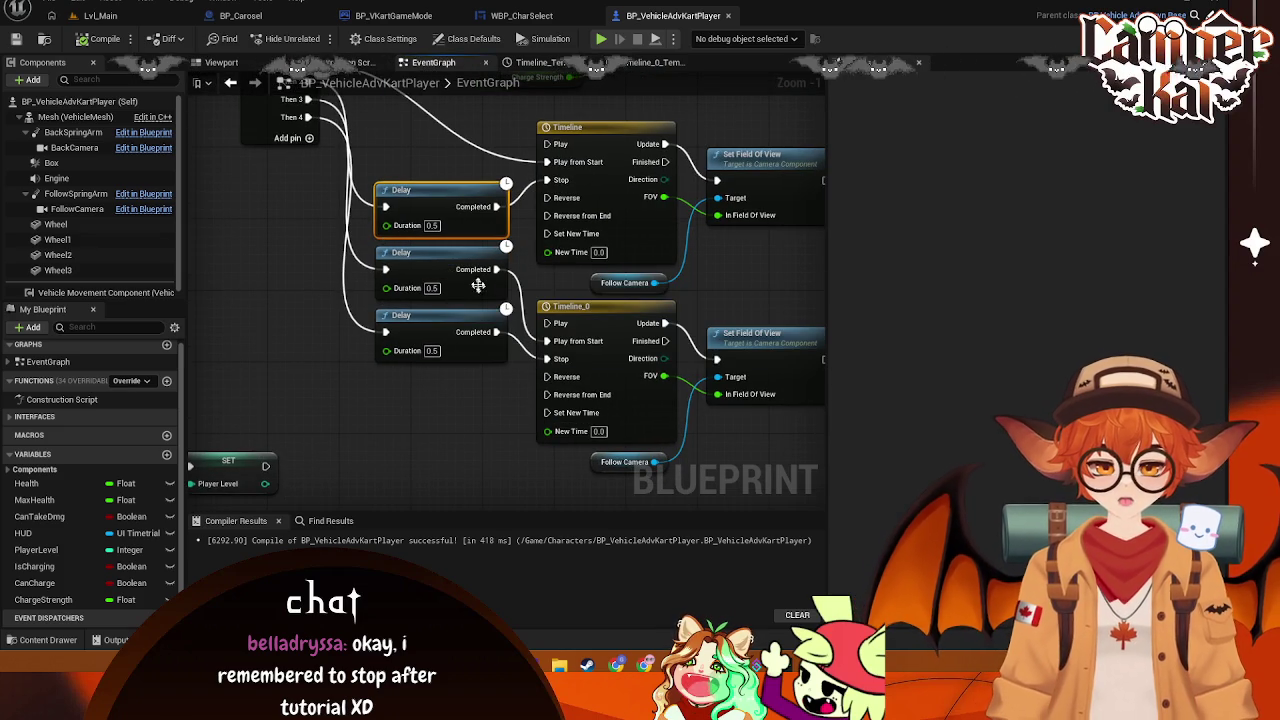
mouse_move(327, 228)
left_mouse_down()
mouse_move(371, 347)
mouse_move(351, 354)
mouse_move(341, 292)
left_mouse_up()
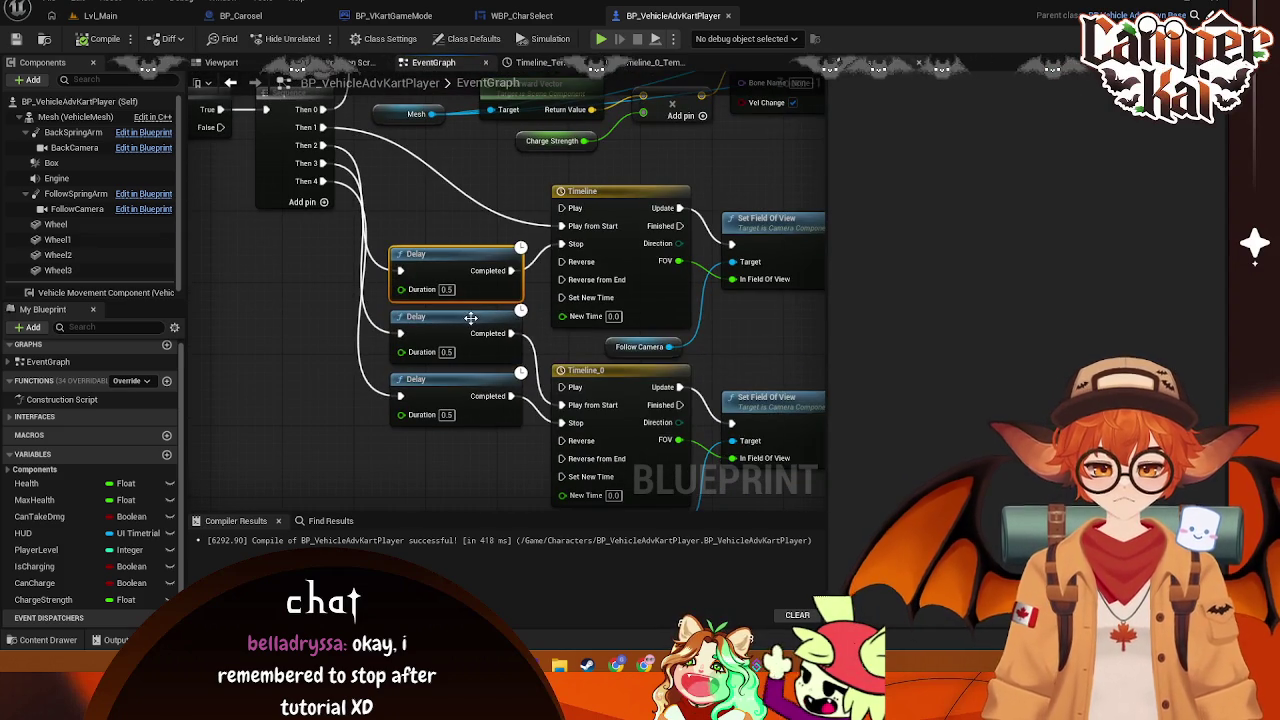
mouse_move(573, 300)
left_mouse_down()
mouse_move(565, 216)
mouse_move(489, 140)
left_mouse_up()
mouse_move(667, 370)
left_mouse_down()
mouse_move(350, 215)
mouse_move(412, 252)
mouse_move(479, 396)
left_mouse_up()
key("Delete")
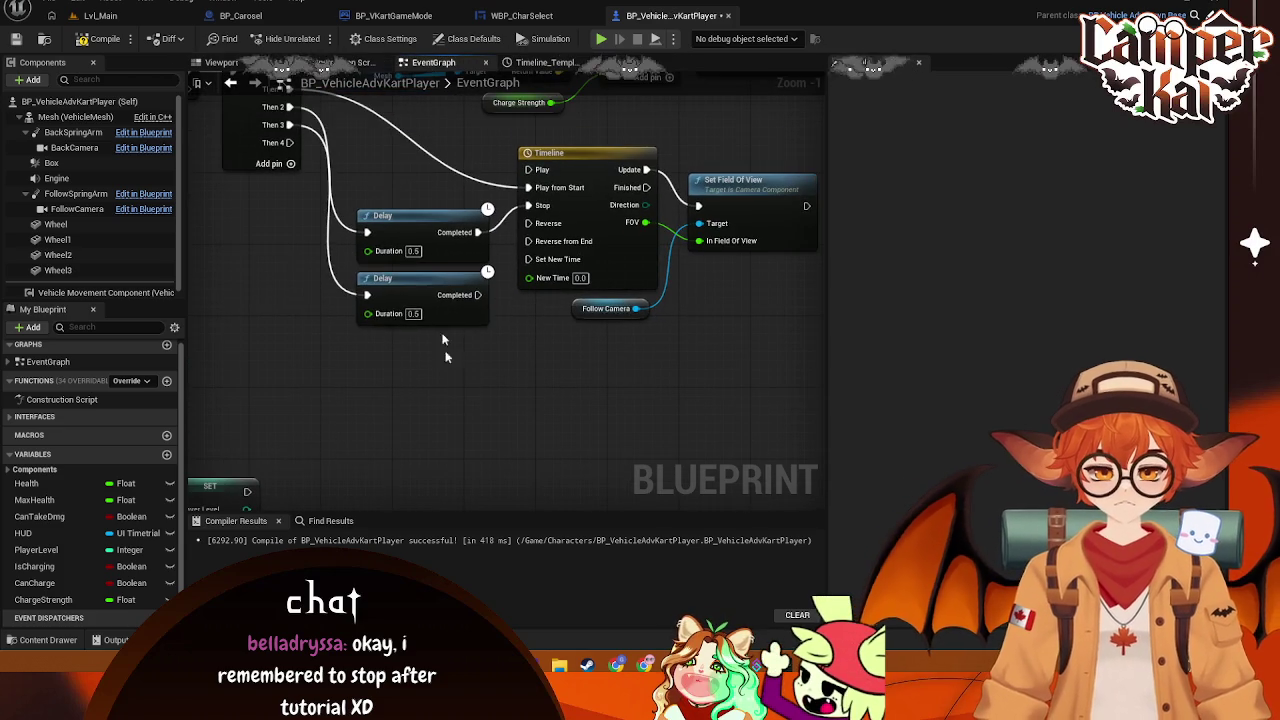
left_click(420, 290)
key("Delete")
left_click(420, 220)
key("Delete")
Remove the Then 4, Then 3 and Then 2 outputs from the Sequence node
left_click_drag(330, 175, 408, 348)
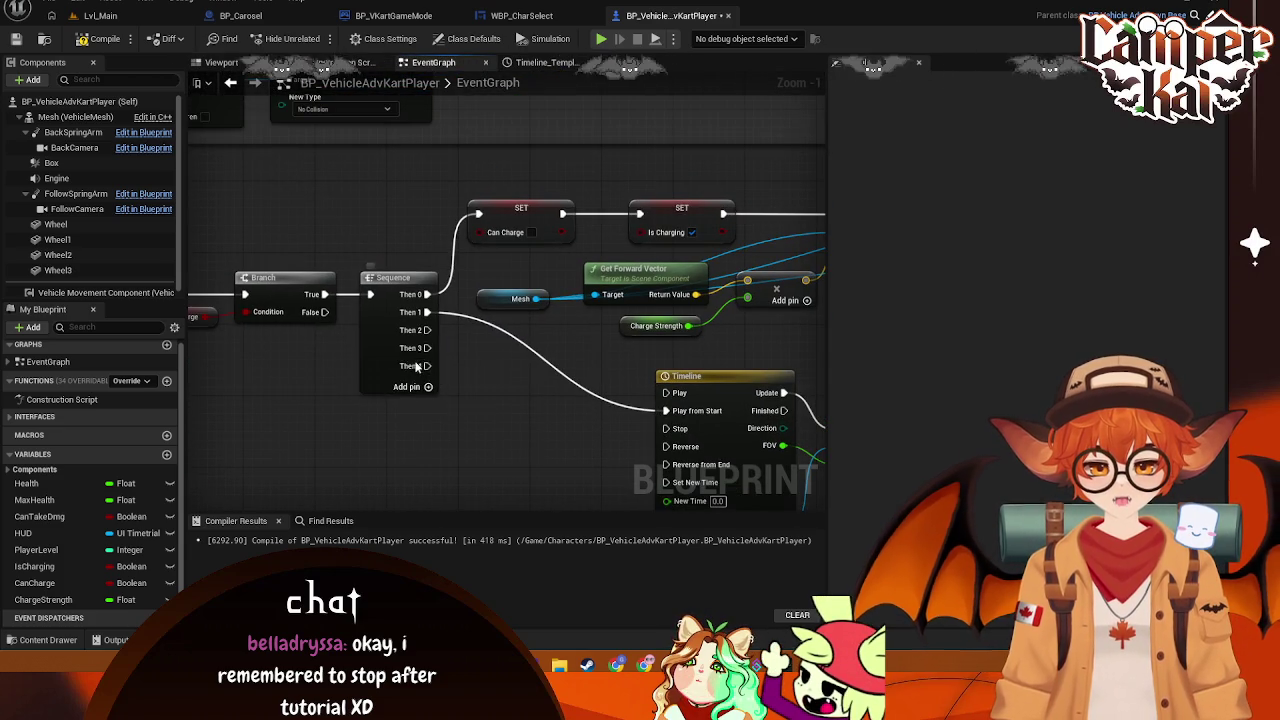
right_click(417, 367)
left_click(461, 436)
right_click(412, 348)
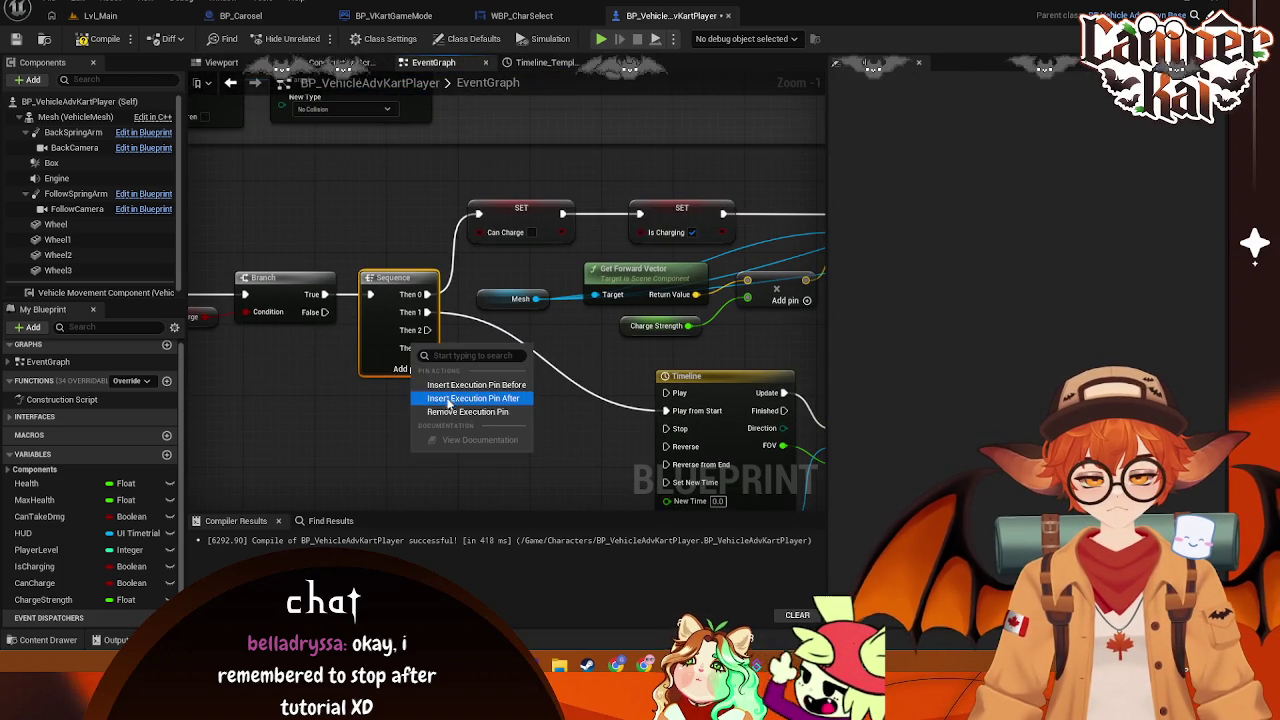
left_click(462, 397)
right_click(412, 330)
left_click(462, 397)
Add a 0.5 Delay after Set Field Of View, wired into the Timeline's Reverse
mouse_move(541, 388)
left_mouse_down()
mouse_move(321, 278)
mouse_move(275, 270)
left_mouse_up()
left_click_drag(677, 314, 704, 319)
type("delau")
key("BackSpace")
type("y")
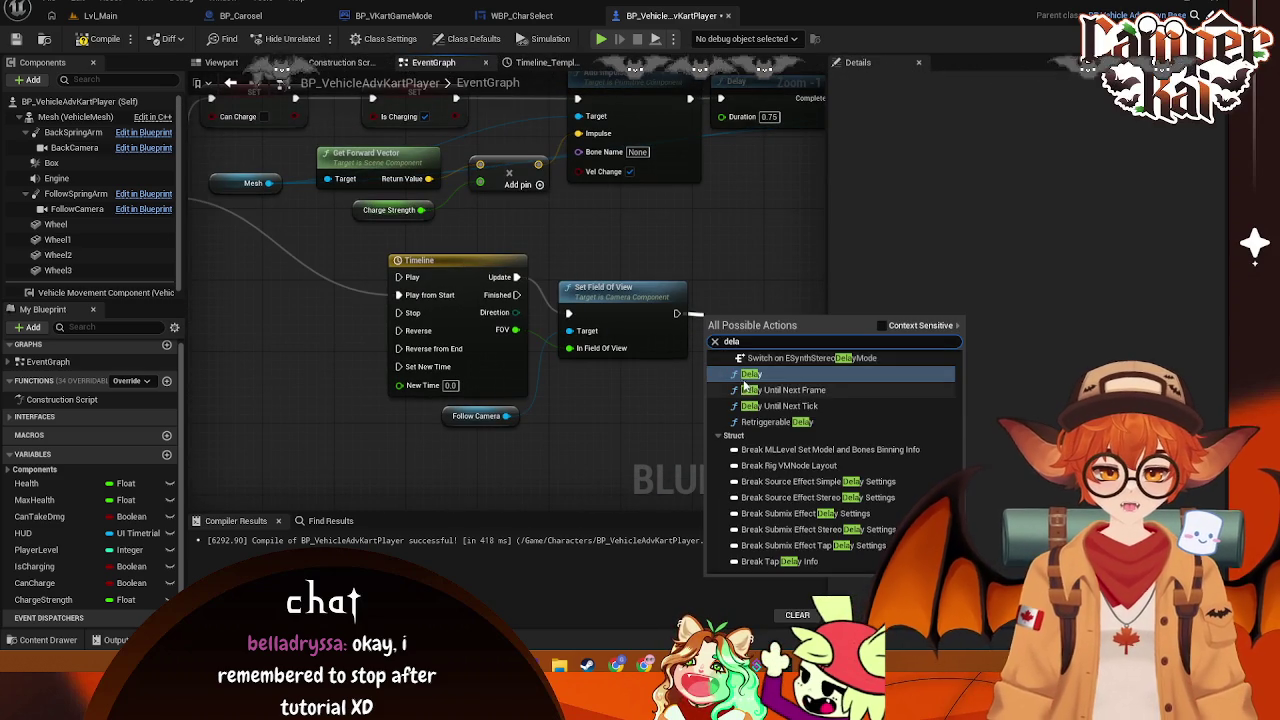
key("Return")
left_click(758, 350)
type("0.5")
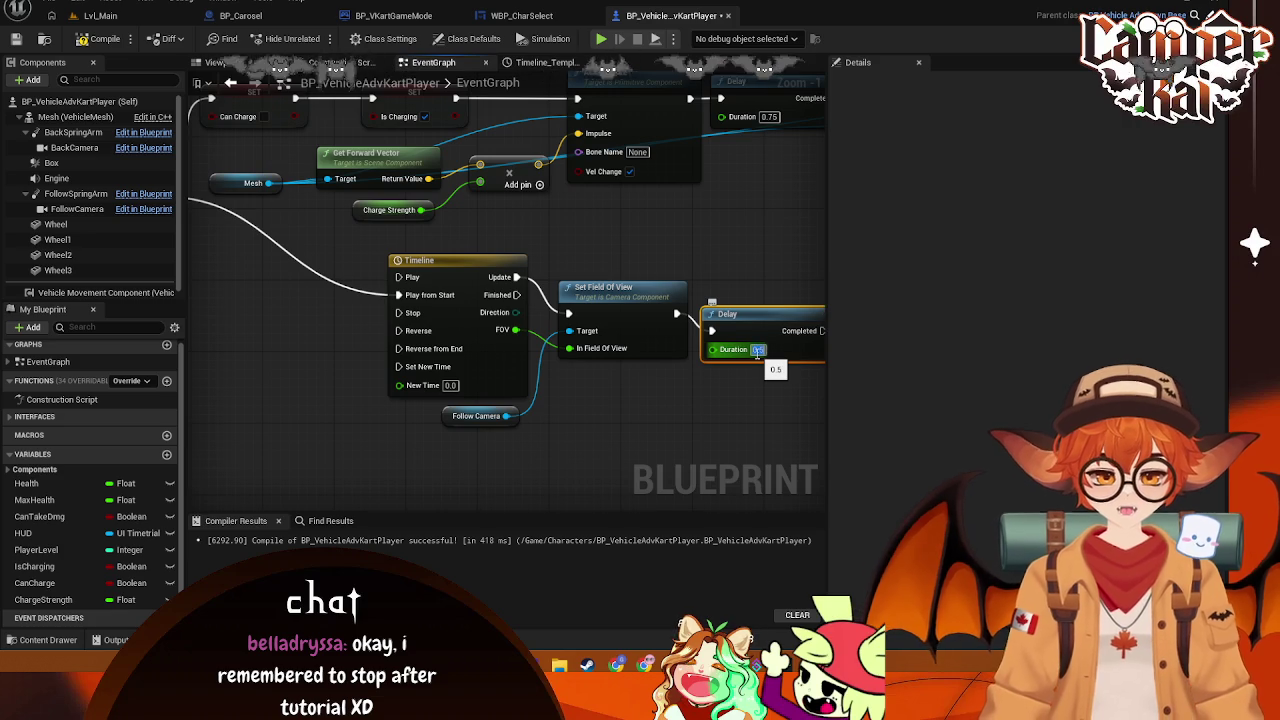
mouse_move(821, 331)
left_mouse_down()
mouse_move(357, 317)
mouse_move(381, 319)
mouse_move(390, 358)
mouse_move(382, 331)
left_mouse_up()
Tidy the Timeline, Set Field Of View and Delay nodes, save, and switch to Lvl_Main
scroll(555, 205, "down", 1)
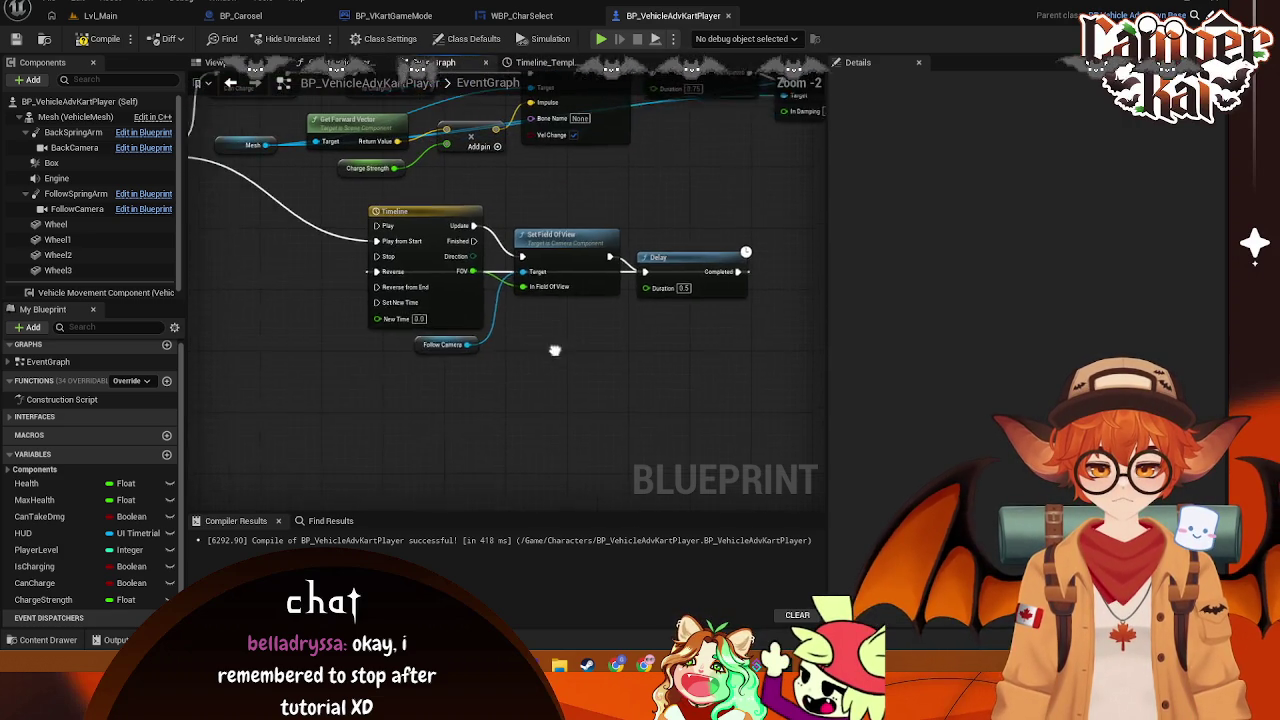
mouse_move(732, 256)
left_mouse_down()
mouse_move(470, 300)
mouse_move(432, 252)
mouse_move(347, 258)
left_mouse_up()
left_click(536, 240)
key("ctrl+s")
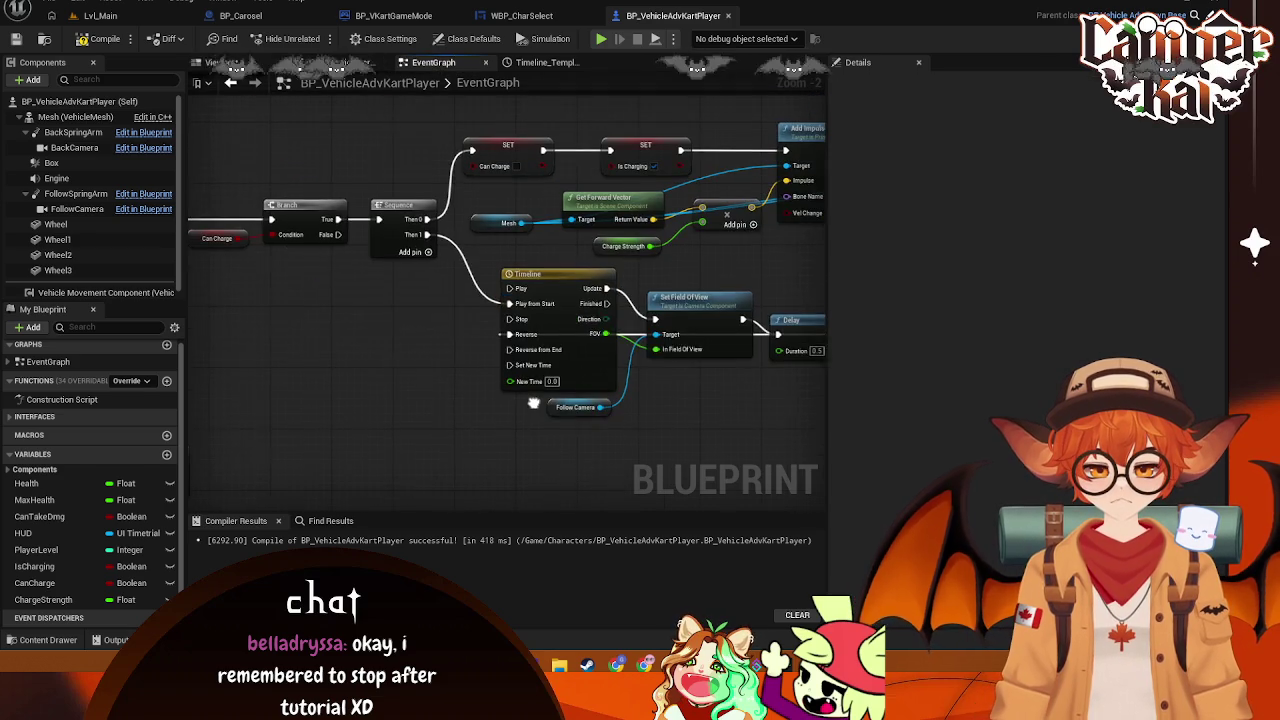
mouse_move(737, 400)
left_mouse_down()
mouse_move(514, 251)
mouse_move(433, 240)
mouse_move(471, 245)
left_mouse_up()
left_click(616, 398)
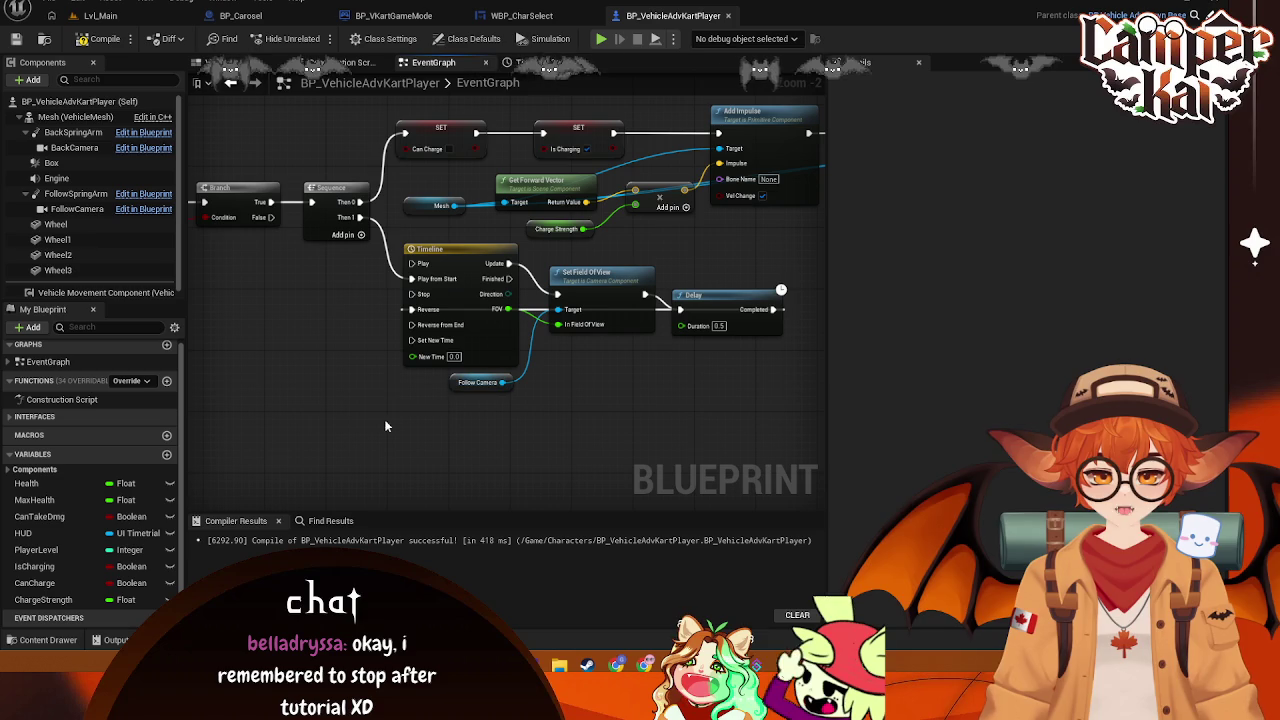
left_click(110, 15)
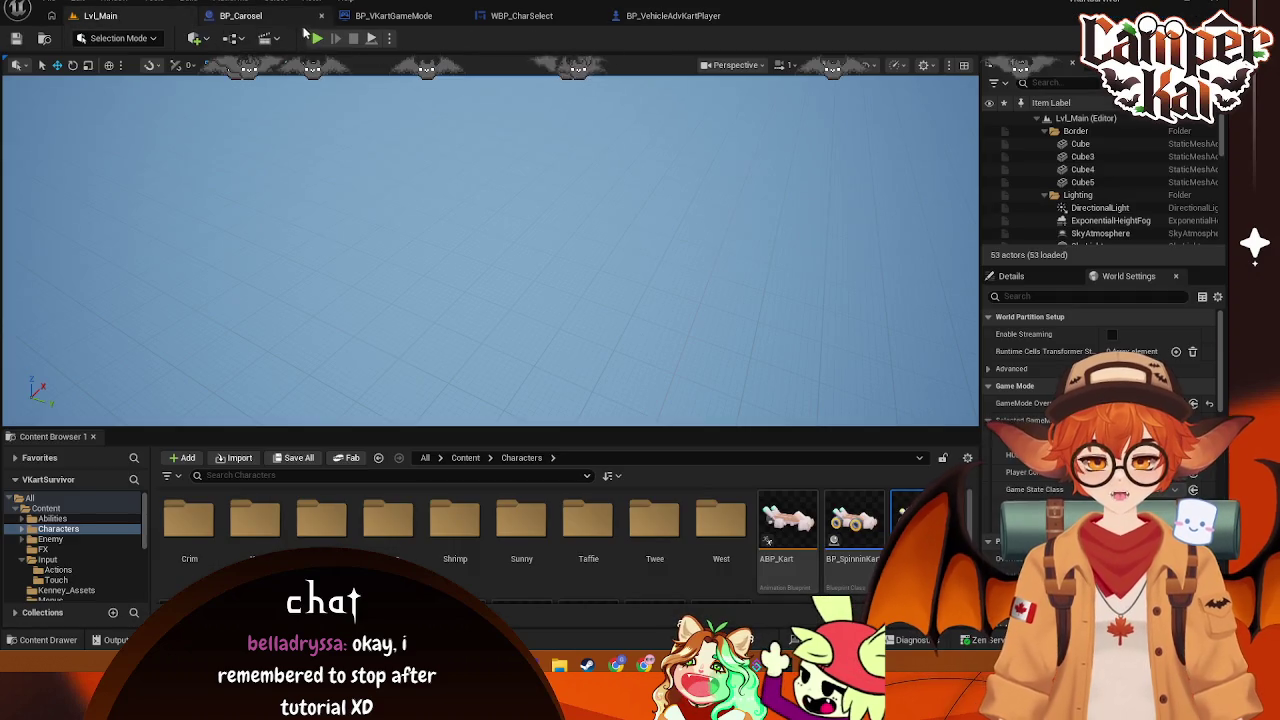
Start Play-in-Editor and pick the bunny kart to begin the race
left_click(318, 40)
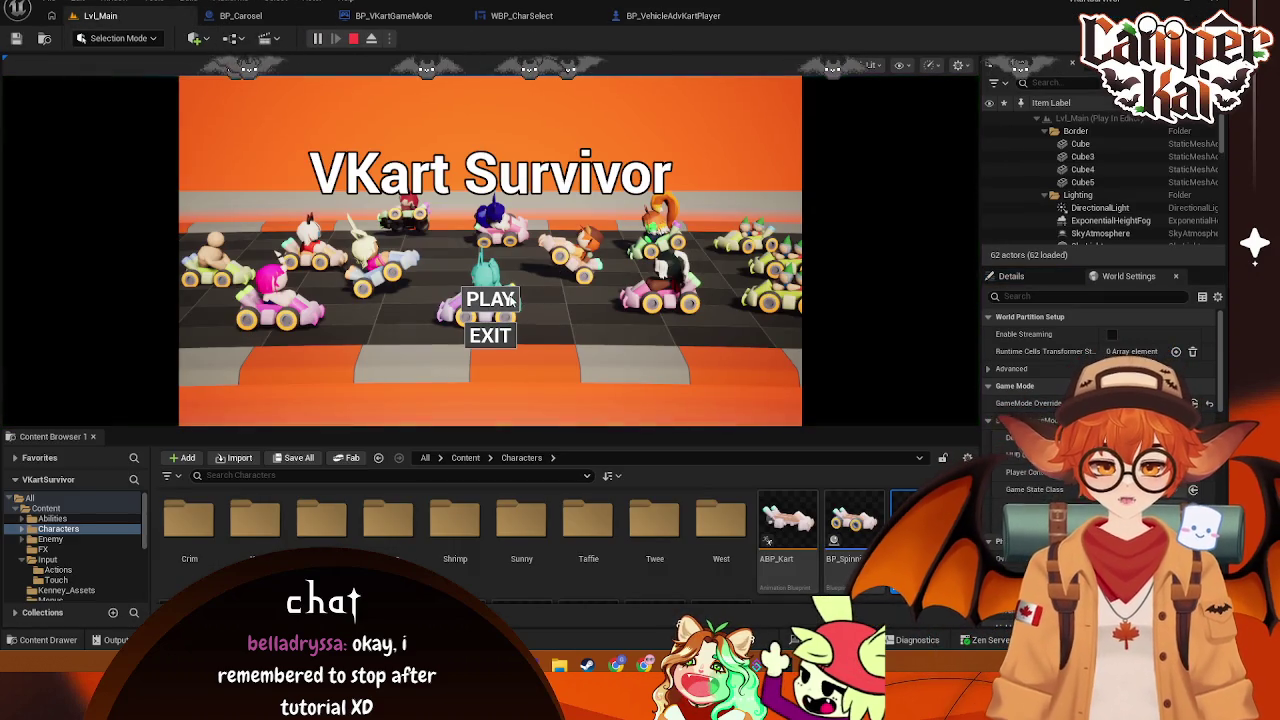
left_click(470, 296)
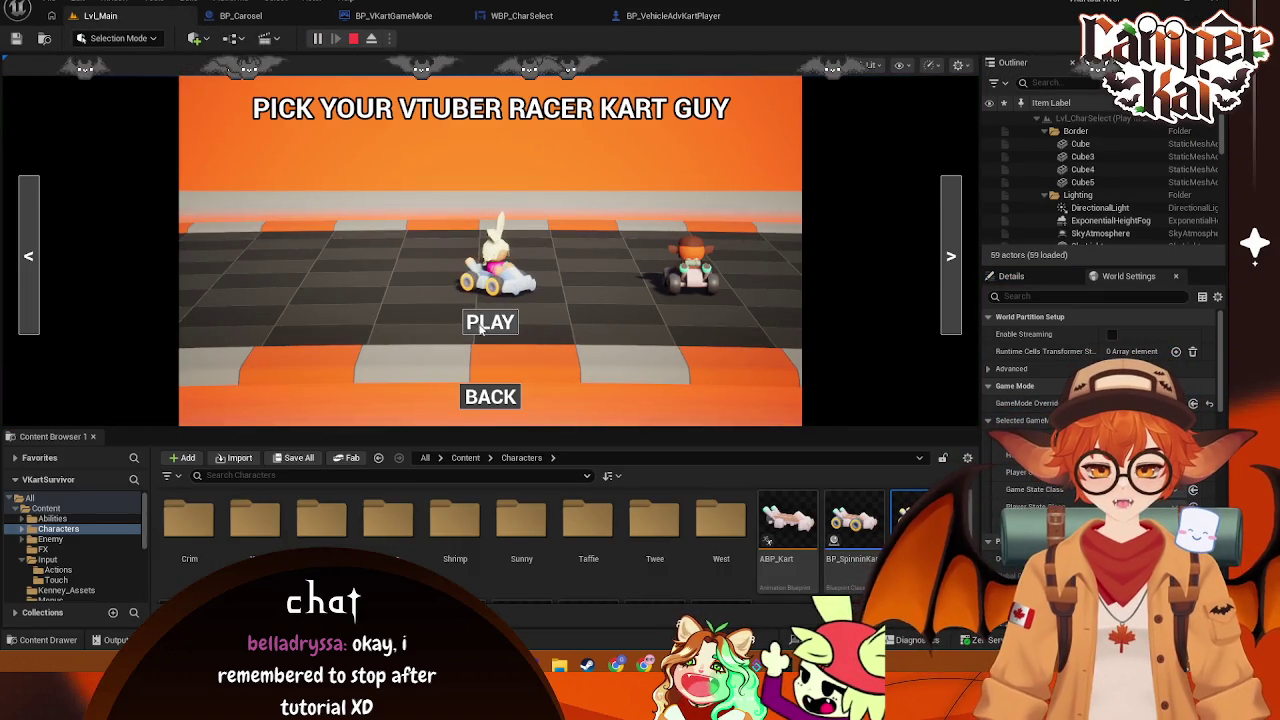
left_click(481, 330)
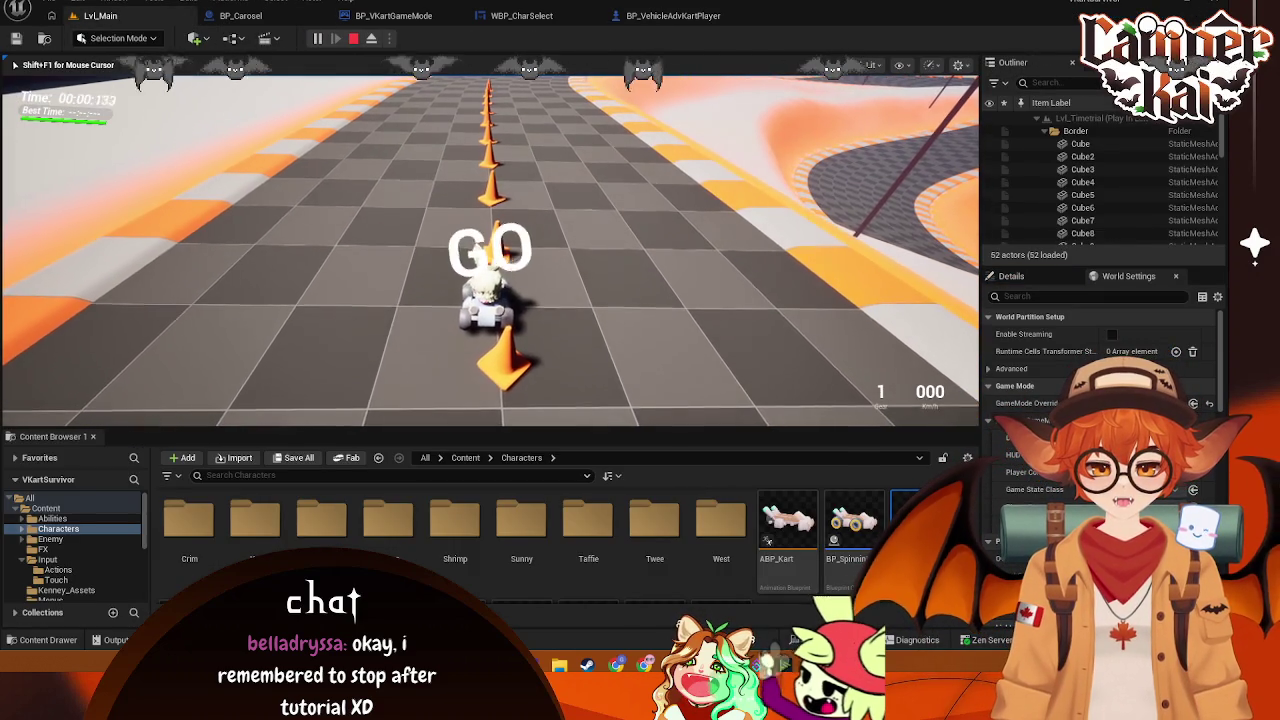
Drive the kart around the track, stop the session and return to BP_VehicleAdvKartPlayer's event graph
key("w")
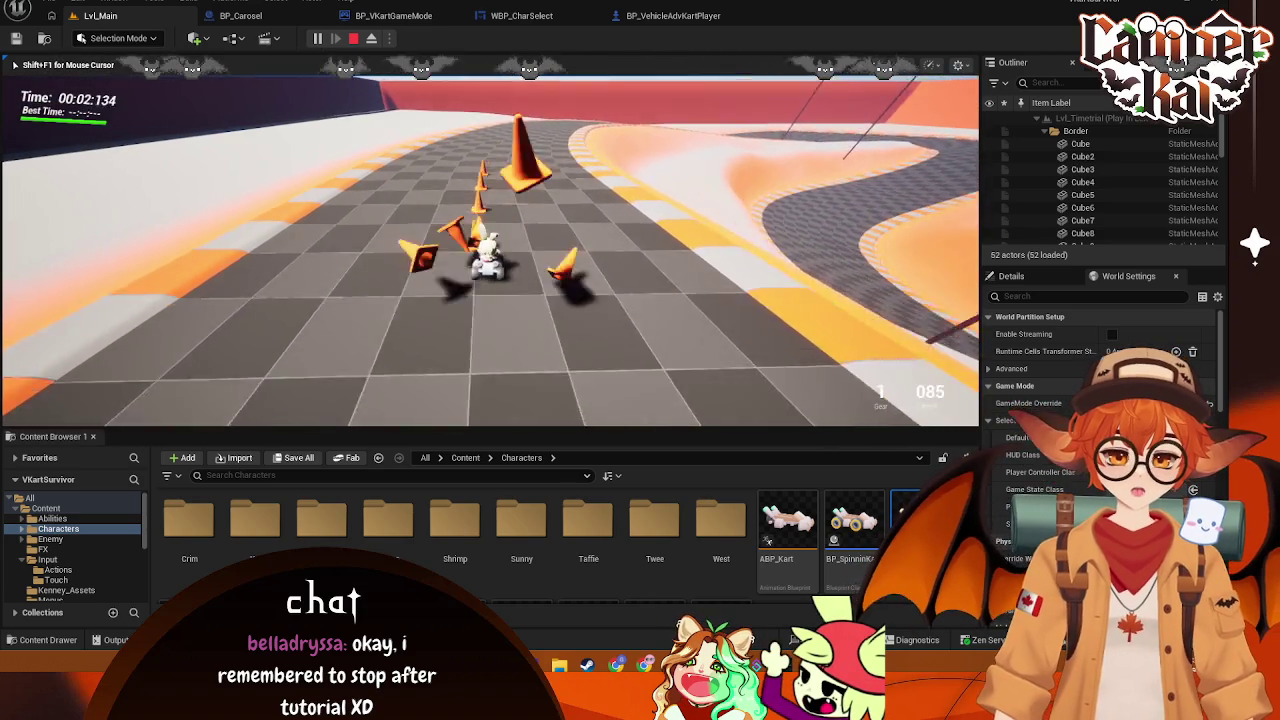
key("d")
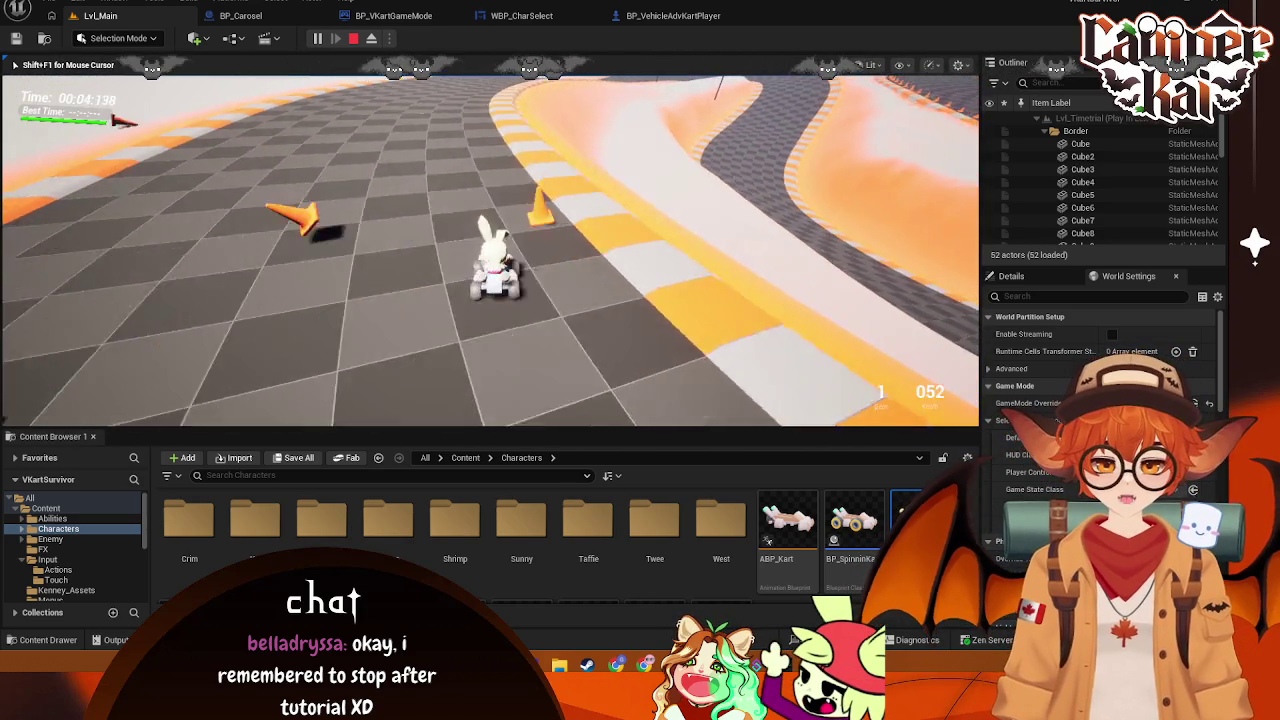
key("d")
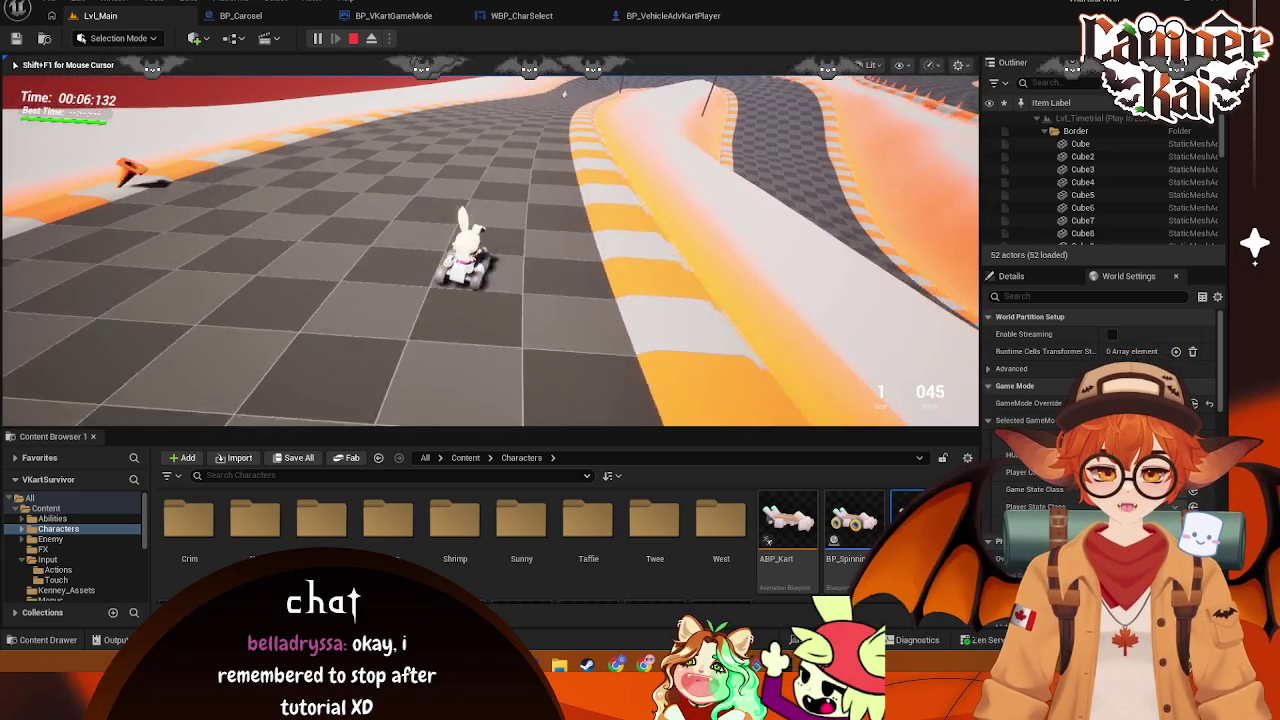
key("d")
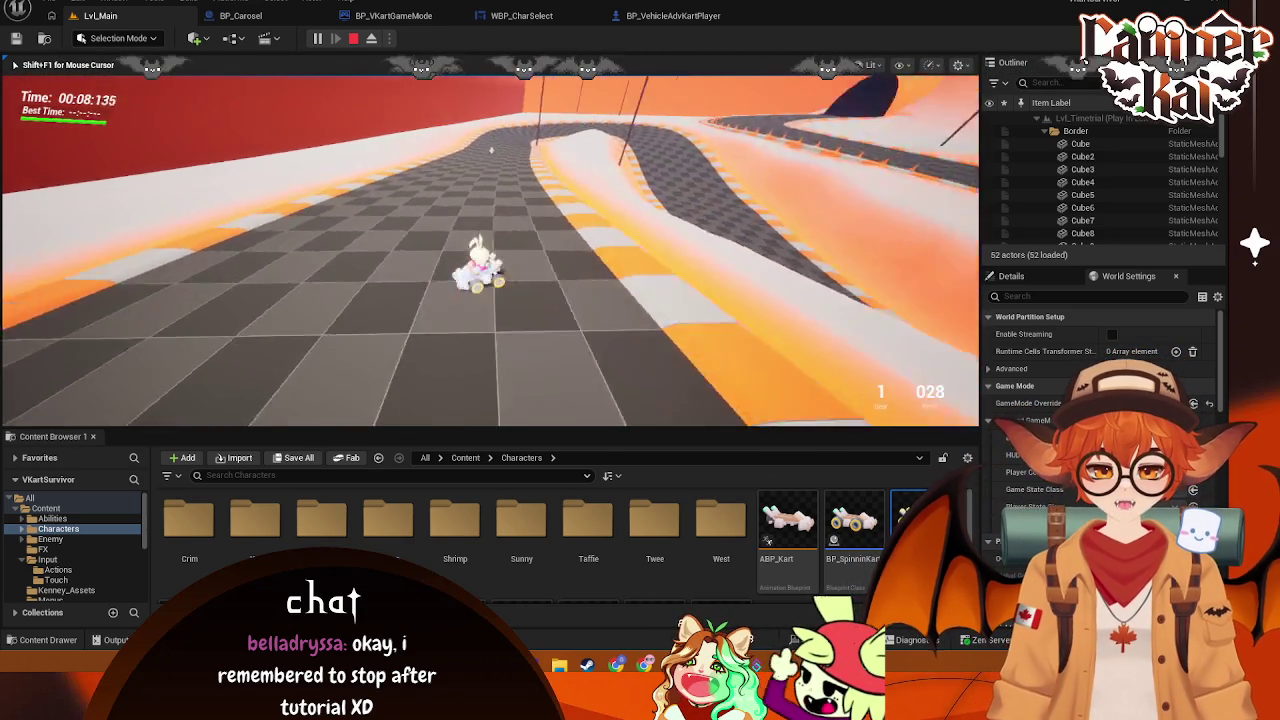
key("d")
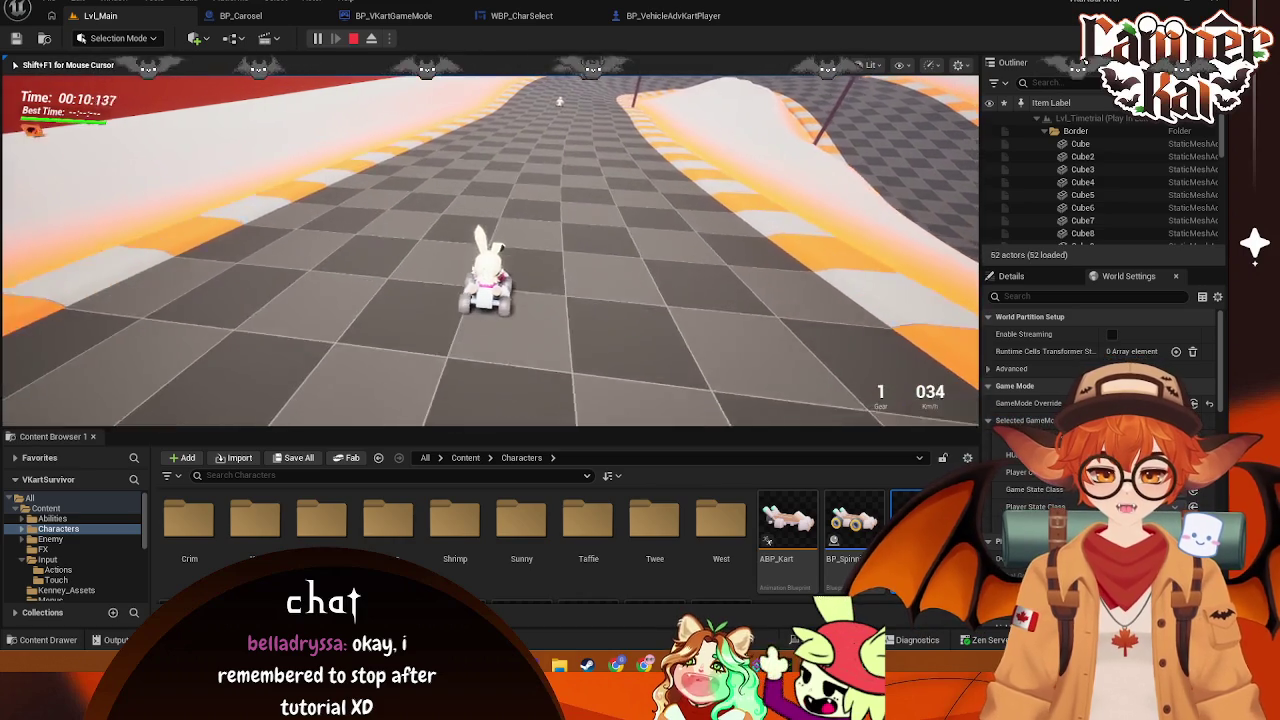
key("w")
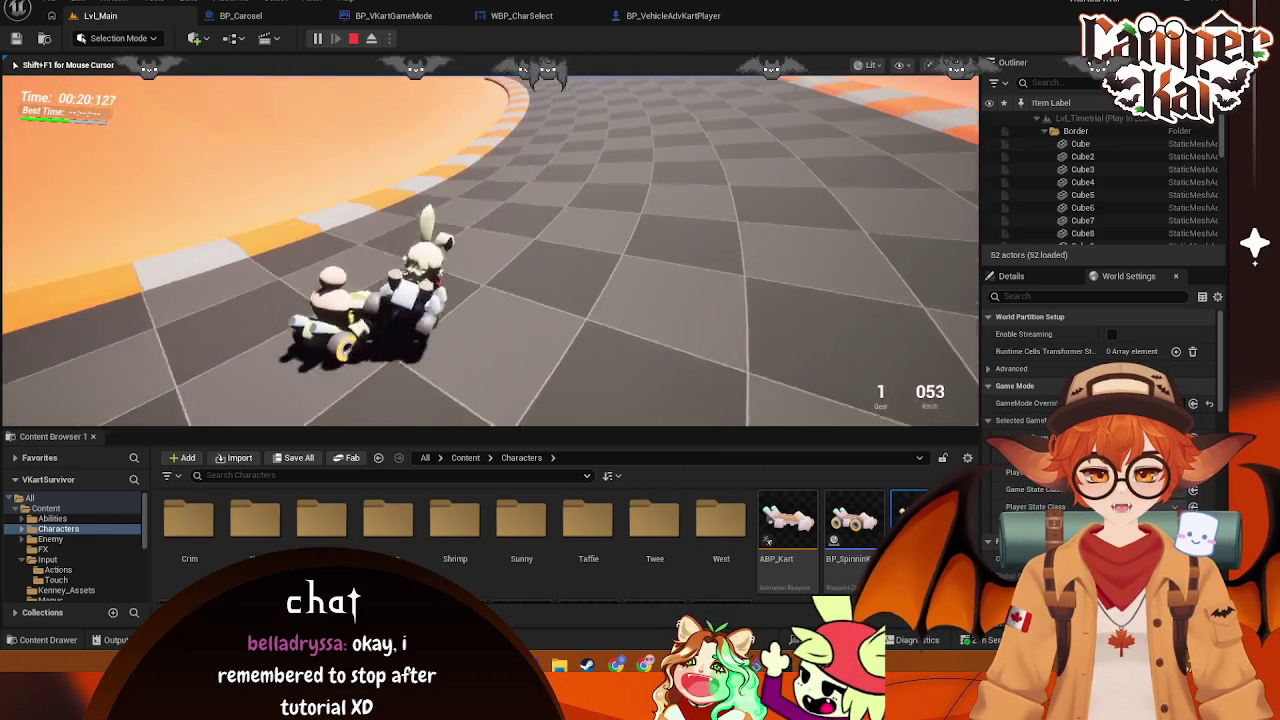
key("a")
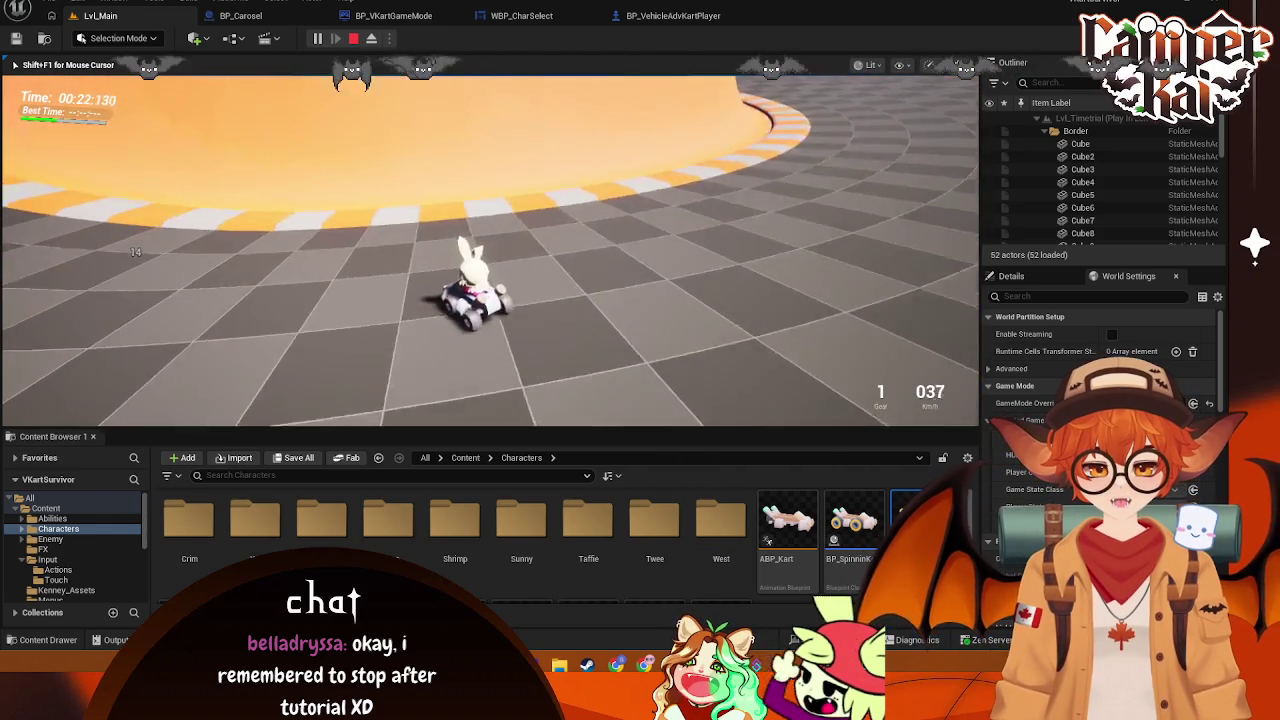
key("d")
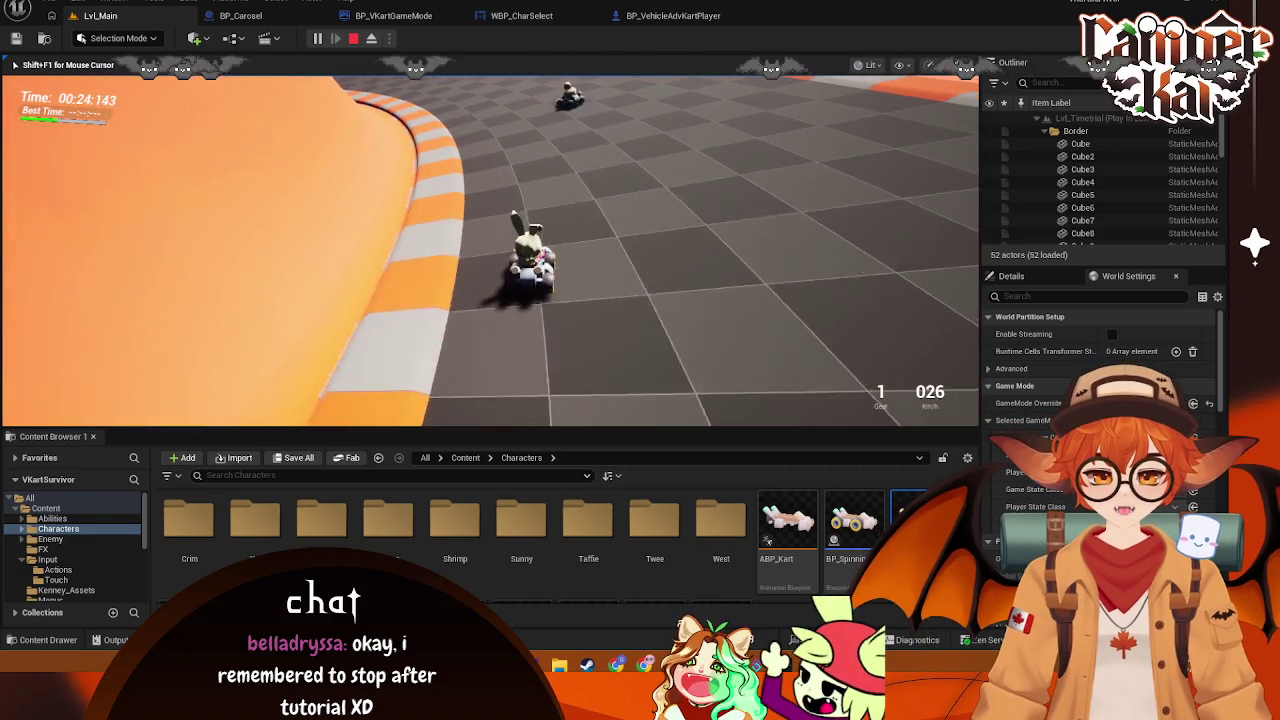
key("a")
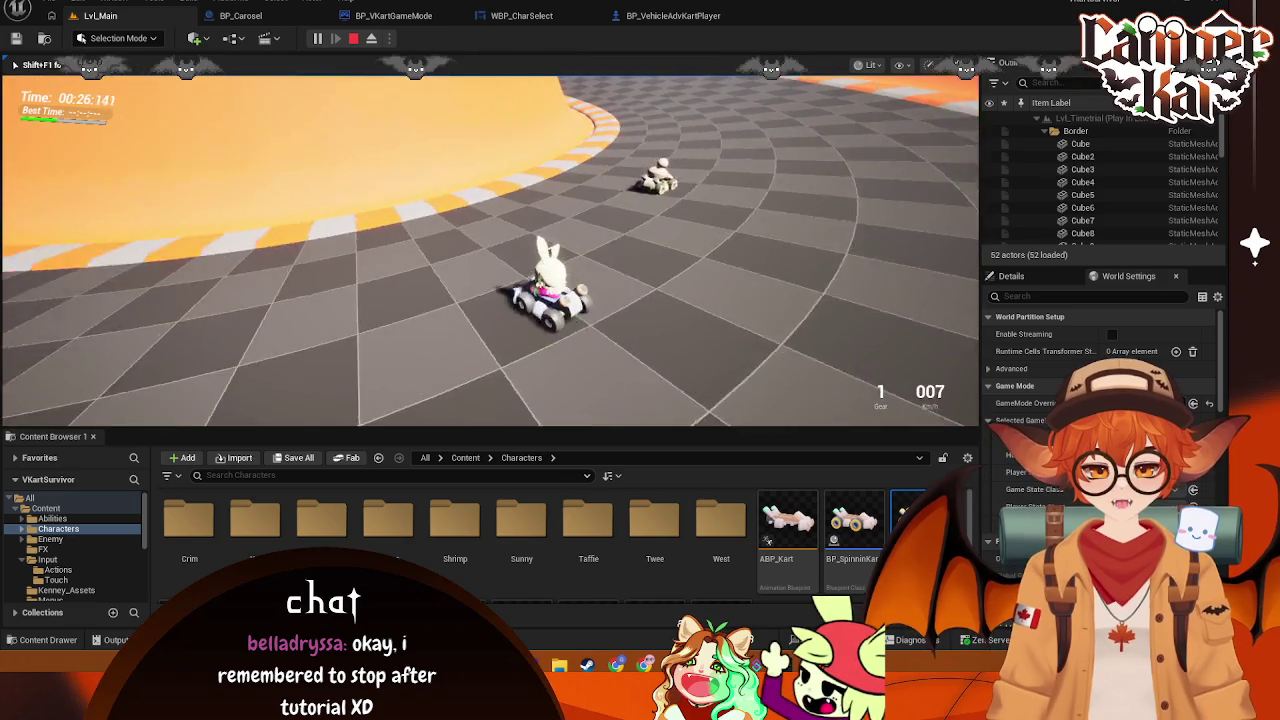
key("d")
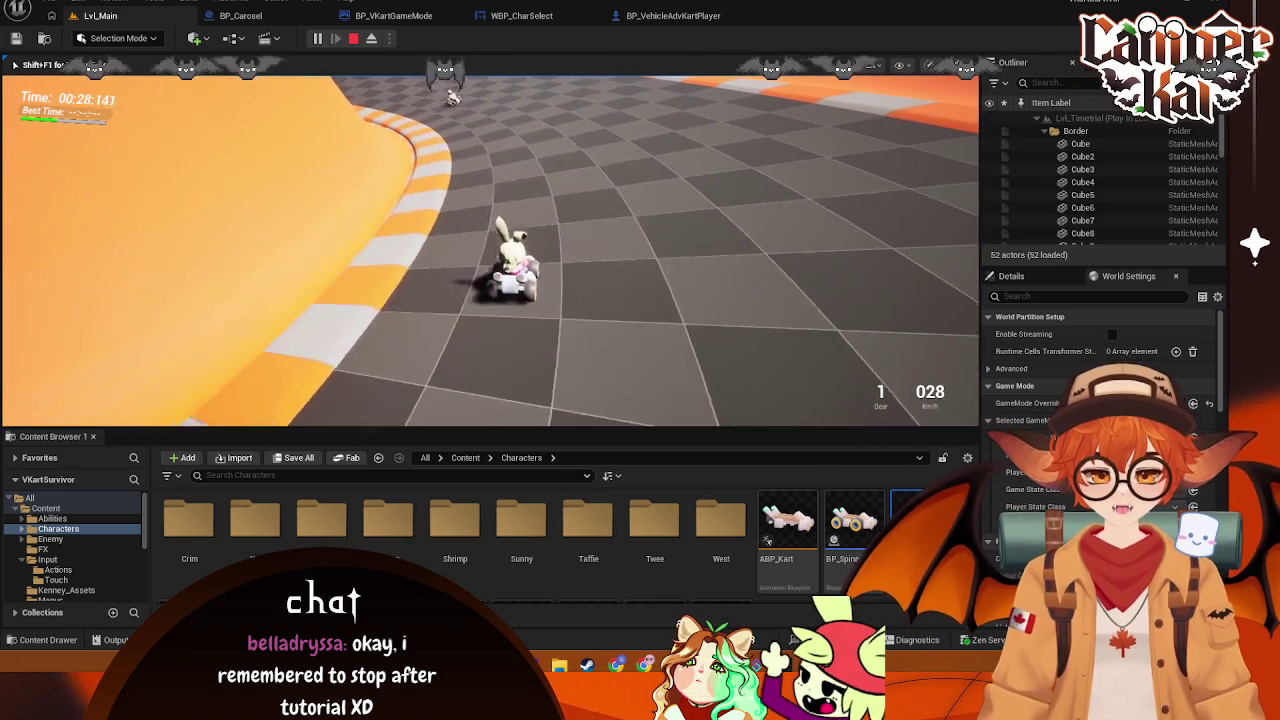
key("a")
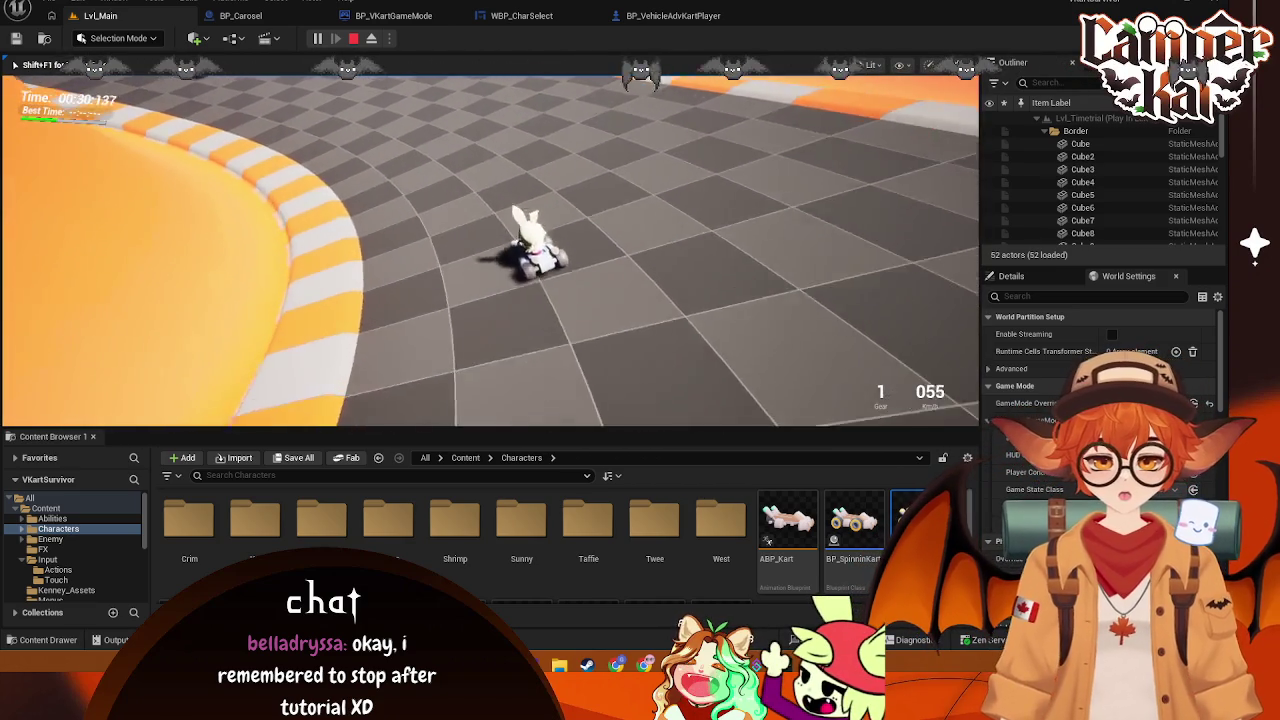
key("a")
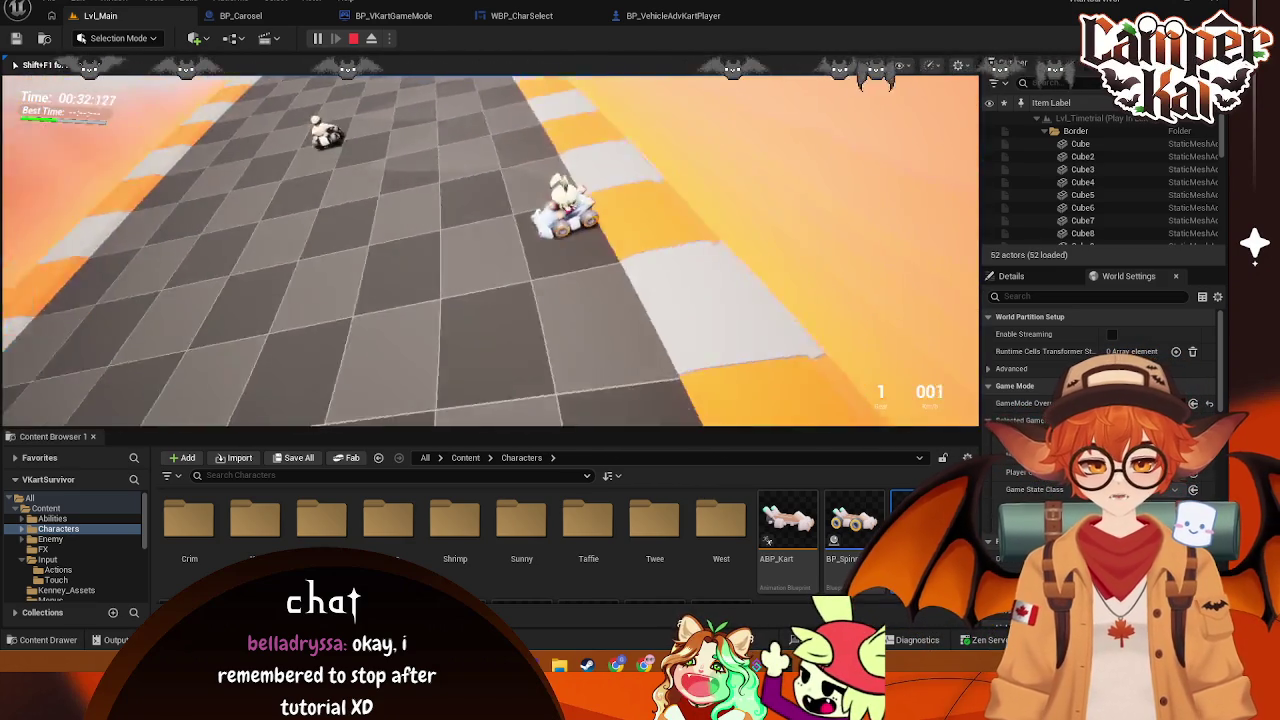
key("a")
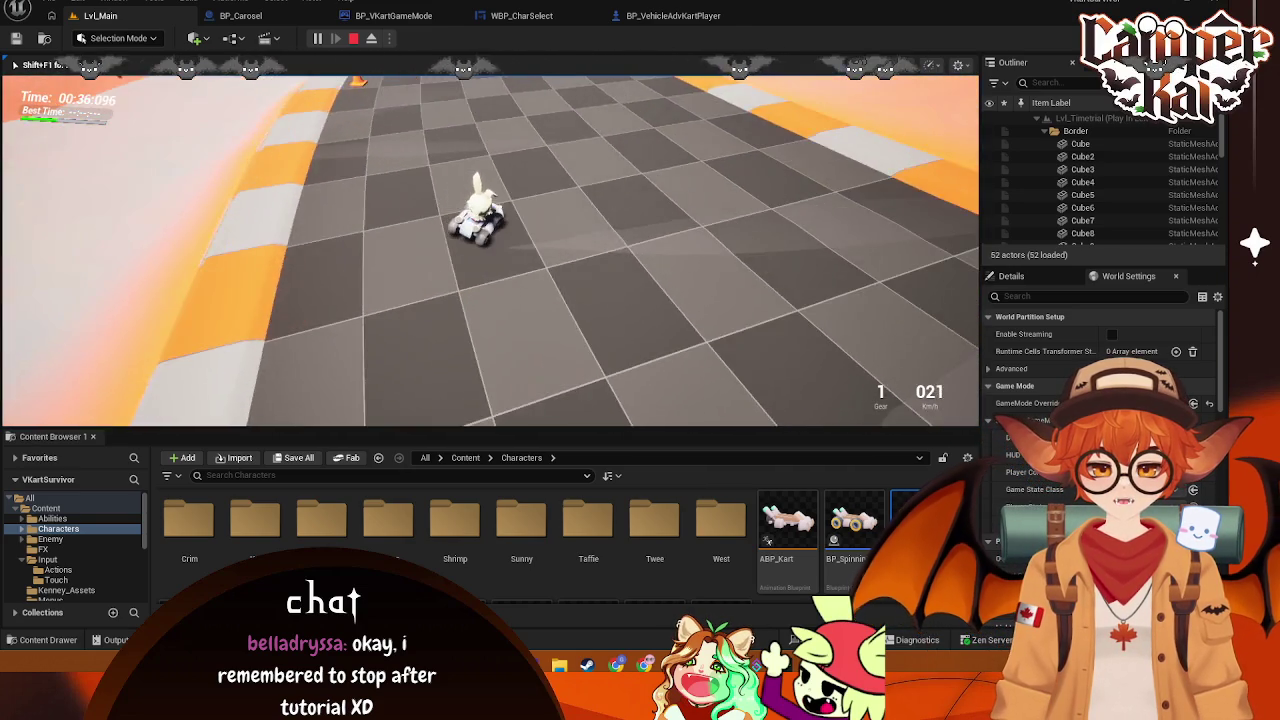
key("Escape")
left_click(660, 16)
Delete the Timeline, Set Field Of View, Delay and Follow Camera nodes, then wire Branch True to SET Can Charge
mouse_move(735, 368)
left_mouse_down()
mouse_move(375, 232)
mouse_move(378, 252)
left_mouse_up()
key("Delete")
scroll(372, 292, "up", 1)
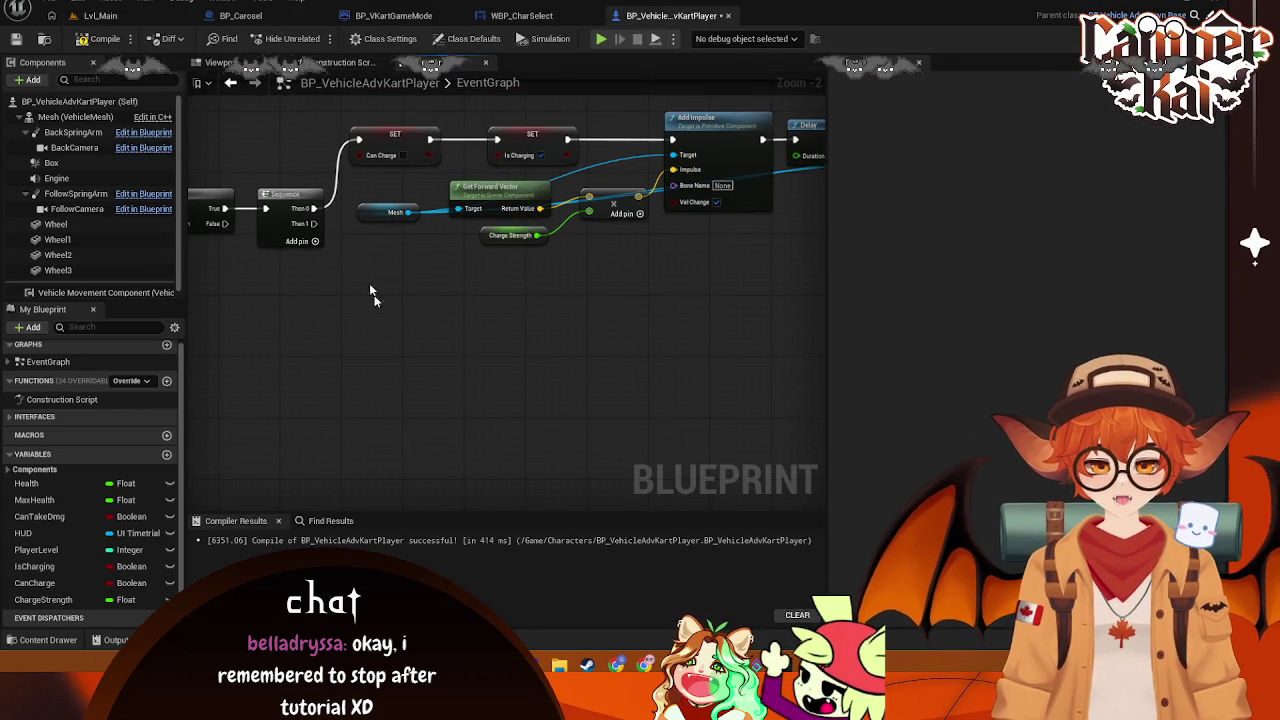
mouse_move(231, 203)
left_mouse_down()
mouse_move(318, 198)
mouse_move(358, 140)
left_mouse_up()
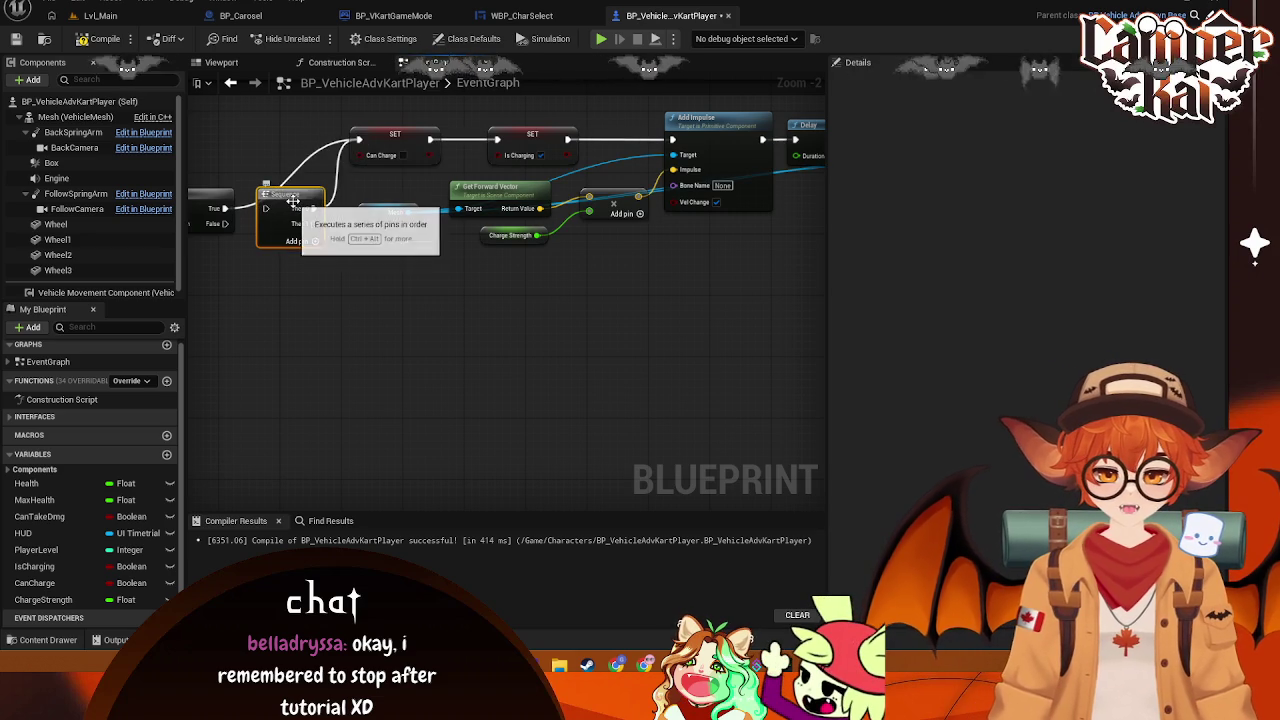
Tidy the graph, bringing Jump and LevelUp into view and moving the IA_Parry event upward
scroll(286, 229, "down", 2)
scroll(435, 330, "down", 1)
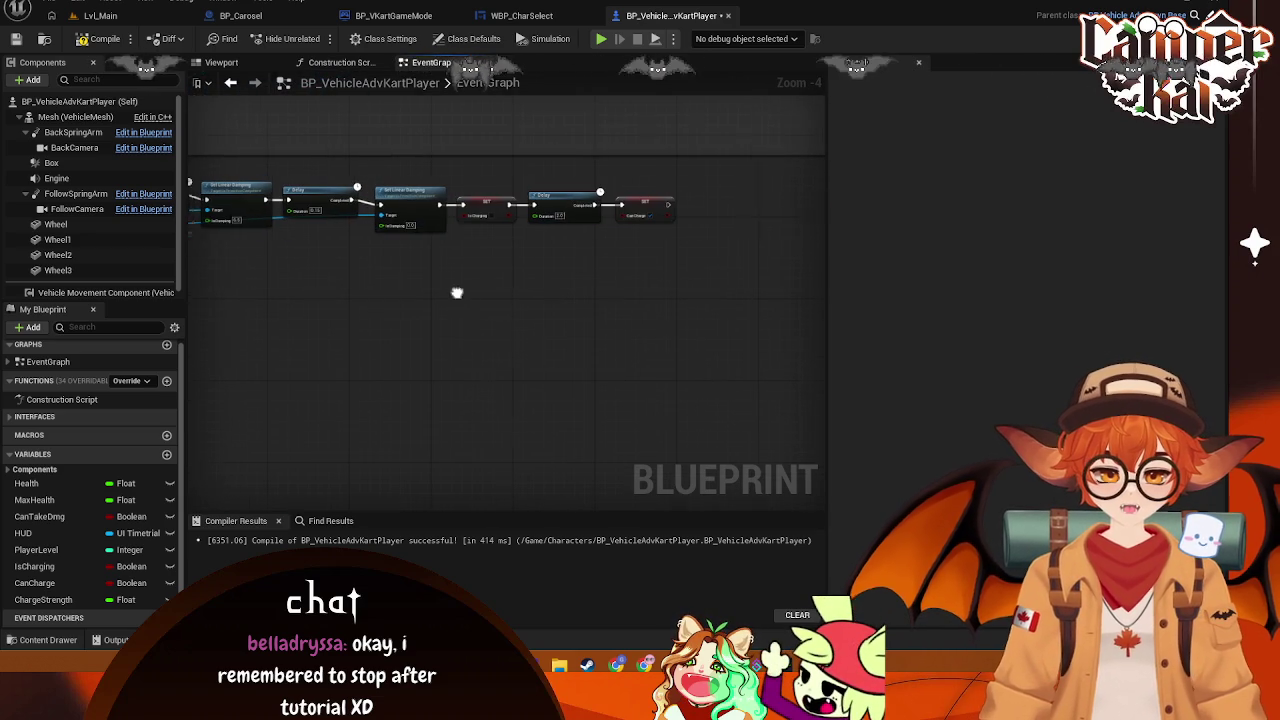
mouse_move(680, 318)
left_mouse_down()
mouse_move(294, 200)
mouse_move(319, 155)
mouse_move(261, 228)
left_mouse_up()
scroll(319, 155, "up", 1)
mouse_move(462, 311)
left_mouse_down()
mouse_move(363, 286)
mouse_move(548, 239)
left_mouse_up()
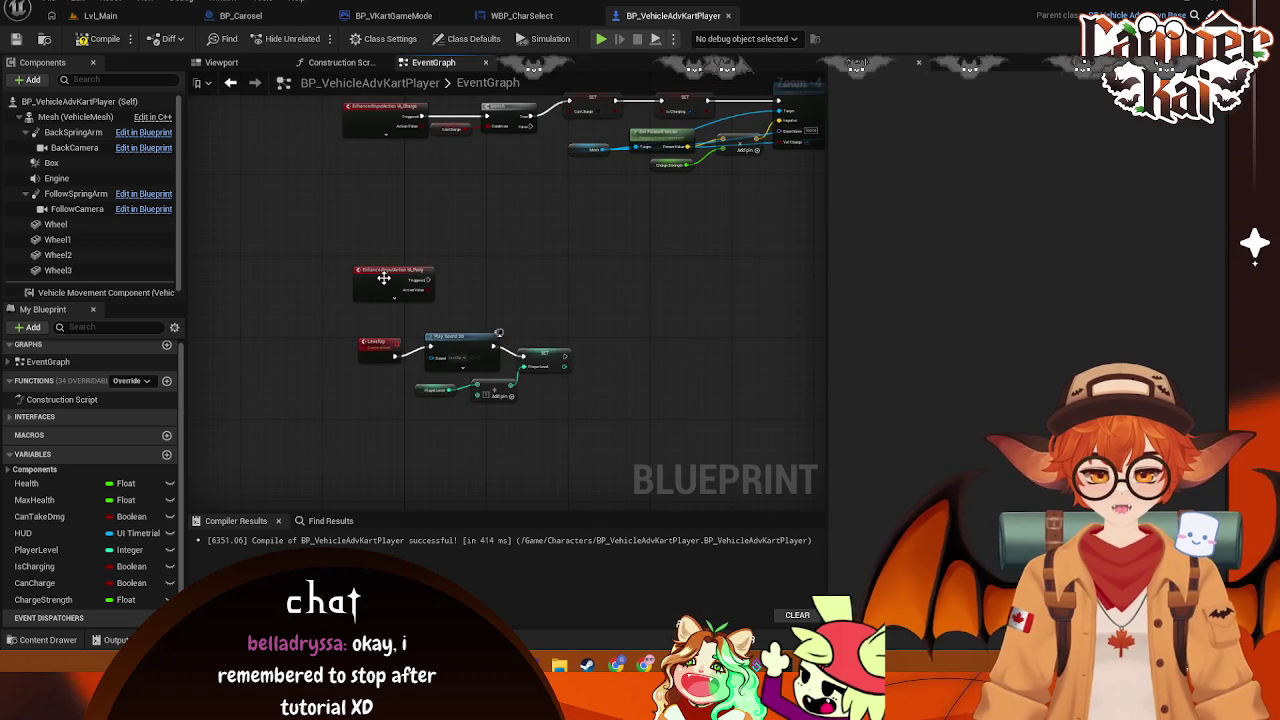
left_click_drag(383, 278, 388, 213)
Select the whole IA_Charge node chain and nudge it up and left
scroll(476, 192, "up", 4)
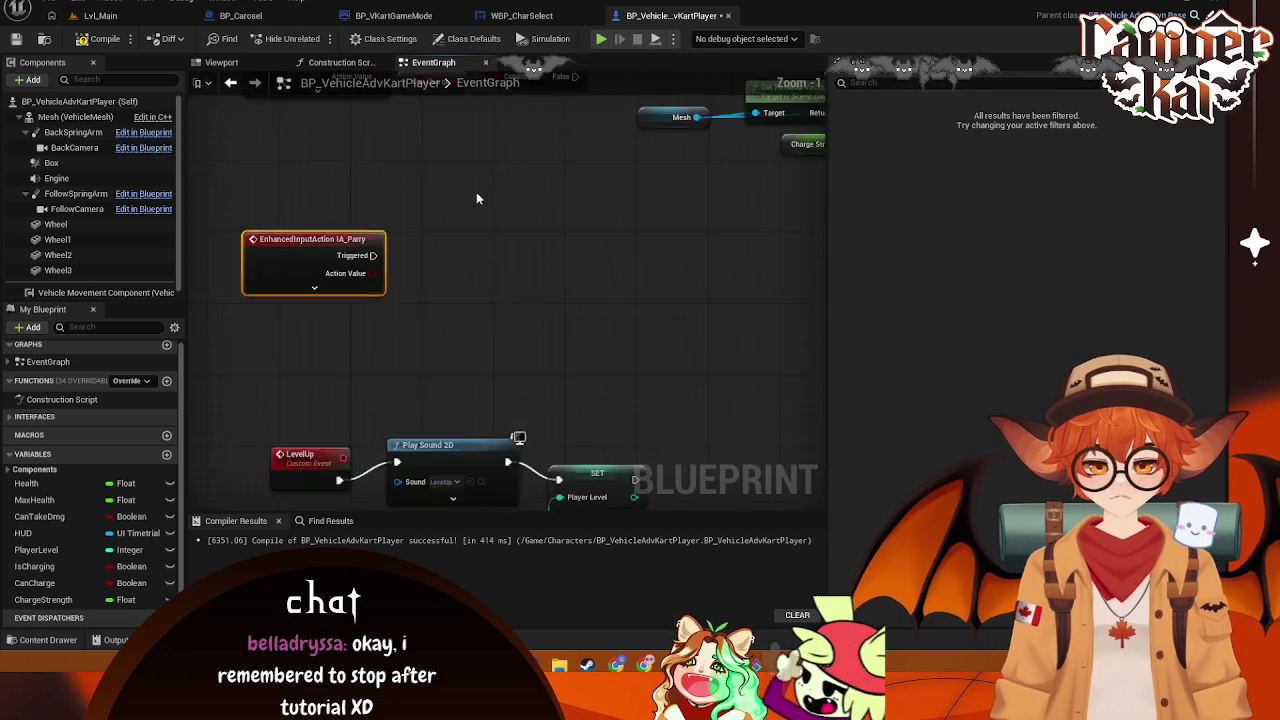
scroll(508, 350, "down", 1)
scroll(333, 241, "down", 5)
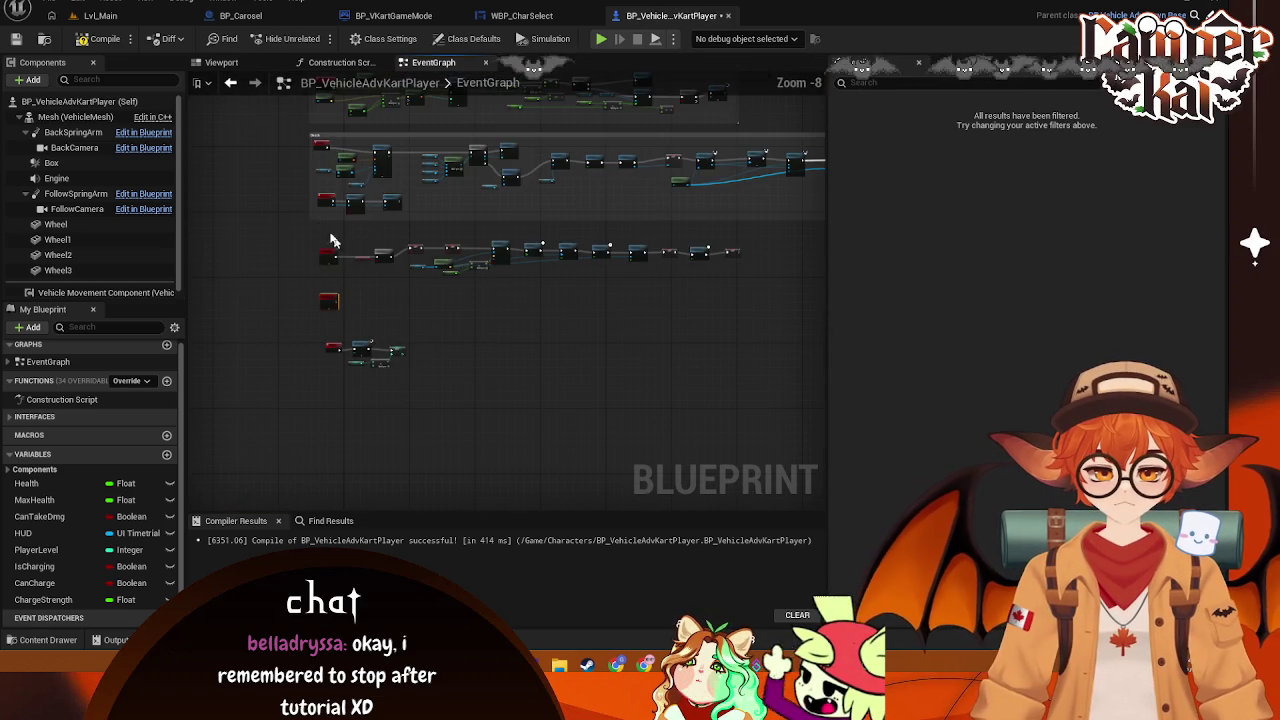
left_click_drag(316, 238, 772, 274)
left_click_drag(335, 256, 325, 245)
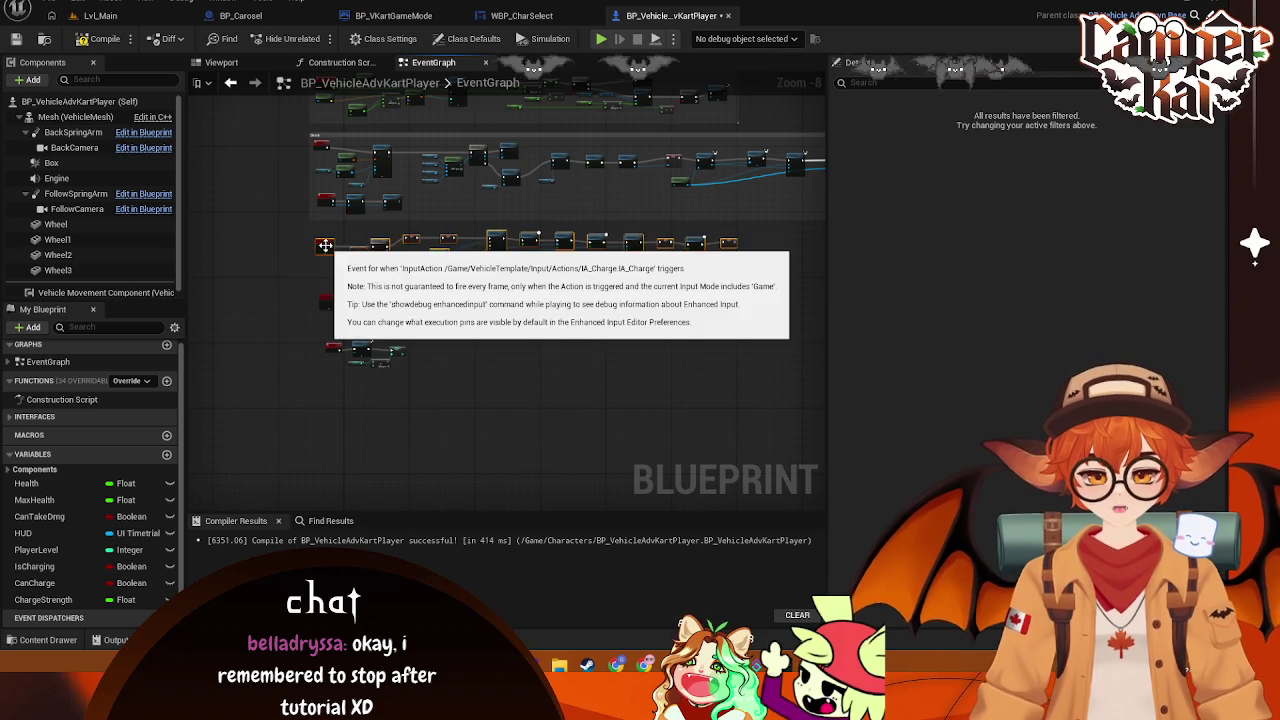
Wrap the selected chain in a comment titled 'Boost' and resize its top and left edges
key("c")
scroll(329, 237, "up", 3)
type("Boost")
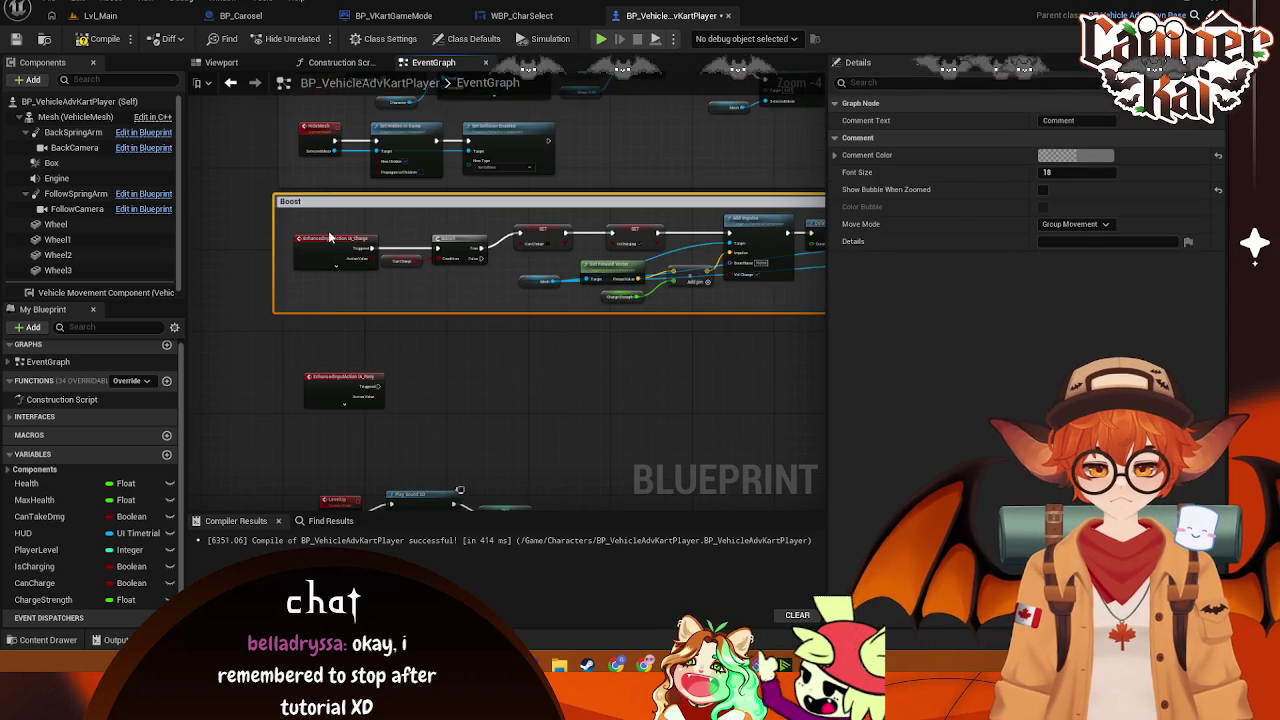
key("Return")
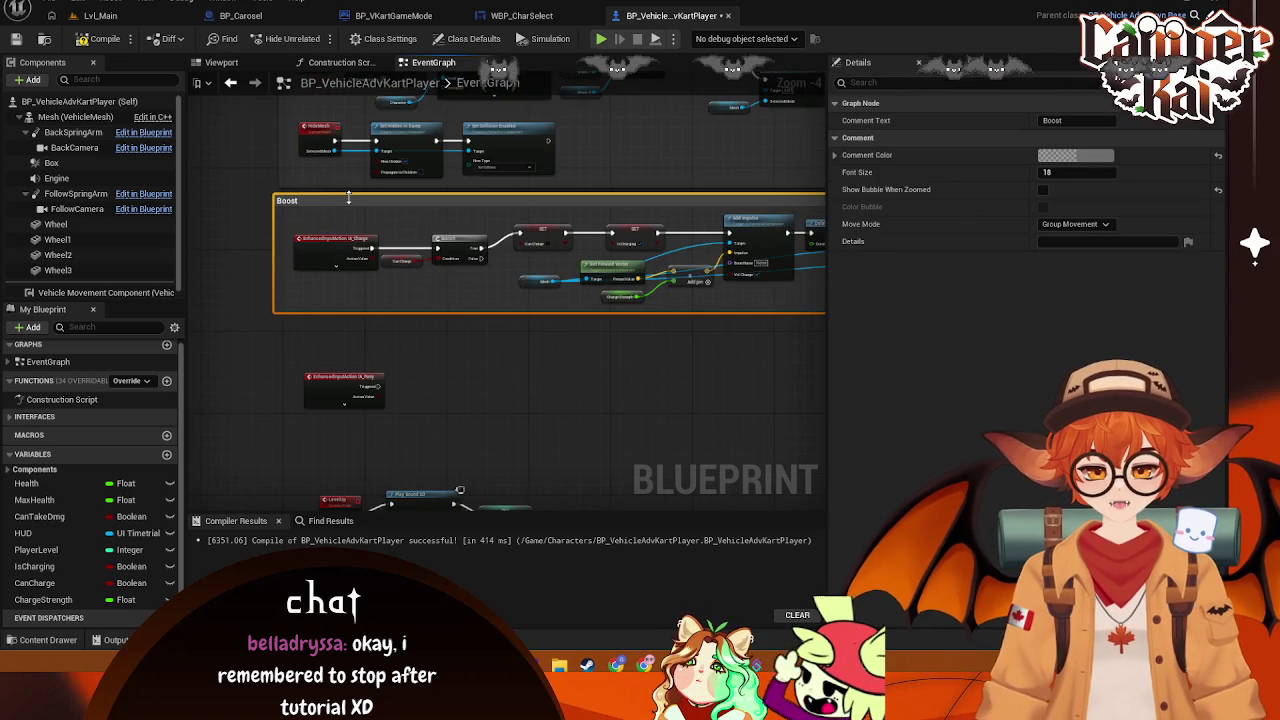
left_click(336, 216)
left_click_drag(335, 200, 344, 200)
Move the IA_Parry event node up to sit just below the Boost comment
left_click(533, 336)
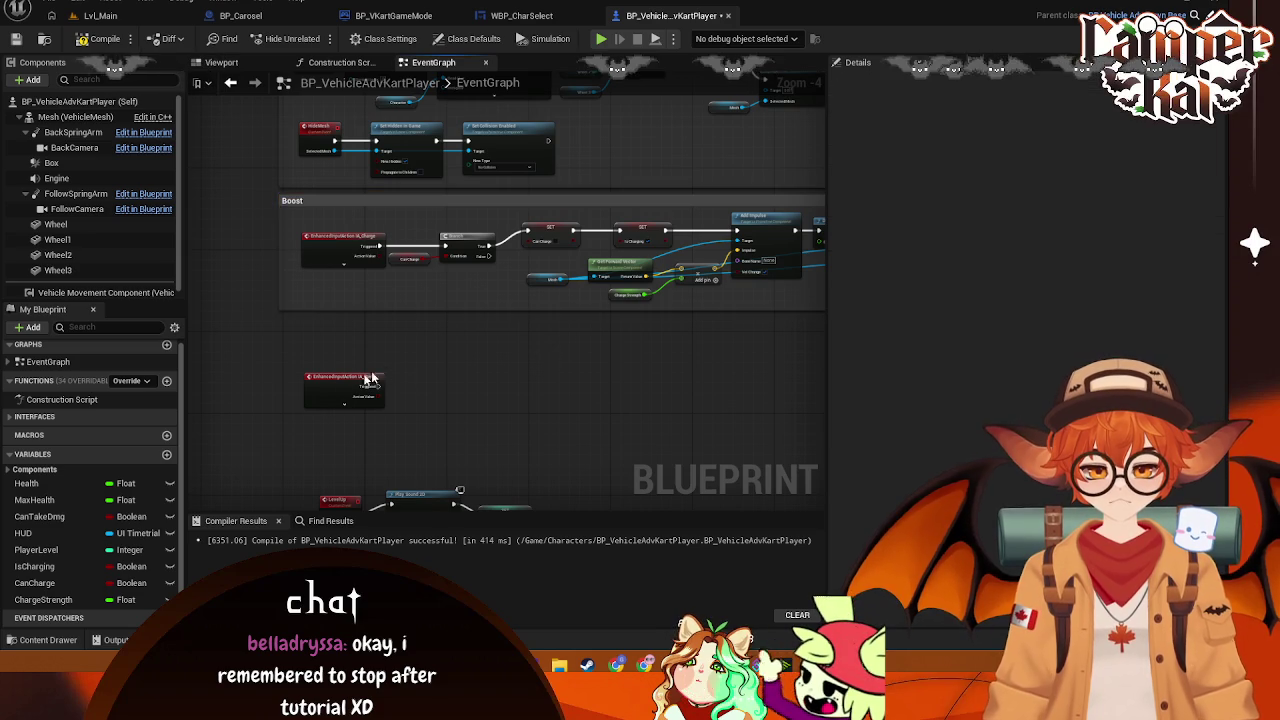
left_click_drag(344, 379, 337, 353)
scroll(500, 400, "up", 3)
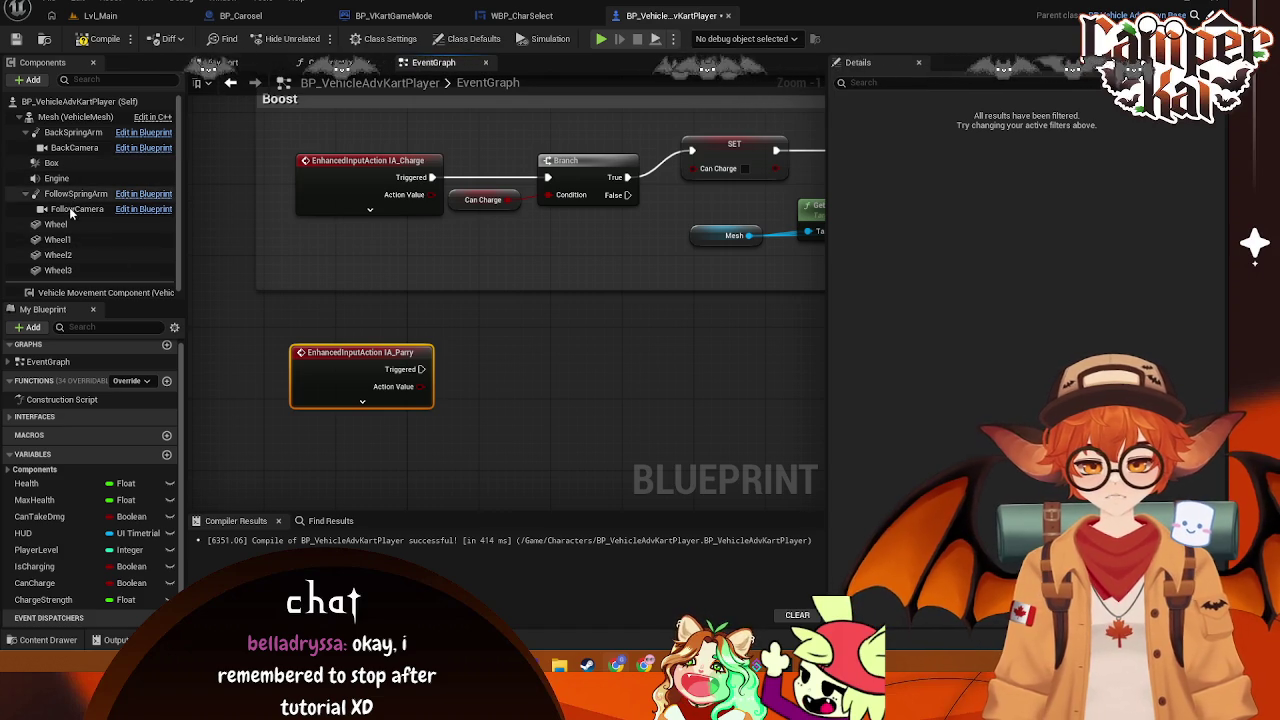
Show the FollowCamera's Camera Settings with its 90° field of view, and toggle Lock to Hmd
left_click(69, 208)
scroll(1014, 305, "down", 1)
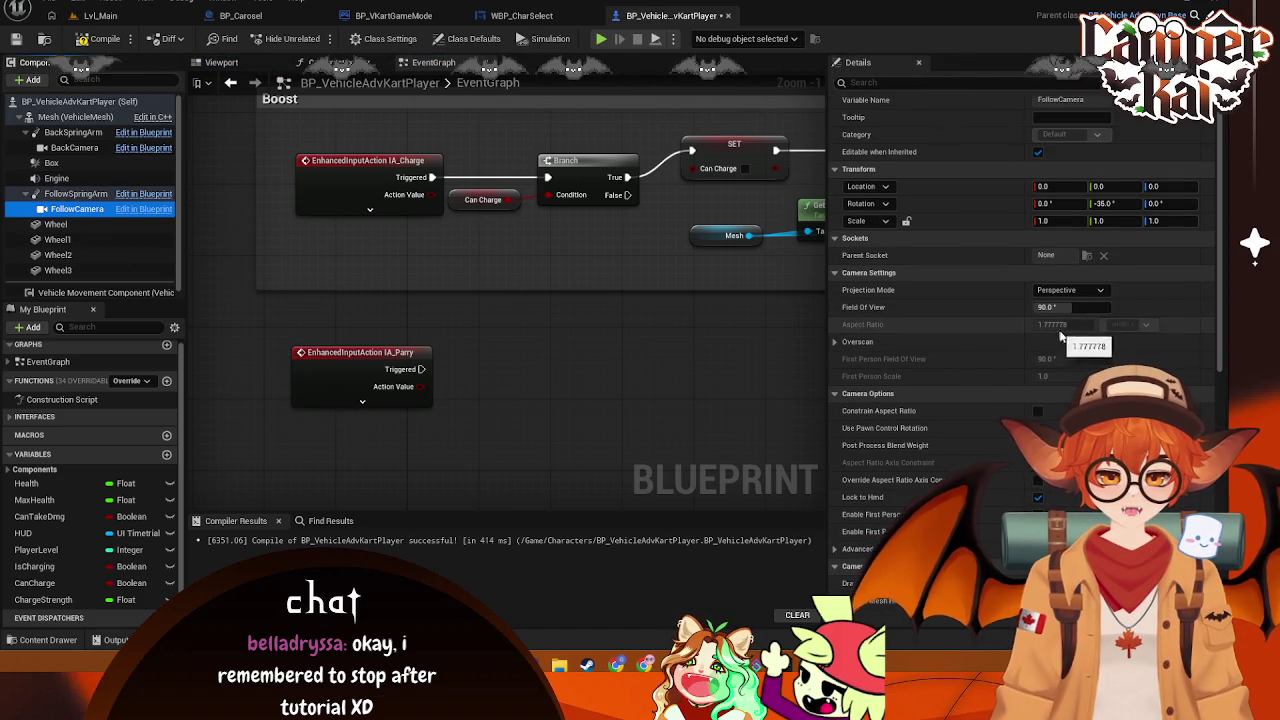
scroll(1050, 320, "down", 3)
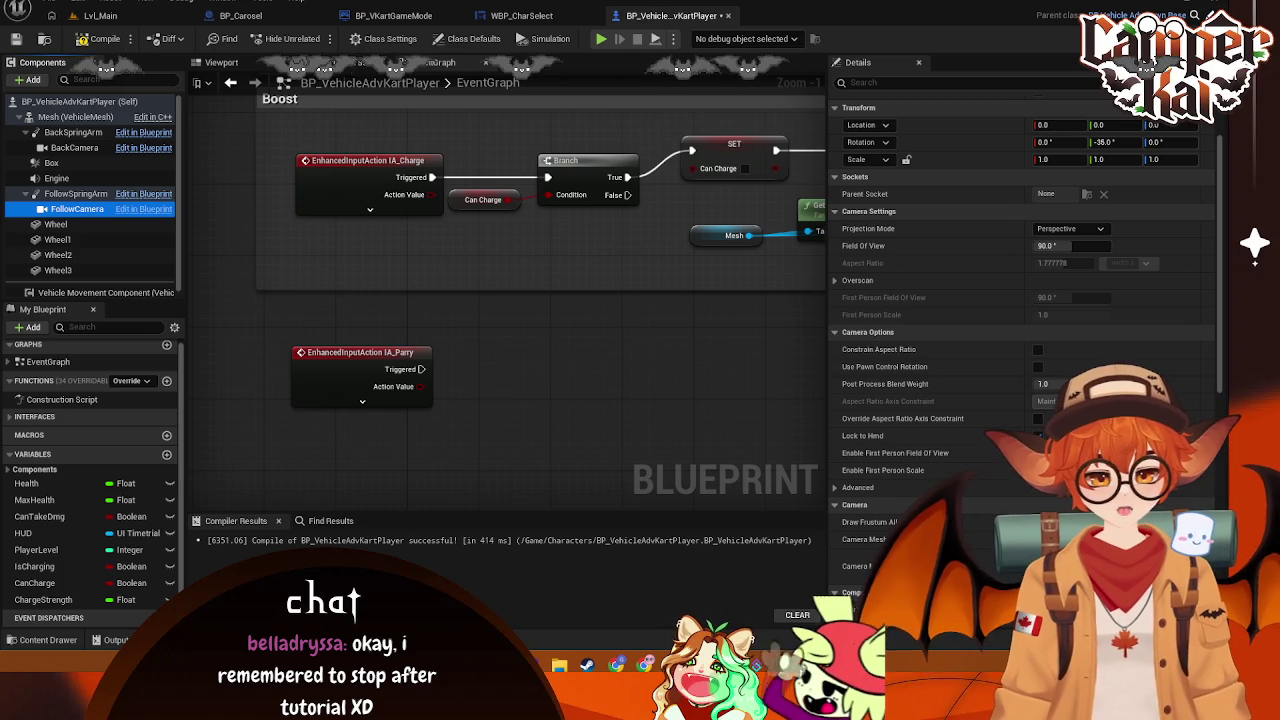
left_click(1037, 435)
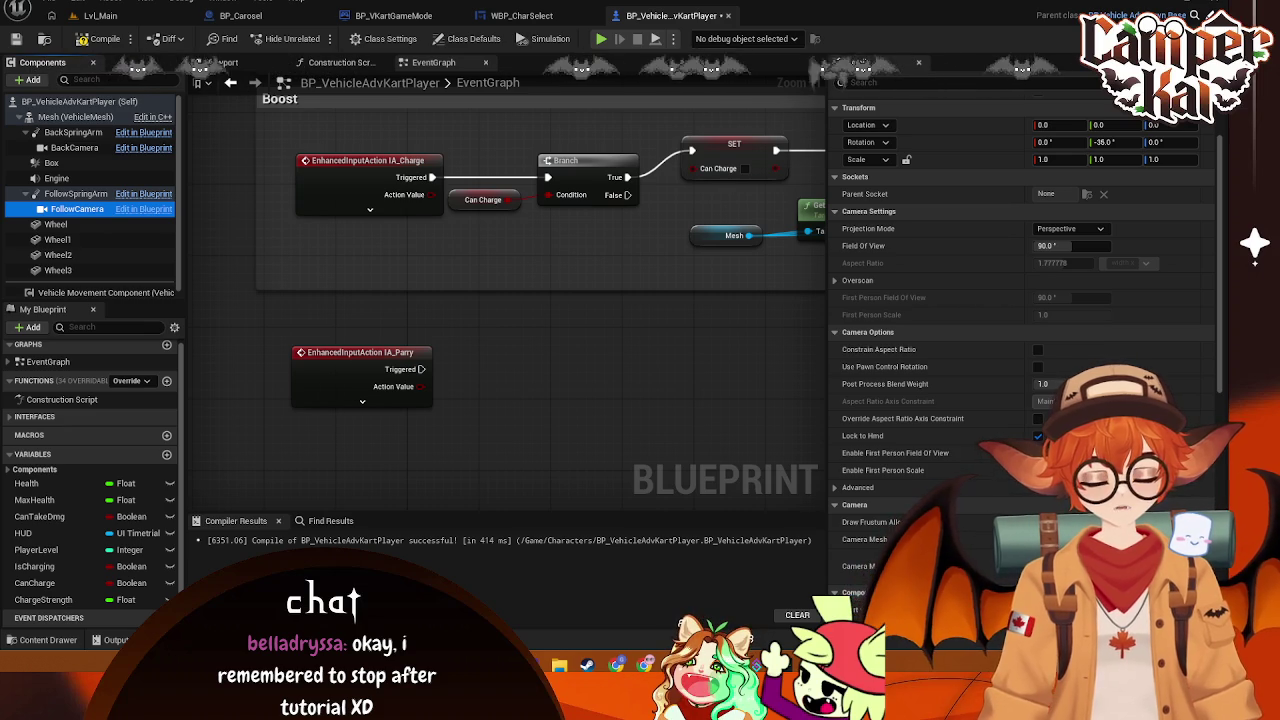
Re-check Lock to Hmd on the FollowCamera and return focus to the event graph
left_click(1038, 435)
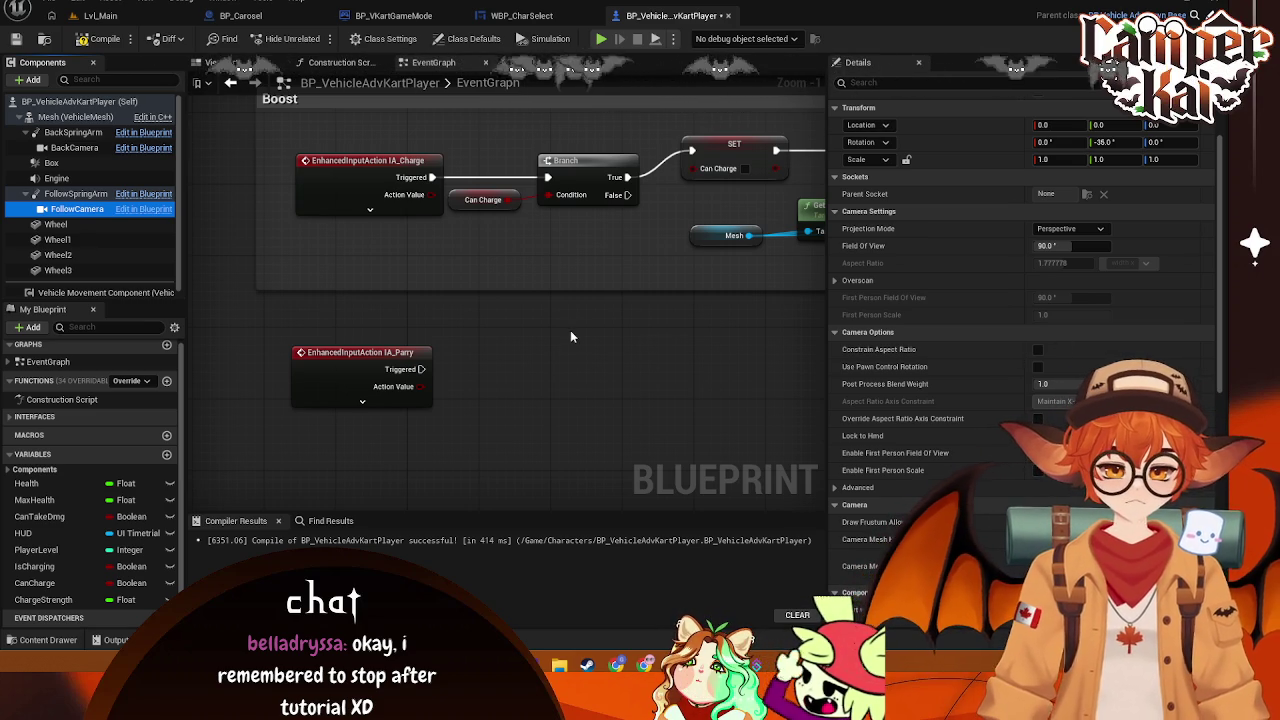
left_click(461, 351)
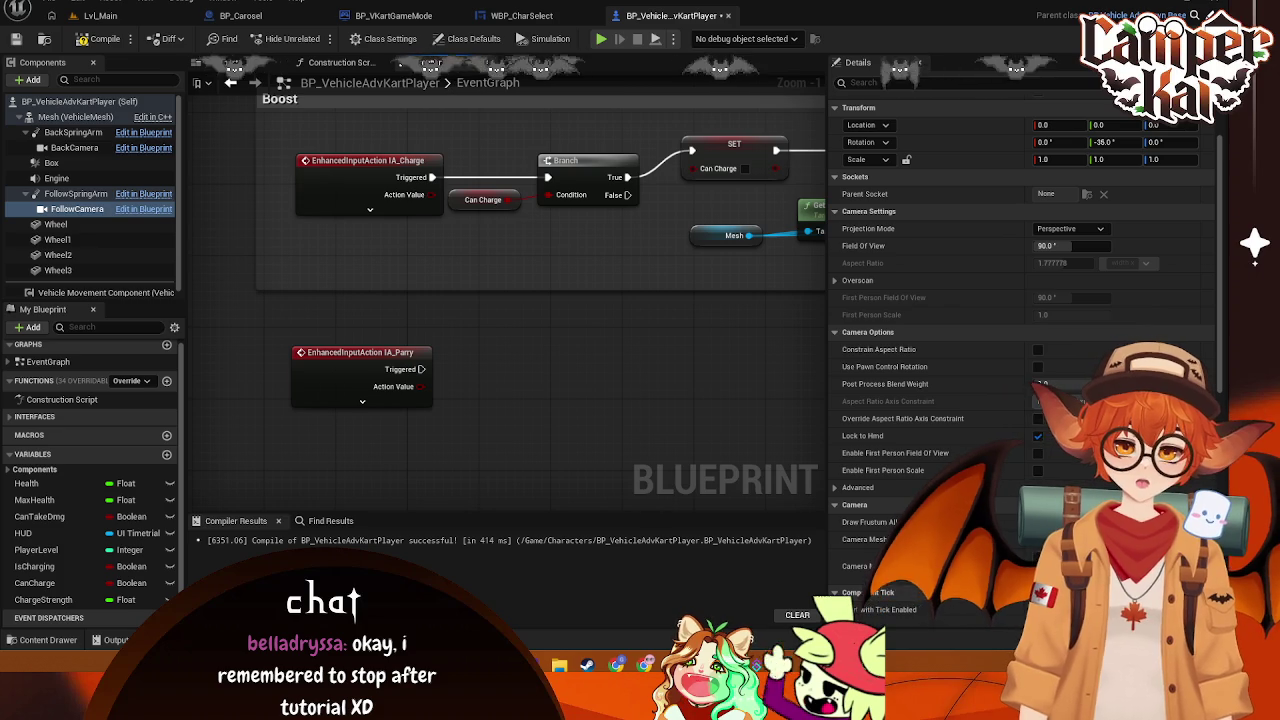
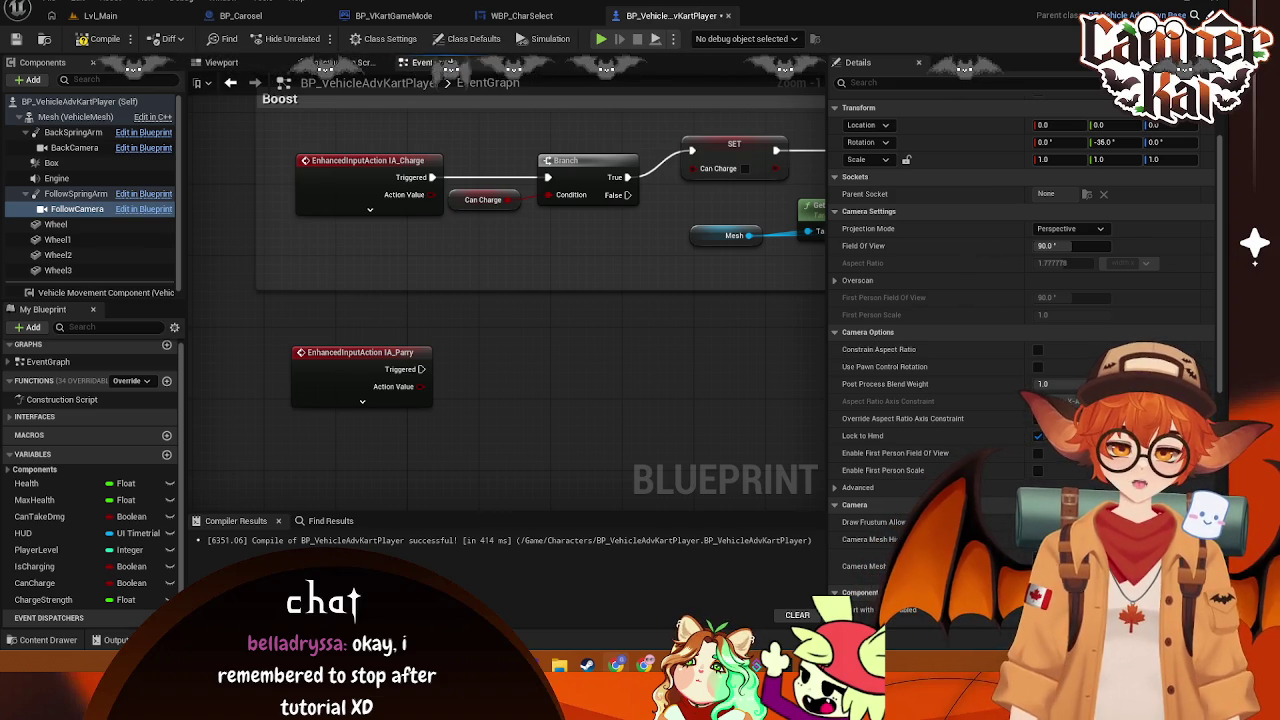
Create a new blueprint variable named isParrying and set its type to Boolean
mouse_move(421, 369)
left_mouse_down()
mouse_move(483, 377)
mouse_move(457, 376)
left_mouse_up()
key("Escape")
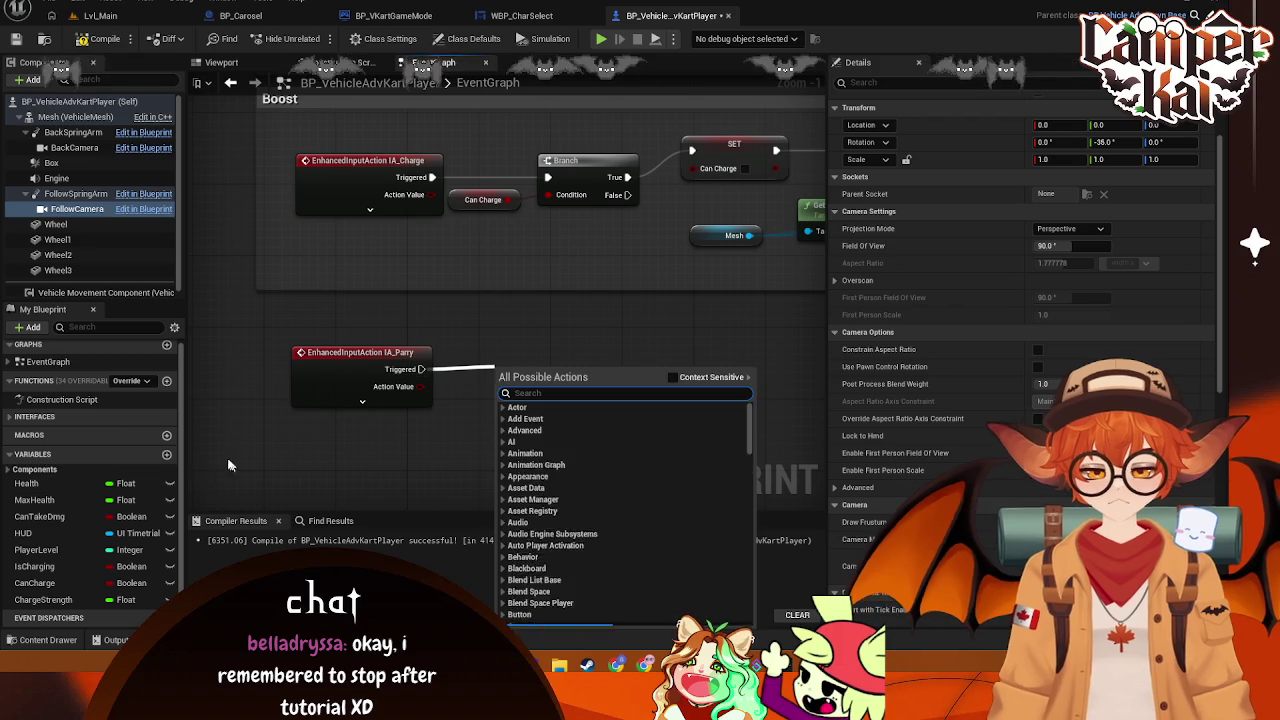
key("Escape")
left_click(167, 454)
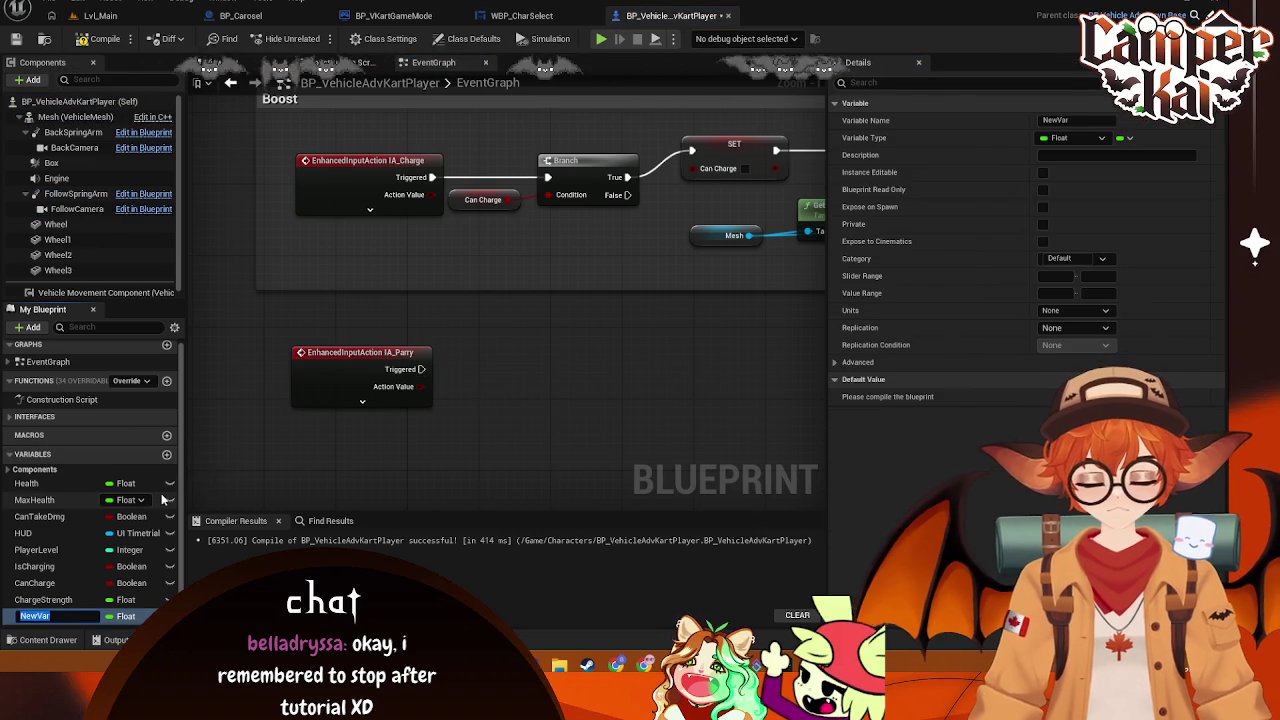
type("isPa")
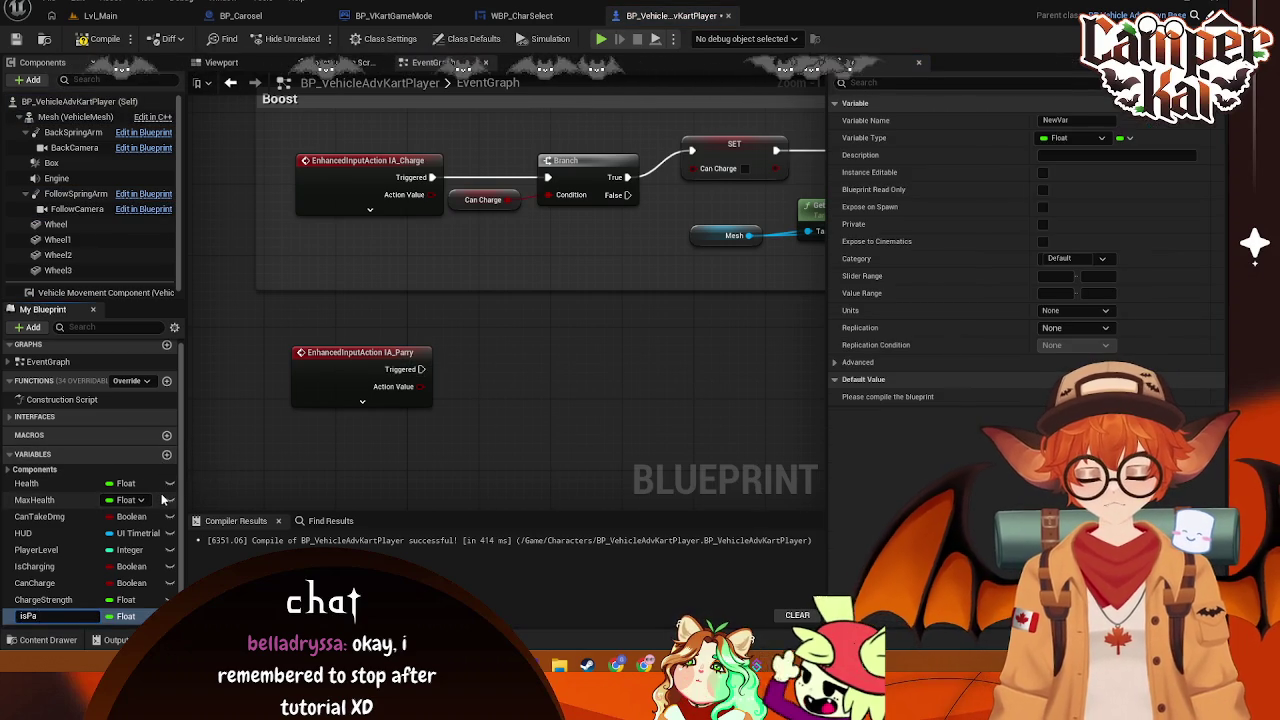
type("rrying")
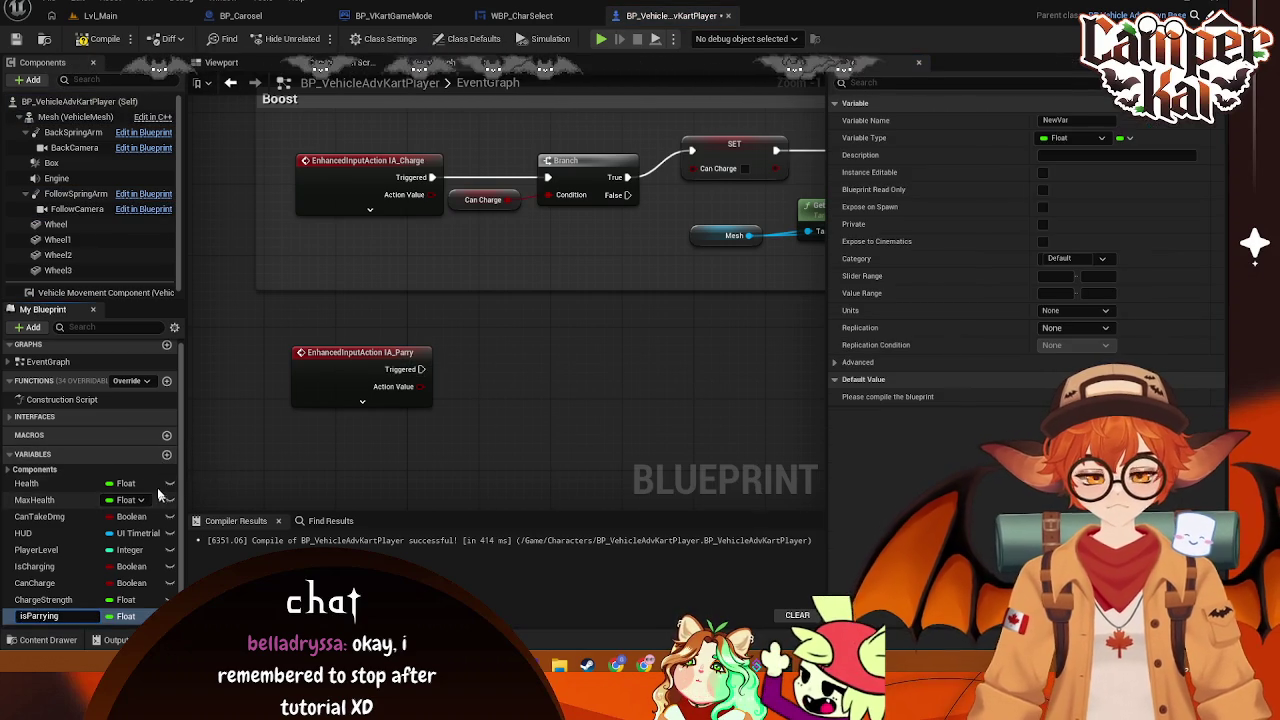
key("Return")
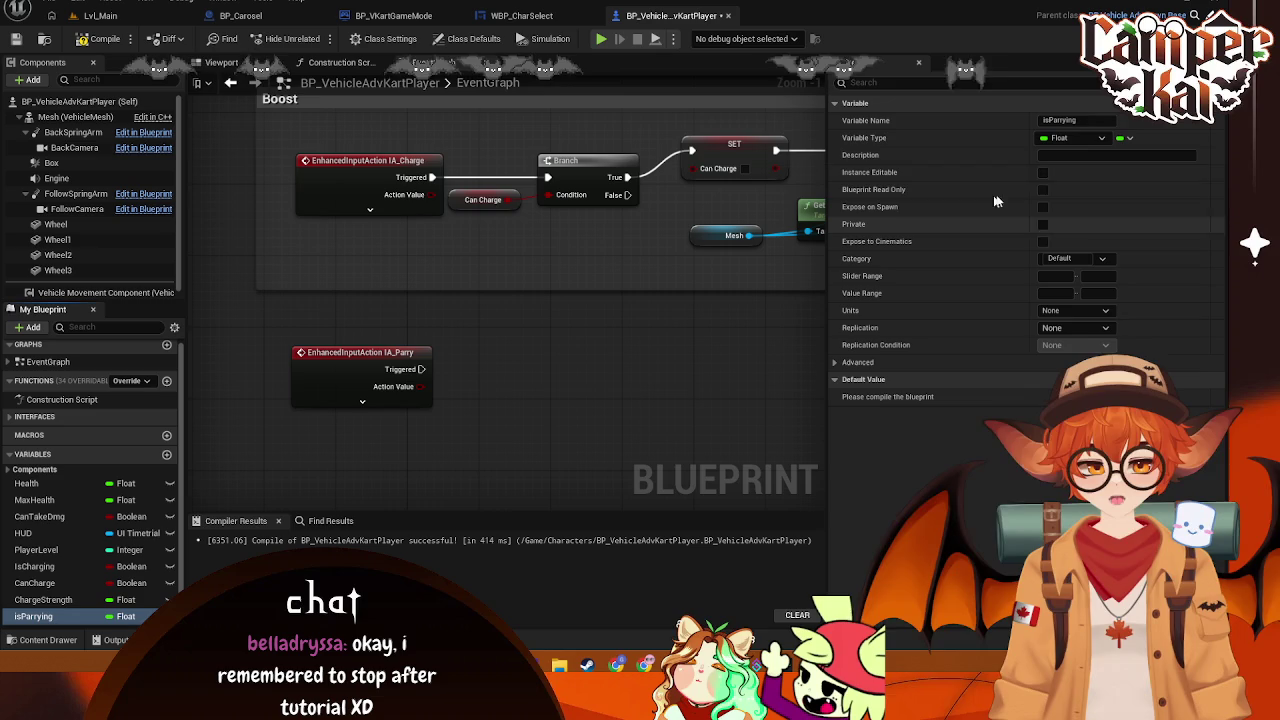
left_click(1103, 139)
left_click(1071, 186)
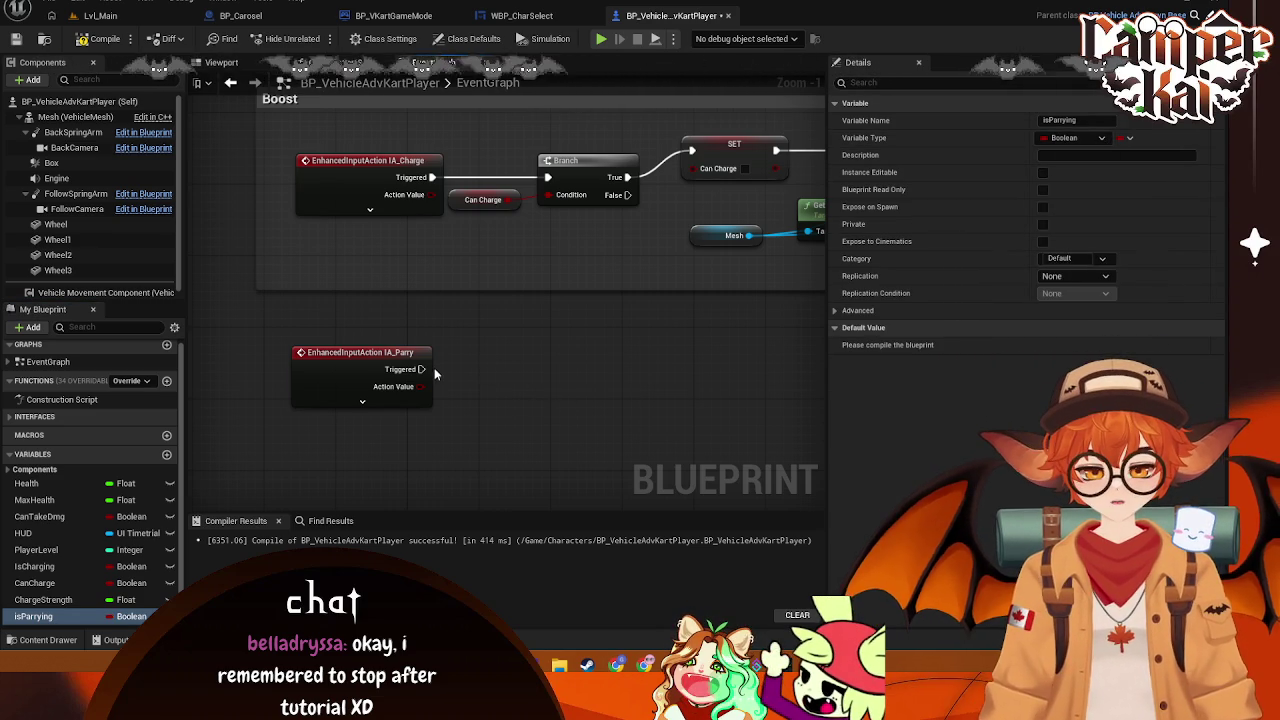
left_click_drag(421, 369, 467, 370)
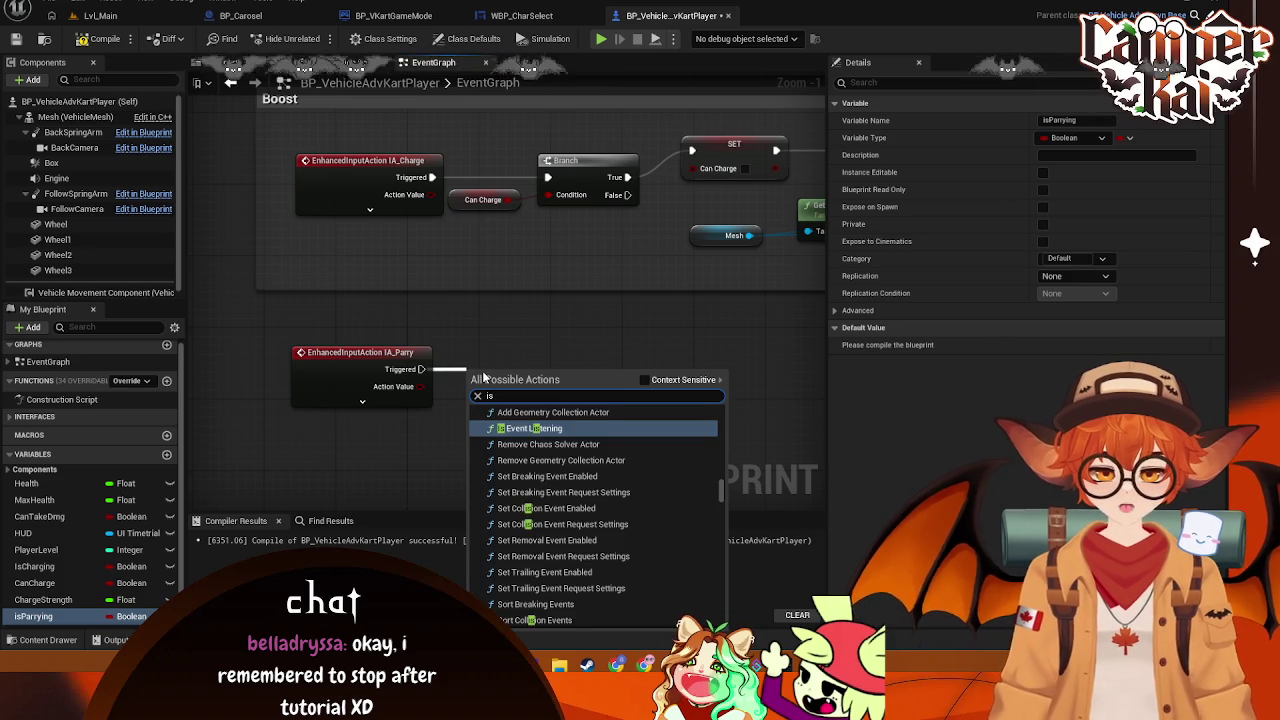
Add a Set isParrying node ticked to true after IA_Parry Triggered
key("Escape")
mouse_move(28, 620)
left_mouse_down()
mouse_move(470, 366)
mouse_move(614, 376)
left_mouse_up()
left_click(500, 400)
left_click(533, 388)
Add a Delay node after the setter with a Duration of 0.25
type("delay")
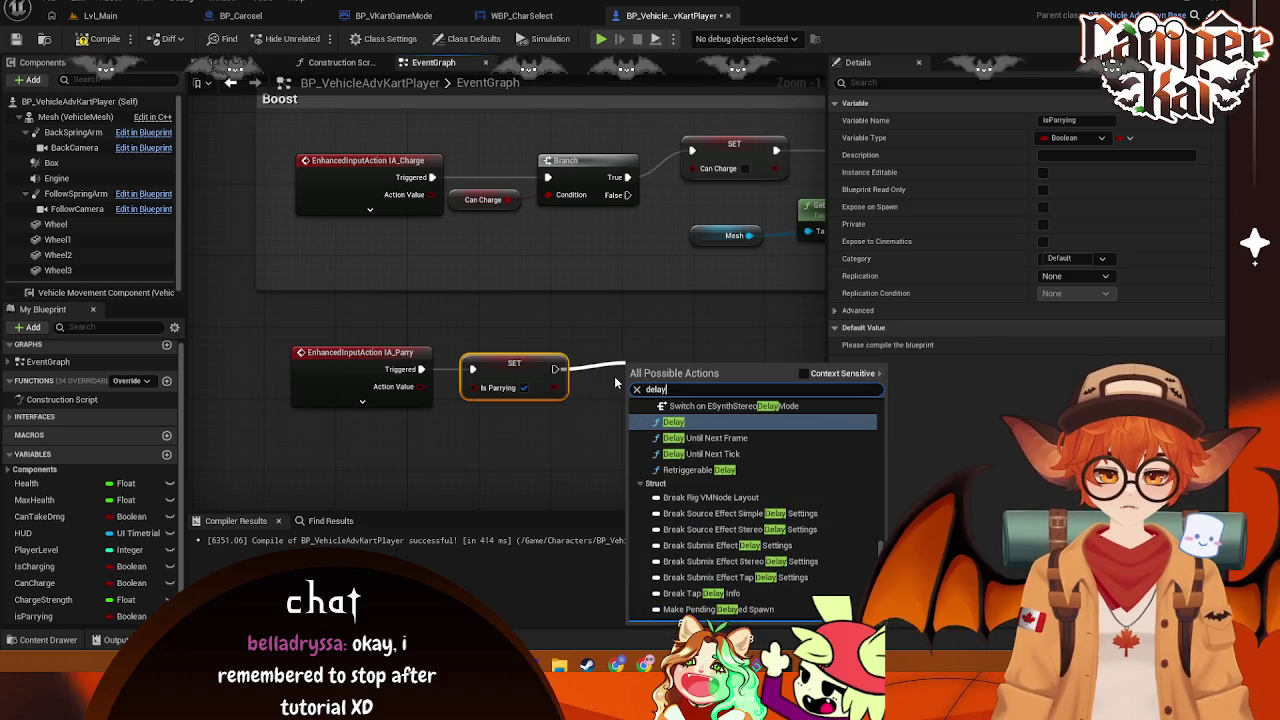
left_click(722, 416)
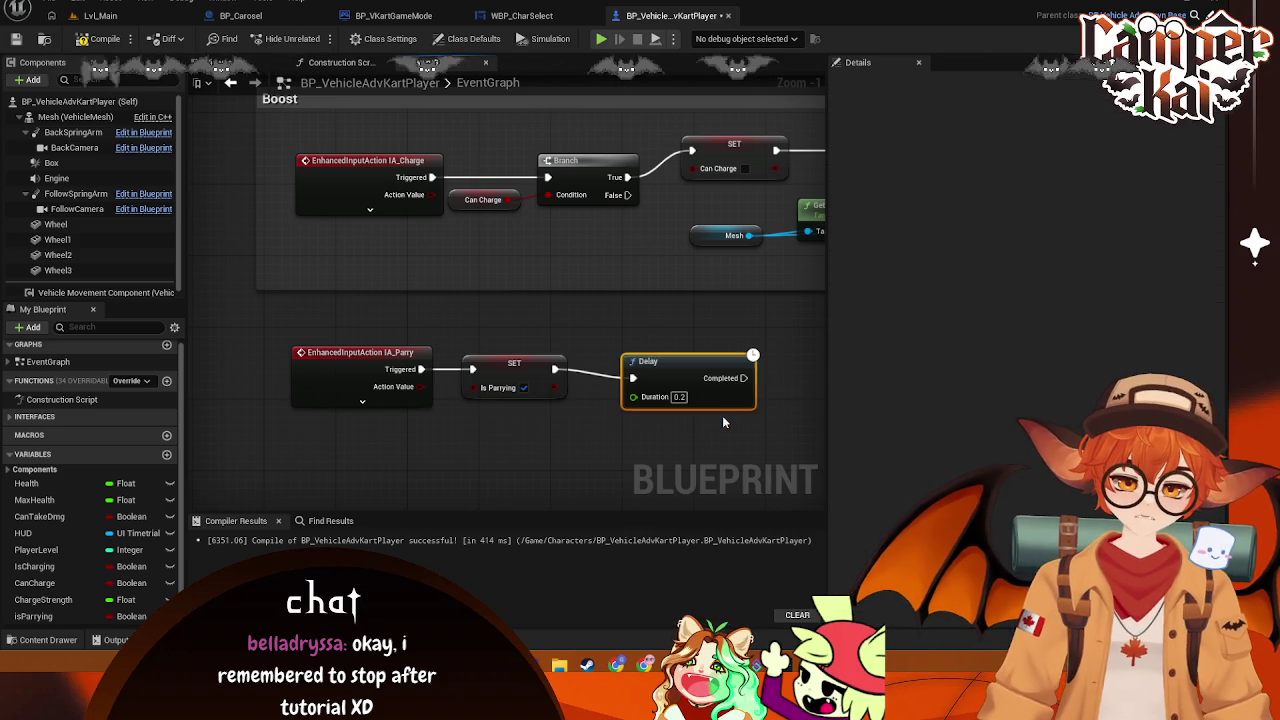
left_click_drag(690, 370, 663, 361)
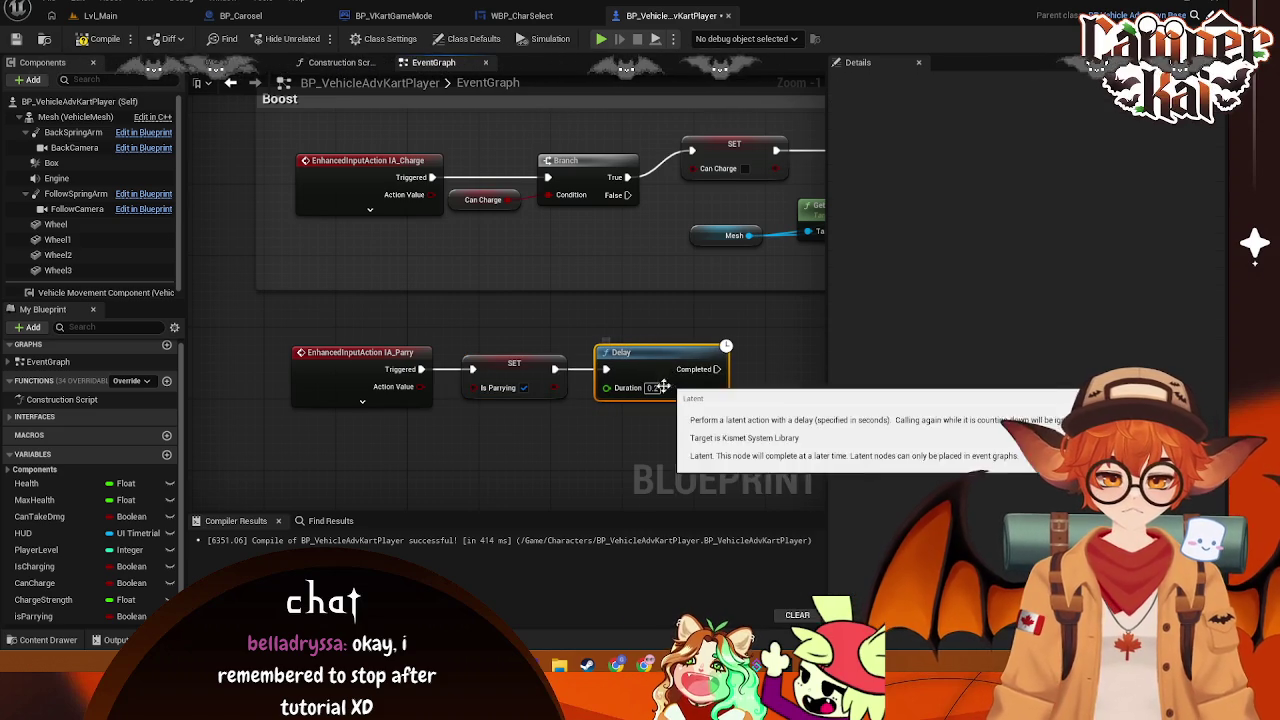
left_click(663, 387)
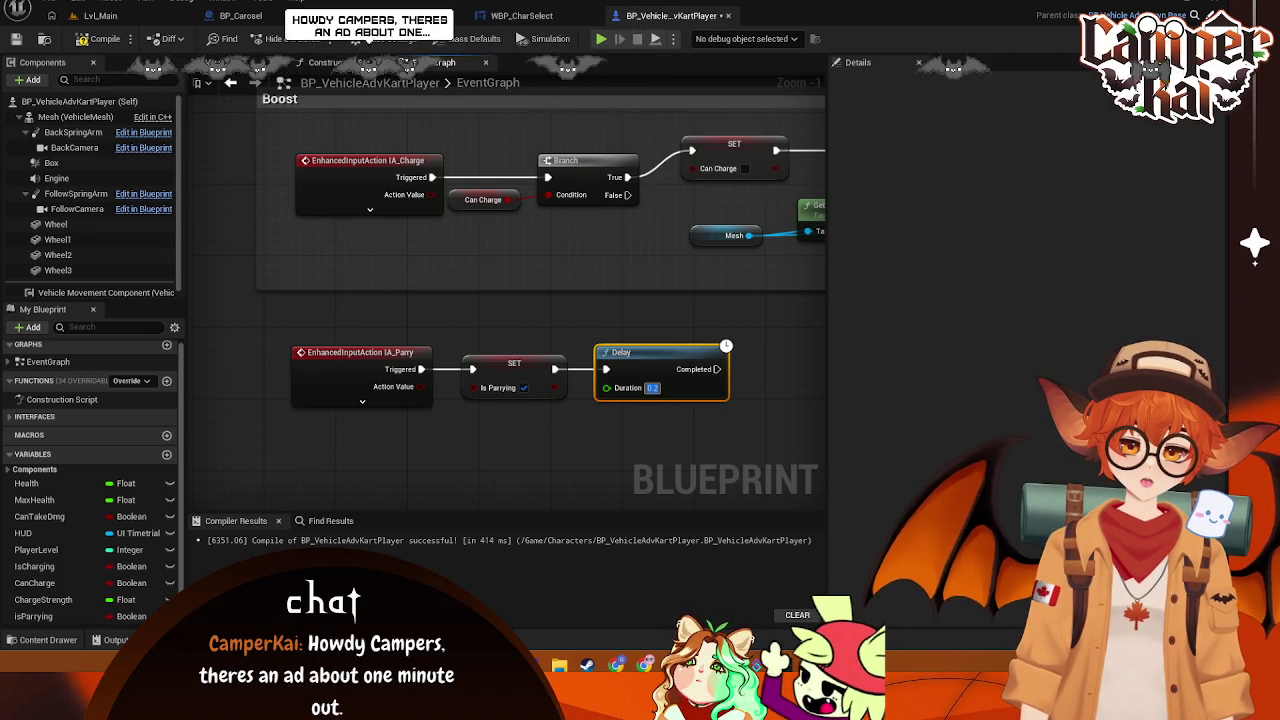
left_click(675, 318)
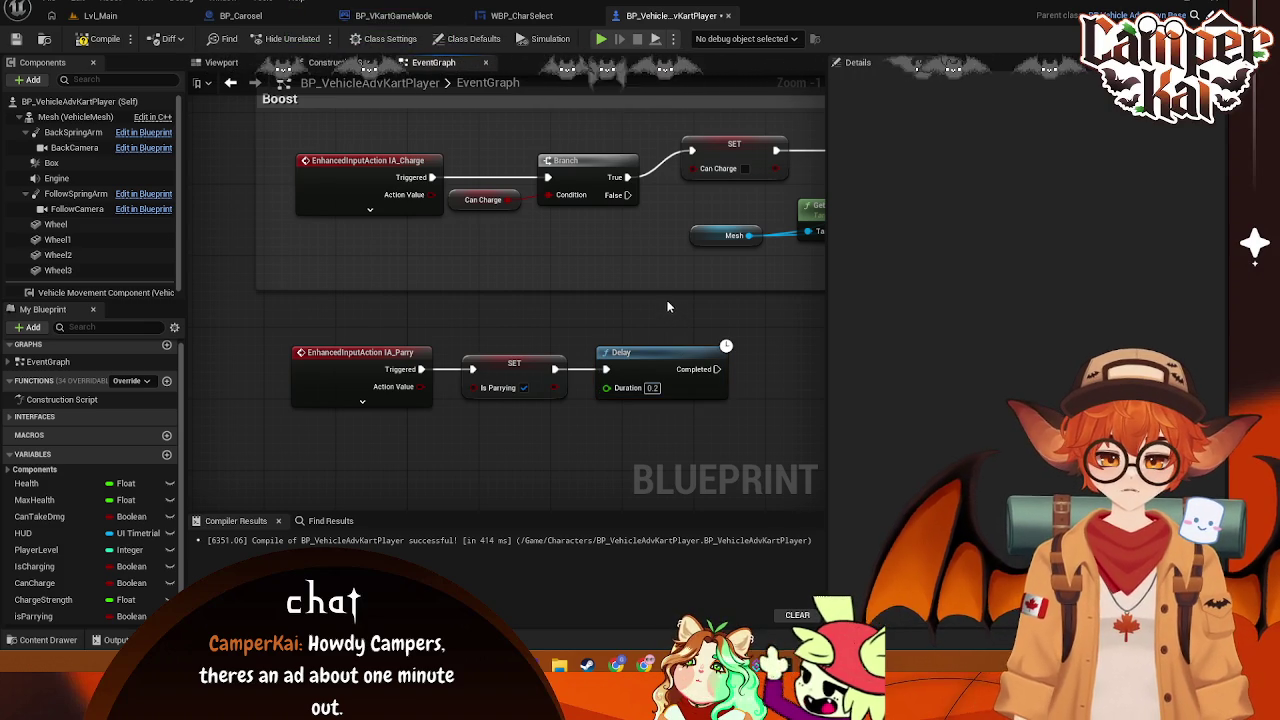
left_click_drag(665, 312, 633, 304)
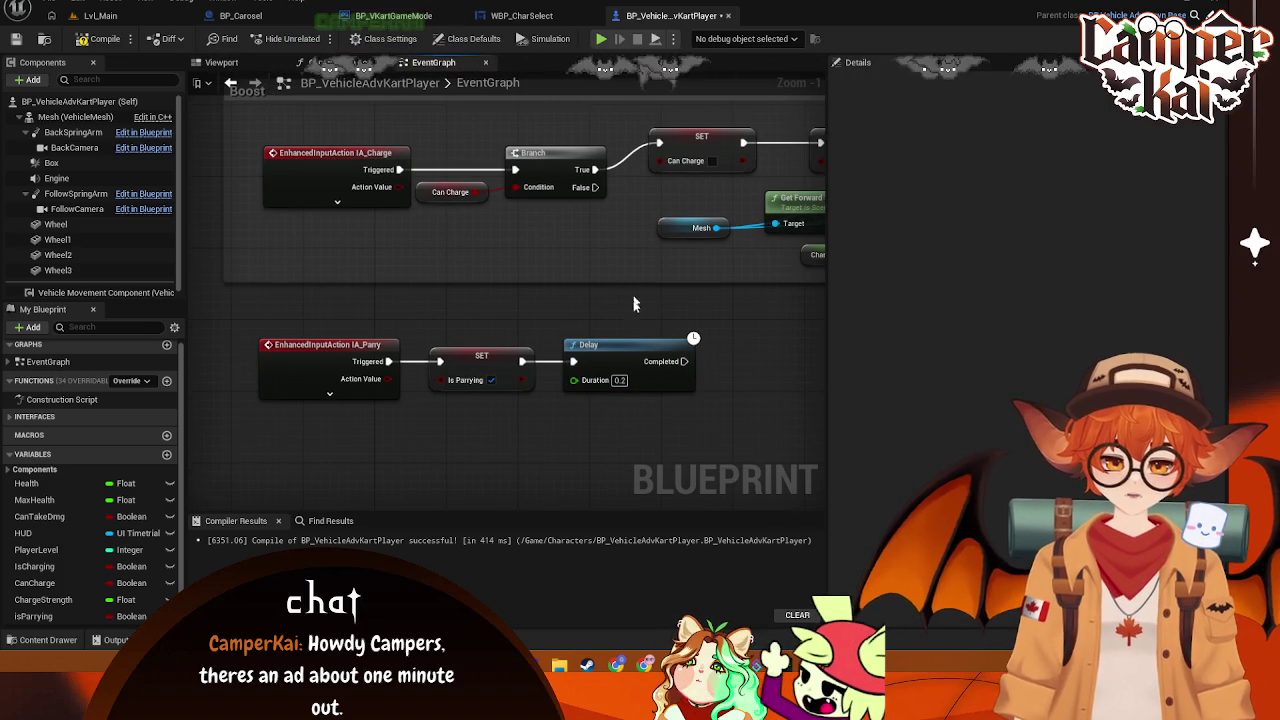
left_click(628, 380)
type("5")
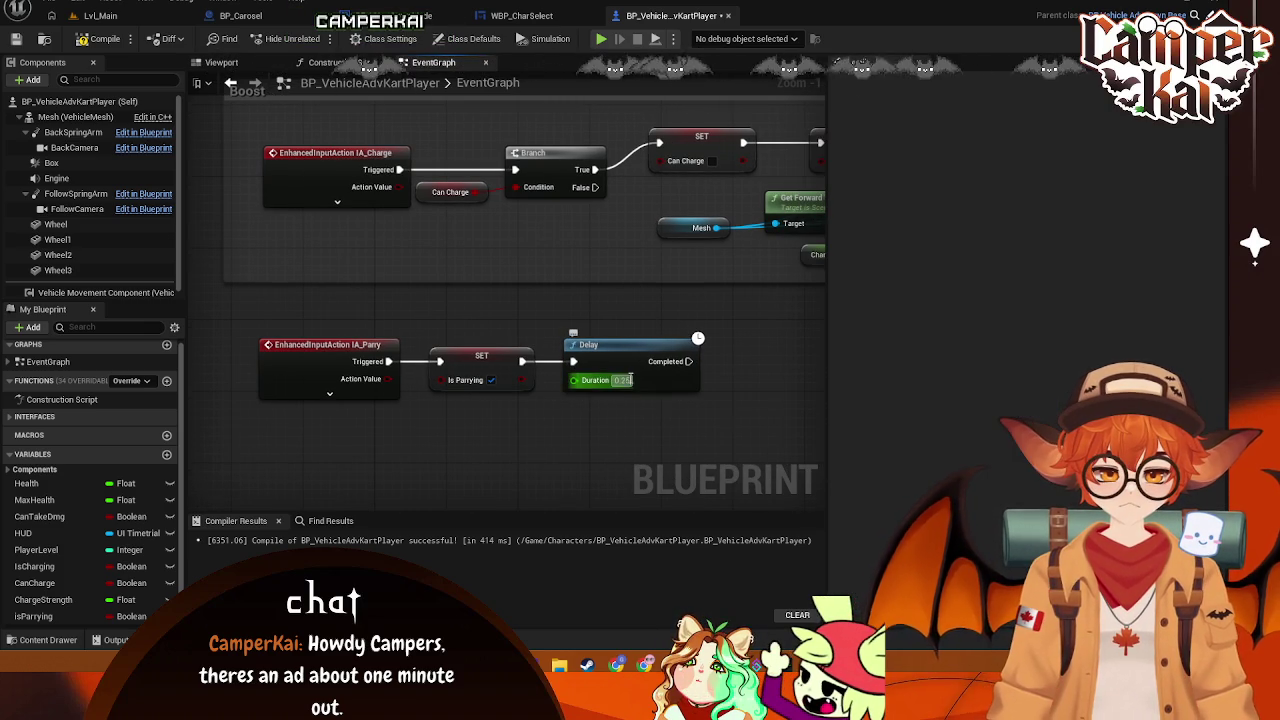
left_click_drag(589, 348, 655, 355)
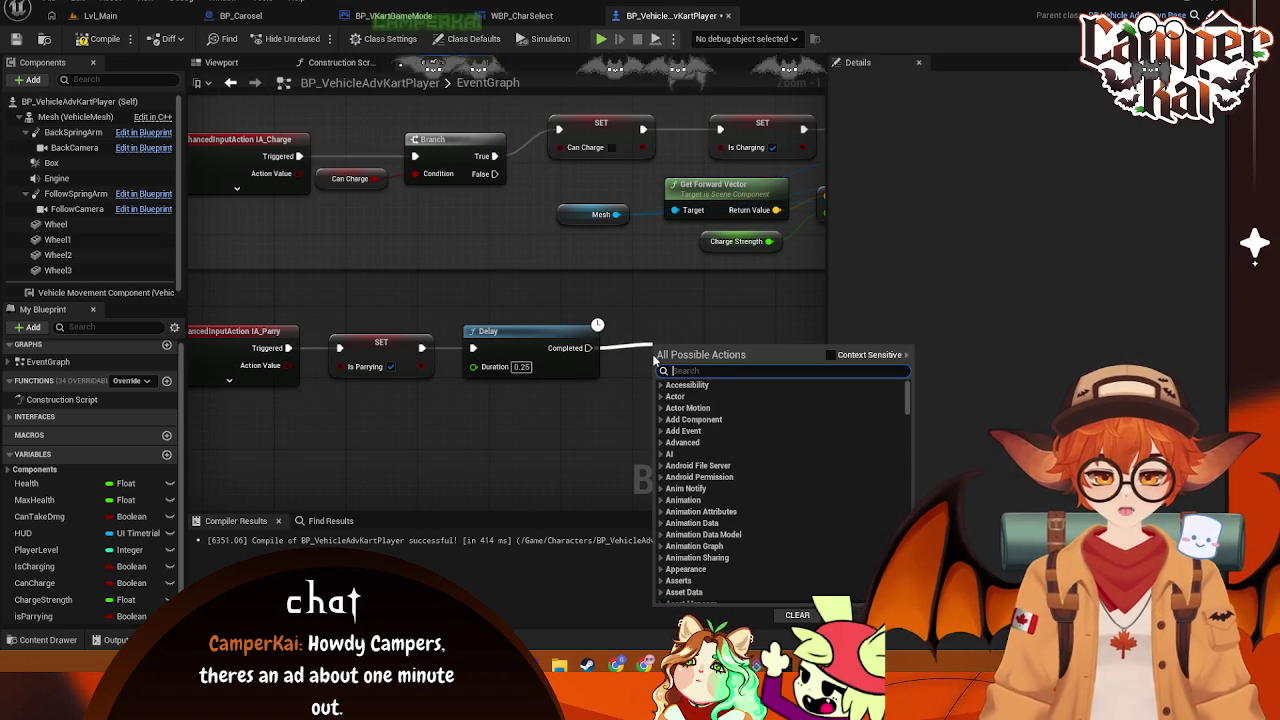
Add a second Set isParrying node, left unticked (false), on the Delay's Completed output
type("isparry")
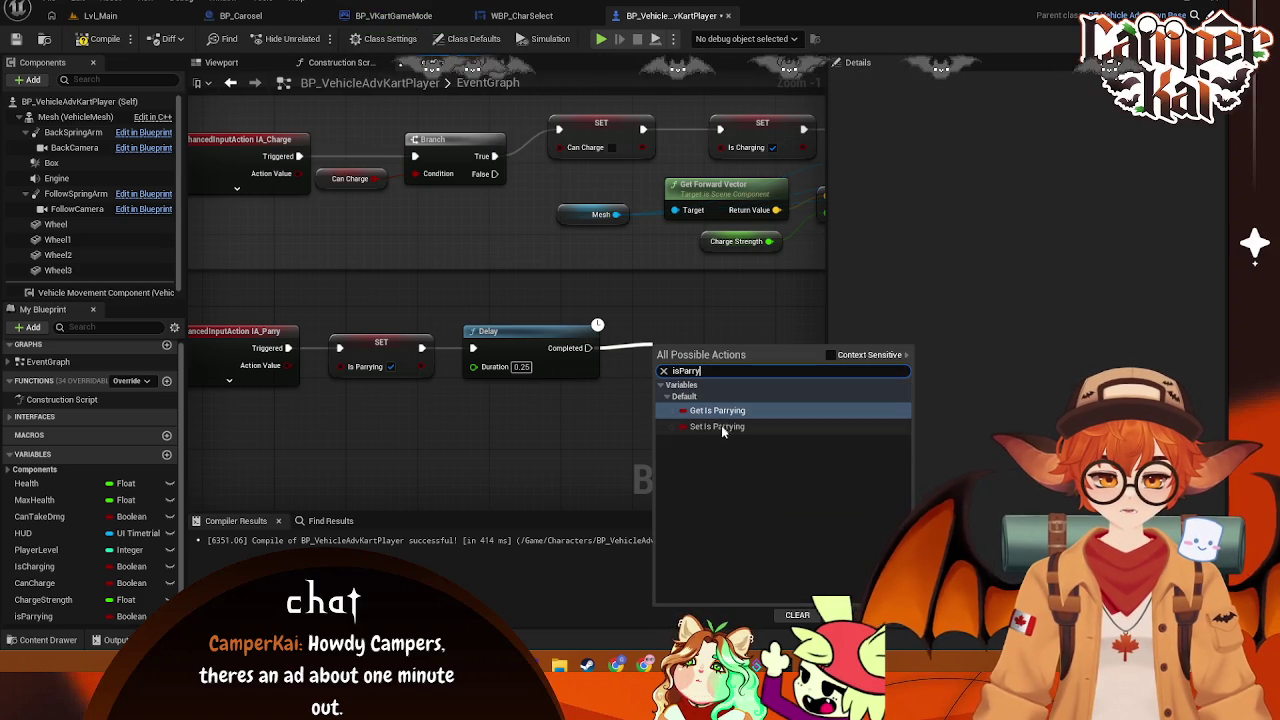
left_click(720, 426)
left_click_drag(510, 430, 566, 423)
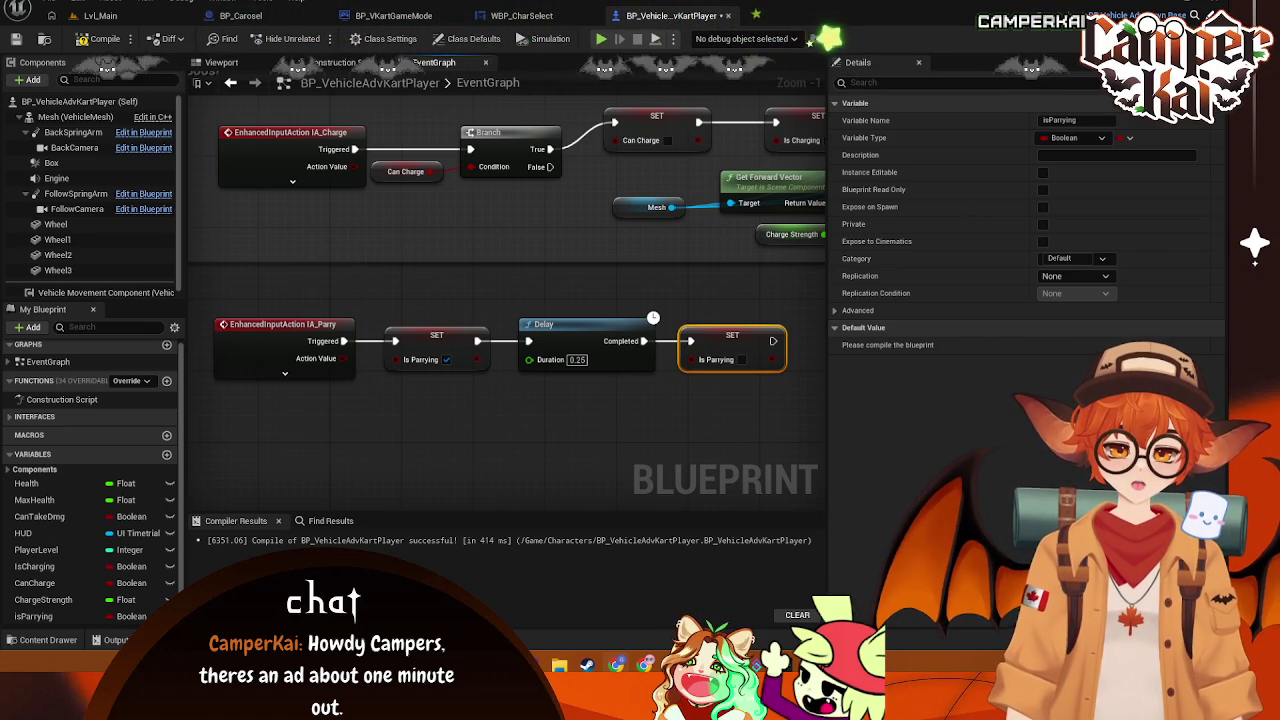
Shift the Delay and second isParrying setter to the right to tidy the parry chain
mouse_move(665, 375)
left_mouse_down()
mouse_move(550, 308)
mouse_move(550, 325)
left_mouse_up()
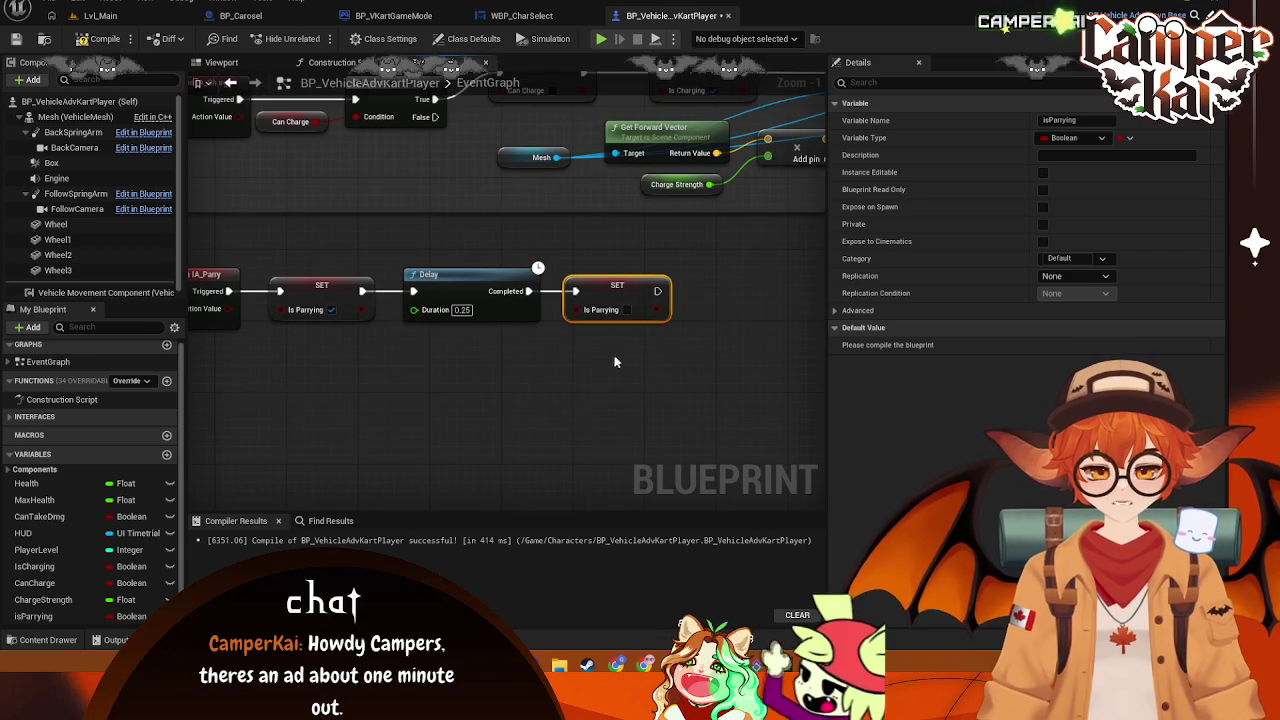
left_click(482, 274, "shift")
left_click_drag(482, 274, 624, 284)
left_click_drag(470, 343, 619, 343)
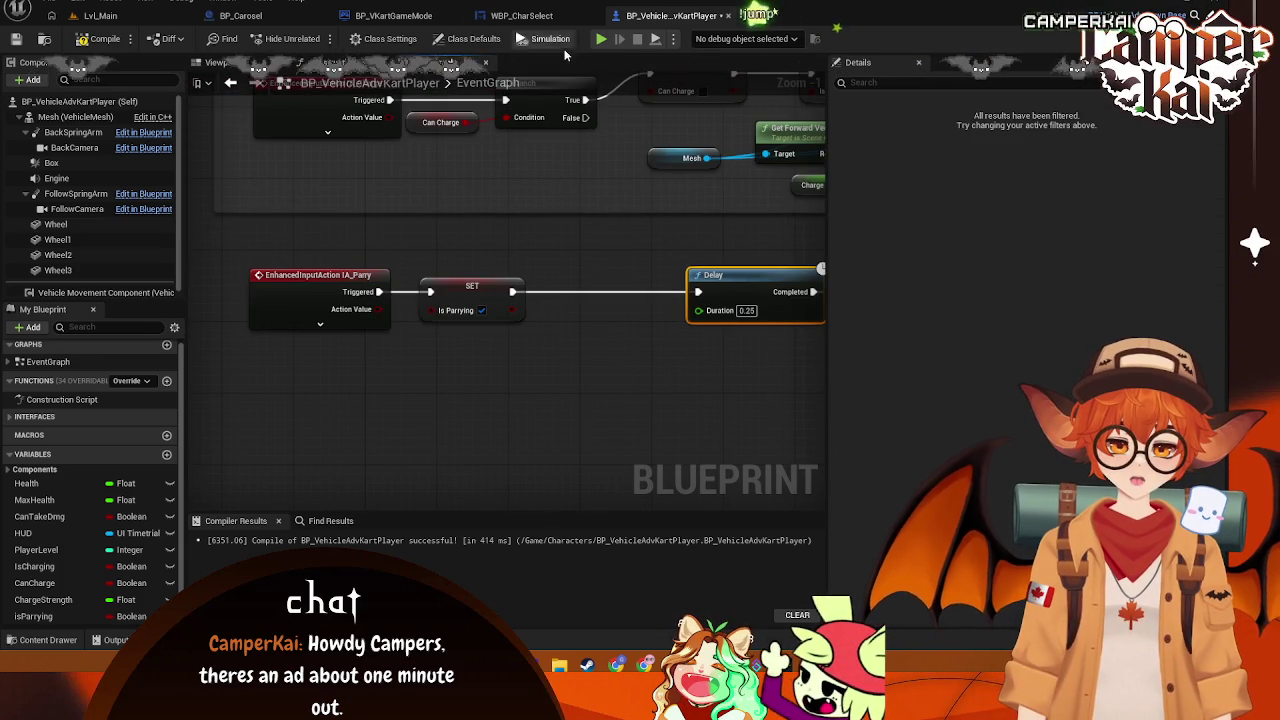
mouse_move(640, 239)
left_mouse_down()
mouse_move(521, 207)
mouse_move(480, 237)
left_mouse_up()
scroll(521, 207, "down", 1)
scroll(437, 224, "up", 1)
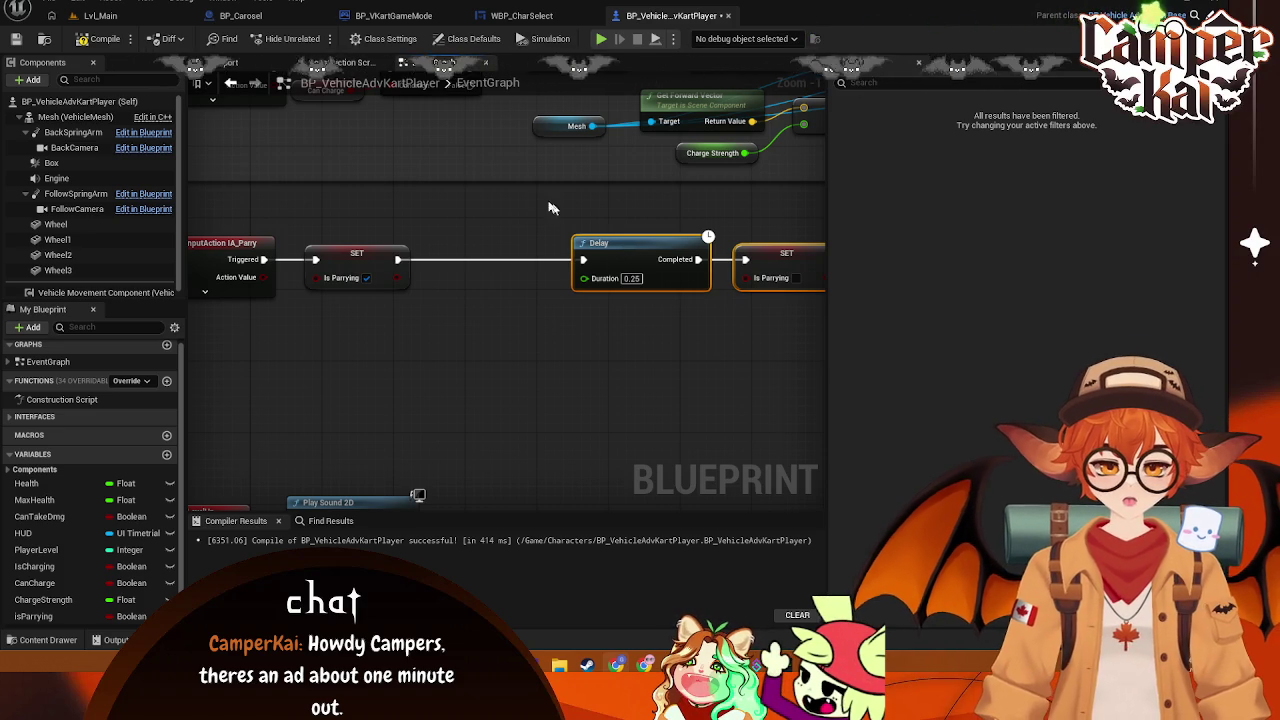
Pull the Delay back toward the first setter and wrap all four parry nodes in a 'Parry' comment
left_click_drag(628, 250, 505, 253)
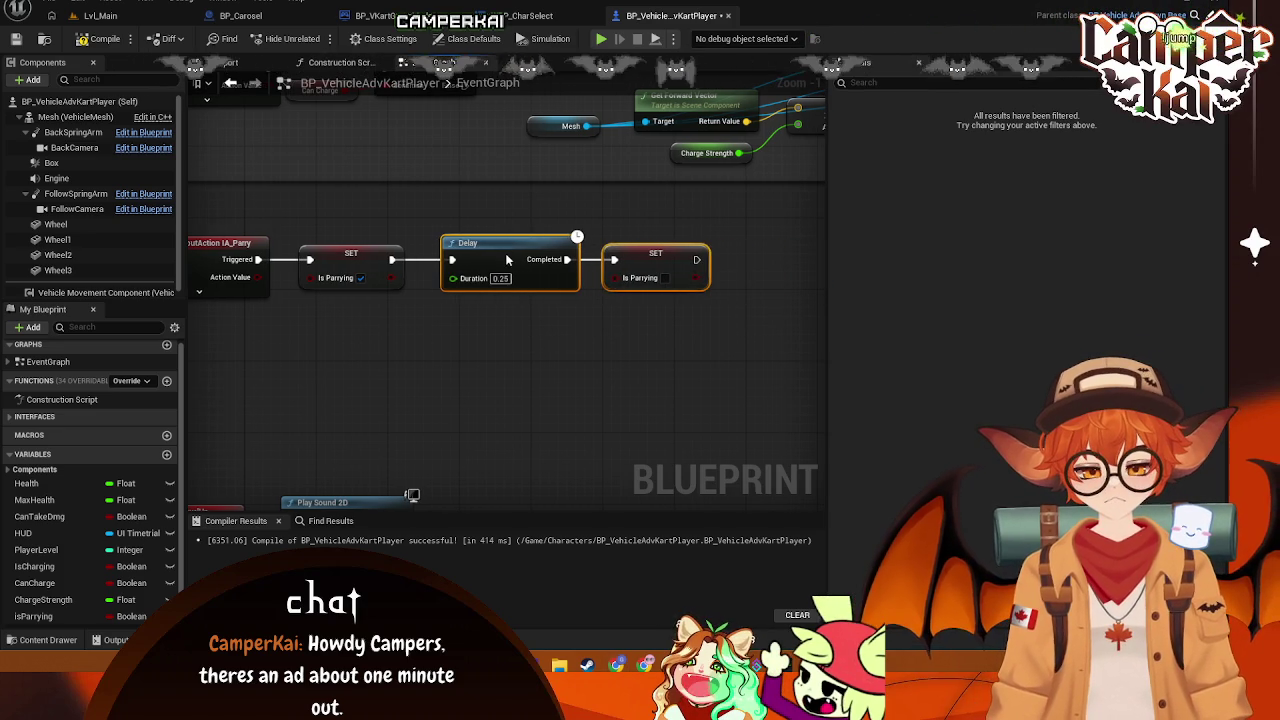
scroll(545, 300, "down", 3)
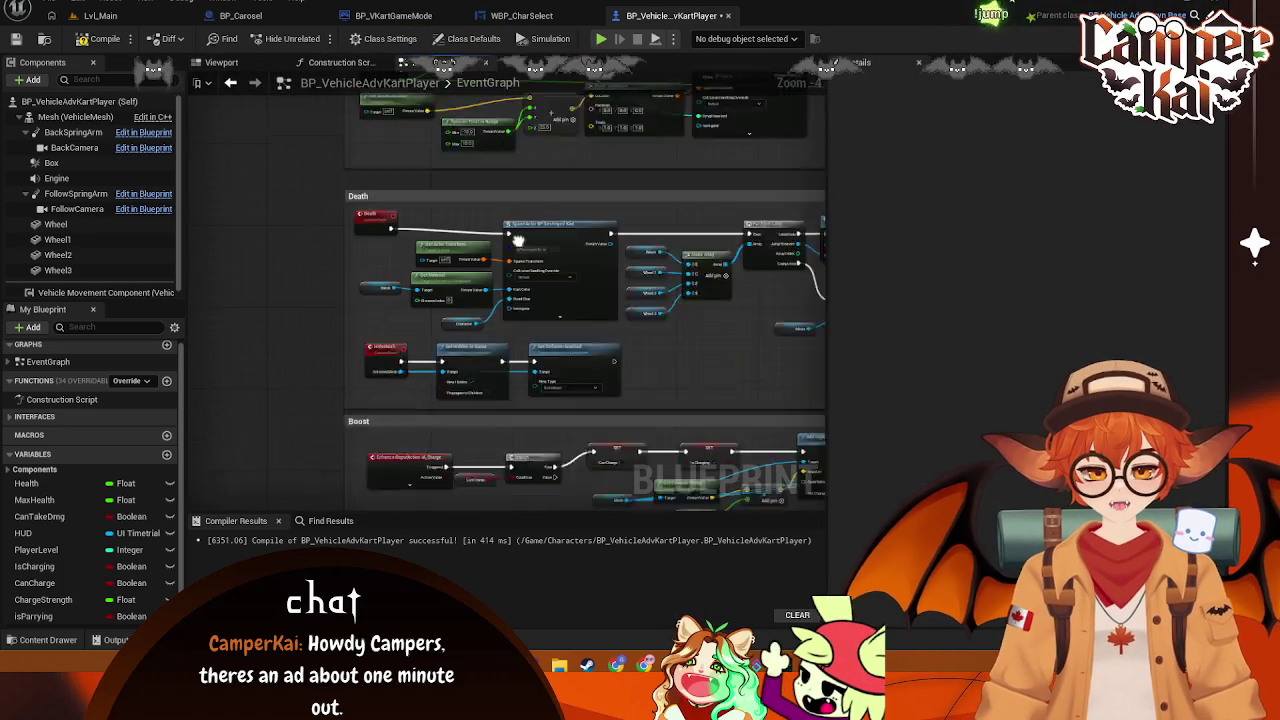
left_click_drag(410, 391, 647, 392)
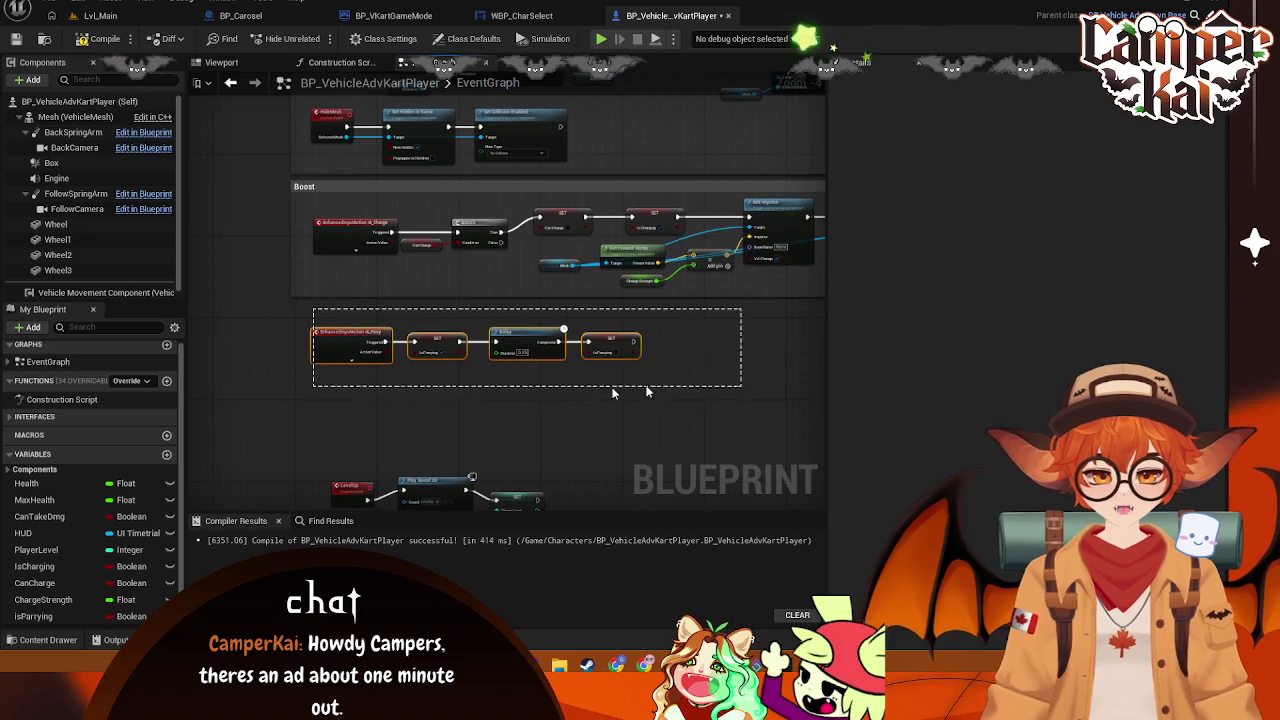
key("c")
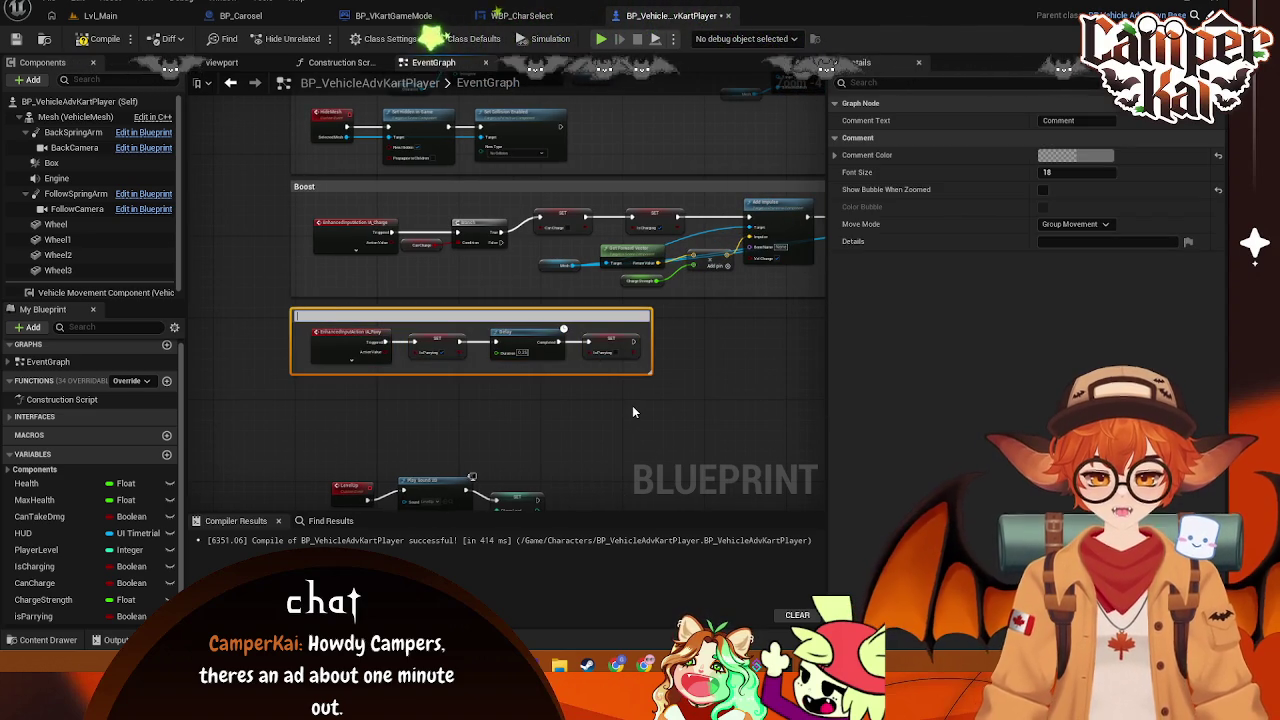
type("Parry")
key("Return")
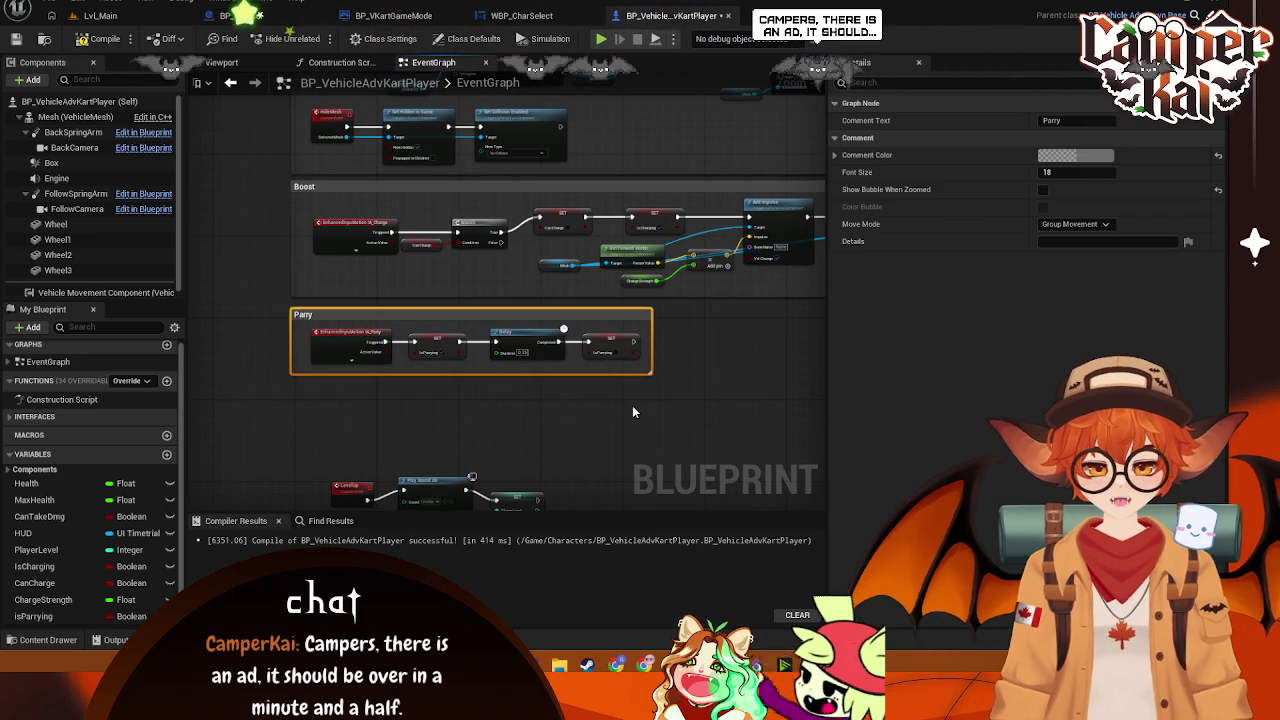
left_click(477, 279)
scroll(477, 279, "down", 2)
scroll(535, 327, "up", 2)
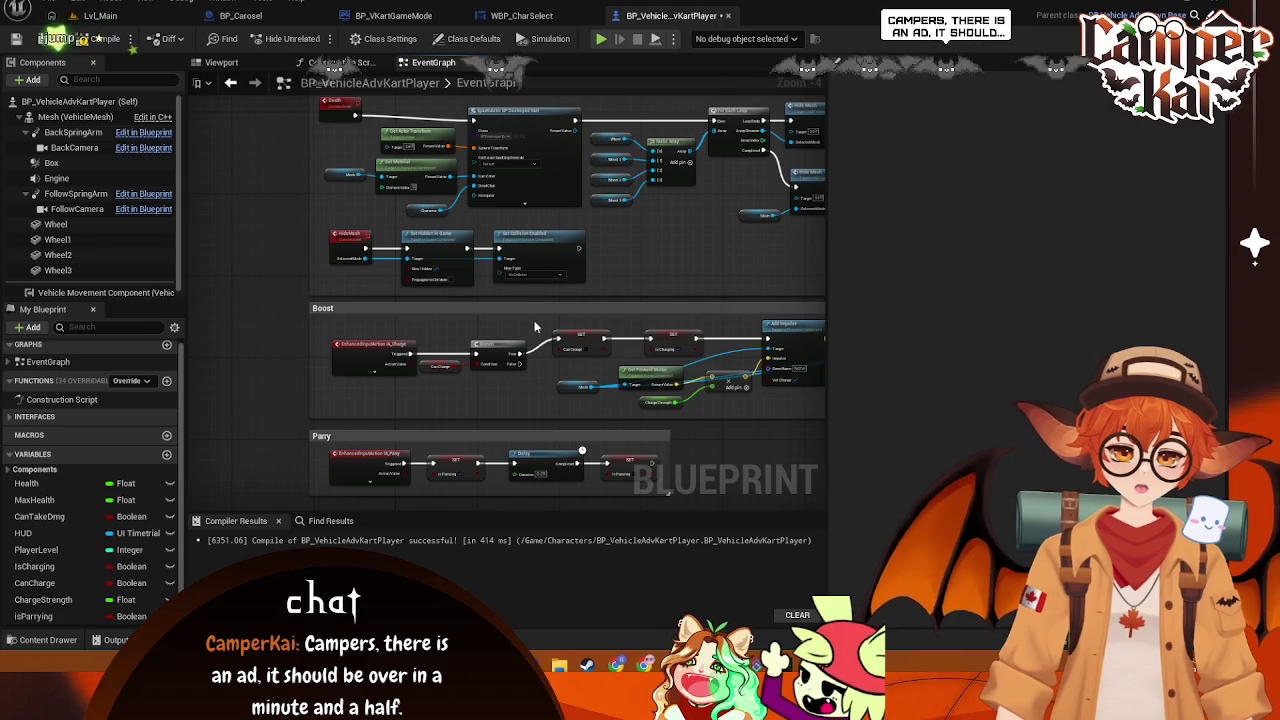
scroll(503, 336, "up", 3)
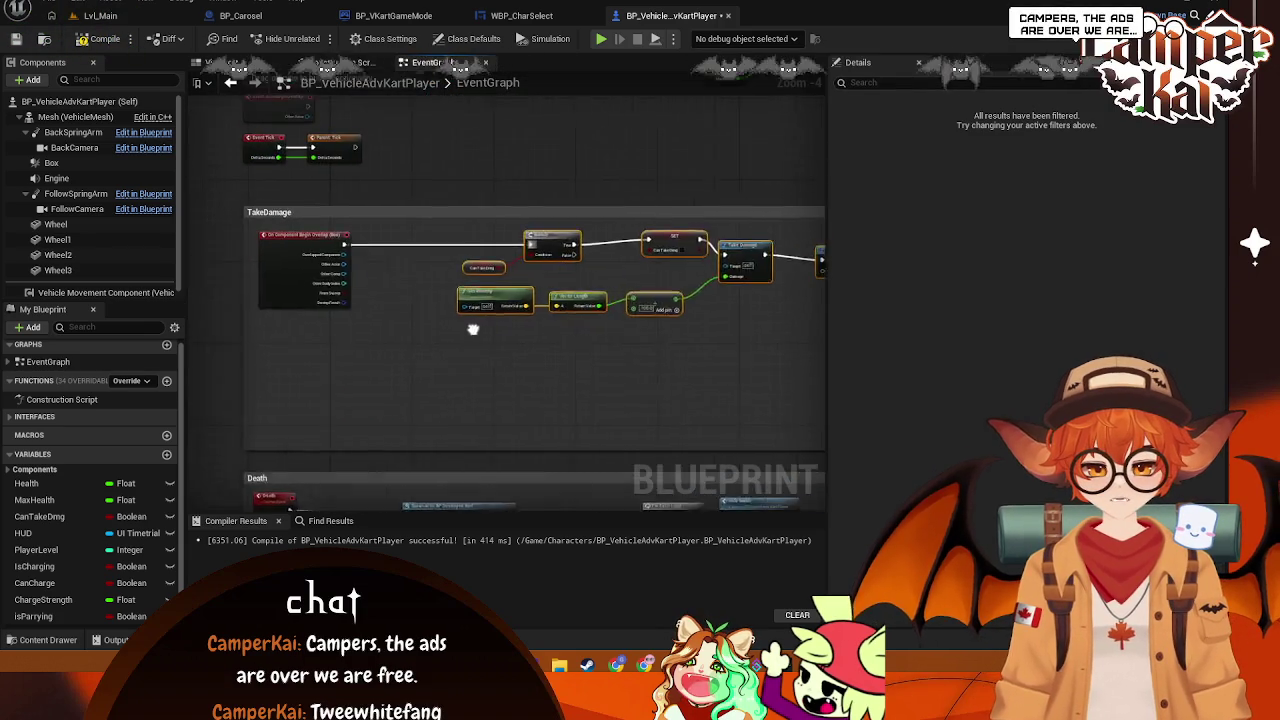
Delete the SET Can Take Dmg node from the damage chain
left_click_drag(600, 240, 445, 242)
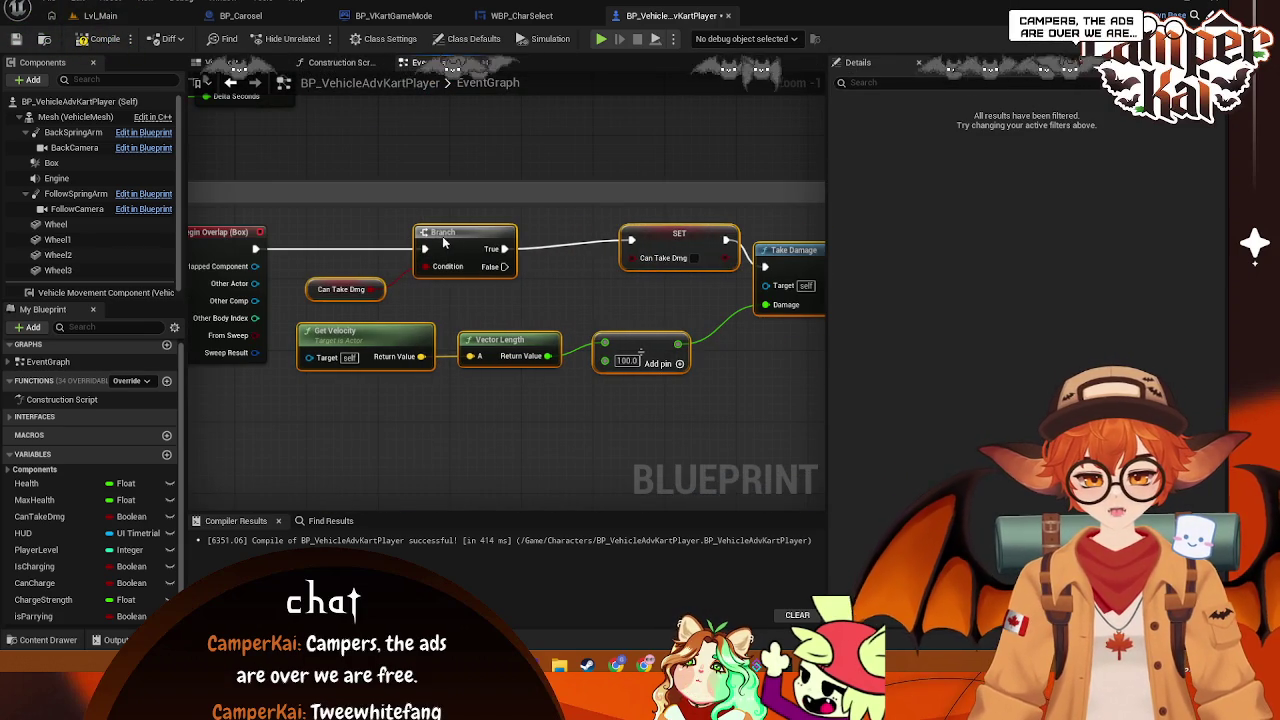
scroll(433, 399, "down", 1)
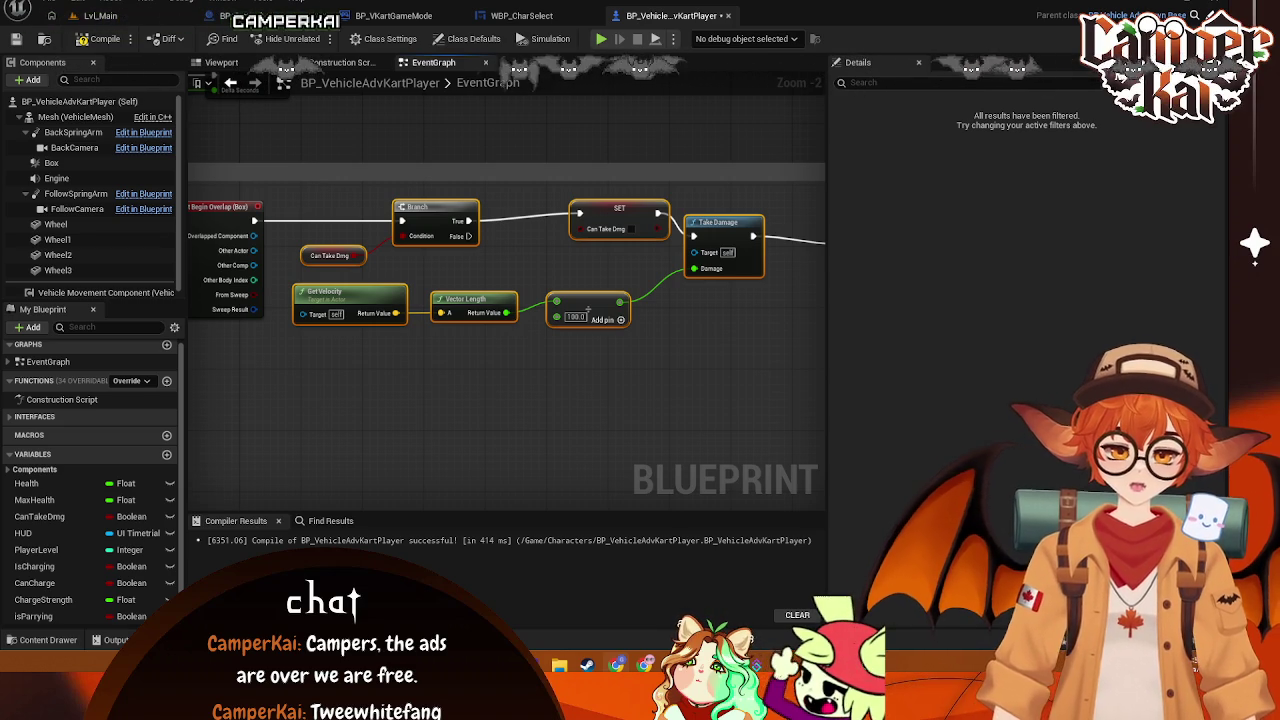
mouse_move(437, 275)
left_mouse_down()
mouse_move(543, 251)
mouse_move(557, 206)
mouse_move(526, 206)
mouse_move(567, 215)
mouse_move(551, 230)
left_mouse_up()
left_click_drag(695, 311, 637, 278)
left_click(600, 218)
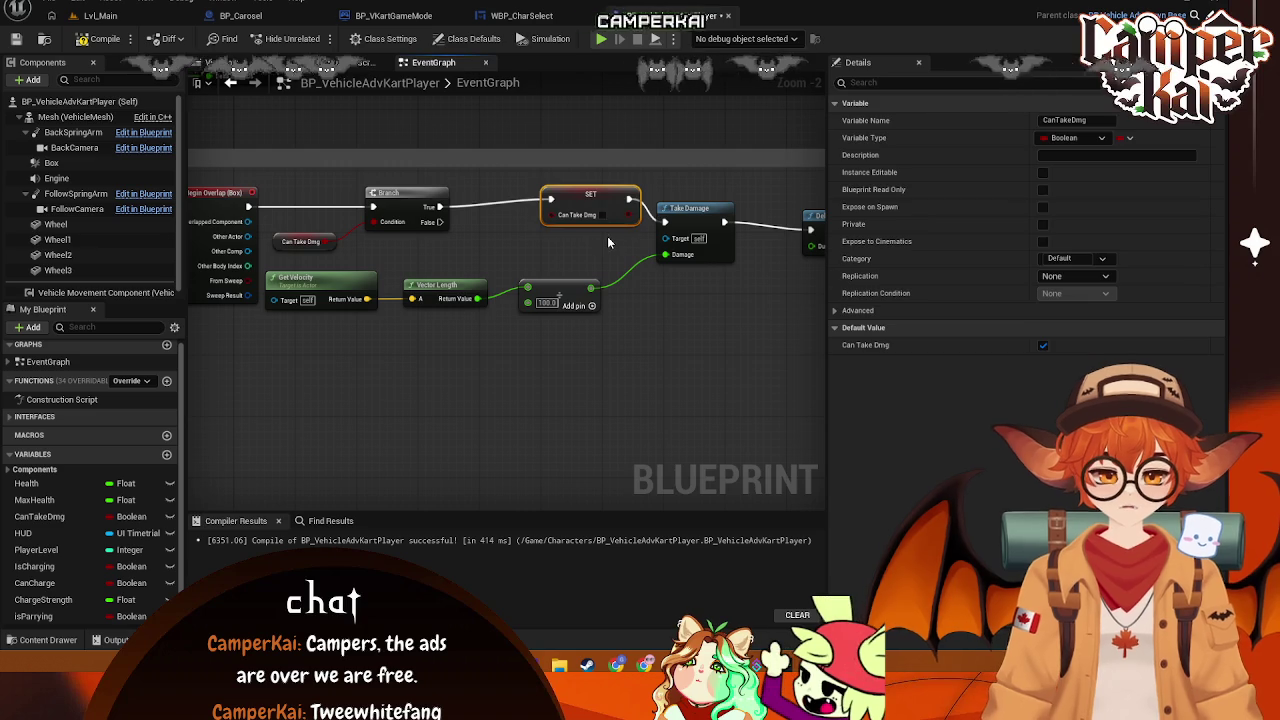
key("Delete")
Add a greater-than node fed by the Add result with a threshold of 5
mouse_move(440, 207)
left_mouse_down()
mouse_move(612, 196)
mouse_move(690, 224)
mouse_move(610, 229)
mouse_move(576, 215)
mouse_move(589, 219)
left_mouse_up()
key("Escape")
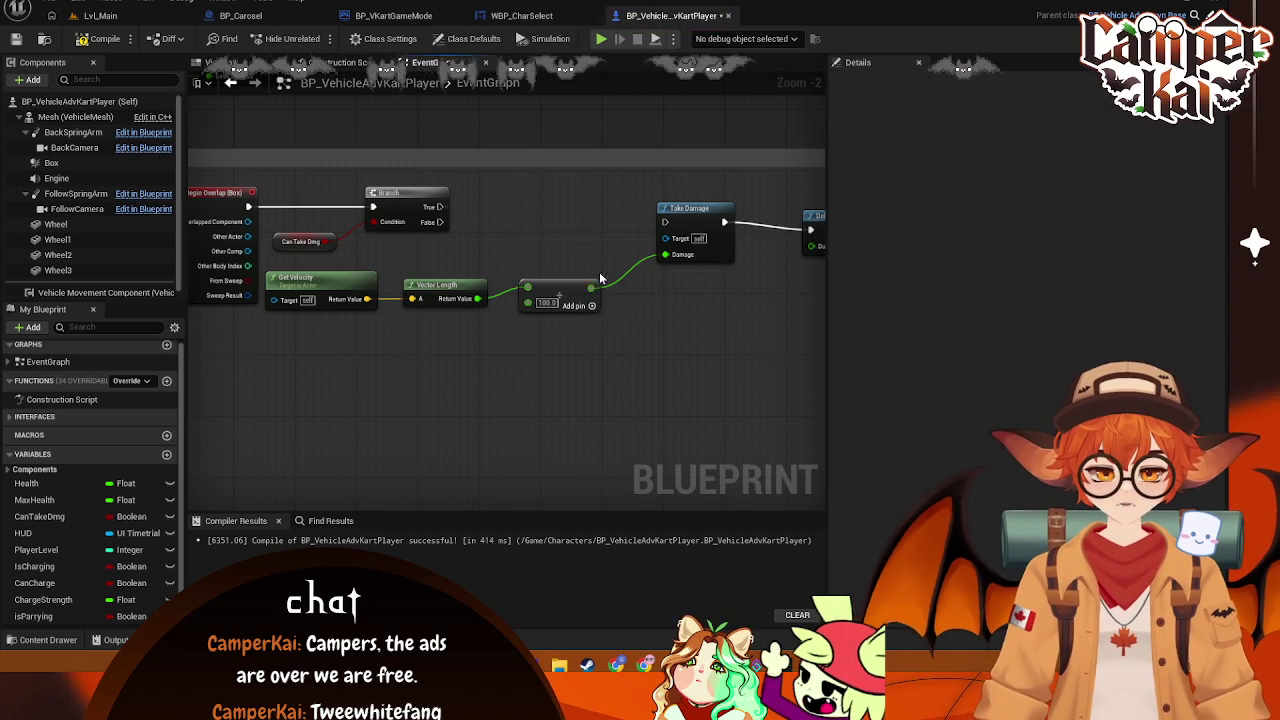
mouse_move(591, 288)
left_mouse_down()
mouse_move(577, 230)
mouse_move(596, 265)
mouse_move(580, 256)
left_mouse_up()
type(">")
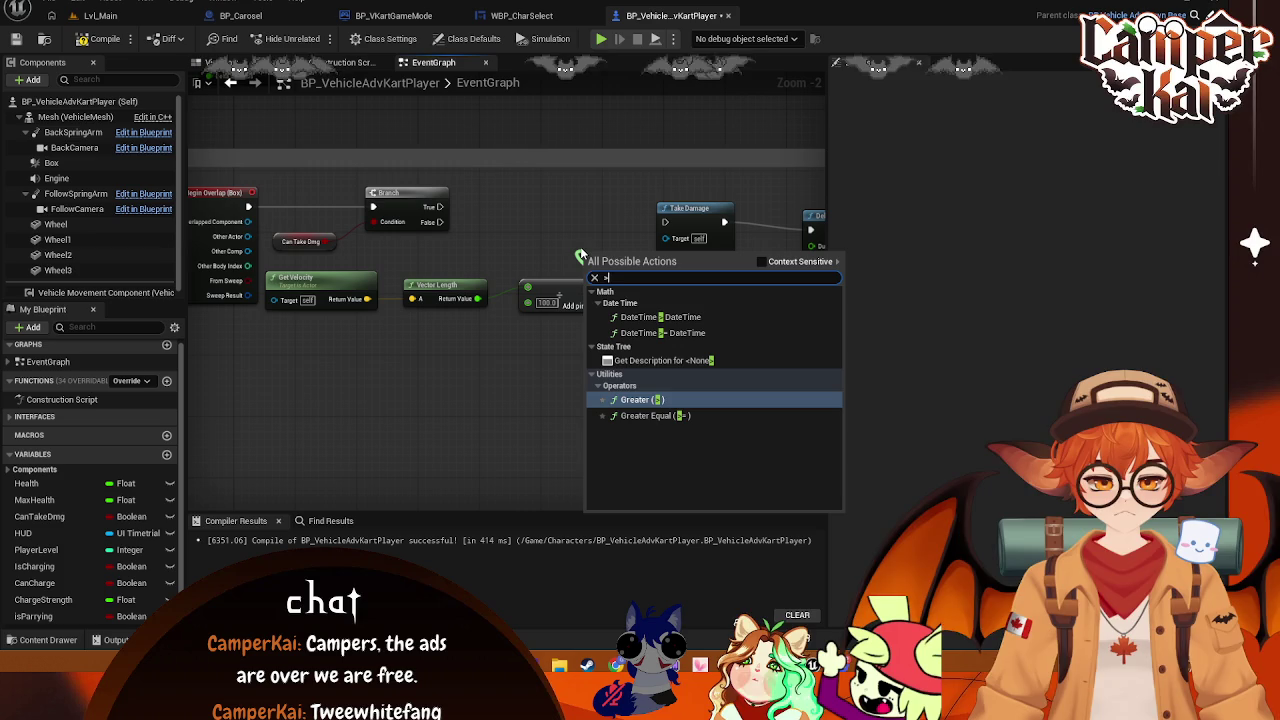
left_click(642, 400)
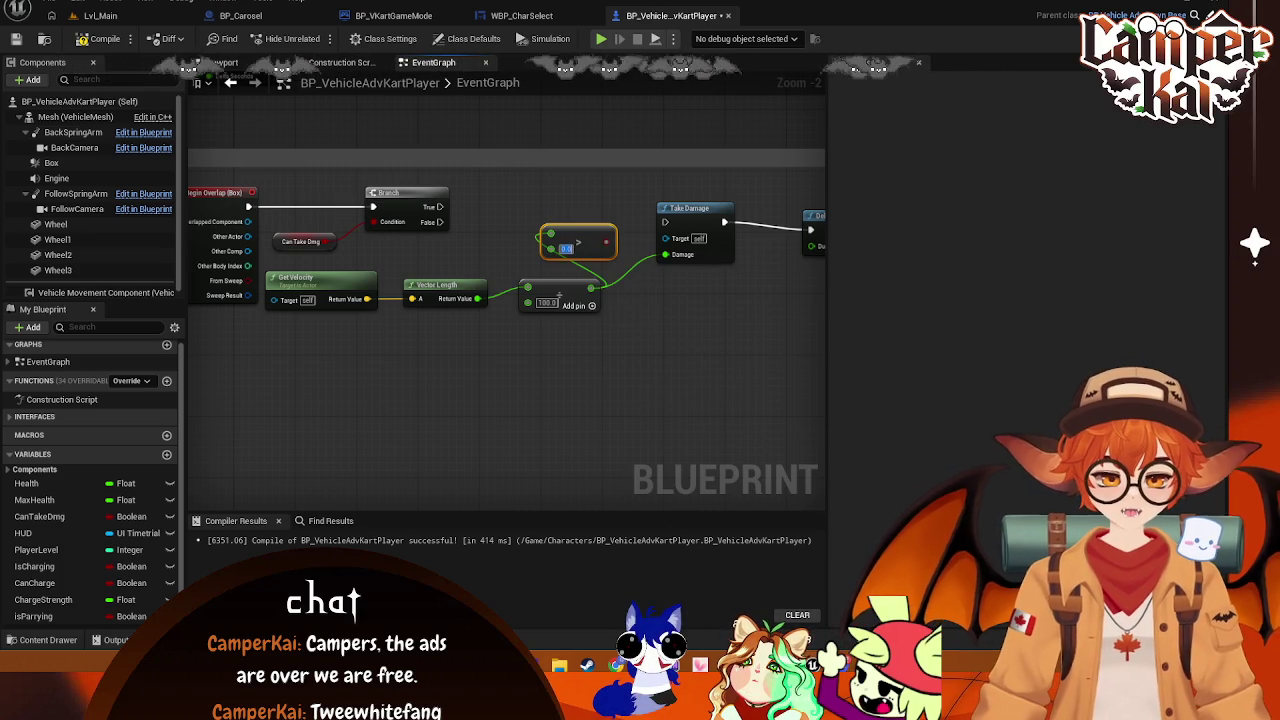
left_click(566, 248)
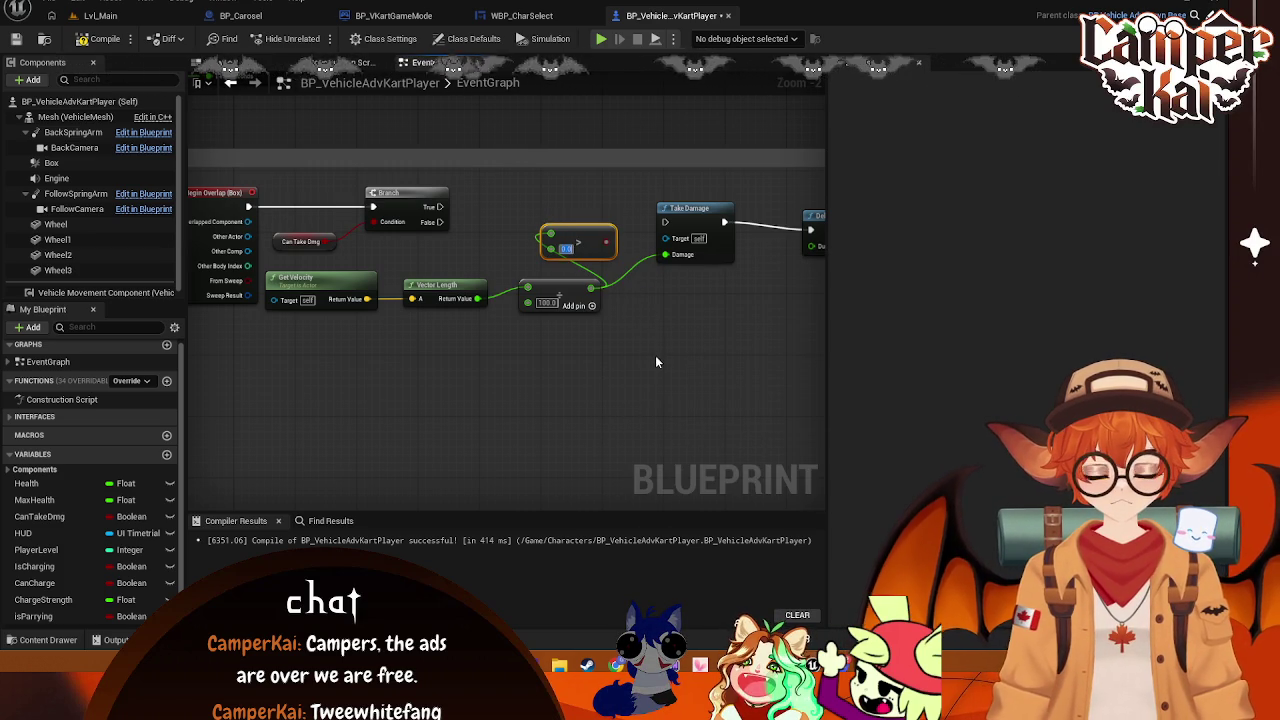
type("5")
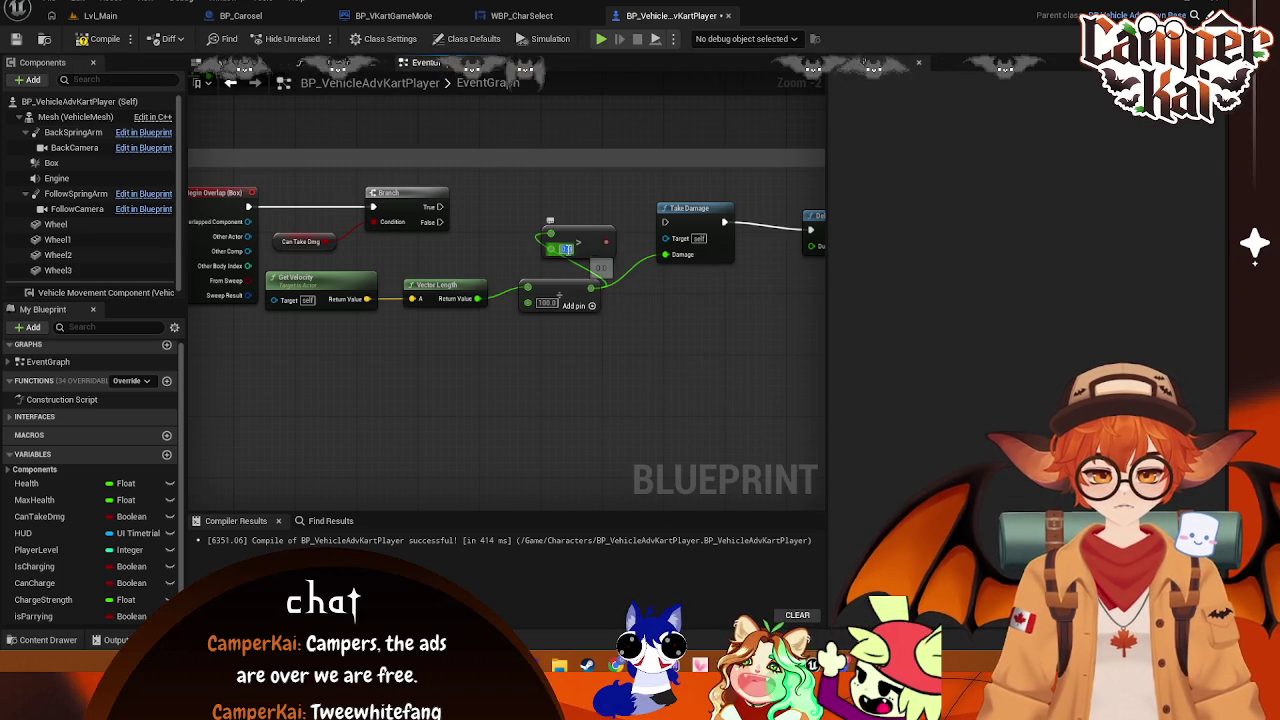
left_click(638, 317)
Add a second Branch on the first Branch's True, with the greater-than result as Condition
mouse_move(440, 207)
left_mouse_down()
mouse_move(470, 222)
mouse_move(539, 215)
left_mouse_up()
type("bran")
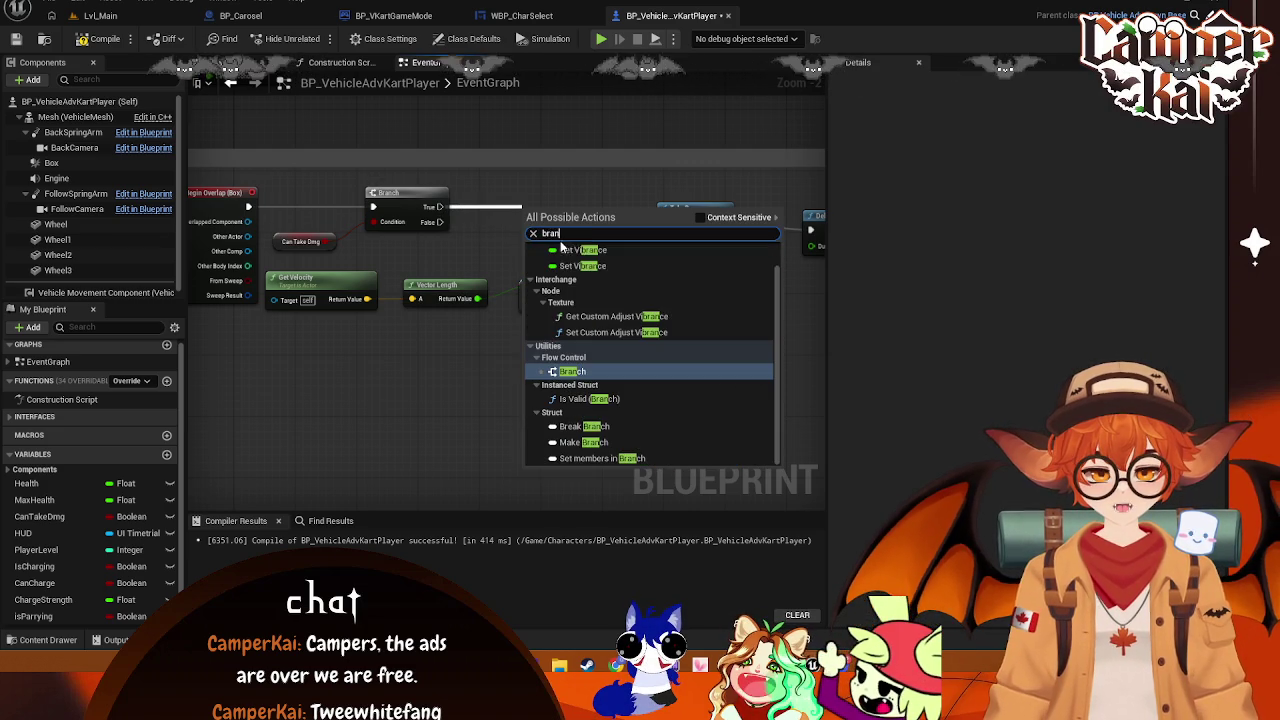
key("Return")
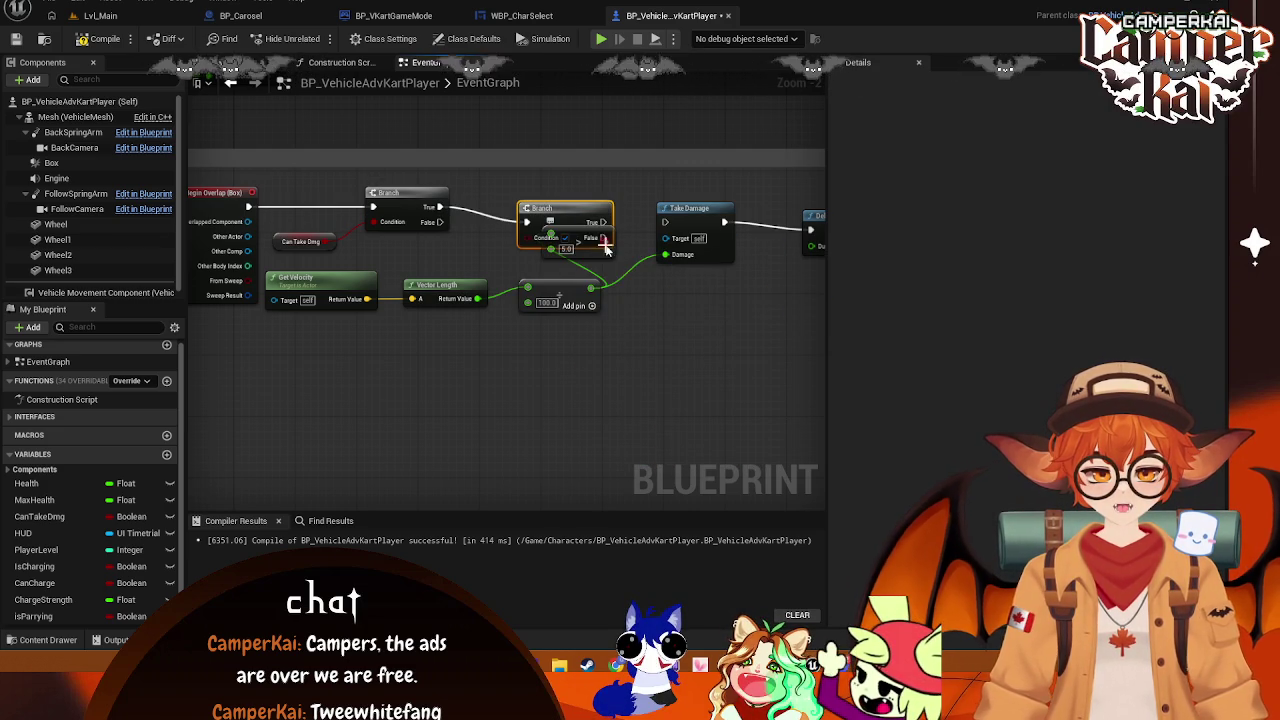
mouse_move(560, 245)
left_mouse_down()
mouse_move(446, 252)
mouse_move(530, 242)
left_mouse_up()
left_click(630, 204)
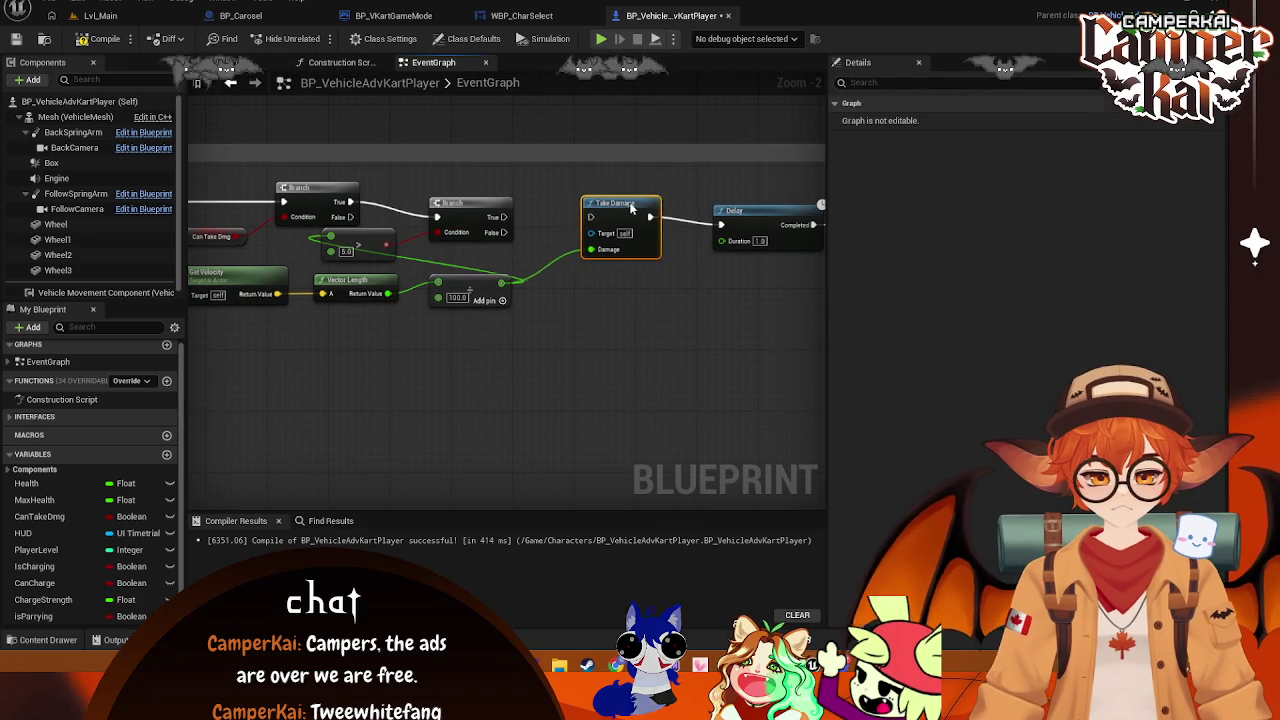
Drop CanTakeDmg into the graph and delete the unwanted getter it created
right_click(535, 208)
key("Escape")
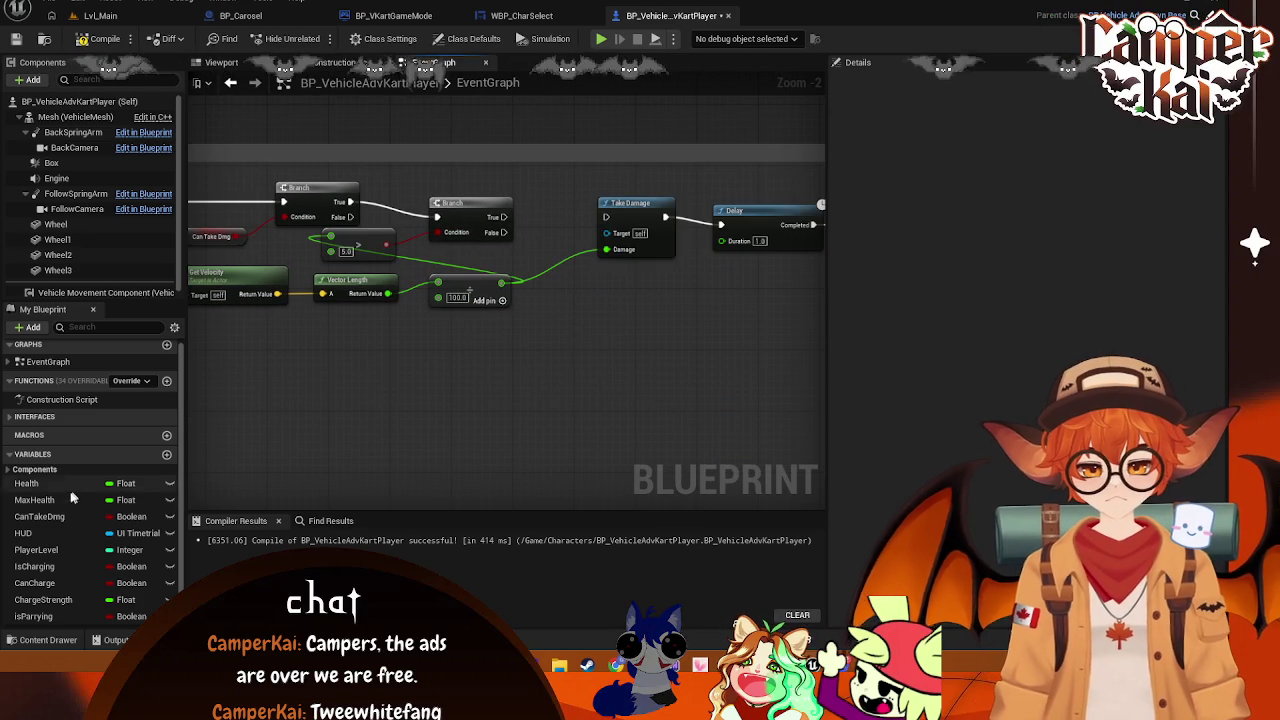
left_click(40, 517)
left_click_drag(72, 520, 532, 342)
left_click(542, 356)
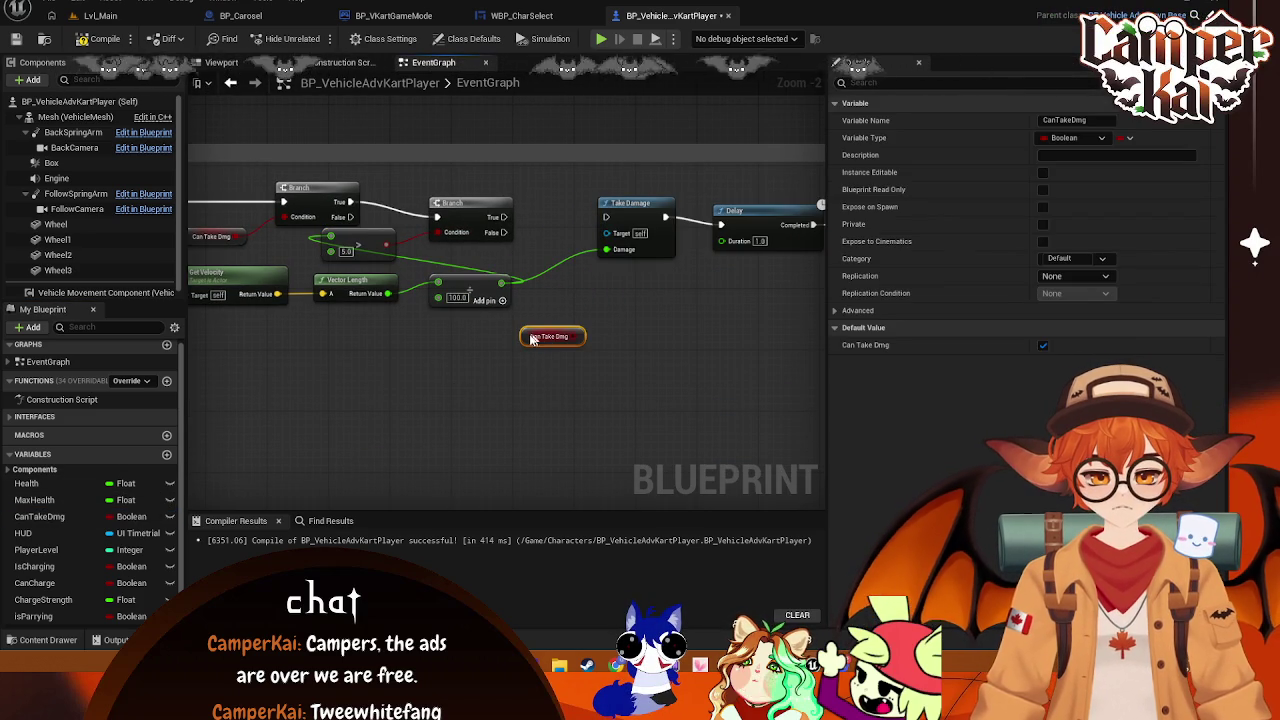
key("Delete")
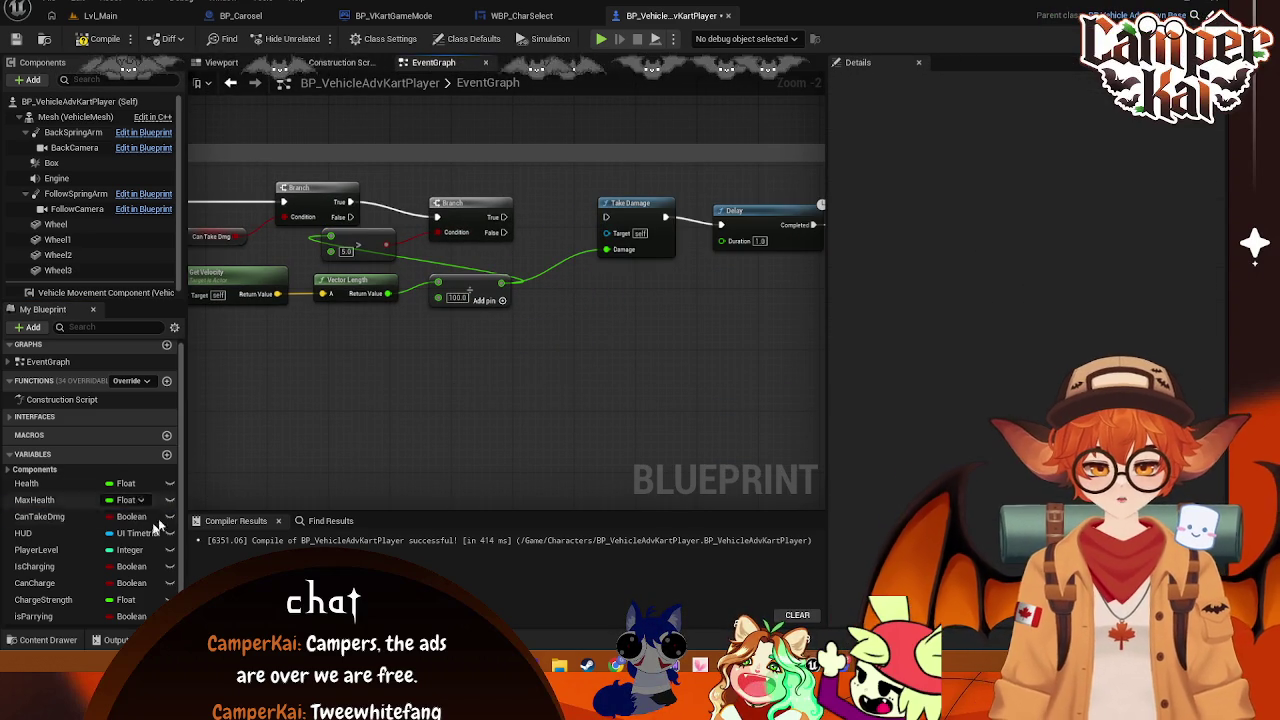
Add a SET Can Take Dmg node wired between the second Branch's True and Take Damage
left_click_drag(40, 517, 505, 368)
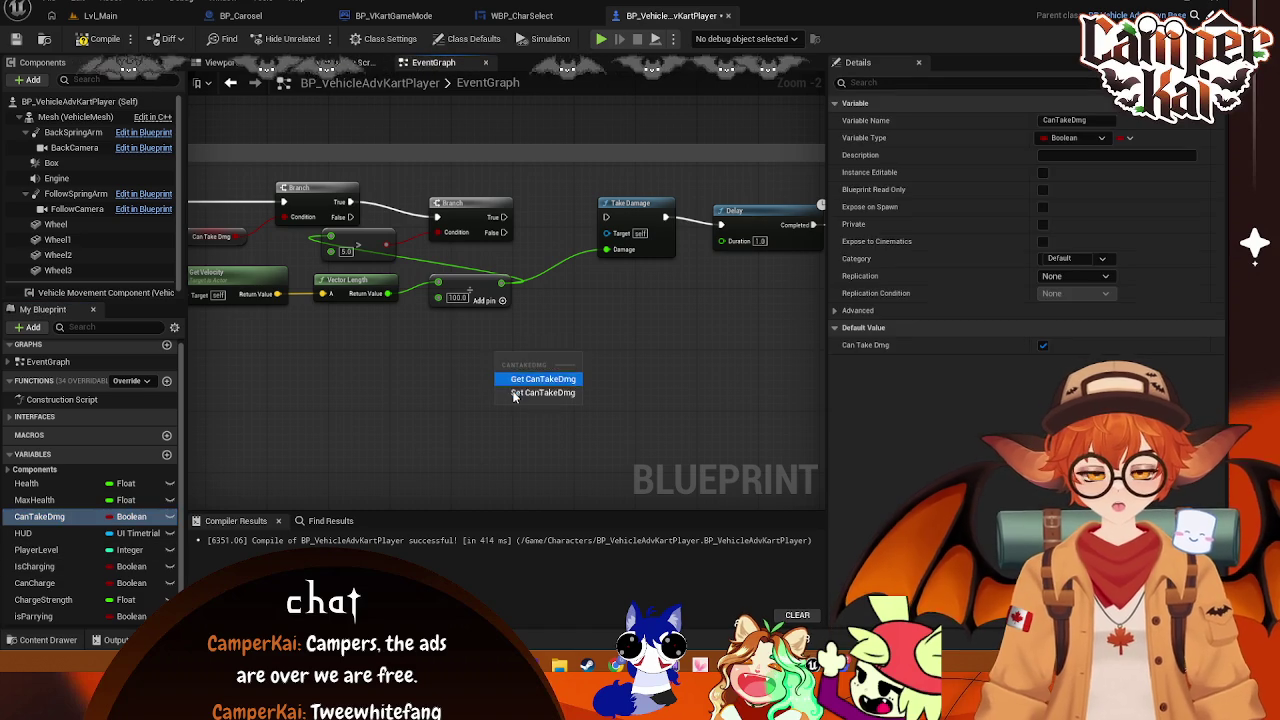
left_click(530, 391)
left_click_drag(505, 217, 497, 363)
left_click_drag(578, 362, 605, 217)
left_click_drag(753, 290, 593, 300)
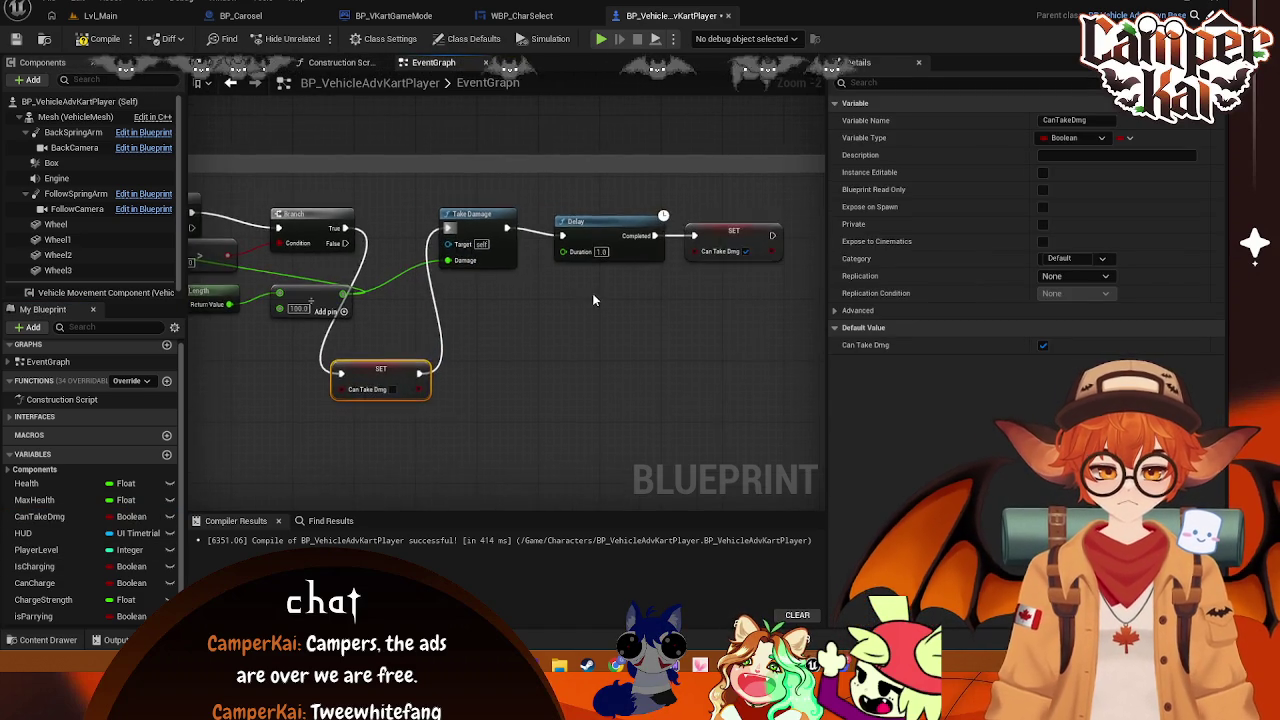
scroll(593, 300, "down", 3)
left_click(705, 262)
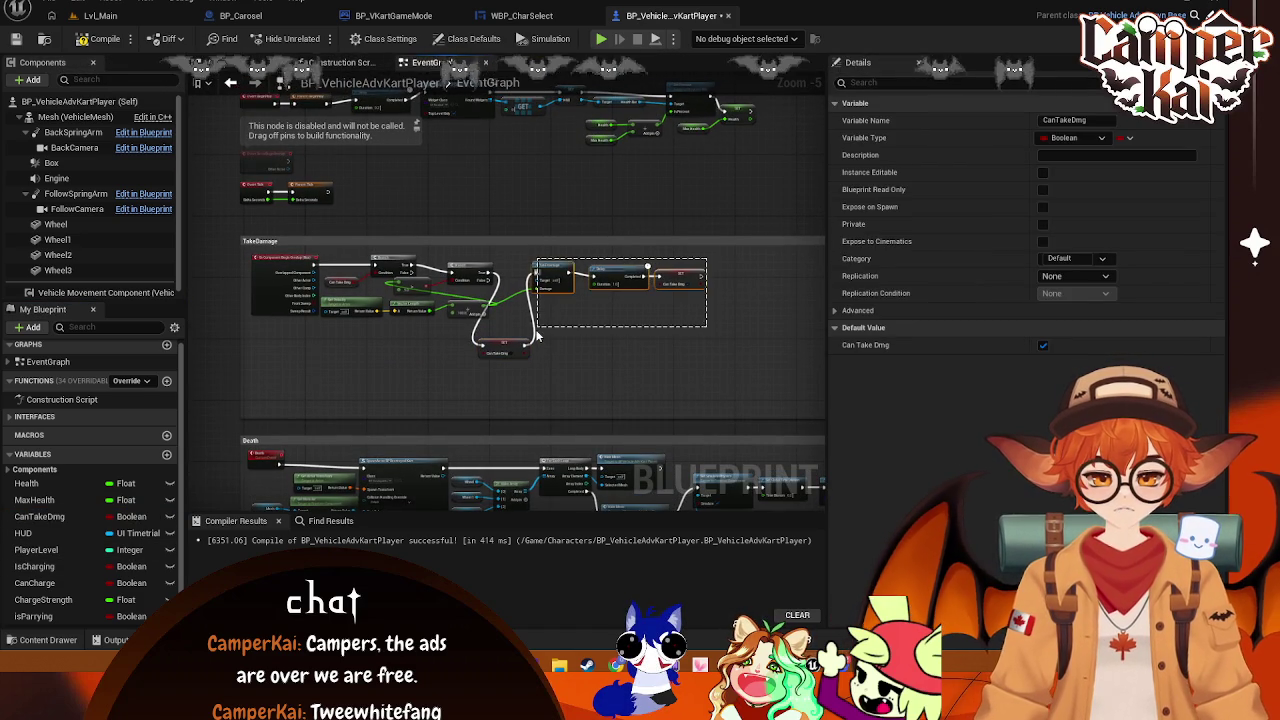
Line the SET node up before Take Damage and move the green getter beside the event
left_click_drag(550, 275, 635, 270)
mouse_move(503, 350)
left_mouse_down()
mouse_move(531, 332)
mouse_move(532, 278)
left_mouse_up()
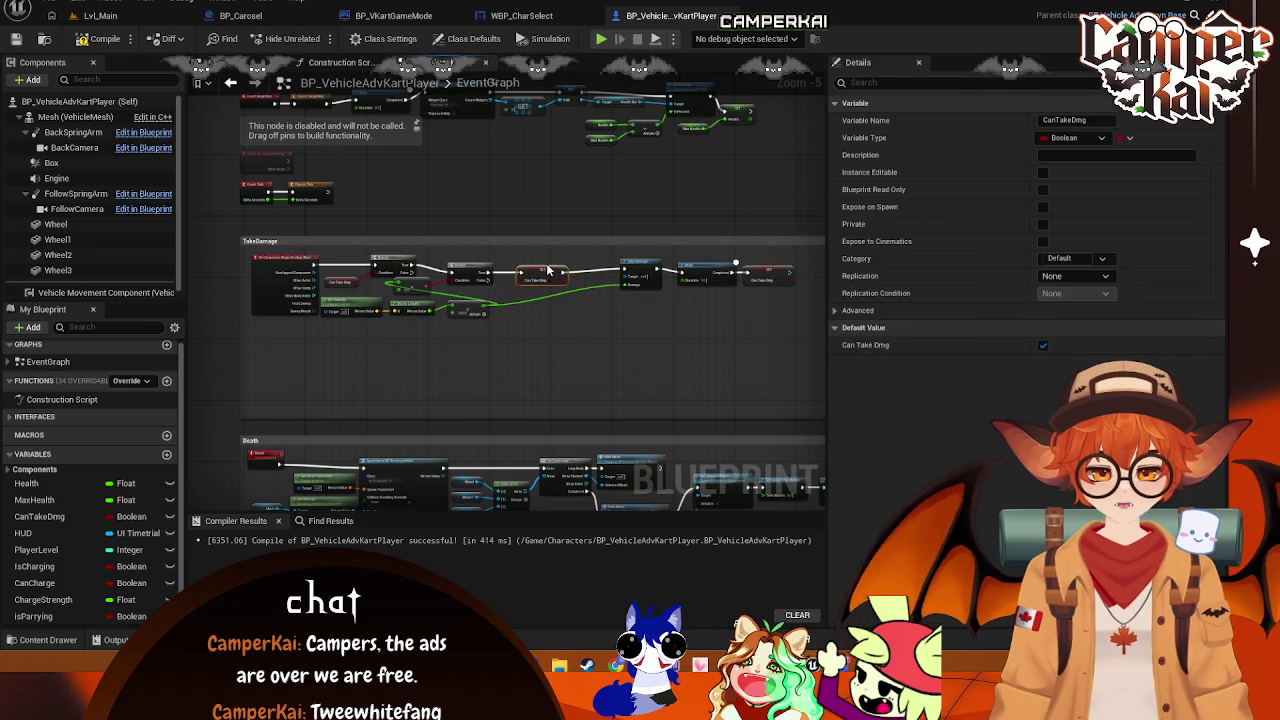
scroll(493, 318, "up", 2)
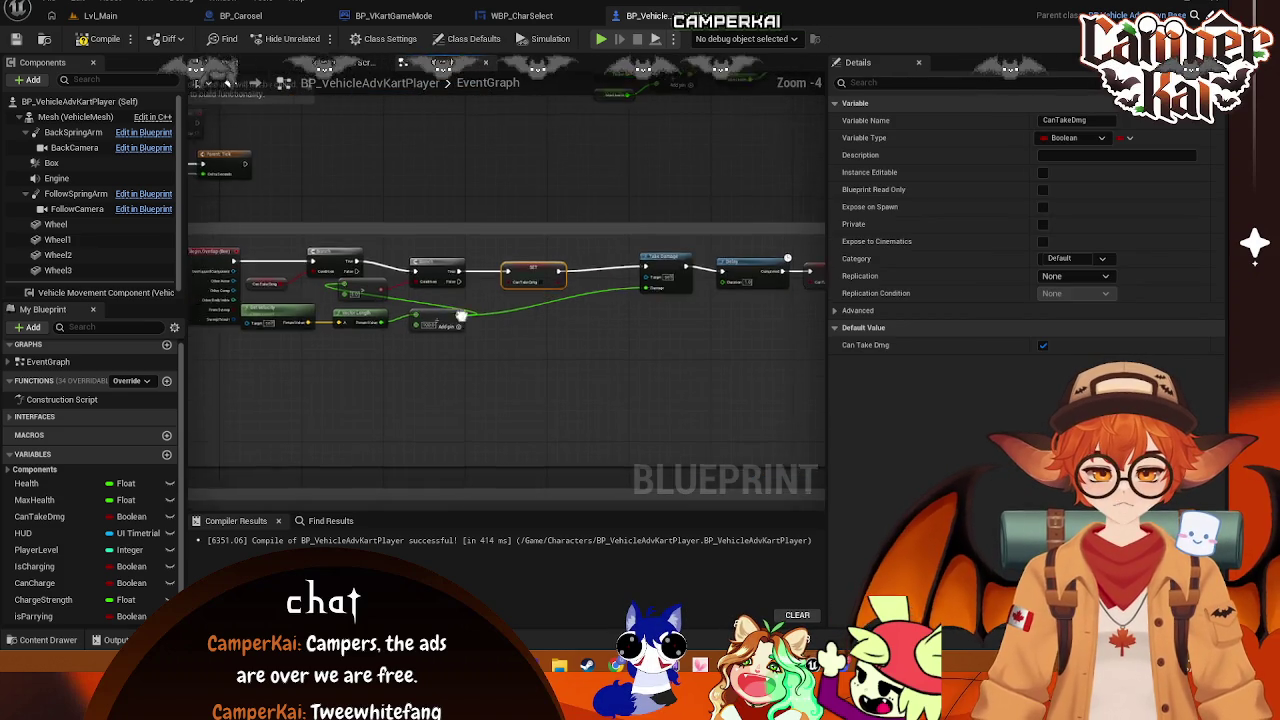
scroll(512, 304, "down", 1)
left_click_drag(356, 292, 356, 320)
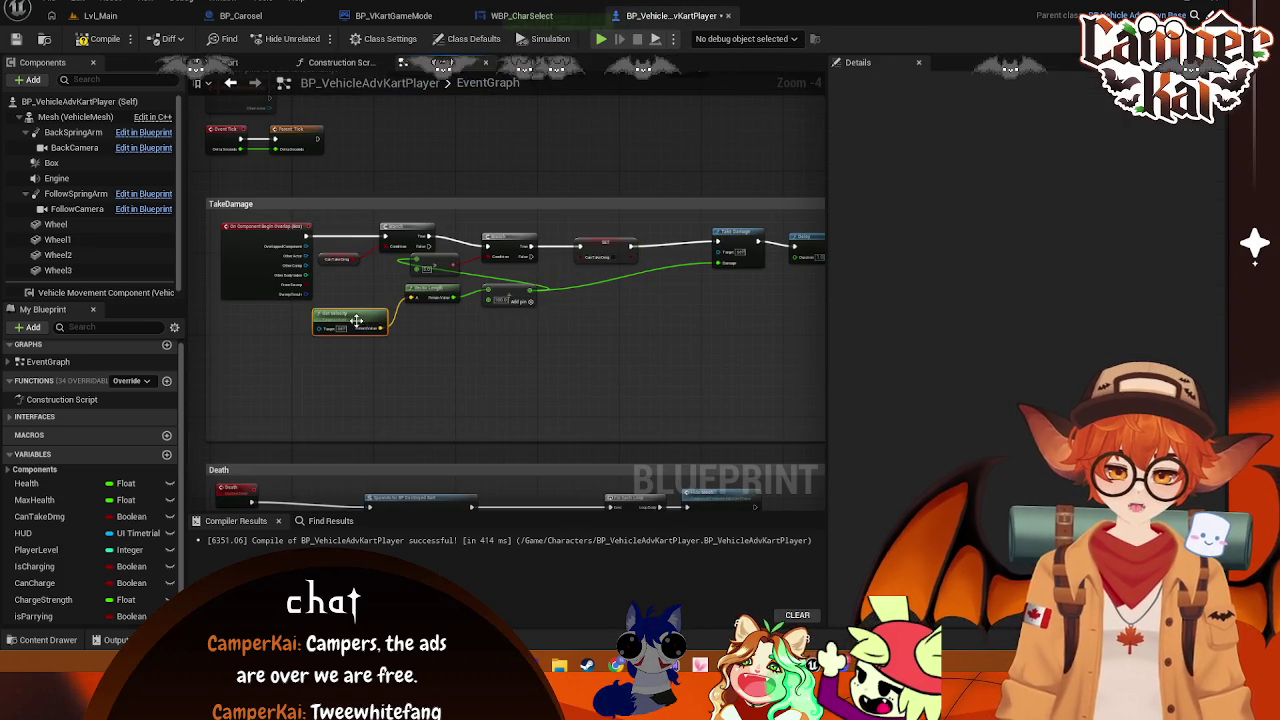
mouse_move(435, 290)
left_mouse_down()
mouse_move(362, 294)
mouse_move(416, 274)
mouse_move(418, 240)
mouse_move(418, 287)
left_mouse_up()
scroll(470, 325, "up", 3)
Reposition the Vector Length, Get Velocity, first Branch and Can Take Dmg getter nodes
left_click(412, 268)
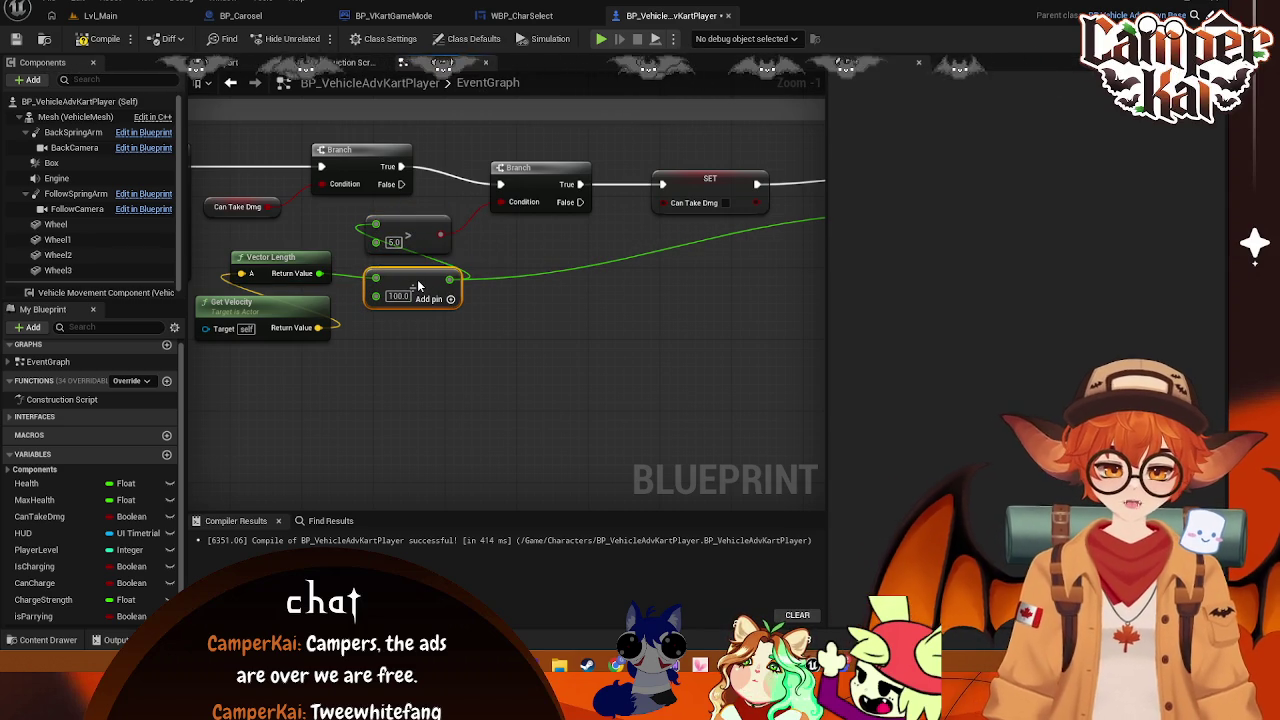
mouse_move(308, 377)
left_mouse_down()
mouse_move(240, 255)
mouse_move(293, 255)
mouse_move(293, 270)
mouse_move(302, 248)
left_mouse_up()
scroll(580, 335, "down", 1)
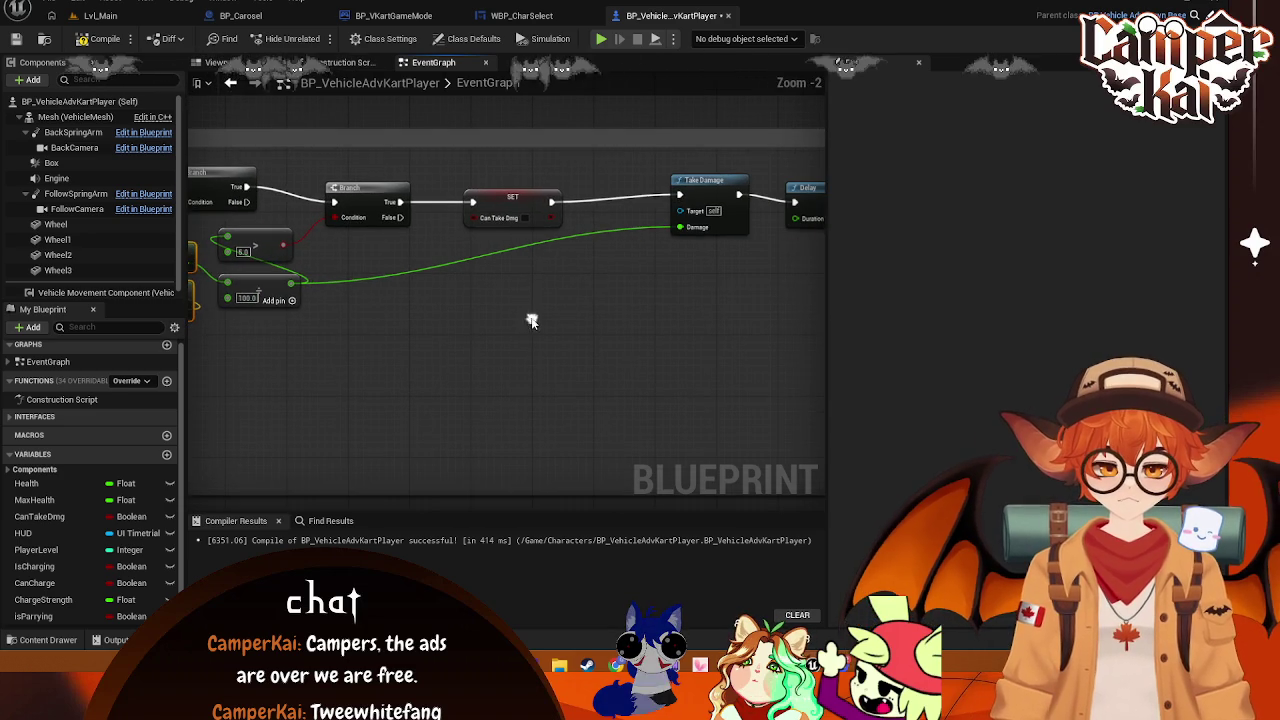
scroll(603, 303, "down", 1)
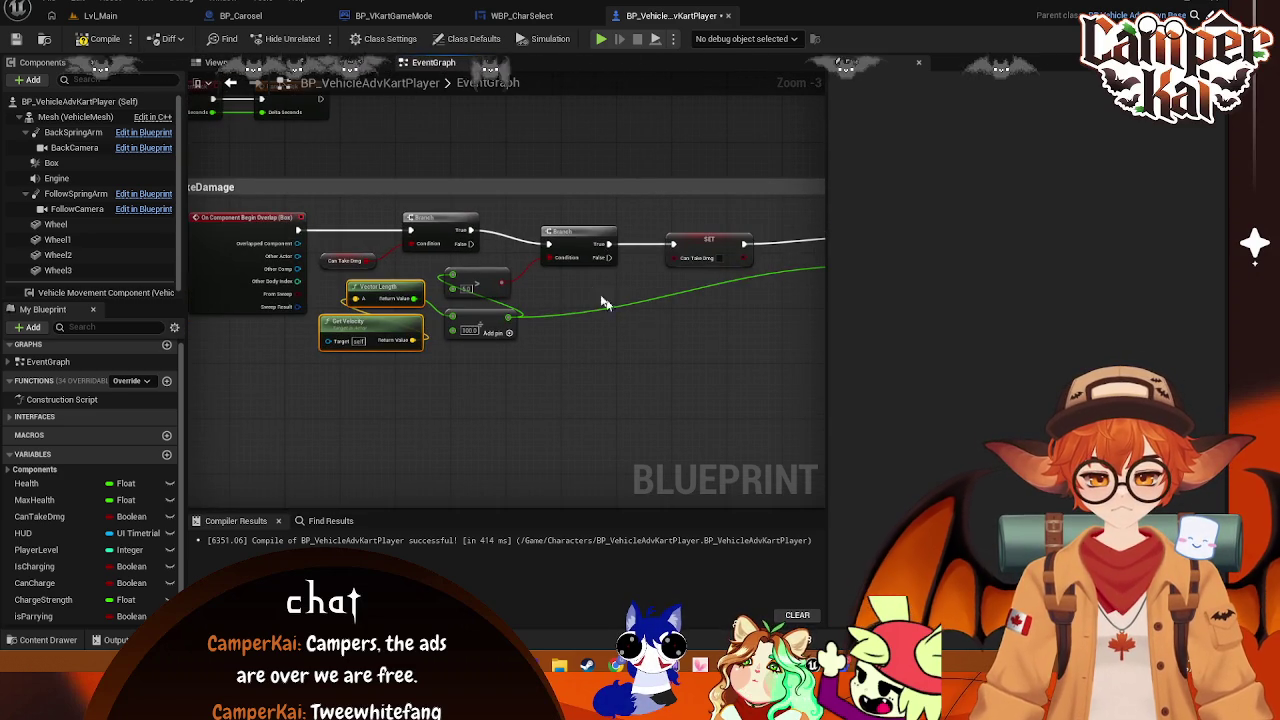
left_click_drag(453, 221, 481, 226)
left_click_drag(335, 263, 378, 250)
scroll(420, 374, "up", 1)
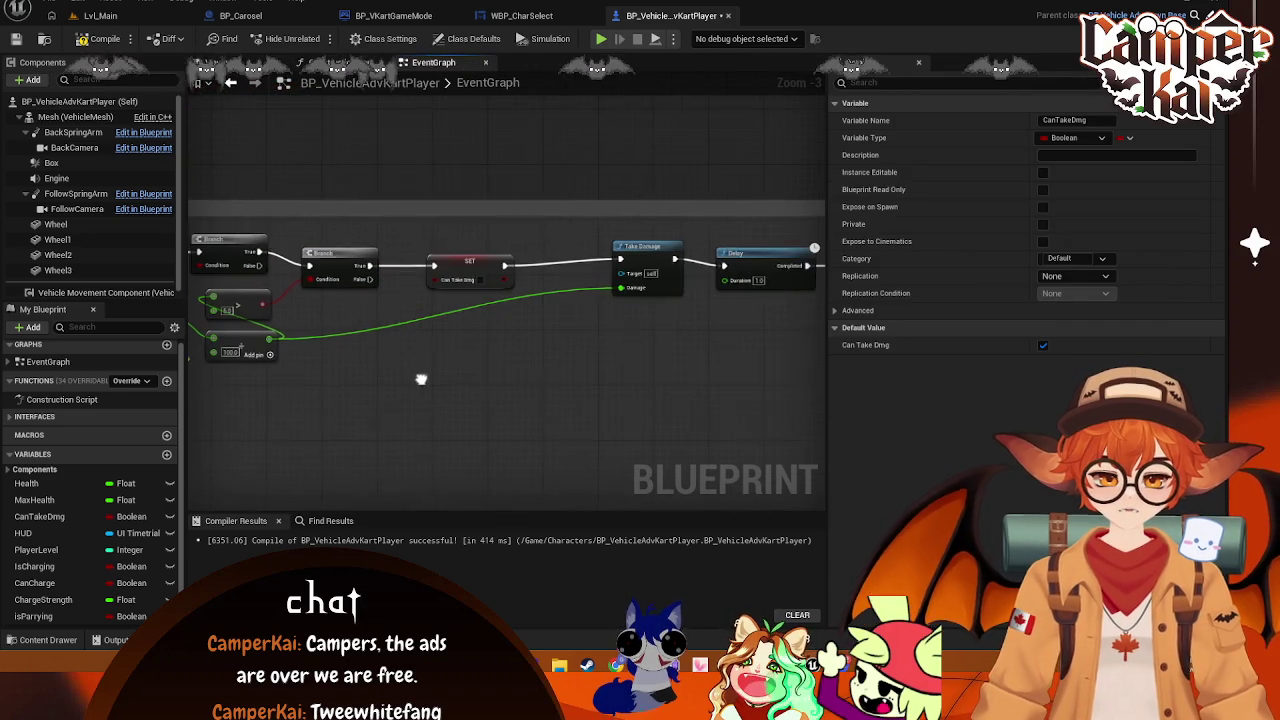
scroll(434, 374, "up", 1)
left_click(440, 243)
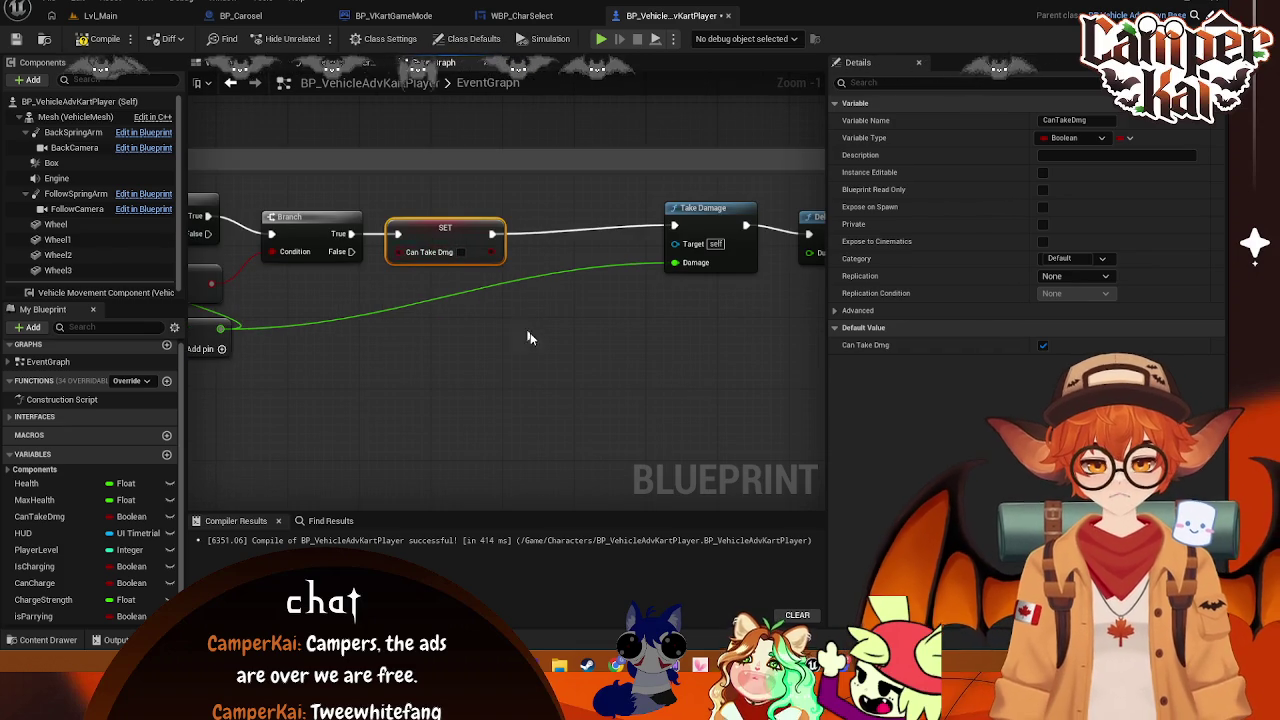
scroll(530, 338, "down", 3)
Nudge the Delay node slightly up-left and look over the chain from the begin-overlap event
mouse_move(712, 283)
left_mouse_down()
mouse_move(492, 242)
mouse_move(410, 255)
left_mouse_up()
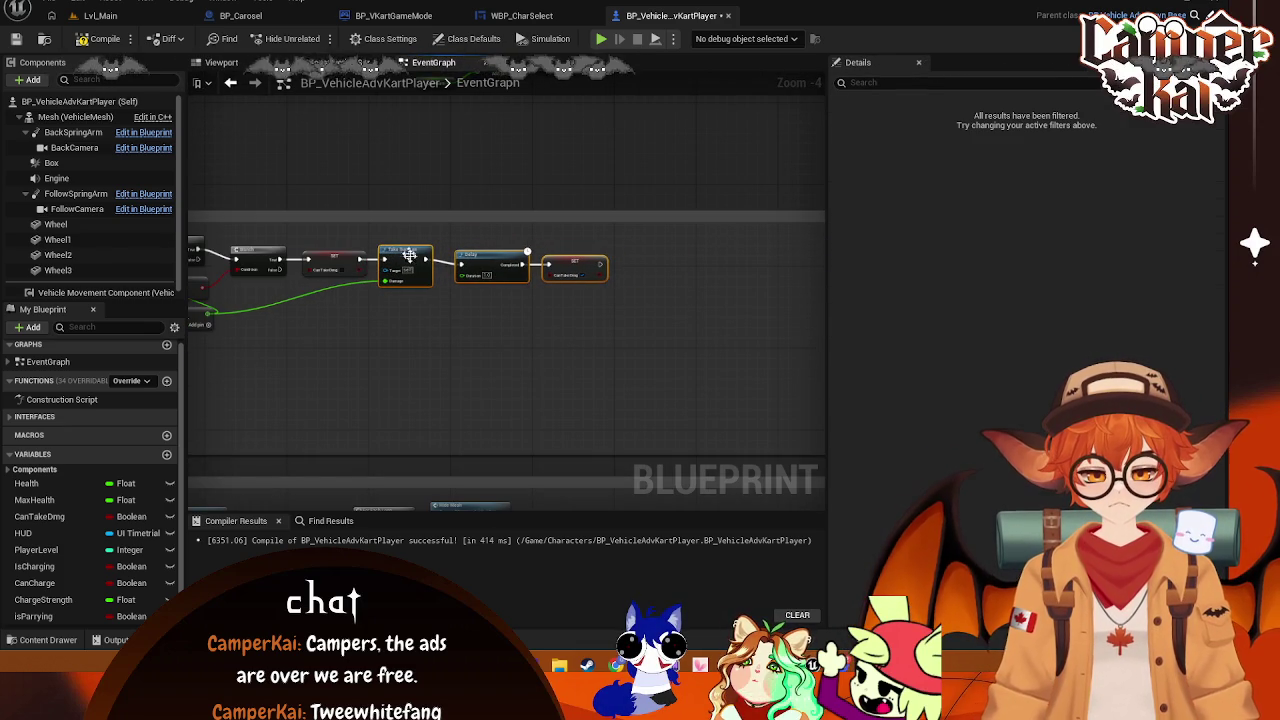
scroll(448, 294, "up", 2)
left_click(544, 312)
left_click_drag(540, 317, 517, 308)
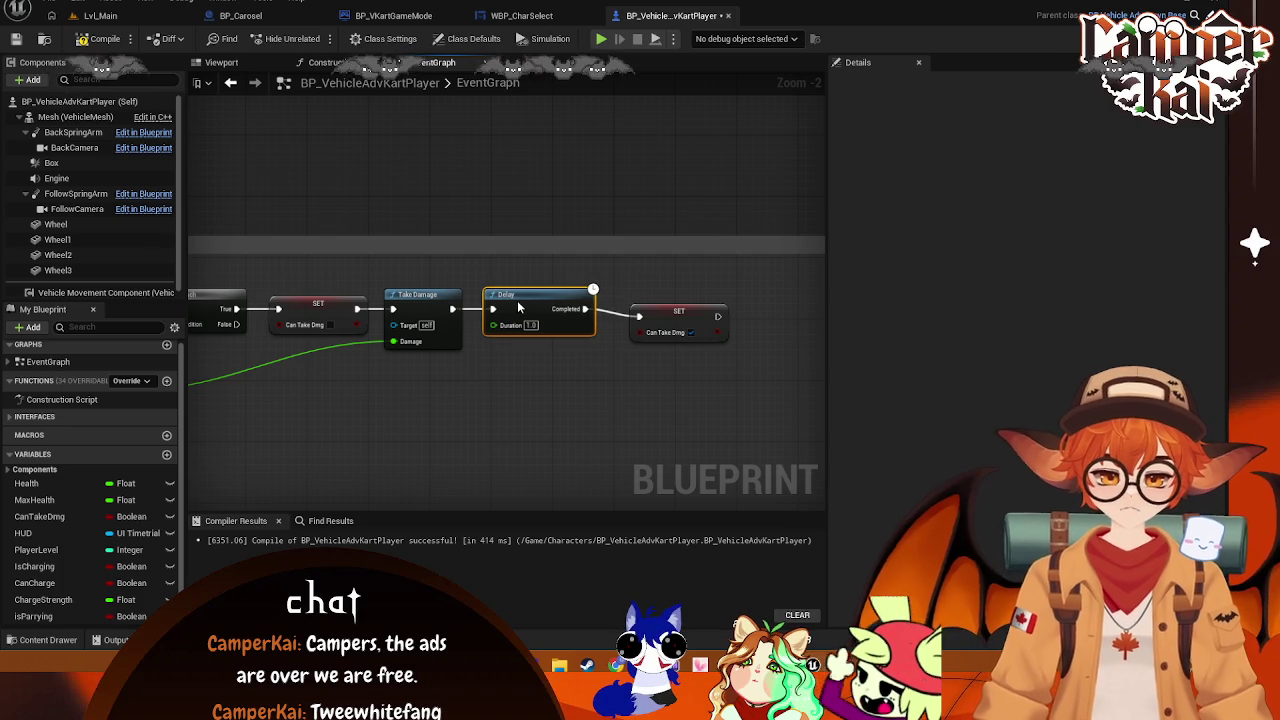
left_click(660, 313)
mouse_move(378, 429)
left_mouse_down()
mouse_move(628, 381)
mouse_move(645, 352)
left_mouse_up()
mouse_move(228, 209)
left_mouse_down()
mouse_move(348, 192)
mouse_move(311, 186)
left_mouse_up()
left_click(310, 185)
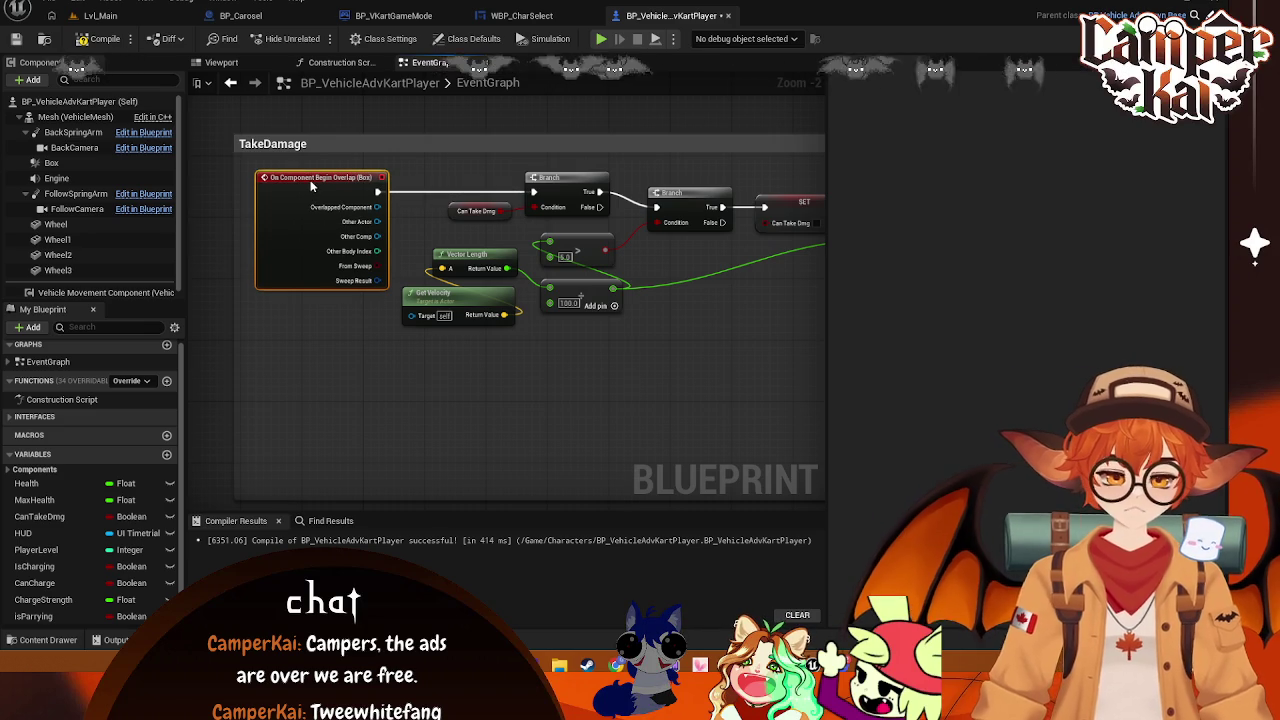
left_click_drag(717, 312, 567, 295)
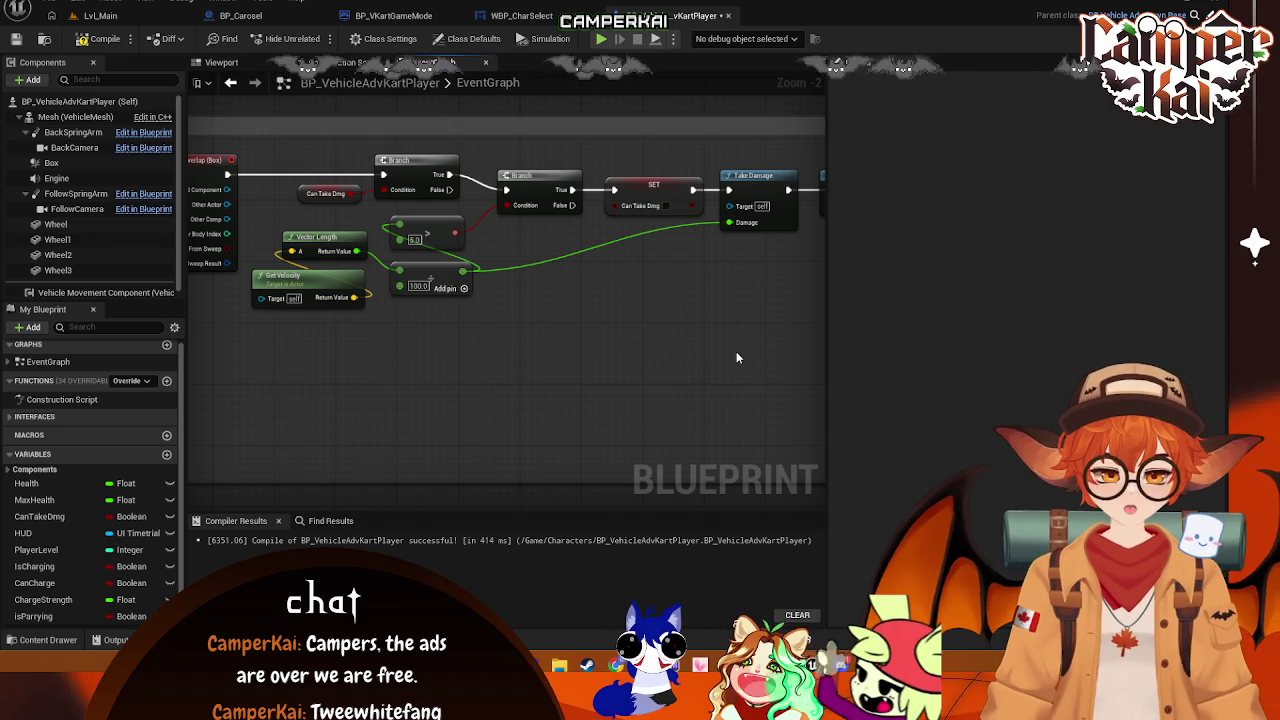
Pan and zoom the graph to bring the Delay and Take Damage nodes into view
mouse_move(736, 358)
left_mouse_down()
mouse_move(602, 279)
mouse_move(343, 283)
mouse_move(423, 297)
mouse_move(465, 284)
left_mouse_up()
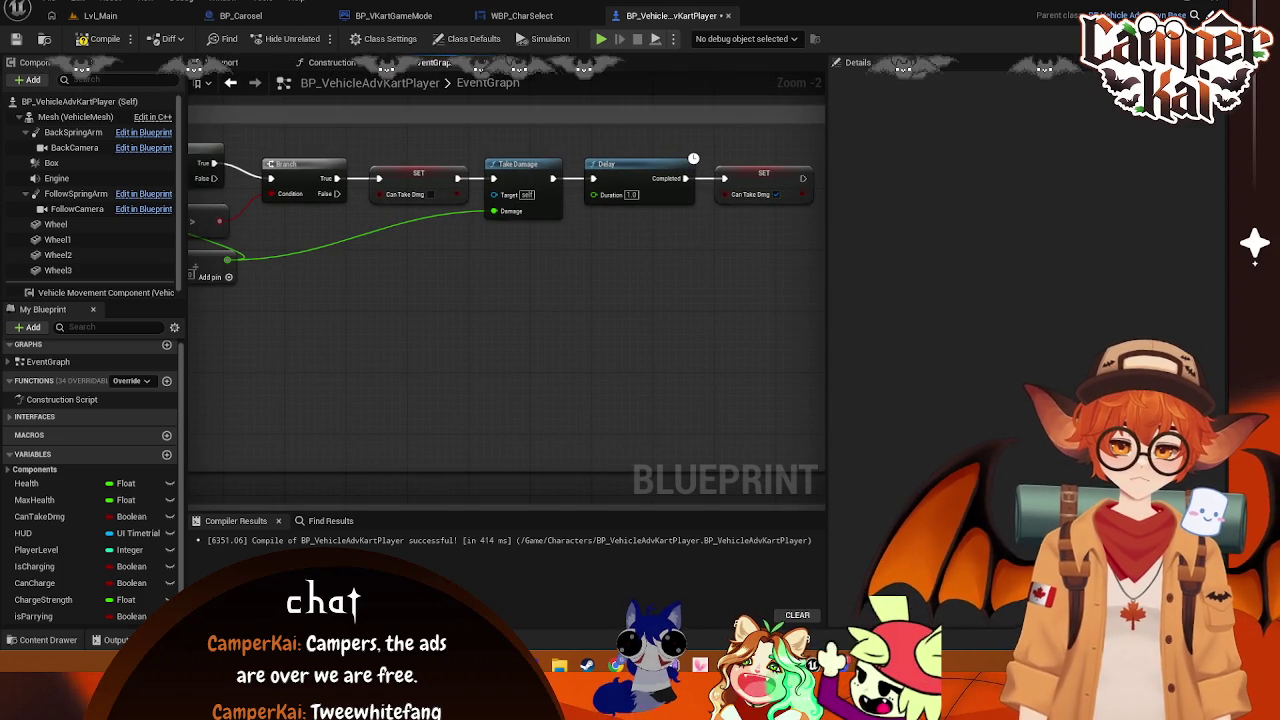
right_click(420, 350)
key("Escape")
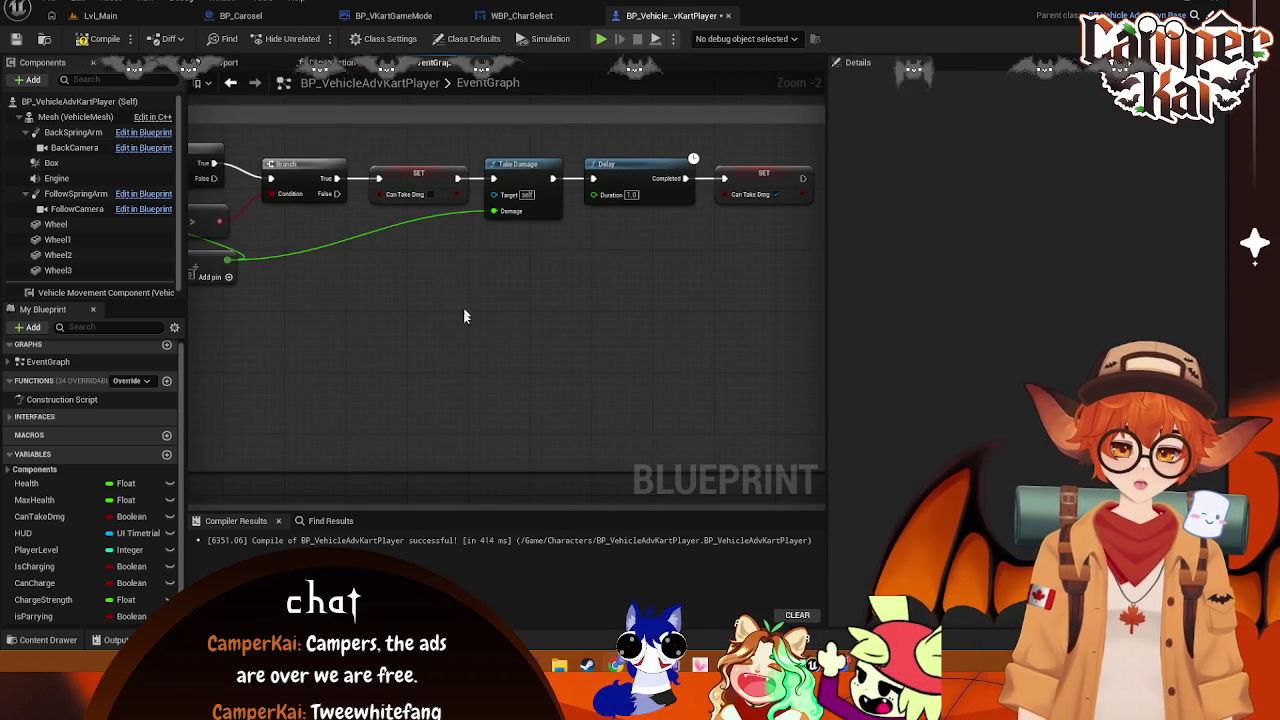
scroll(486, 329, "down", 1)
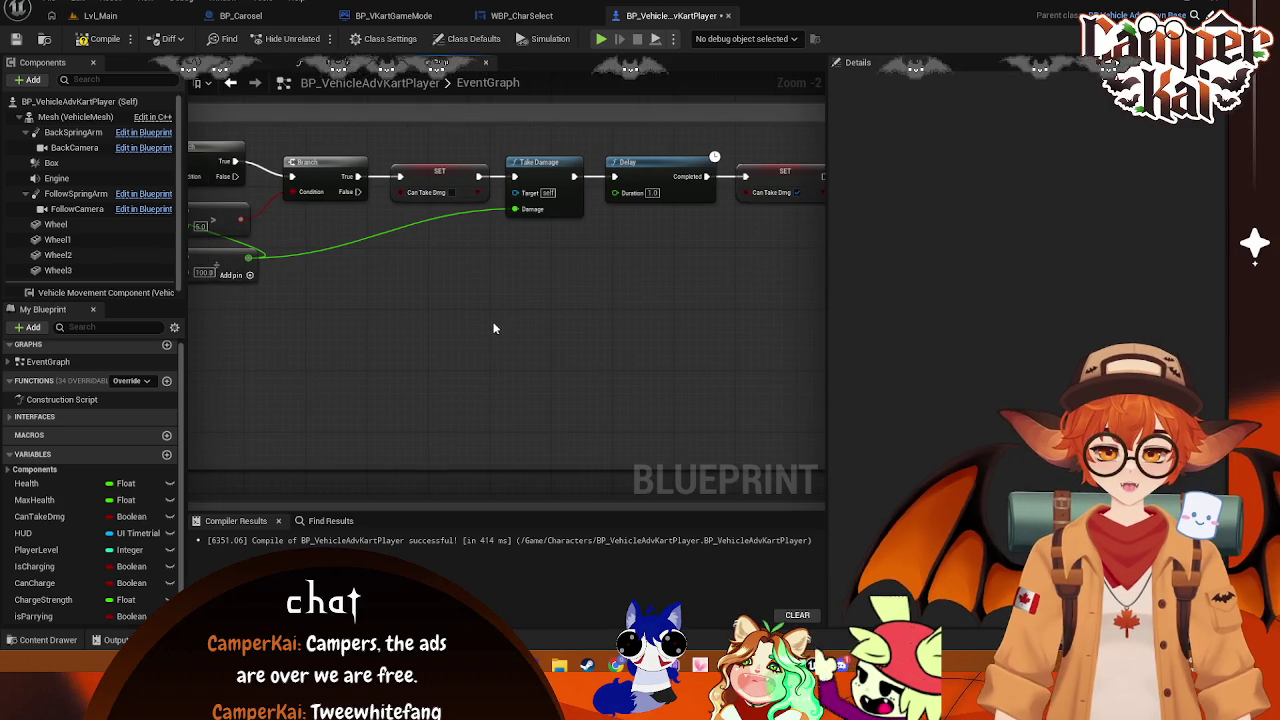
scroll(540, 325, "down", 1)
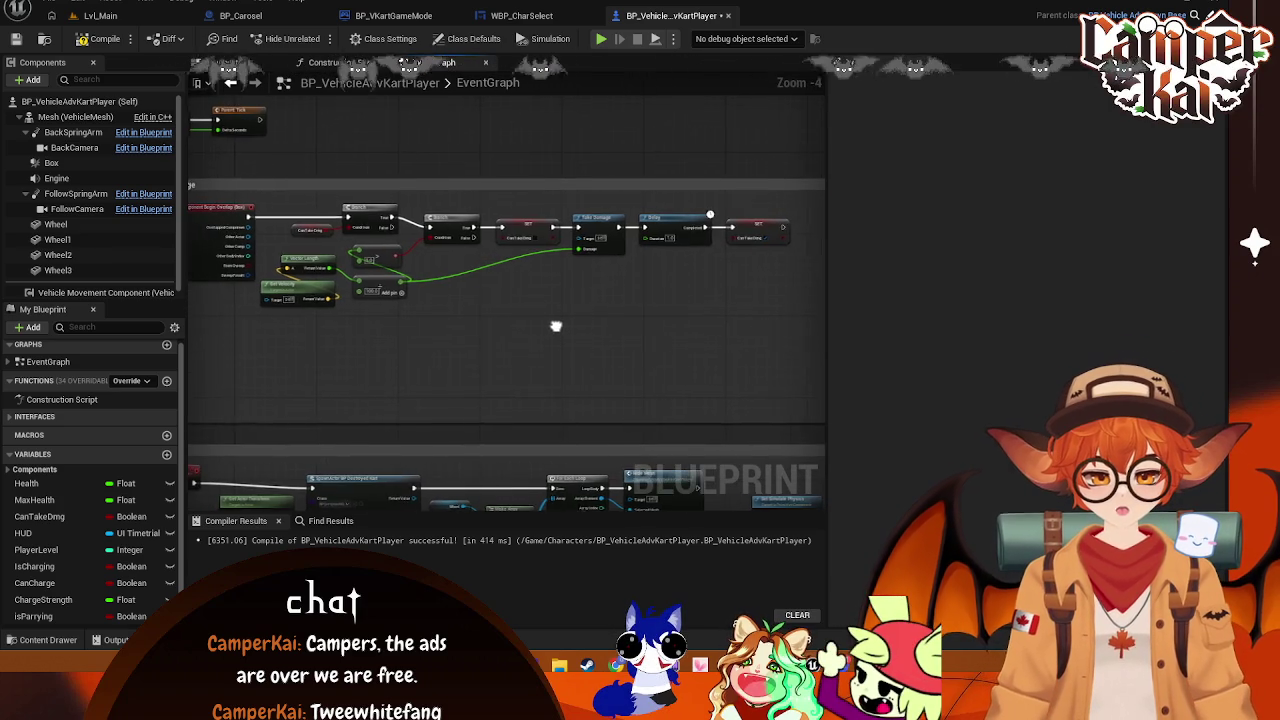
scroll(614, 296, "up", 1)
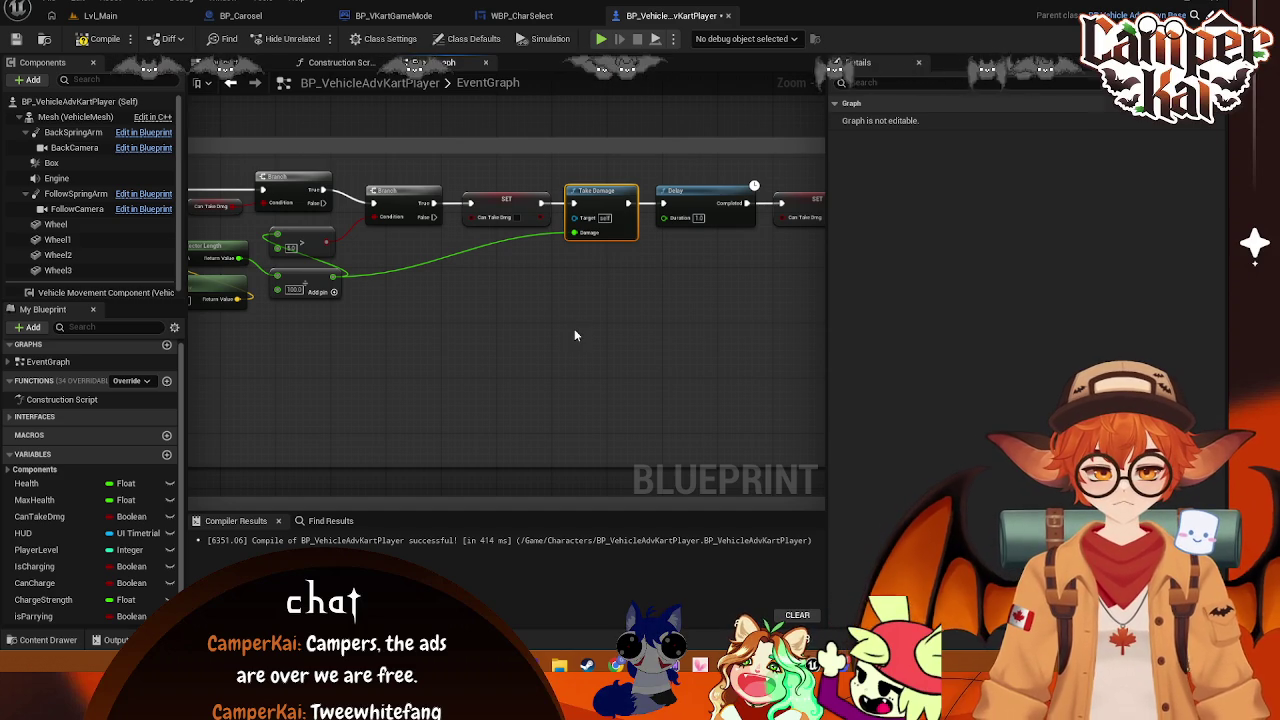
Delete the Take Damage node, frame the TakeDamage and Death groups, and start a screen capture
key("Delete")
left_click(700, 200)
scroll(565, 314, "down", 1)
left_click_drag(565, 314, 605, 320)
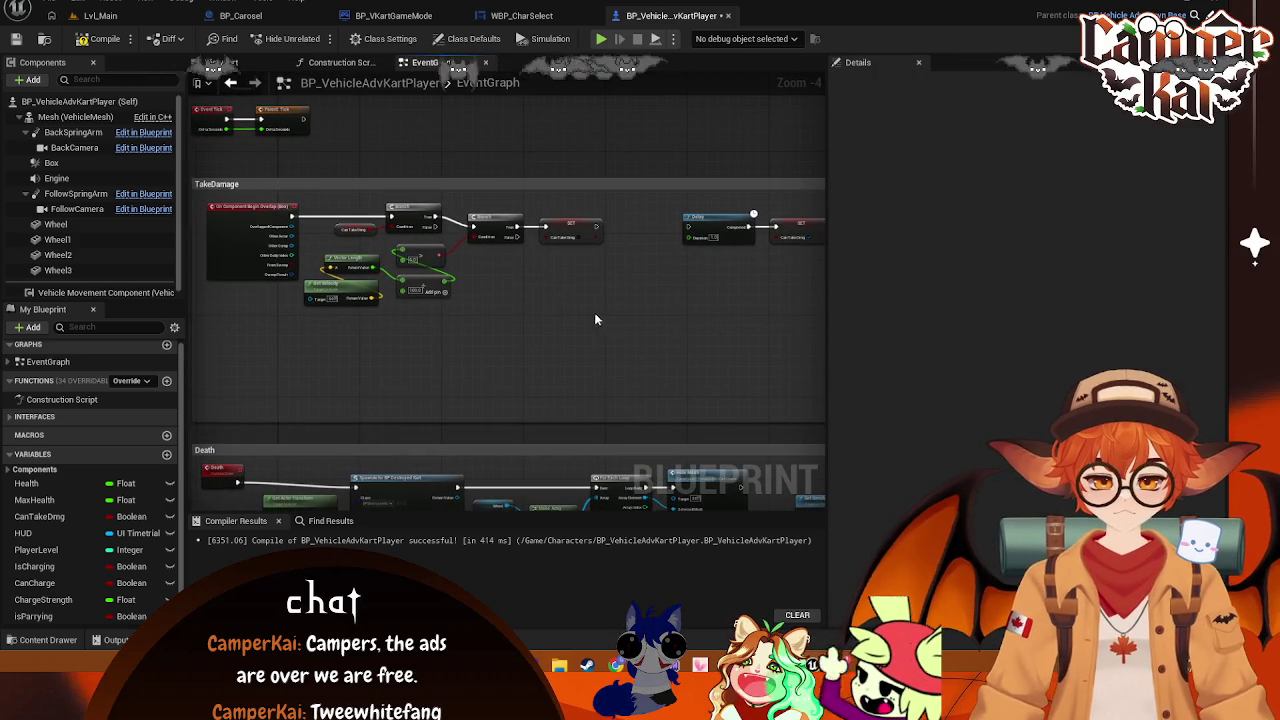
key("super+shift+s")
Capture a rectangular screenshot around the TakeDamage section of the graph
mouse_move(198, 191)
left_mouse_down()
mouse_move(821, 331)
mouse_move(827, 312)
left_mouse_up()
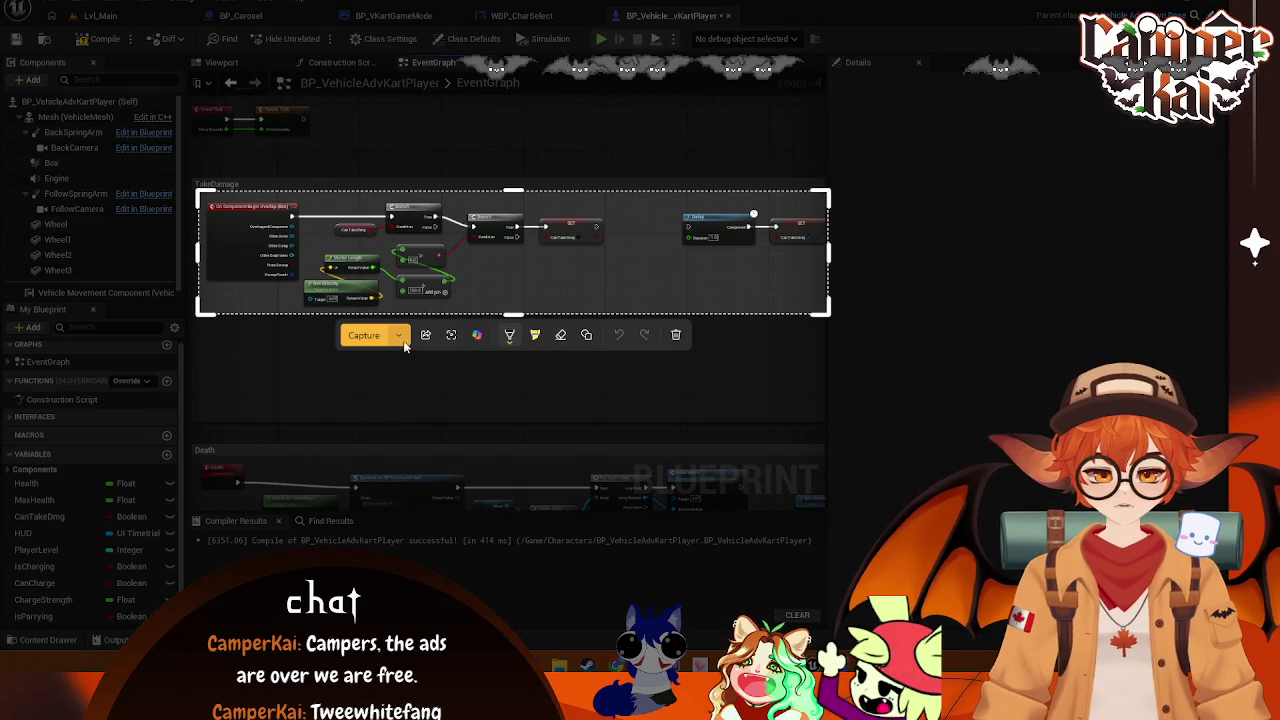
left_click(506, 334)
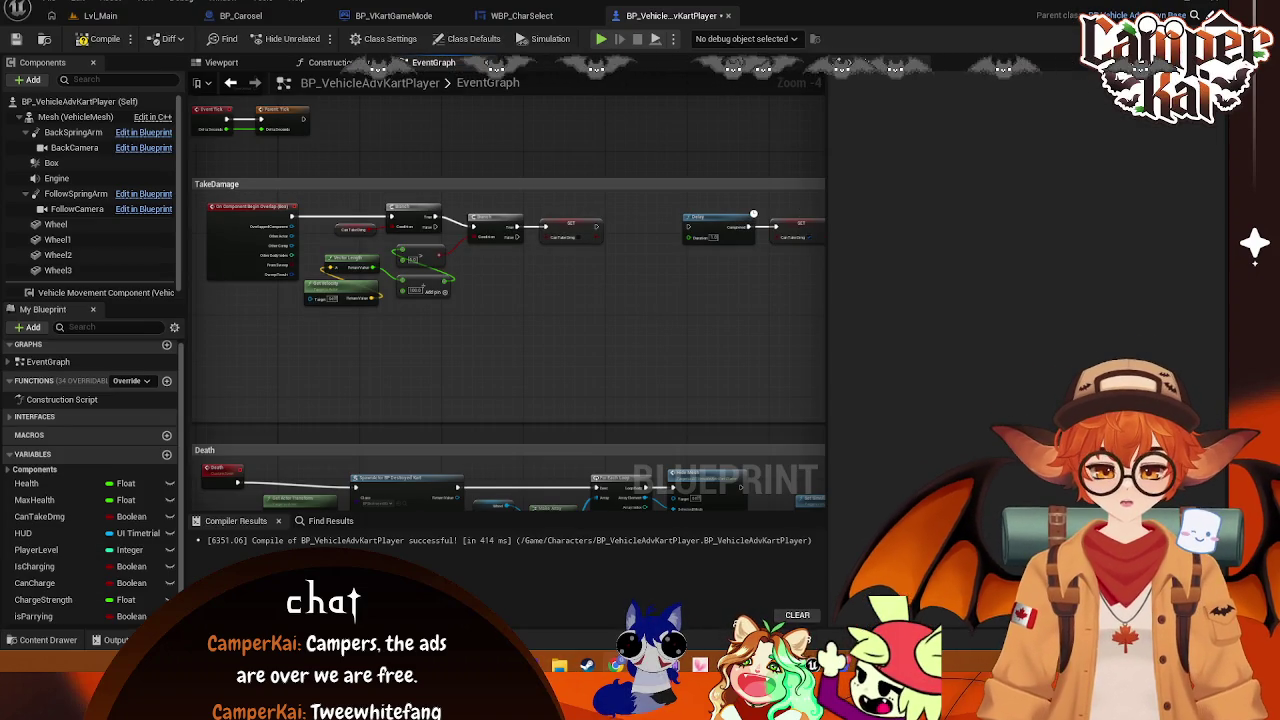
scroll(557, 289, "up", 2)
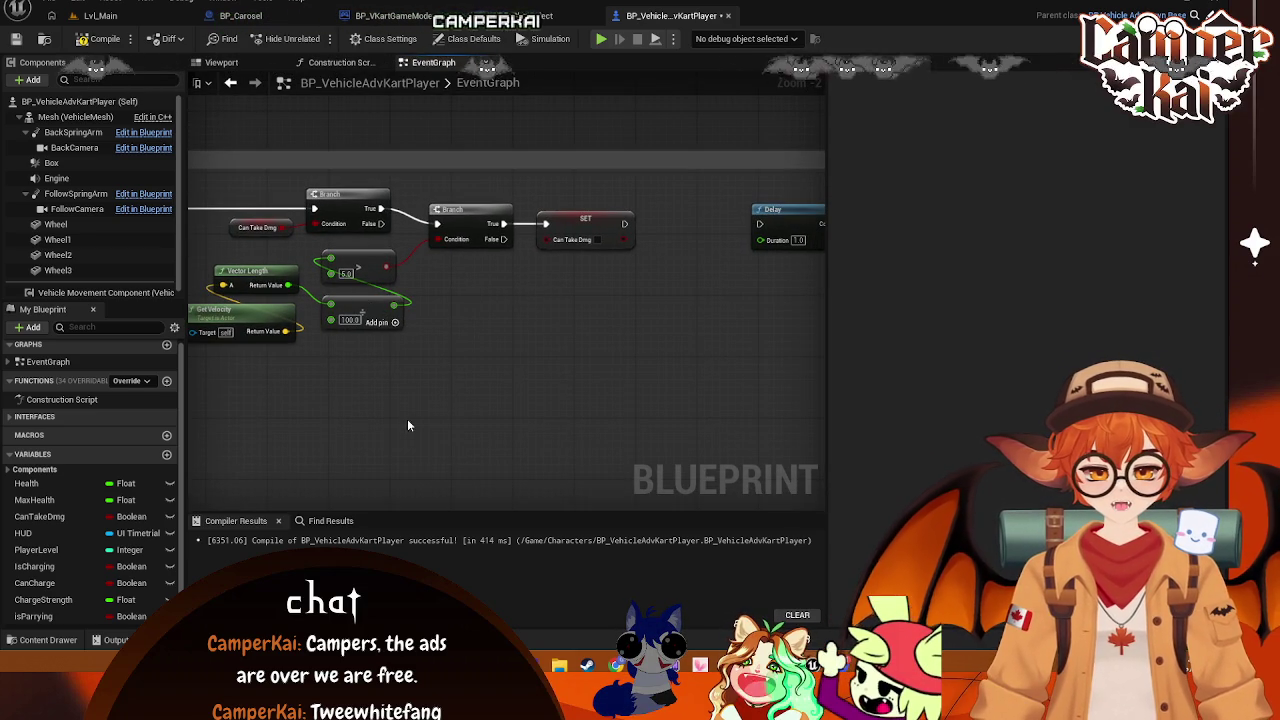
Select the velocity check, Branch and SET nodes and shift them slightly as a group
left_click_drag(573, 324, 643, 314)
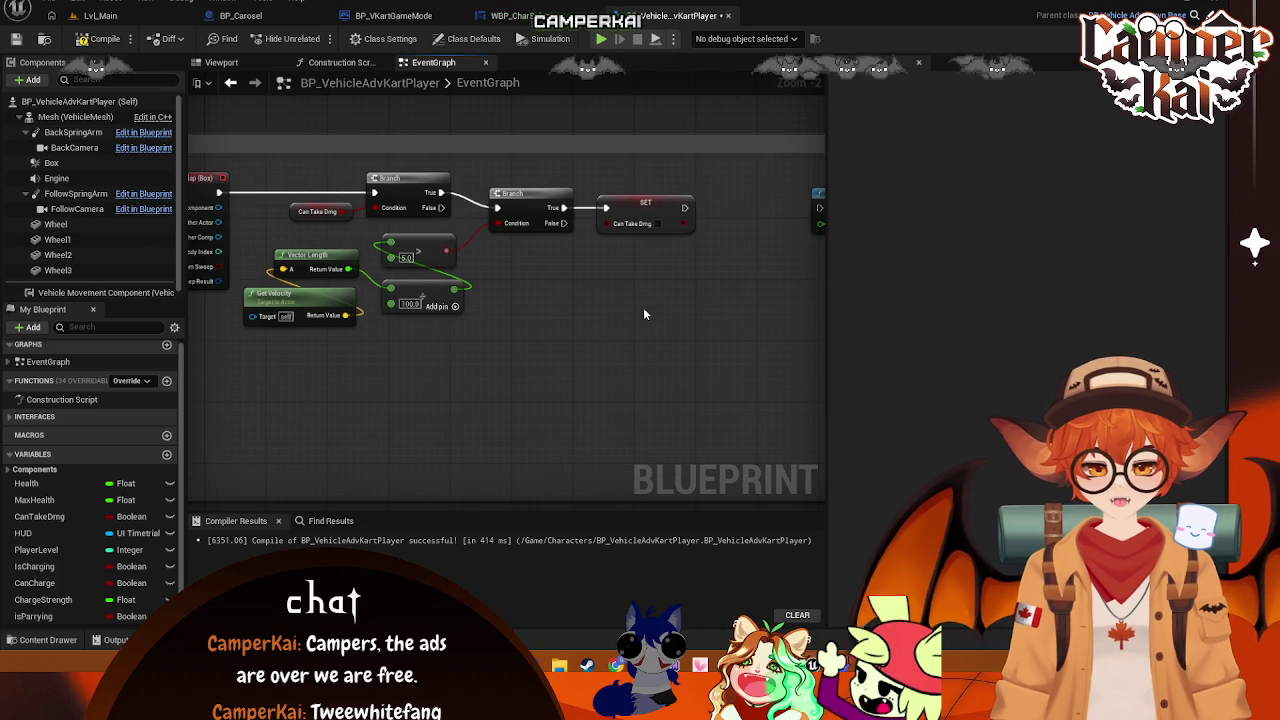
left_click_drag(706, 349, 252, 199)
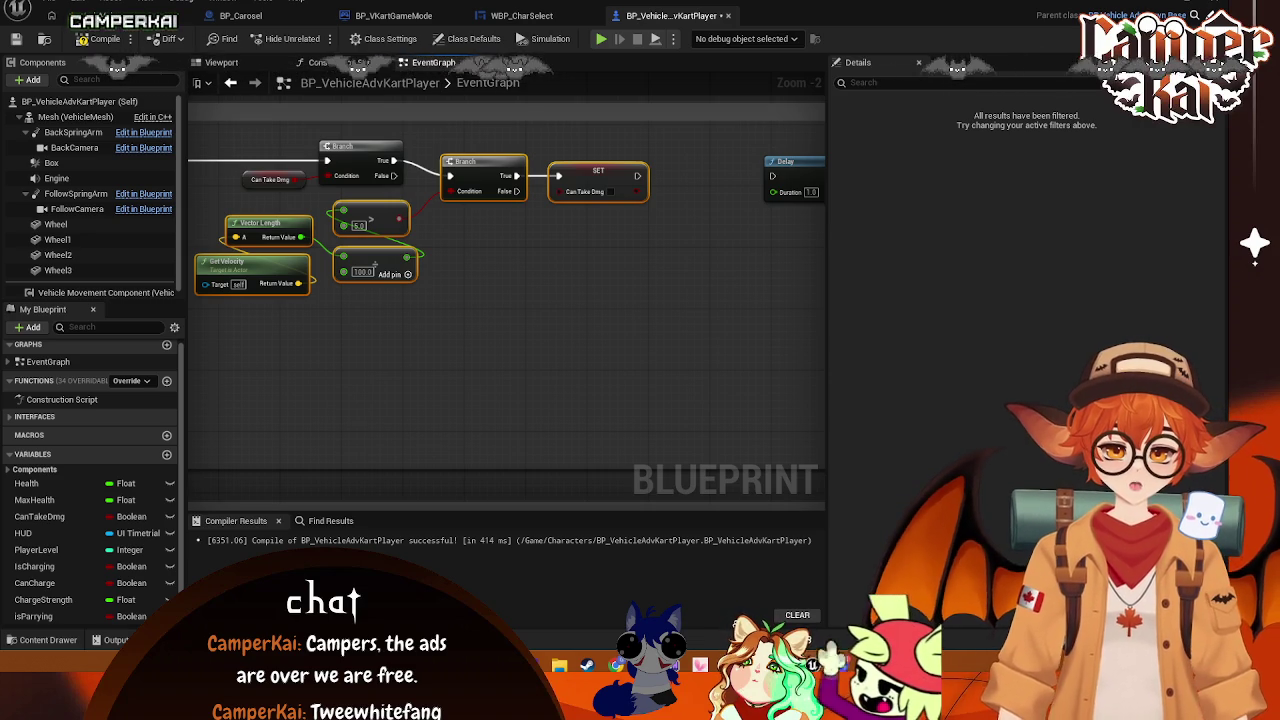
mouse_move(390, 257)
left_mouse_down()
mouse_move(500, 221)
mouse_move(491, 254)
mouse_move(563, 243)
mouse_move(503, 243)
left_mouse_up()
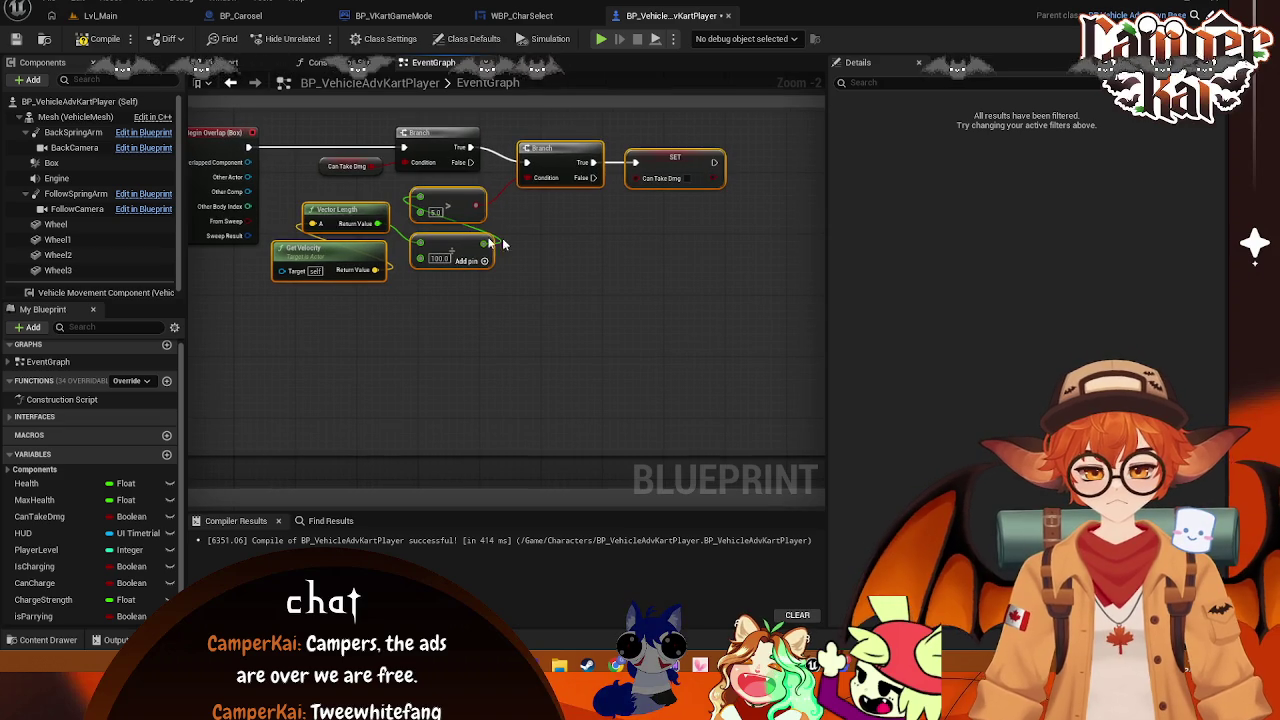
mouse_move(352, 212)
left_mouse_down()
mouse_move(357, 202)
mouse_move(363, 222)
left_mouse_up()
left_click(600, 246)
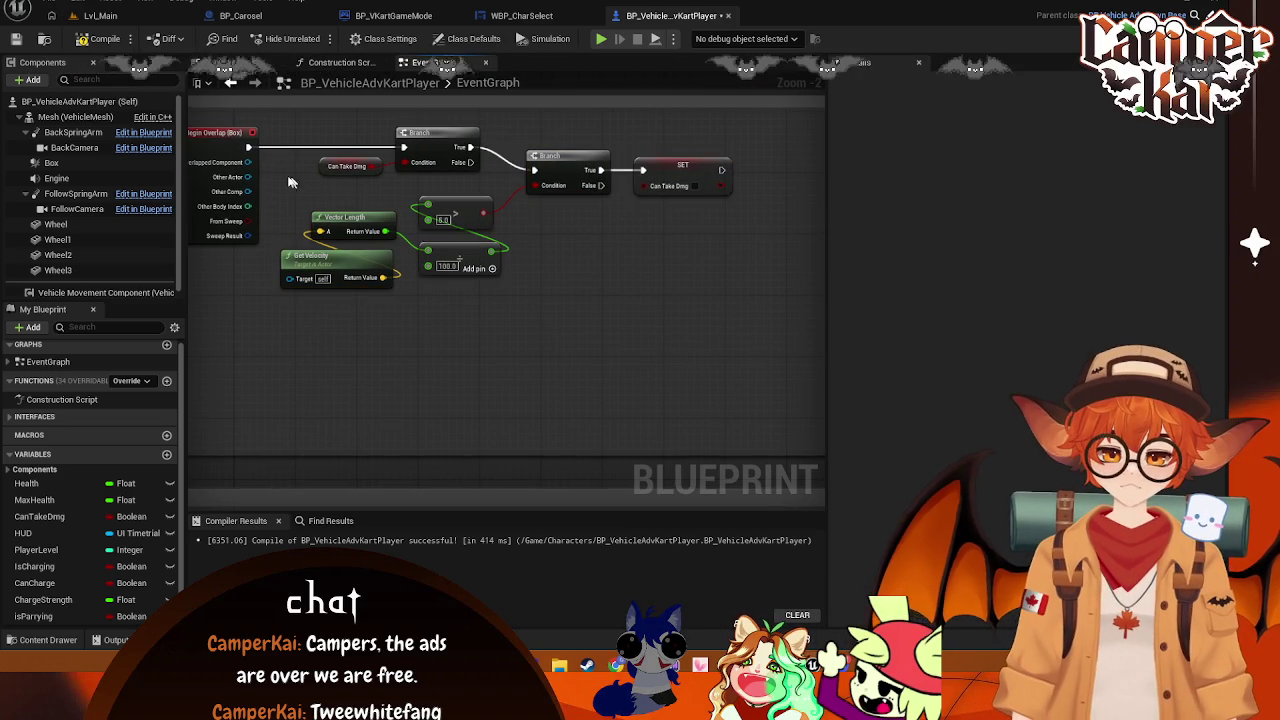
Delete the Get Velocity, Vector Length, compare and add nodes, then undo to restore them
left_click_drag(548, 302, 297, 213)
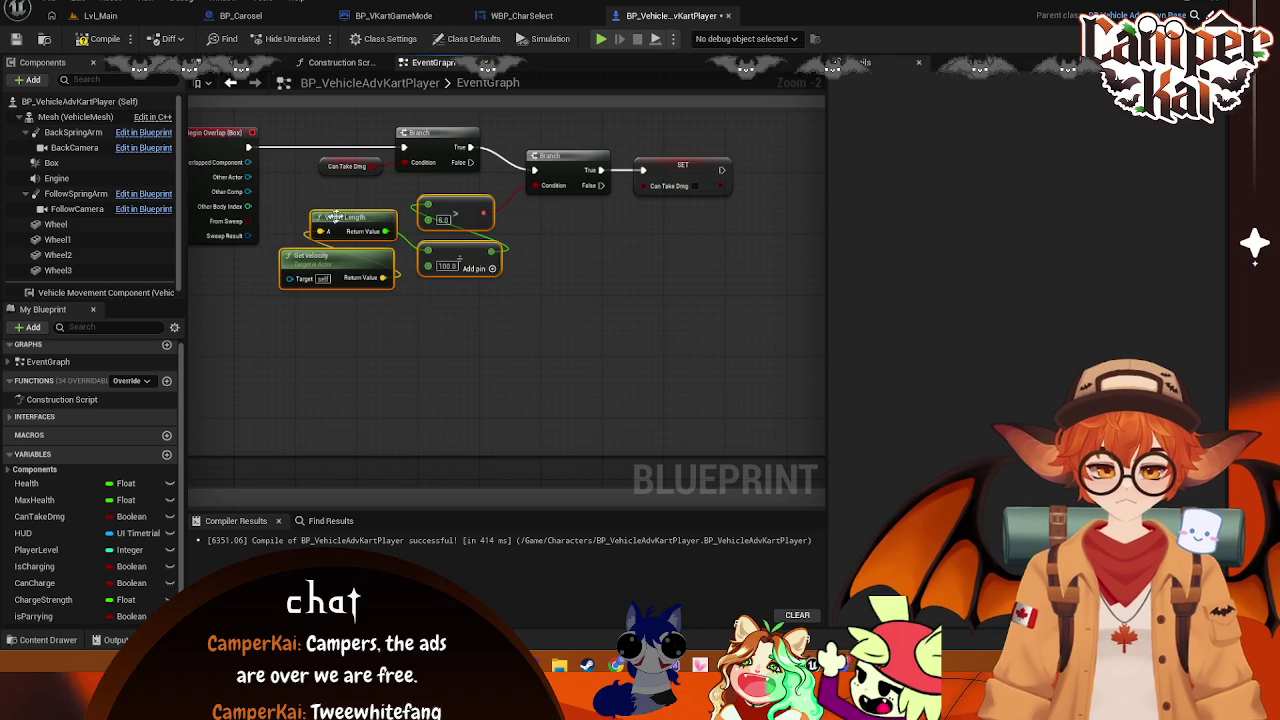
key("Delete")
key("Delete")
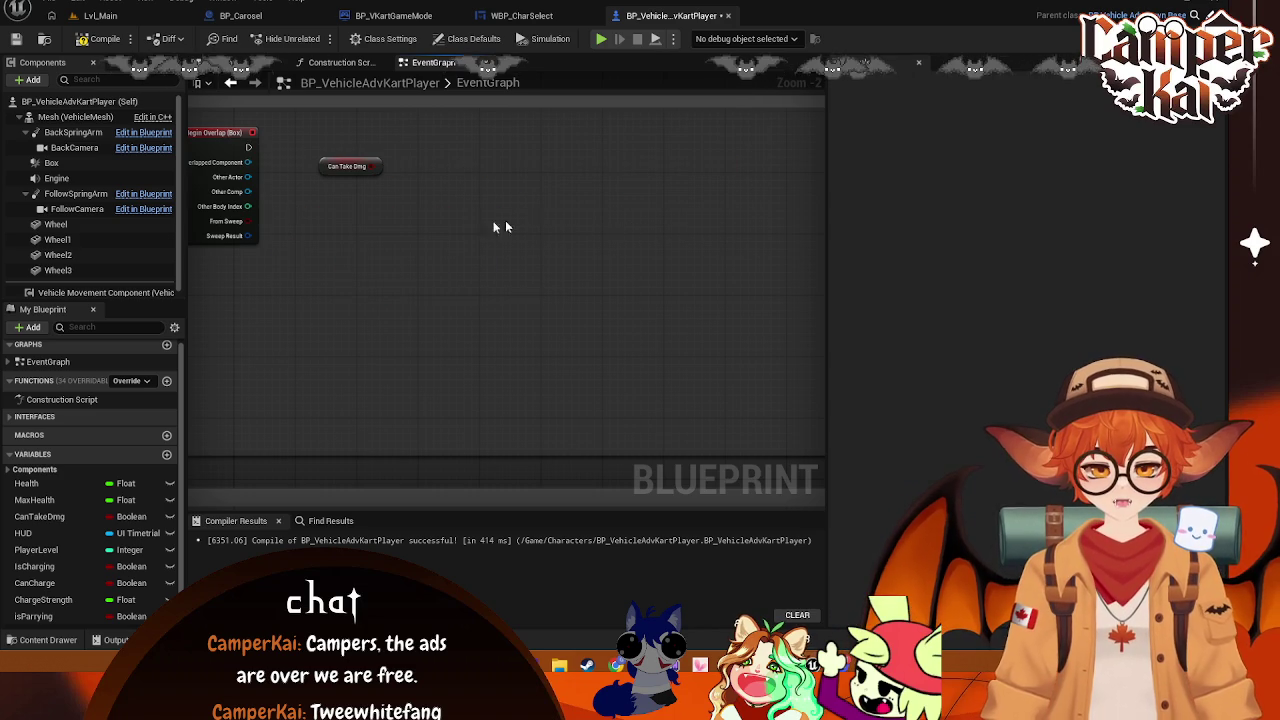
key("ctrl+z")
key("ctrl+z")
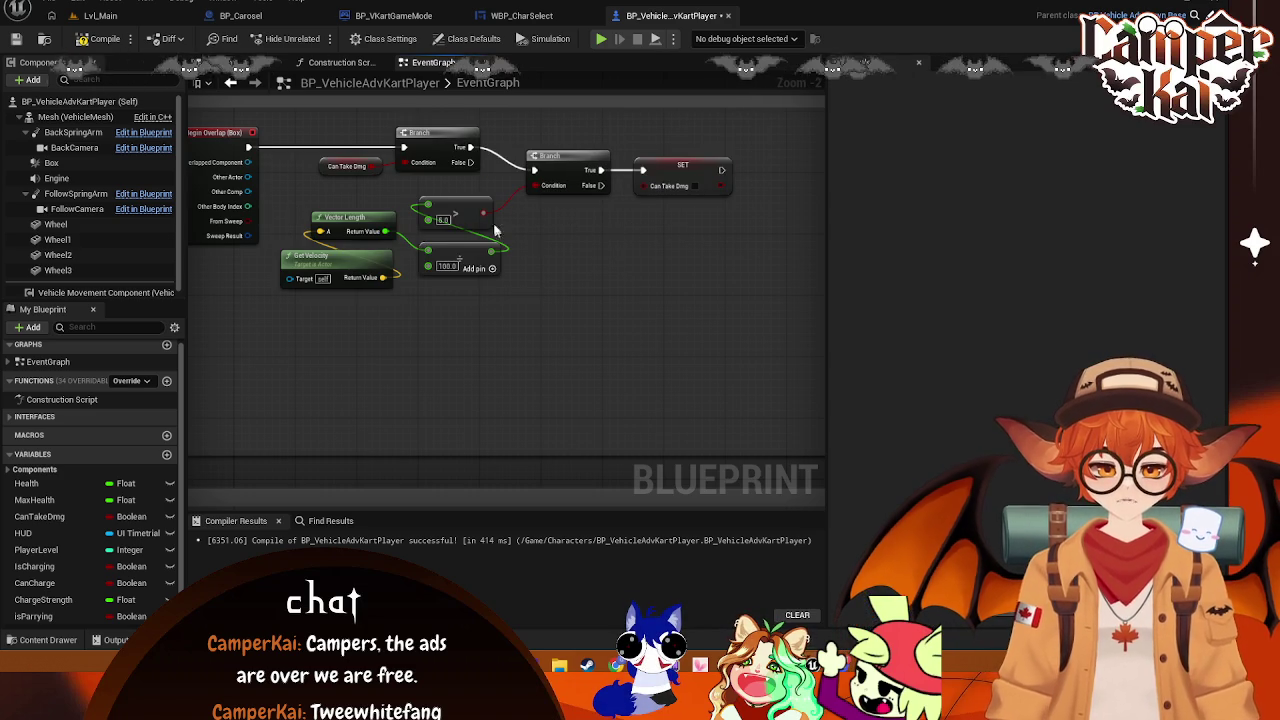
mouse_move(630, 238)
left_mouse_down()
mouse_move(449, 251)
mouse_move(644, 306)
left_mouse_up()
left_click(393, 182)
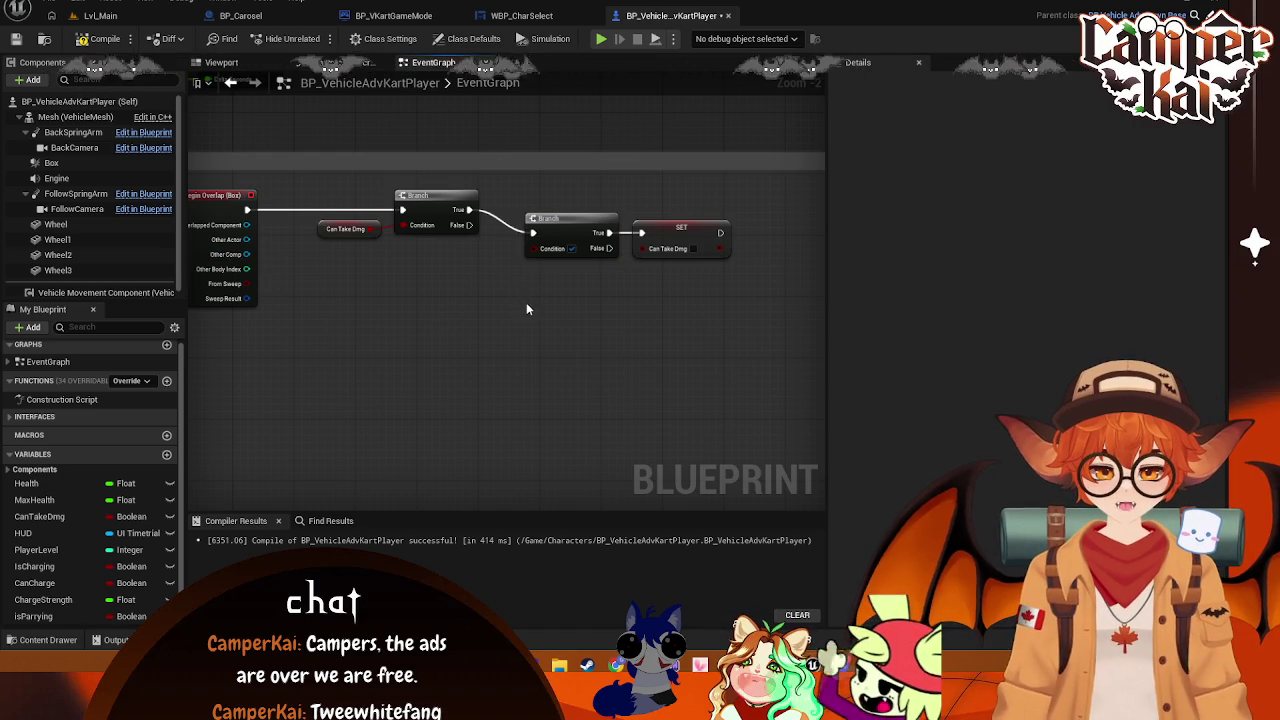
key("ctrl+z")
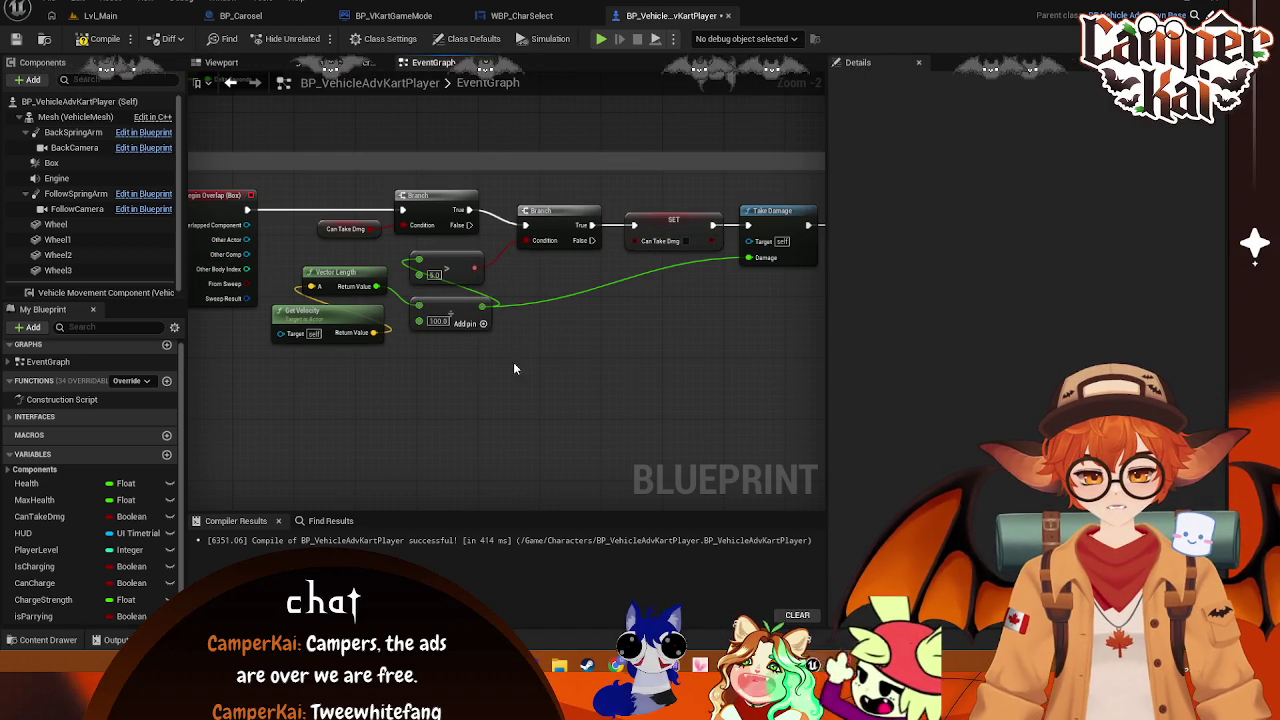
Box-select the restored velocity check nodes and pan the graph slightly up-left
left_click_drag(513, 362, 271, 245)
left_click(497, 366)
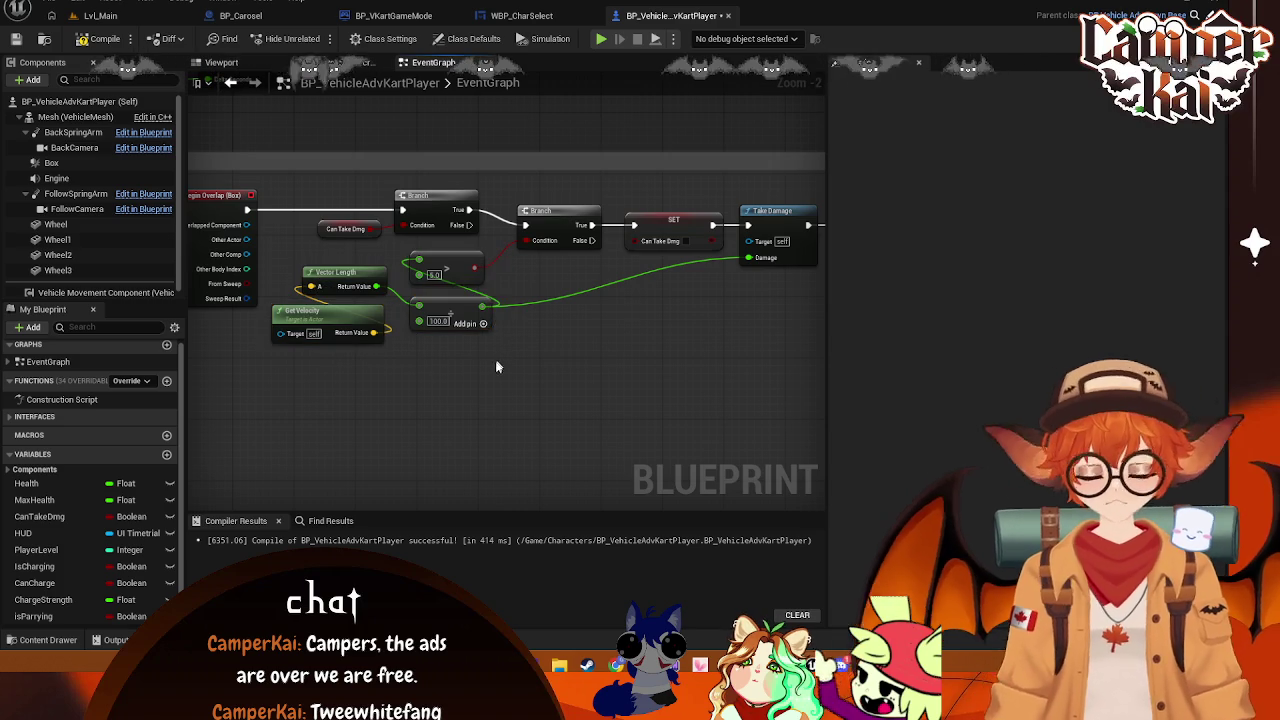
left_click_drag(360, 284, 358, 282)
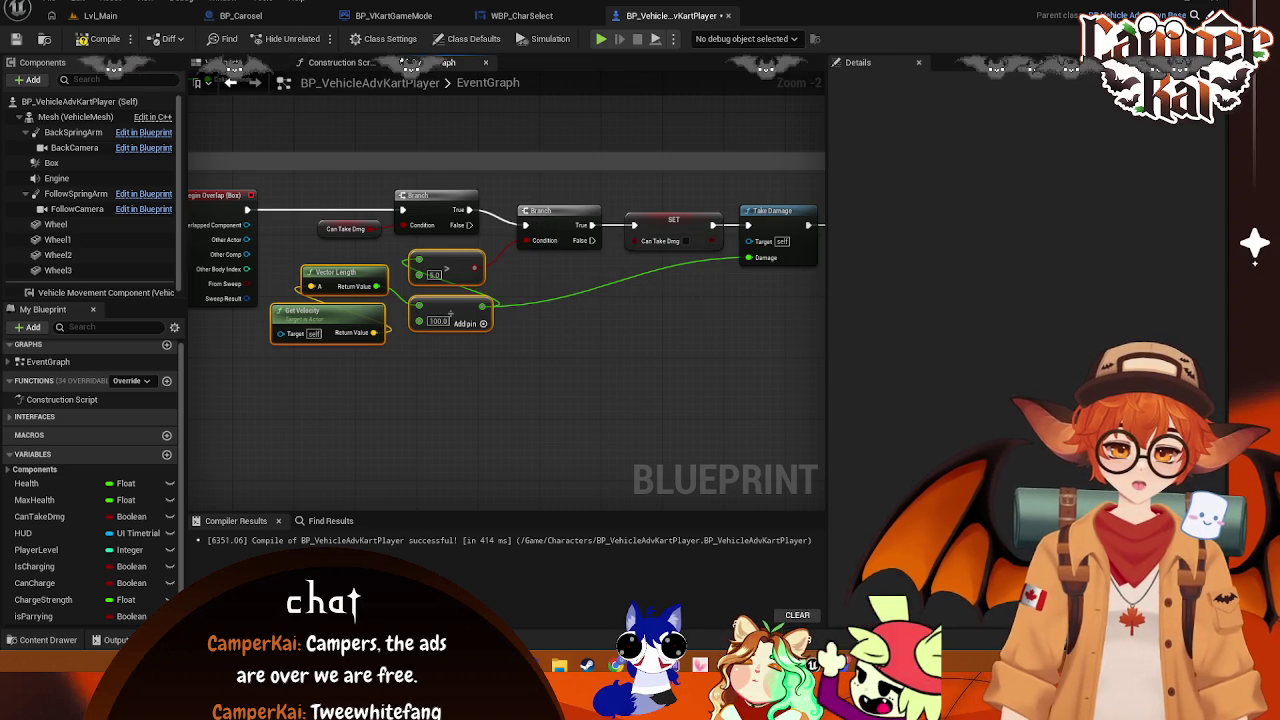
mouse_move(620, 302)
left_mouse_down()
mouse_move(579, 294)
mouse_move(574, 322)
mouse_move(460, 295)
mouse_move(436, 274)
left_mouse_up()
Insert a new Branch node on the second Branch's True output
scroll(460, 295, "down", 1)
left_click_drag(391, 193, 459, 305)
type("bran")
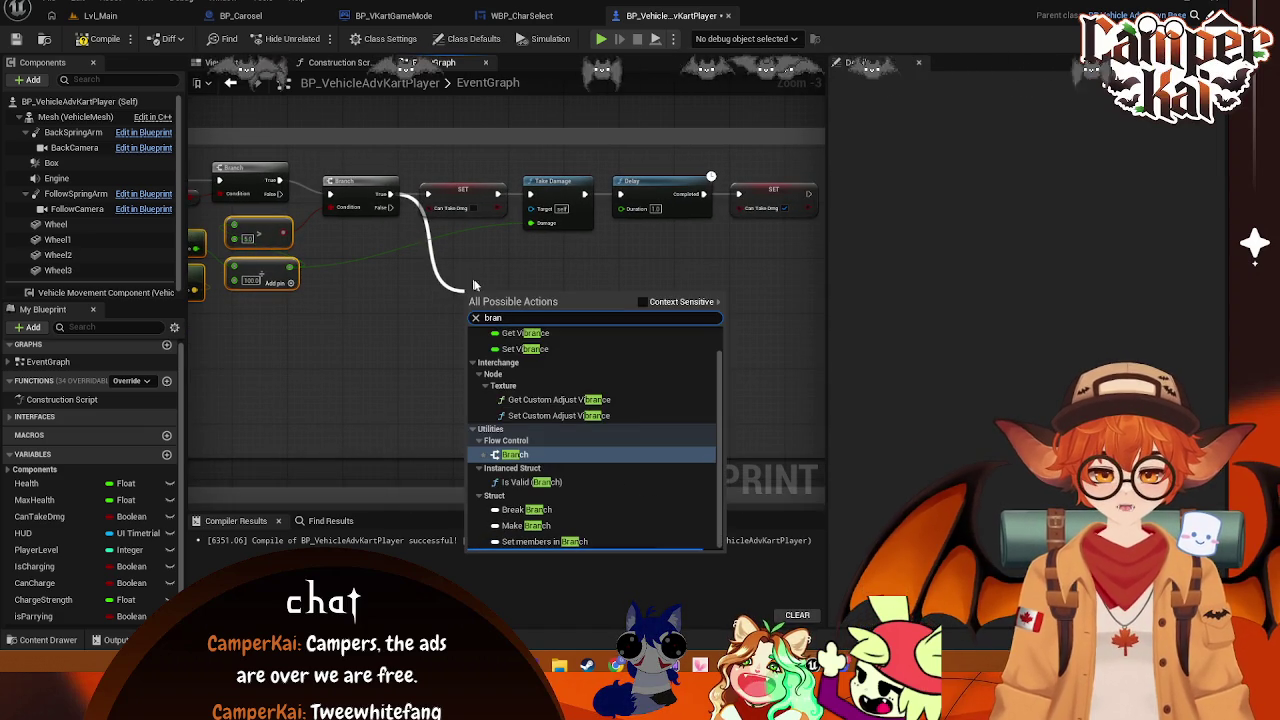
left_click(521, 453)
Shift the SET, Take Damage, Delay, SET chain right and move the new Branch up
left_click_drag(412, 160, 766, 228)
mouse_move(470, 200)
left_mouse_down()
mouse_move(600, 243)
mouse_move(627, 273)
left_mouse_up()
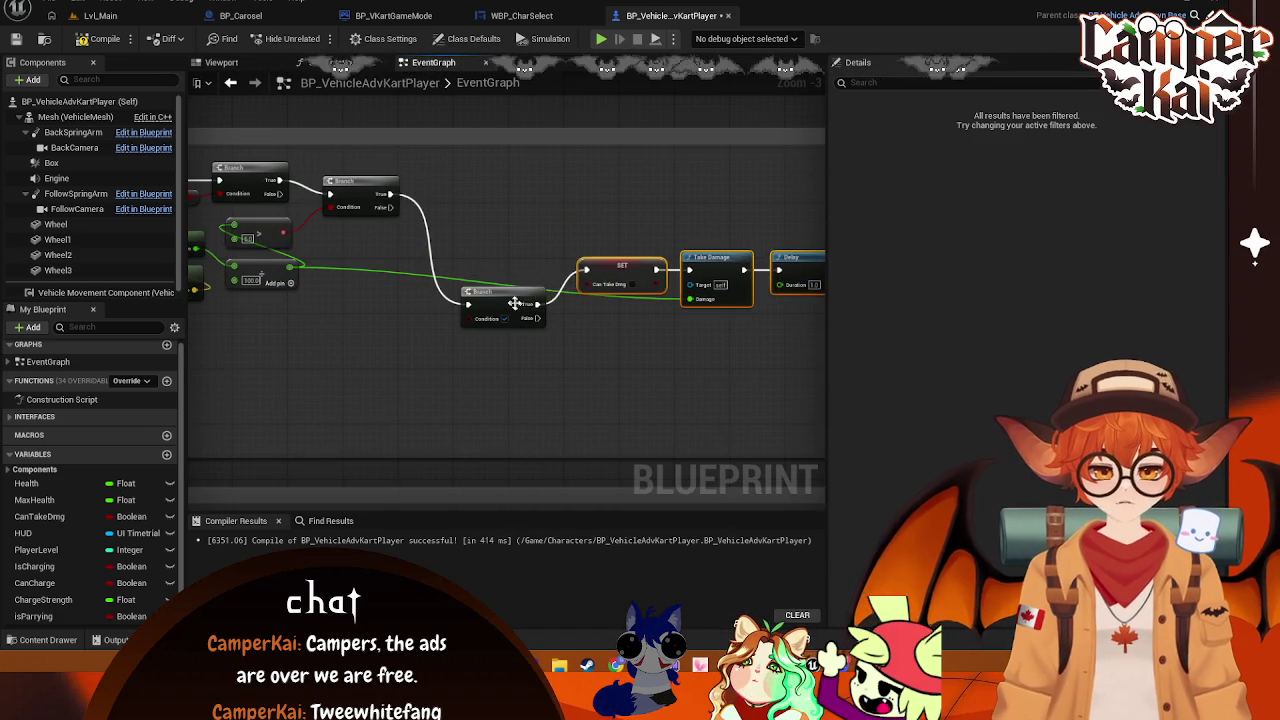
left_click_drag(491, 301, 456, 218)
mouse_move(360, 195)
left_mouse_down()
mouse_move(525, 217)
mouse_move(413, 268)
mouse_move(458, 240)
left_mouse_up()
left_click(525, 217)
left_click_drag(463, 195, 275, 165)
mouse_move(744, 280)
left_mouse_down()
mouse_move(387, 193)
mouse_move(404, 210)
mouse_move(386, 208)
mouse_move(683, 266)
left_mouse_up()
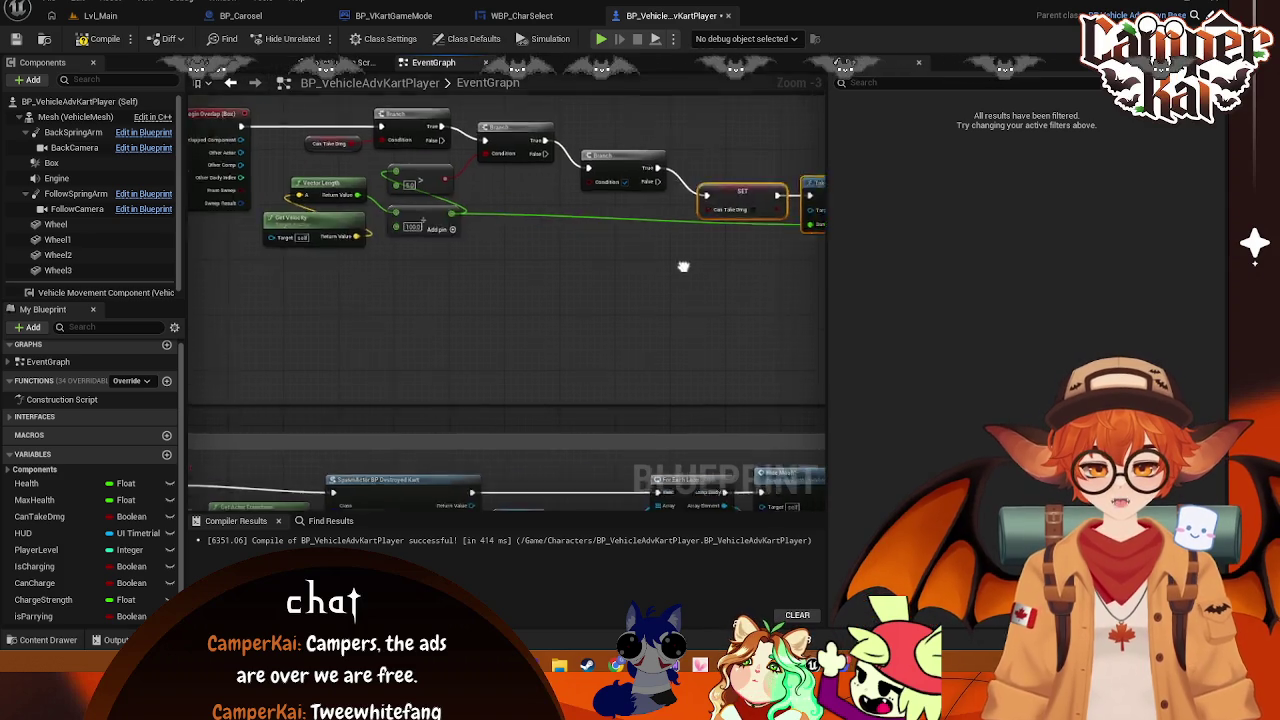
Add an isParrying getter node and place it beside the Branches
mouse_move(44, 620)
left_mouse_down()
mouse_move(547, 202)
mouse_move(617, 232)
left_mouse_up()
left_click(626, 244)
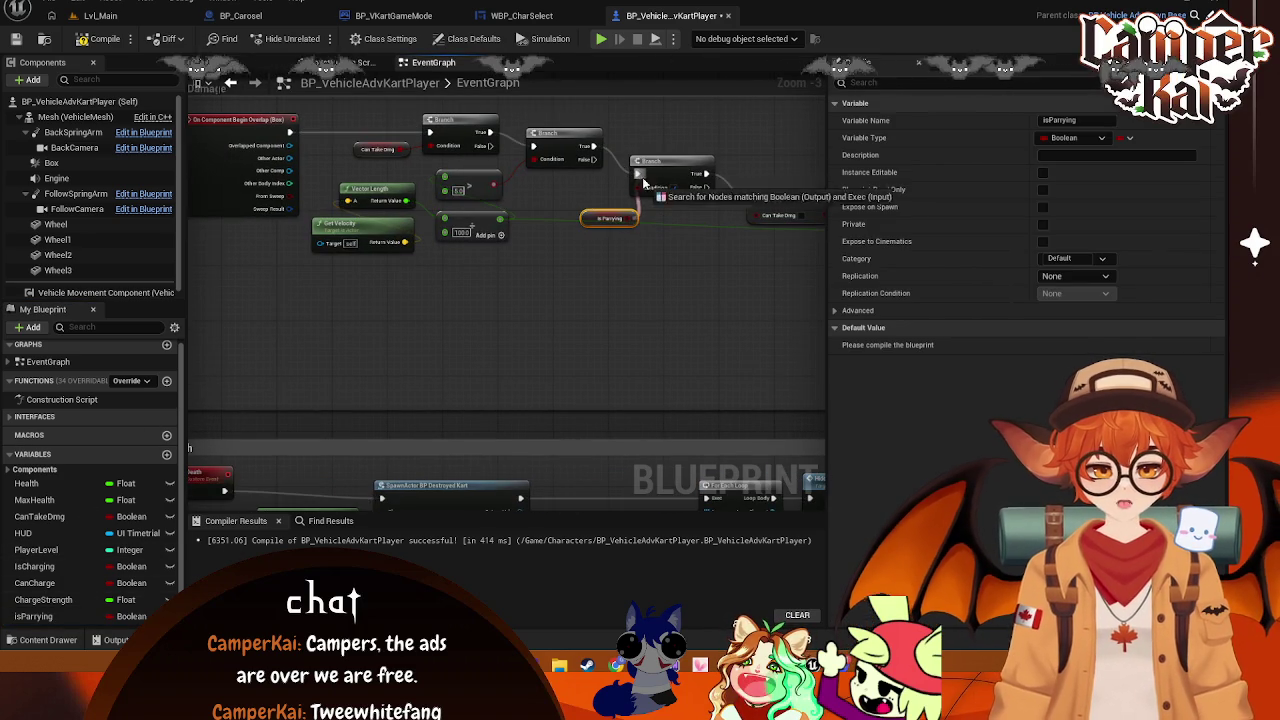
left_click_drag(591, 214, 572, 190)
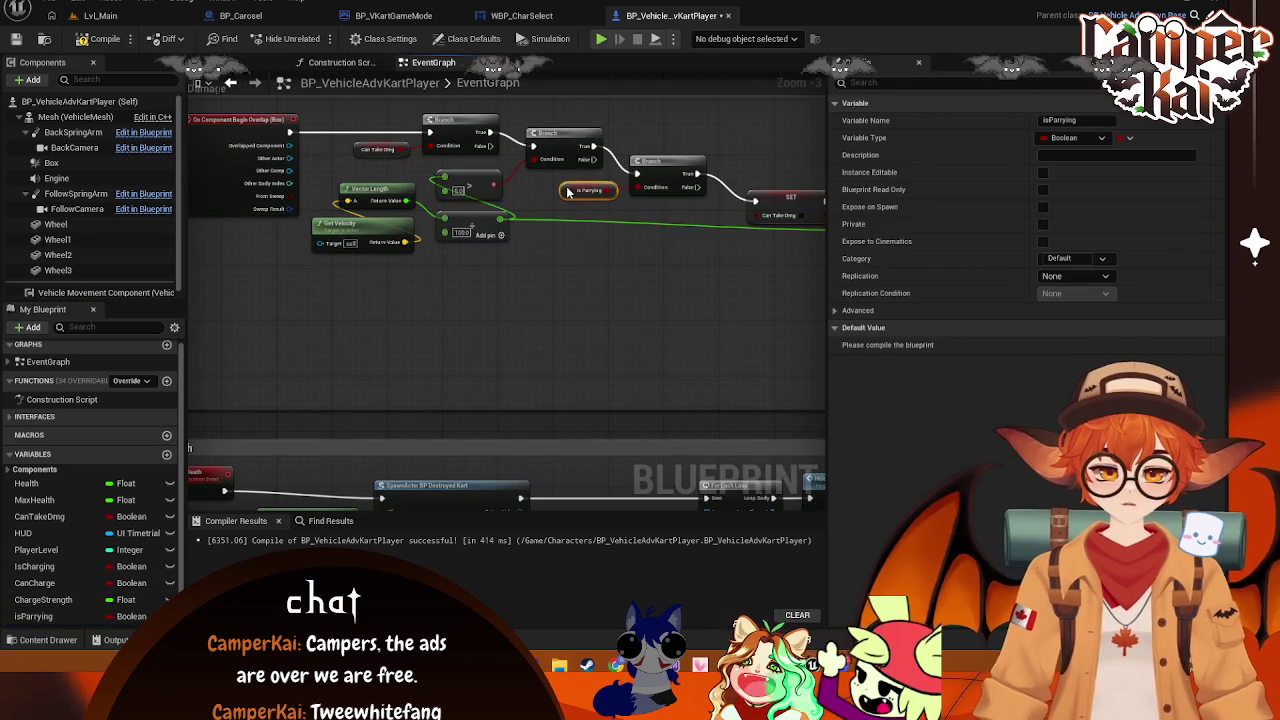
left_click_drag(772, 287, 572, 273)
mouse_move(718, 290)
left_mouse_down()
mouse_move(518, 276)
mouse_move(578, 278)
left_mouse_up()
mouse_move(493, 279)
left_mouse_down()
mouse_move(625, 278)
mouse_move(509, 275)
mouse_move(571, 420)
mouse_move(651, 378)
left_mouse_up()
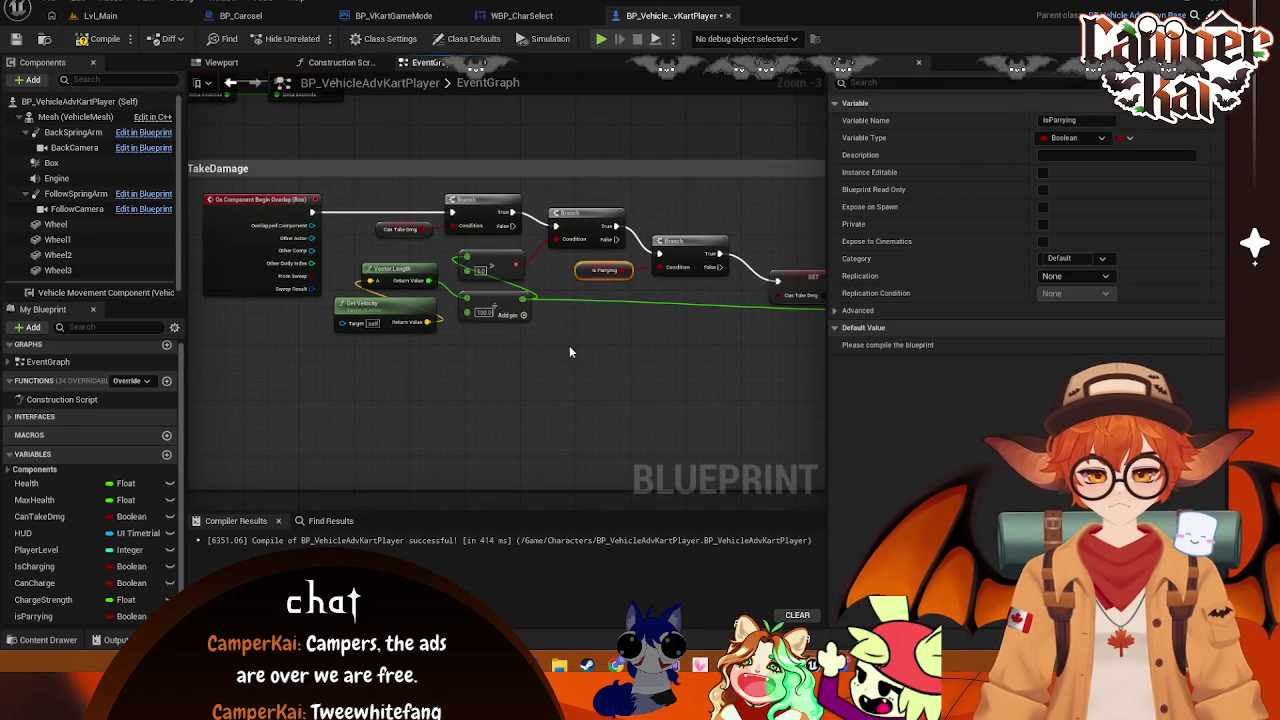
Wire the overlap's Other Actor into Get Velocity's Target pin
scroll(657, 334, "up", 1)
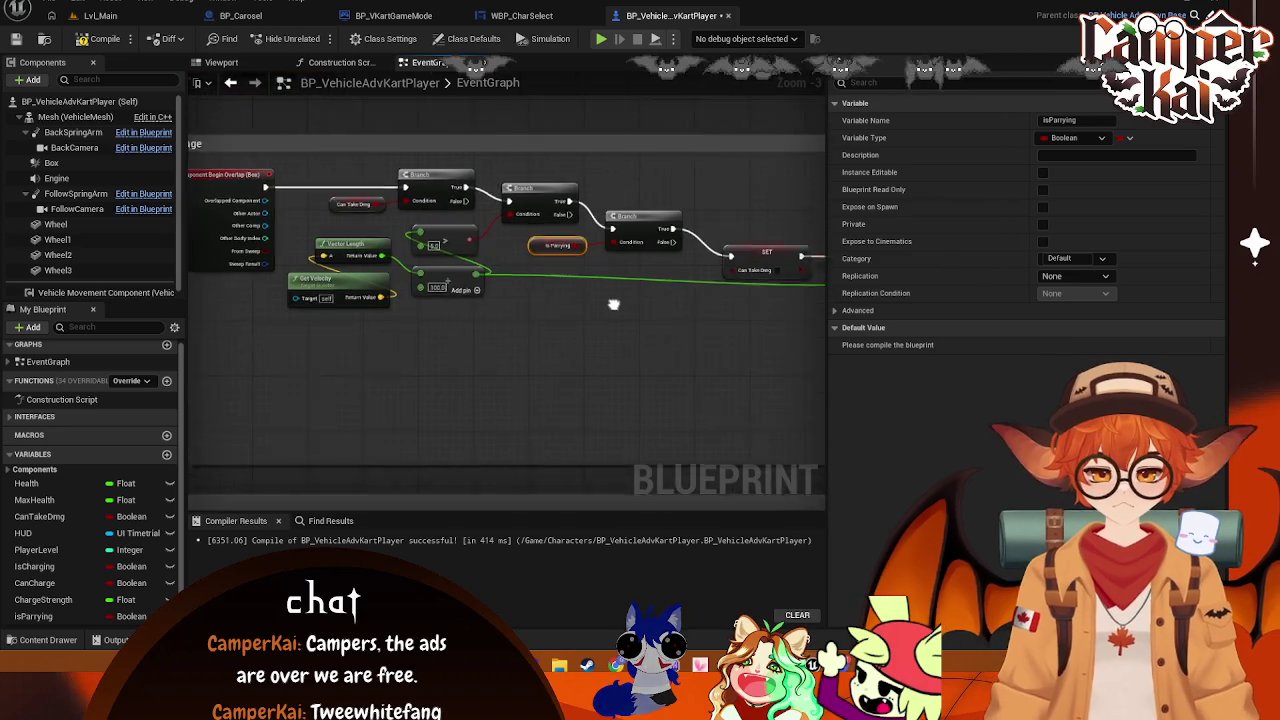
scroll(611, 297, "down", 1)
mouse_move(292, 220)
left_mouse_down()
mouse_move(308, 288)
mouse_move(329, 304)
left_mouse_up()
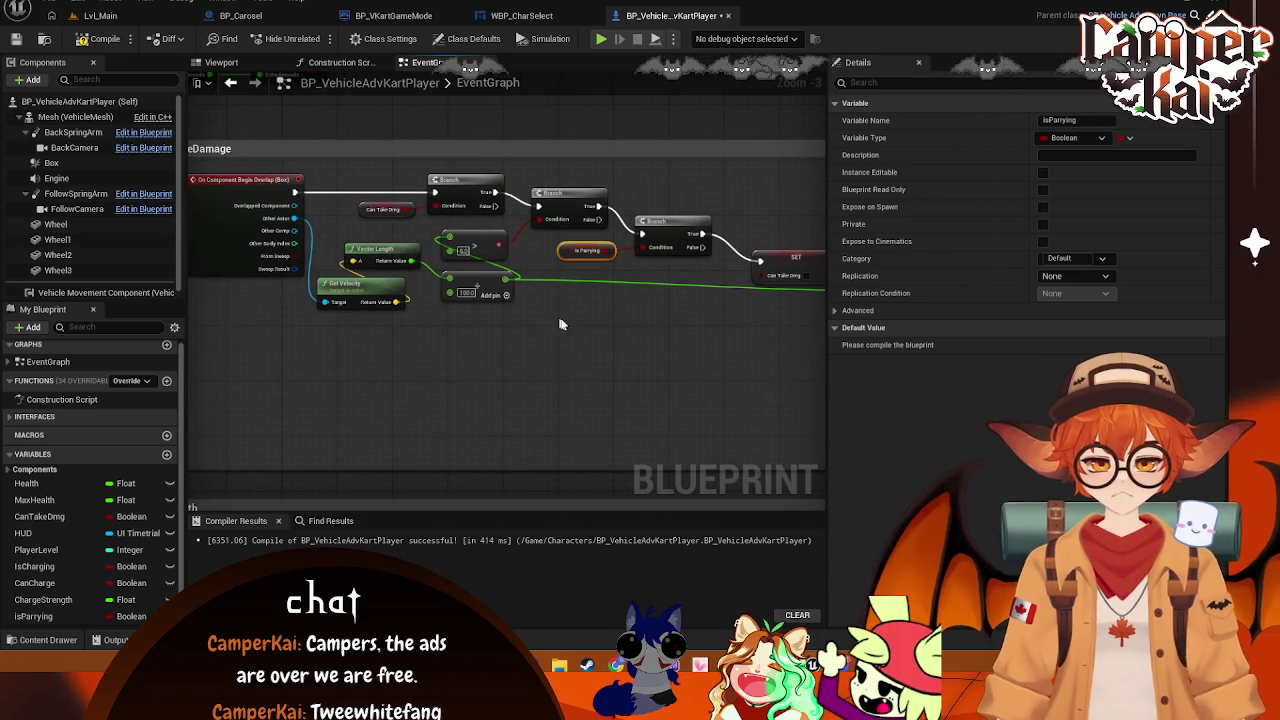
left_click(451, 307)
Reposition Vector Length, Get Velocity, Is Parrying and the third Branch node neatly
left_click_drag(395, 252, 403, 238)
left_click_drag(376, 287, 396, 272)
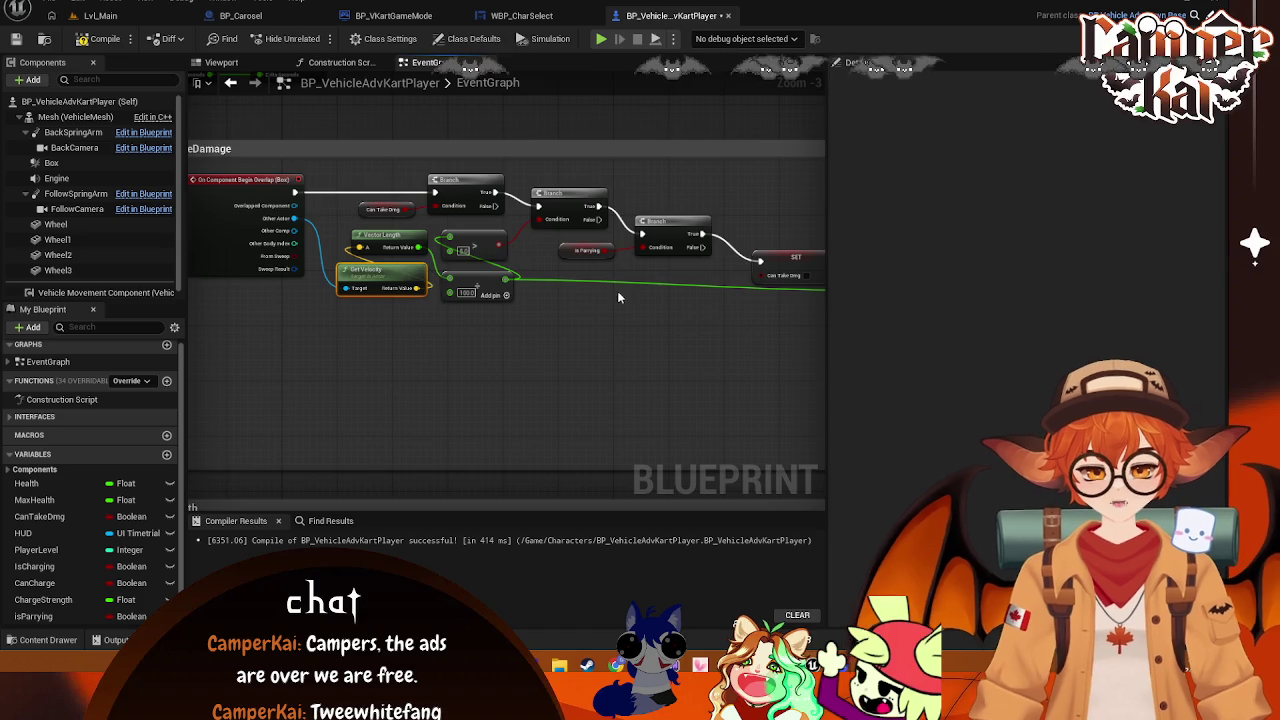
scroll(584, 270, "down", 2)
scroll(584, 270, "up", 3)
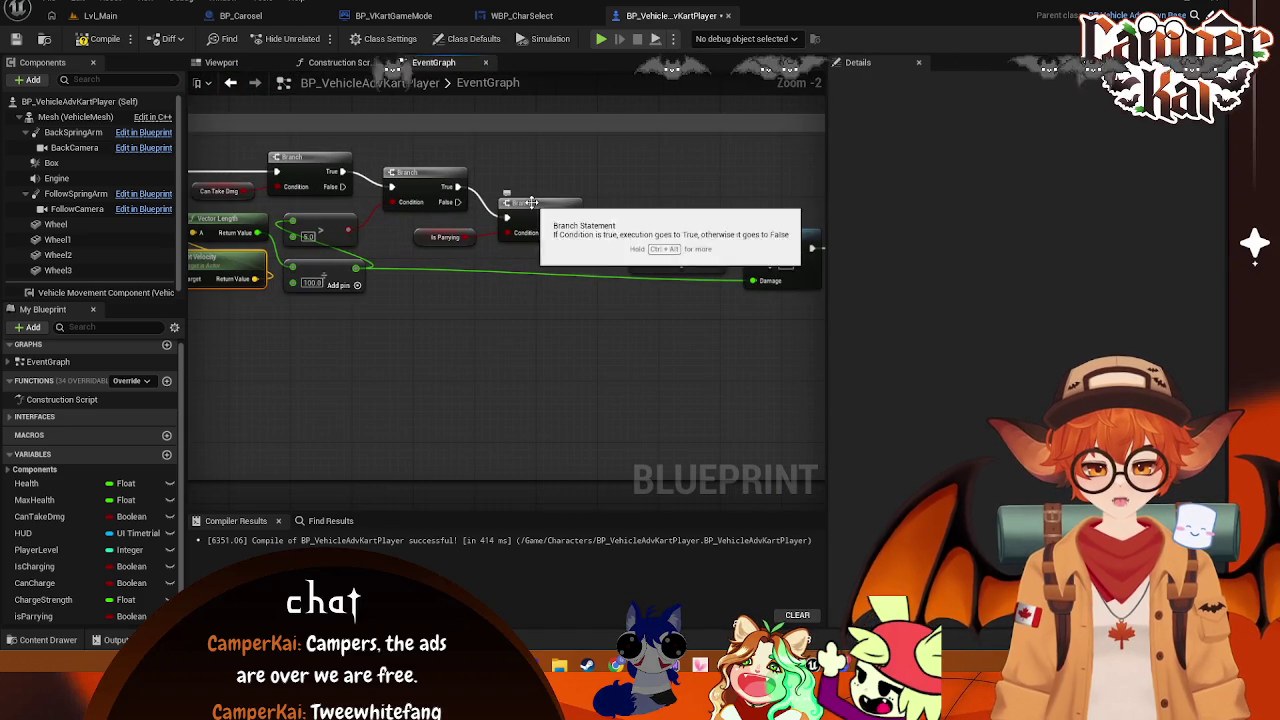
left_click_drag(445, 237, 452, 237)
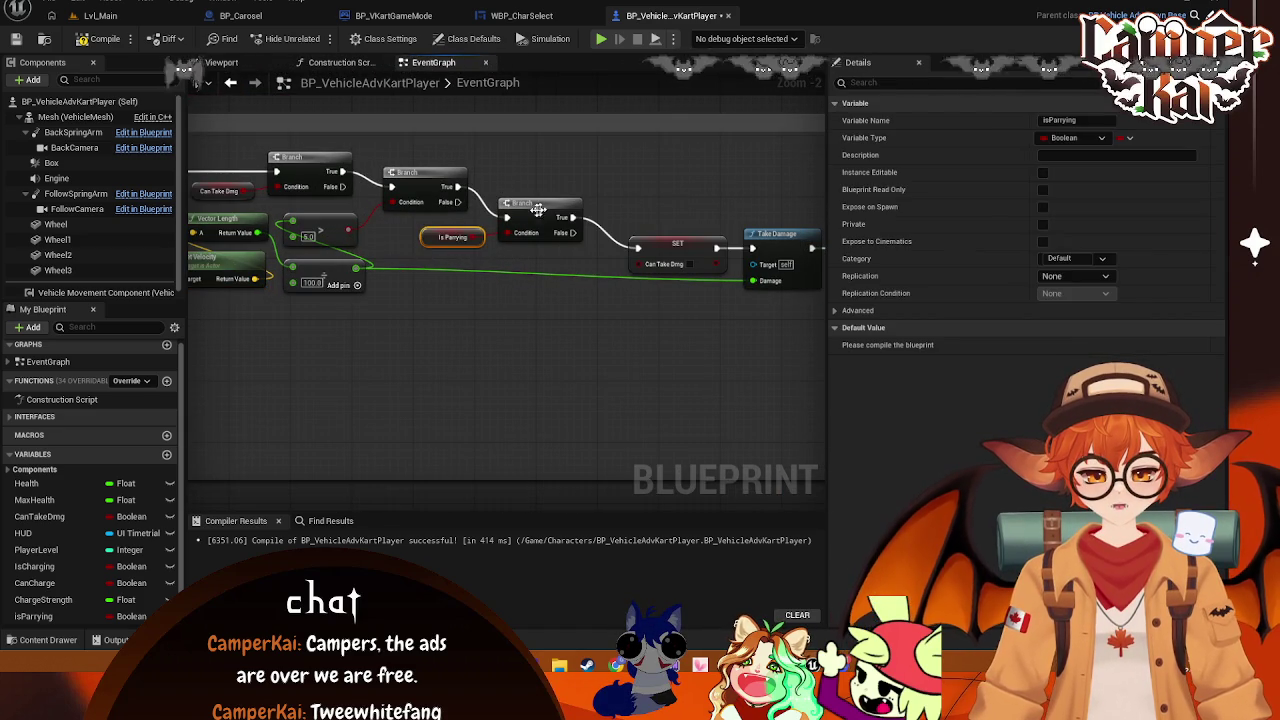
left_click_drag(538, 208, 557, 185)
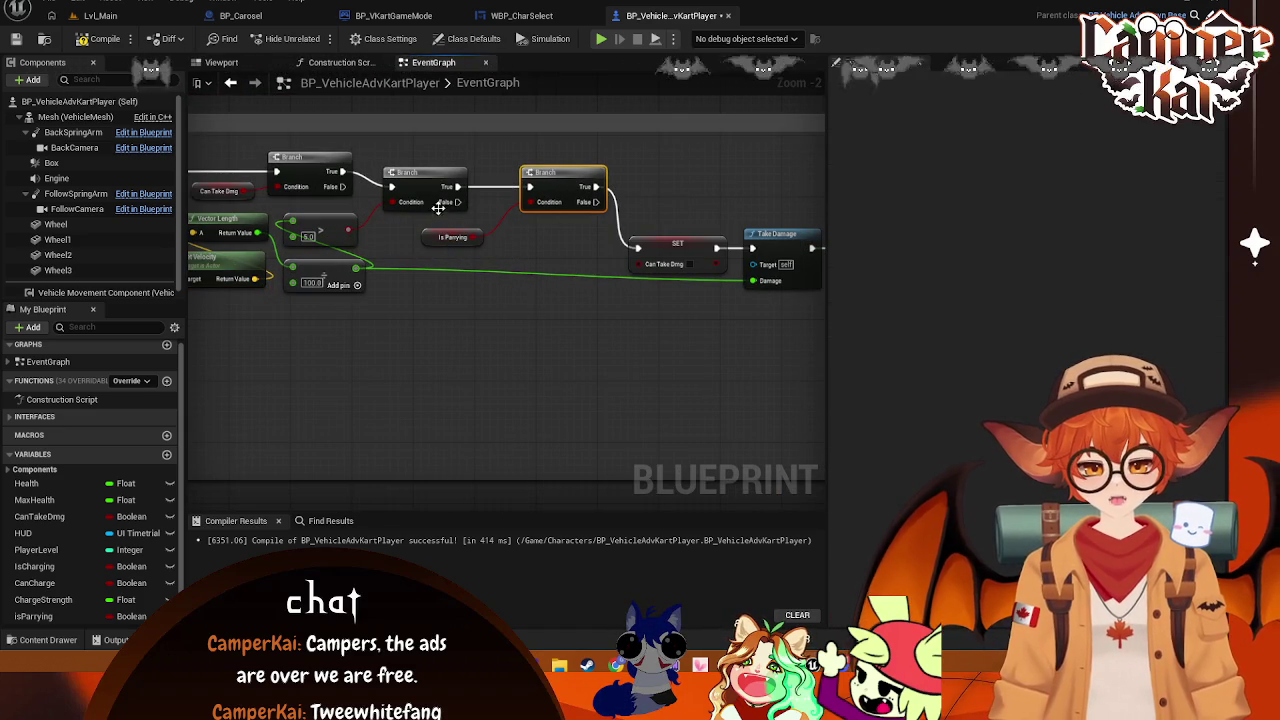
left_click_drag(430, 240, 428, 233)
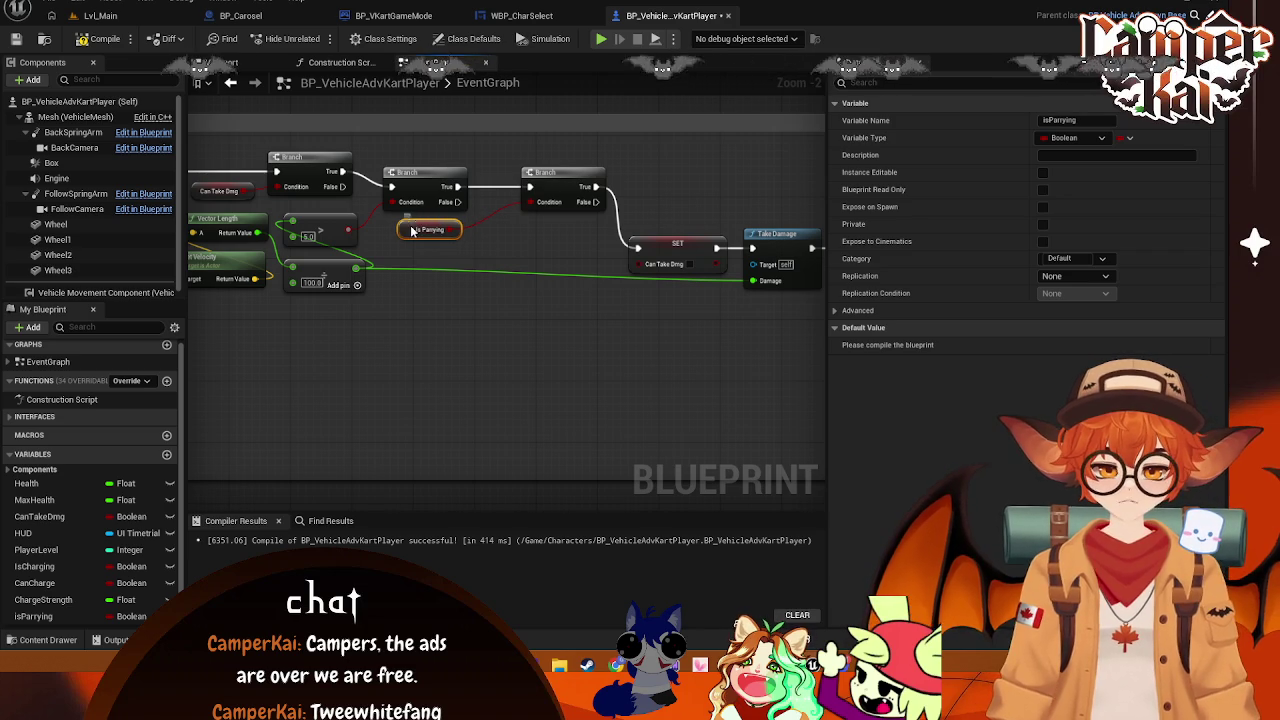
left_click_drag(558, 175, 540, 179)
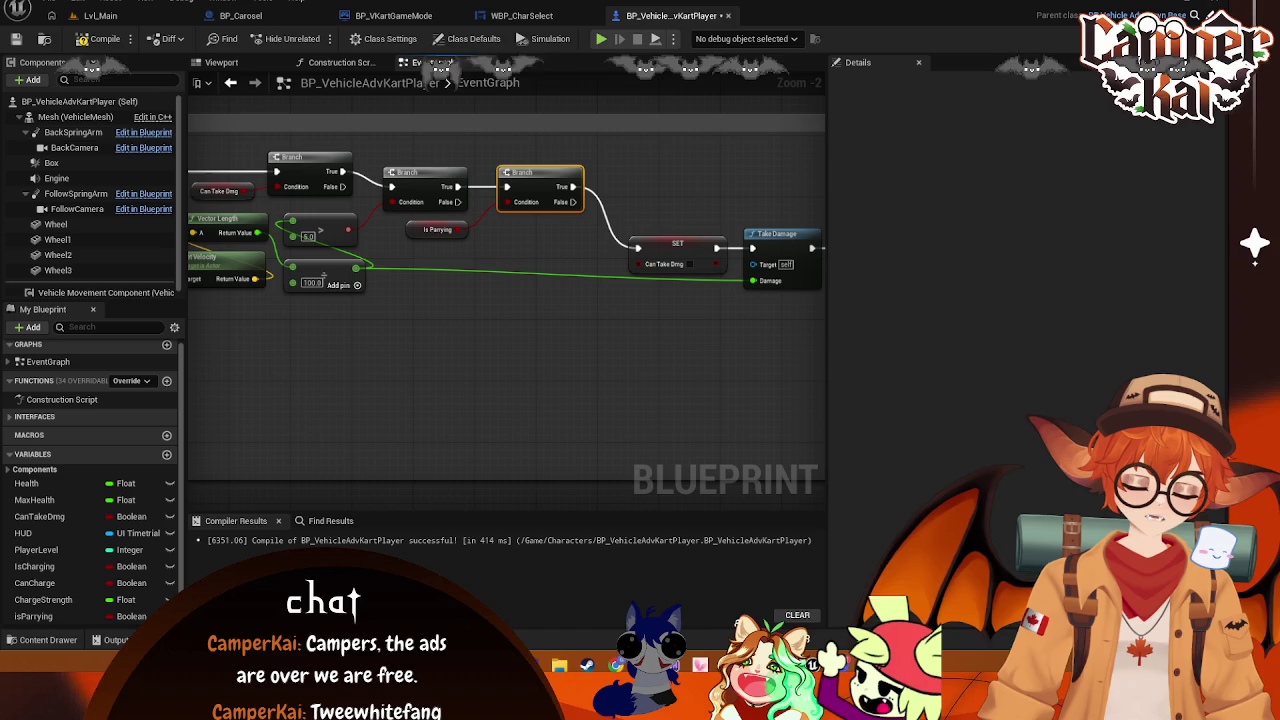
Select the SET, Take Damage and Delay nodes, then clear the selection
scroll(634, 378, "up", 1)
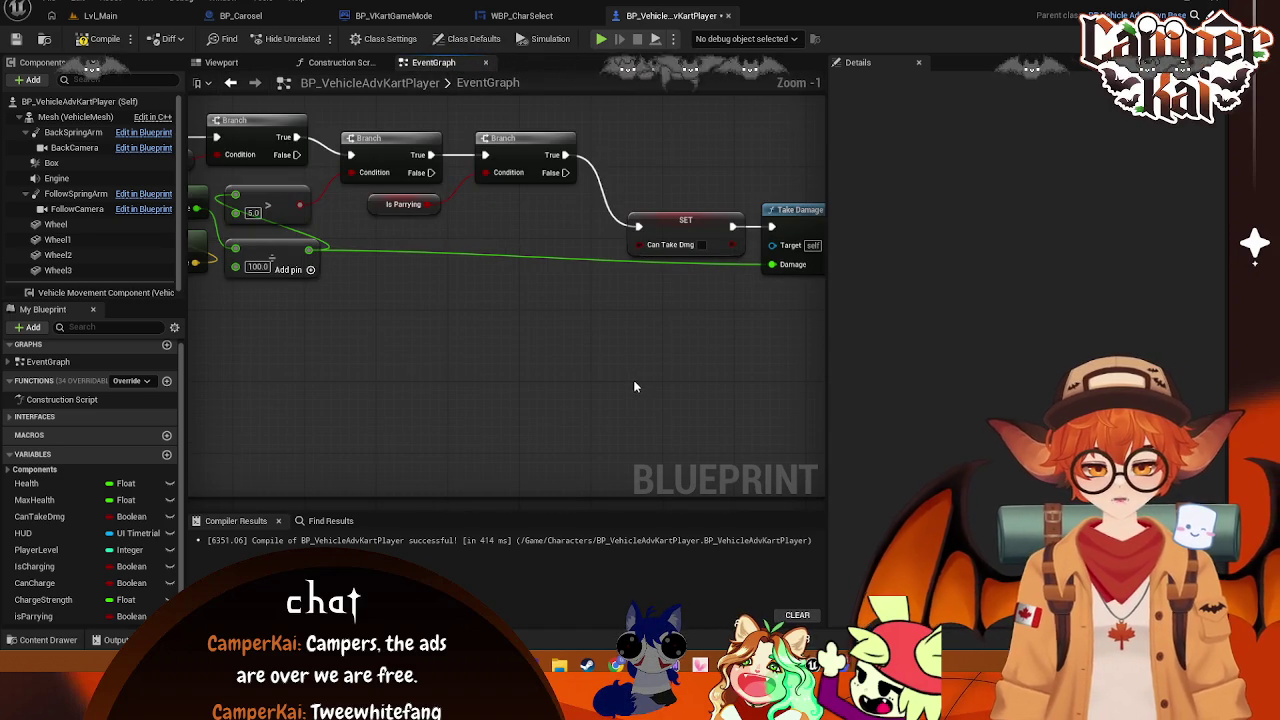
left_click_drag(571, 364, 403, 426)
mouse_move(826, 228)
left_mouse_down()
mouse_move(694, 314)
mouse_move(520, 293)
mouse_move(512, 266)
mouse_move(472, 270)
mouse_move(493, 268)
left_mouse_up()
left_click(410, 399)
Inspect the final CanTakeDmg SET node and the divide-by-100.0 velocity node
left_click_drag(566, 314, 222, 275)
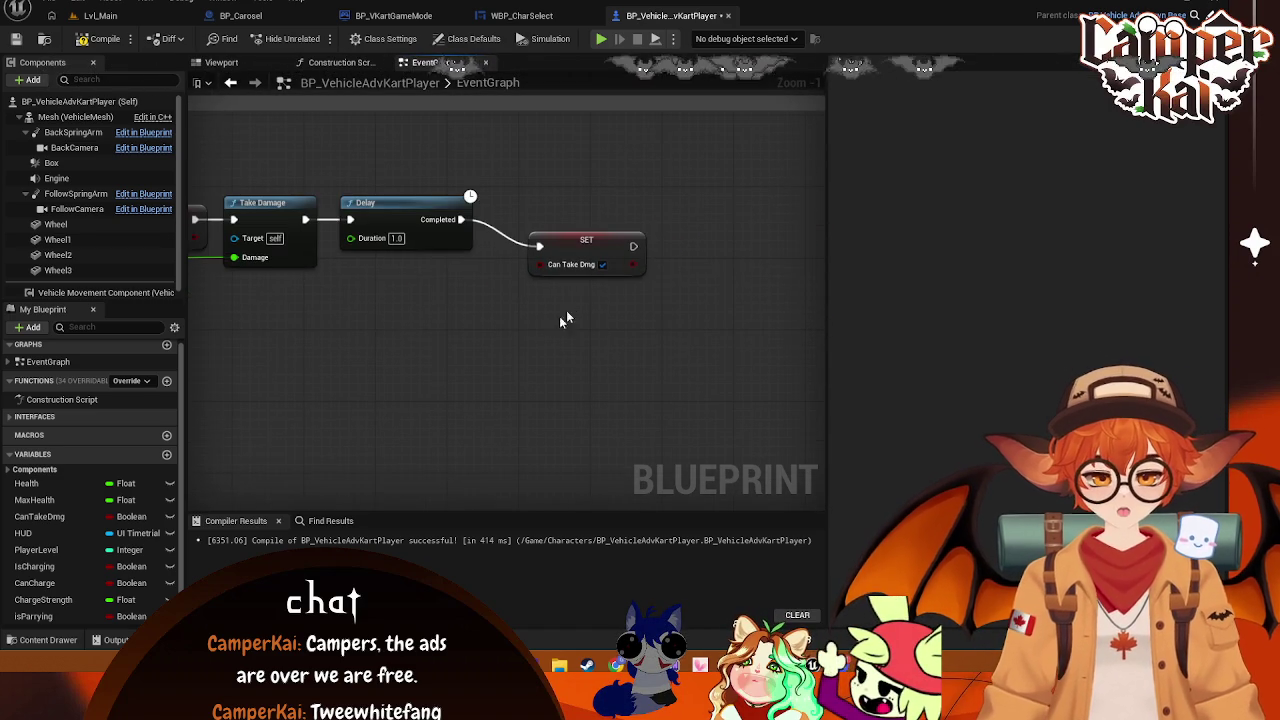
left_click(566, 248)
left_click_drag(403, 320, 602, 383)
left_click_drag(523, 374, 731, 388)
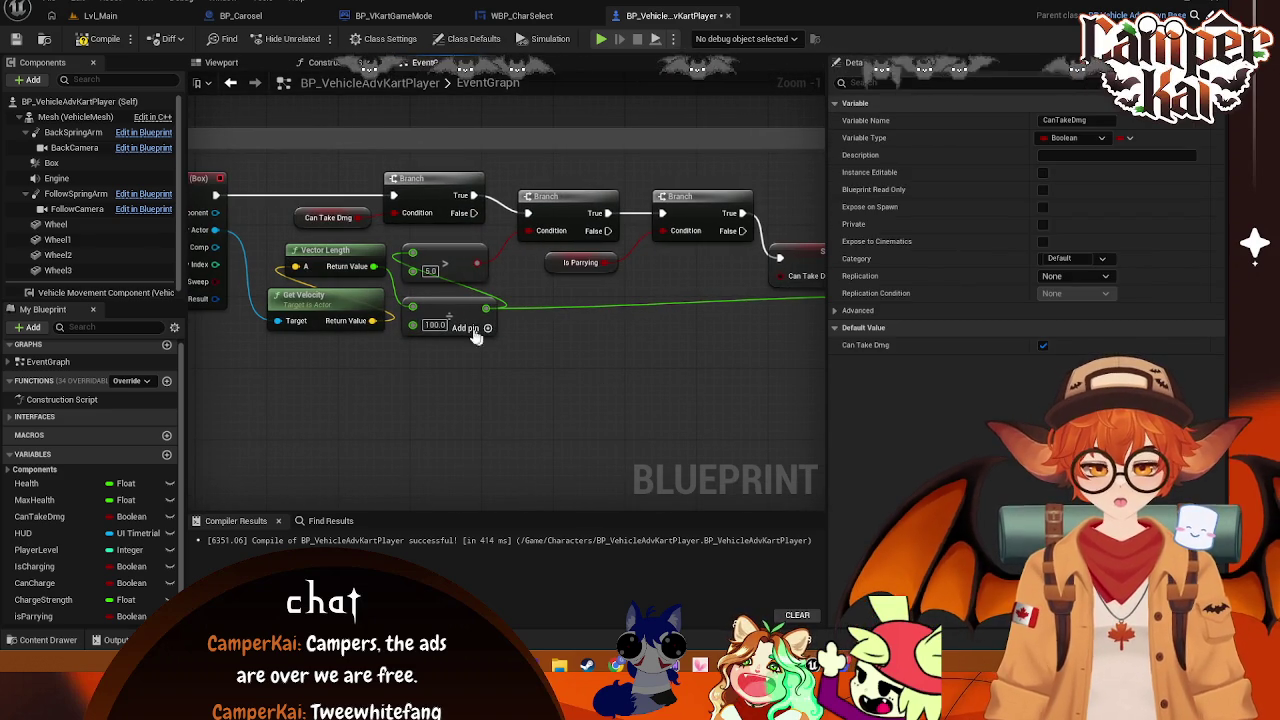
left_click(453, 310)
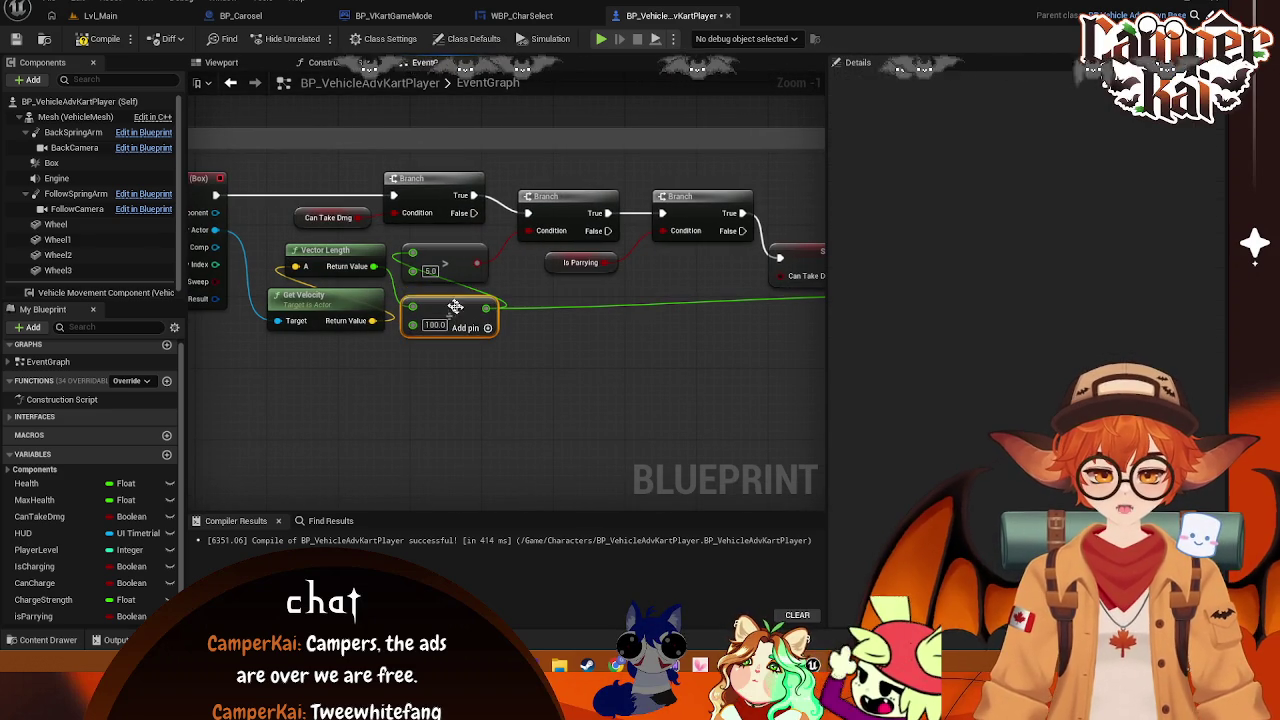
left_click_drag(628, 391, 606, 374)
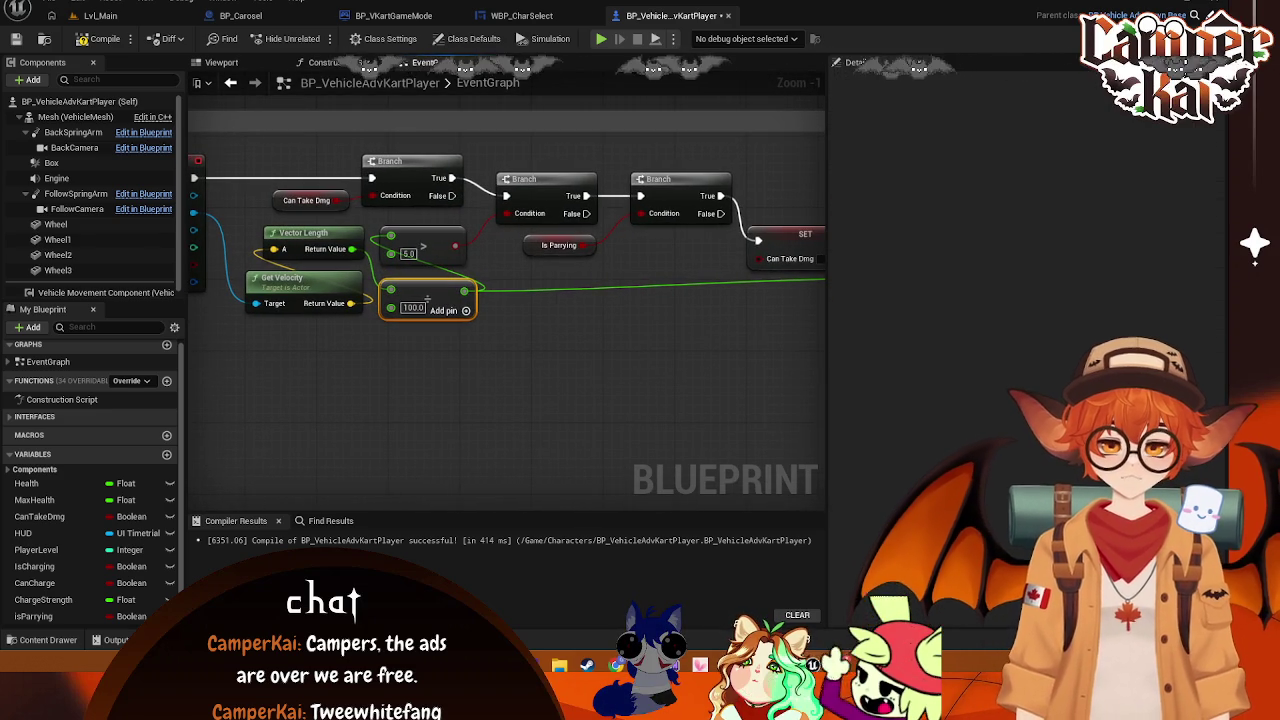
mouse_move(601, 294)
left_mouse_down()
mouse_move(494, 343)
mouse_move(337, 354)
mouse_move(480, 340)
left_mouse_up()
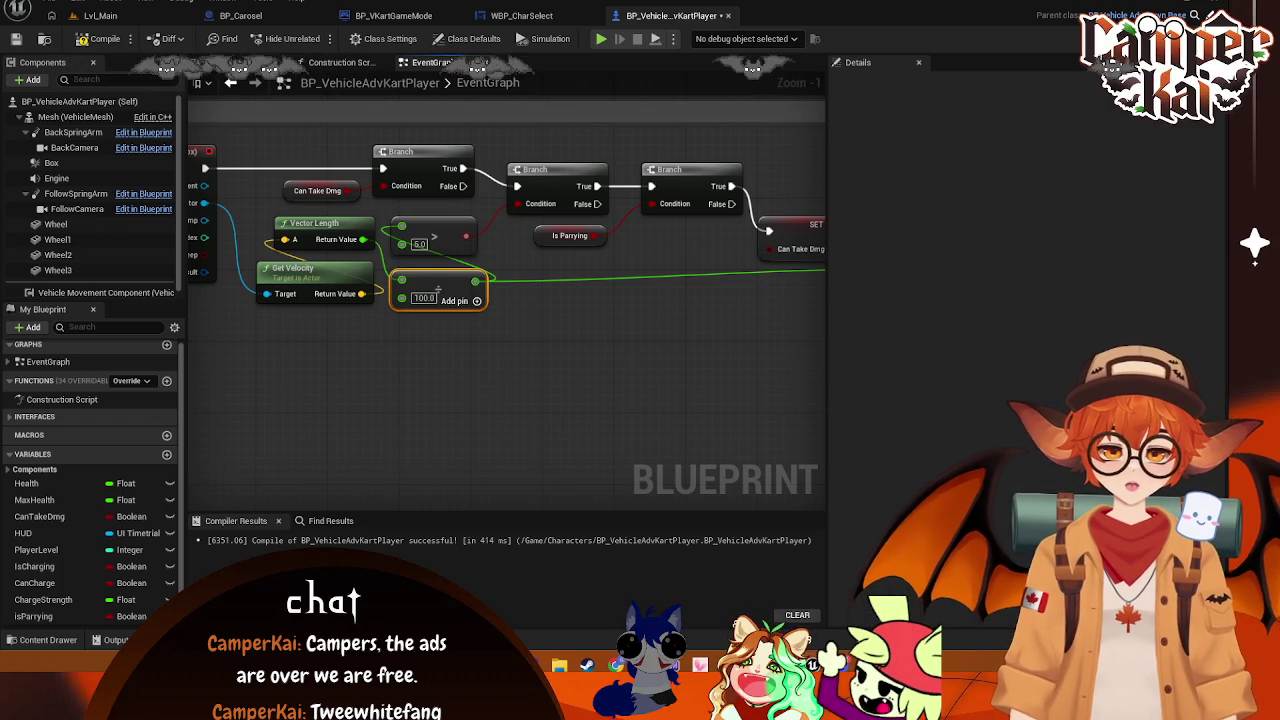
Move the four-node damage chain into place right after the third Branch
mouse_move(710, 277)
left_mouse_down()
mouse_move(671, 283)
mouse_move(463, 239)
left_mouse_up()
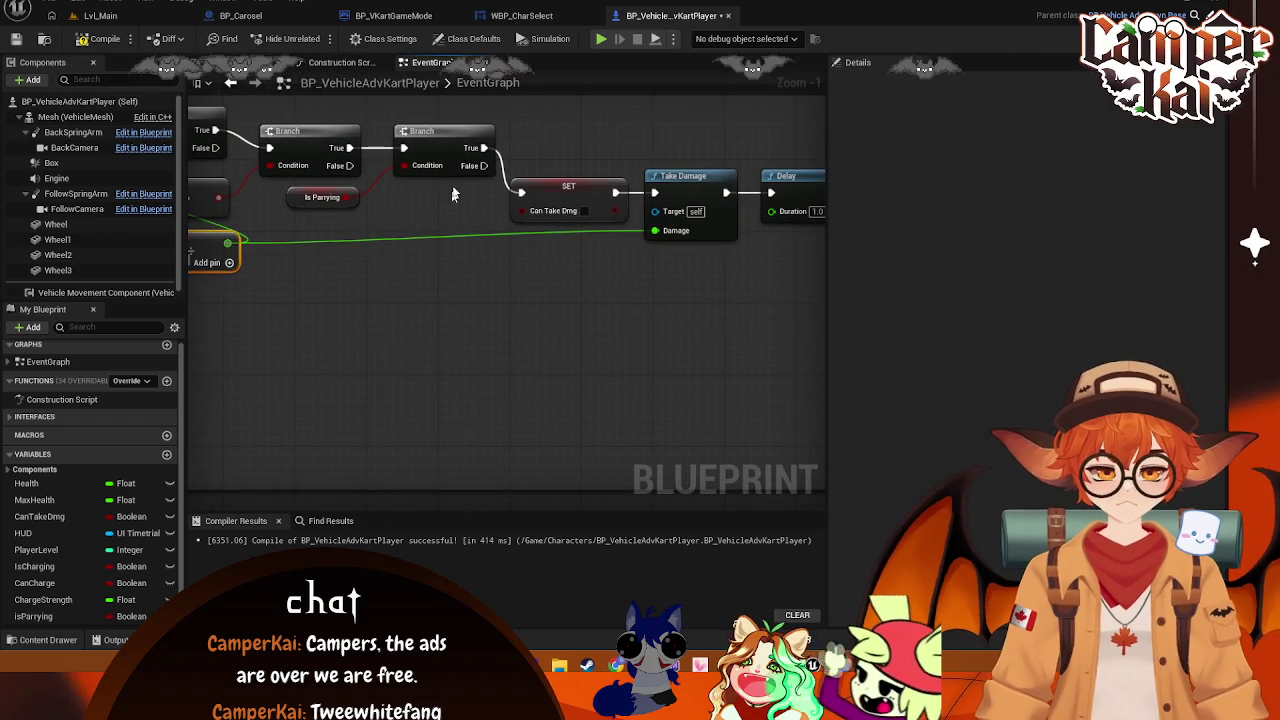
scroll(518, 253, "down", 1)
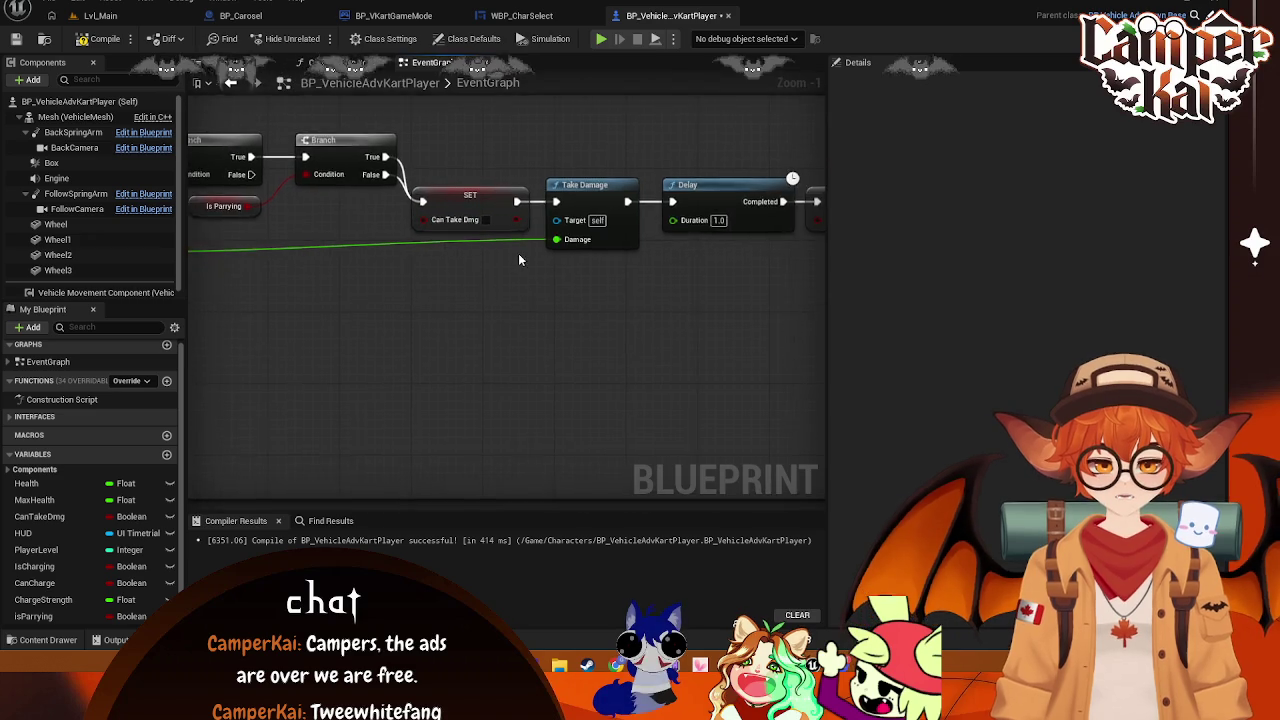
left_click_drag(732, 172, 400, 354)
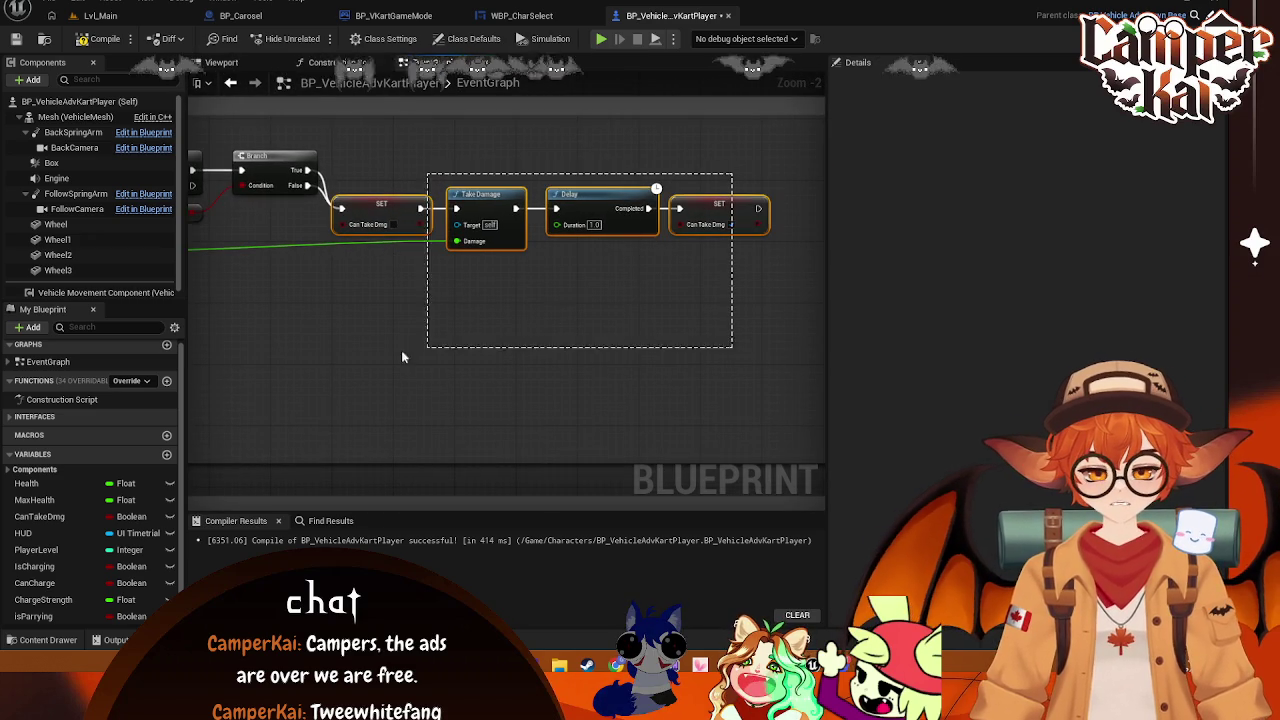
mouse_move(384, 229)
left_mouse_down()
mouse_move(368, 252)
mouse_move(407, 306)
left_mouse_up()
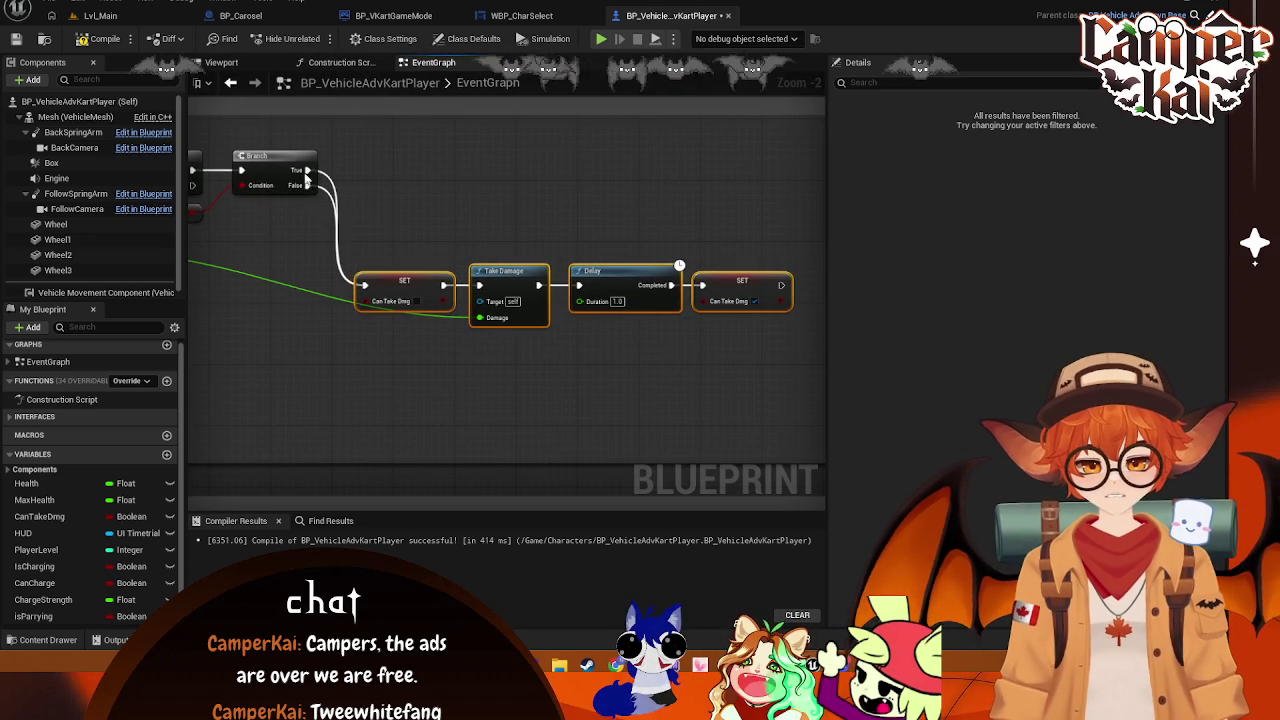
right_click(245, 170)
left_click(361, 217)
mouse_move(777, 243)
left_mouse_down()
mouse_move(389, 317)
mouse_move(569, 337)
left_mouse_up()
mouse_move(571, 293)
left_mouse_down()
mouse_move(544, 249)
mouse_move(506, 237)
mouse_move(537, 248)
mouse_move(560, 233)
left_mouse_up()
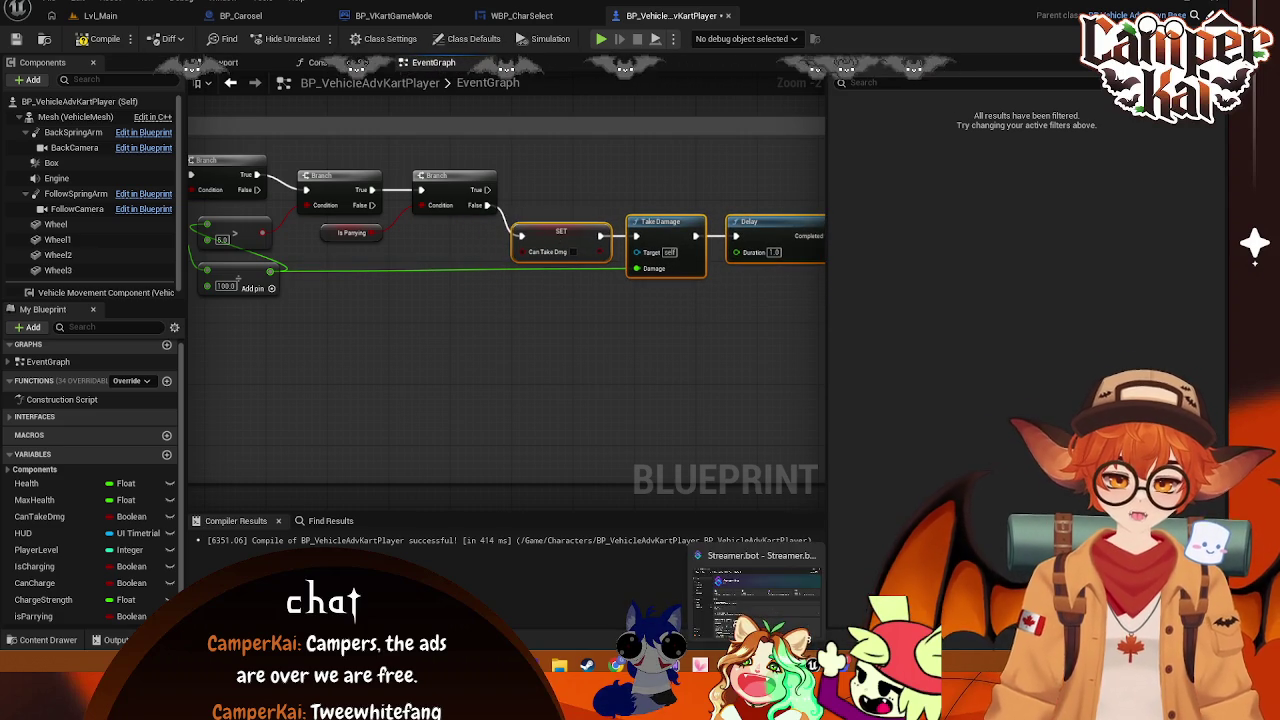